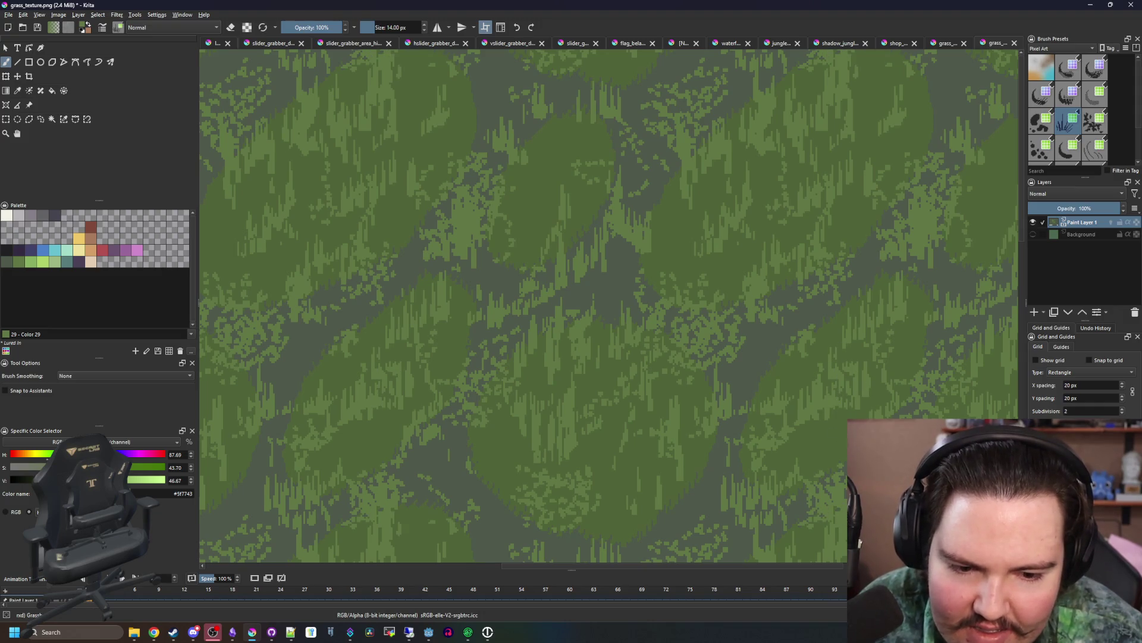
- Save the grass texture as jungle_texture.png in the Sprites folder, accepting the PNG export options
scroll(720, 506, down, 5)
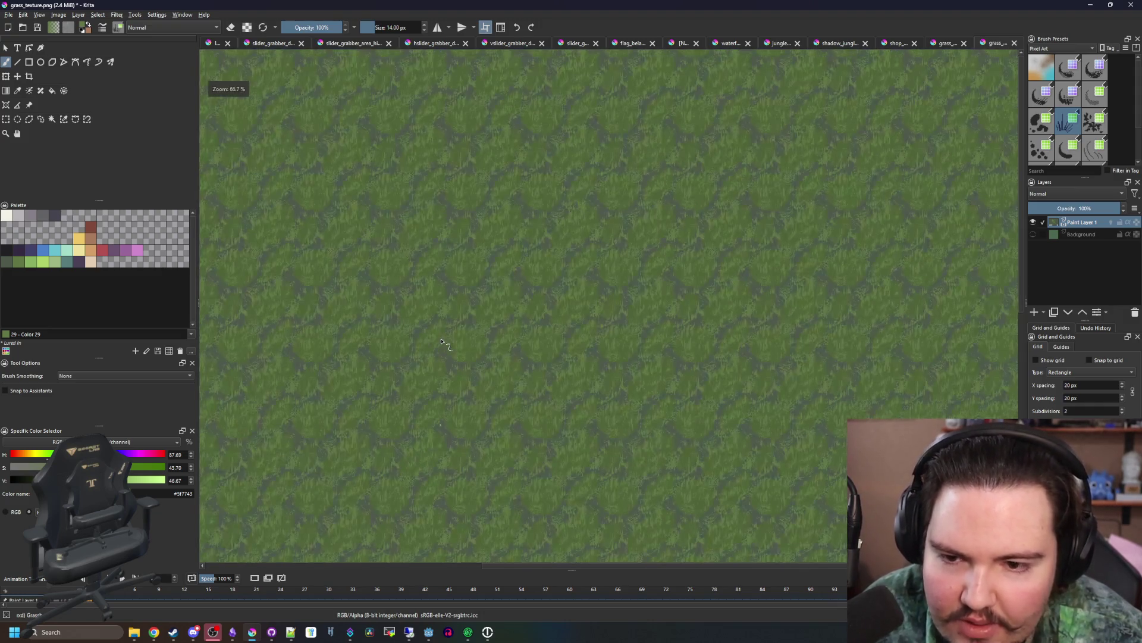
scroll(464, 405, up, 4)
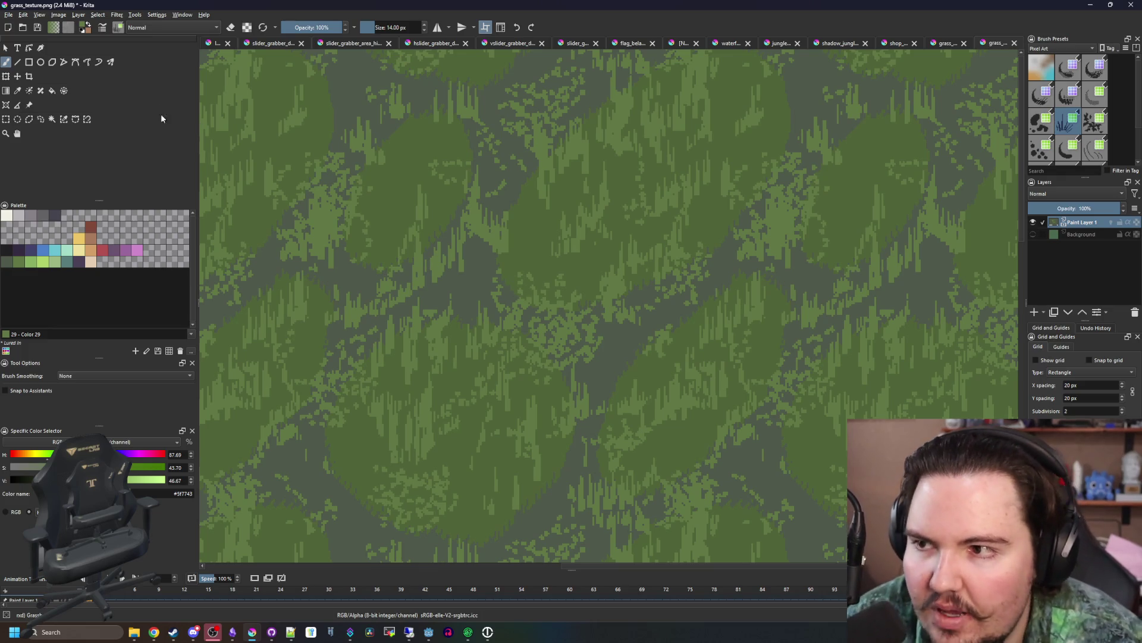
click(8, 15)
key(Escape)
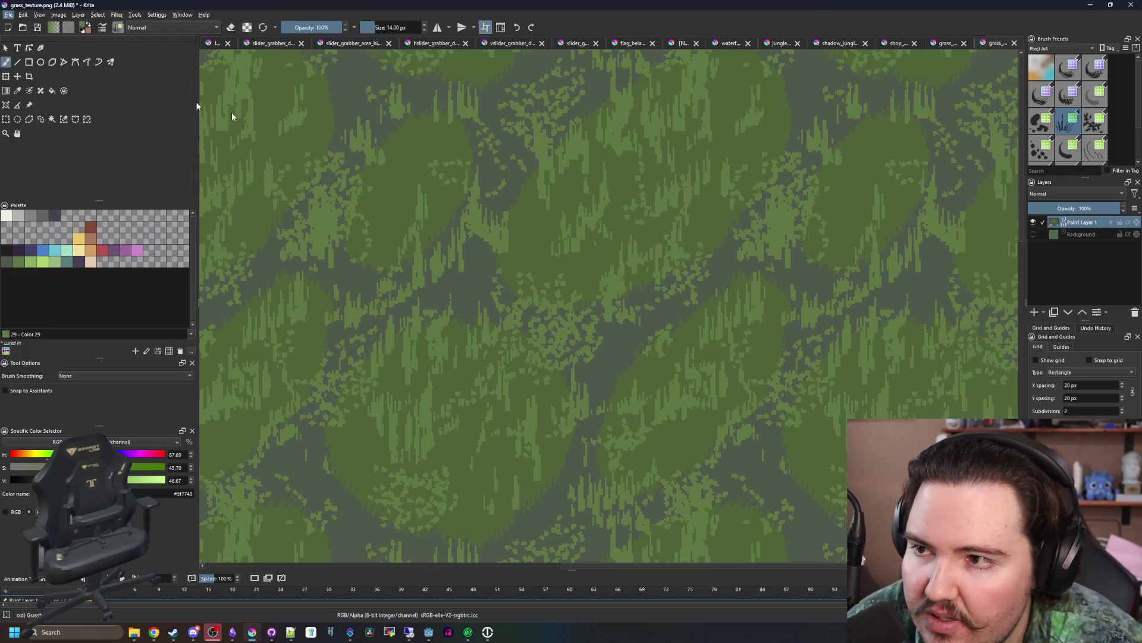
key(ctrl+shift+s)
text(jungle_texture)
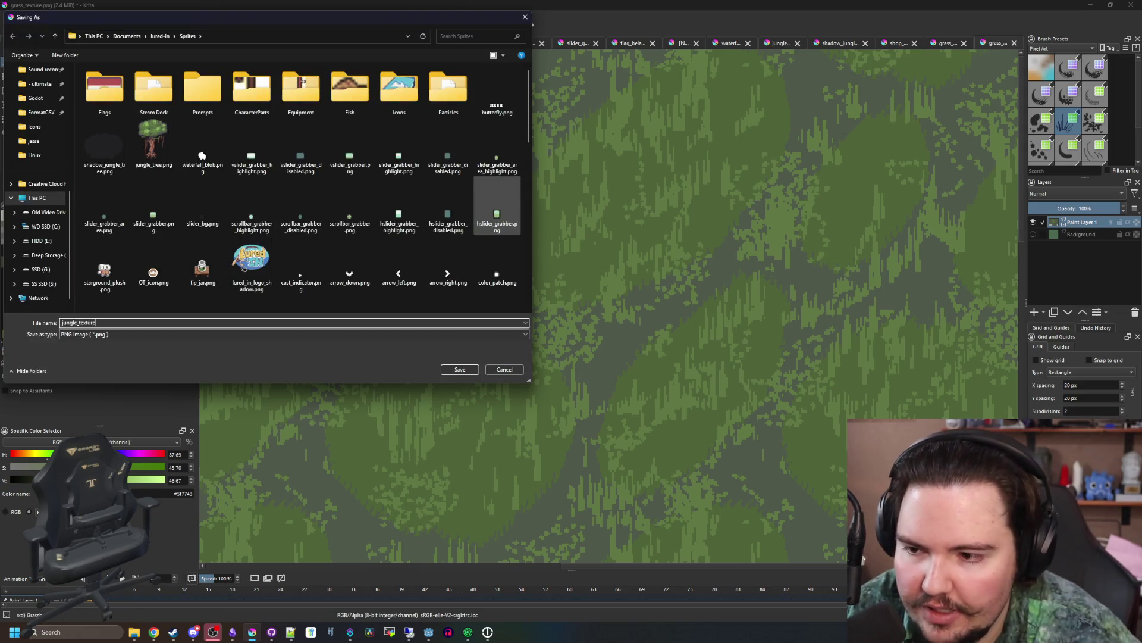
scroll(435, 267, down, 1)
click(460, 369)
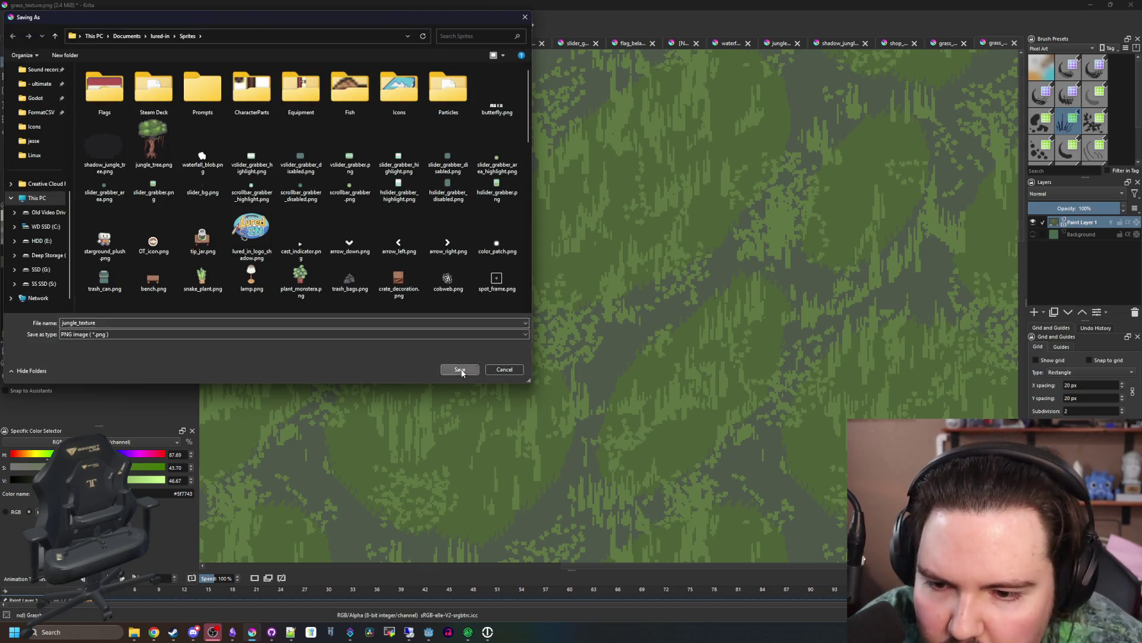
key(Return)
key(alt+Tab)
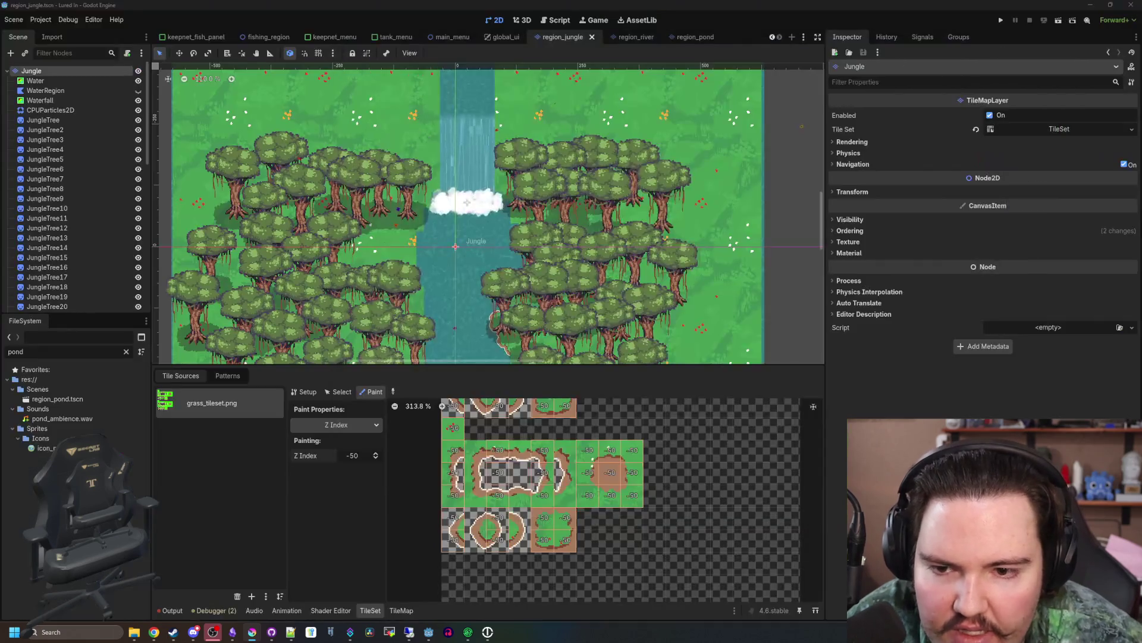
- Quick Load jungle_texture into the Overlay shader parameter of grass tile (0,7)
scroll(420, 261, up, 2)
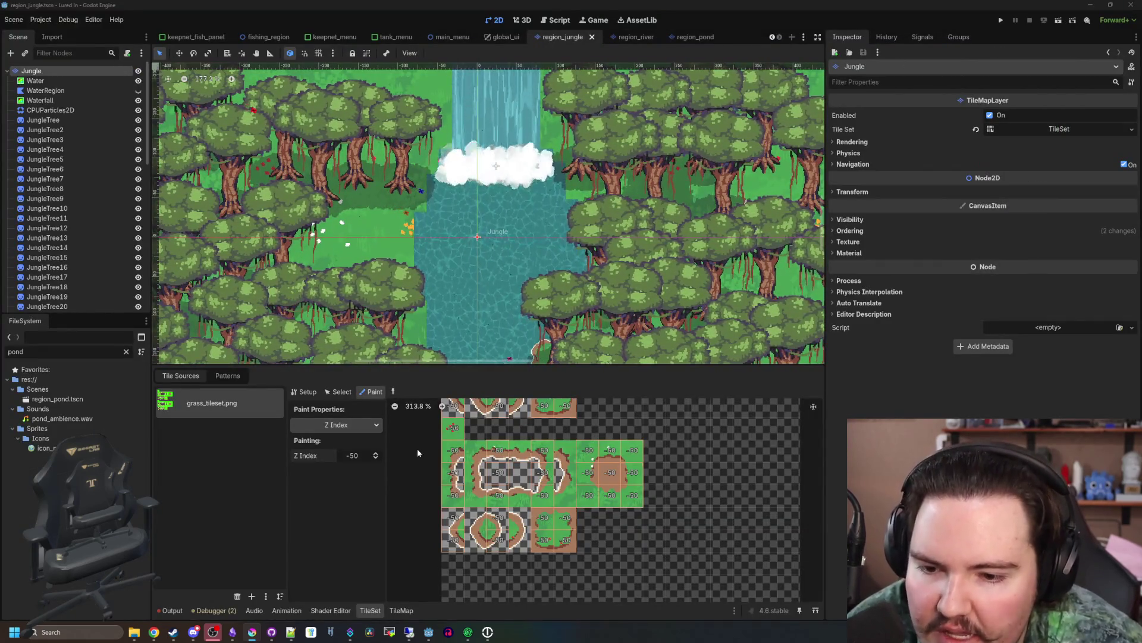
click(338, 392)
click(448, 492)
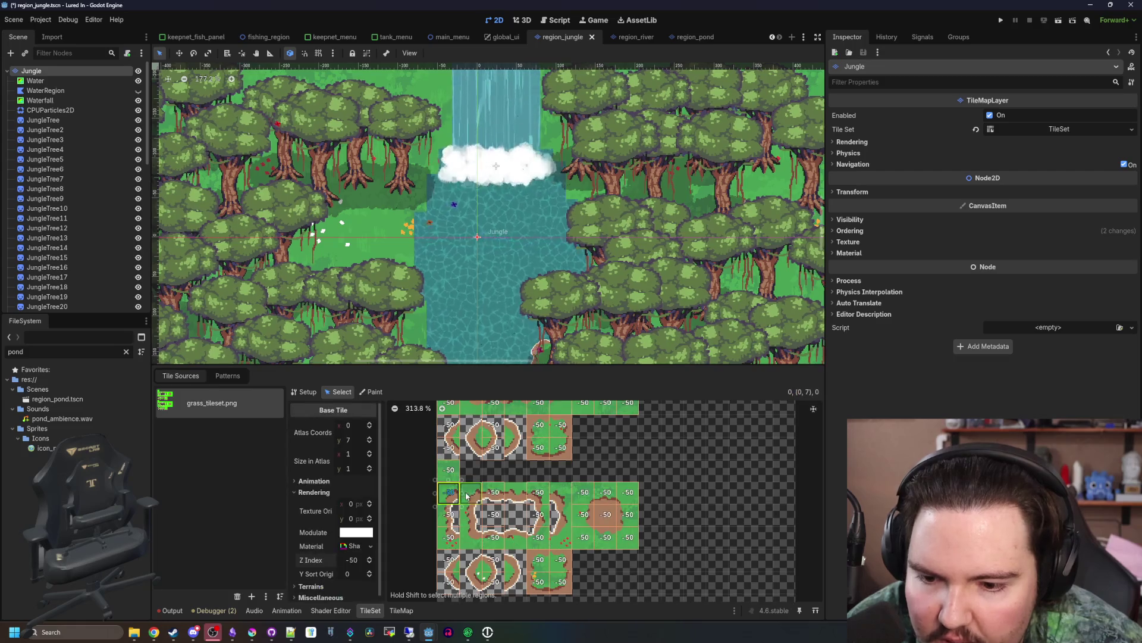
click(355, 546)
scroll(333, 536, down, 3)
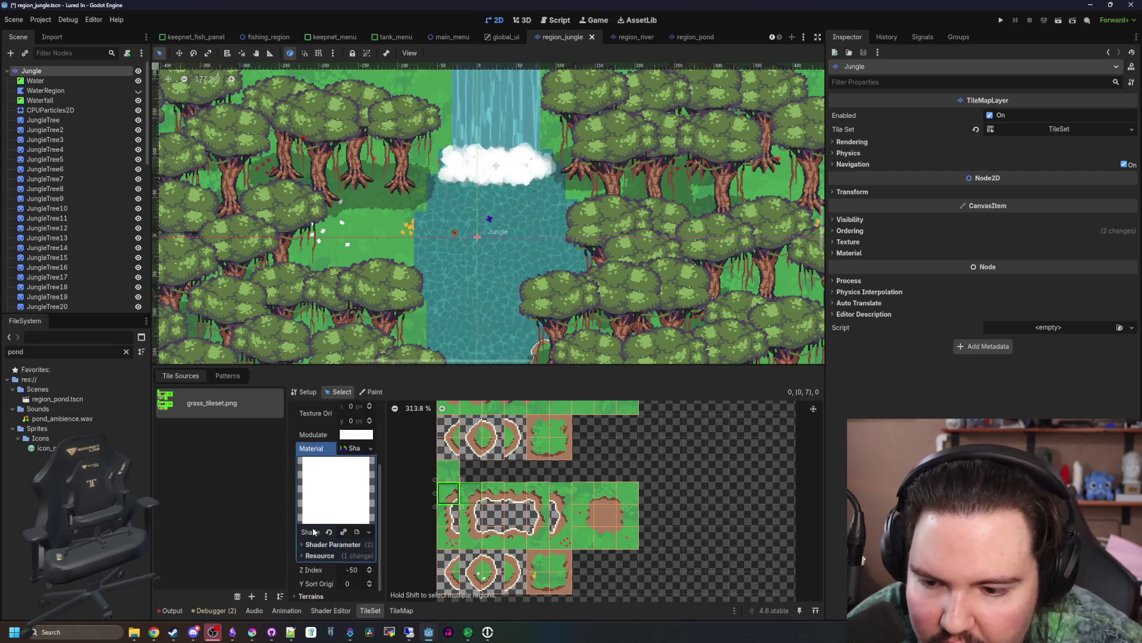
click(333, 531)
scroll(336, 517, down, 2)
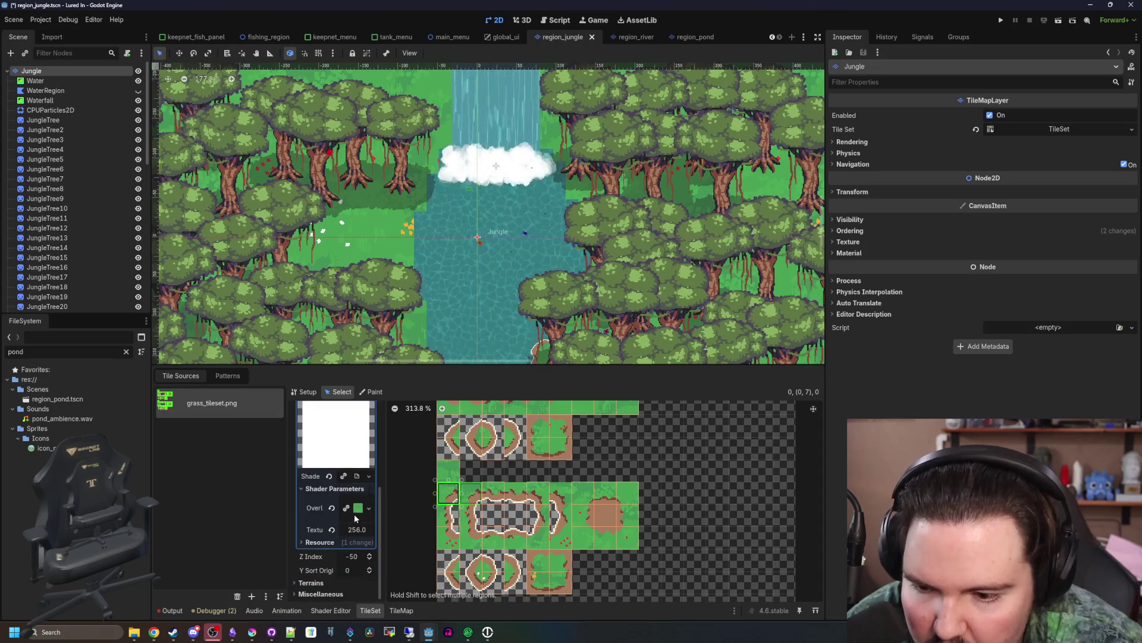
click(354, 514)
click(363, 522)
text(jungl)
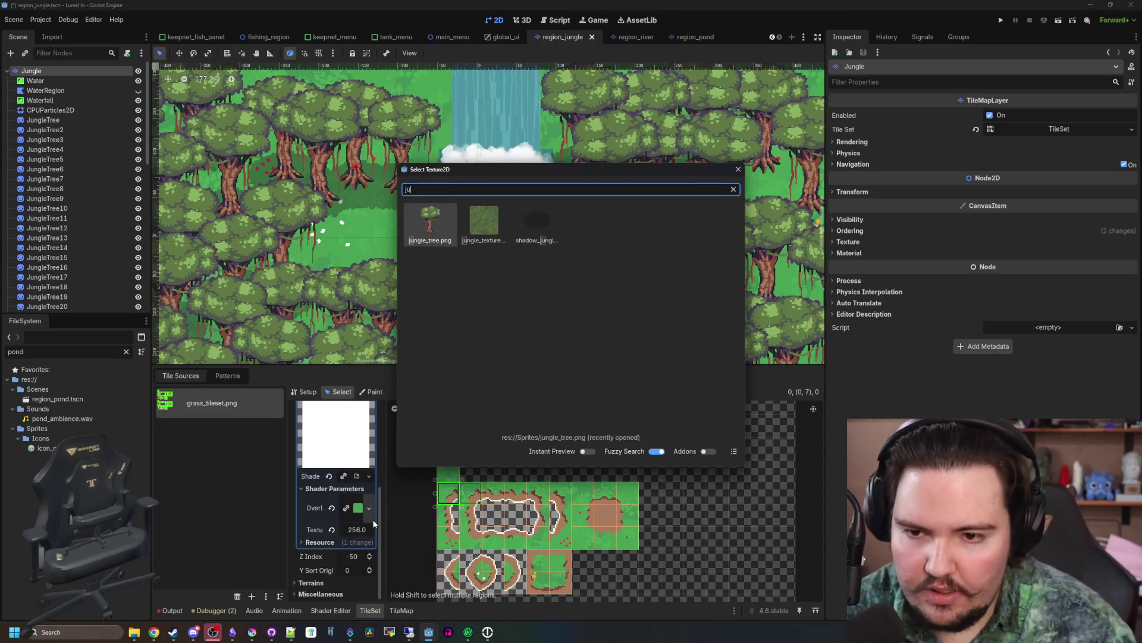
key(Right)
key(Return)
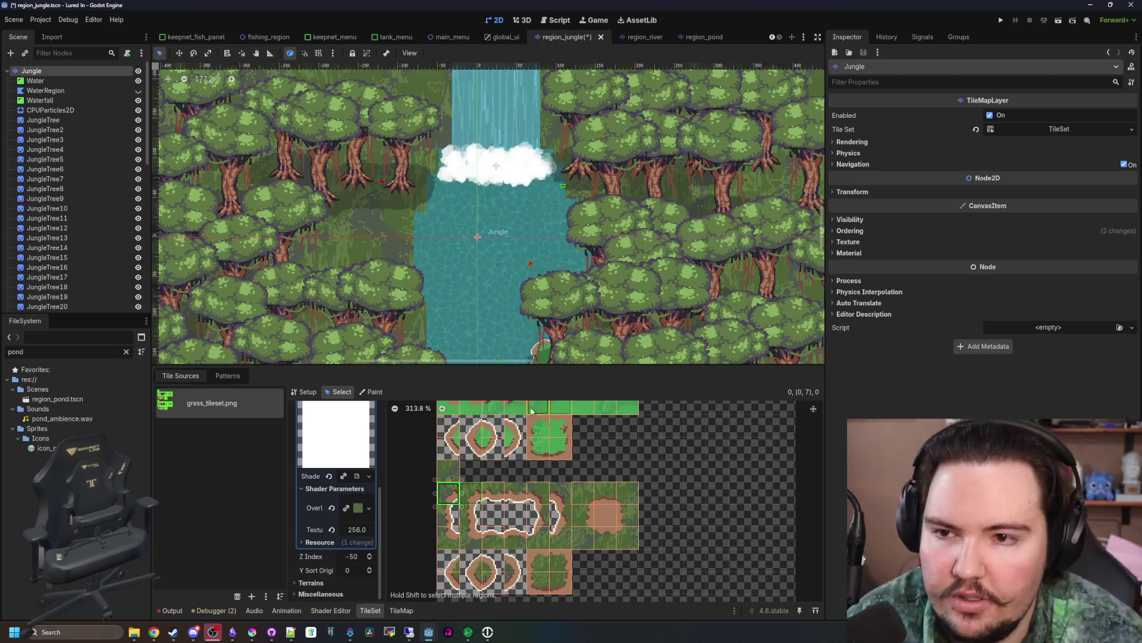
- Enlarge the map view and zoom around to check the darker mossy ground
drag(556, 368, 582, 513)
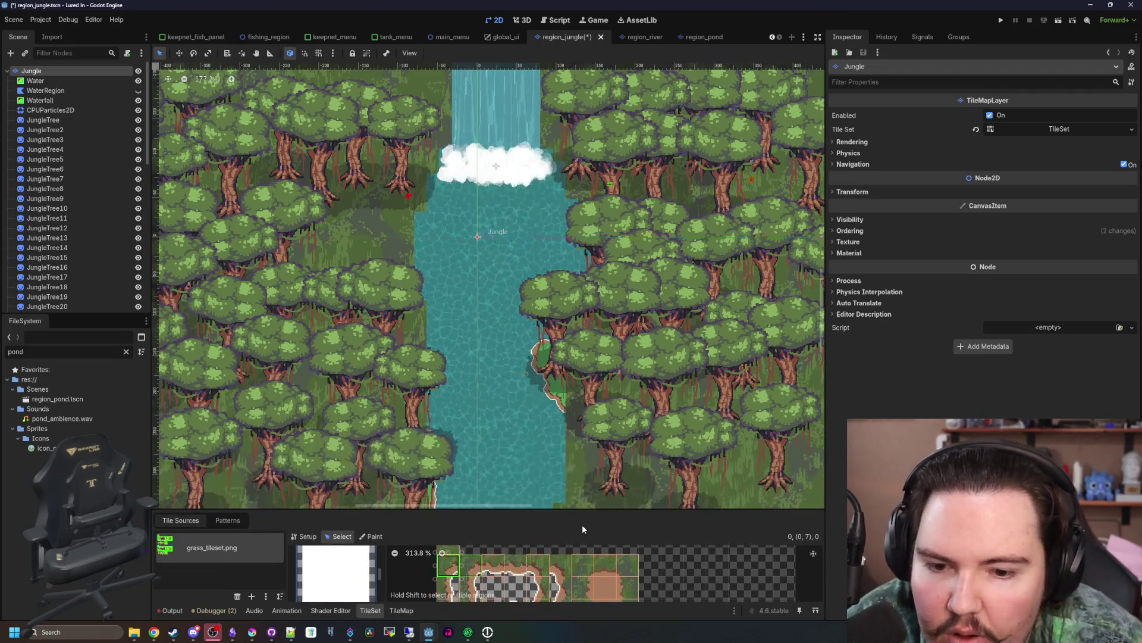
scroll(491, 321, down, 5)
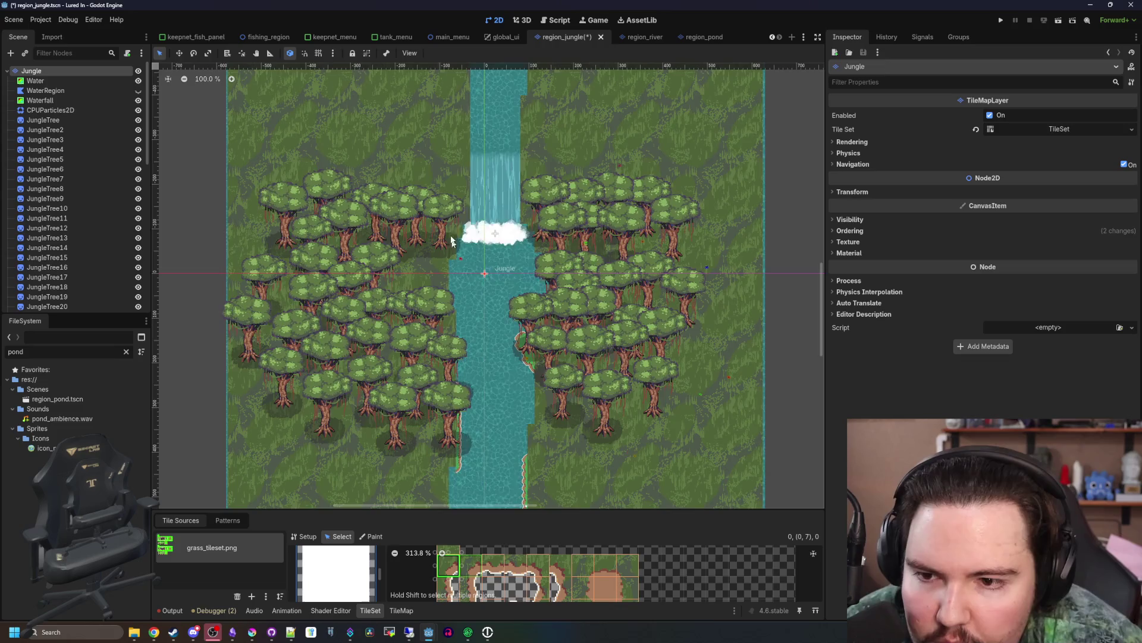
scroll(449, 209, up, 6)
scroll(449, 209, up, 8)
scroll(443, 335, down, 6)
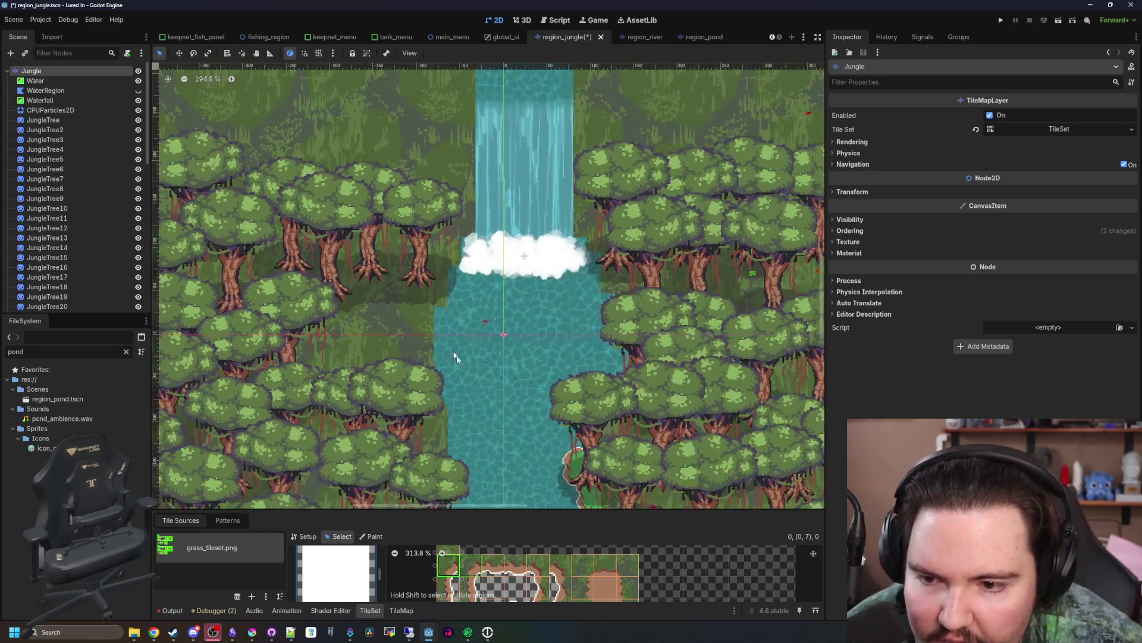
scroll(454, 351, up, 5)
scroll(454, 351, down, 10)
scroll(405, 280, down, 5)
scroll(570, 291, up, 5)
scroll(331, 252, up, 5)
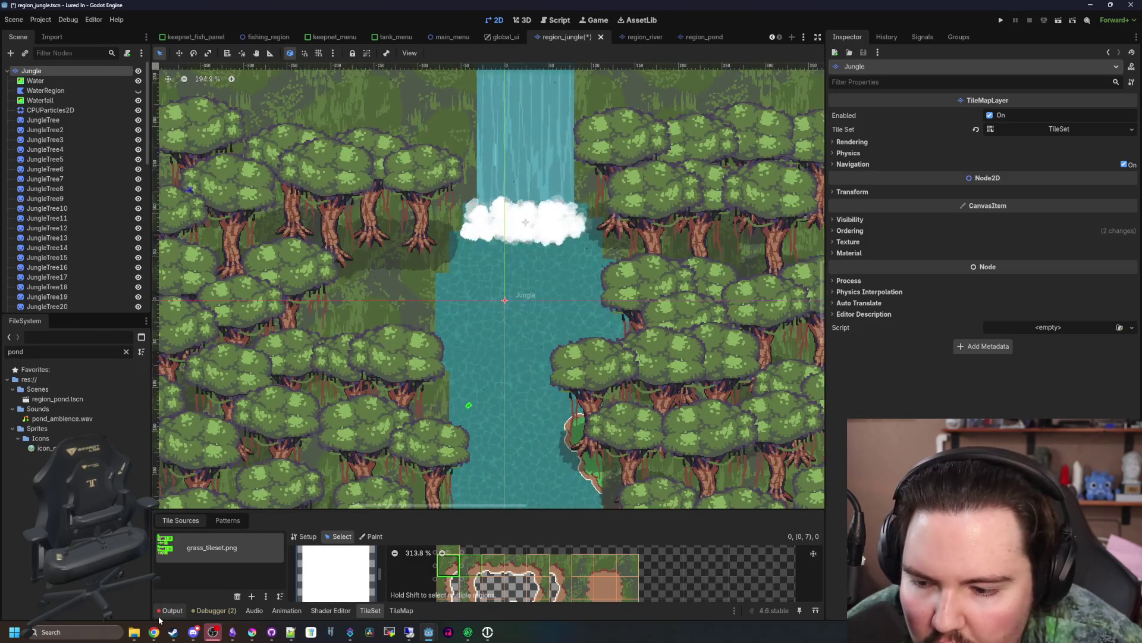
click(154, 629)
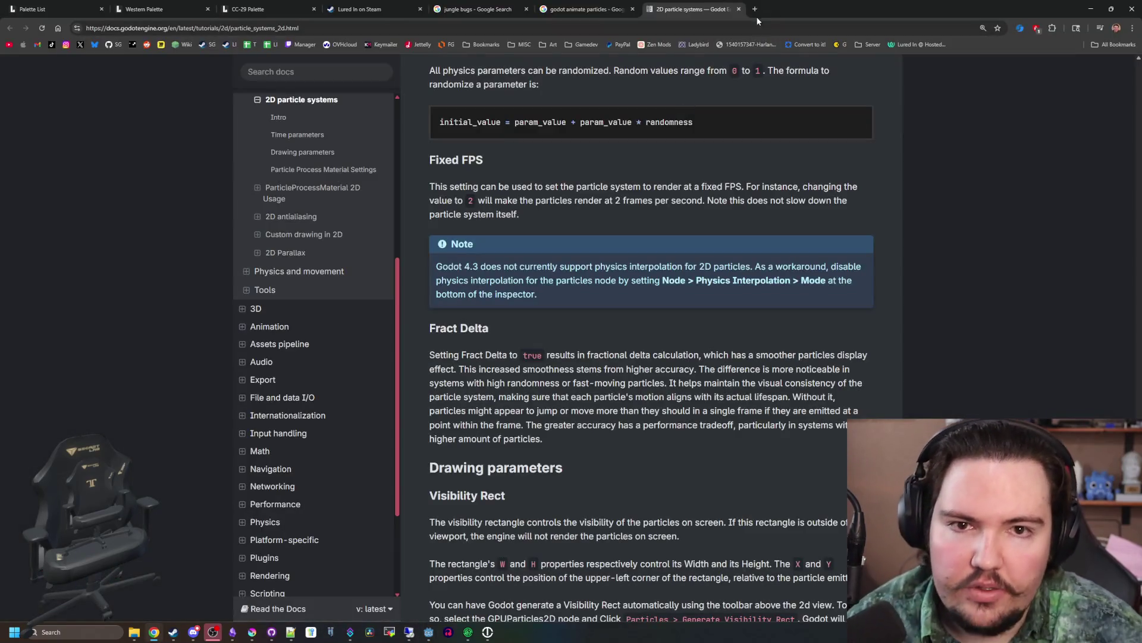
- Search Google Images for 'amazon jungle' in a new tab
click(754, 10)
text(amazon jungle)
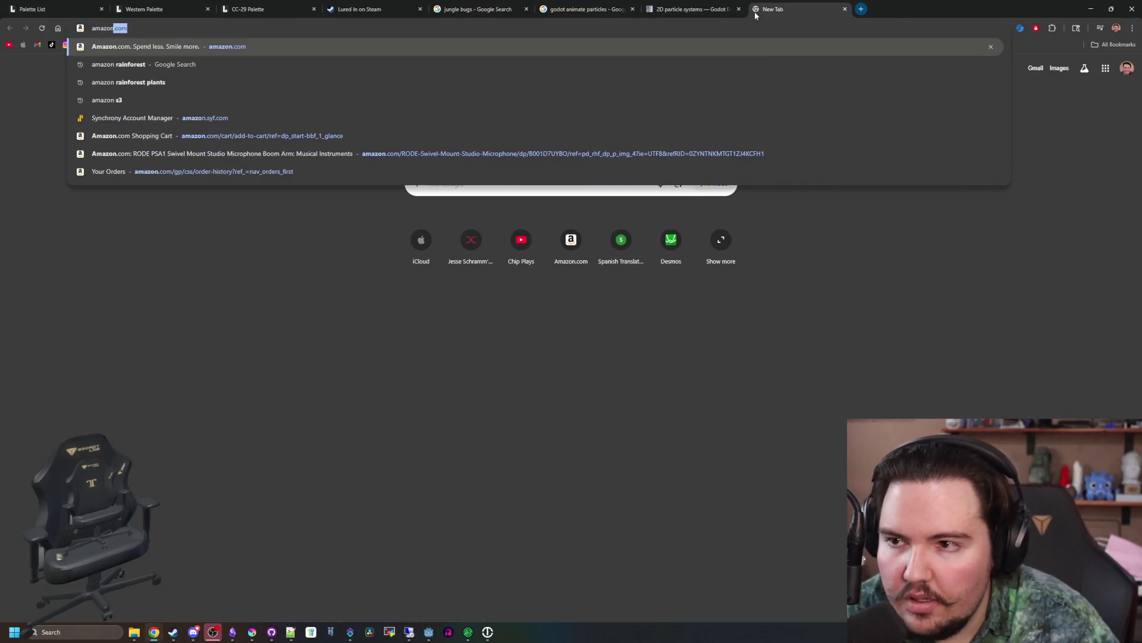
key(Return)
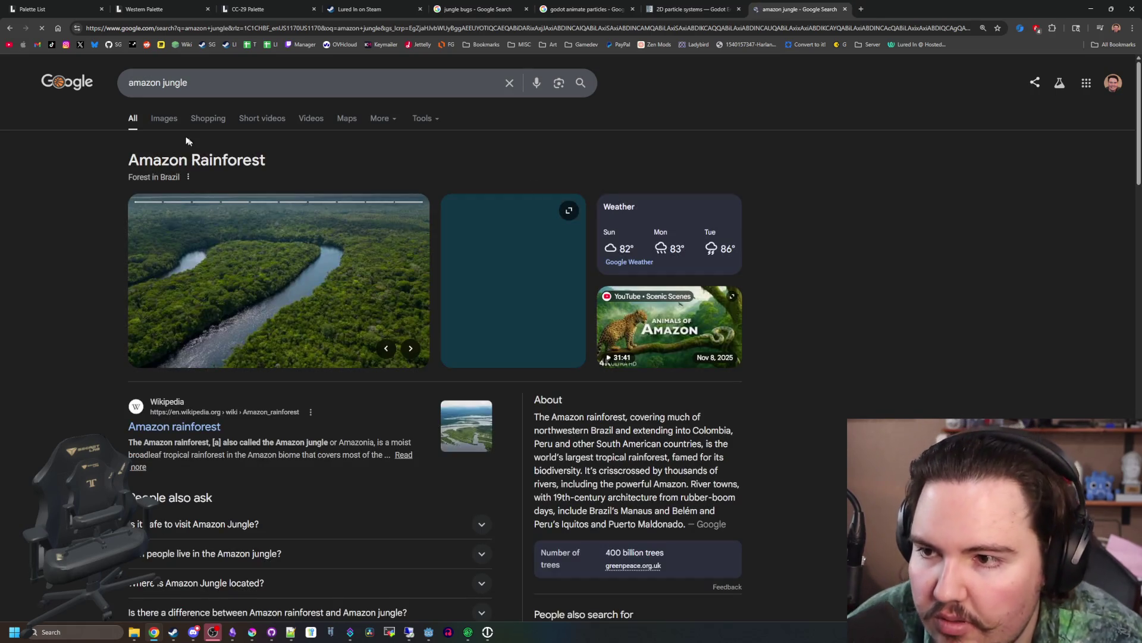
click(162, 119)
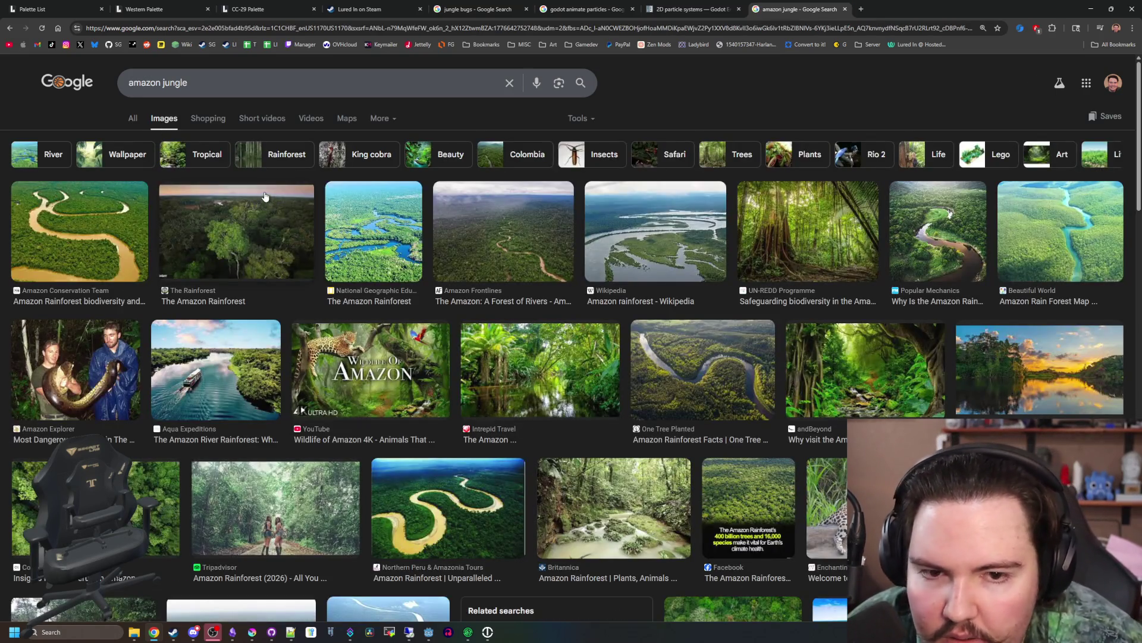
- Preview the UN-REDD, Popular Mechanics and Intrepid Travel rainforest photos
click(809, 247)
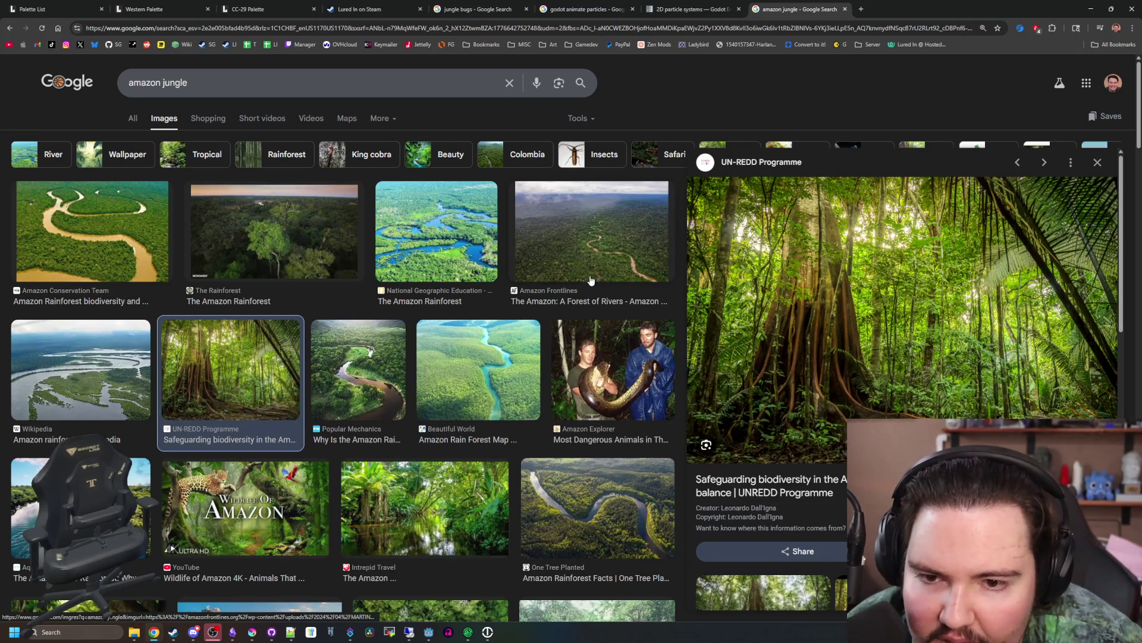
click(357, 369)
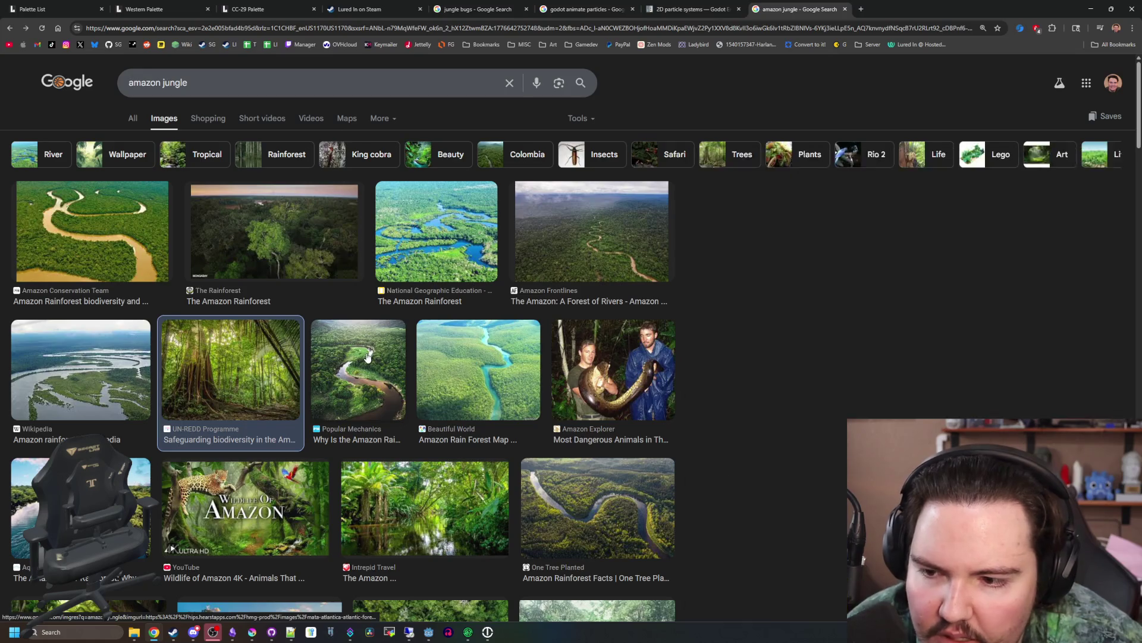
click(232, 368)
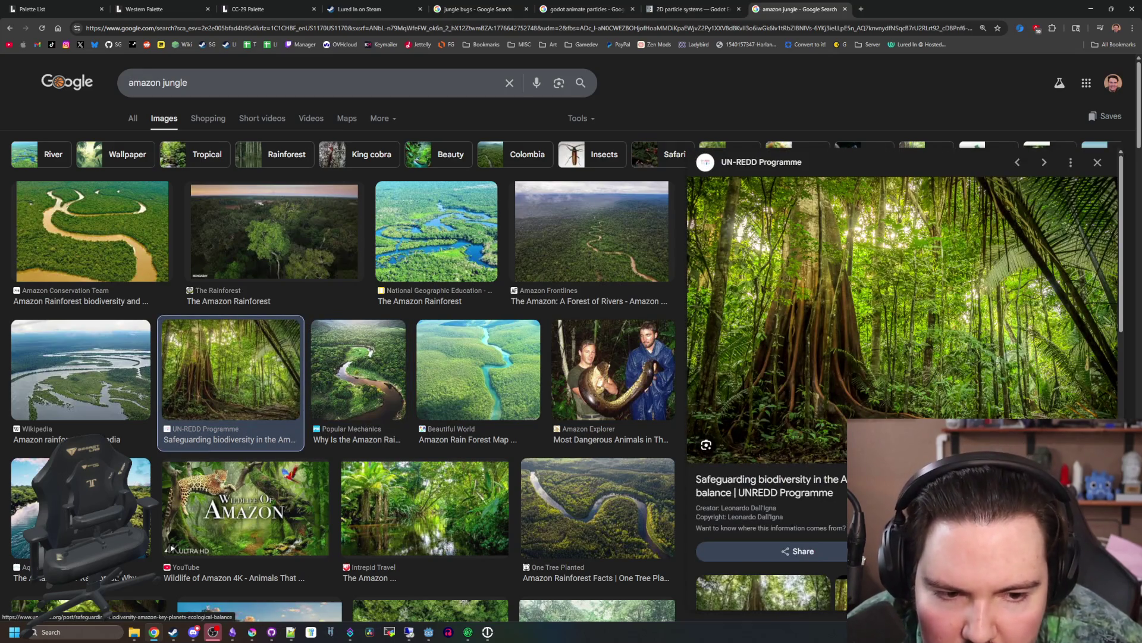
scroll(516, 396, down, 2)
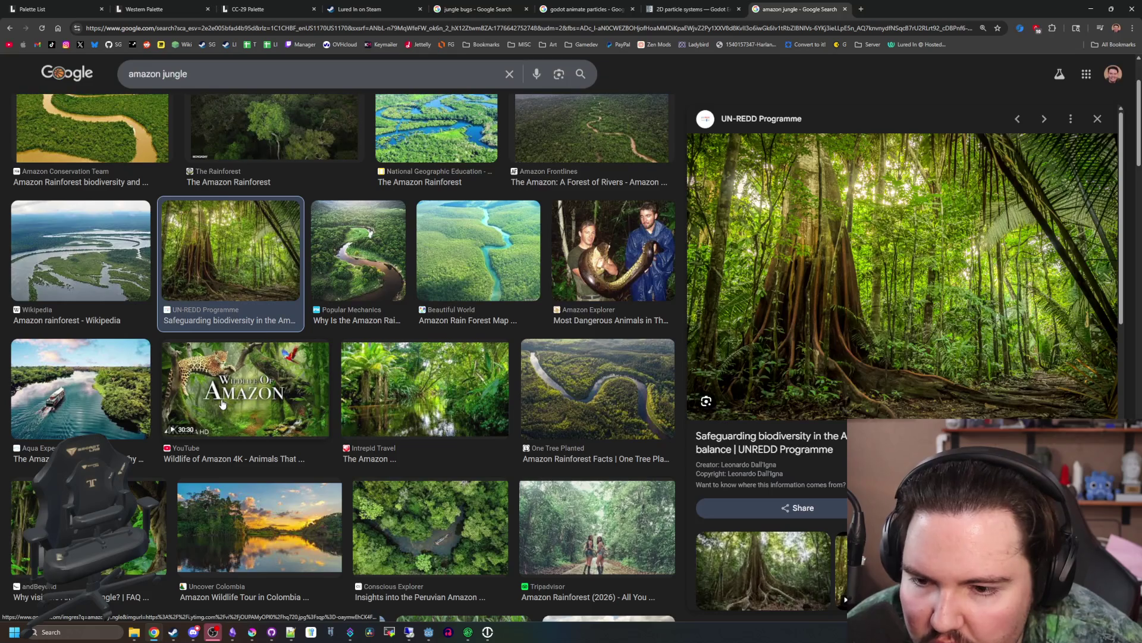
click(469, 408)
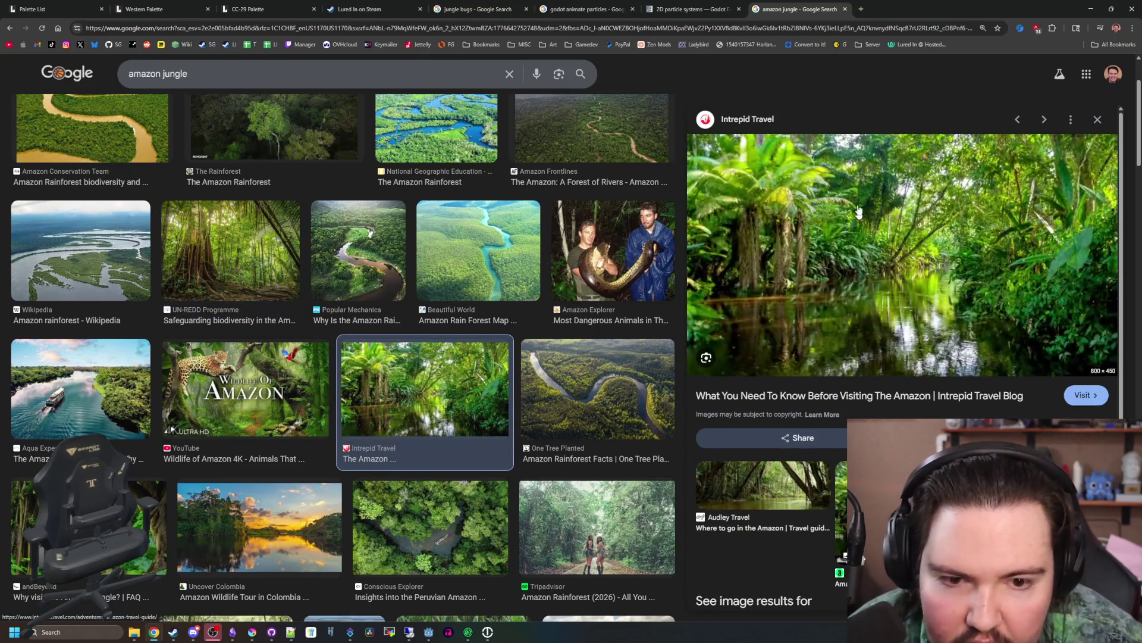
key(alt+Tab)
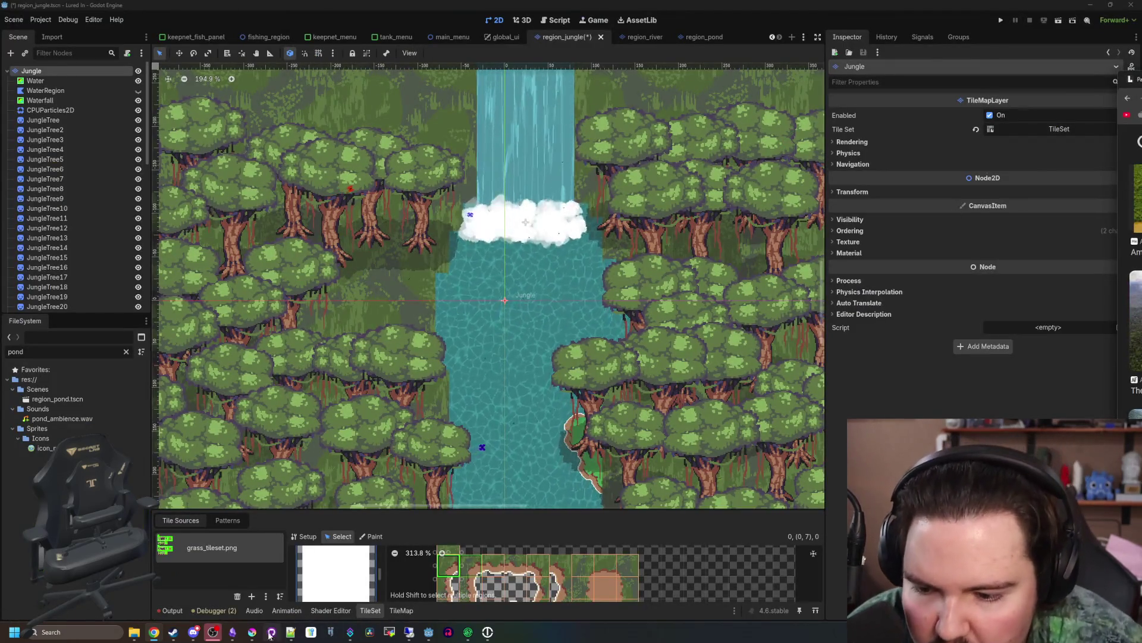
- Fill the whole jungle texture with a solid dark red rectangle
key(alt+Tab)
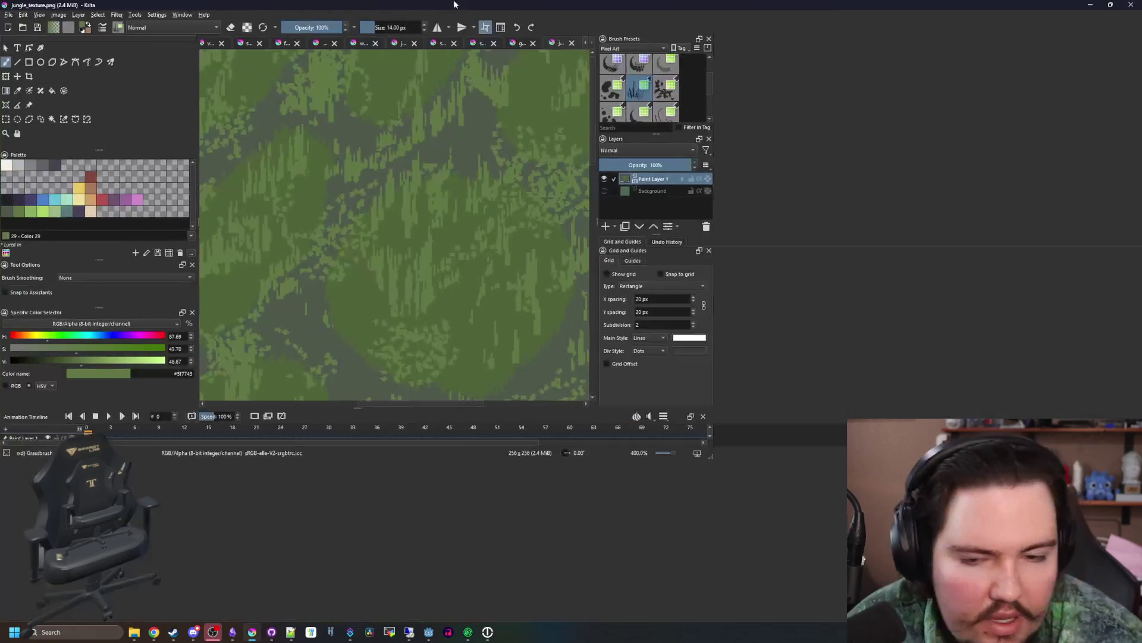
click(91, 228)
scroll(474, 291, down, 5)
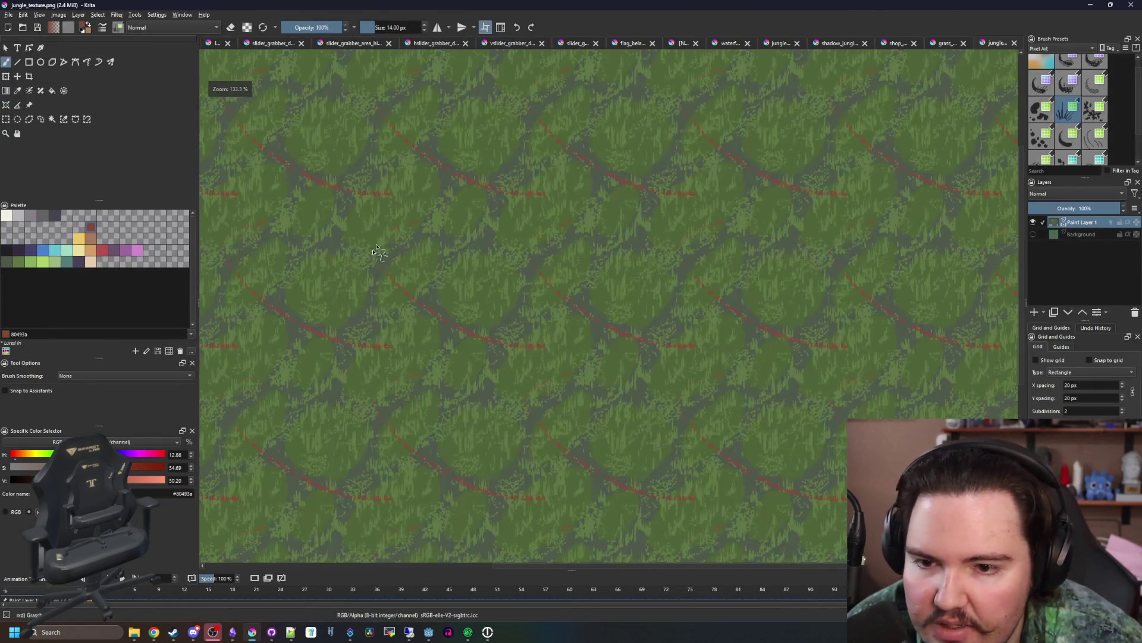
click(29, 62)
mouse_move(341, 150)
mouse_down()
mouse_move(701, 448)
mouse_move(294, 159)
mouse_move(363, 196)
mouse_up()
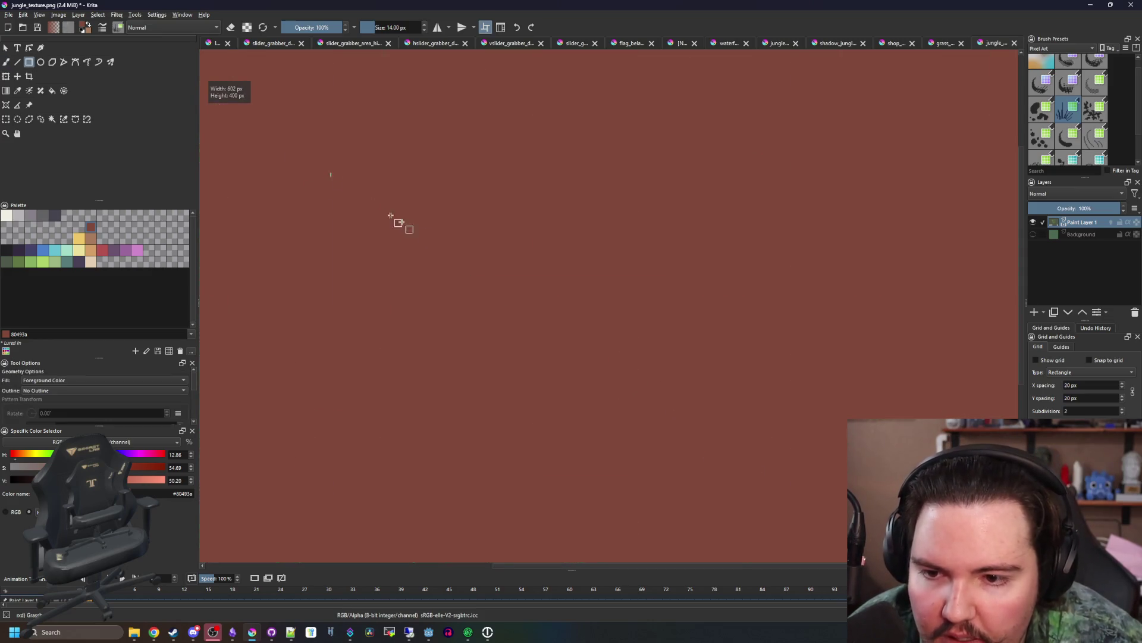
- Save jungle_texture as a PNG, confirming the export settings
key(b)
key(ctrl+s)
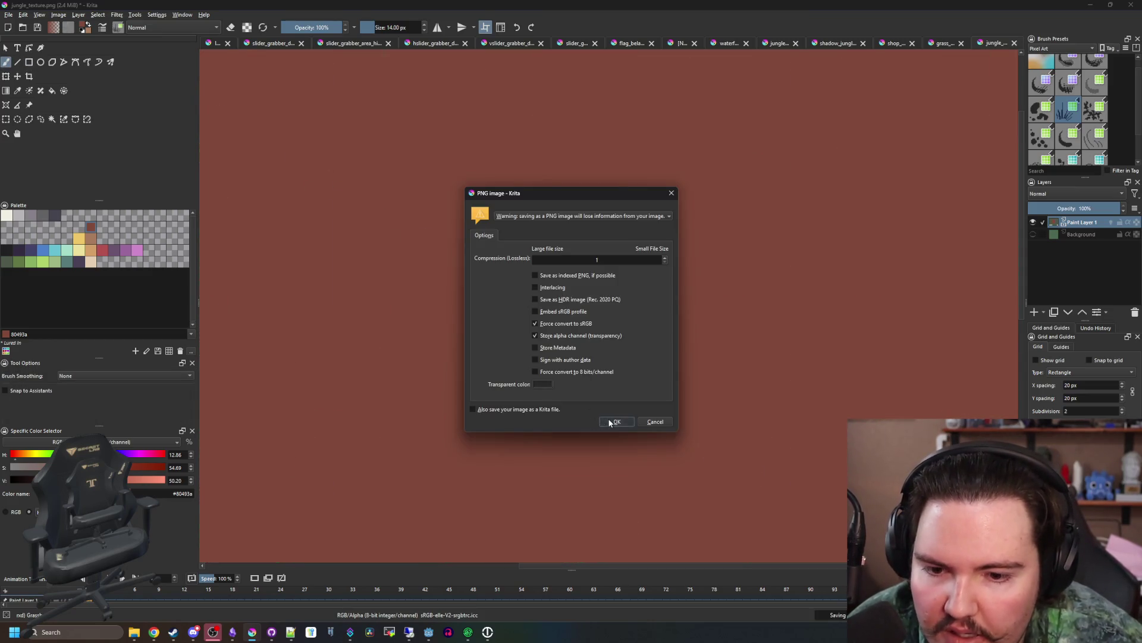
click(610, 423)
key(alt+Tab)
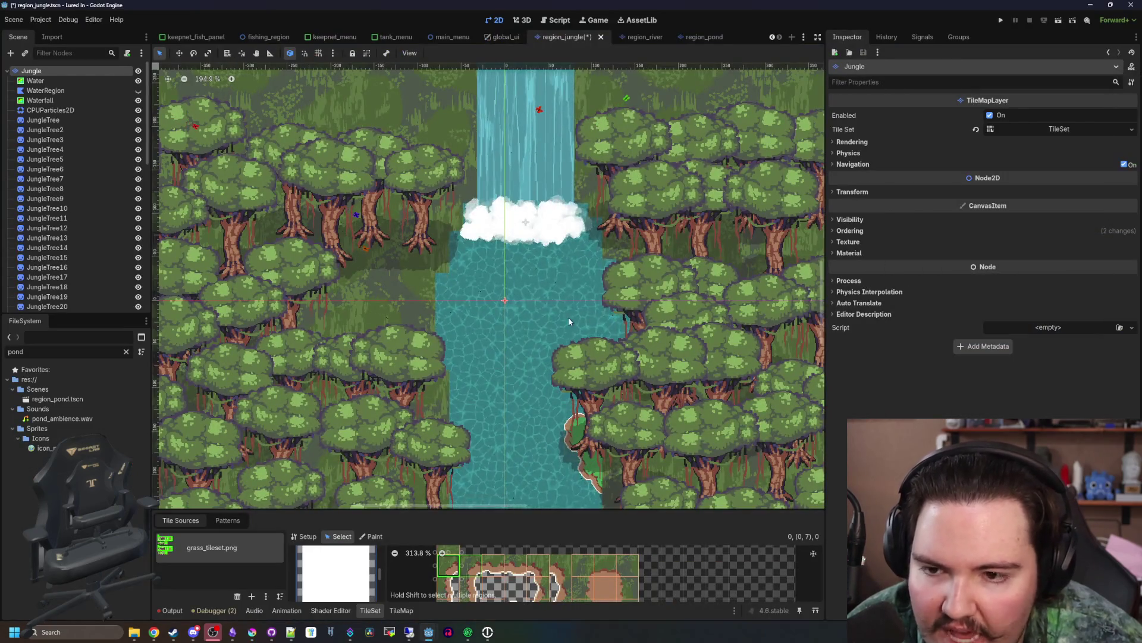
- Check the red-brown ground in Godot, then bring Krita's texture window back maximized
scroll(476, 309, down, 3)
scroll(476, 308, up, 3)
key(alt+Tab)
drag(640, 285, 725, 320)
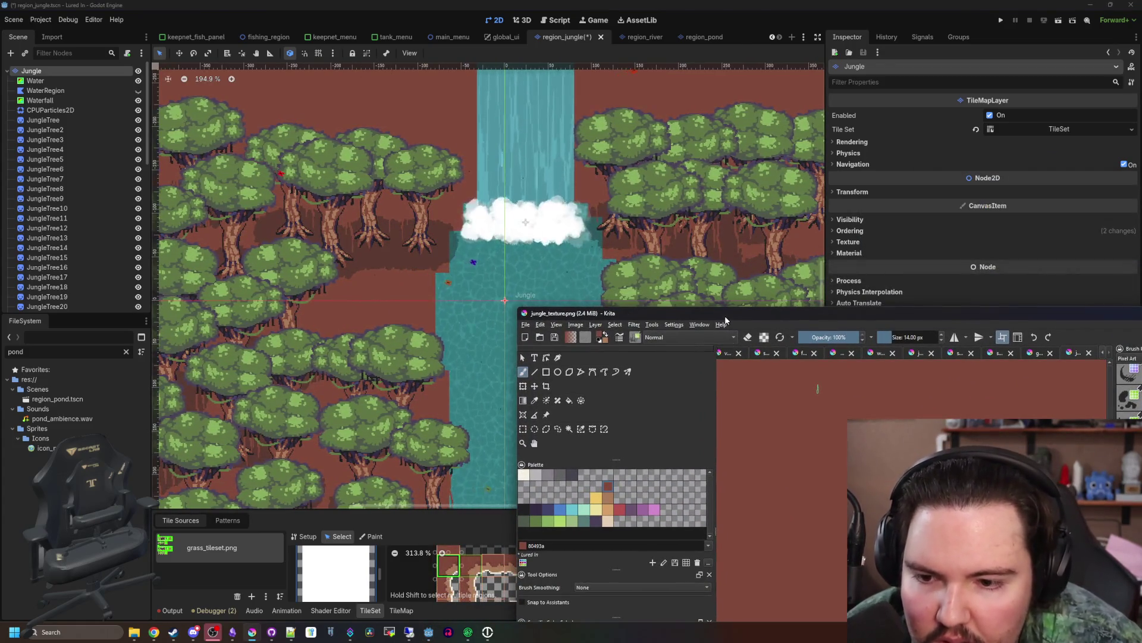
double_click(724, 320)
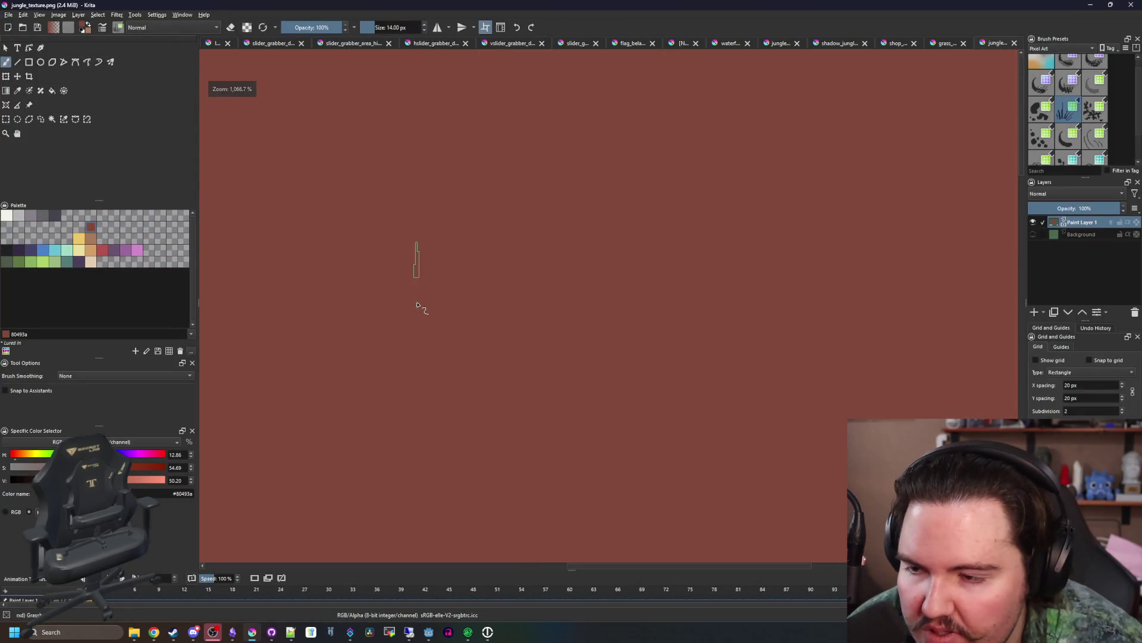
- Choose palette green and a 28 px Pebble brush, then paint a first three-lobed grass clump
click(20, 267)
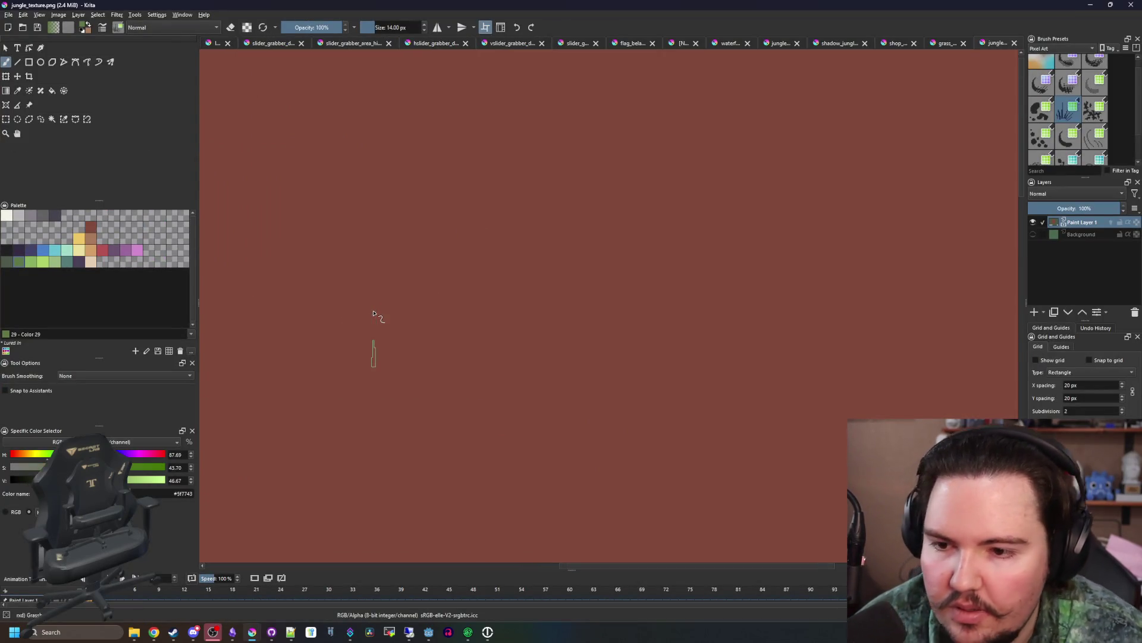
click(1095, 109)
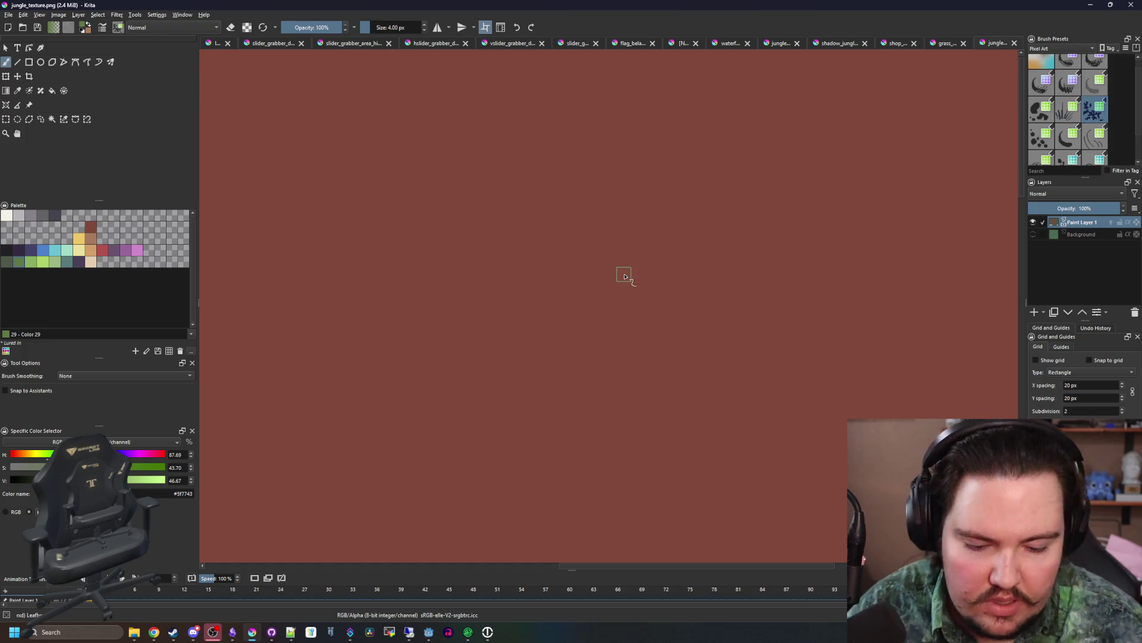
click(1041, 136)
drag(498, 346, 502, 354)
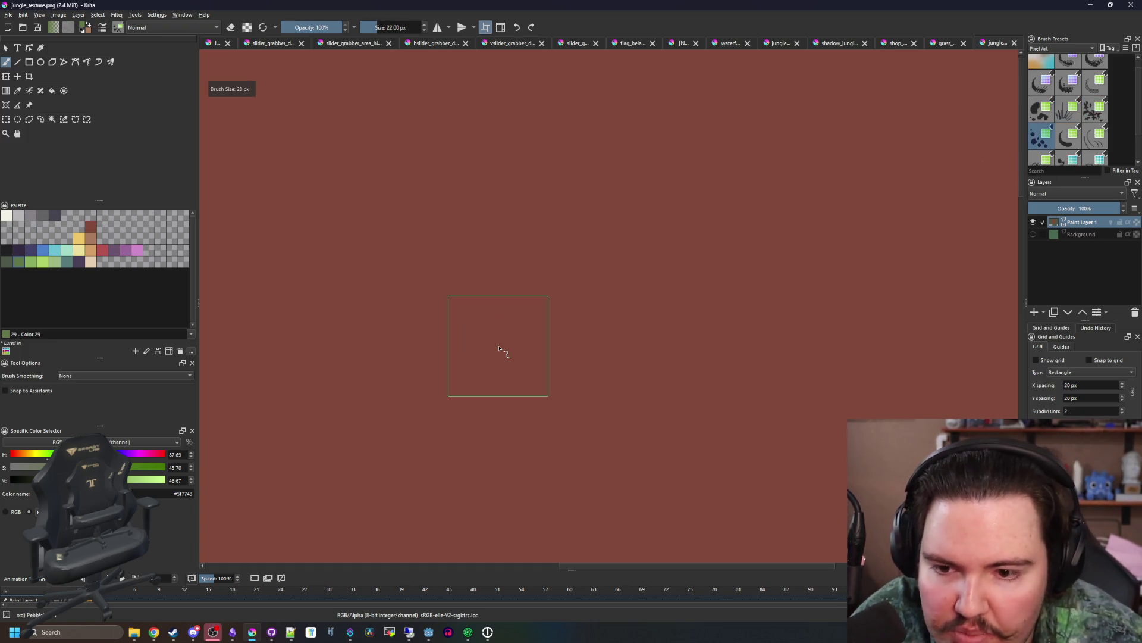
click(530, 381)
click(562, 305)
click(601, 262)
- Grow the clumps into a large blob and add a new grass blob lower right
scroll(470, 313, down, 3)
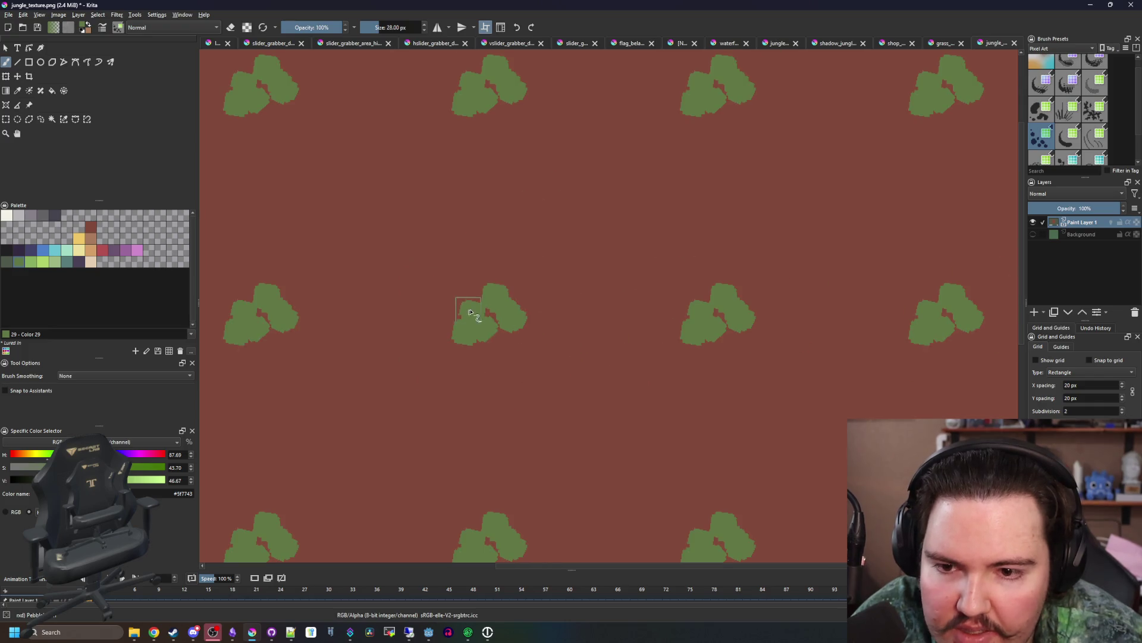
click(479, 360)
click(527, 348)
click(535, 318)
scroll(413, 207, up, 5)
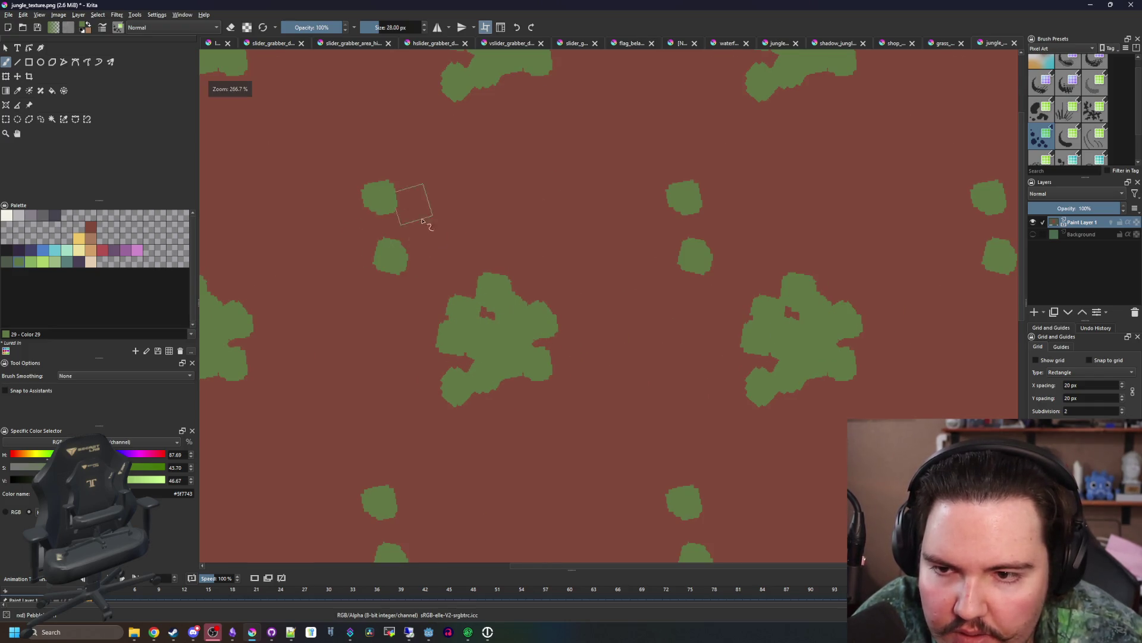
click(420, 223)
click(470, 205)
click(473, 163)
click(437, 161)
click(610, 262)
click(589, 229)
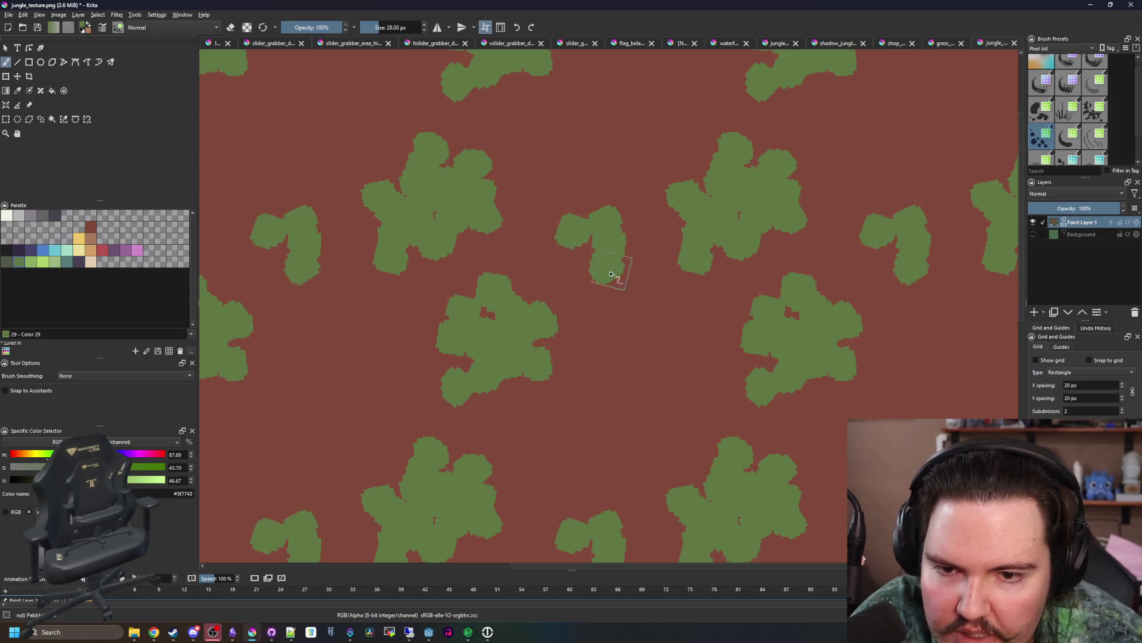
click(574, 256)
scroll(589, 271, up, 2)
- With a slightly smaller brush, enlarge the central blob and extend the lower-left blob
key(bracketleft)
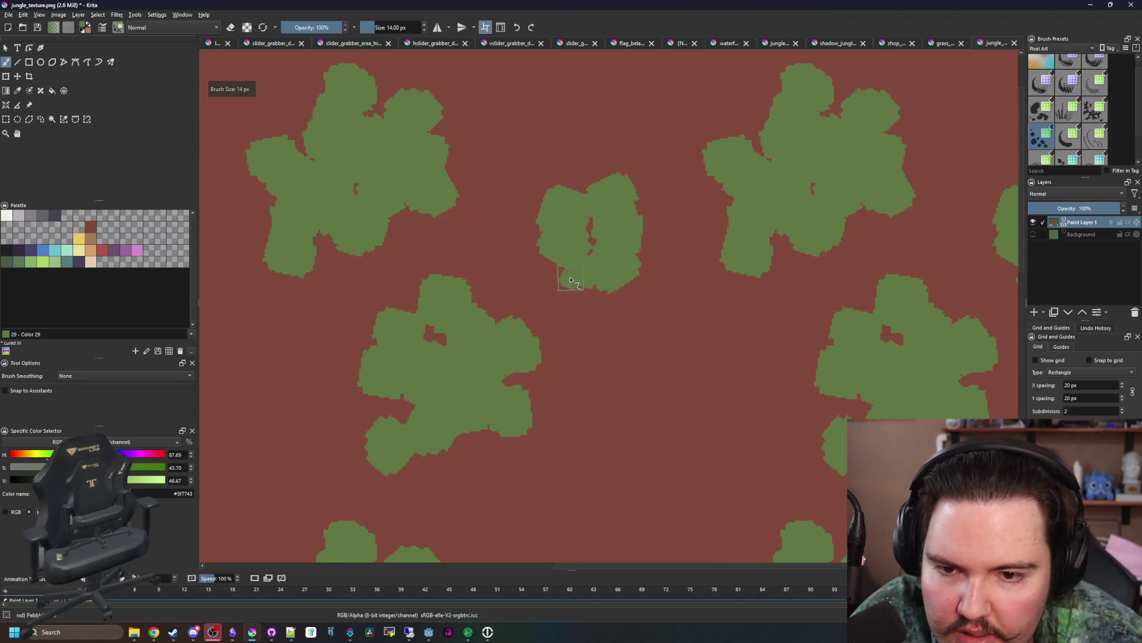
click(598, 296)
click(655, 232)
click(651, 200)
click(619, 143)
click(601, 168)
click(565, 178)
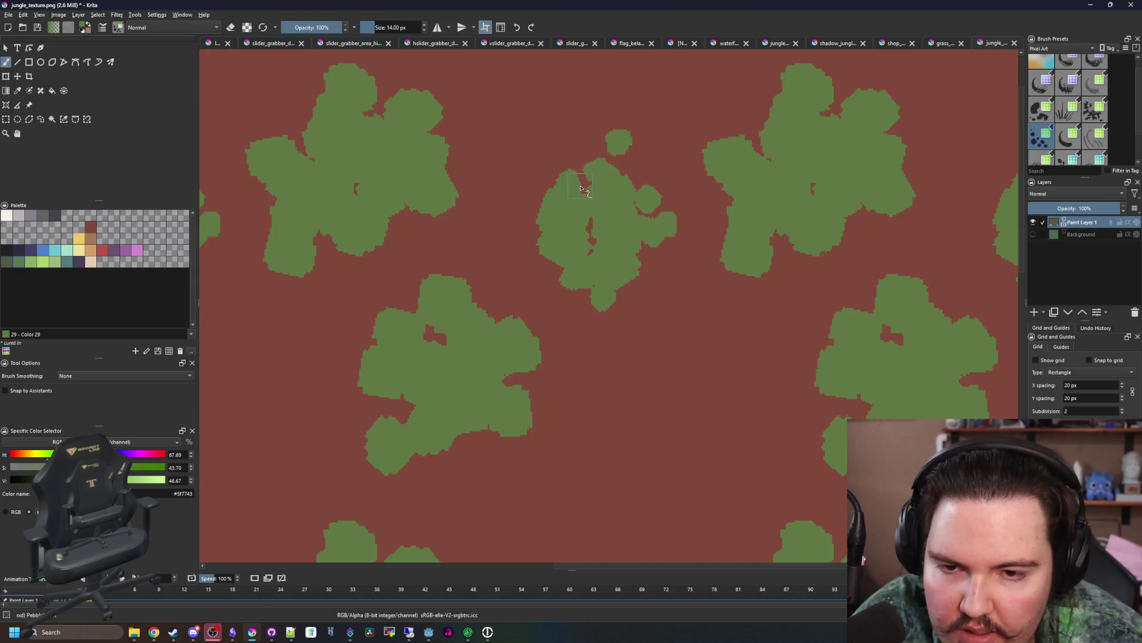
click(529, 247)
click(544, 283)
click(541, 330)
click(551, 363)
click(524, 381)
- With a 10 px brush, add small dabs along the lower-left blob and around the small cluster
key(bracketleft)
key(bracketleft)
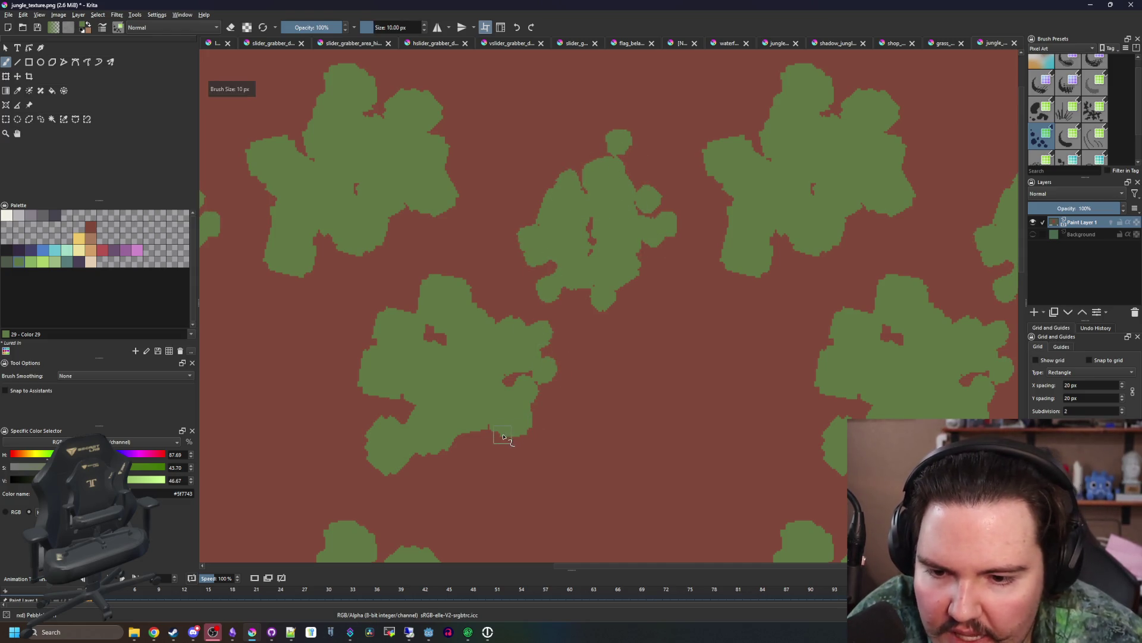
click(351, 428)
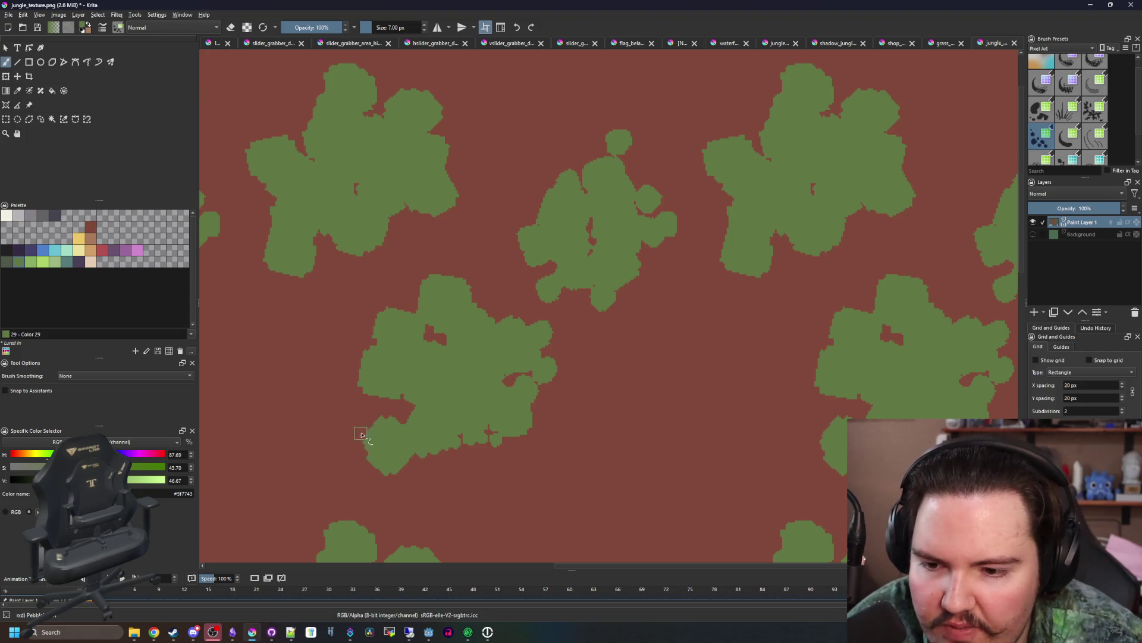
click(380, 410)
click(363, 417)
click(350, 348)
click(363, 323)
click(416, 299)
scroll(450, 405, down, 2)
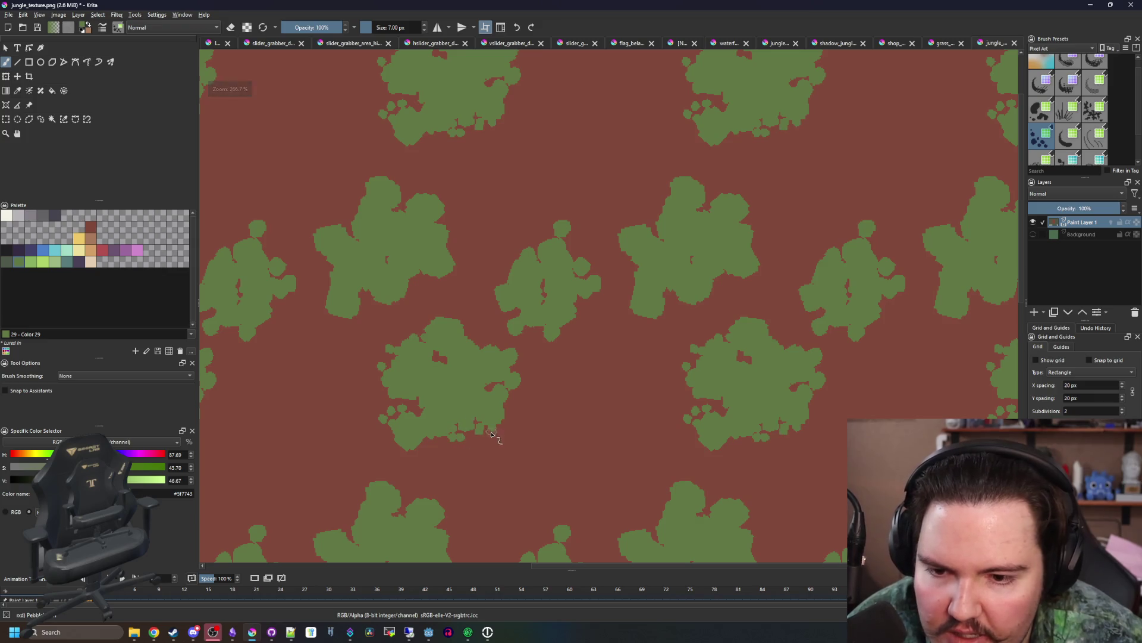
click(598, 443)
click(592, 436)
click(619, 443)
click(634, 416)
click(634, 432)
click(607, 441)
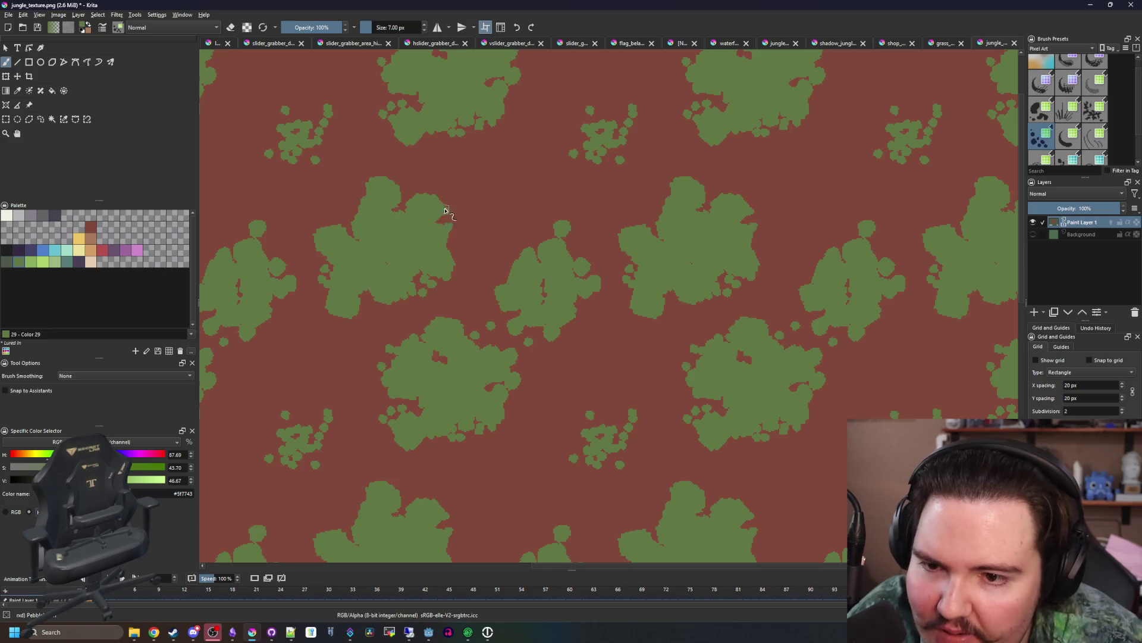
- Scatter small grass dabs near the blob edges and left of the lower-right blob
click(407, 188)
click(340, 214)
click(350, 205)
click(398, 188)
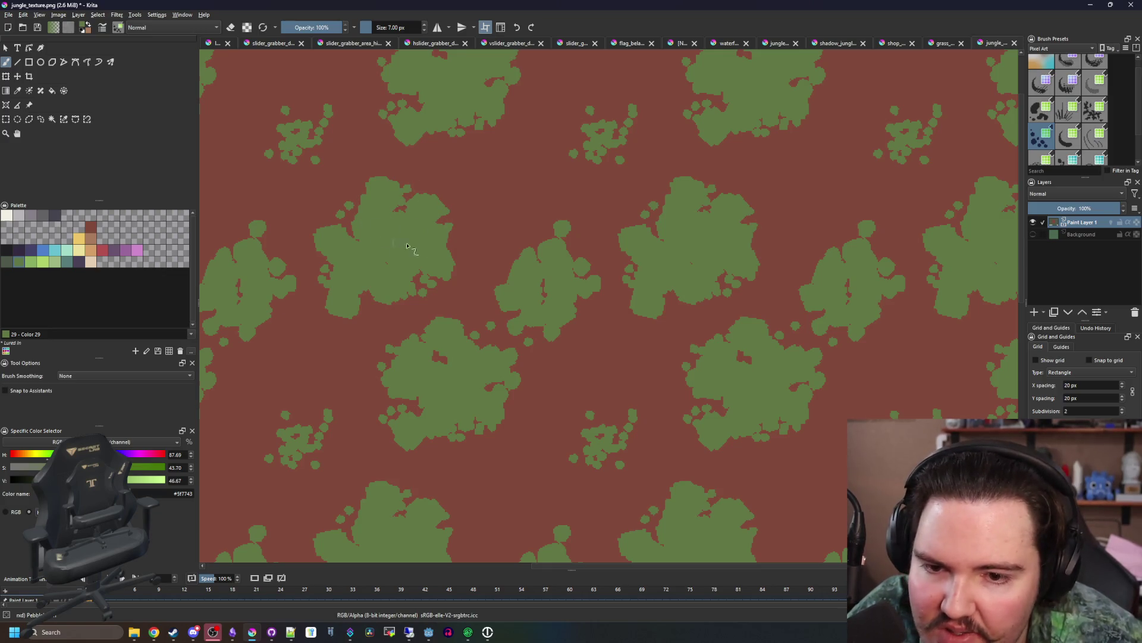
click(670, 309)
click(678, 400)
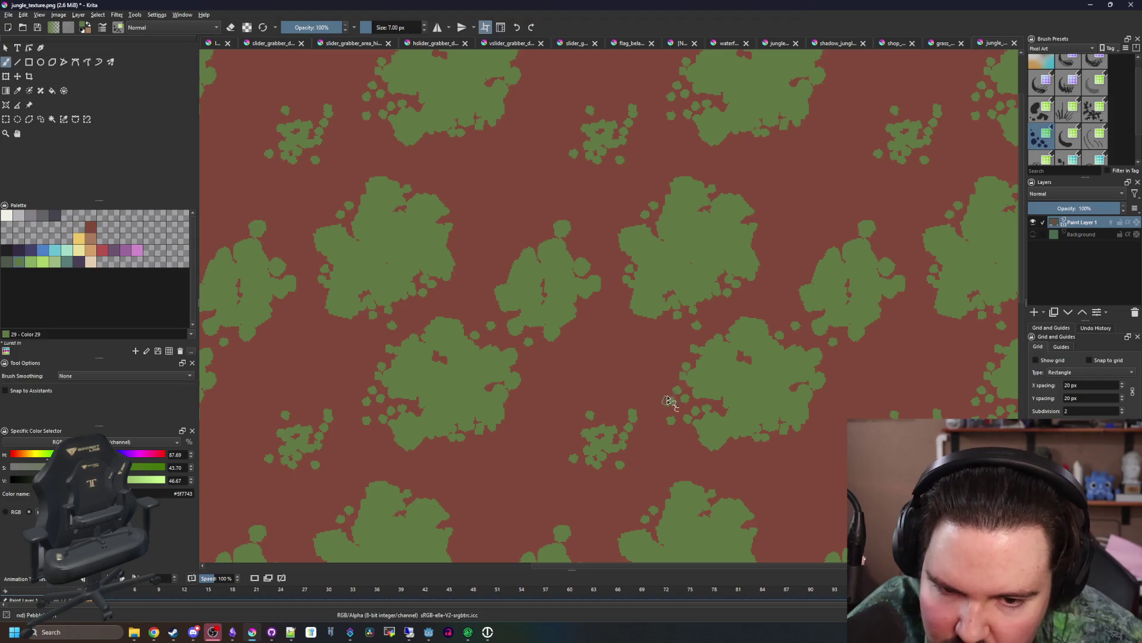
click(672, 387)
click(646, 391)
click(693, 393)
scroll(678, 406, down, 4)
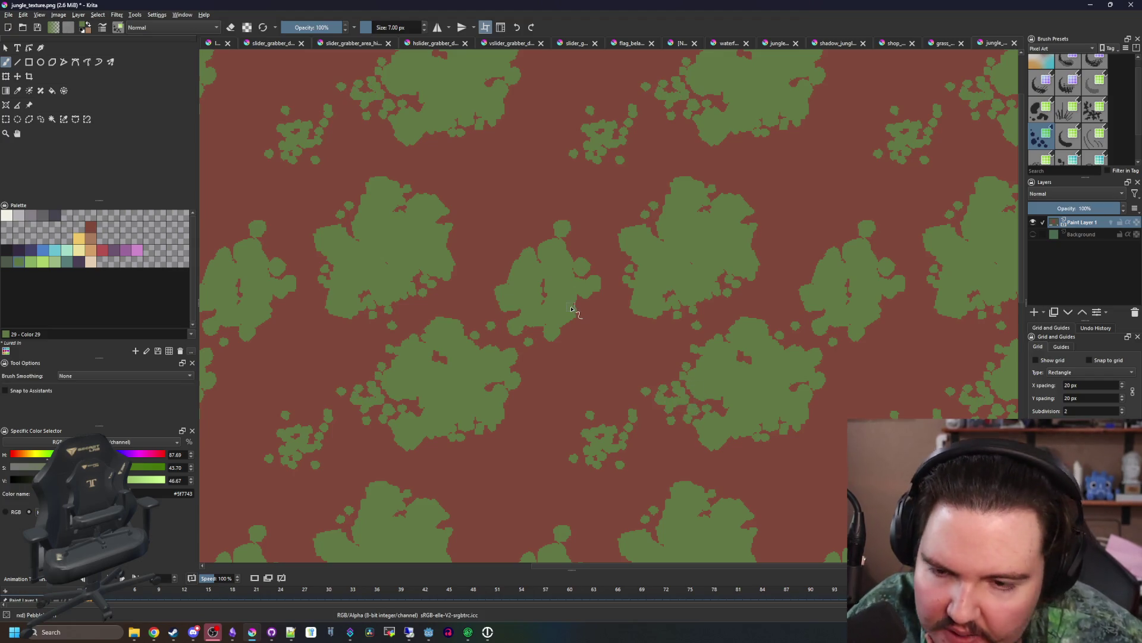
- Save the grass texture as PNG, confirming the export settings
key(ctrl+s)
key(Return)
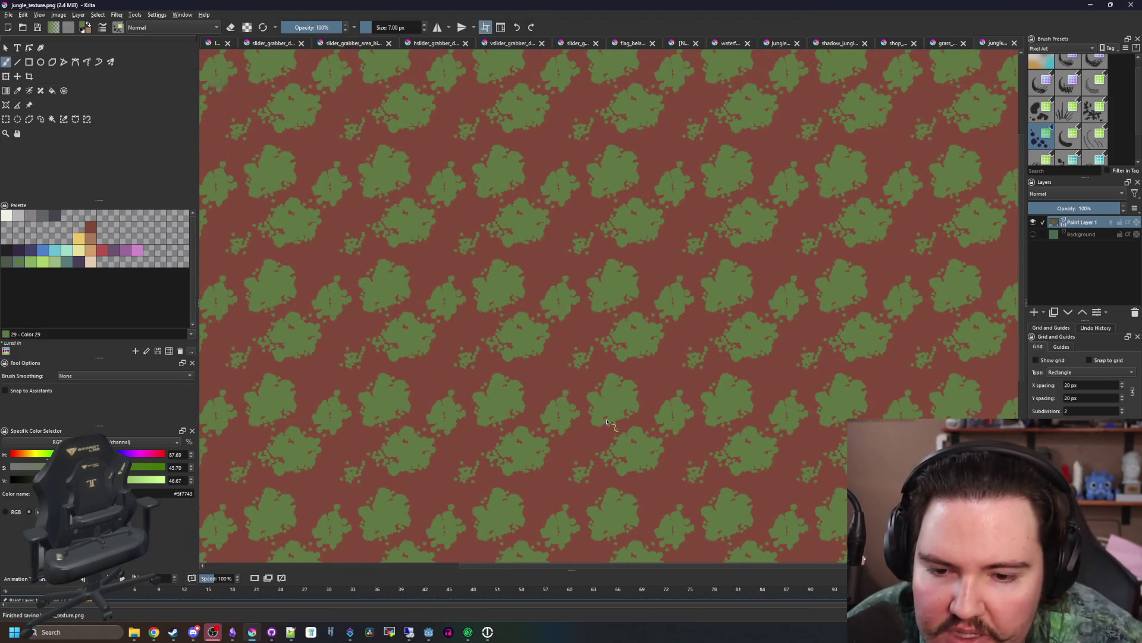
key(alt+Tab)
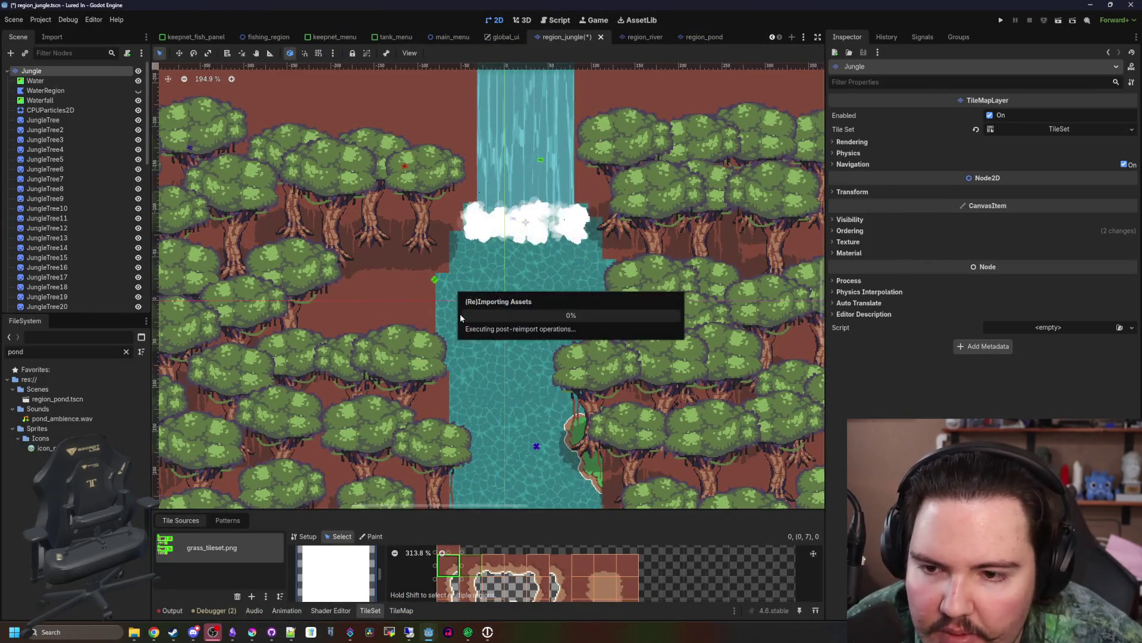
- Pan and zoom the map to inspect the river banks, waterfall and jungle
drag(463, 290, 488, 213)
scroll(487, 213, down, 5)
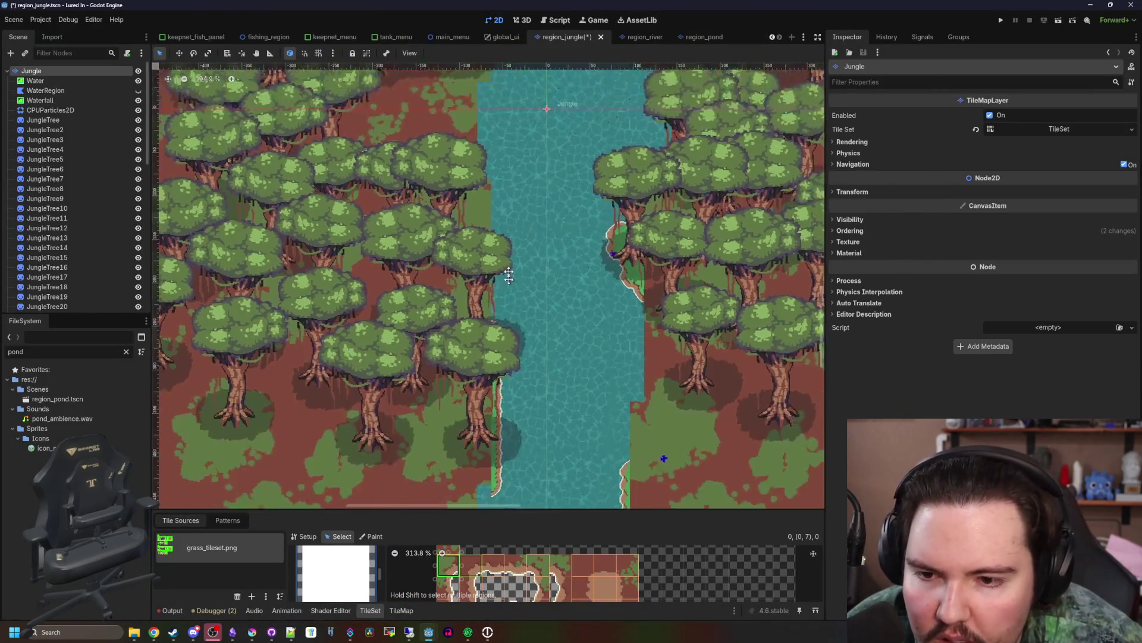
scroll(508, 221, down, 3)
scroll(561, 199, up, 5)
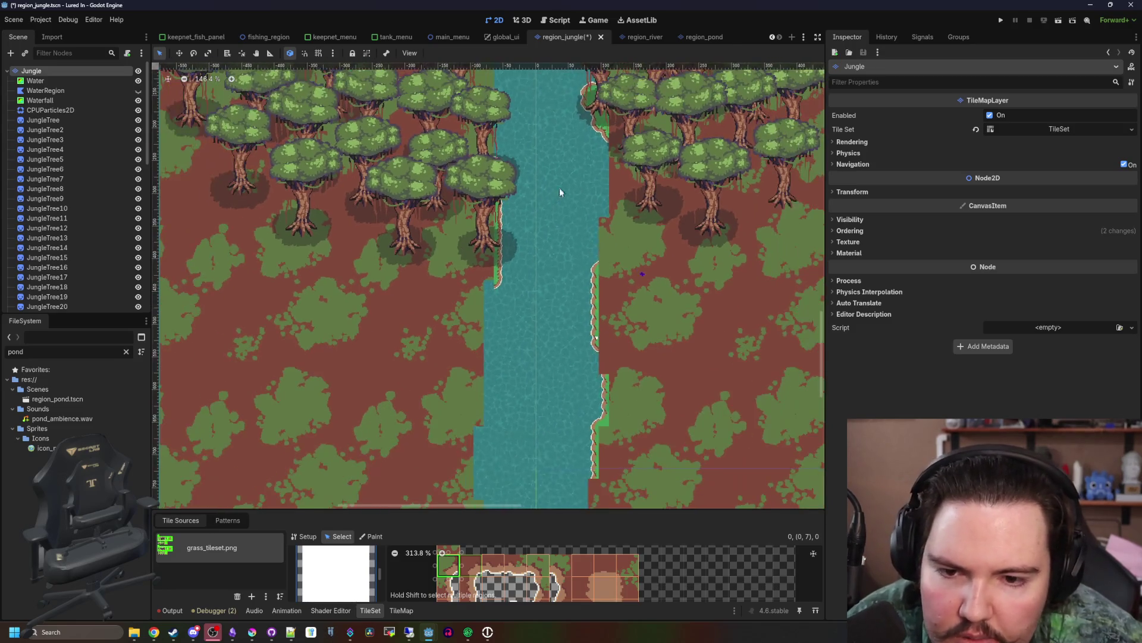
scroll(584, 258, down, 10)
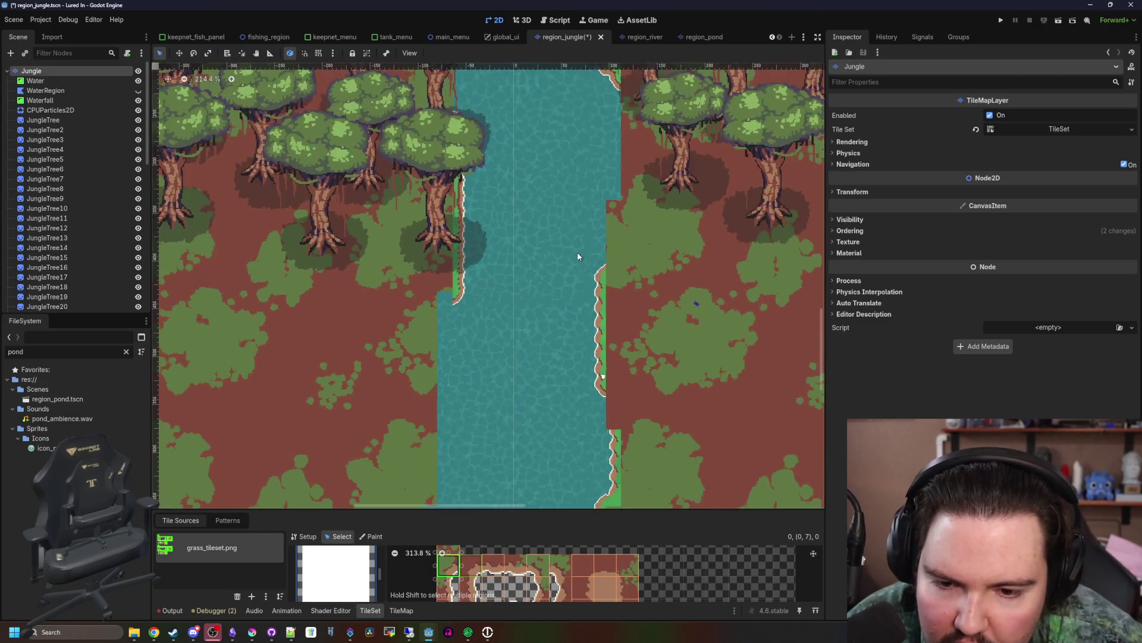
drag(575, 250, 538, 345)
scroll(513, 200, up, 9)
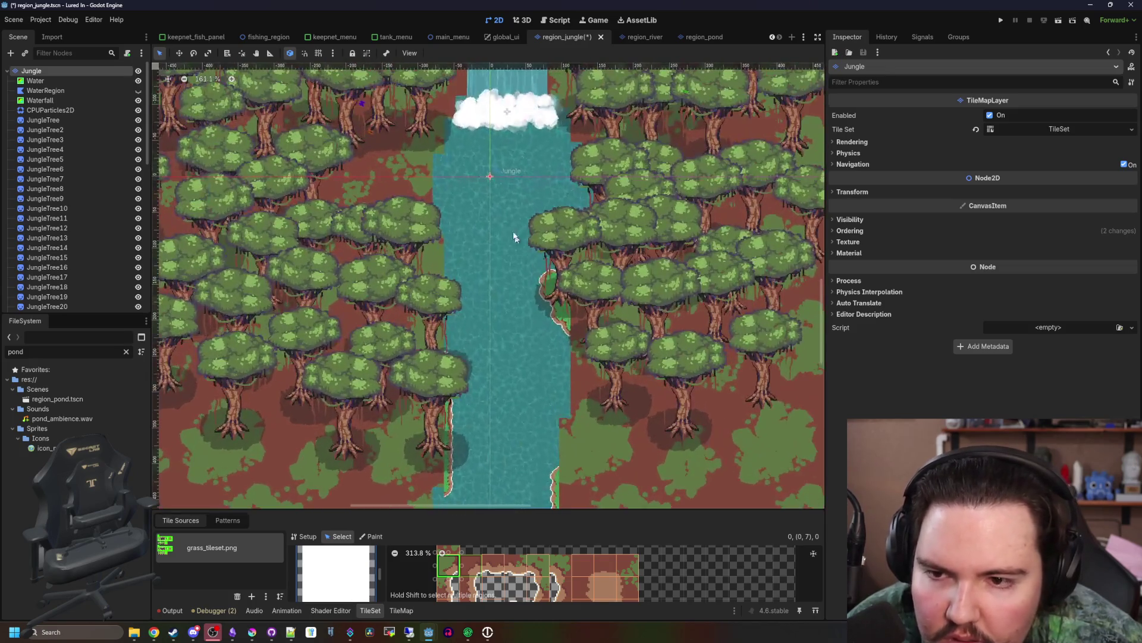
- Bring the jungle texture in Krita back up, maximized to full screen
click(252, 632)
double_click(494, 416)
scroll(439, 324, up, 4)
scroll(341, 255, down, 4)
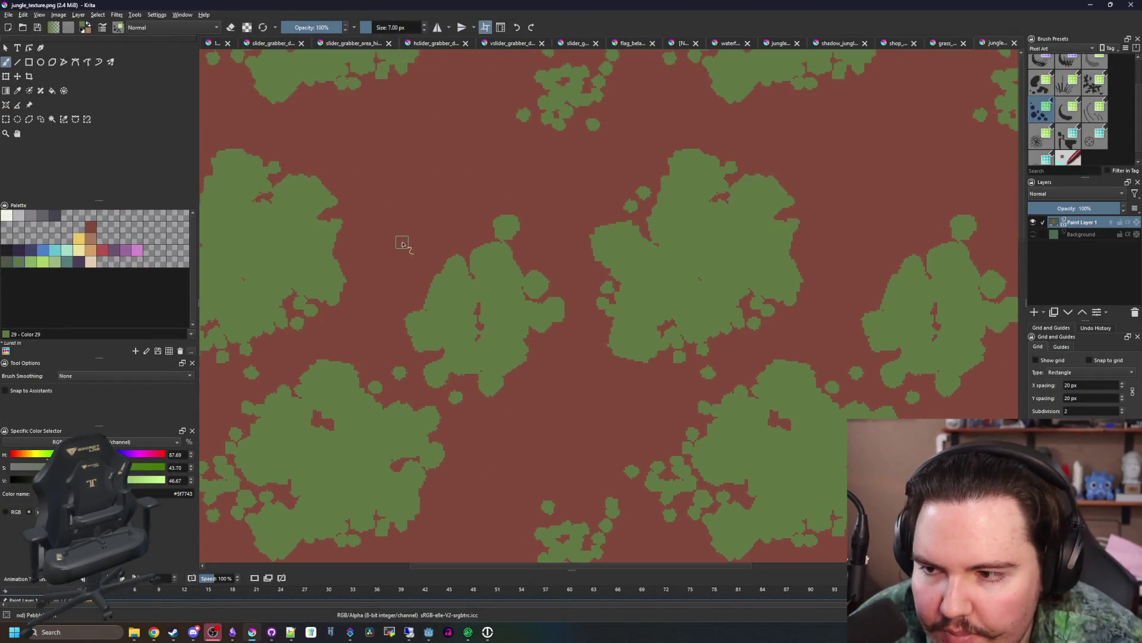
- Paint a new green clump in the bare top-left gap and dab red-brown specks into it
scroll(395, 254, up, 2)
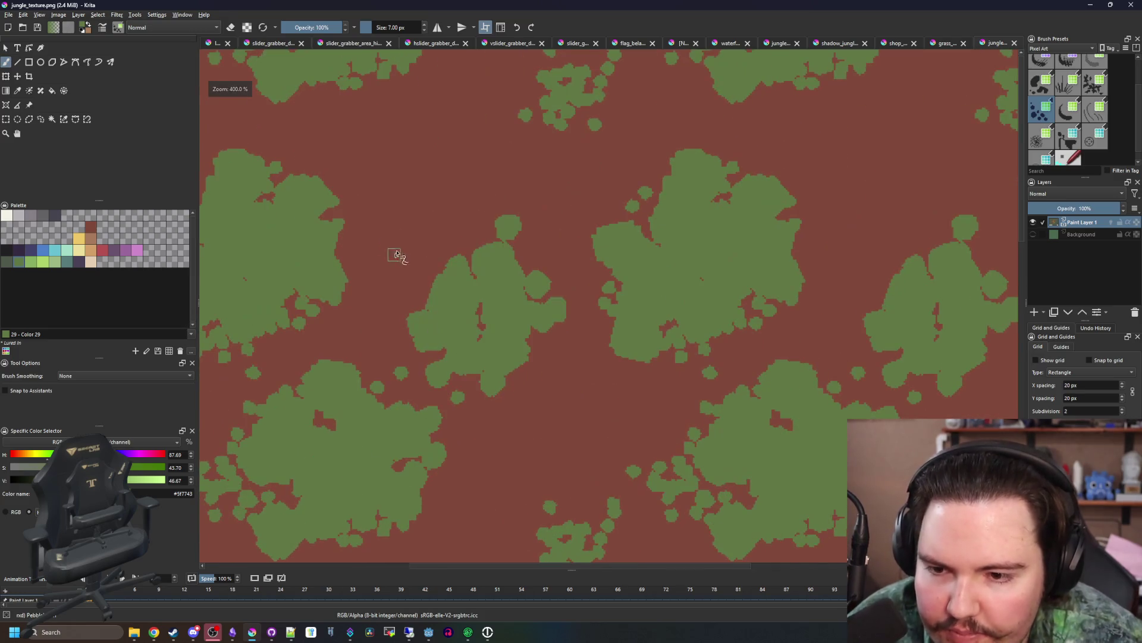
scroll(447, 326, up, 1)
key(bracketright)
key(bracketleft)
mouse_move(440, 191)
mouse_down()
mouse_move(470, 137)
mouse_move(443, 116)
mouse_move(427, 180)
mouse_up()
key(bracketleft)
key(bracketleft)
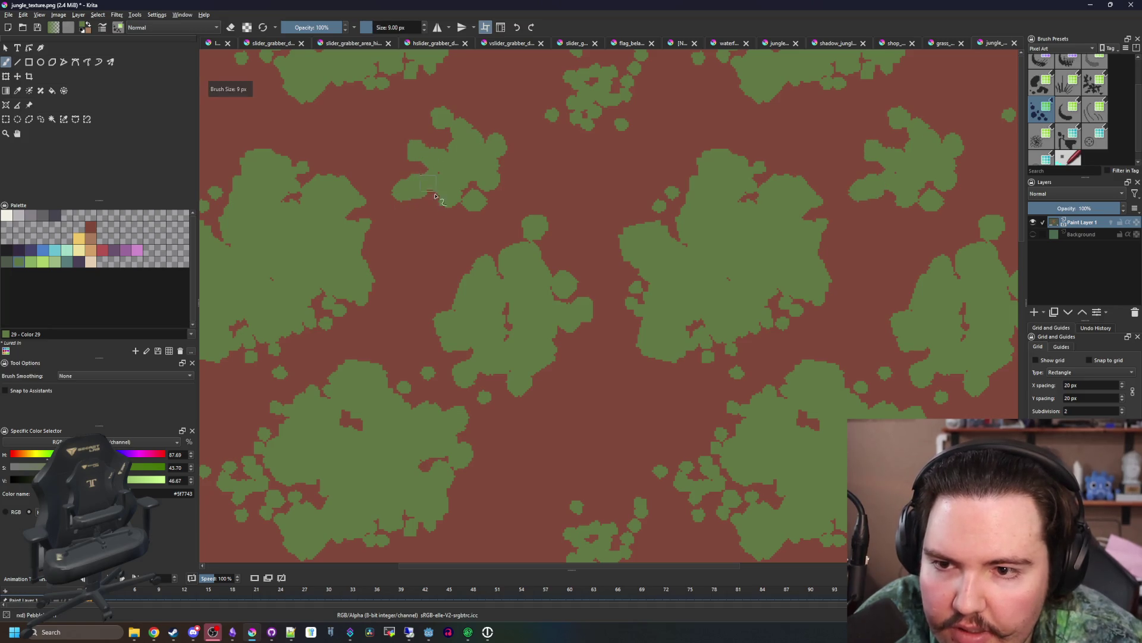
mouse_move(440, 138)
mouse_down()
mouse_move(452, 152)
mouse_move(497, 128)
mouse_move(504, 169)
mouse_up()
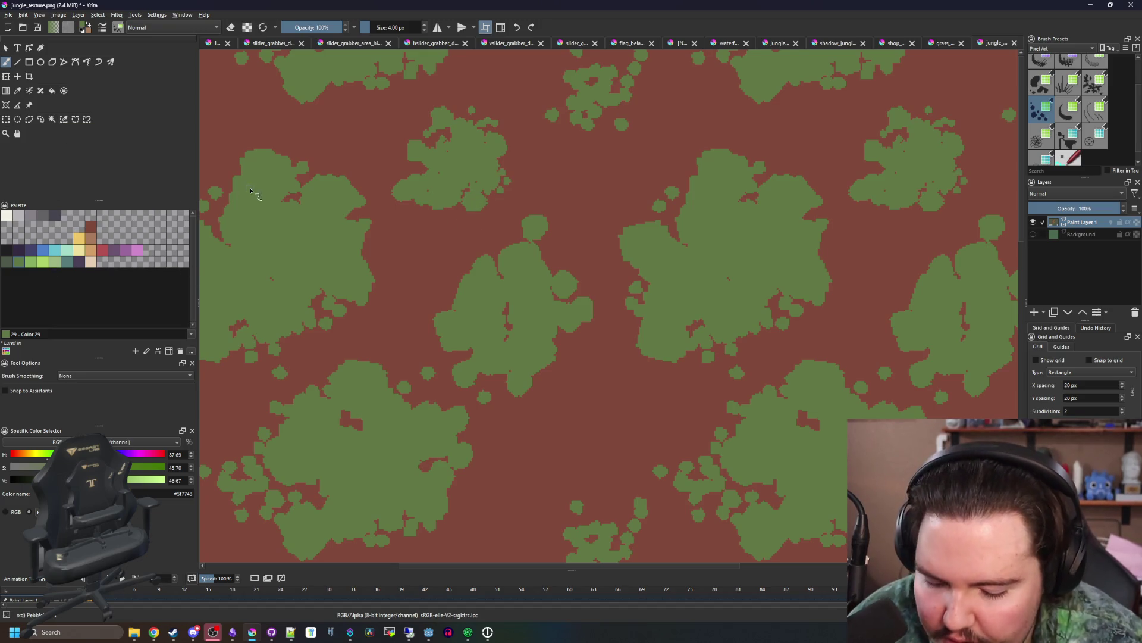
- Flood-fill the red ground with muted green and the grey-green background with darker green
key(p)
key(b)
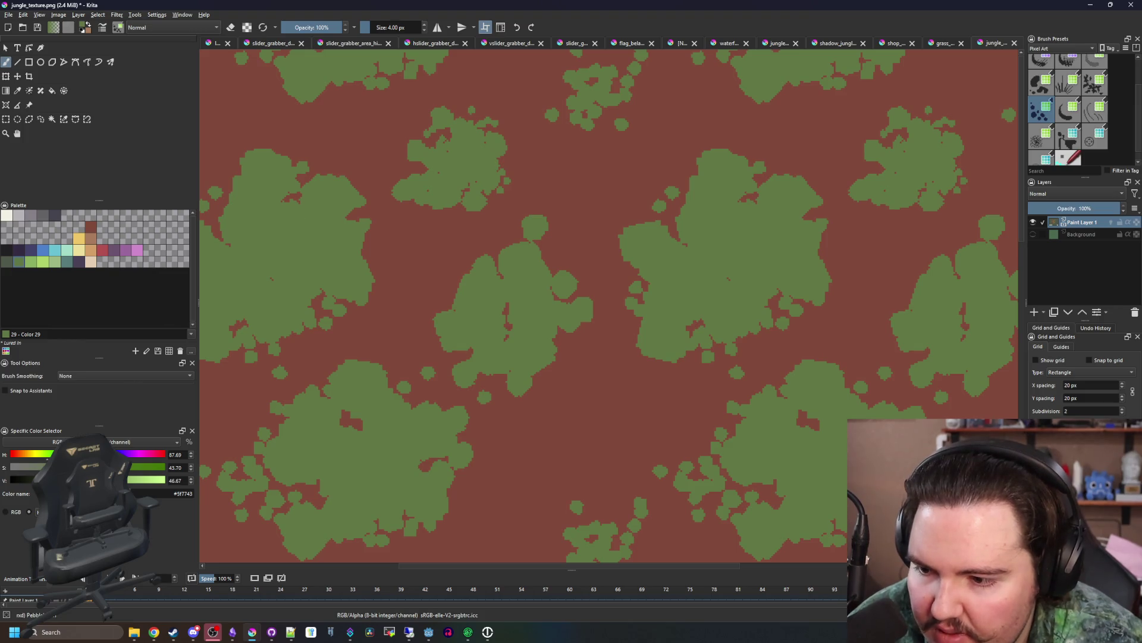
key(f)
click(377, 329)
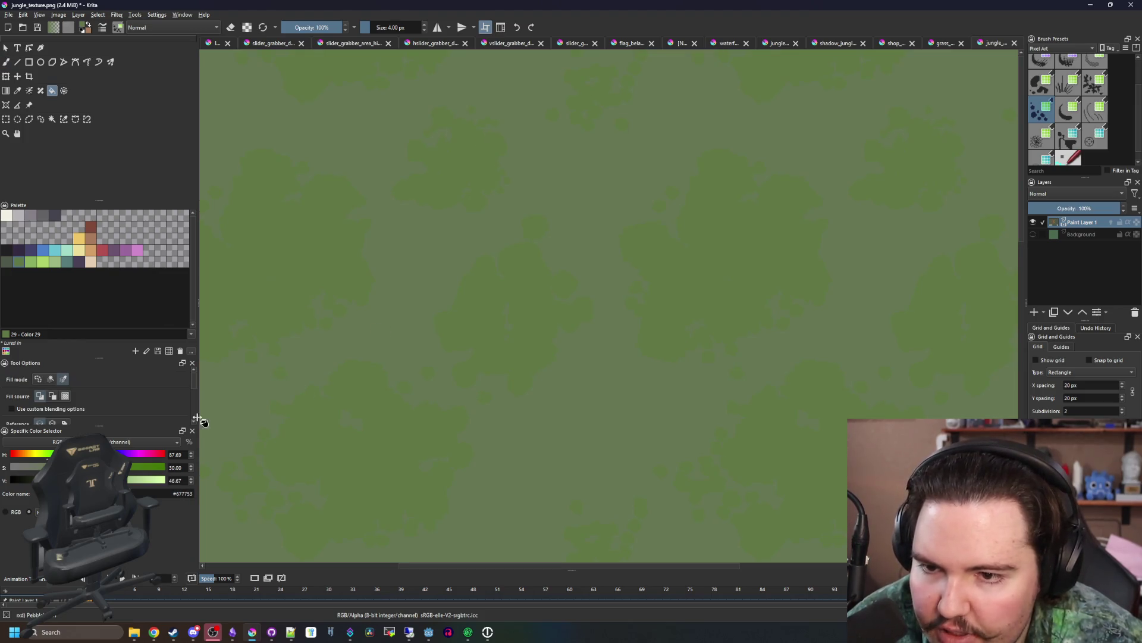
click(7, 262)
click(402, 290)
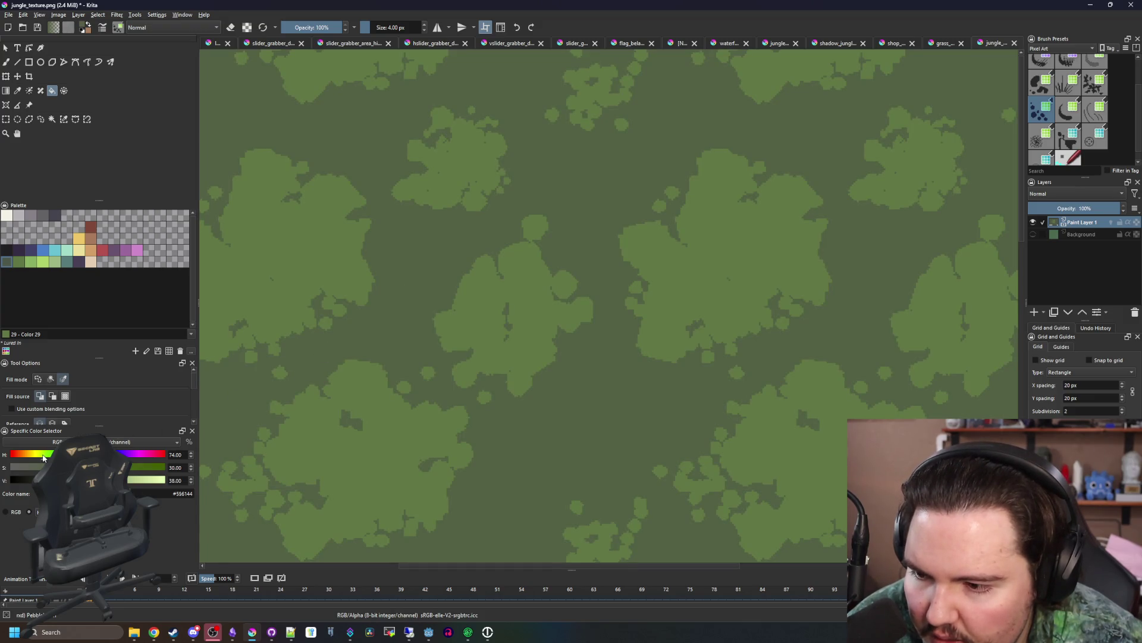
- Export the recoloured jungle texture as a PNG, accepting the export options
scroll(400, 333, up, 3)
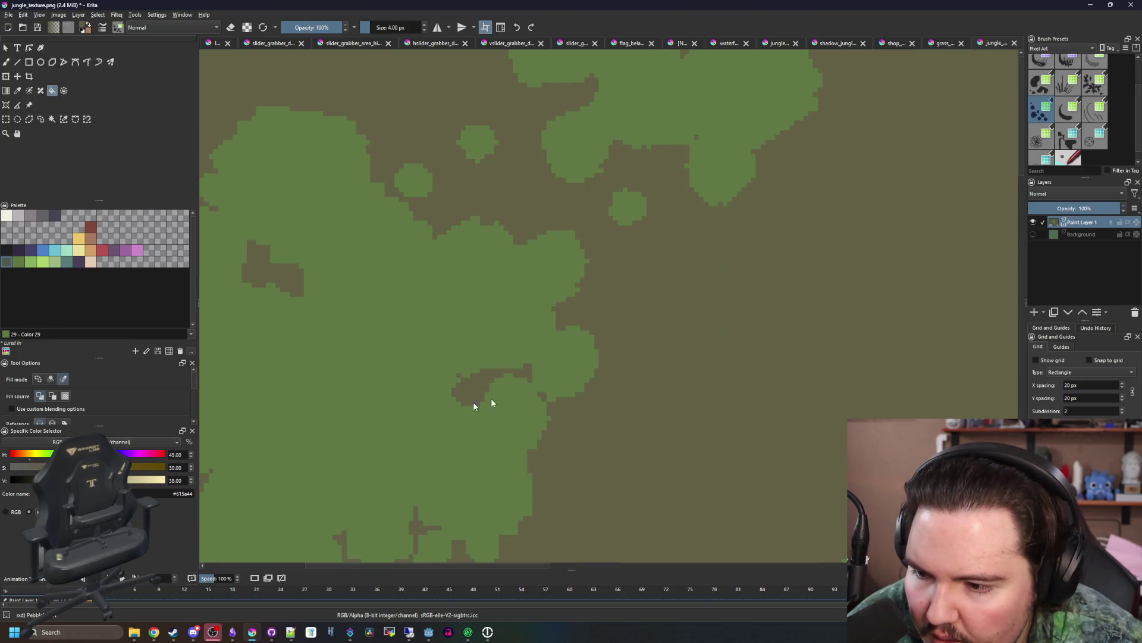
scroll(425, 413, down, 3)
scroll(416, 310, up, 2)
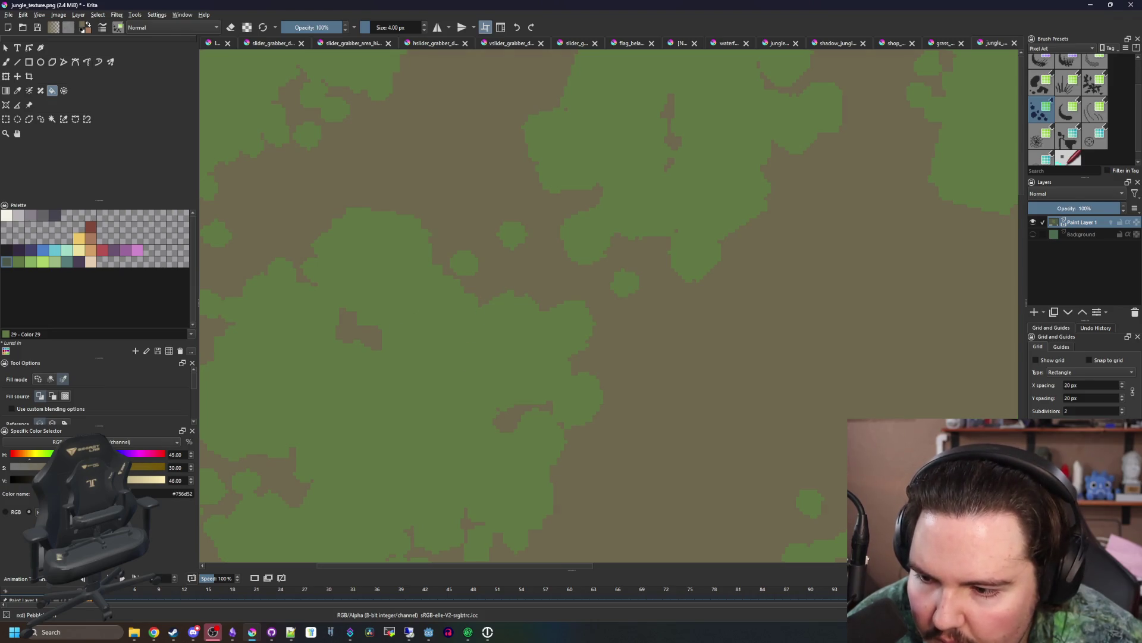
scroll(458, 421, up, 5)
key(ctrl+s)
click(611, 423)
- Check the updated jungle map in Godot, then return to Krita and maximize its window
click(428, 632)
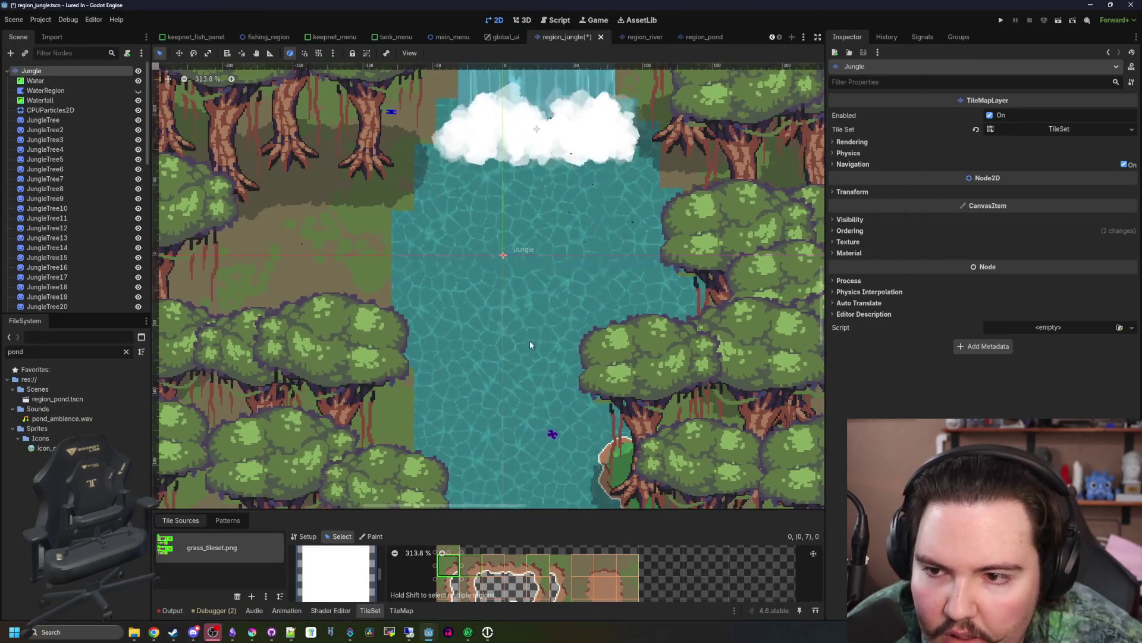
scroll(530, 339, down, 4)
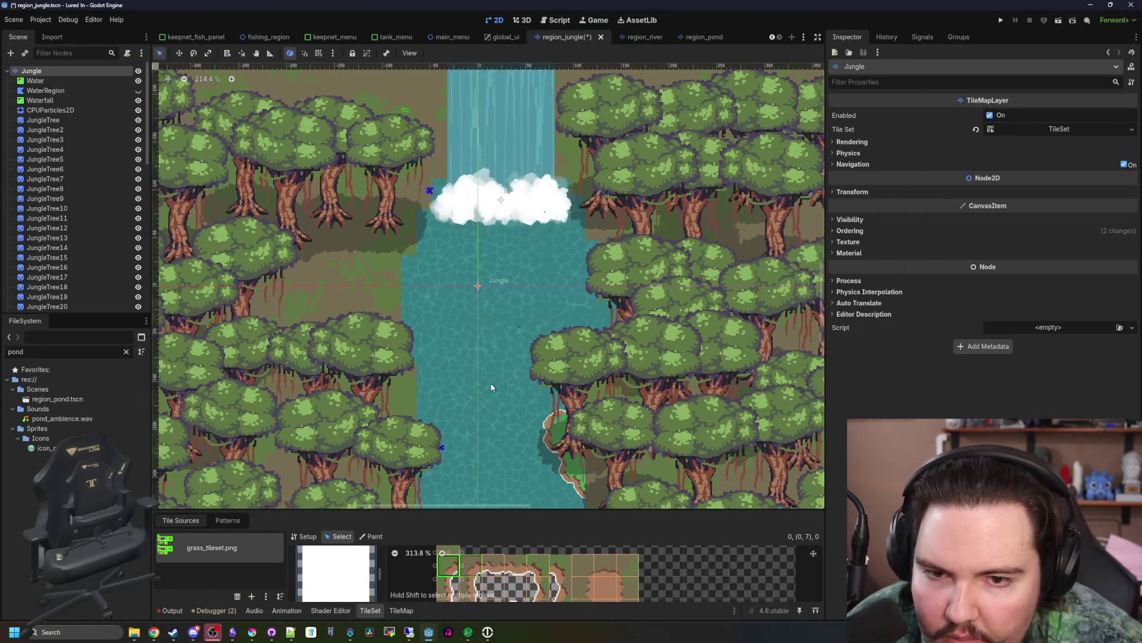
scroll(478, 370, up, 1)
click(251, 632)
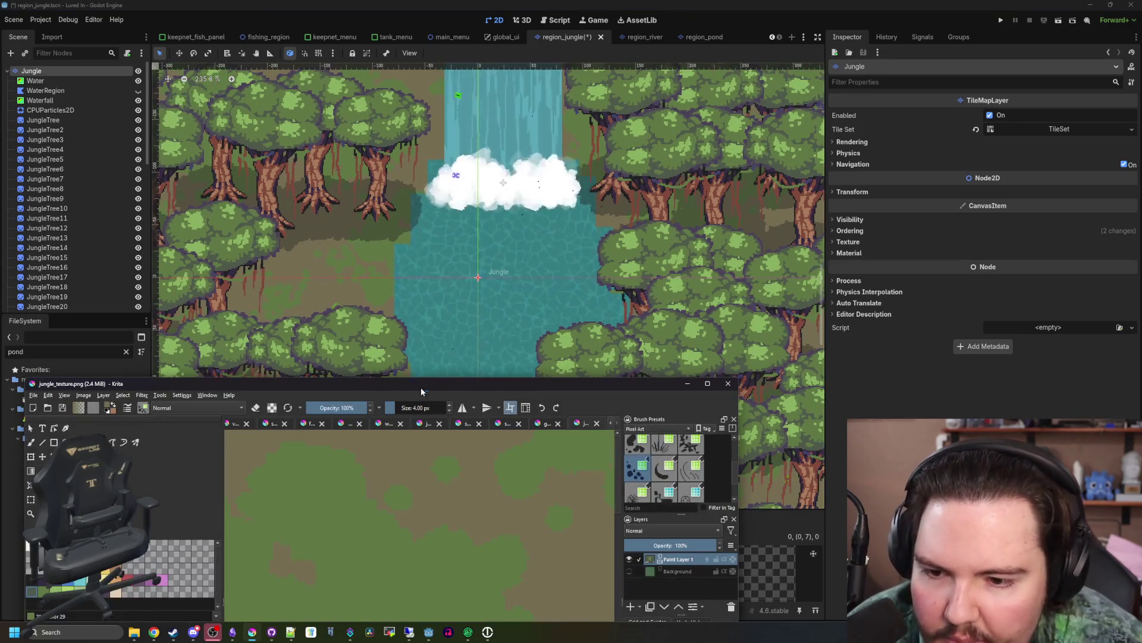
double_click(420, 387)
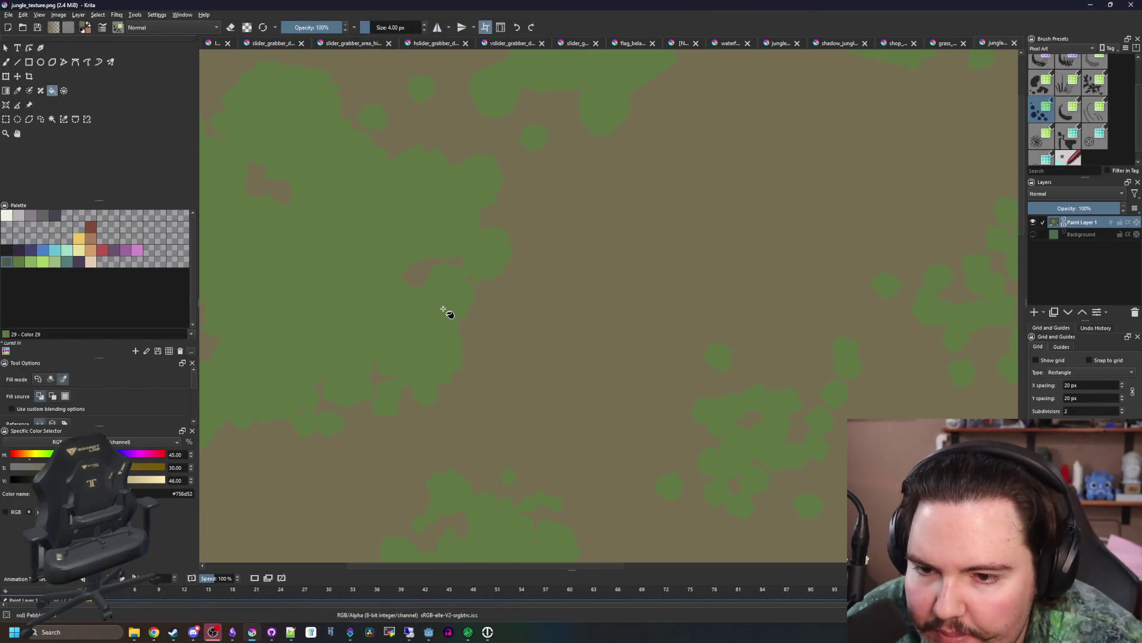
- Sample the foliage green, lower its brightness, and refill the green patches with it
key(p)
click(257, 285)
key(f)
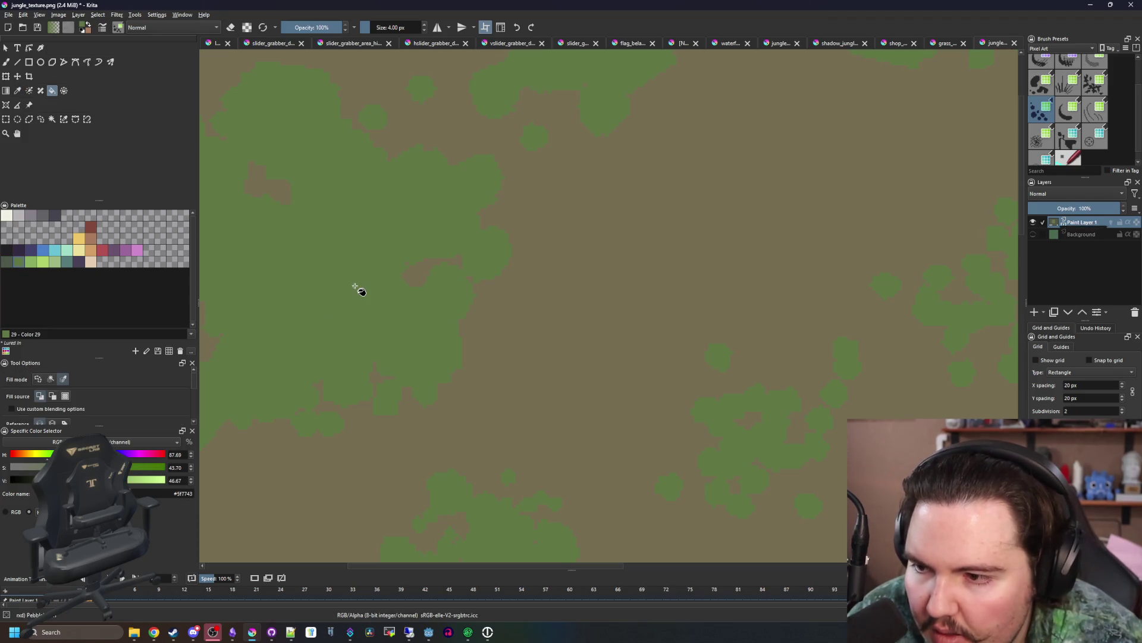
click(357, 288)
click(192, 482)
click(191, 482)
click(342, 312)
- Sample the brown ground colour, darken it slightly, and refill the ground
key(p)
click(561, 344)
key(f)
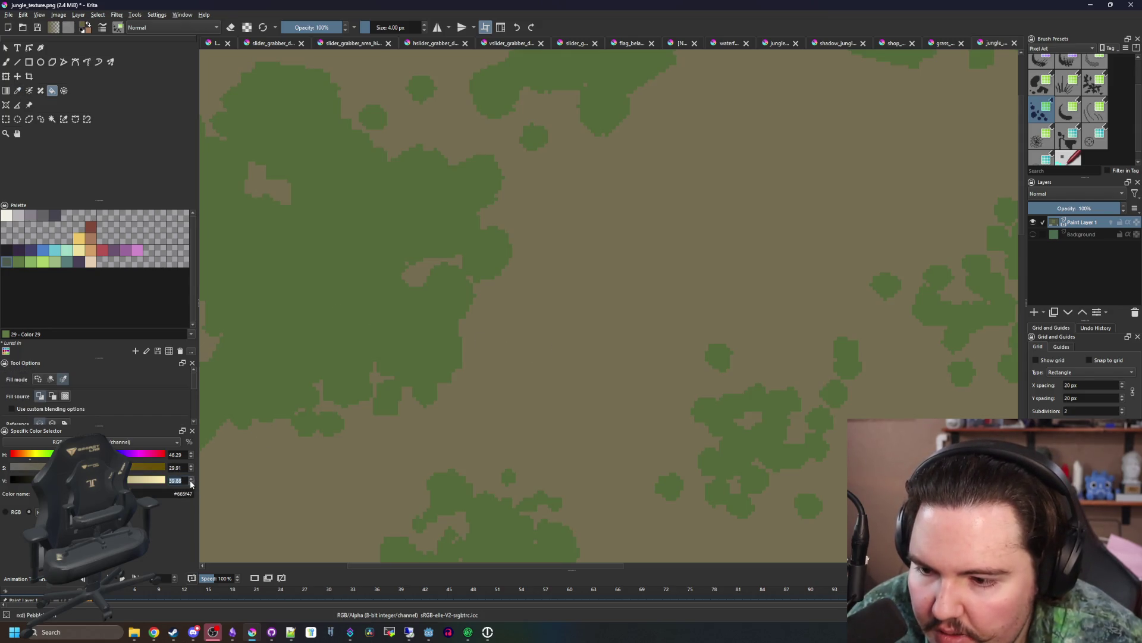
click(191, 483)
click(191, 482)
click(485, 401)
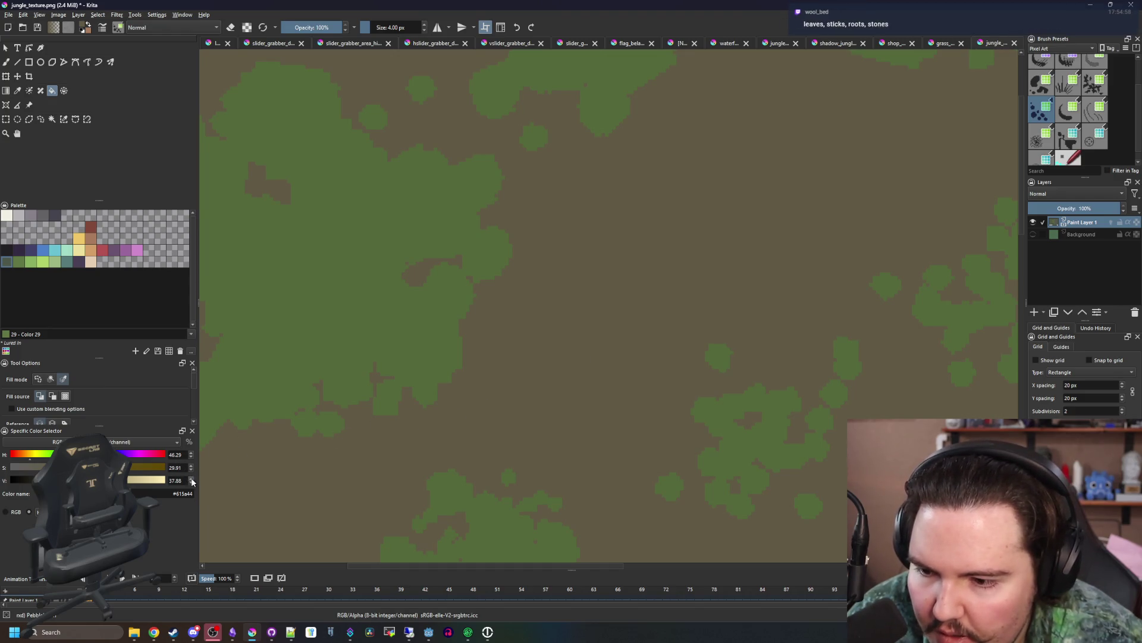
- Raise the brown's saturation to 46 and brighten it, refilling the ground after each change
click(526, 362)
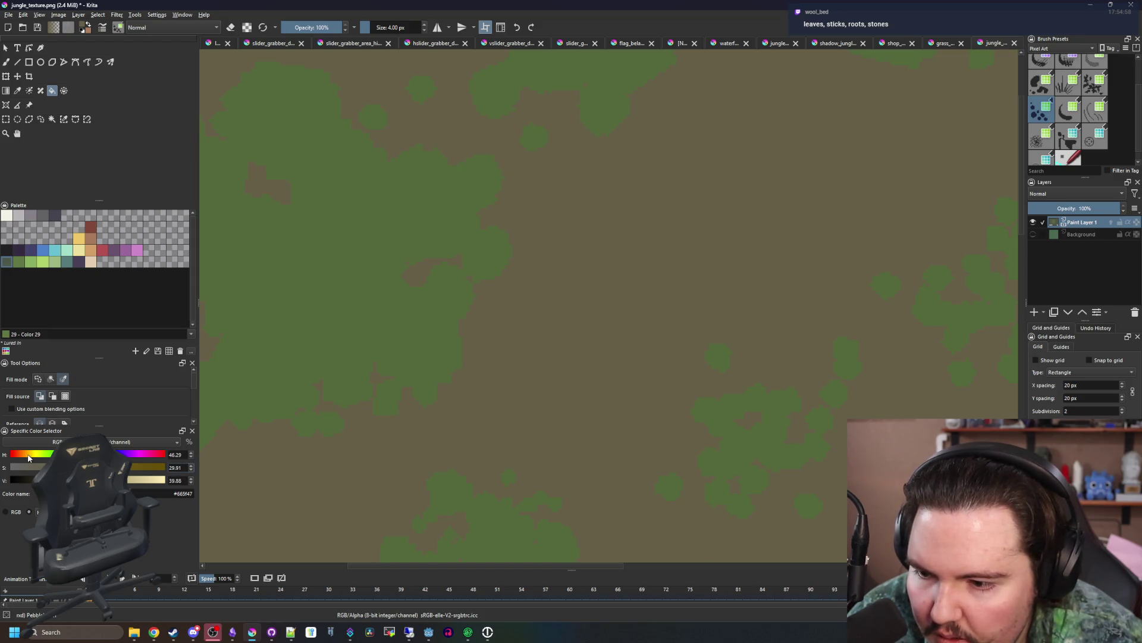
text(3346)
key(Return)
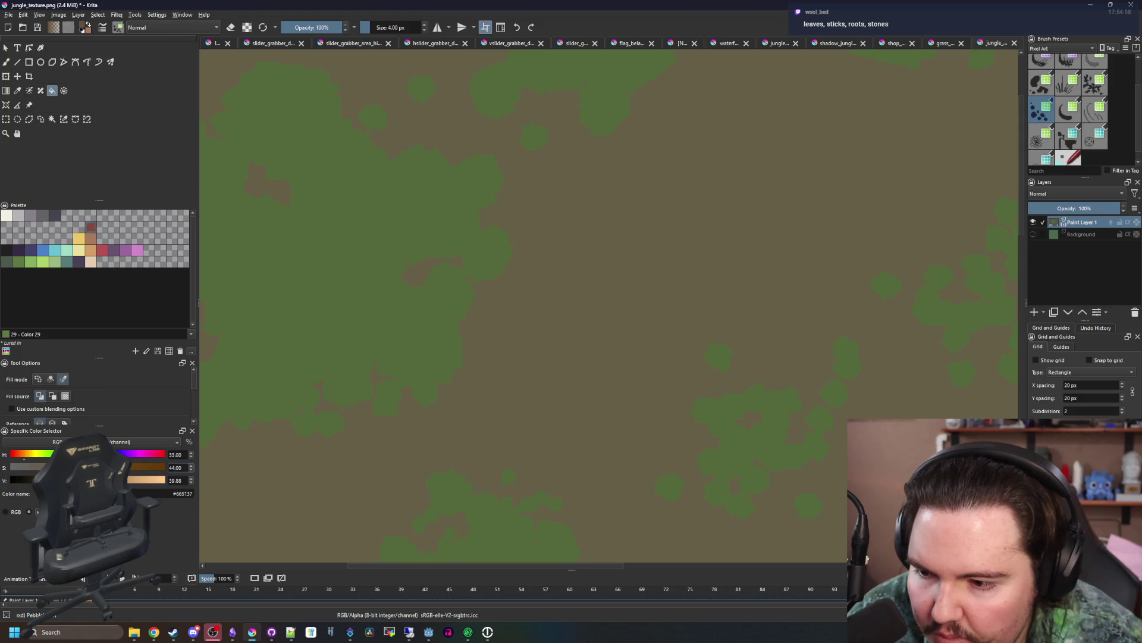
click(577, 355)
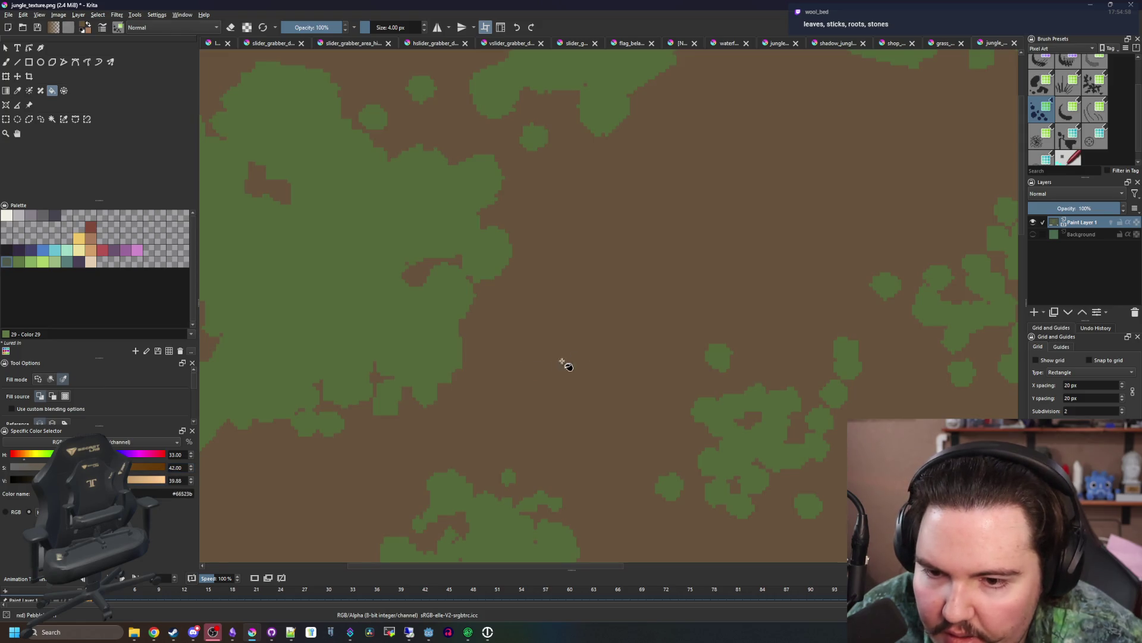
triple_click(192, 479)
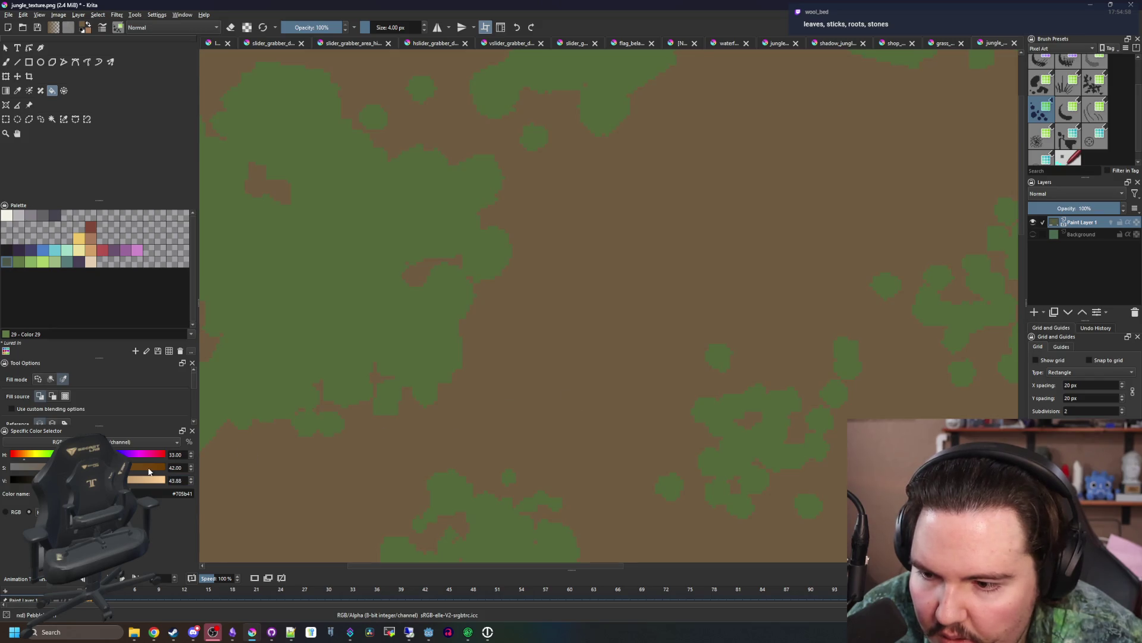
scroll(192, 468, up, 10)
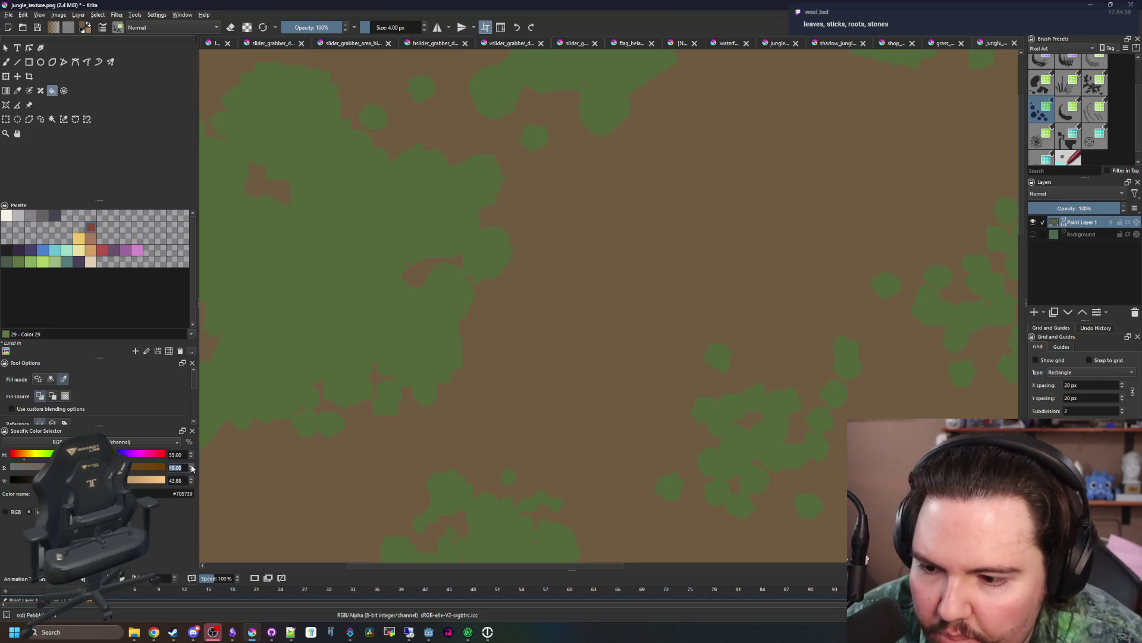
scroll(192, 468, up, 4)
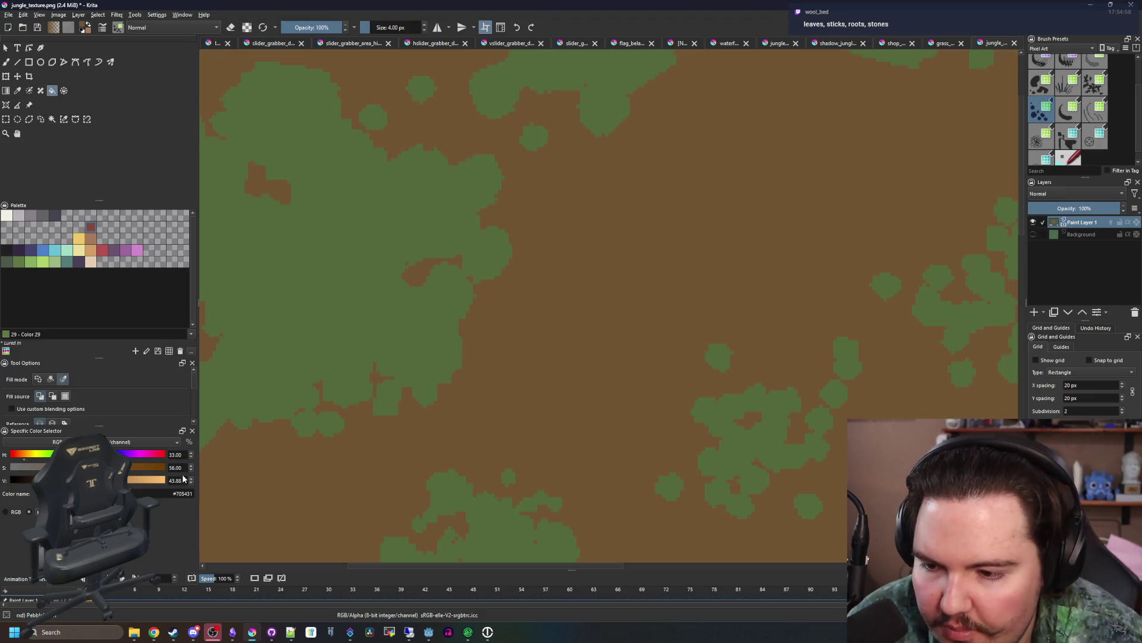
scroll(189, 480, up, 6)
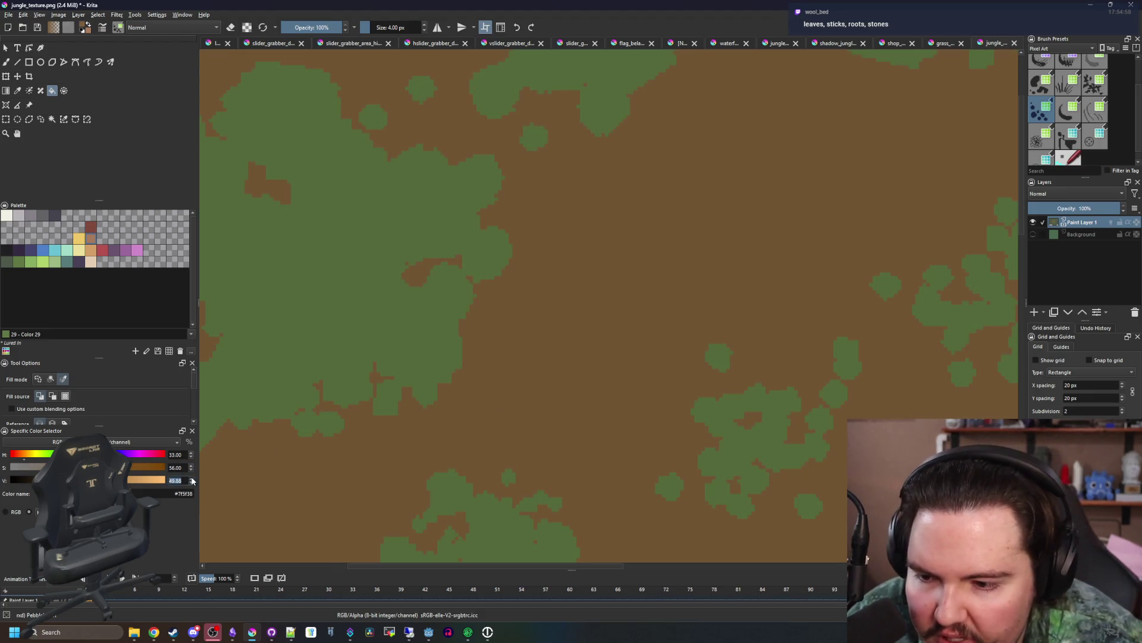
click(531, 374)
- Raise the brown's brightness two more steps and refill the ground with the final brown
scroll(416, 381, down, 5)
scroll(345, 395, up, 6)
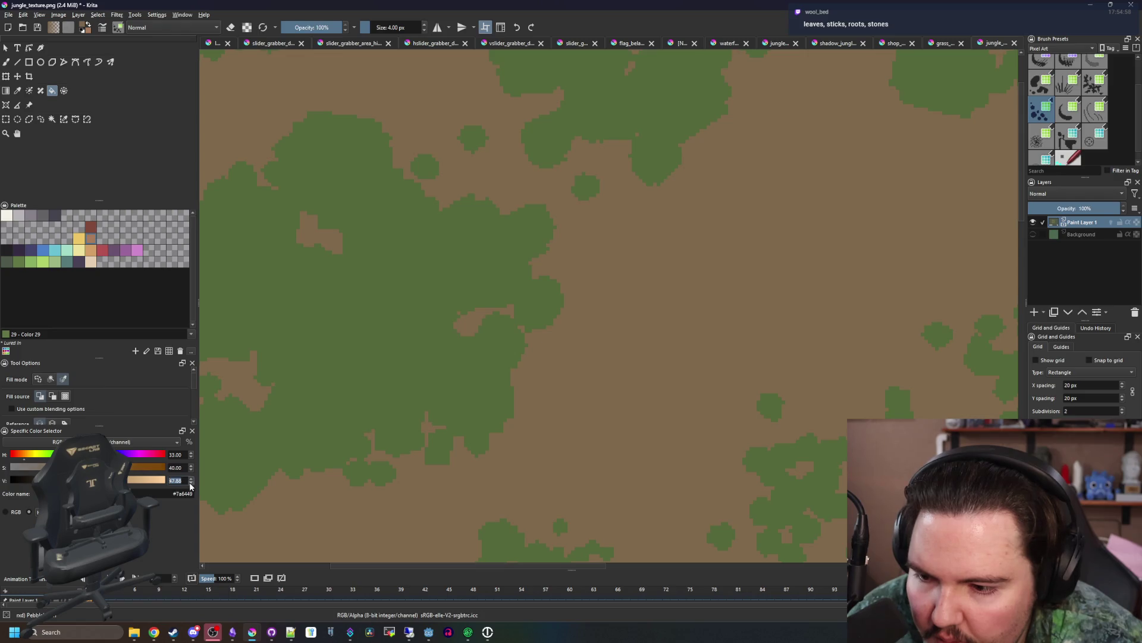
click(566, 428)
scroll(431, 377, down, 2)
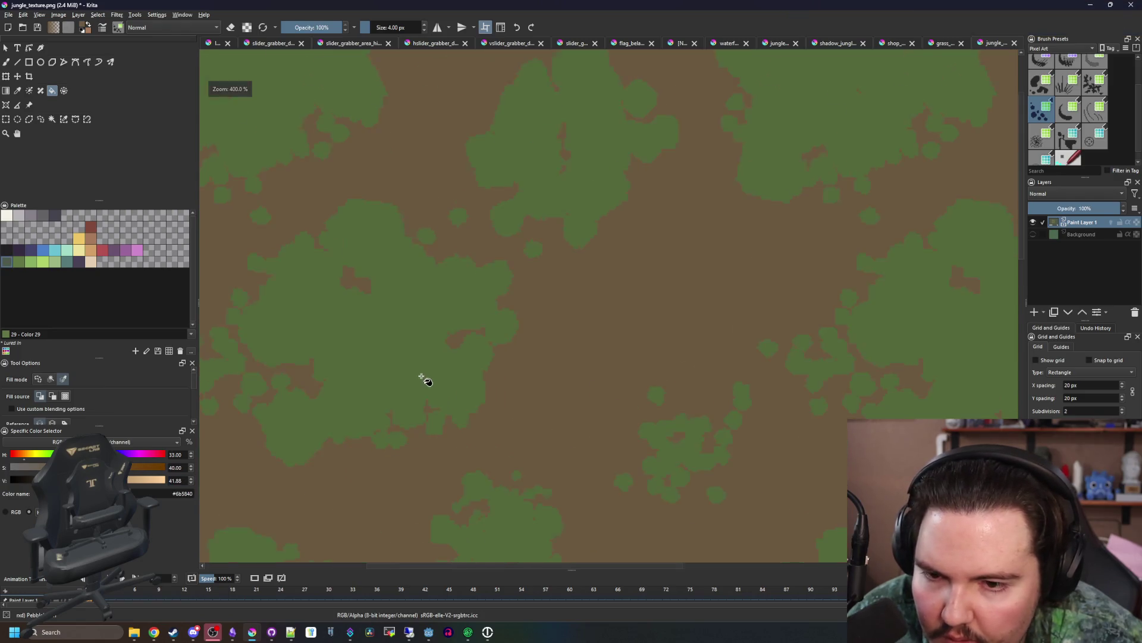
click(191, 477)
click(191, 478)
click(548, 398)
- Save the jungle texture PNG and switch to Godot to see the update
scroll(459, 415, down, 1)
key(ctrl+s)
key(Return)
key(alt+Tab)
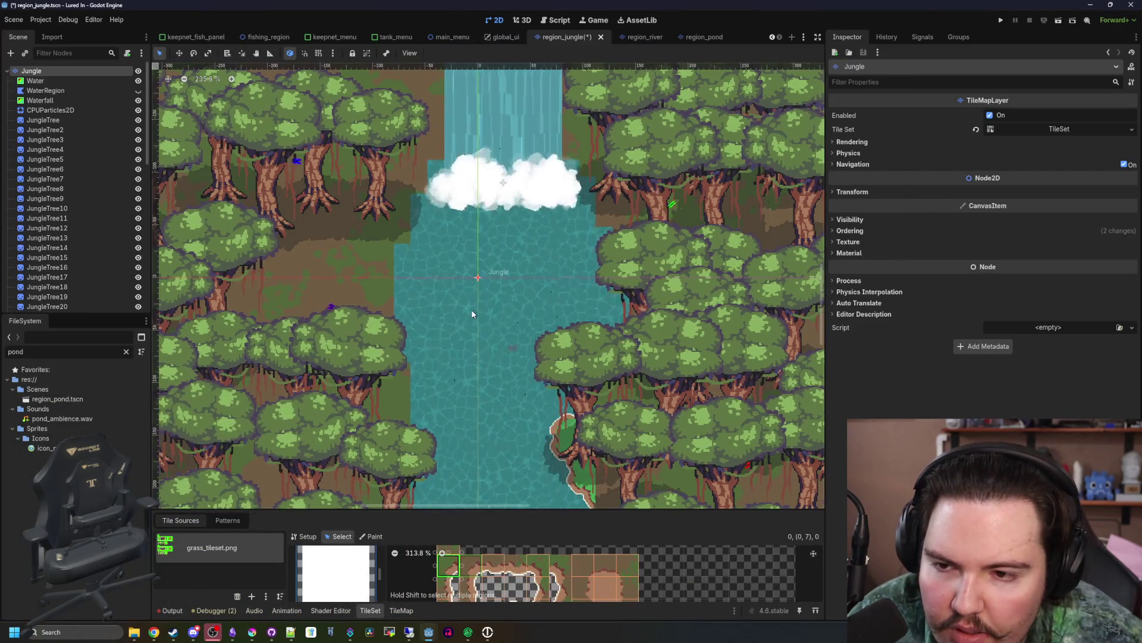
- Zoom out to review the jungle scene in Godot, then pick light grey back in Krita
scroll(472, 309, down, 4)
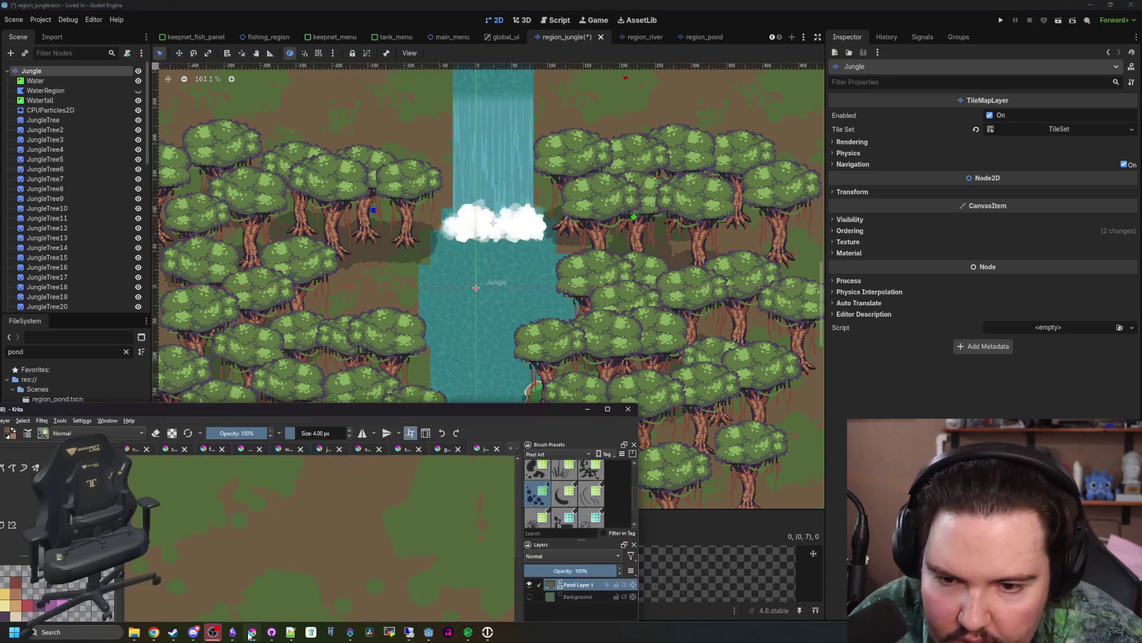
click(252, 632)
scroll(278, 321, up, 2)
click(19, 215)
- Set a dotted pixel freehand brush at 5 px and dab a light grey pebble
scroll(607, 349, up, 2)
key(b)
click(1037, 114)
key(bracketright)
click(566, 289)
scroll(599, 364, down, 3)
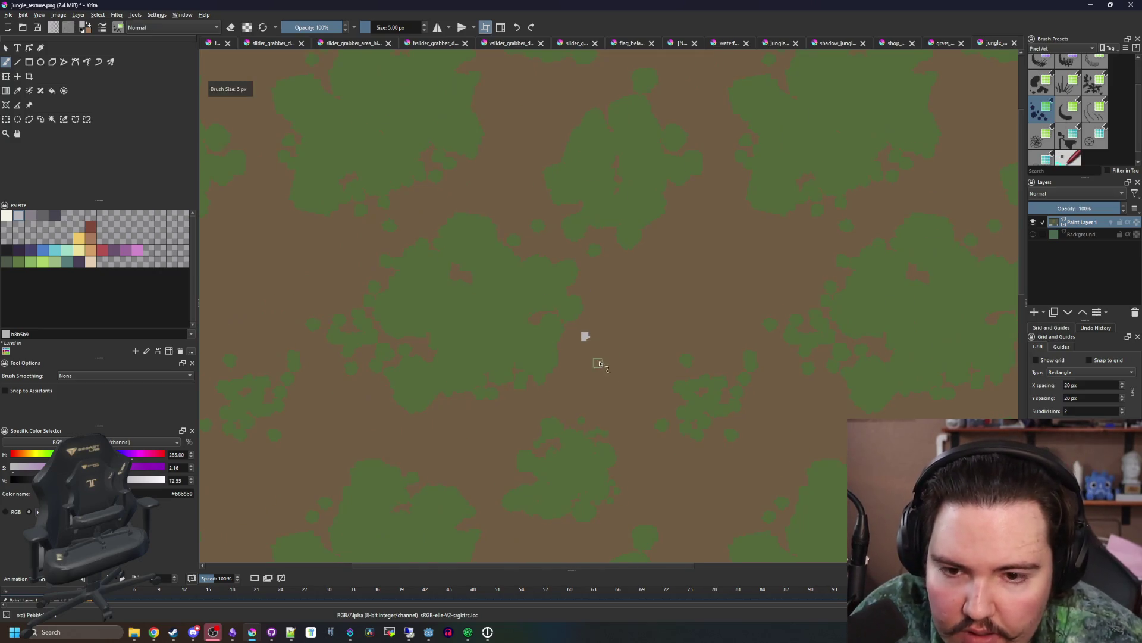
- Dot light grey pebbles of mixed sizes, including a larger stone, across the texture
click(665, 261)
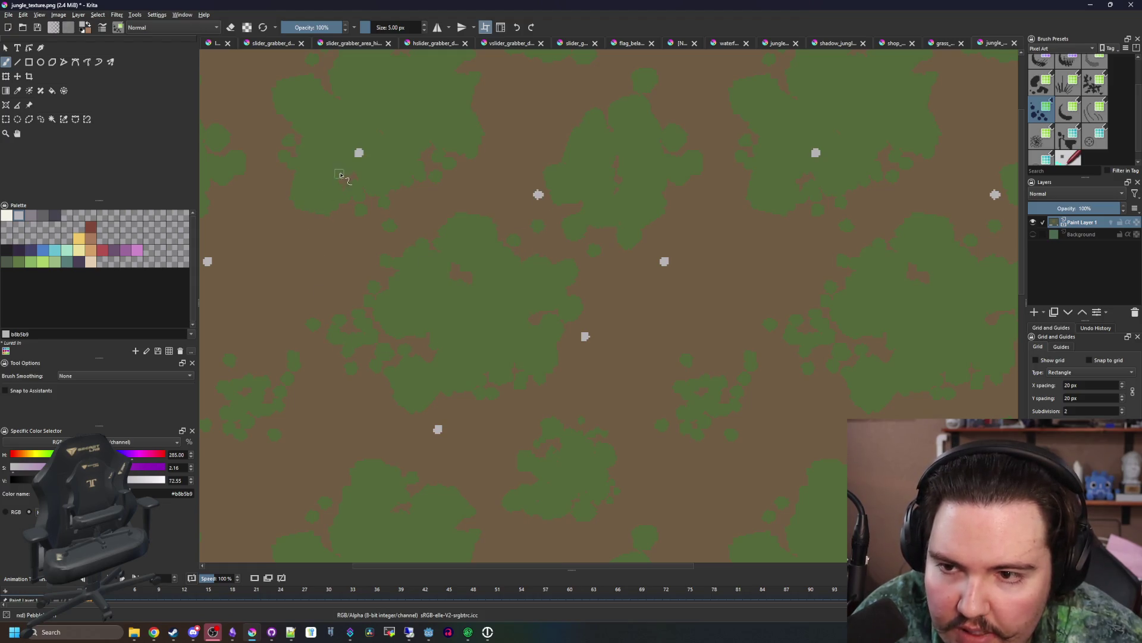
key(bracketright)
key(bracketright)
key(bracketright)
key(bracketright)
click(364, 175)
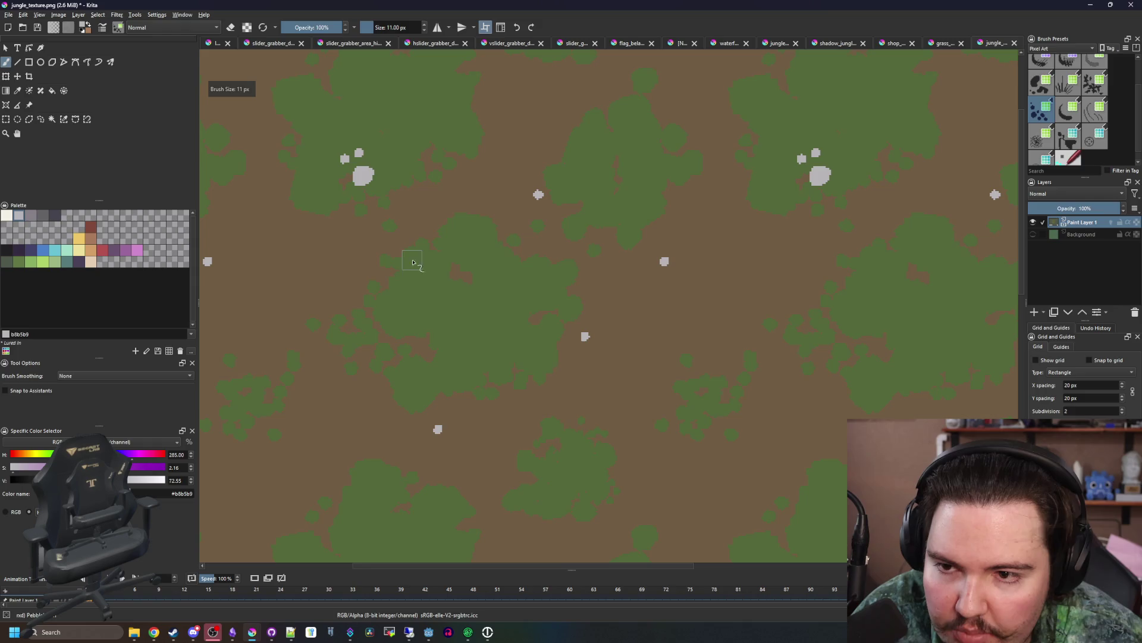
key(bracketleft)
key(bracketleft)
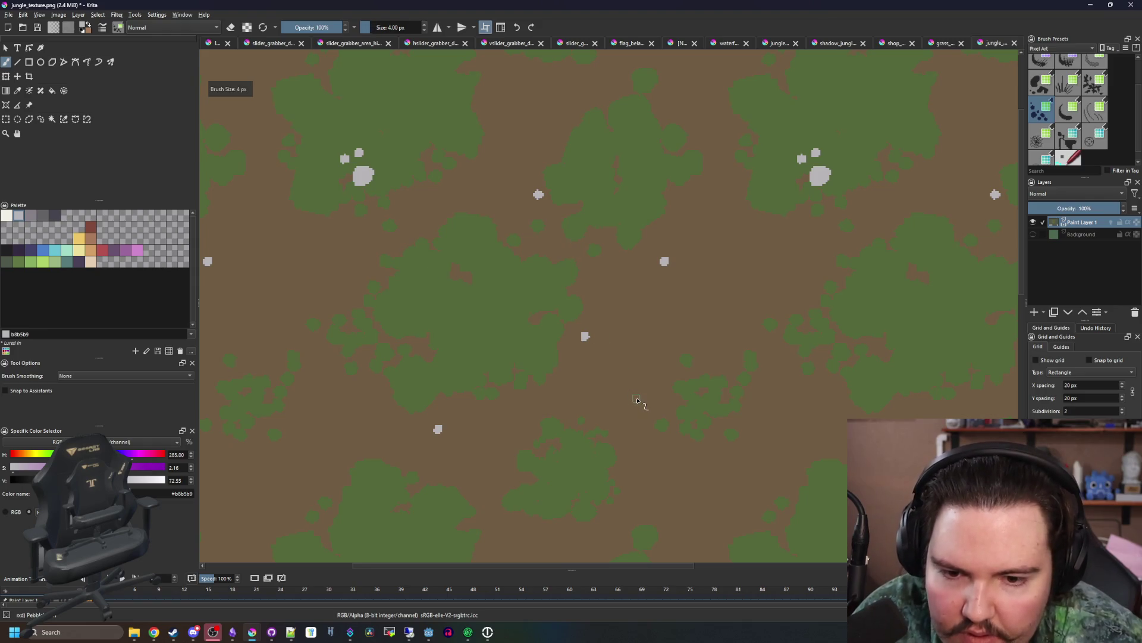
click(637, 399)
scroll(650, 416, up, 2)
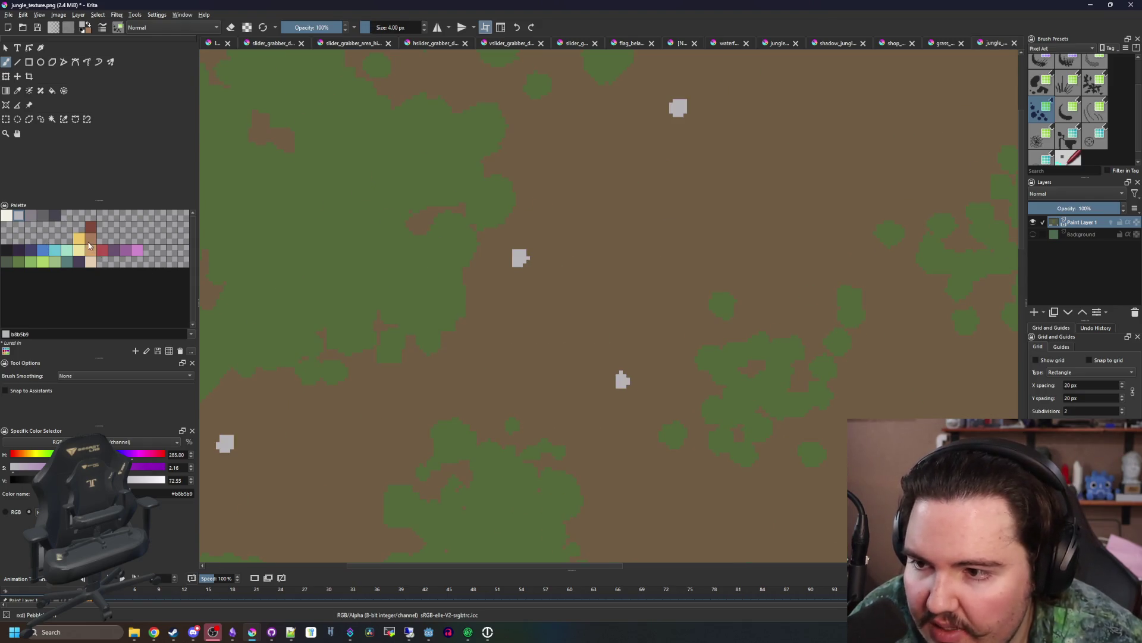
- Pick dark red, settle on a 2 px brush, and draw a thin twig on the ground
click(91, 229)
drag(510, 353, 576, 309)
scroll(576, 297, up, 1)
key(ctrl+z)
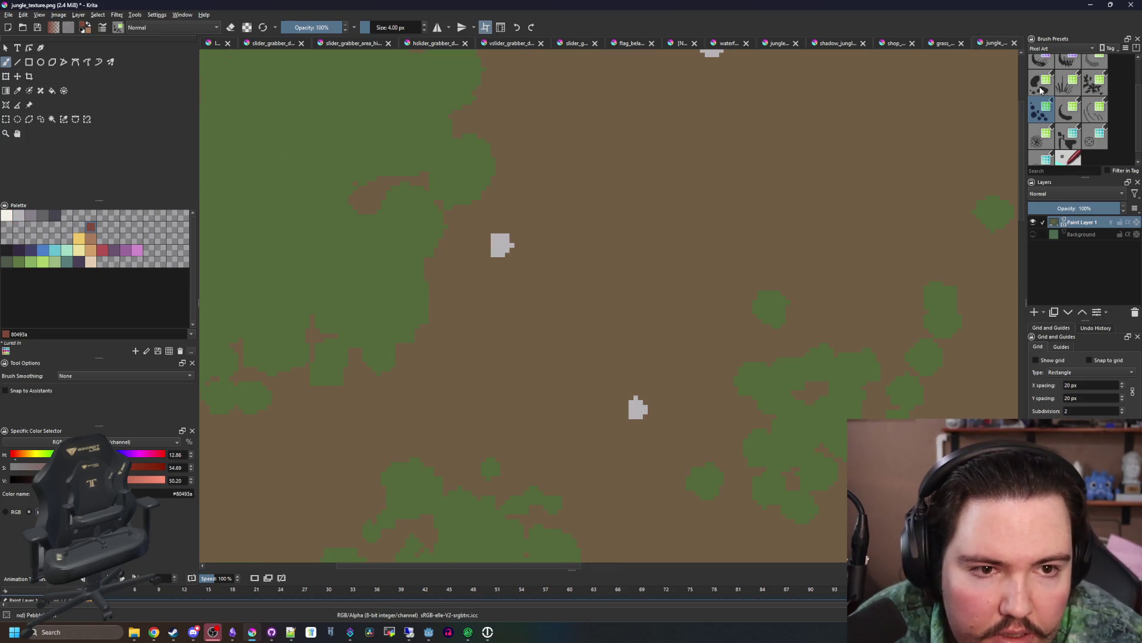
click(1068, 109)
drag(495, 390, 580, 306)
key(ctrl+z)
scroll(563, 332, up, 1)
key(bracketleft)
key(bracketleft)
key(bracketleft)
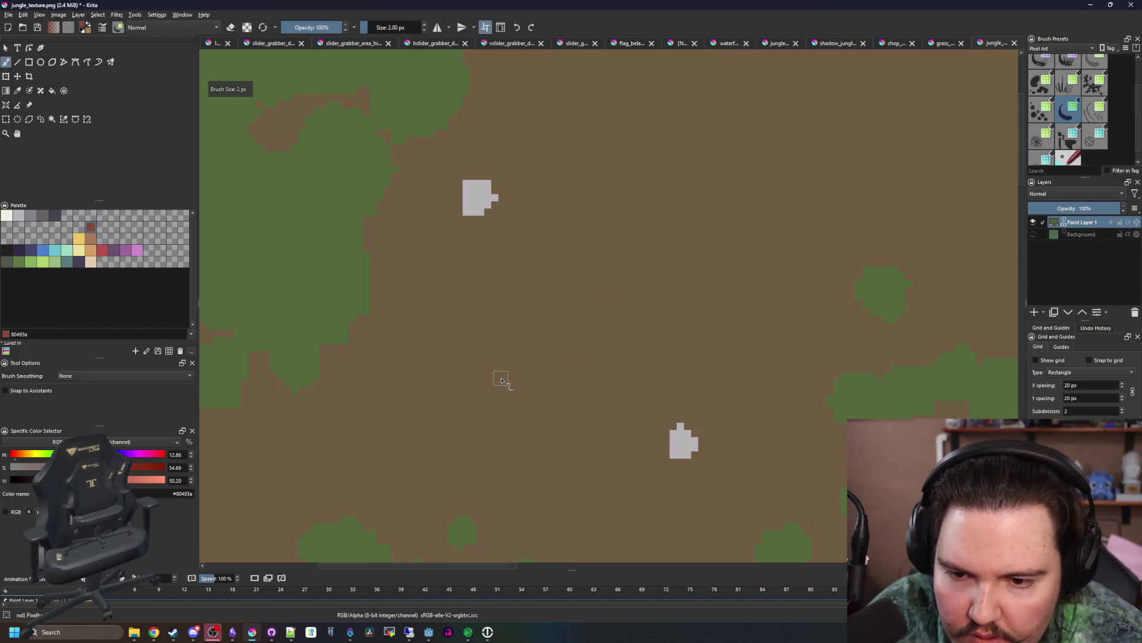
drag(500, 383, 618, 298)
- Extend the red root to the right and add two branches off it
scroll(575, 369, down, 4)
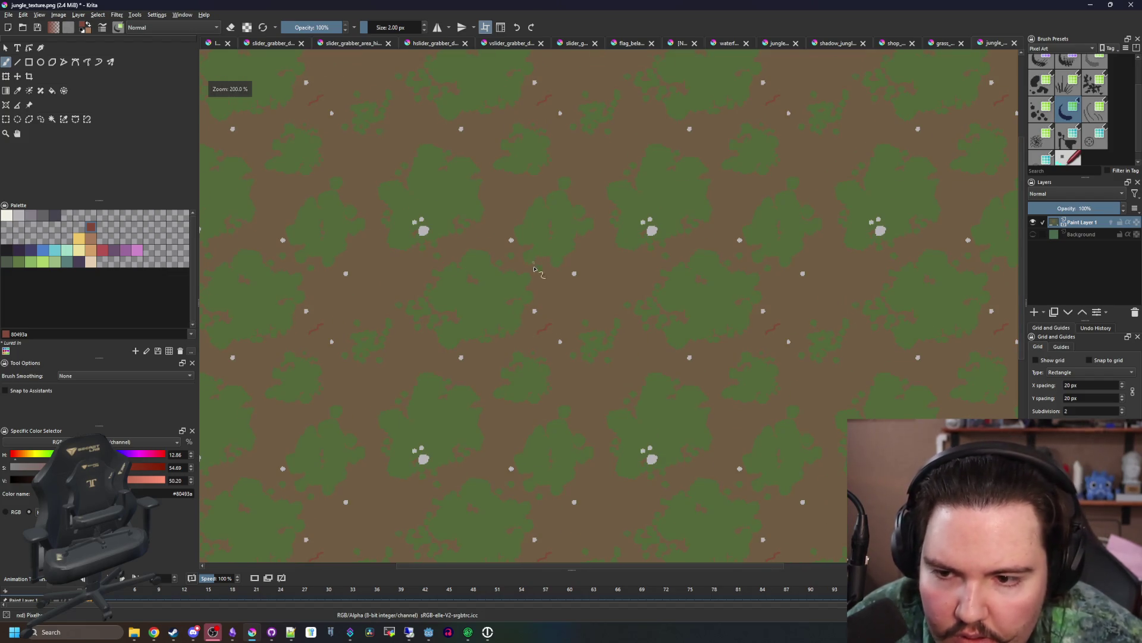
scroll(542, 324, up, 5)
click(406, 391)
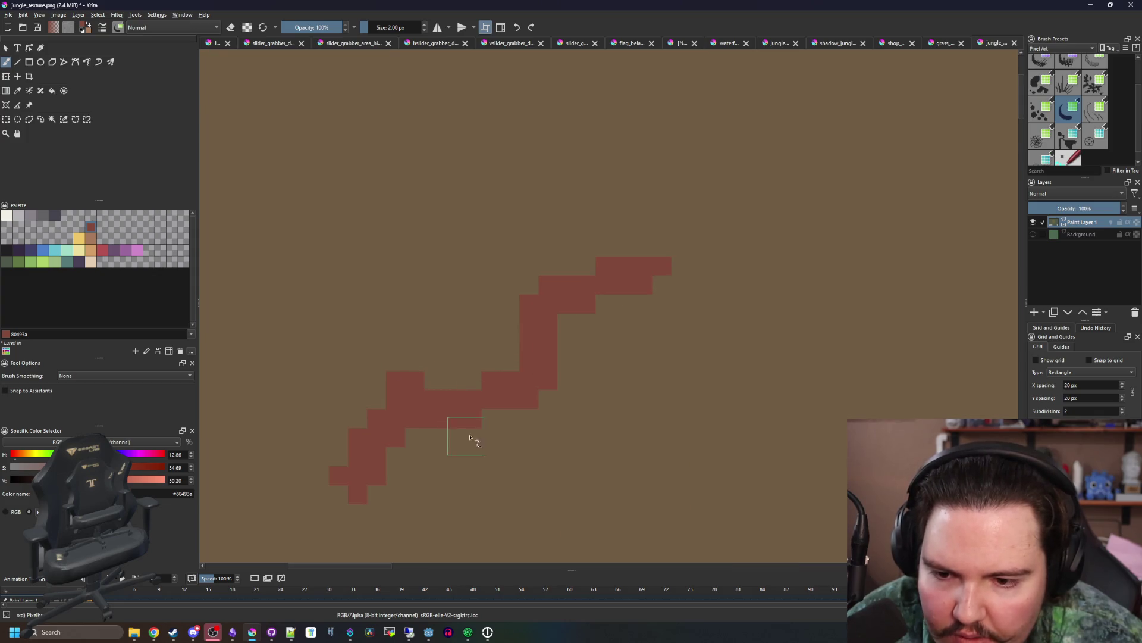
scroll(542, 473, down, 5)
scroll(541, 473, up, 2)
drag(536, 359, 711, 316)
scroll(480, 288, up, 2)
mouse_move(492, 238)
mouse_down()
mouse_move(564, 252)
mouse_move(604, 244)
mouse_up()
mouse_move(486, 246)
mouse_down()
mouse_move(366, 268)
mouse_move(426, 204)
mouse_move(399, 186)
mouse_up()
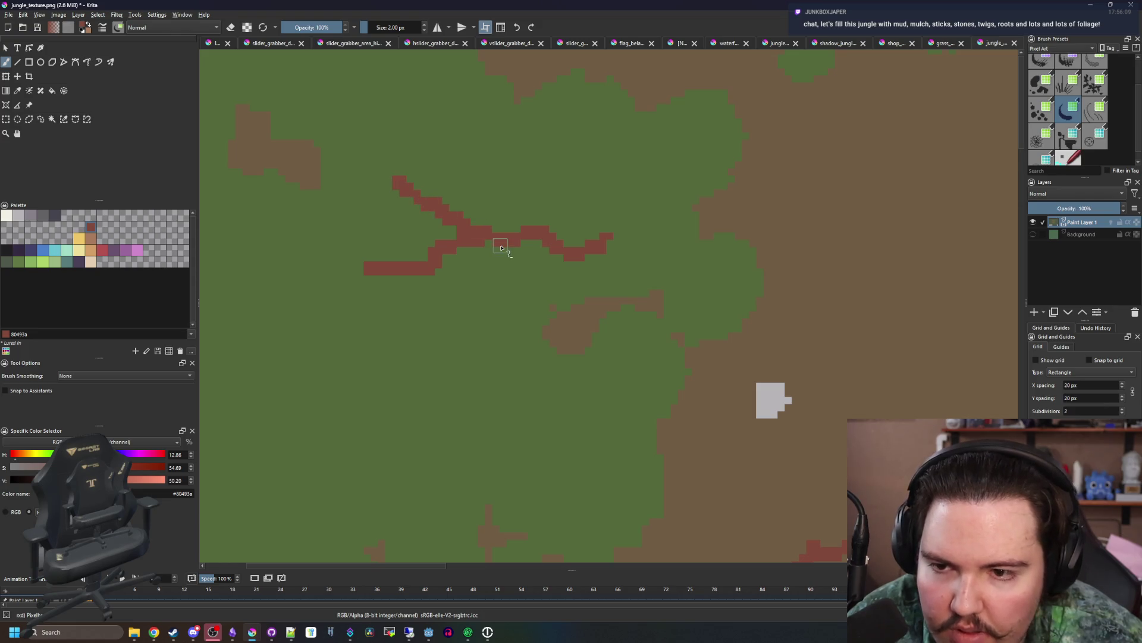
- Paint three more red root strokes, including a curving one, on bare brown ground
scroll(503, 416, down, 3)
drag(430, 438, 573, 365)
scroll(556, 377, up, 3)
drag(387, 399, 448, 312)
drag(363, 450, 489, 395)
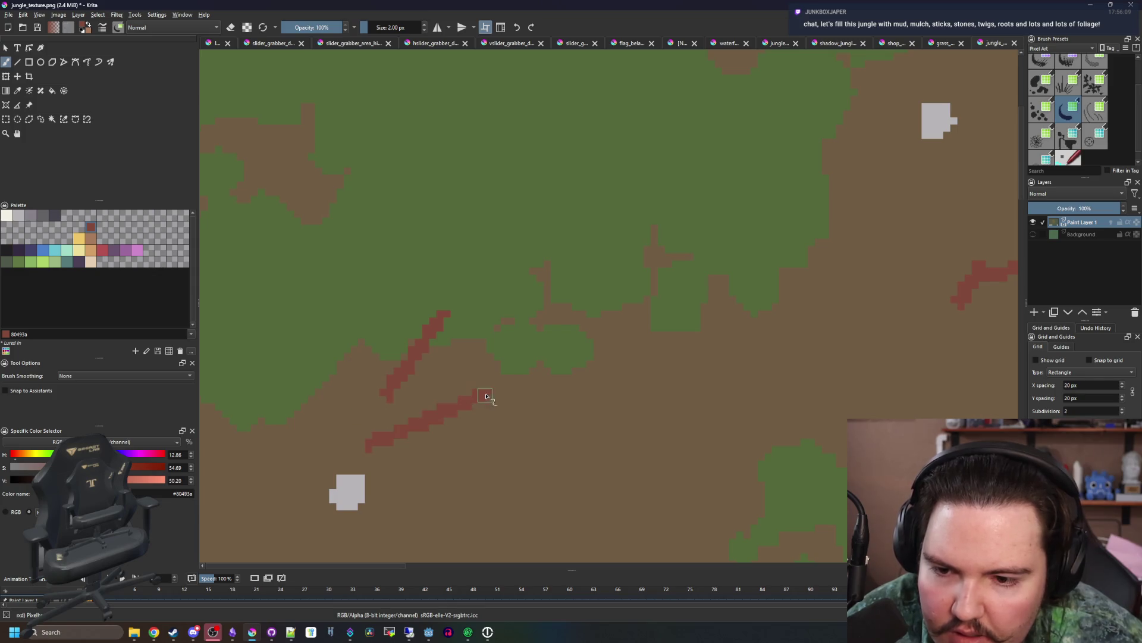
scroll(490, 395, down, 4)
scroll(440, 345, up, 3)
mouse_move(393, 319)
mouse_down()
mouse_move(377, 314)
mouse_move(347, 253)
mouse_up()
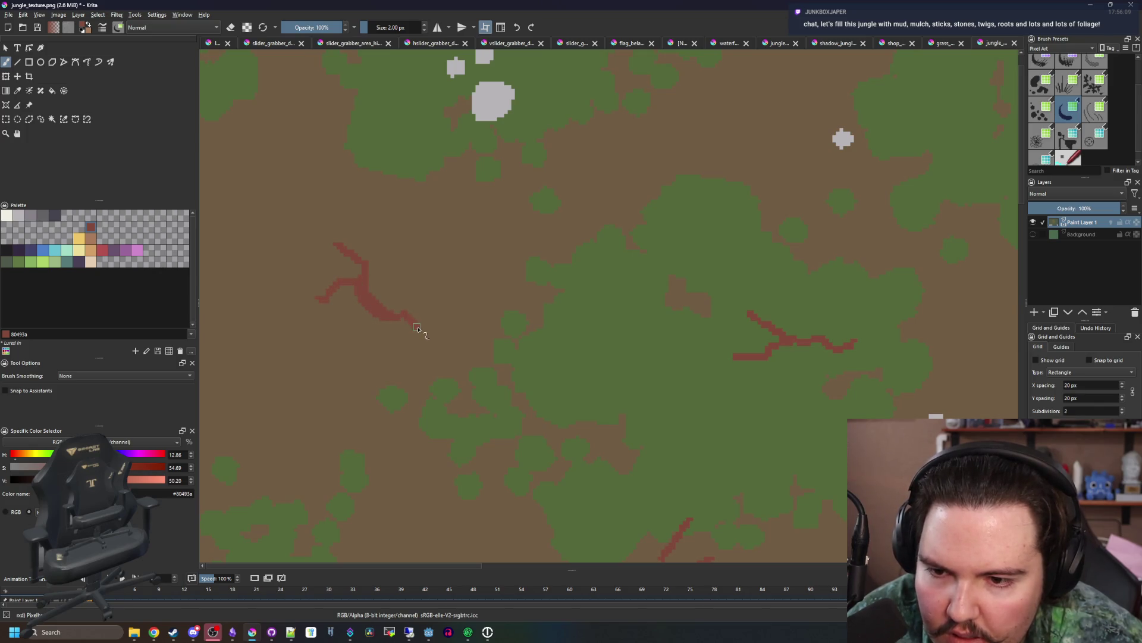
scroll(393, 331, down, 5)
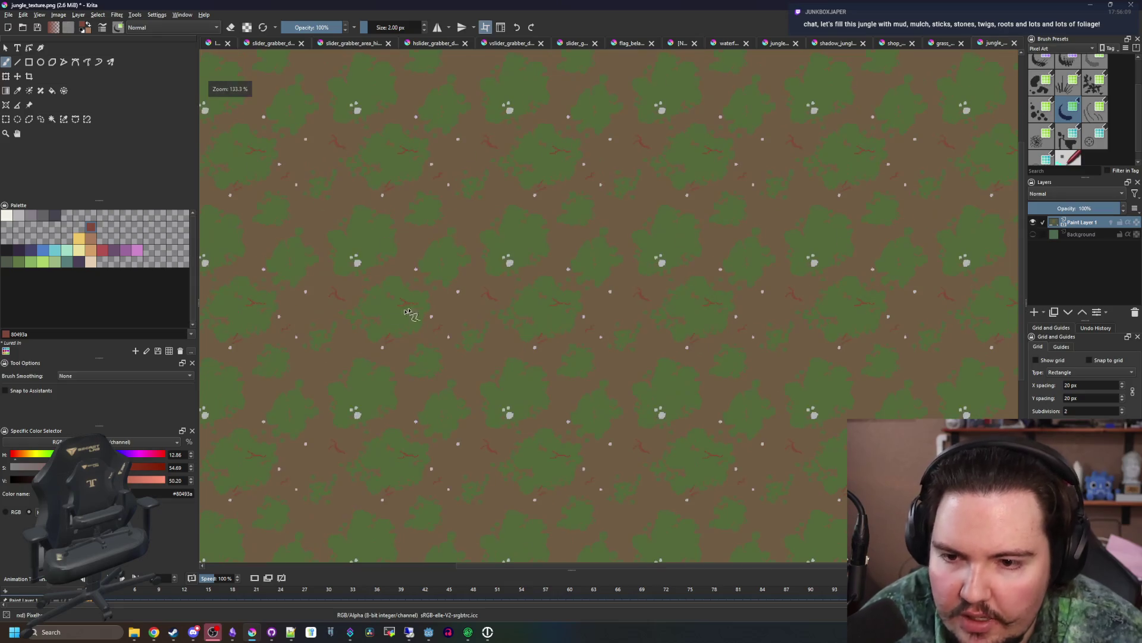
scroll(382, 302, up, 3)
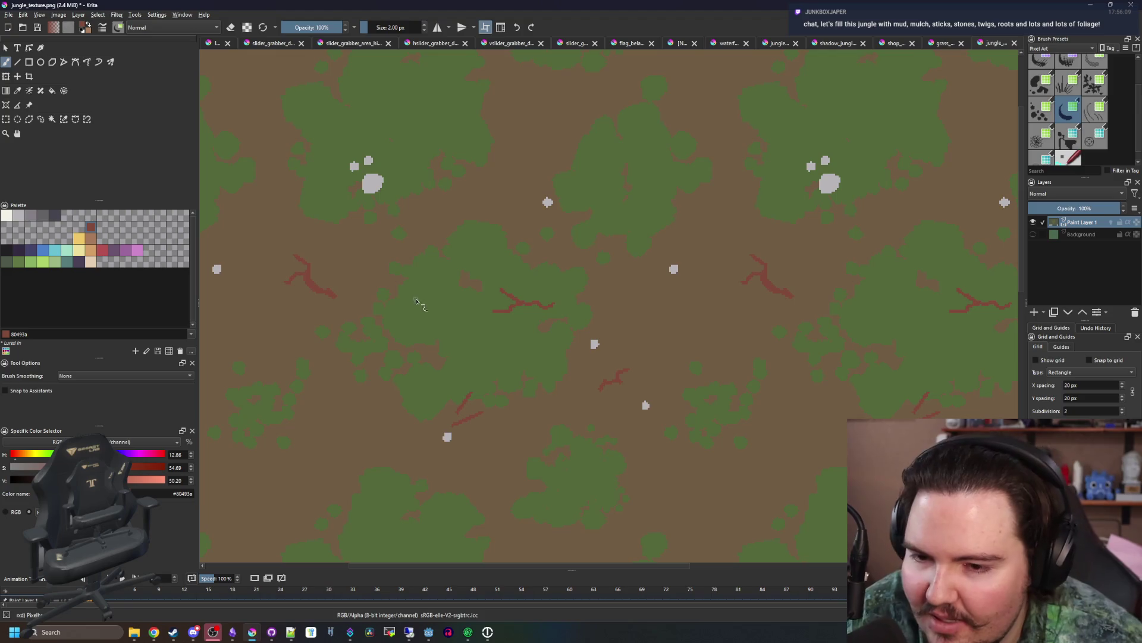
scroll(415, 268, up, 3)
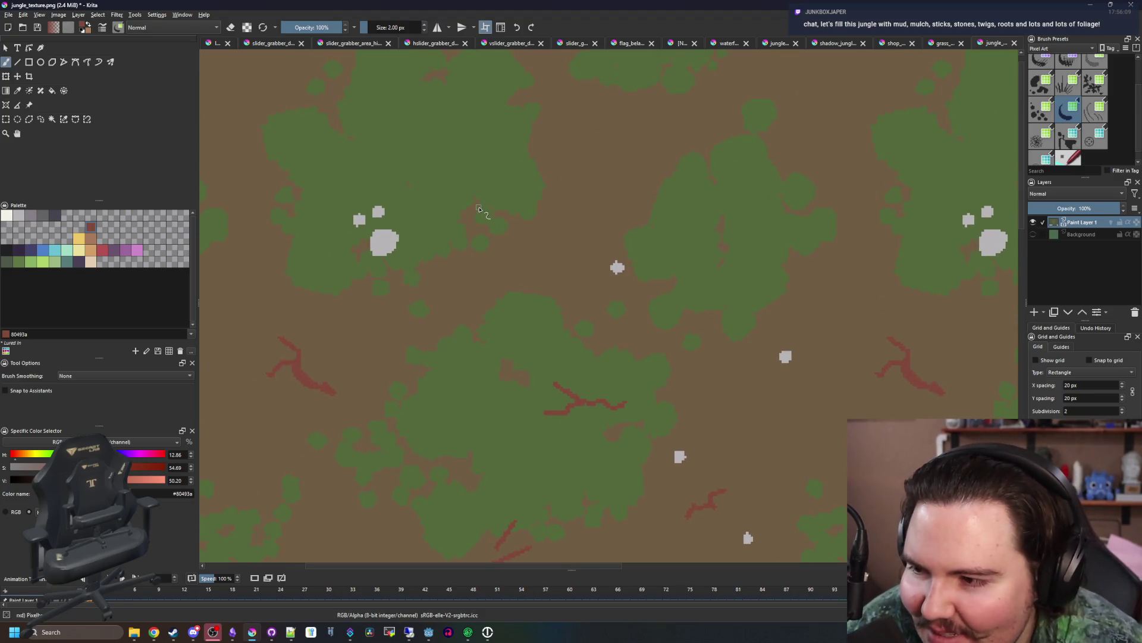
click(28, 268)
- Paint three light-green leaf patches onto the first foliage clump
scroll(459, 384, up, 3)
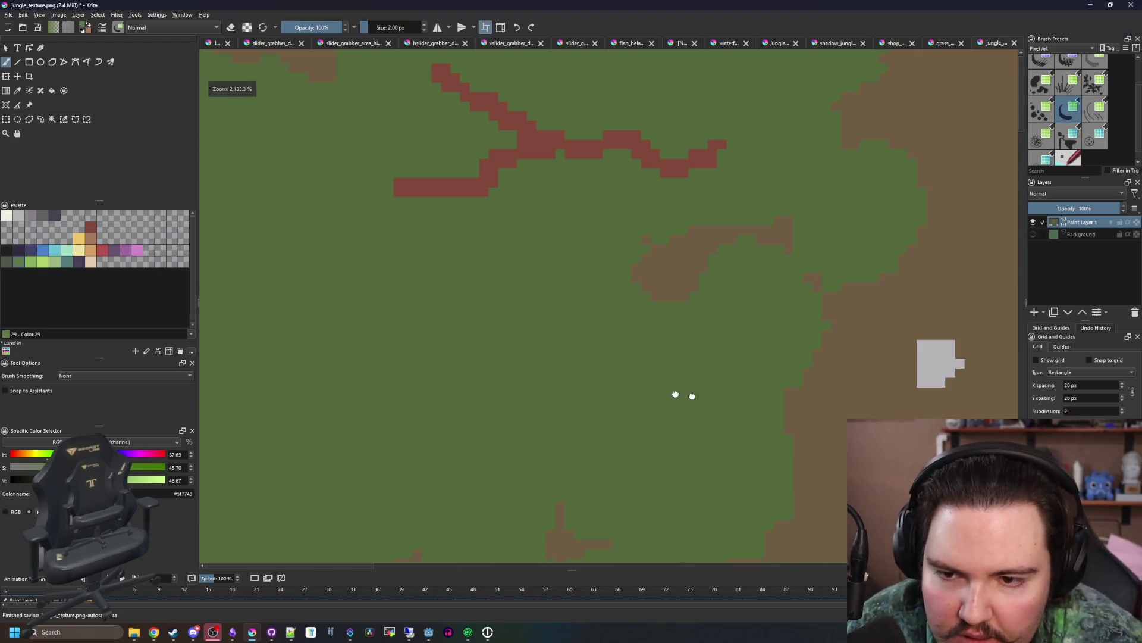
scroll(602, 402, down, 1)
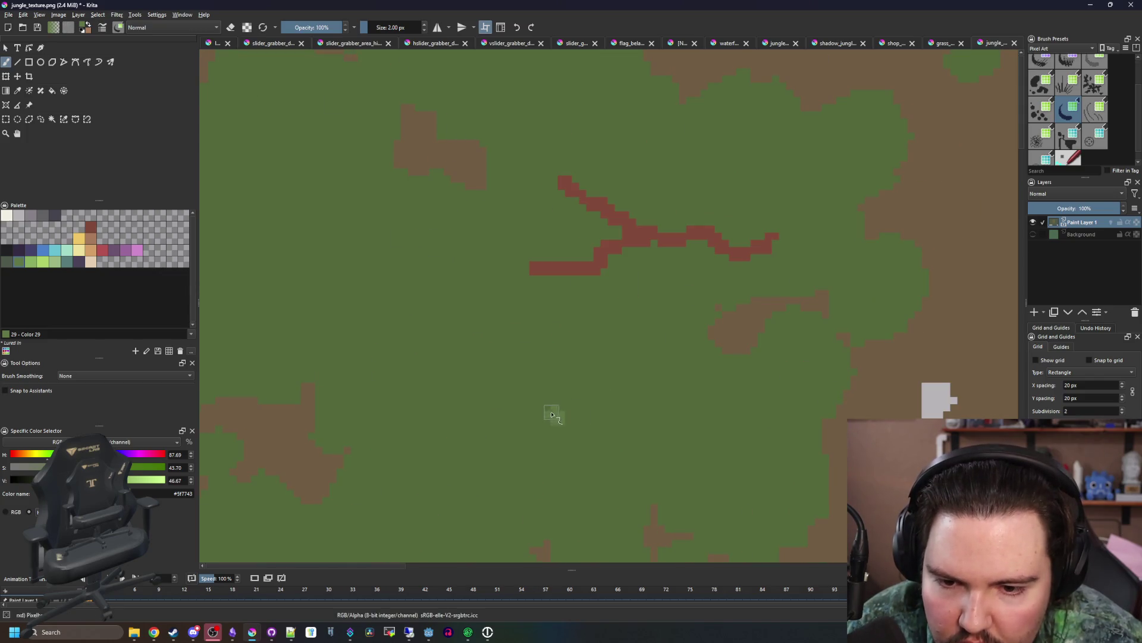
mouse_move(539, 394)
mouse_down()
mouse_move(530, 378)
mouse_move(562, 413)
mouse_up()
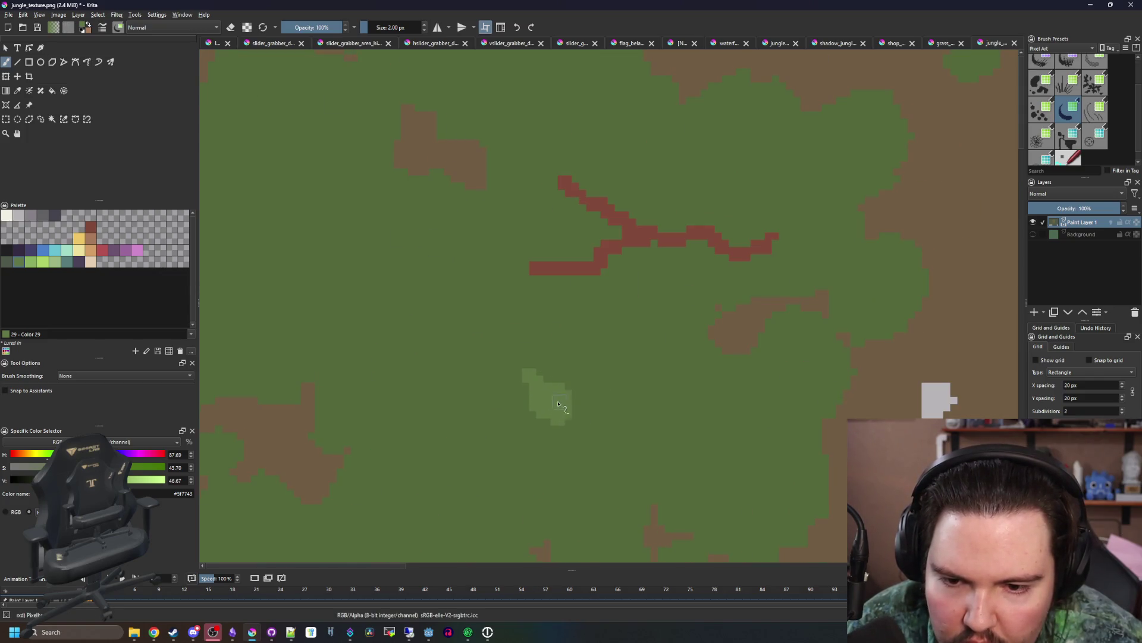
scroll(736, 444, up, 1)
mouse_move(479, 344)
mouse_down()
mouse_move(452, 294)
mouse_move(509, 333)
mouse_move(493, 320)
mouse_up()
mouse_move(495, 389)
mouse_down()
mouse_move(544, 342)
mouse_move(506, 381)
mouse_up()
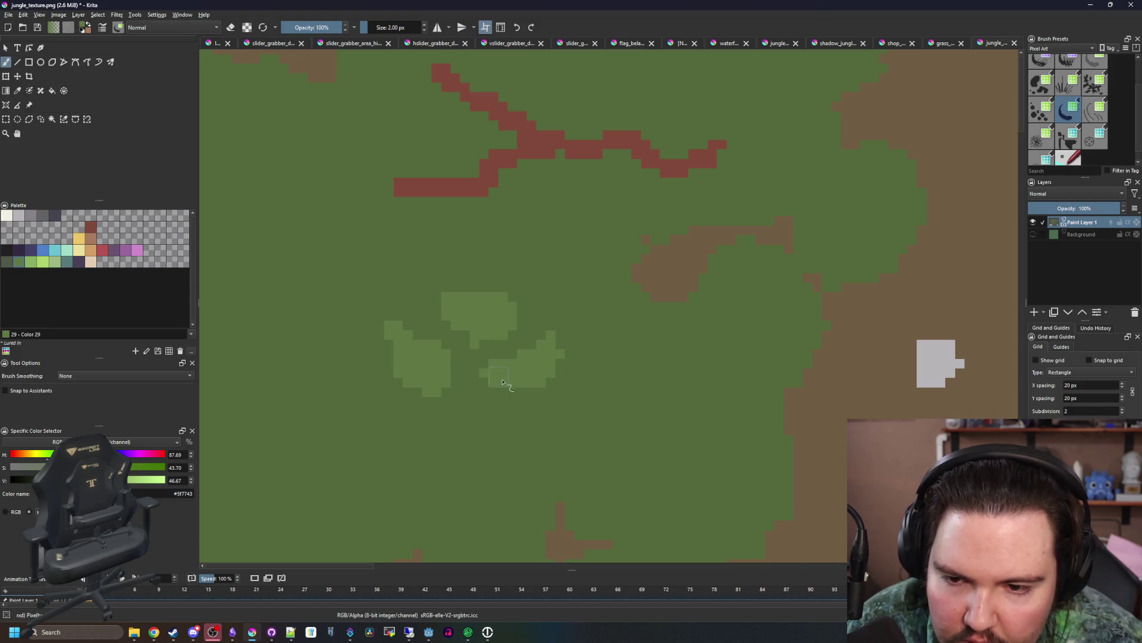
- Extend the light-green highlight down-left and add more leaf pixels beside it
scroll(488, 374, down, 3)
scroll(327, 295, up, 2)
scroll(600, 287, down, 1)
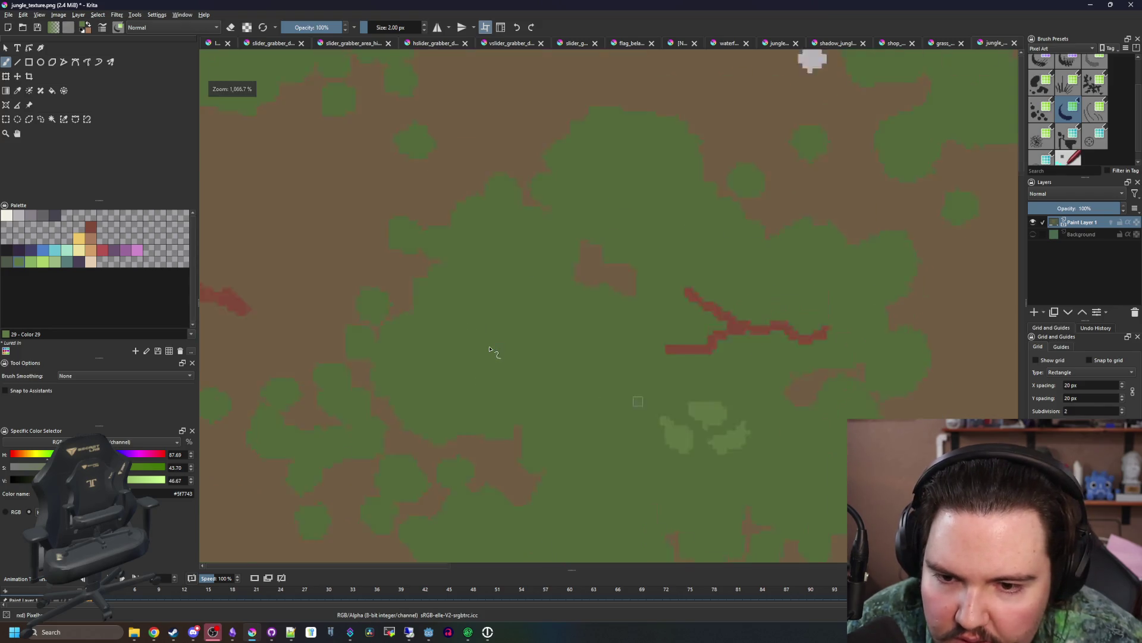
scroll(601, 287, up, 1)
scroll(502, 335, up, 1)
scroll(387, 297, down, 1)
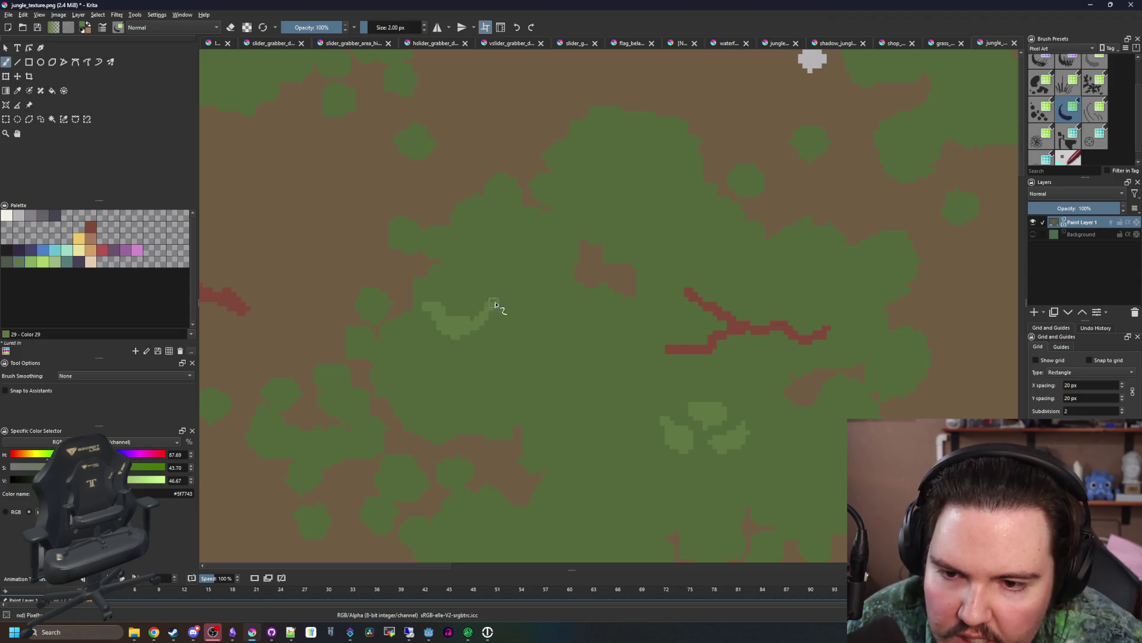
drag(515, 289, 503, 323)
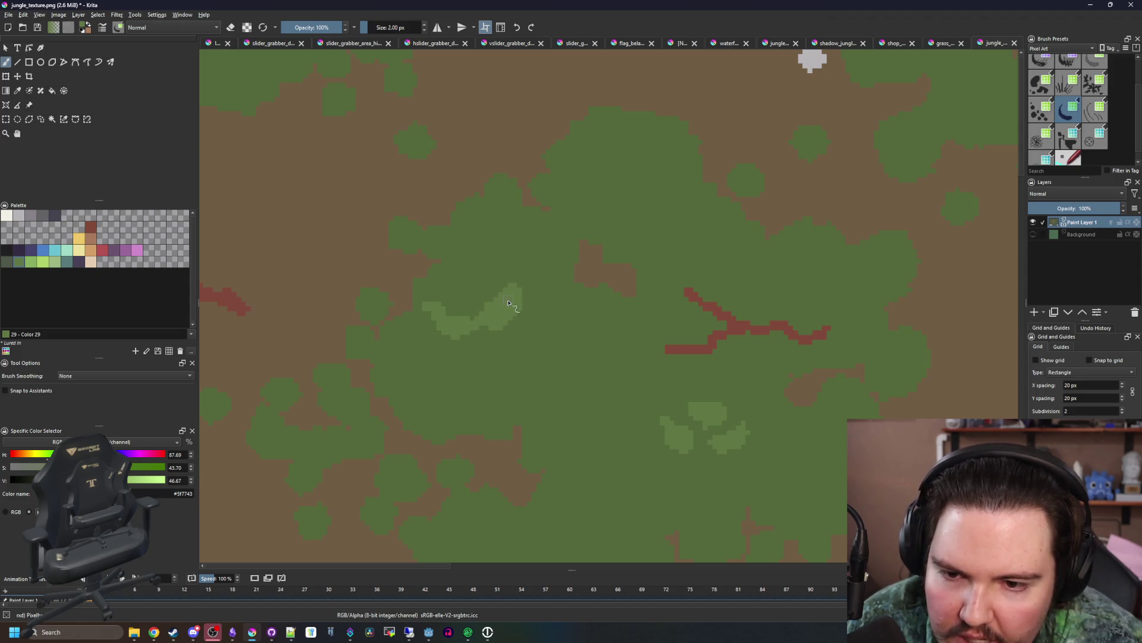
drag(498, 366, 485, 352)
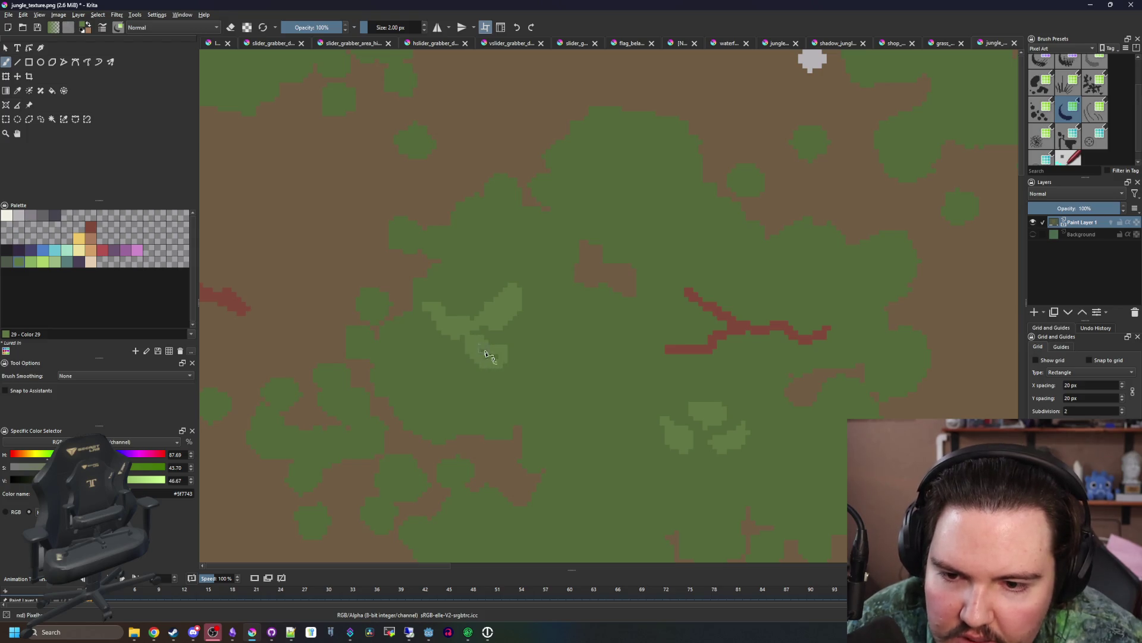
scroll(443, 312, down, 4)
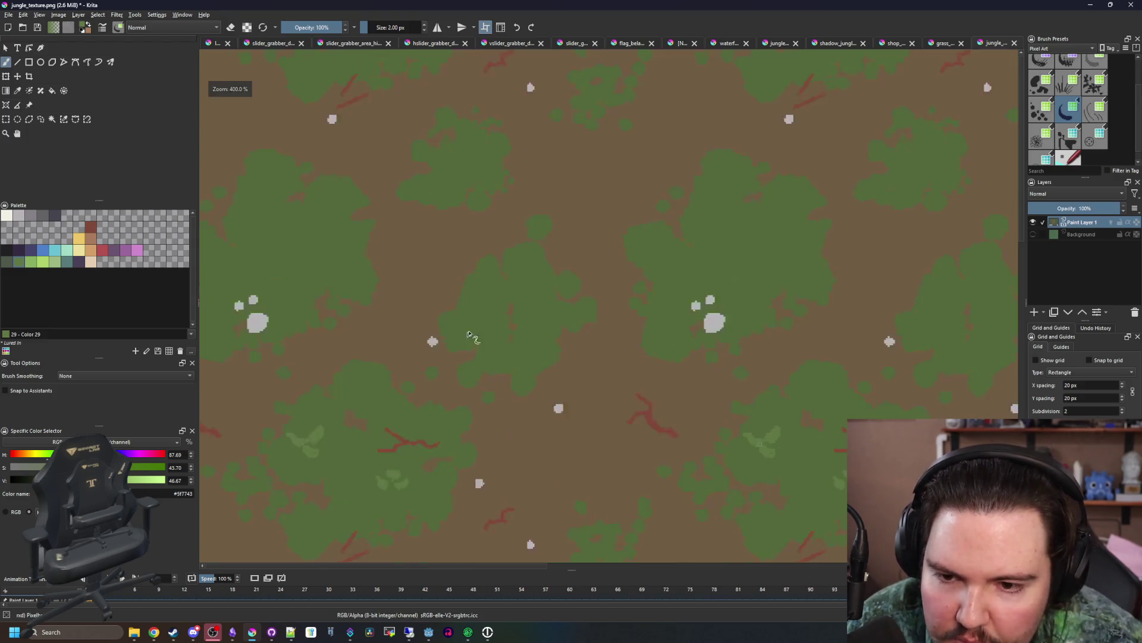
scroll(479, 428, up, 3)
scroll(595, 395, down, 6)
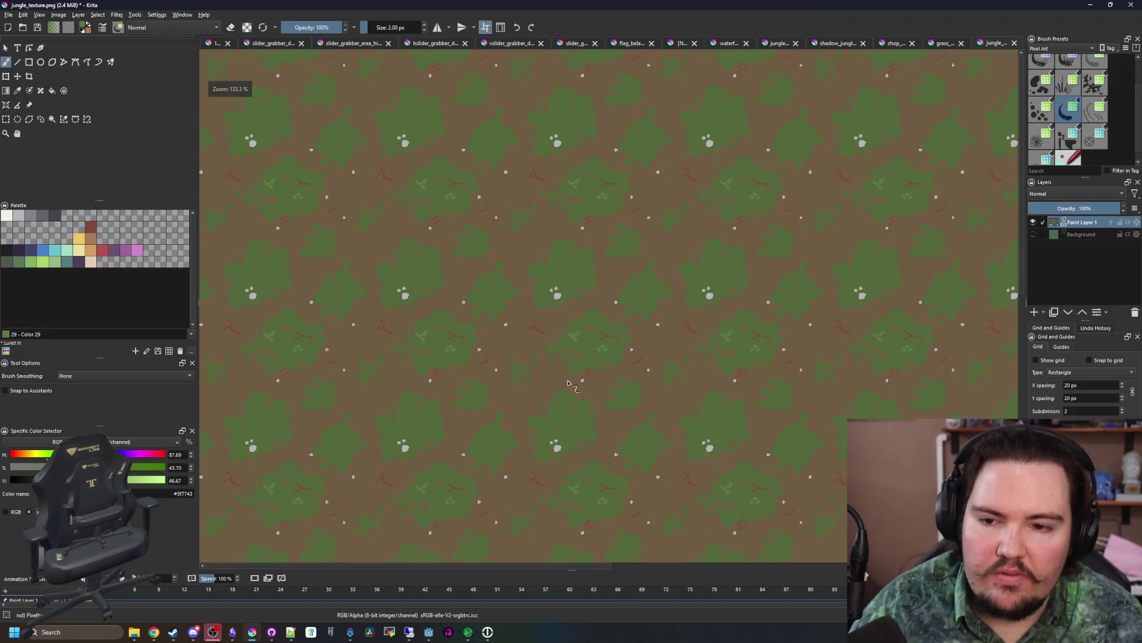
scroll(568, 382, up, 3)
scroll(490, 264, up, 2)
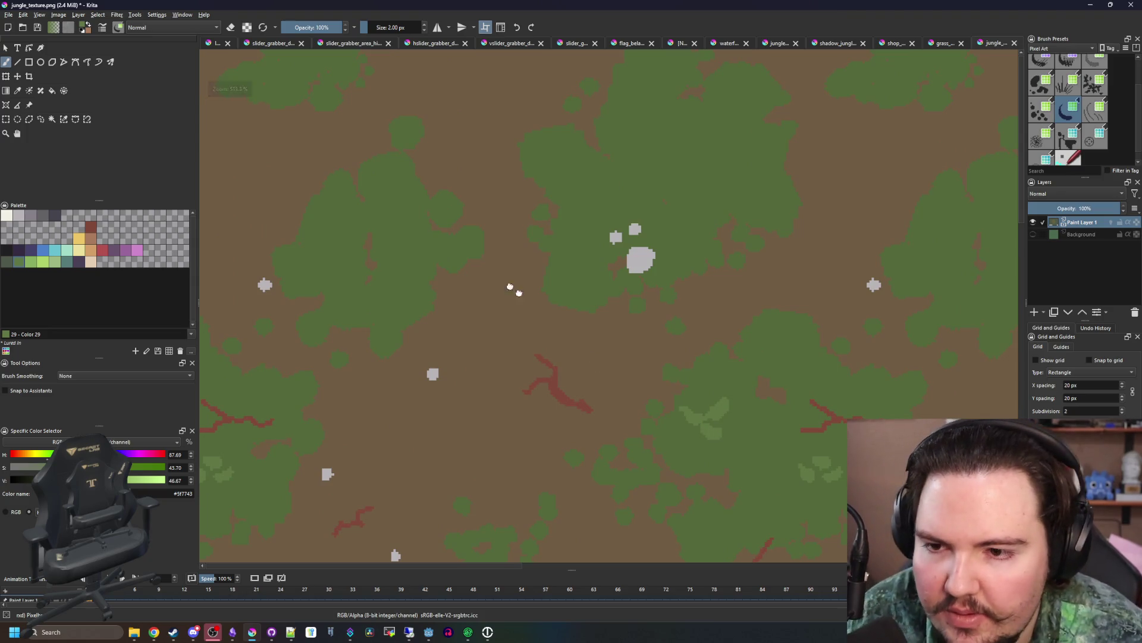
scroll(485, 251, down, 4)
scroll(535, 273, up, 4)
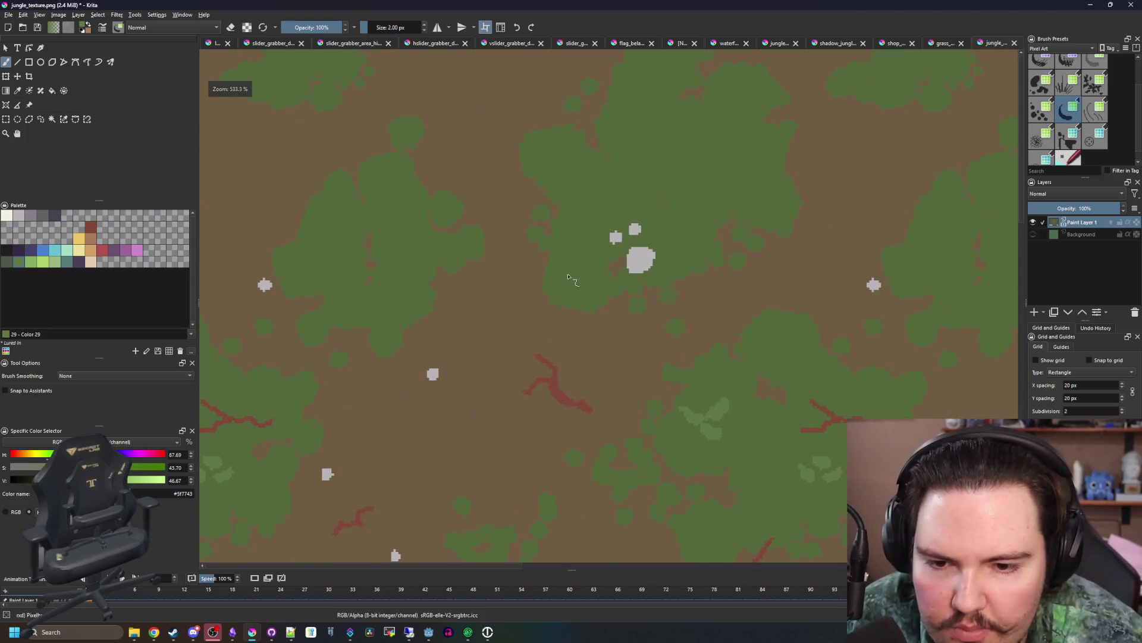
scroll(629, 356, up, 1)
scroll(765, 398, down, 2)
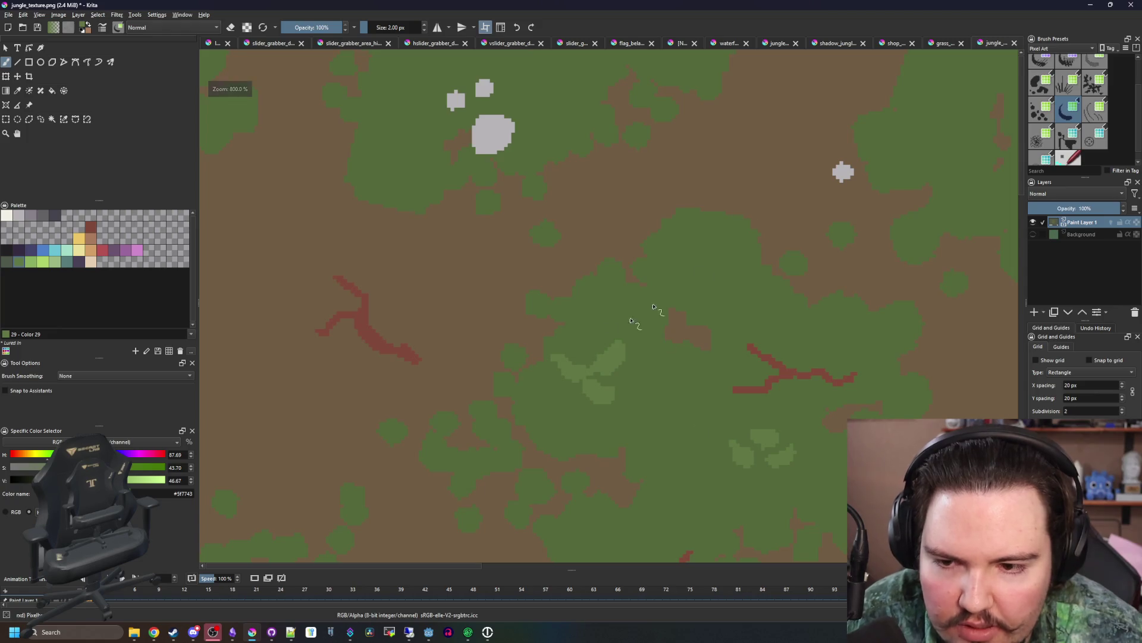
- With the texture tiled and a 3 px brush, paint light-green leaf strokes on another clump
drag(707, 355, 632, 313)
scroll(634, 406, down, 3)
scroll(660, 395, up, 3)
scroll(643, 369, down, 1)
key(w)
scroll(643, 344, up, 1)
scroll(637, 331, up, 3)
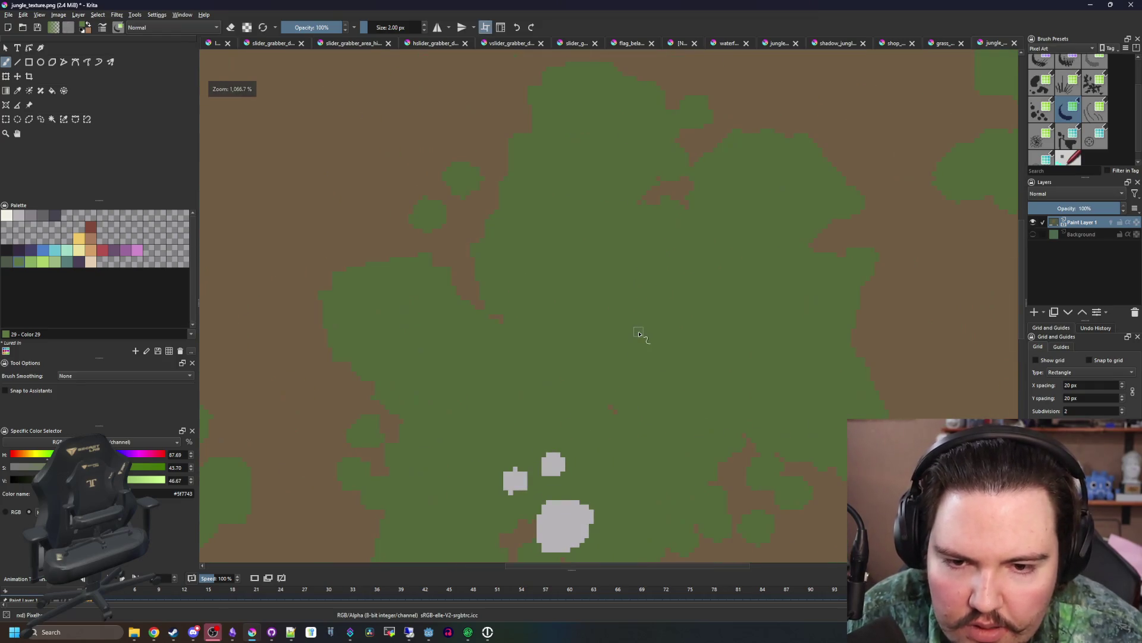
key(bracketright)
drag(638, 319, 588, 241)
mouse_move(634, 290)
mouse_down()
mouse_move(670, 301)
mouse_move(760, 224)
mouse_move(768, 284)
mouse_up()
mouse_move(728, 324)
mouse_down()
mouse_move(738, 351)
mouse_move(755, 339)
mouse_move(757, 388)
mouse_move(743, 366)
mouse_up()
- Add light-green leaf patches to two more foliage clumps across the texture
scroll(519, 330, down, 2)
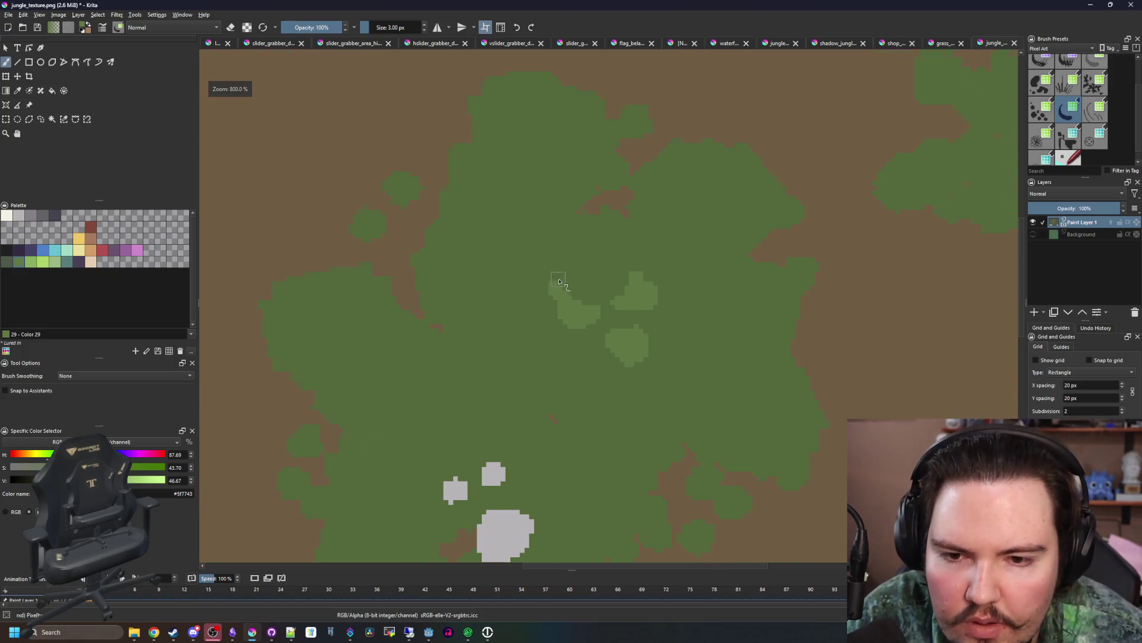
drag(559, 281, 470, 174)
scroll(514, 373, up, 2)
mouse_move(514, 374)
mouse_down()
mouse_move(547, 401)
mouse_move(642, 334)
mouse_move(589, 416)
mouse_move(512, 494)
mouse_move(575, 422)
mouse_up()
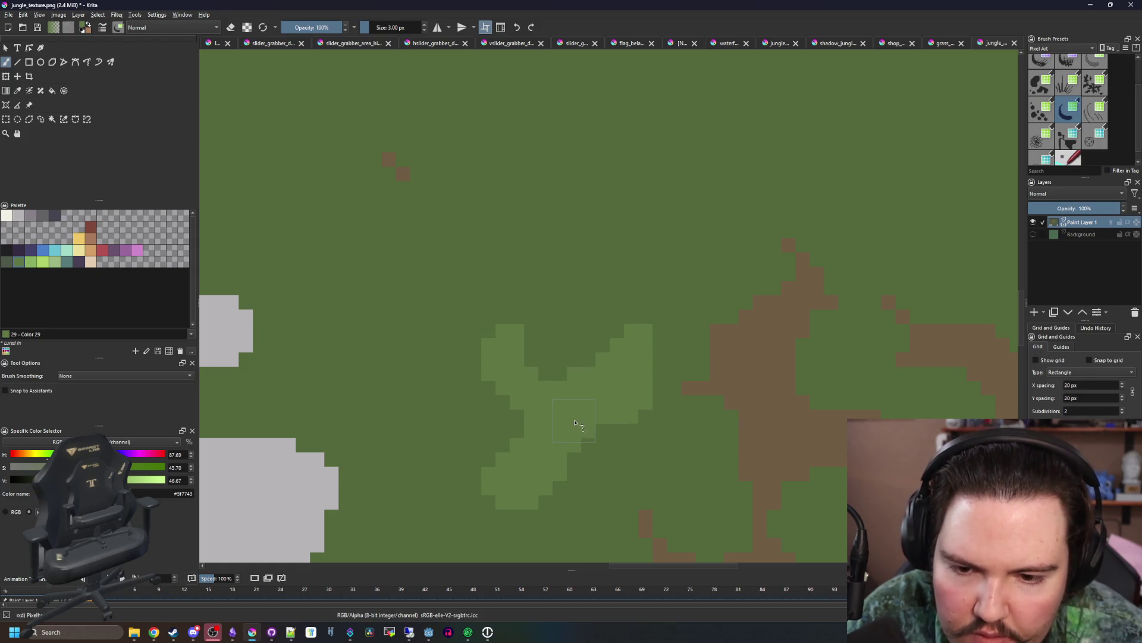
scroll(574, 422, down, 2)
drag(627, 296, 512, 377)
scroll(710, 219, up, 2)
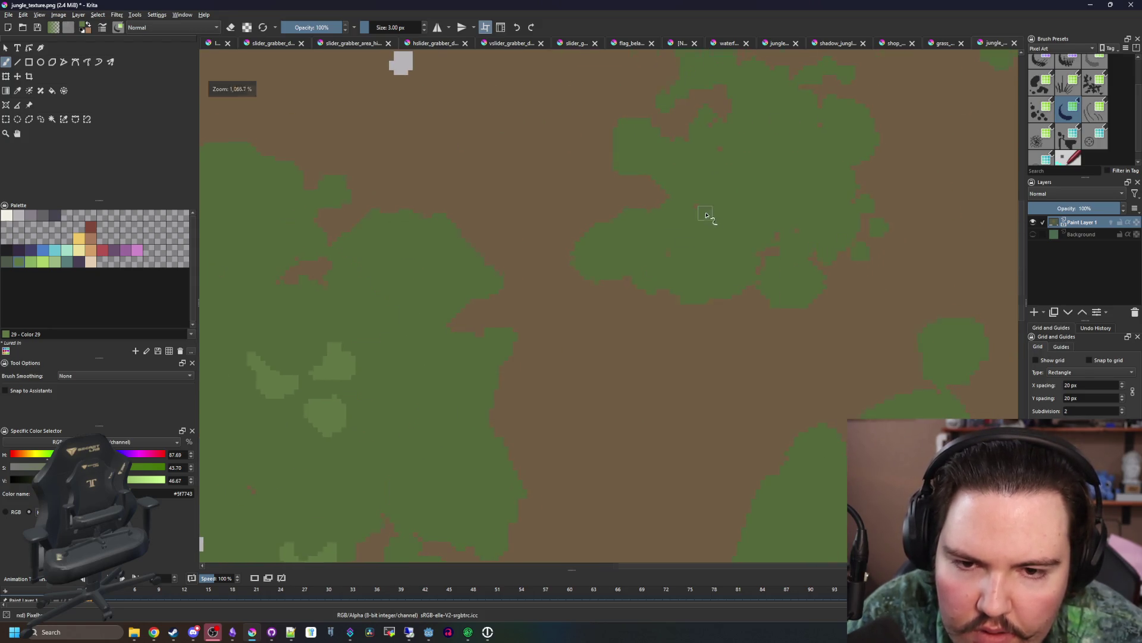
click(568, 271)
drag(625, 250, 645, 235)
drag(616, 294, 636, 300)
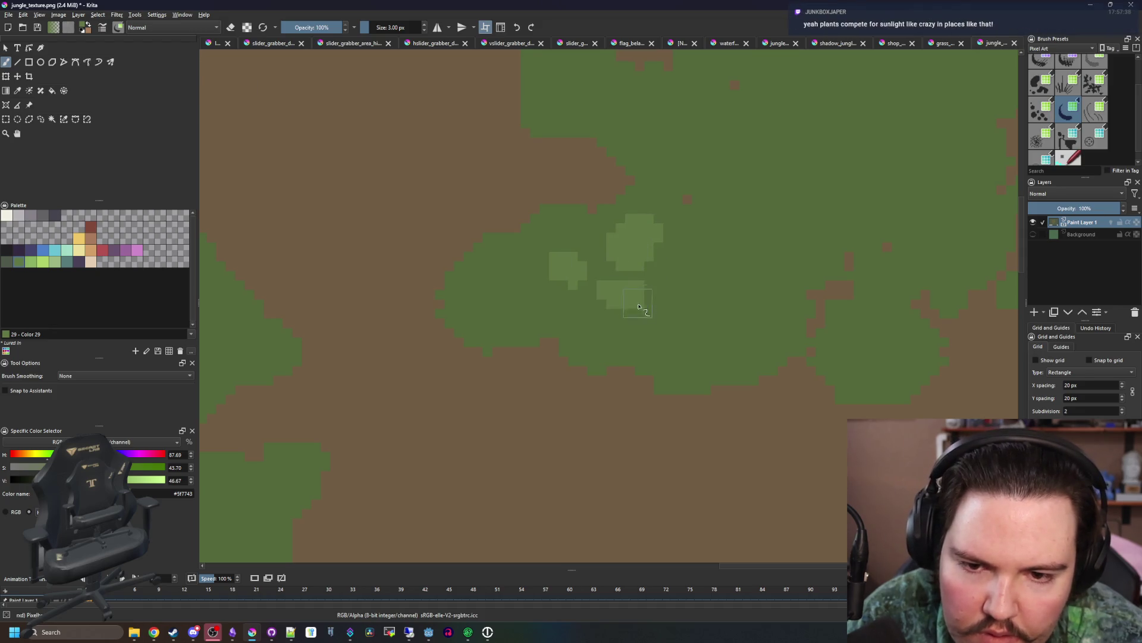
scroll(619, 326, down, 10)
scroll(586, 349, up, 8)
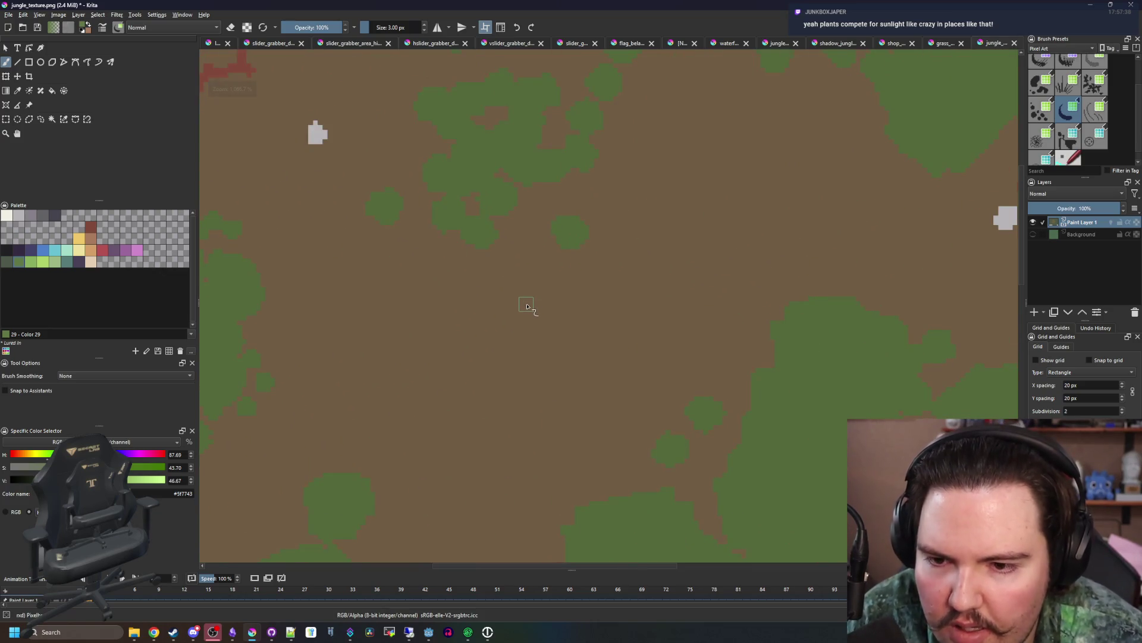
- Sample the darker foliage green, then the lighter leaf green again from the canvas
drag(374, 335, 451, 272)
key(p)
click(436, 438)
drag(436, 439, 479, 265)
click(685, 387)
key(b)
scroll(658, 377, down, 3)
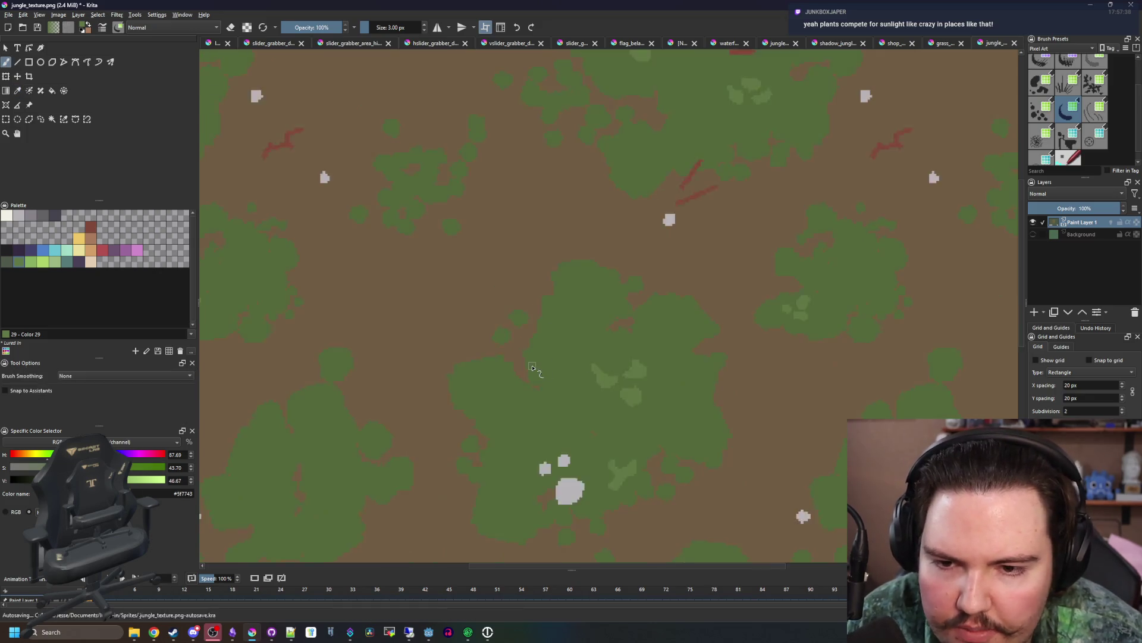
- Save the texture as PNG, check the result in Godot, and return to Krita
key(ctrl+s)
click(618, 421)
key(alt+Tab)
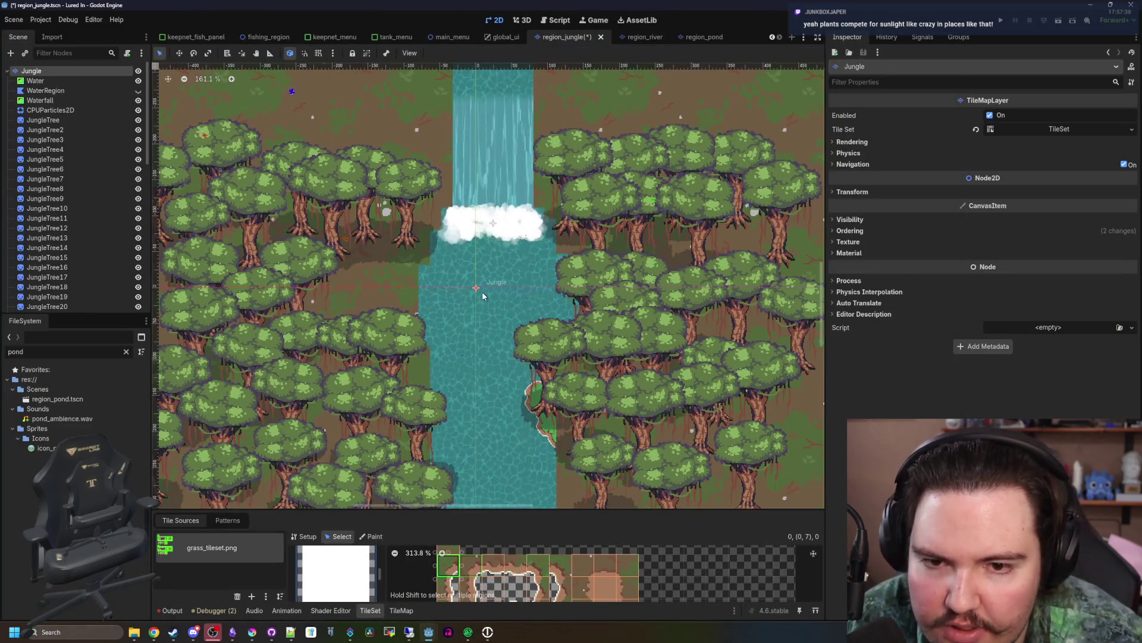
scroll(482, 296, down, 4)
scroll(417, 259, up, 5)
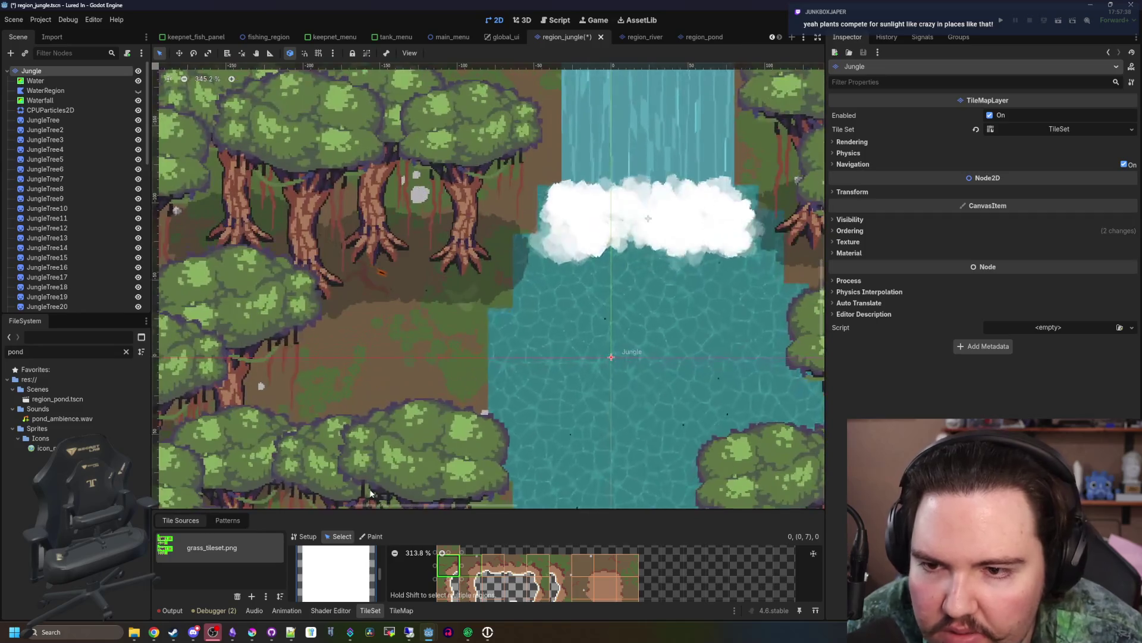
key(alt+Tab)
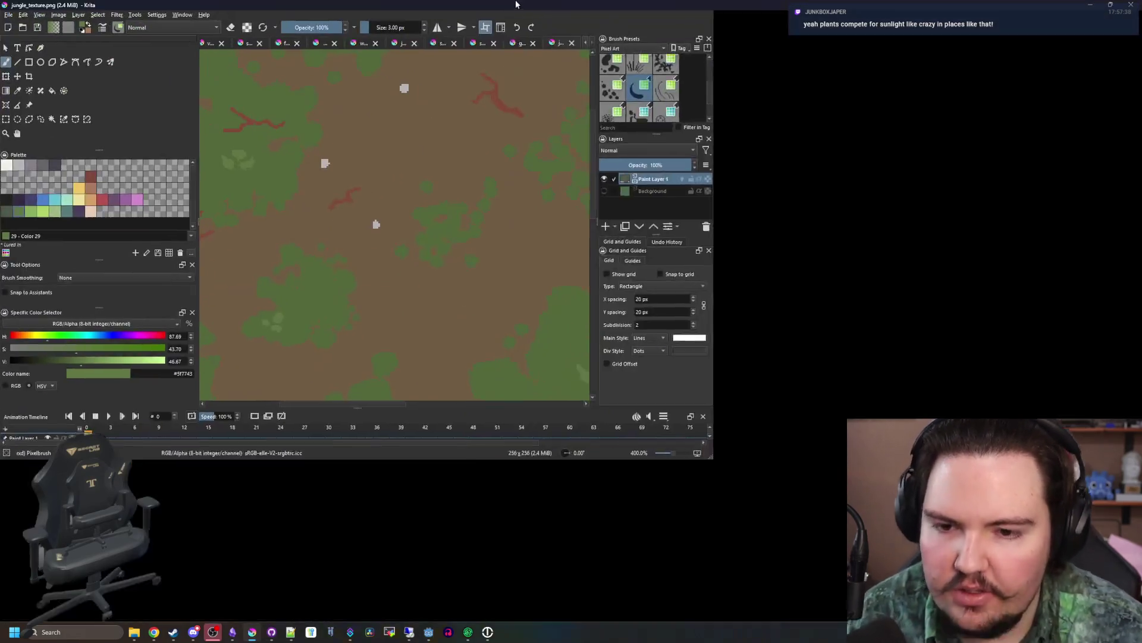
- Pick the grey palette colour and select the first red twig's pixels by similar colour
click(31, 214)
key(f)
scroll(383, 225, up, 2)
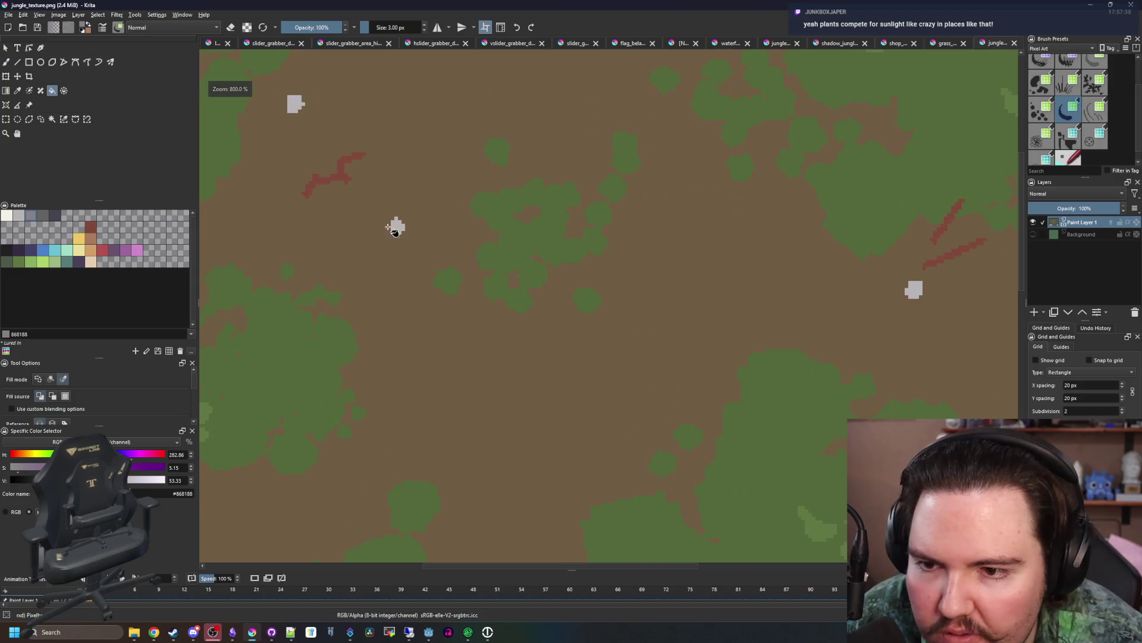
scroll(402, 228, down, 4)
scroll(408, 502, up, 8)
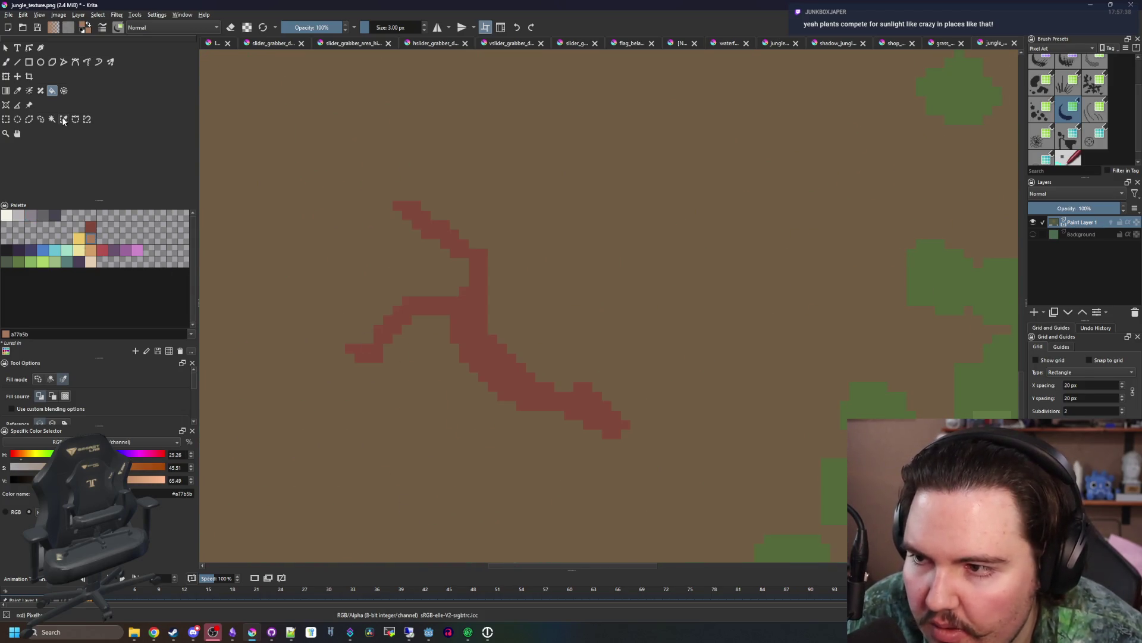
click(64, 119)
click(477, 332)
key(b)
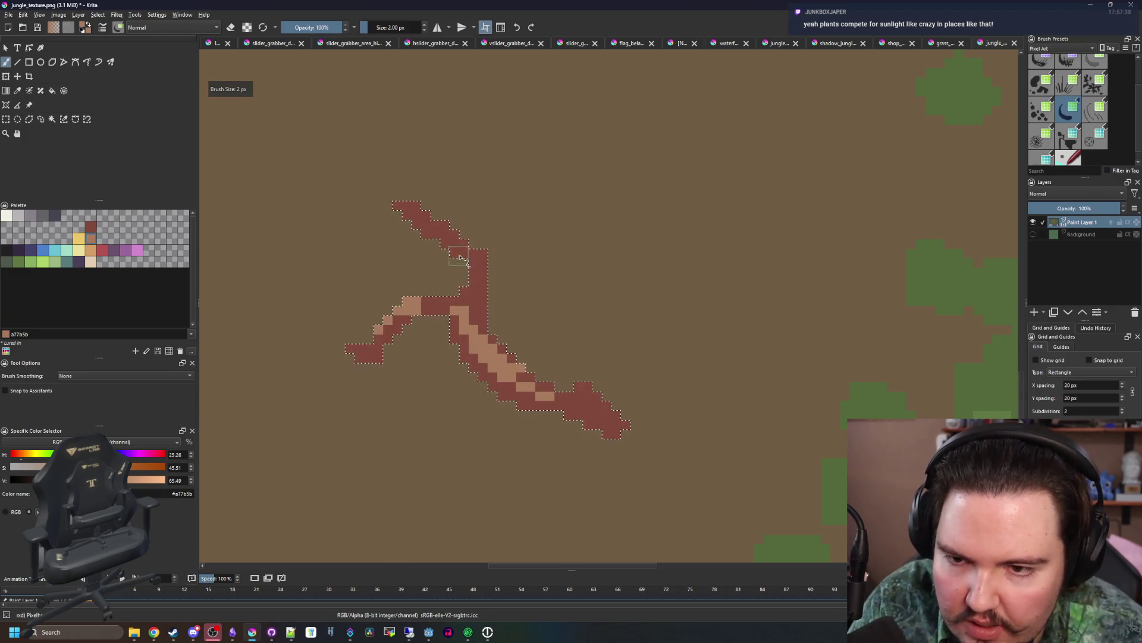
- Select another red twig by colour and paint a tan highlight along its length
scroll(581, 402, down, 10)
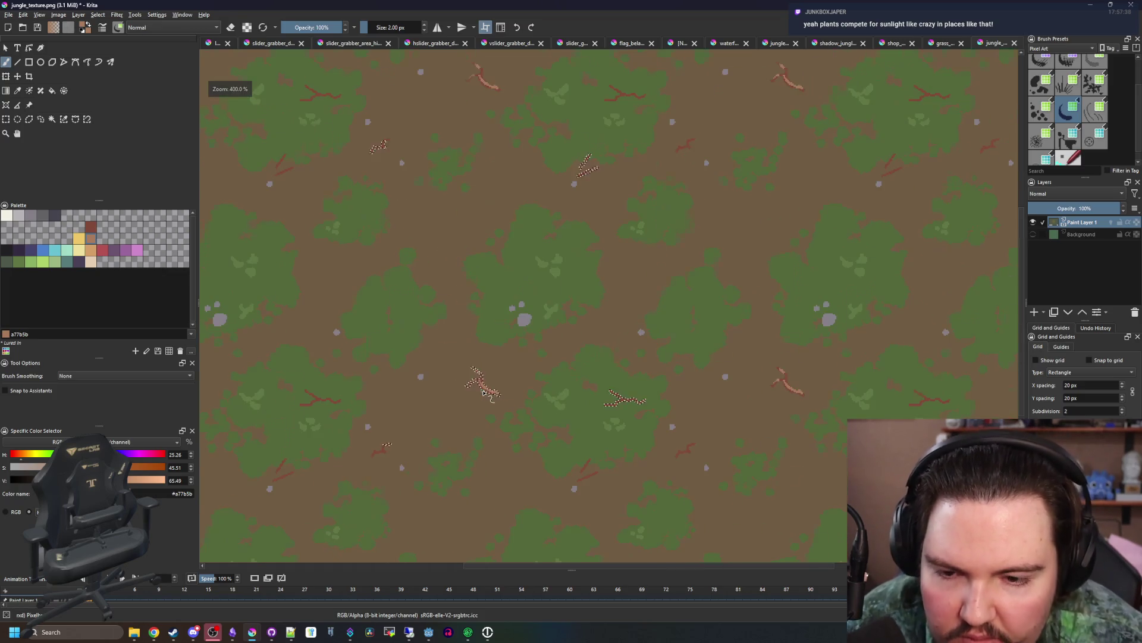
scroll(685, 379, up, 8)
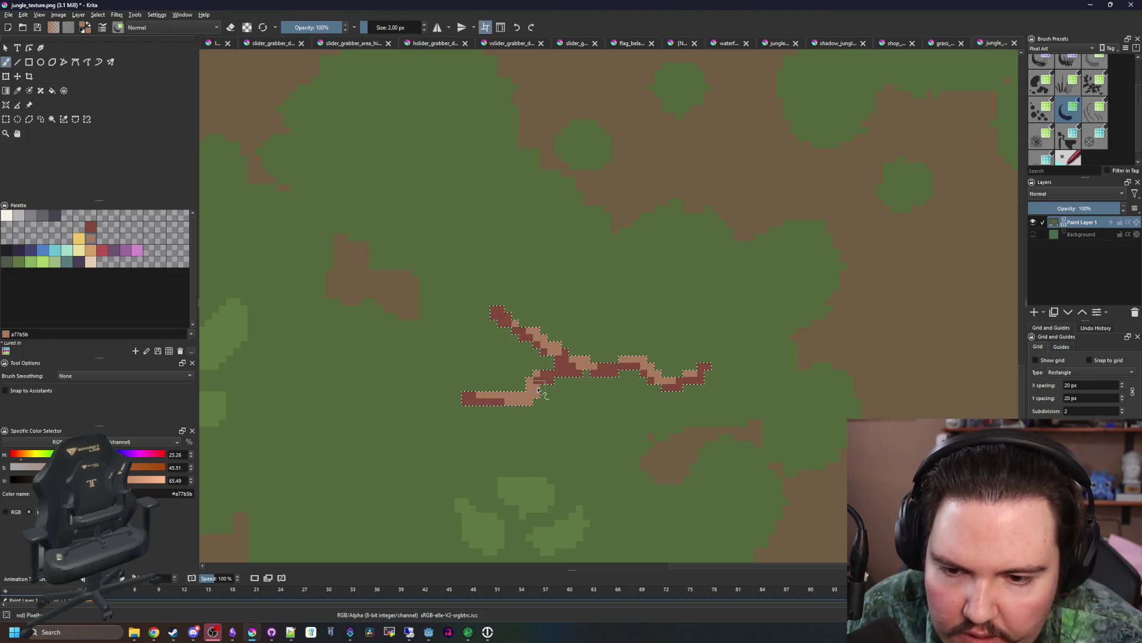
scroll(539, 390, down, 2)
drag(727, 524, 519, 413)
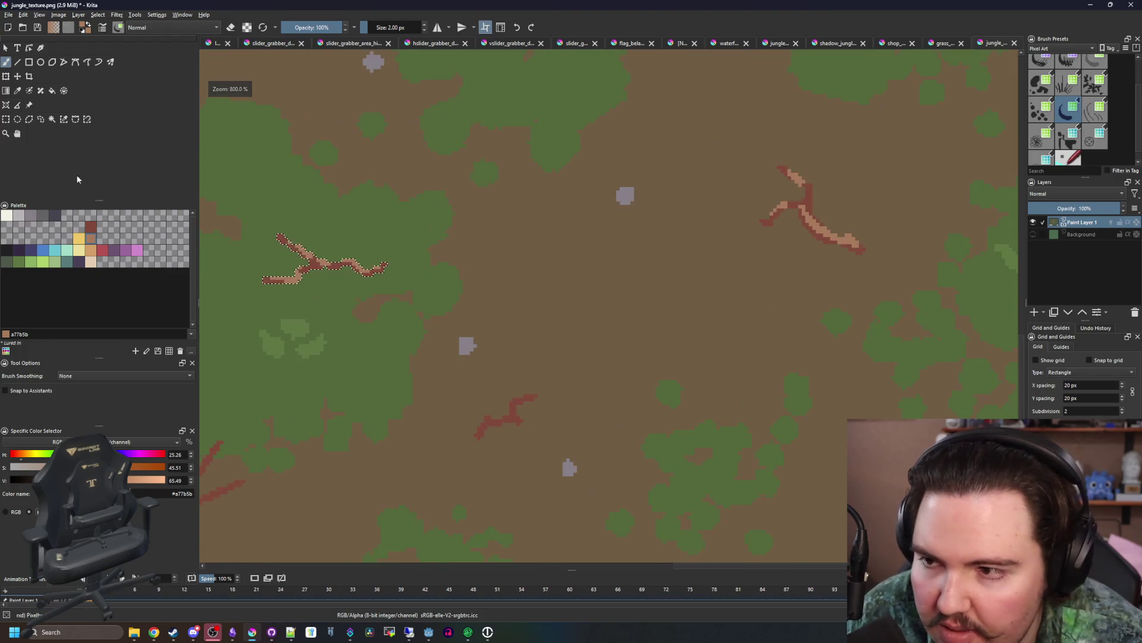
click(63, 119)
scroll(524, 417, up, 2)
scroll(522, 415, down, 4)
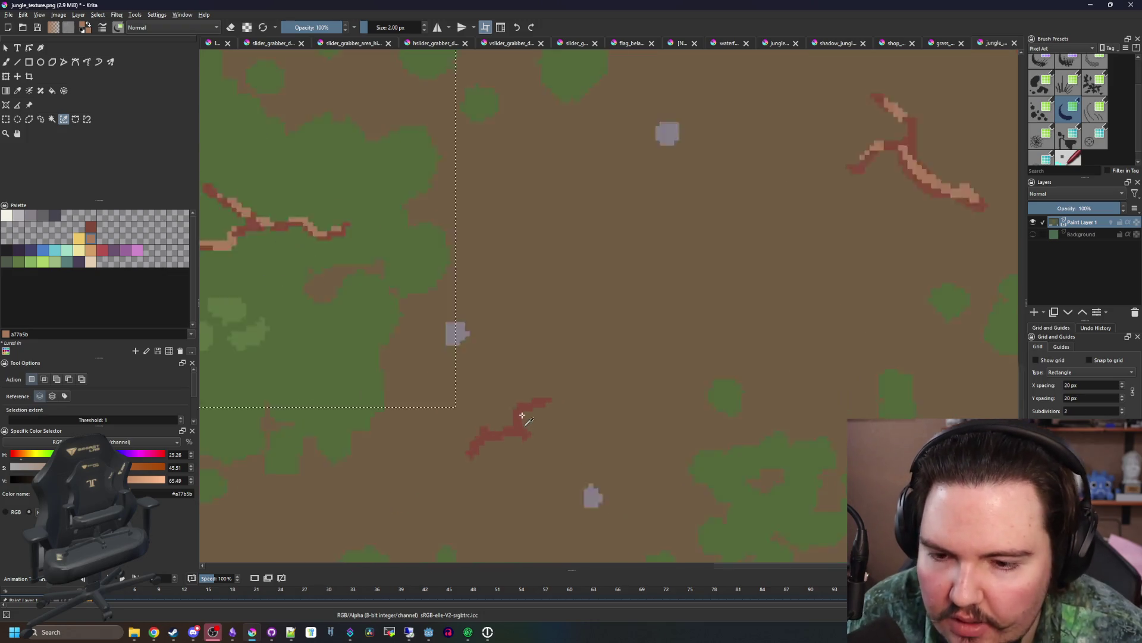
scroll(416, 334, up, 2)
scroll(464, 309, down, 4)
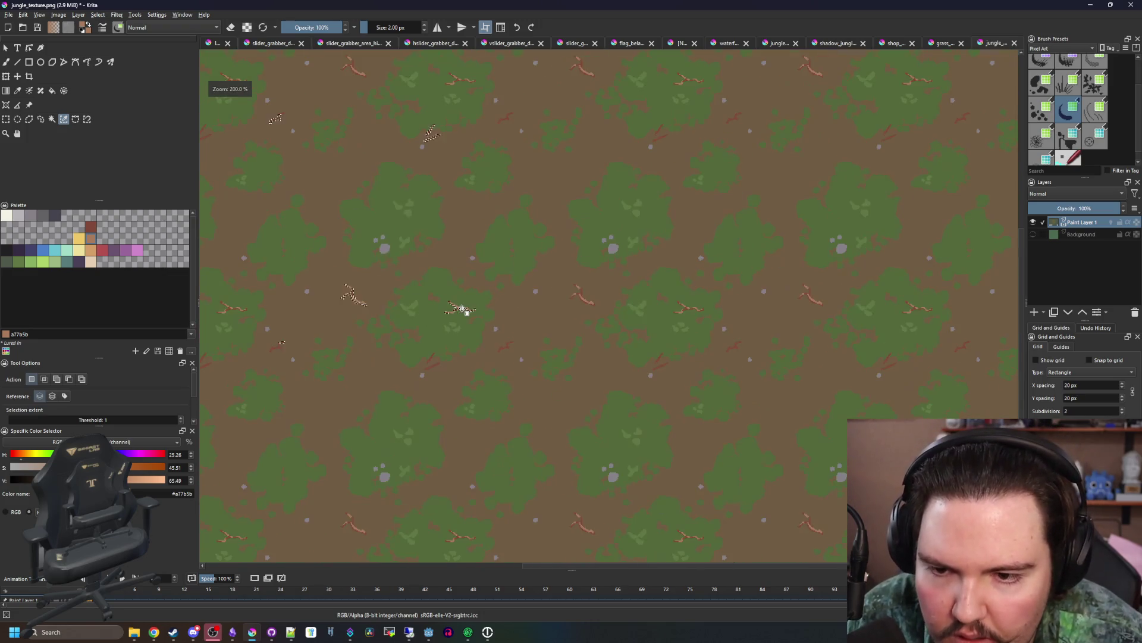
scroll(364, 206, up, 4)
scroll(590, 274, up, 2)
key(b)
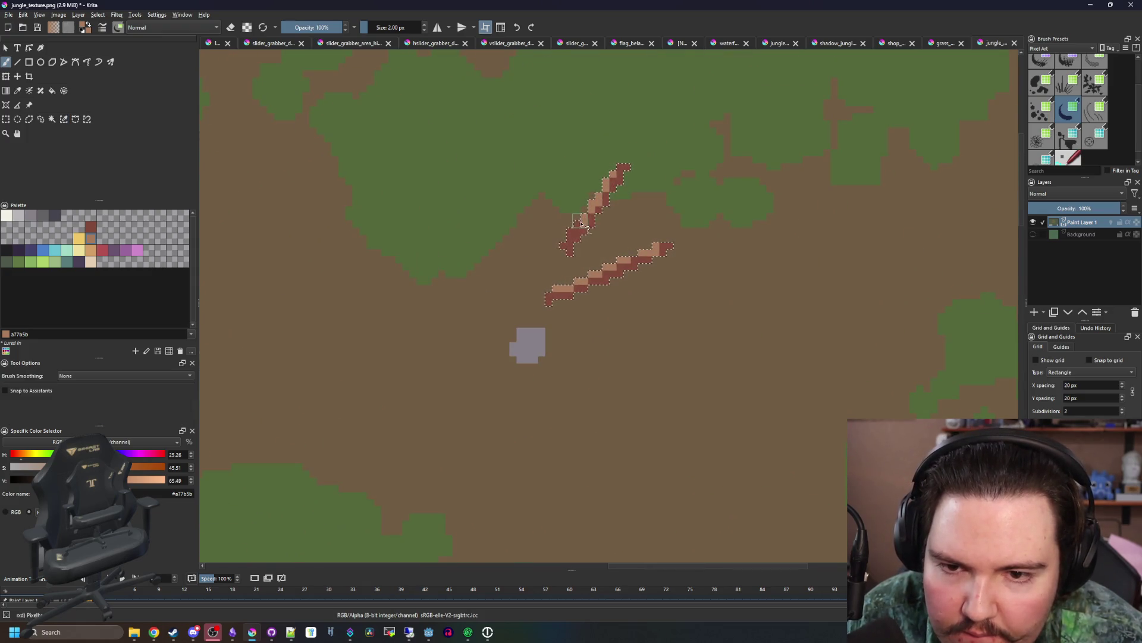
scroll(617, 272, down, 4)
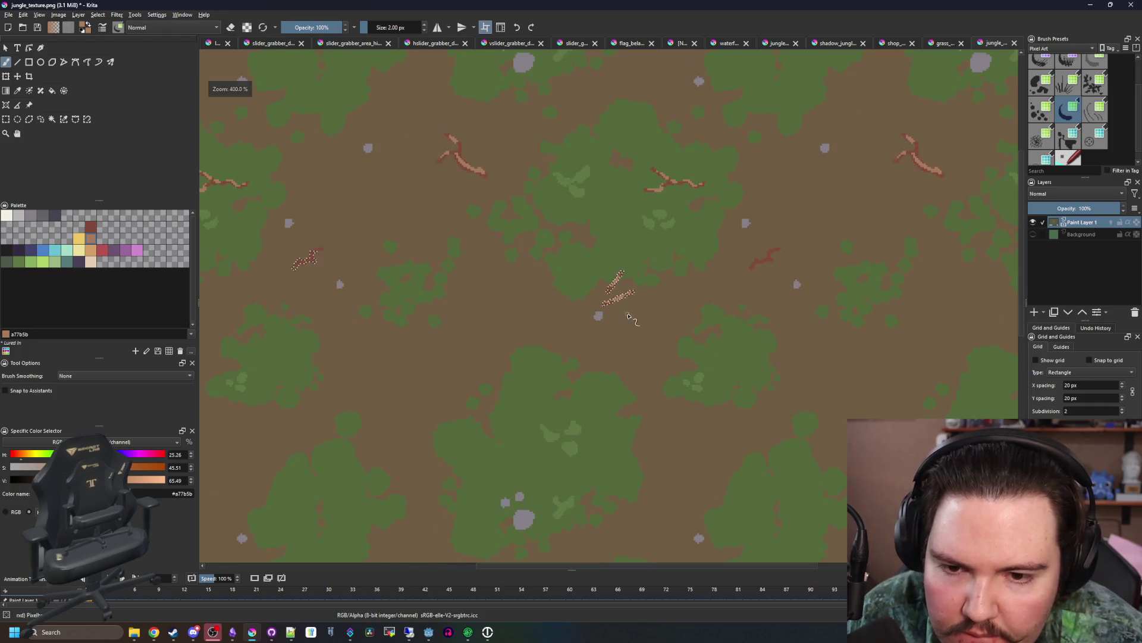
scroll(493, 157, up, 2)
scroll(259, 278, up, 4)
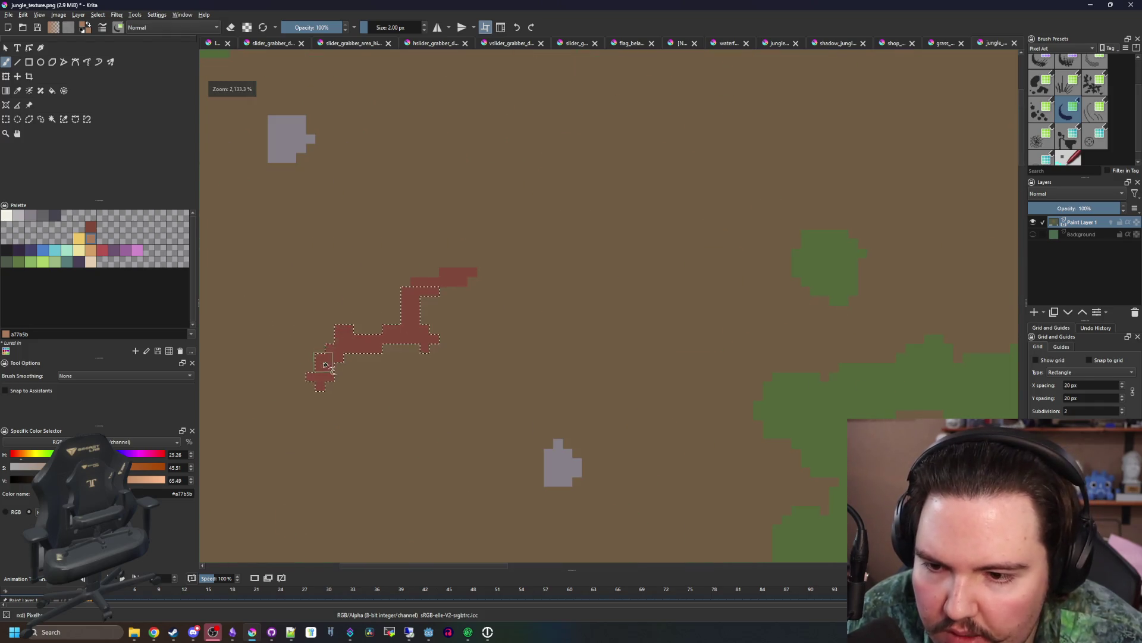
drag(324, 364, 408, 307)
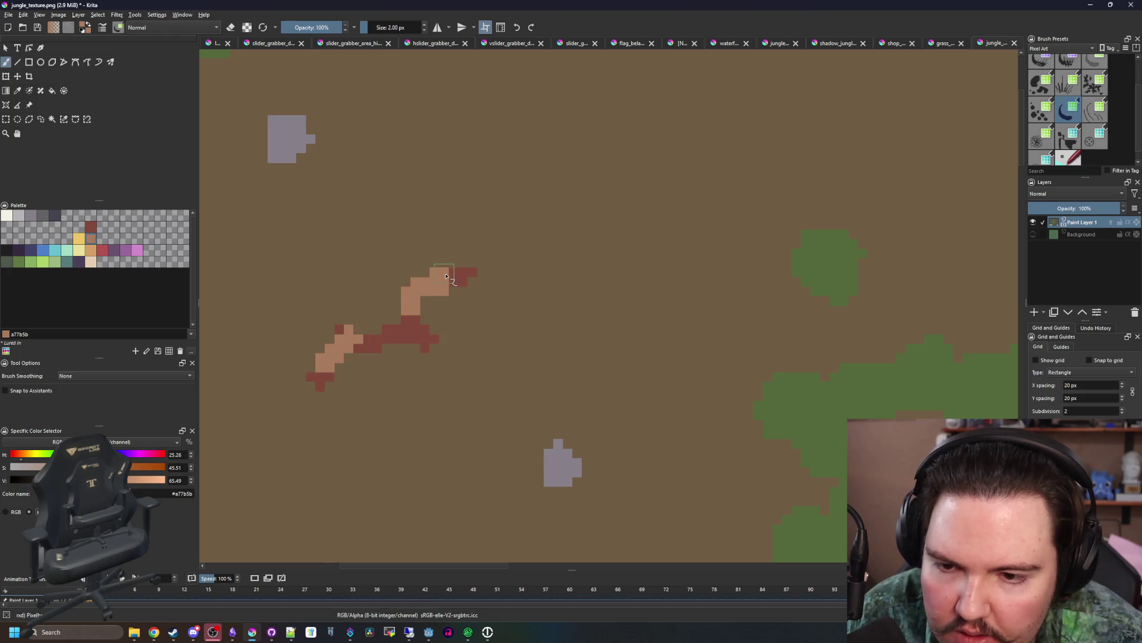
scroll(446, 276, down, 7)
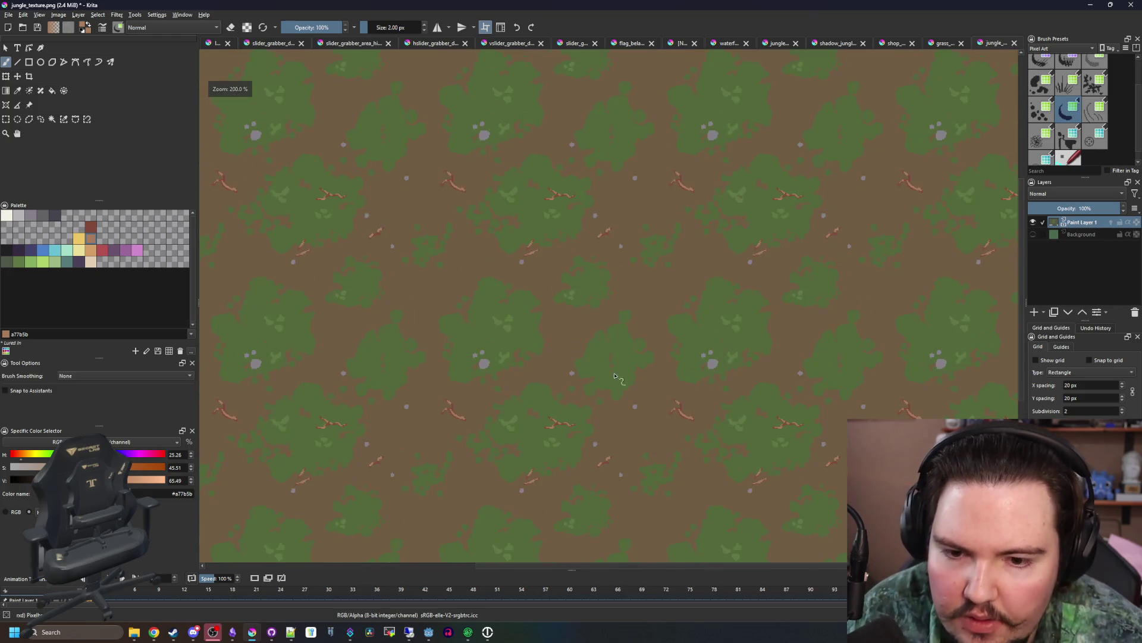
- Save jungle_texture.png, accepting the PNG export options
key(ctrl+s)
key(Return)
scroll(684, 426, up, 3)
scroll(684, 426, up, 2)
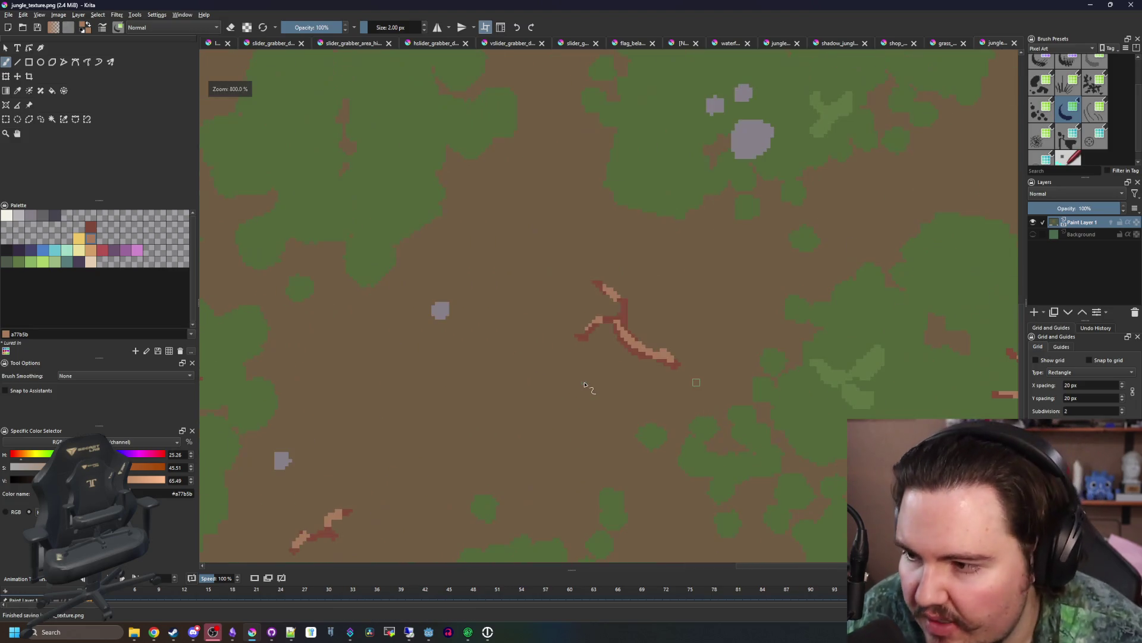
scroll(551, 391, up, 1)
scroll(446, 309, up, 2)
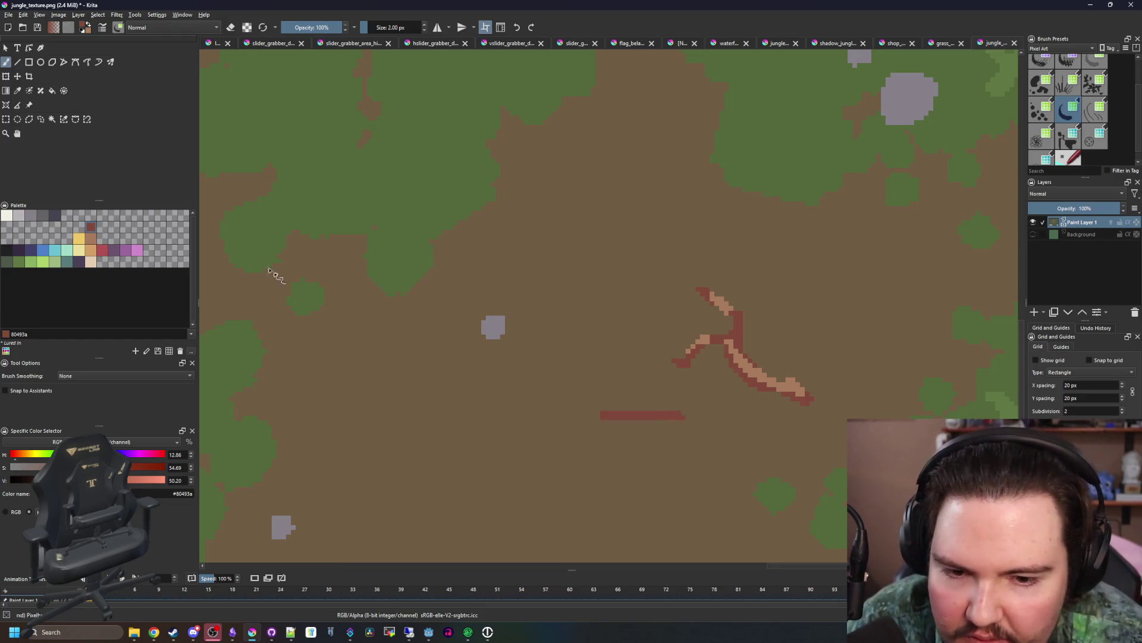
click(62, 121)
scroll(745, 308, down, 2)
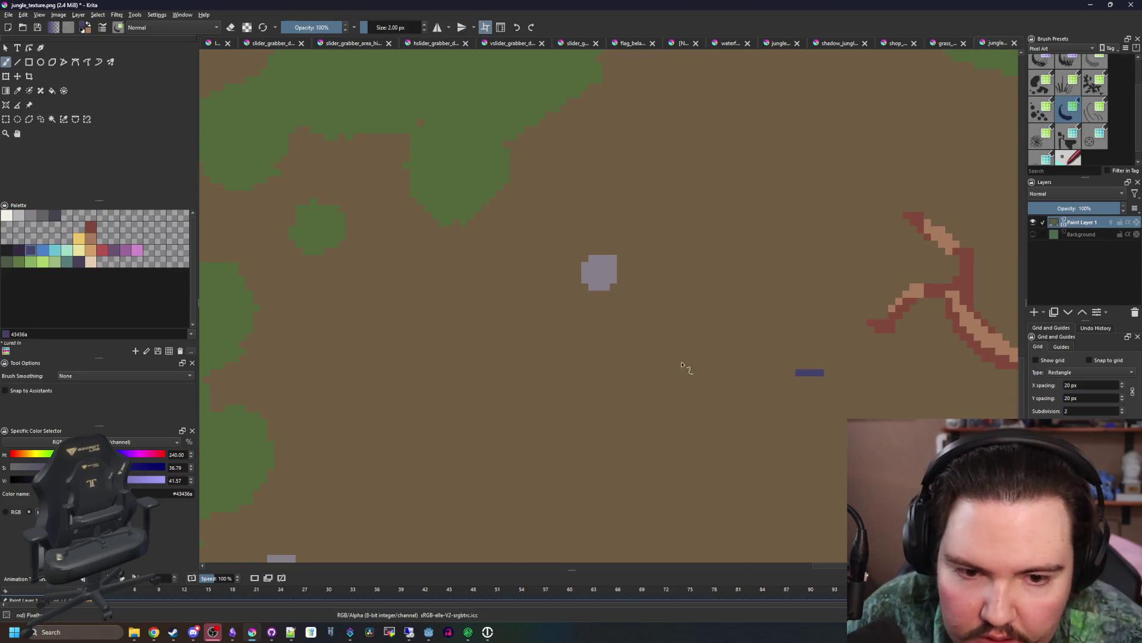
- Undo a stray blue stroke and select the brown ground area by colour
drag(682, 357, 824, 373)
key(ctrl+z)
click(63, 119)
click(536, 331)
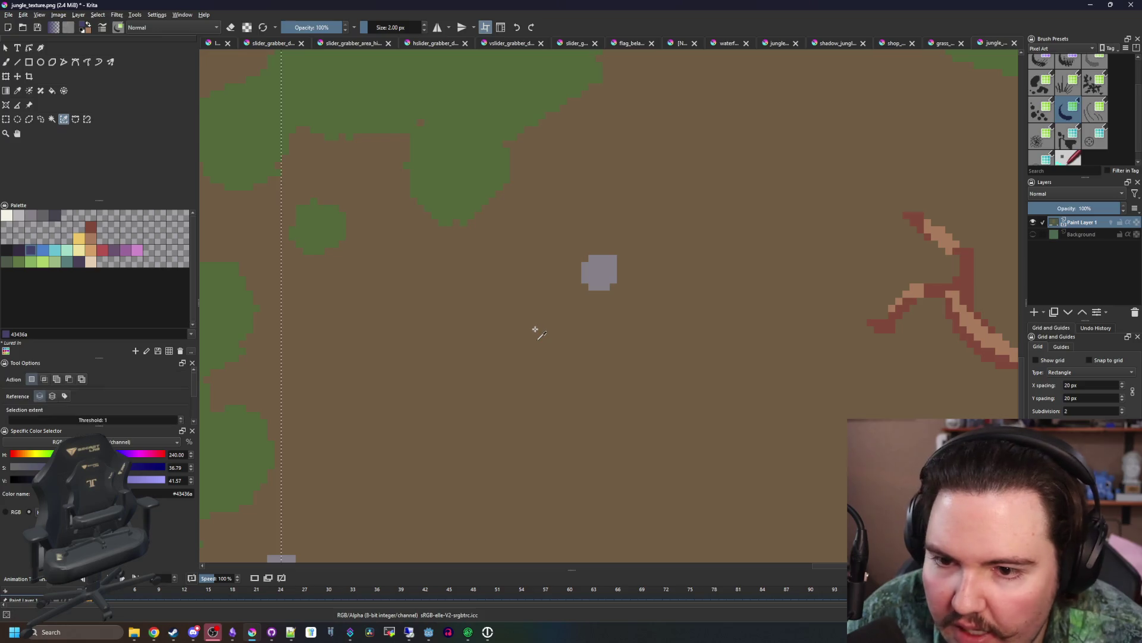
scroll(569, 335, down, 3)
scroll(433, 324, down, 3)
scroll(510, 277, up, 2)
click(506, 280)
scroll(512, 286, up, 6)
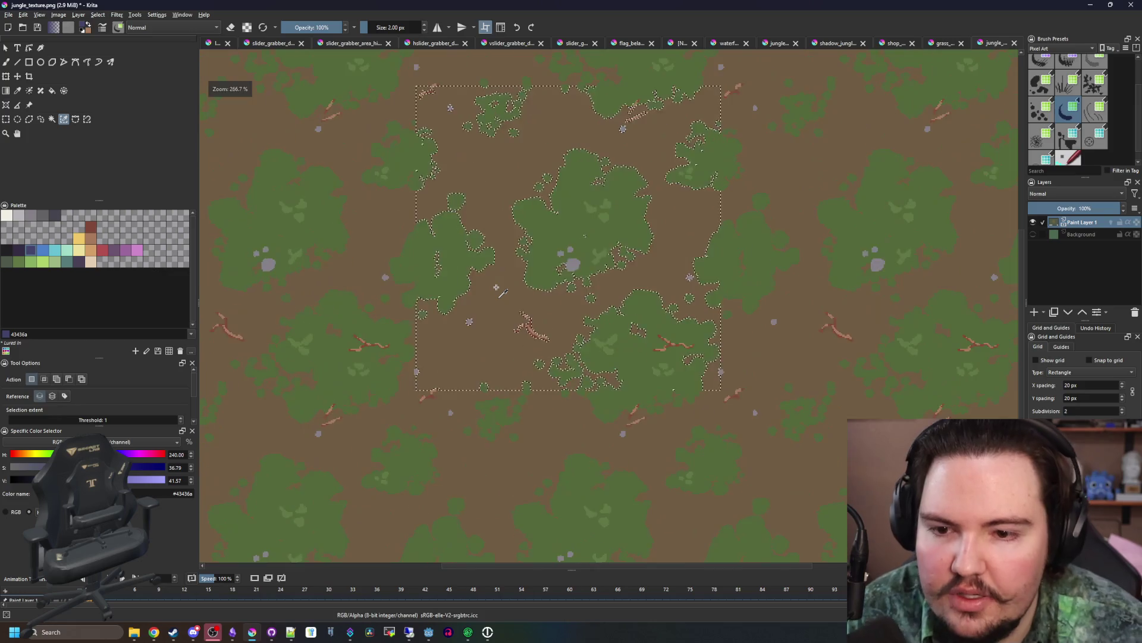
scroll(535, 342, up, 2)
key(b)
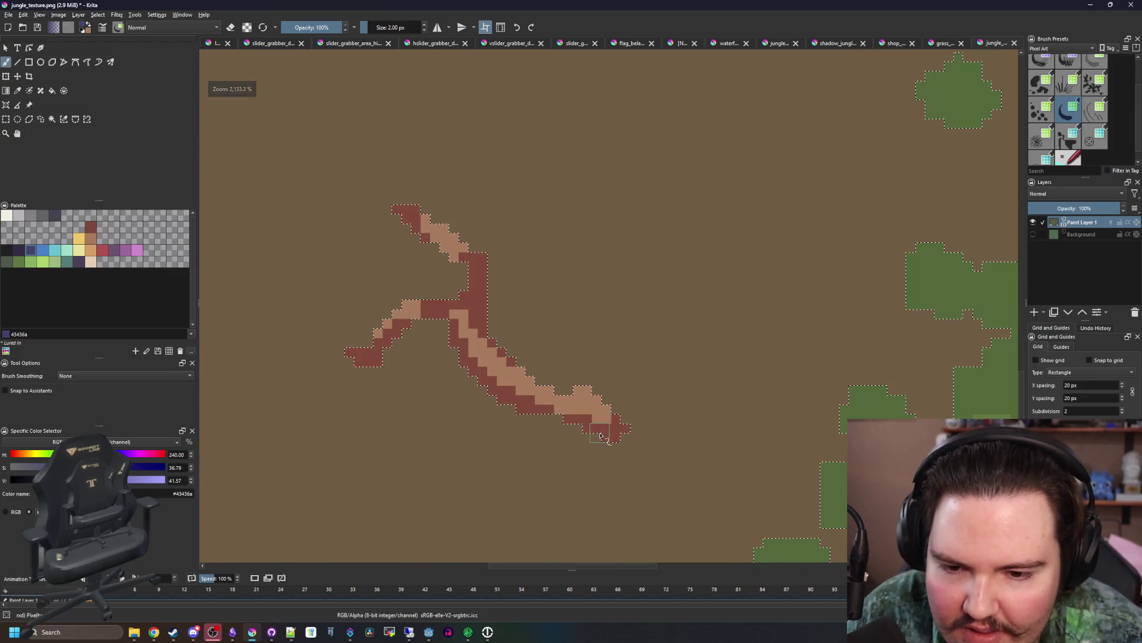
- Paint blue shadow along the branch's lower edge, then undo the left-arm strokes
drag(561, 426, 461, 366)
drag(417, 324, 357, 366)
key(ctrl+z)
key(ctrl+z)
scroll(385, 354, down, 4)
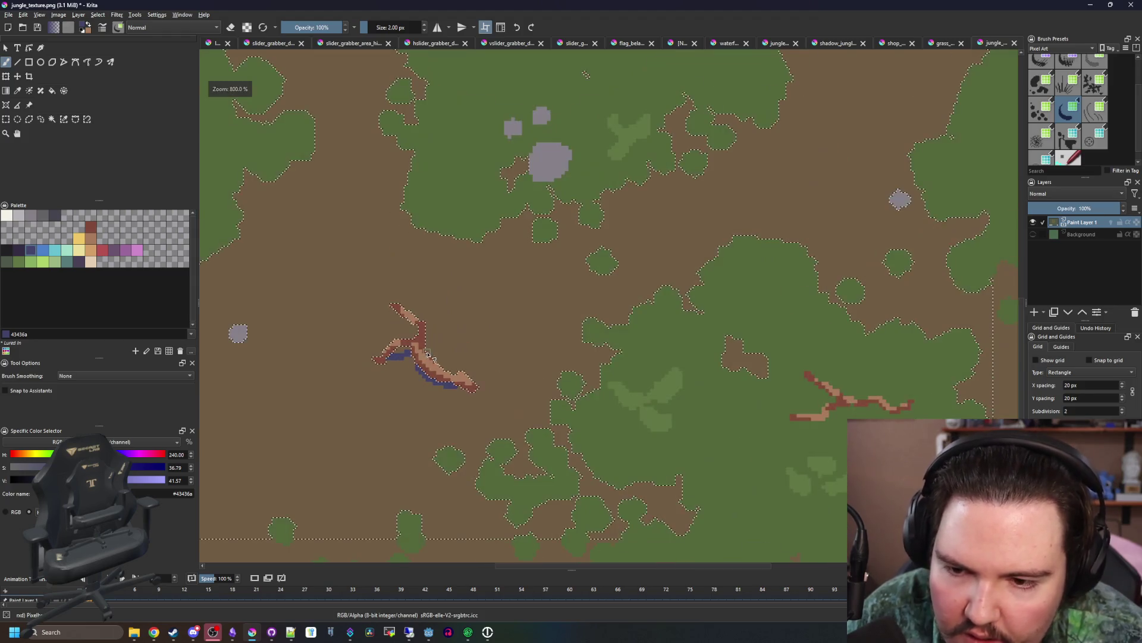
scroll(643, 413, up, 4)
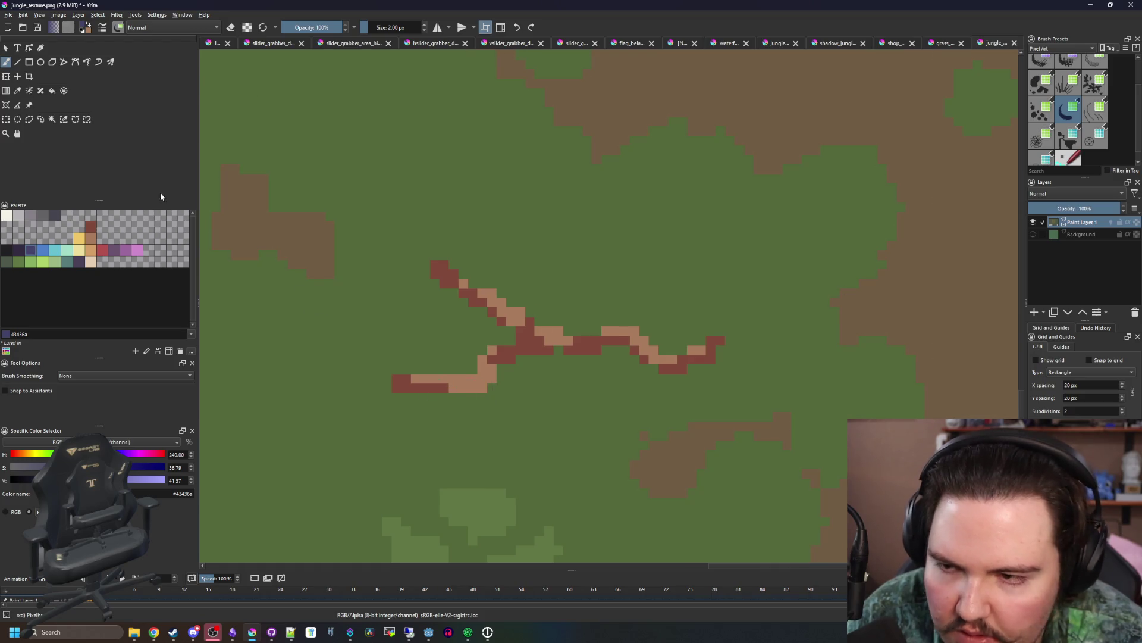
- Select the green area around the branch and paint a blue shadow beneath it
click(63, 119)
click(554, 380)
drag(549, 358, 636, 363)
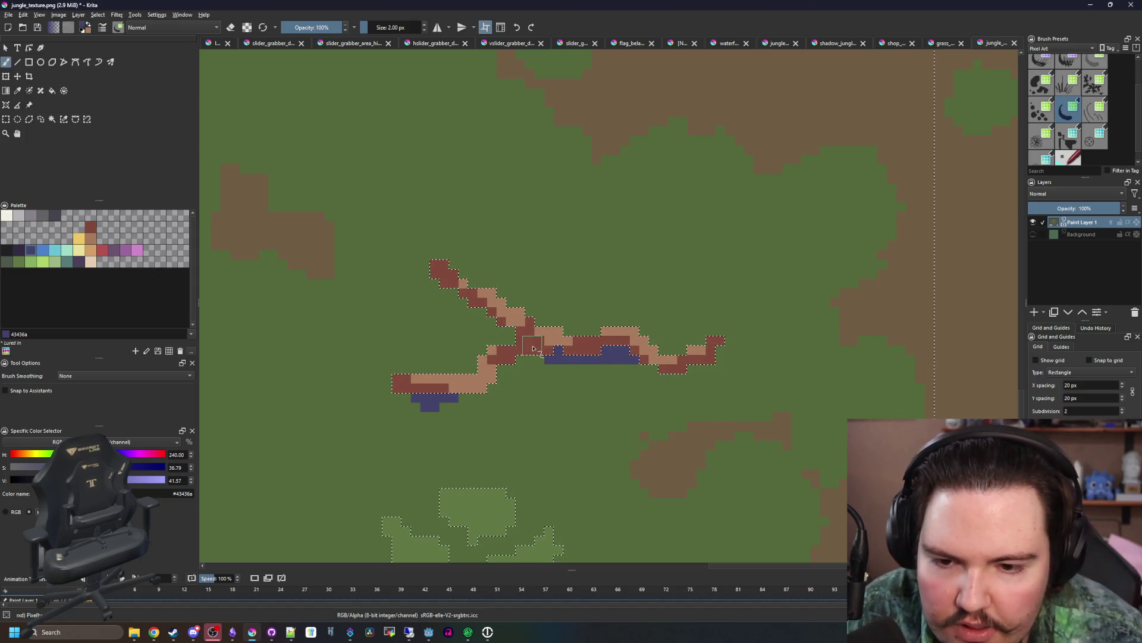
scroll(499, 366, down, 4)
scroll(497, 365, down, 3)
scroll(485, 378, up, 5)
scroll(485, 378, down, 5)
scroll(667, 193, up, 2)
scroll(666, 193, up, 4)
- Shade the upper branch's lower edges with more dark blue shadow pixels
mouse_move(521, 238)
mouse_down()
mouse_move(560, 235)
mouse_move(596, 206)
mouse_up()
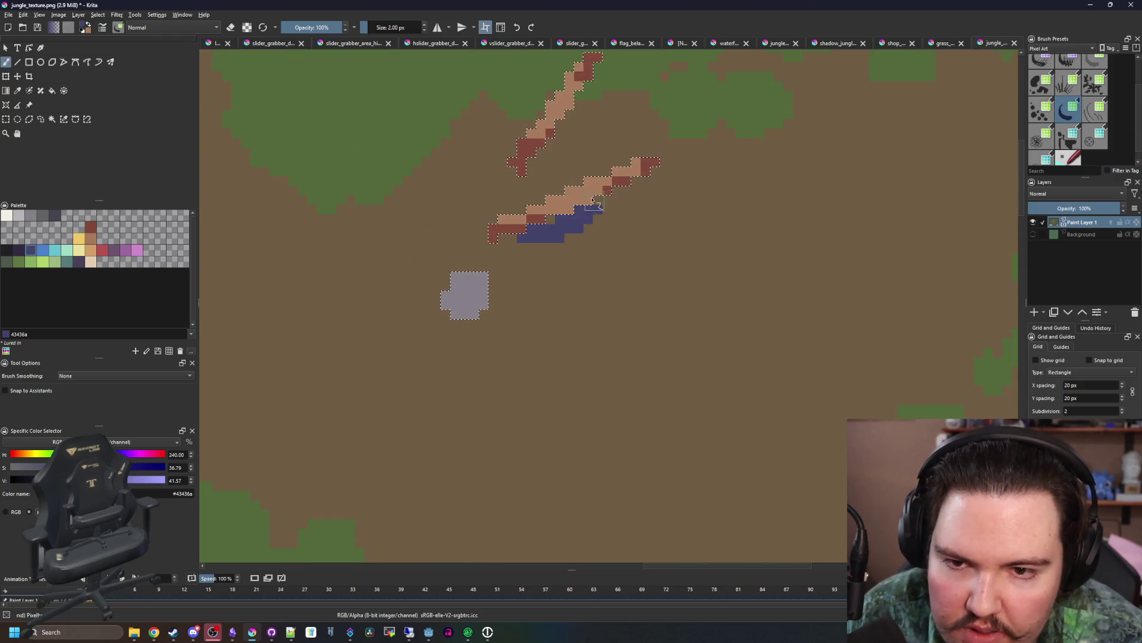
scroll(522, 217, down, 5)
scroll(522, 217, up, 5)
mouse_move(532, 256)
mouse_down()
mouse_move(522, 272)
mouse_move(575, 236)
mouse_up()
scroll(532, 307, down, 5)
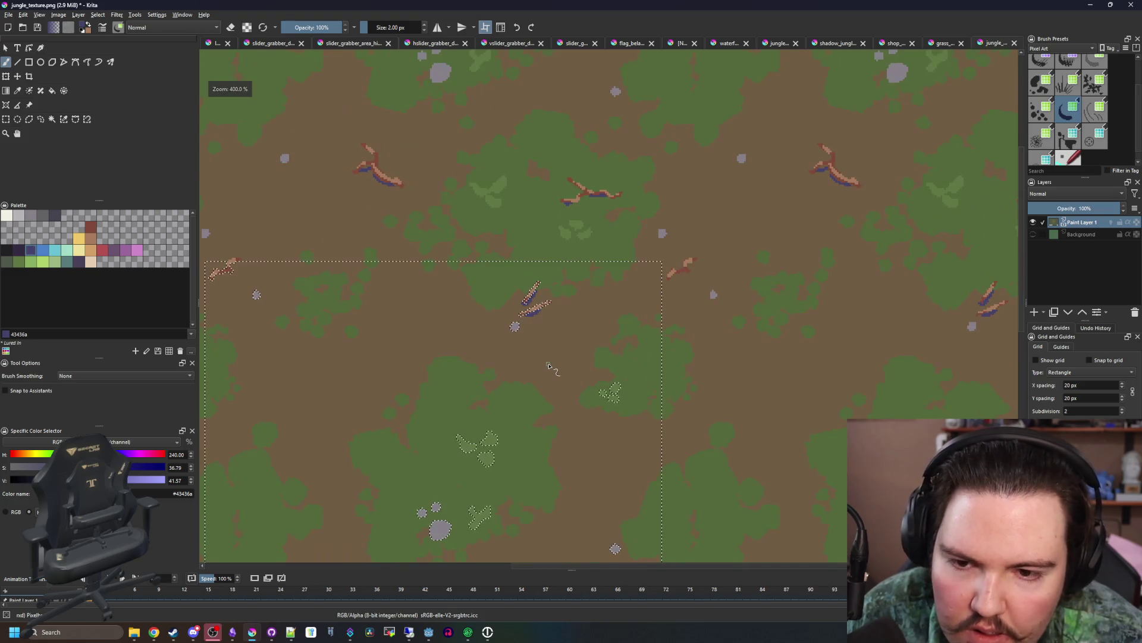
scroll(434, 262, up, 8)
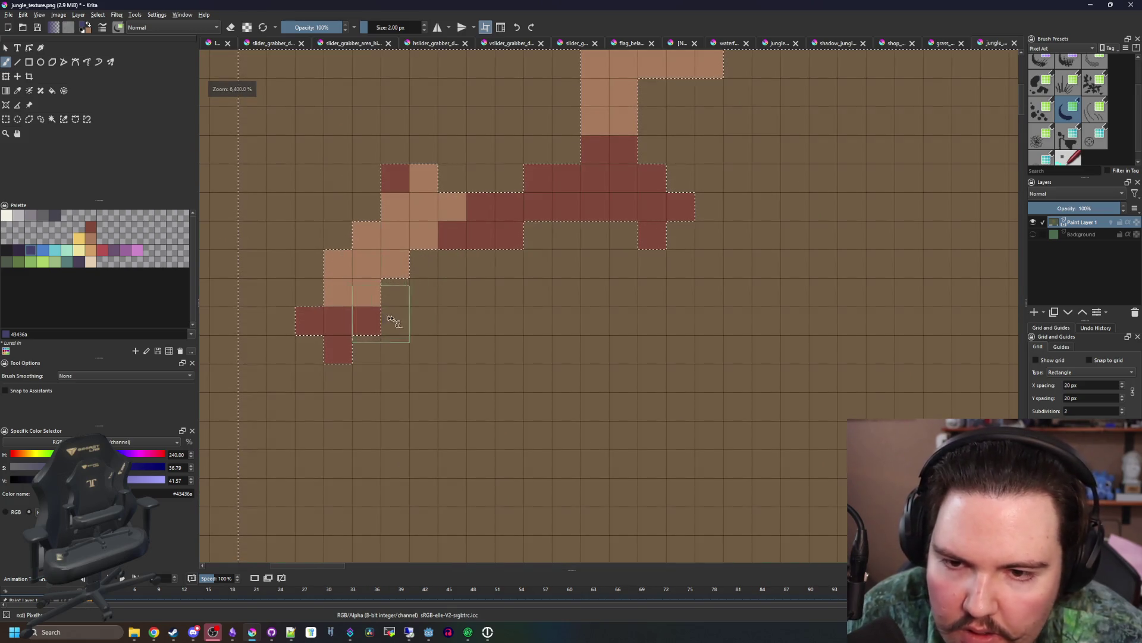
drag(400, 321, 627, 244)
scroll(604, 229, down, 3)
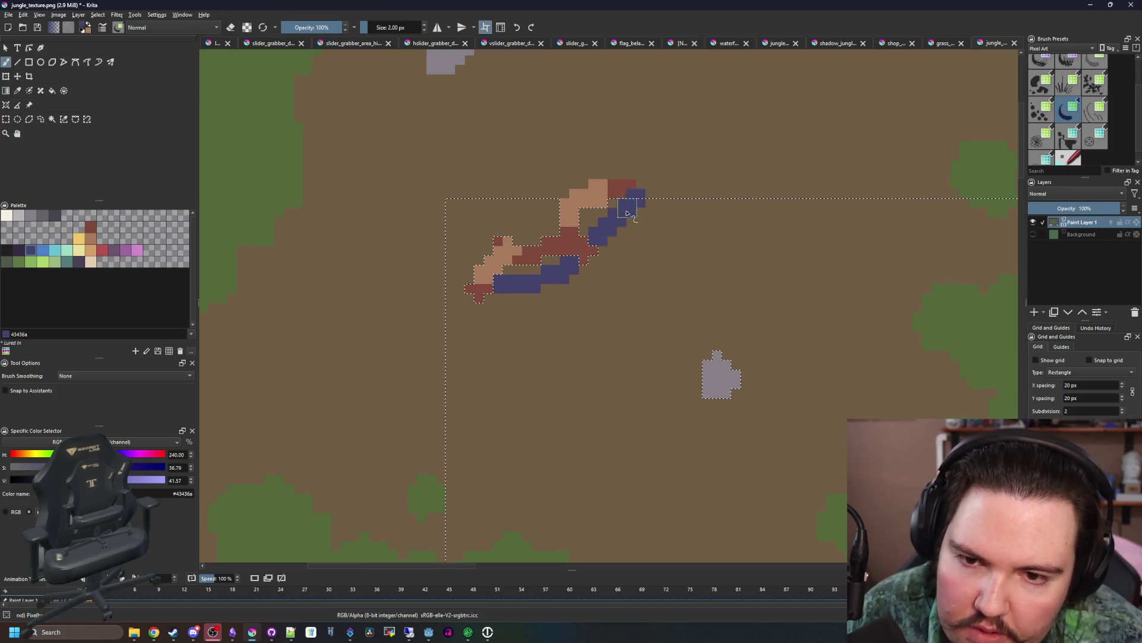
scroll(445, 250, down, 8)
scroll(573, 322, up, 2)
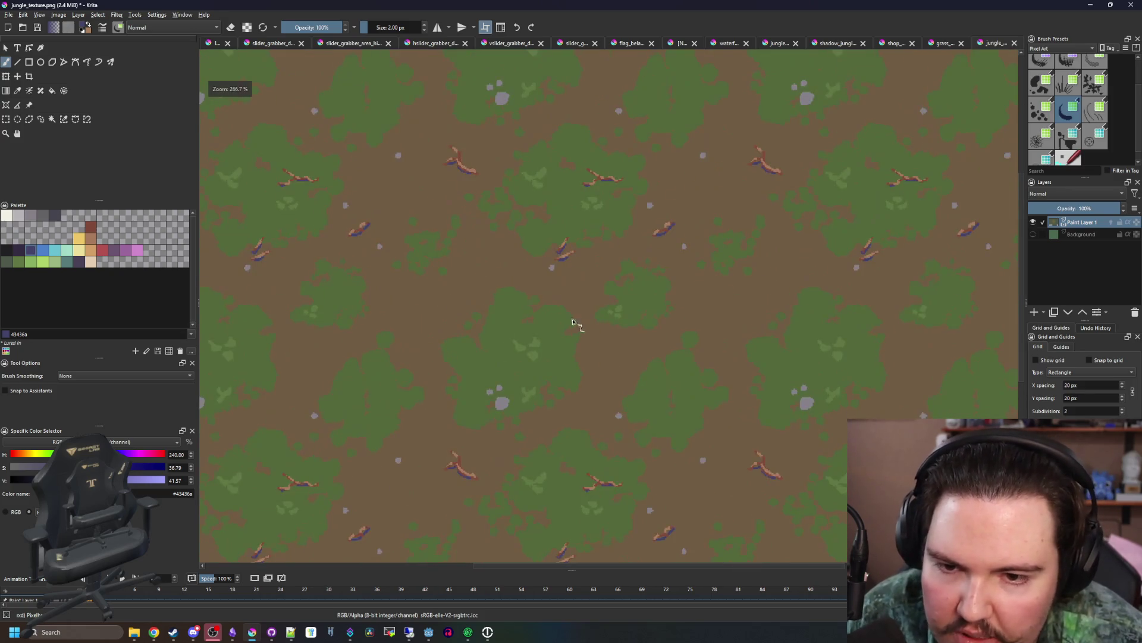
- Save the texture as PNG again, check it in Godot, and return to Krita
key(ctrl+s)
click(616, 422)
key(alt+Tab)
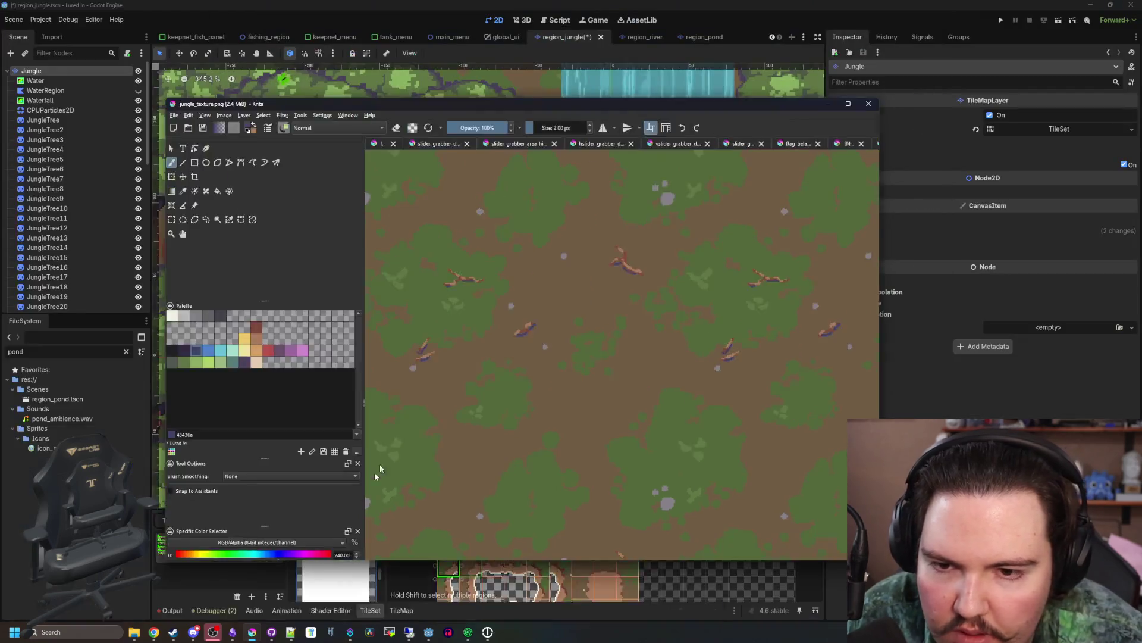
scroll(398, 280, down, 3)
key(alt+Tab)
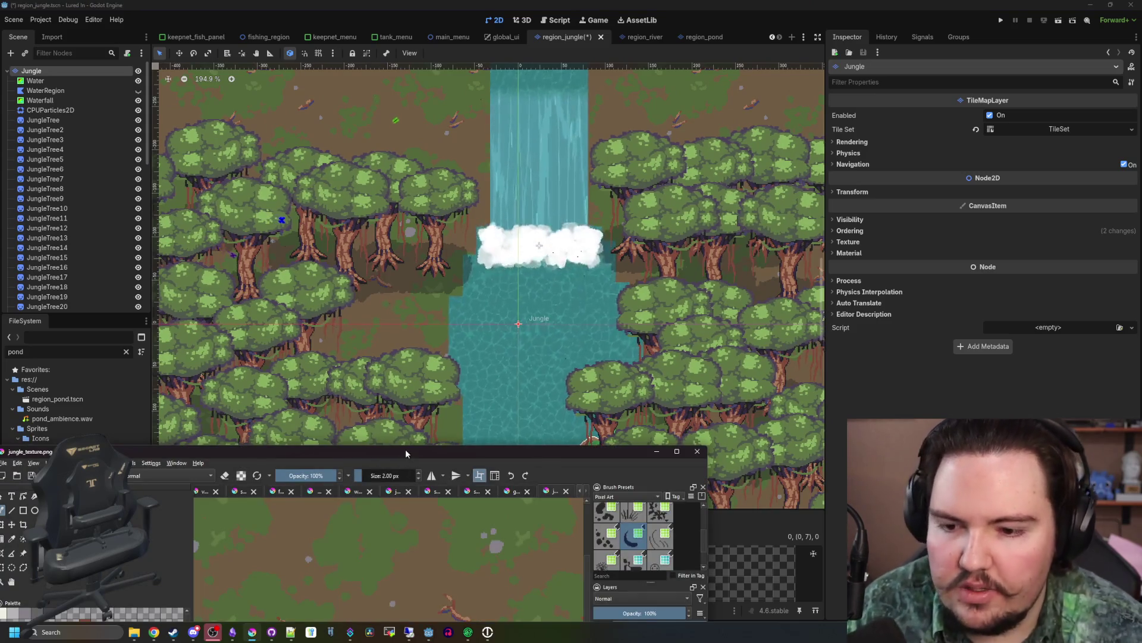
double_click(405, 449)
scroll(296, 254, up, 3)
click(21, 218)
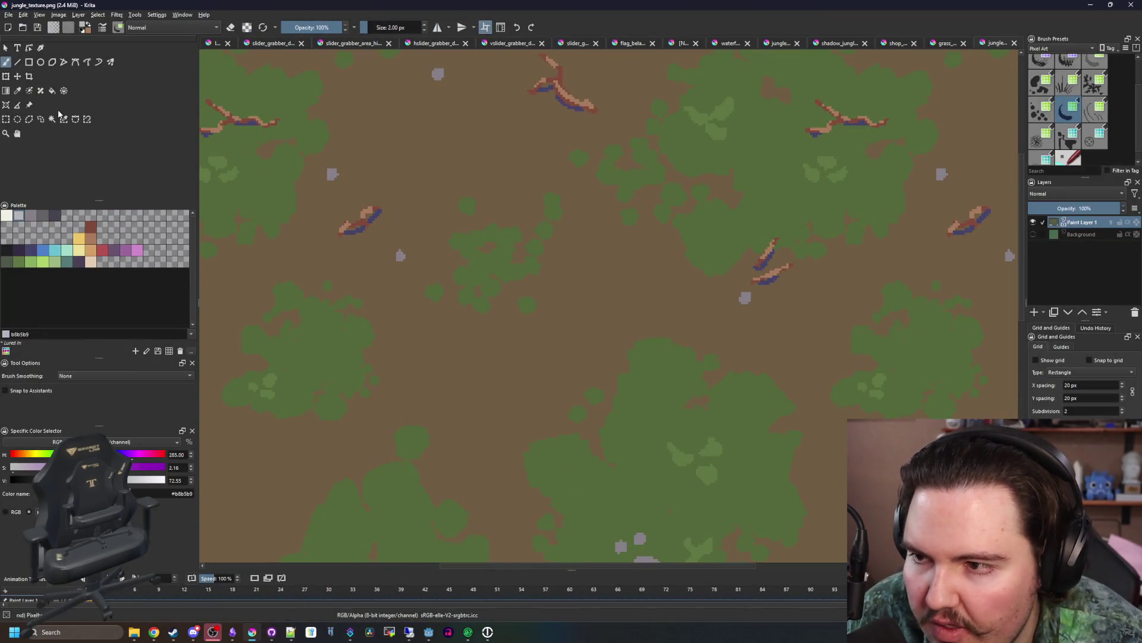
- Paint light grey highlights inside and along the top edge of the big rock, and on the smaller rocks
scroll(402, 255, up, 6)
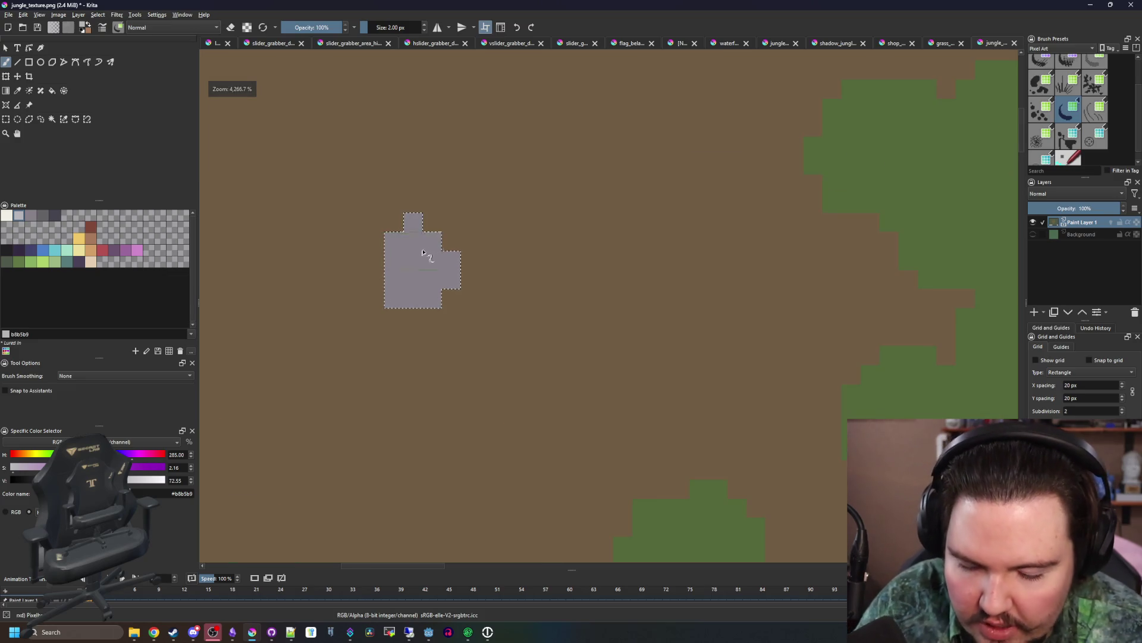
scroll(489, 313, down, 8)
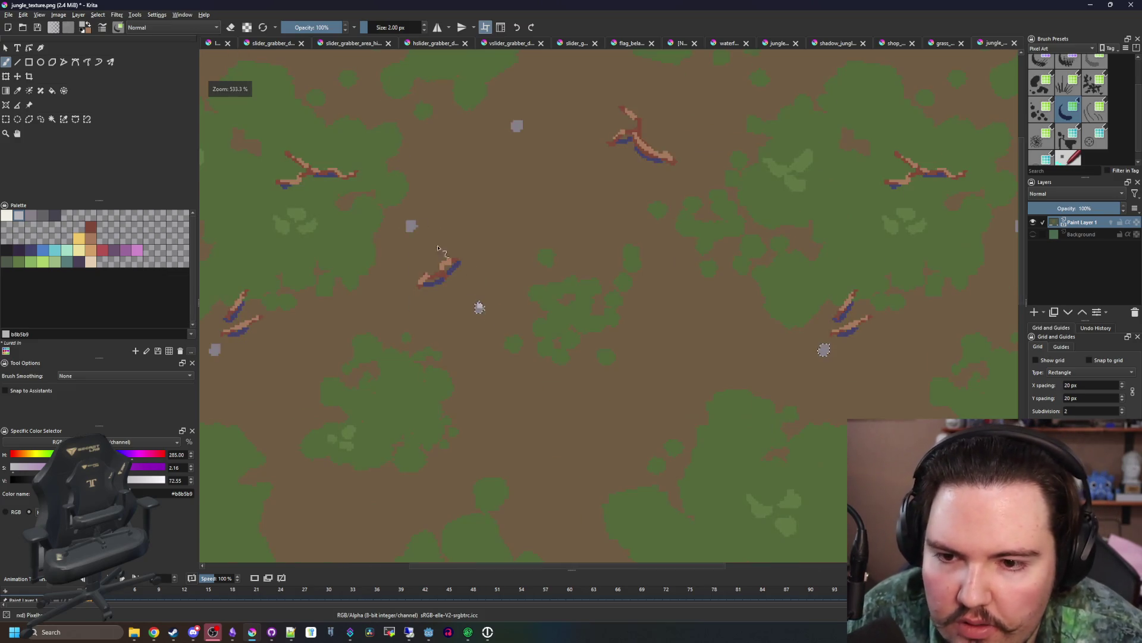
scroll(475, 304, up, 6)
scroll(429, 228, down, 6)
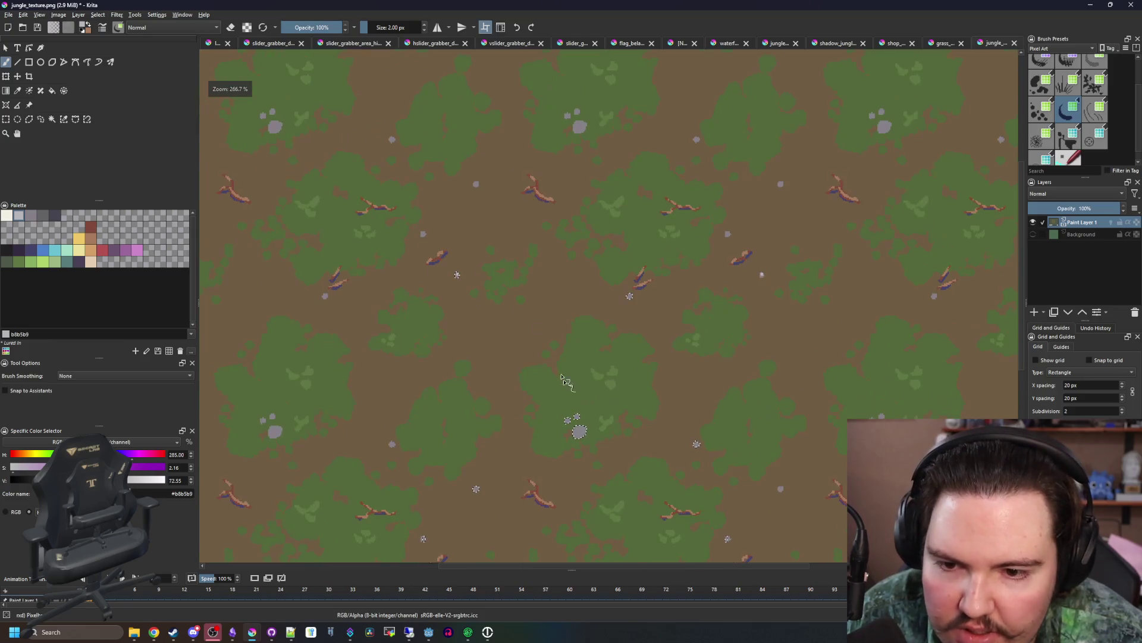
scroll(589, 464, up, 7)
mouse_move(595, 470)
mouse_down()
mouse_move(586, 459)
mouse_move(619, 454)
mouse_move(622, 470)
mouse_move(608, 427)
mouse_move(630, 416)
mouse_up()
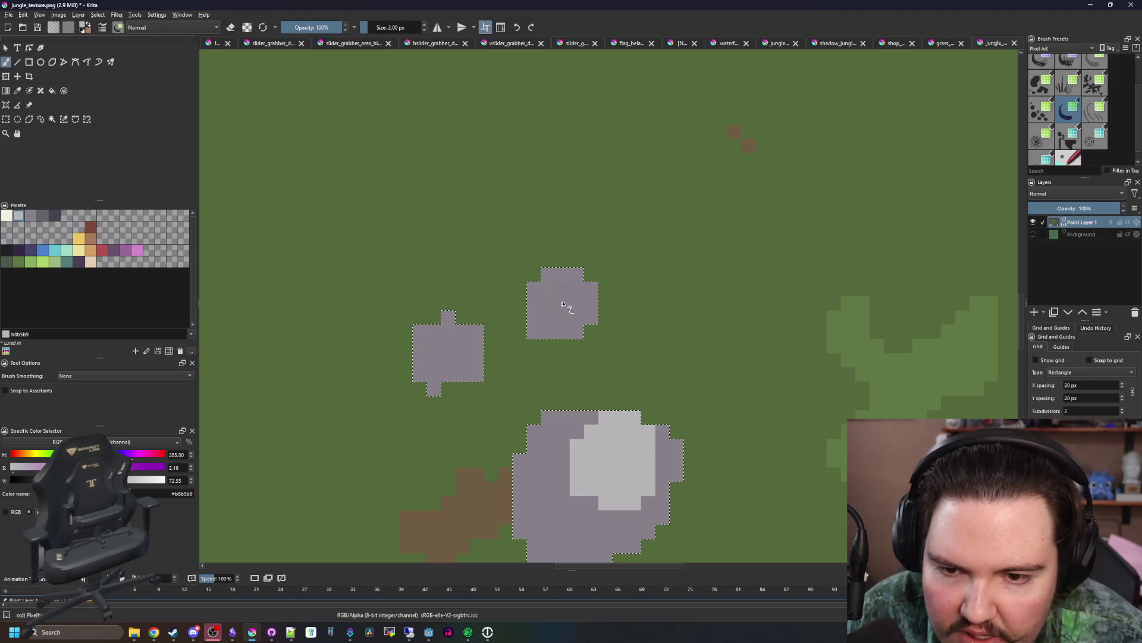
drag(577, 279, 566, 295)
drag(441, 333, 457, 357)
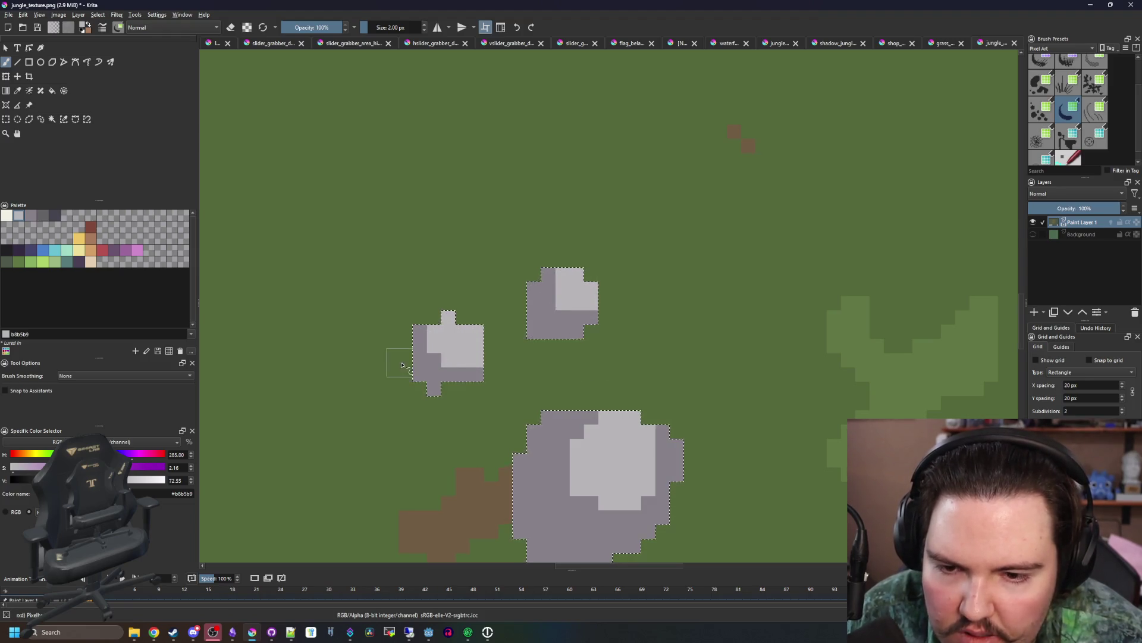
- Save the jungle texture with its newly highlighted rocks
scroll(433, 378, down, 6)
scroll(677, 423, up, 7)
scroll(609, 402, down, 8)
scroll(559, 394, up, 4)
scroll(487, 370, down, 6)
scroll(414, 381, up, 9)
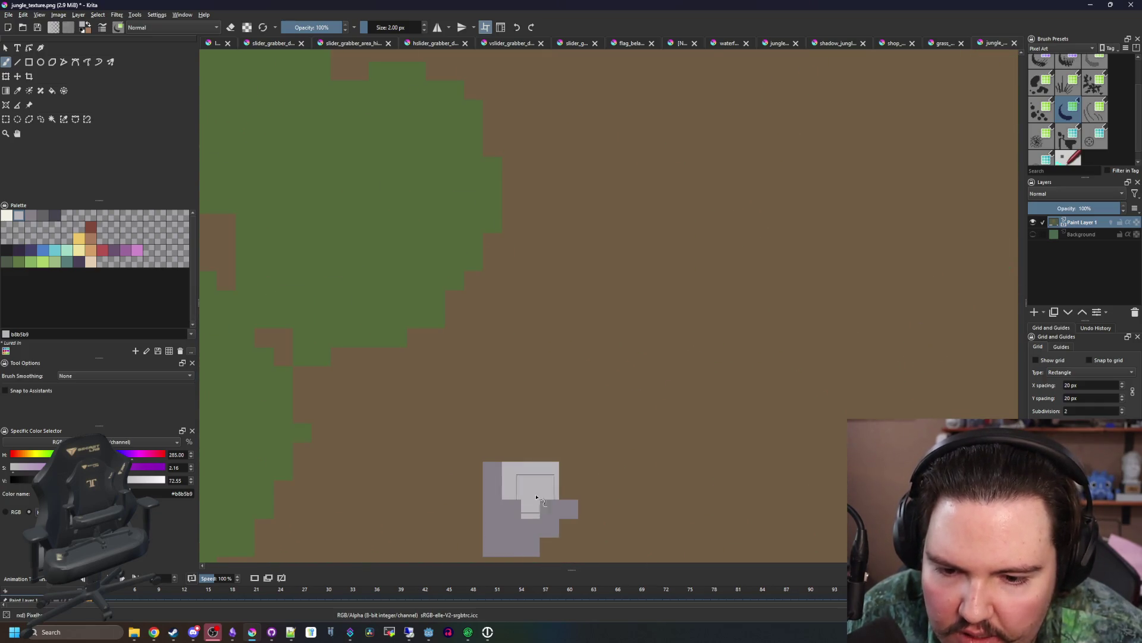
scroll(526, 487, down, 8)
scroll(668, 309, up, 7)
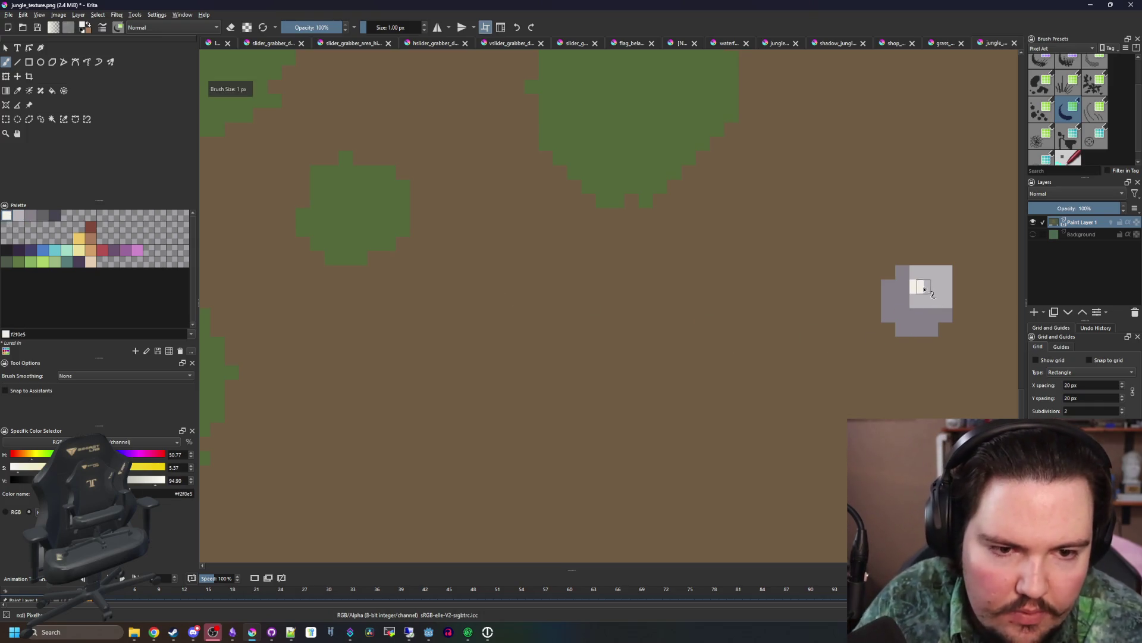
scroll(924, 290, down, 8)
scroll(667, 381, up, 2)
scroll(666, 381, down, 2)
scroll(502, 272, up, 8)
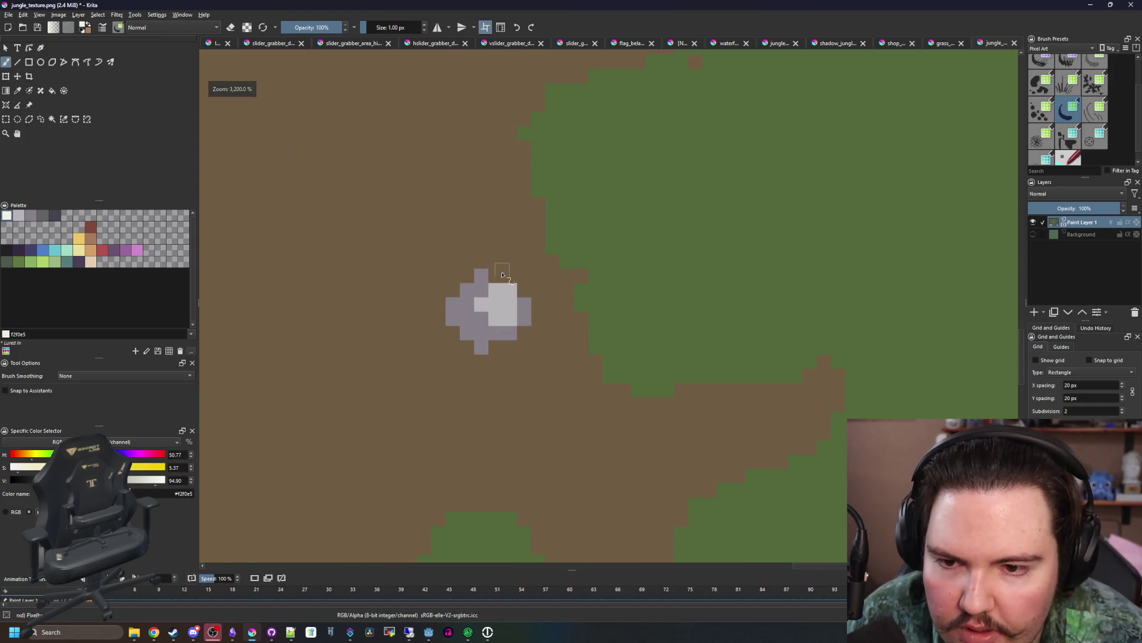
scroll(601, 328, down, 8)
scroll(428, 304, up, 7)
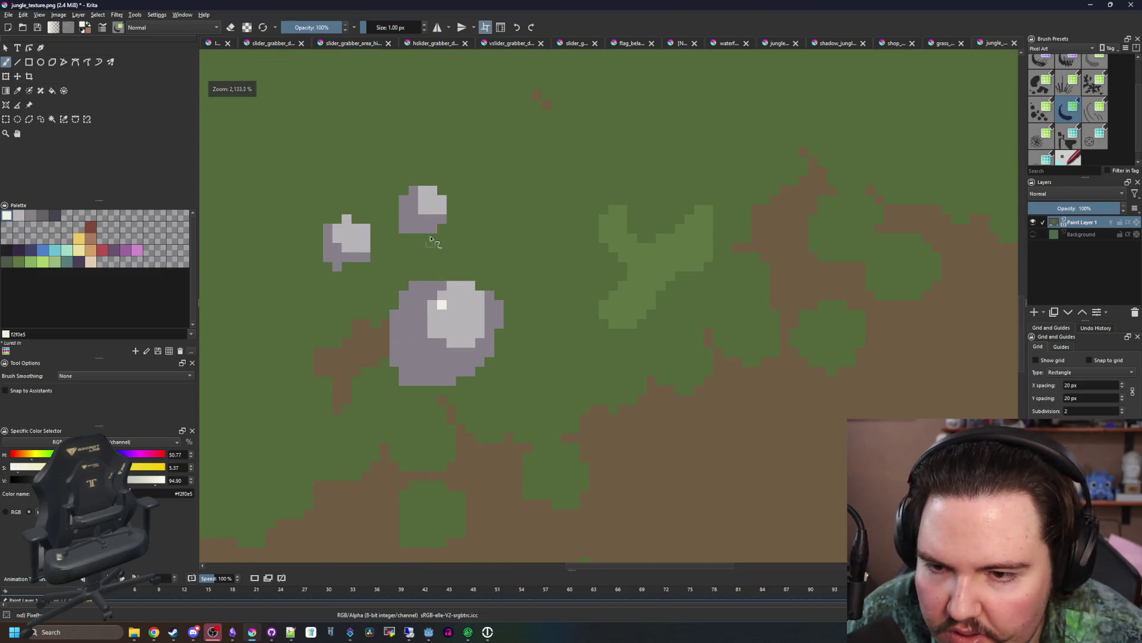
scroll(443, 312, up, 2)
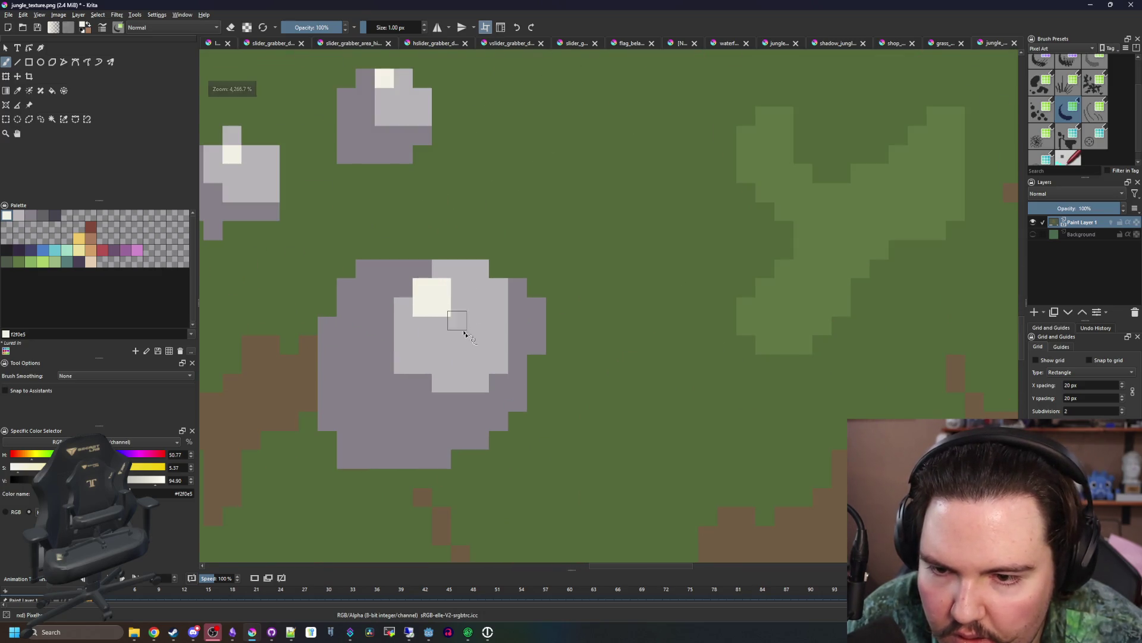
scroll(459, 325, down, 9)
scroll(261, 425, up, 9)
scroll(563, 273, down, 9)
scroll(446, 420, up, 8)
scroll(576, 311, down, 4)
scroll(362, 472, up, 4)
scroll(503, 364, down, 1)
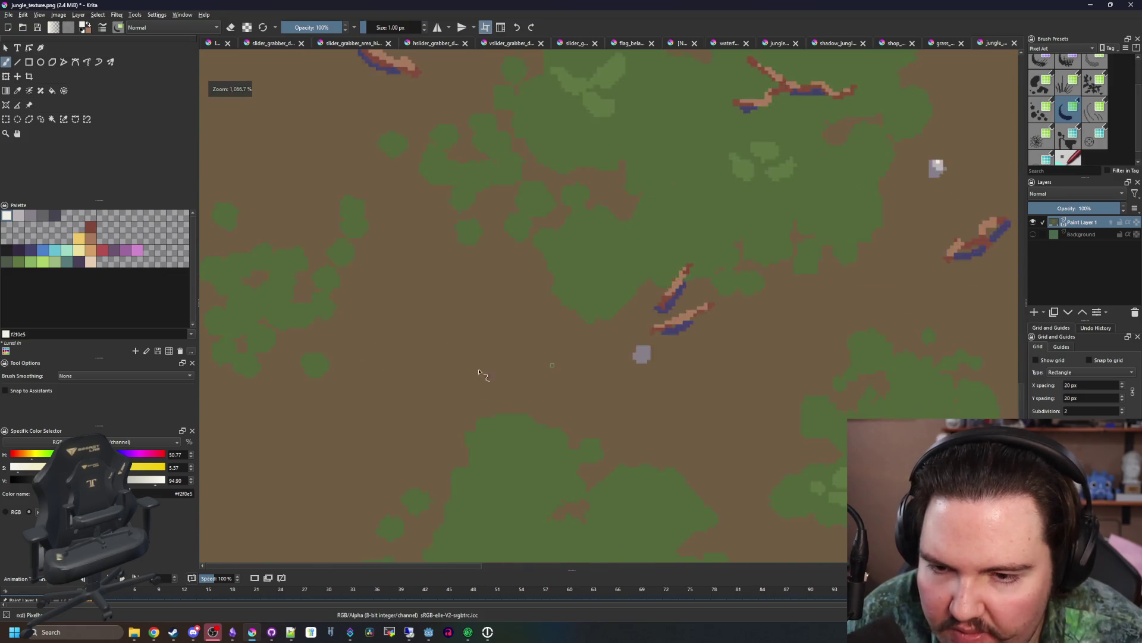
scroll(503, 364, down, 5)
key(ctrl+s)
- Confirm the PNG save options and switch to Godot to view the refreshed jungle map
click(612, 421)
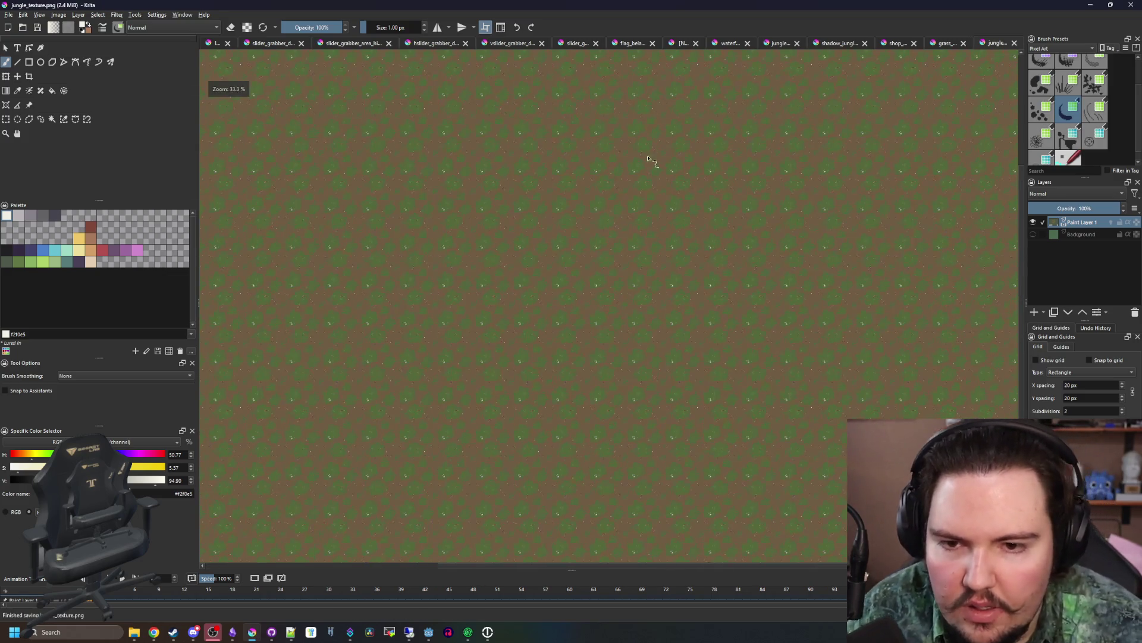
key(alt+Tab)
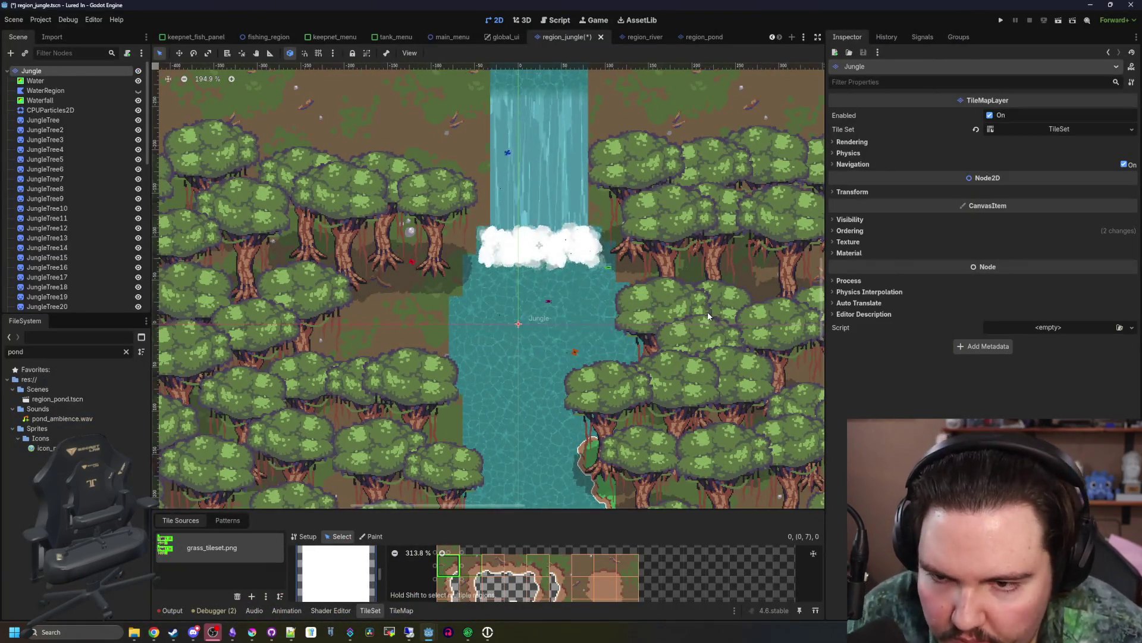
scroll(477, 242, down, 3)
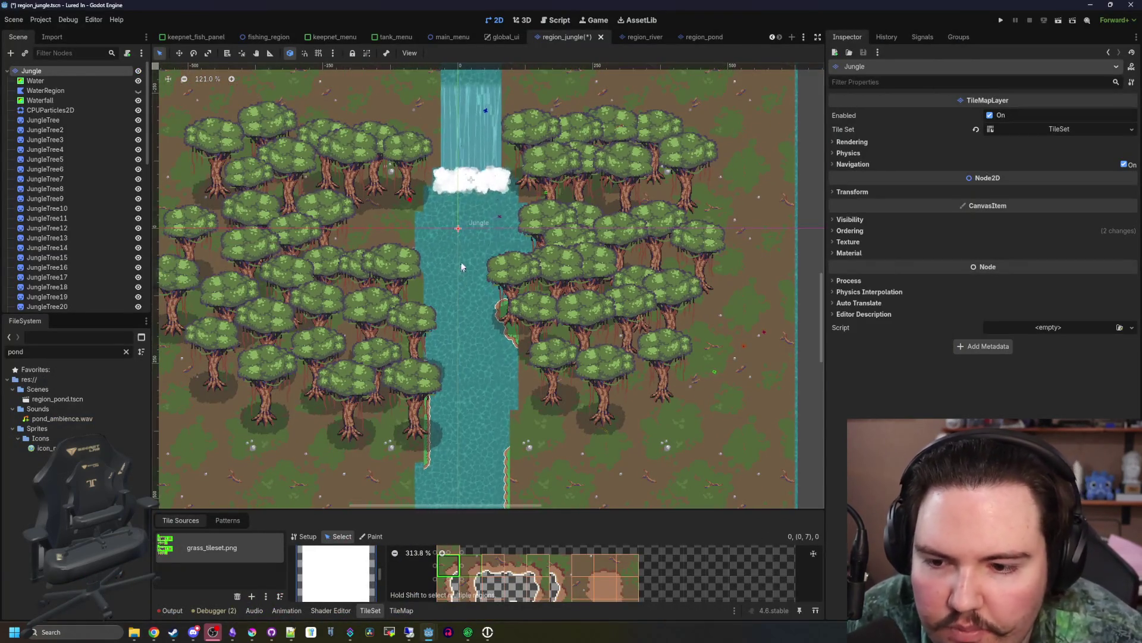
scroll(488, 269, down, 4)
scroll(603, 153, down, 2)
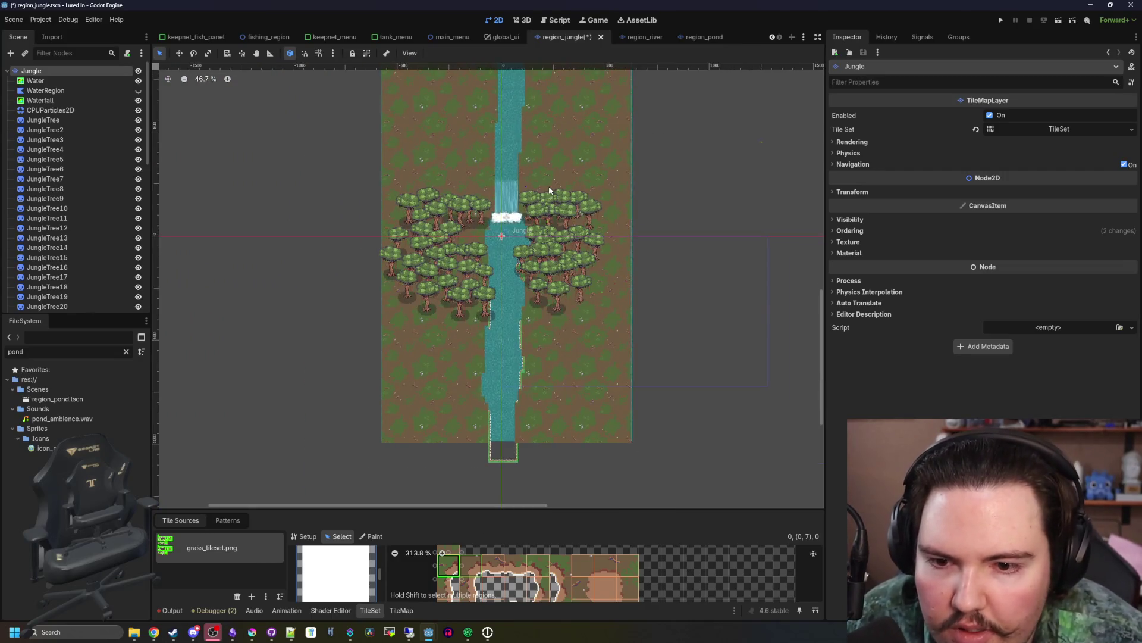
scroll(549, 186, up, 5)
- Put the TileSet panel in Paint mode and make the tile atlas panel taller
scroll(467, 267, up, 3)
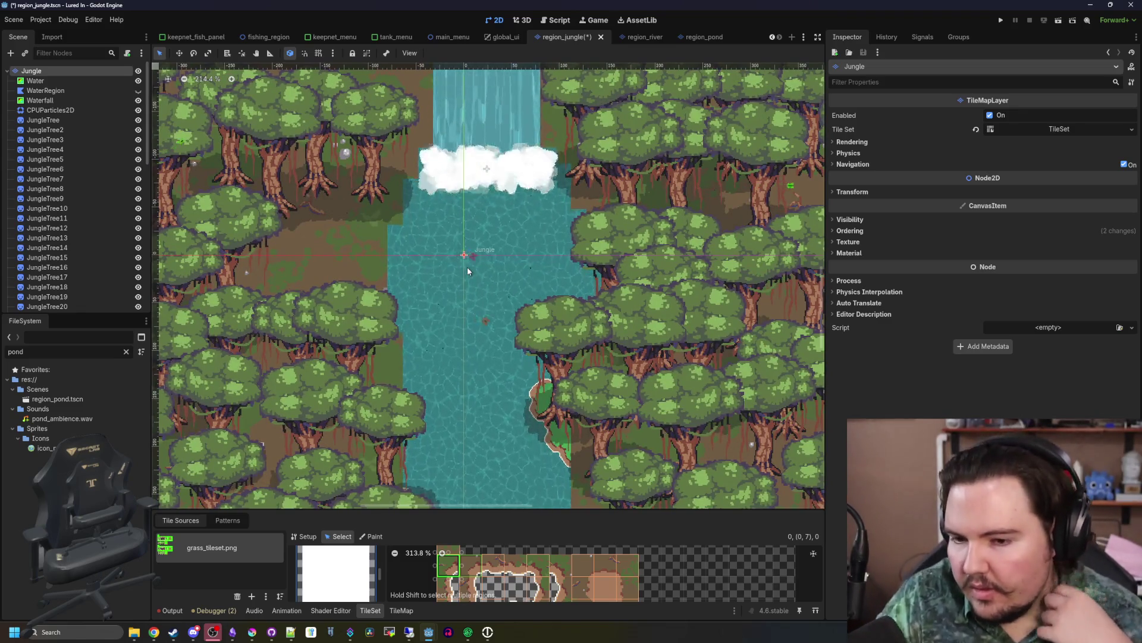
scroll(381, 256, up, 3)
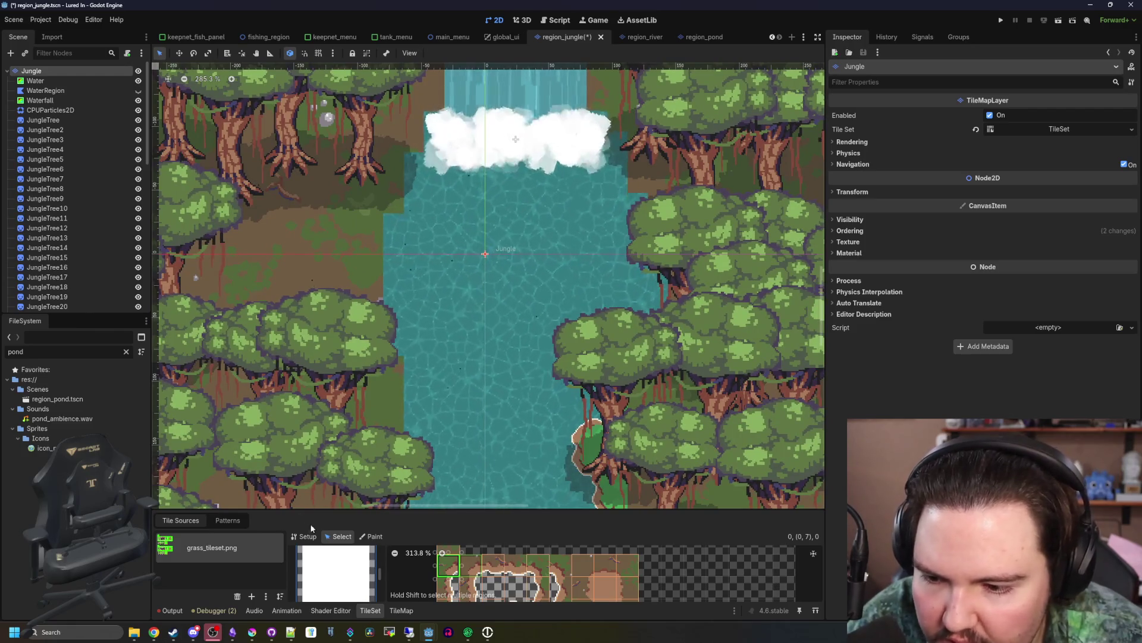
click(372, 536)
drag(416, 509, 416, 361)
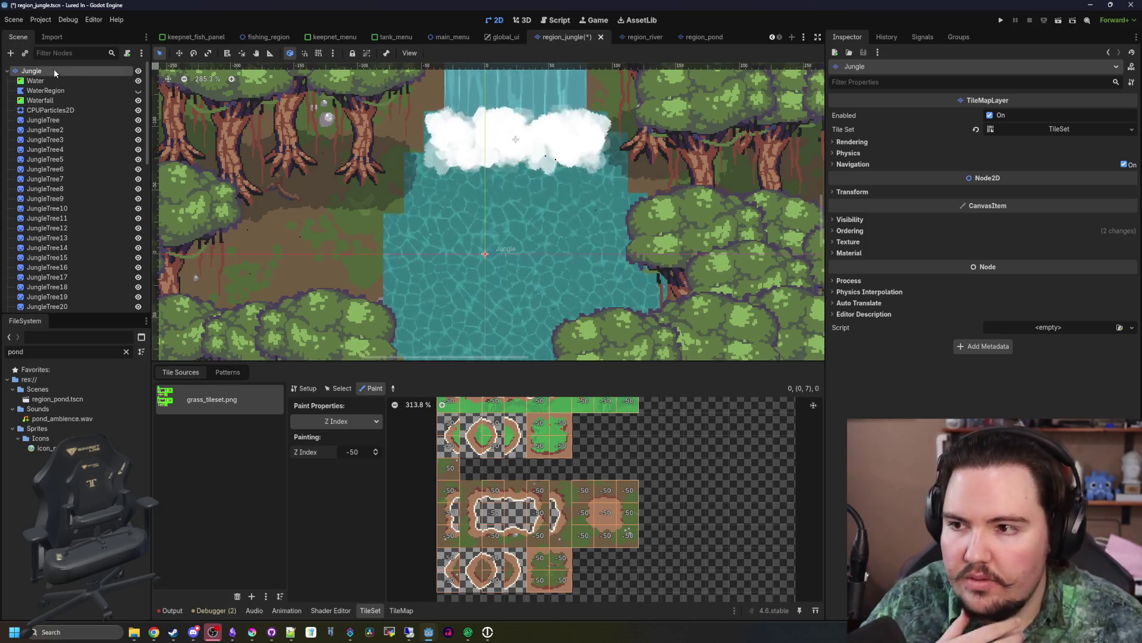
- Under Tile Set > Terrain Sets, add a fourth terrain named 'Jungle' after Grass, Water and Path
click(1034, 124)
click(863, 235)
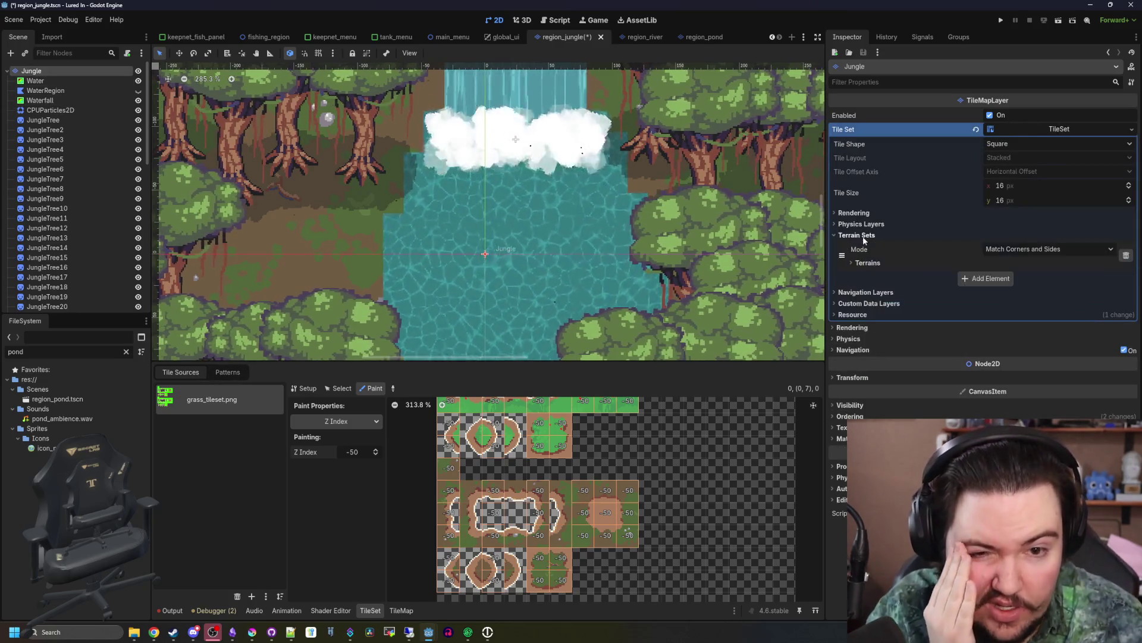
click(990, 278)
click(867, 263)
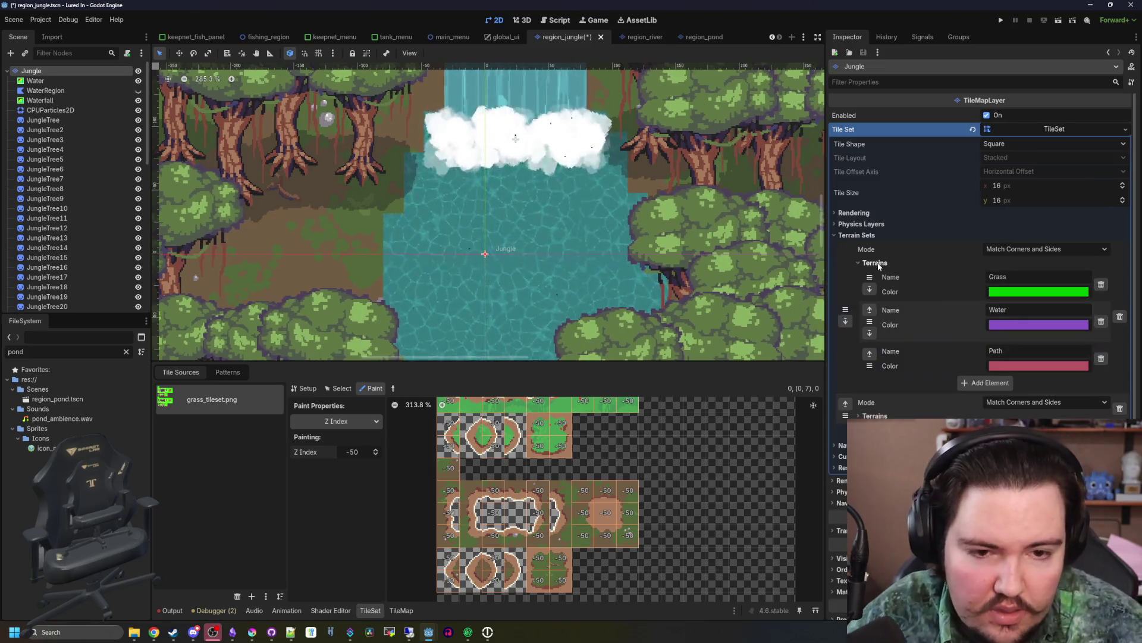
click(1120, 409)
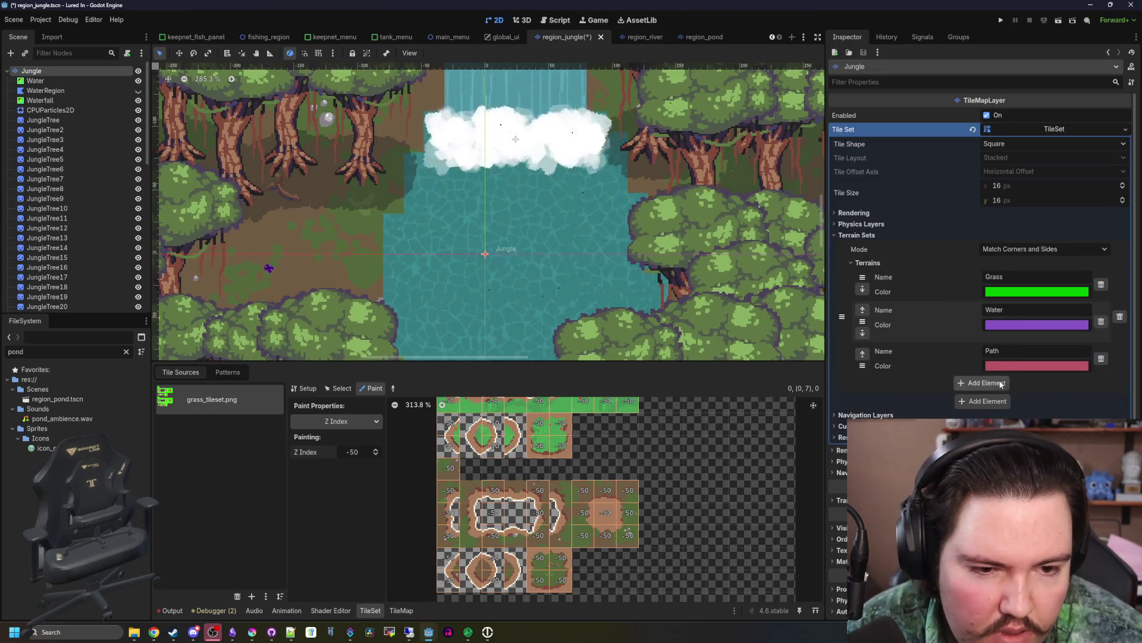
click(990, 383)
triple_click(1036, 393)
text(Jungle)
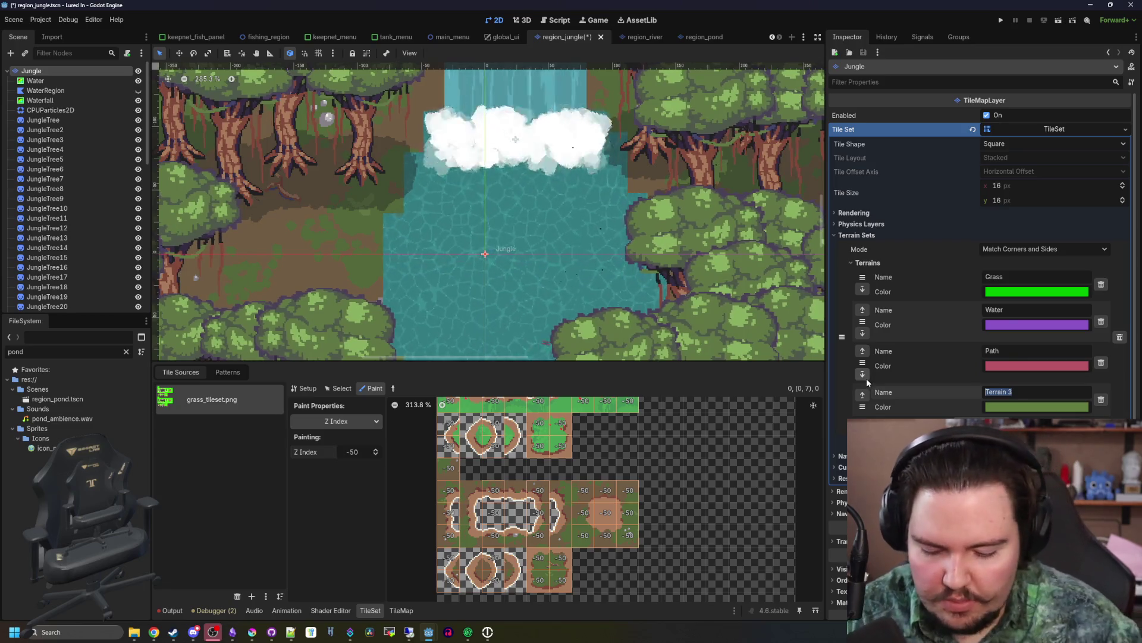
click(1037, 407)
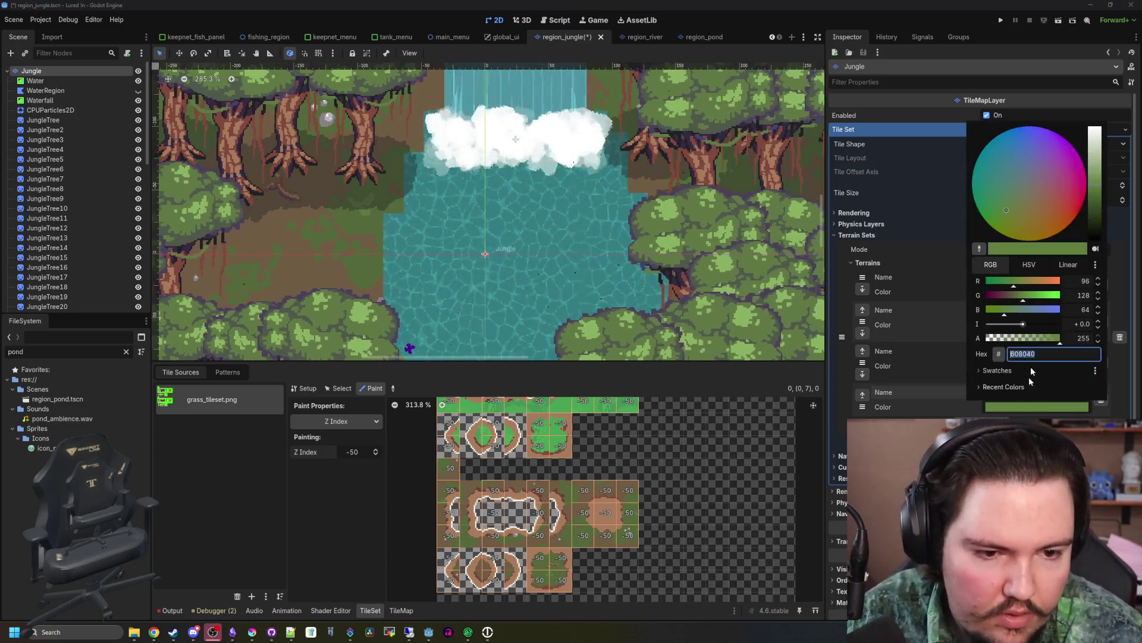
- Make the Jungle terrain dark green and choose terrain painting with Terrain Set 0
drag(1096, 178, 1095, 221)
click(928, 262)
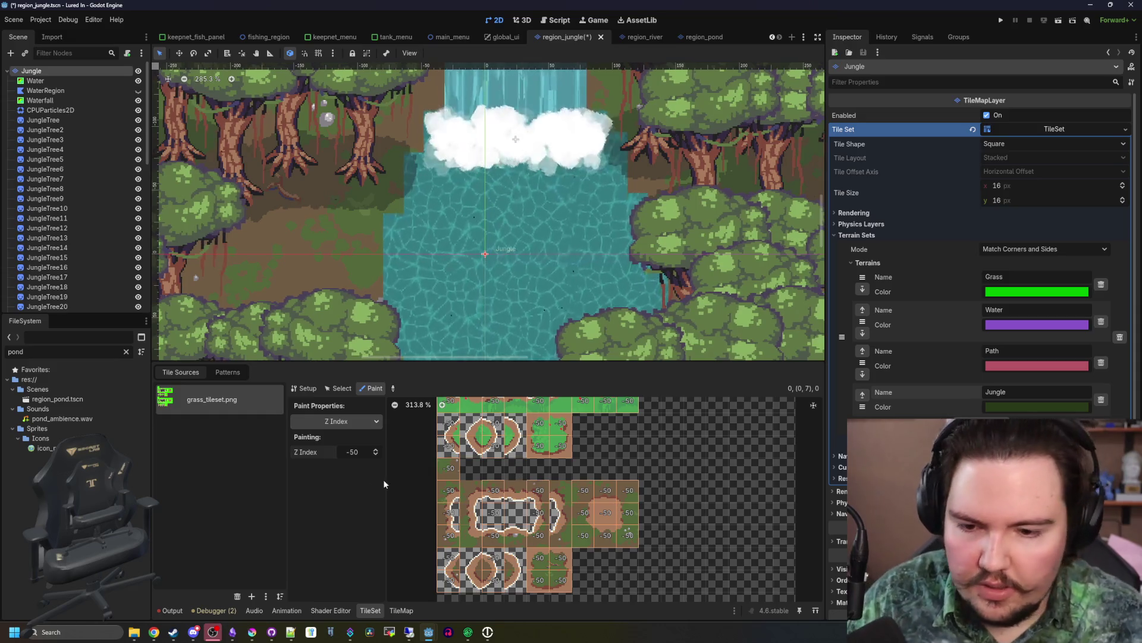
click(351, 421)
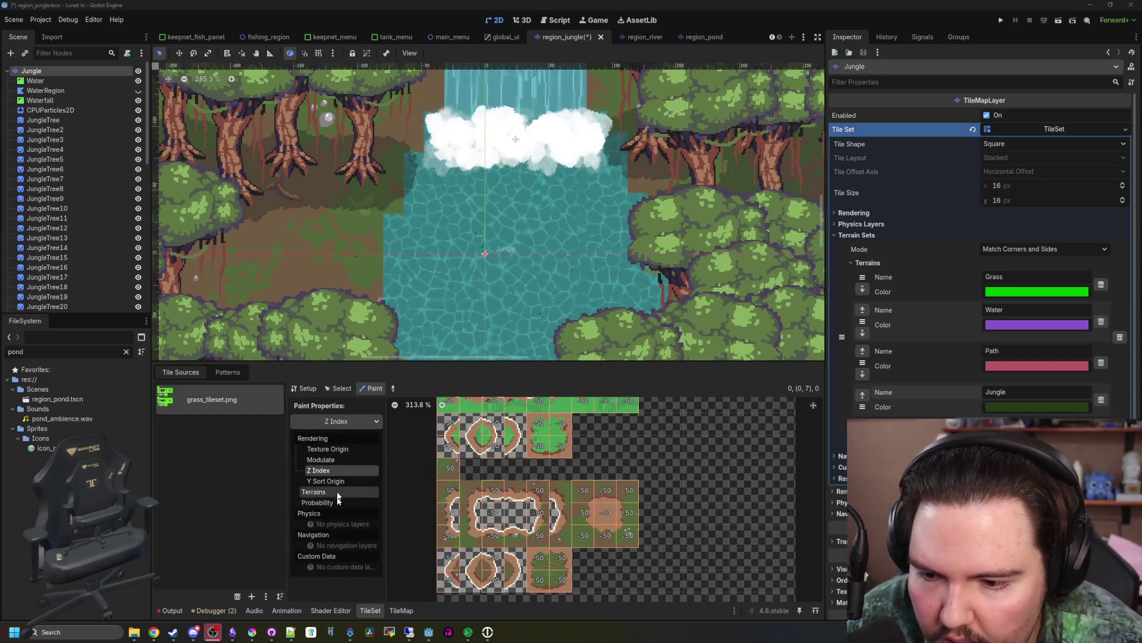
click(313, 491)
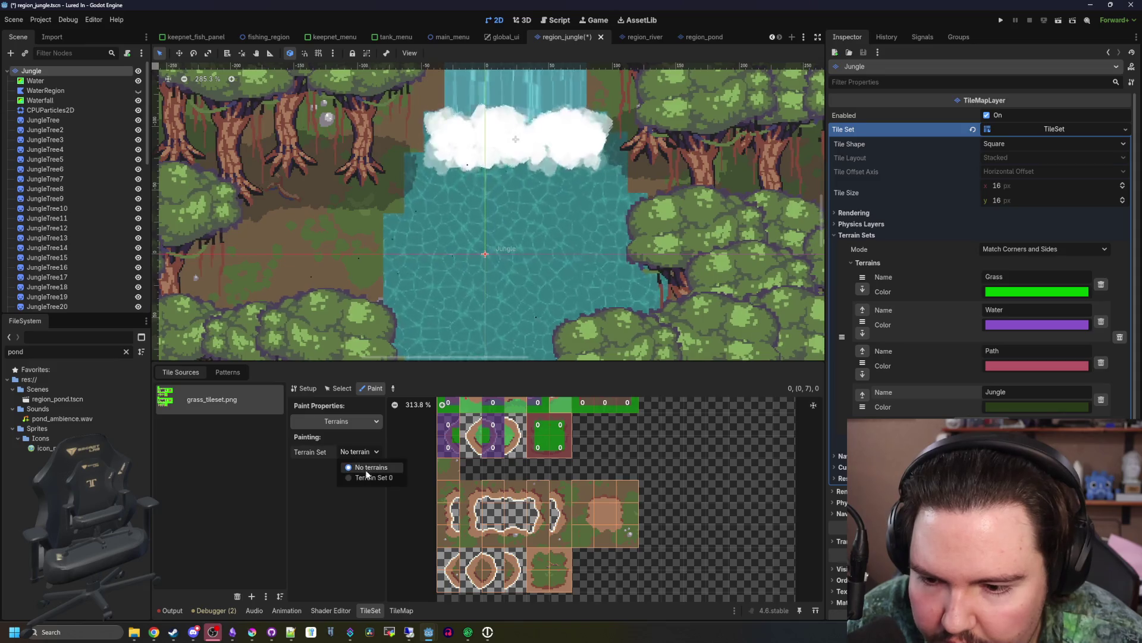
click(368, 478)
click(357, 466)
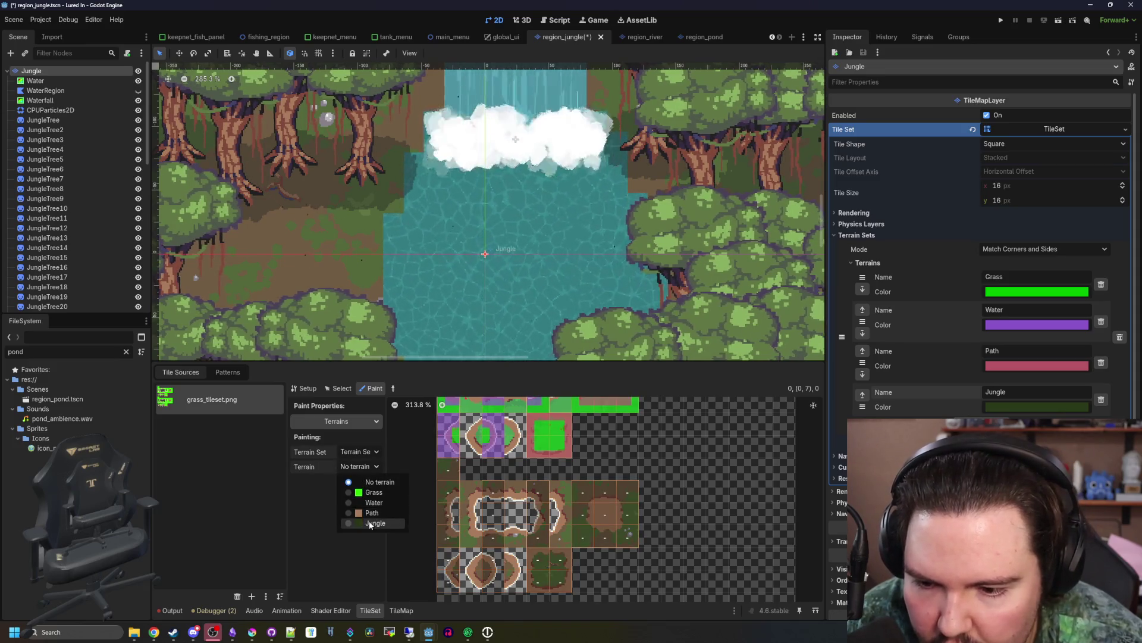
scroll(491, 562, up, 5)
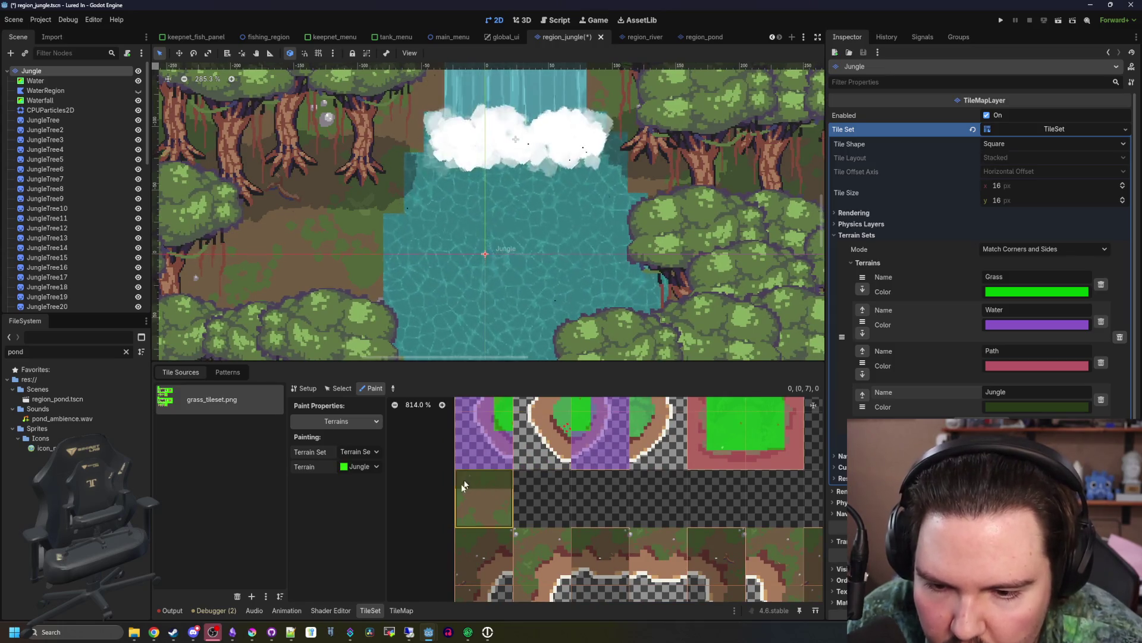
scroll(559, 492, down, 3)
scroll(499, 503, up, 2)
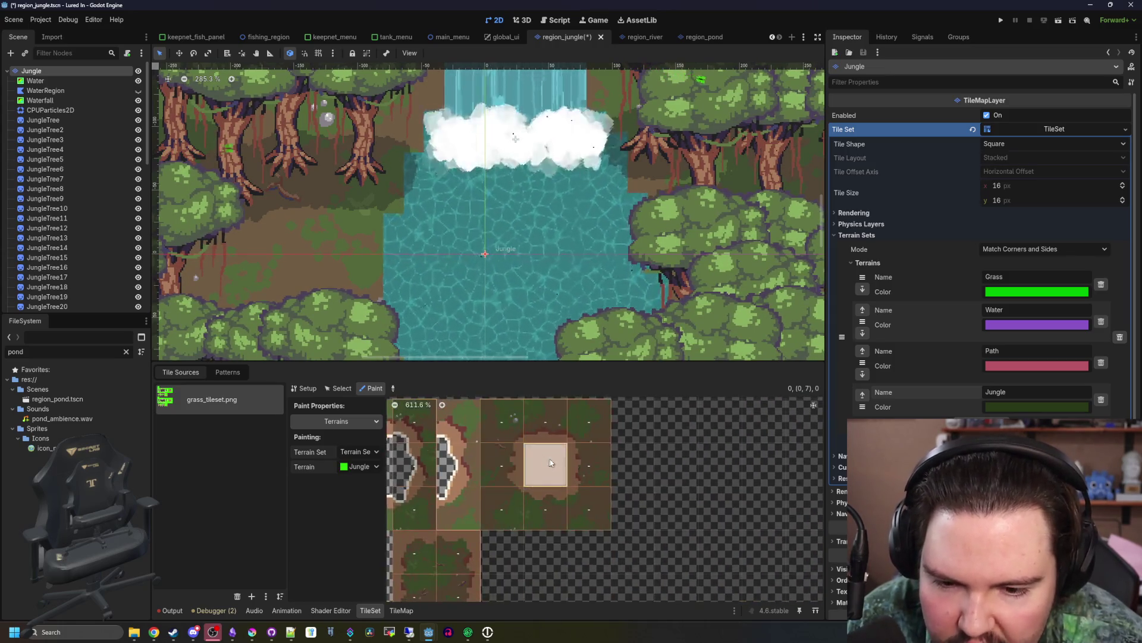
scroll(499, 503, up, 3)
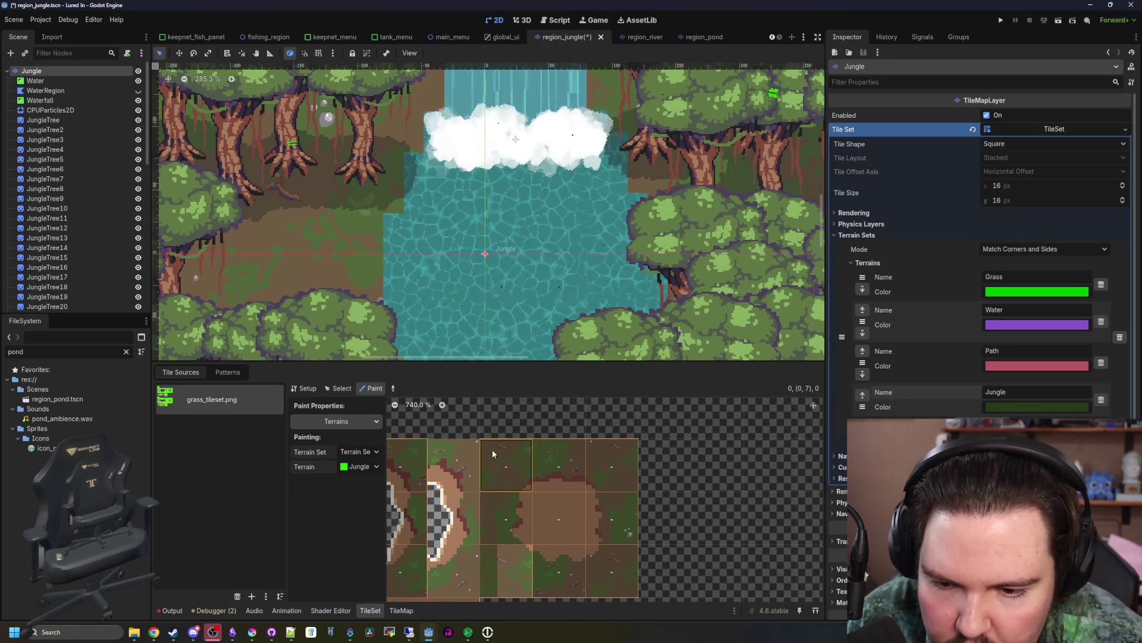
- Mark a column of grass tiles in the atlas as Jungle terrain
mouse_move(609, 452)
mouse_down()
mouse_move(601, 470)
mouse_move(506, 459)
mouse_move(559, 547)
mouse_move(619, 523)
mouse_move(634, 562)
mouse_up()
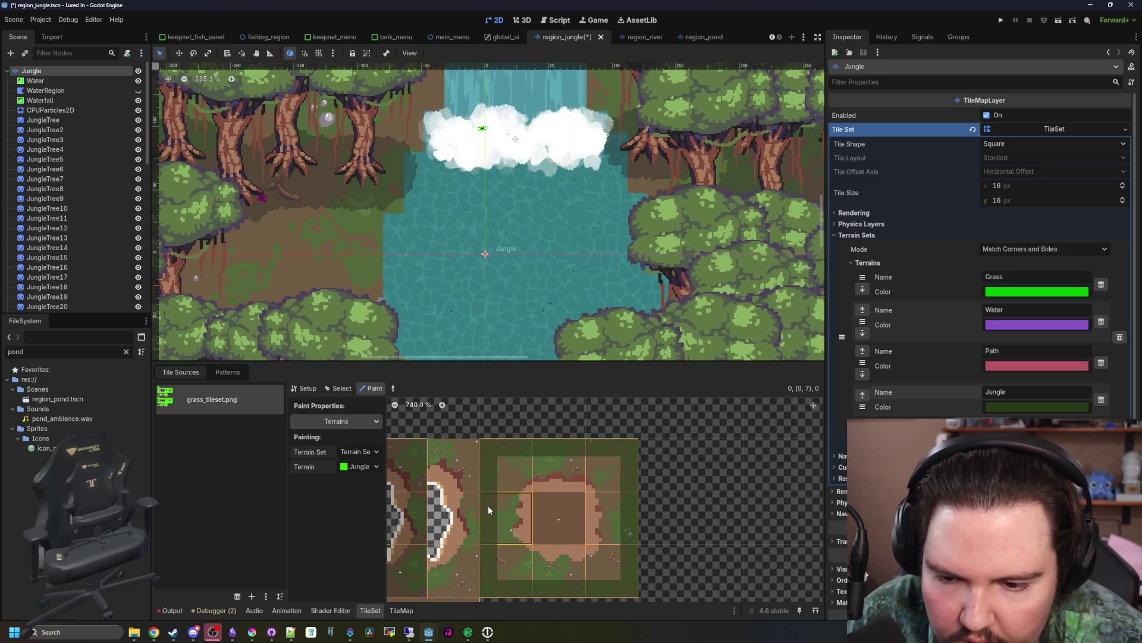
scroll(489, 509, down, 4)
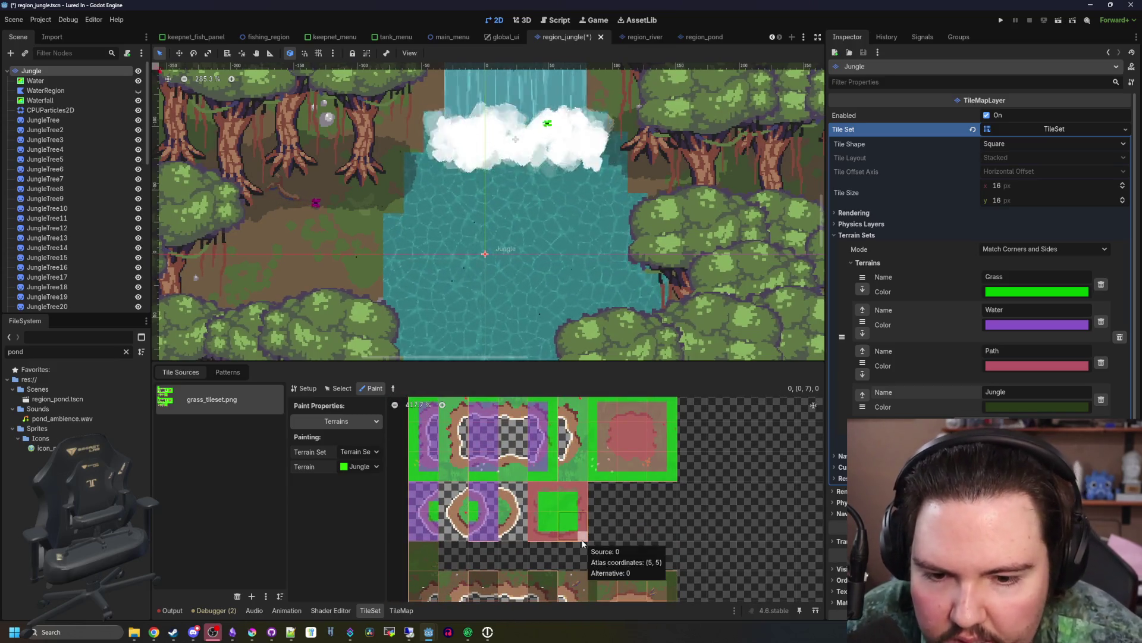
scroll(586, 542, up, 2)
scroll(506, 540, up, 1)
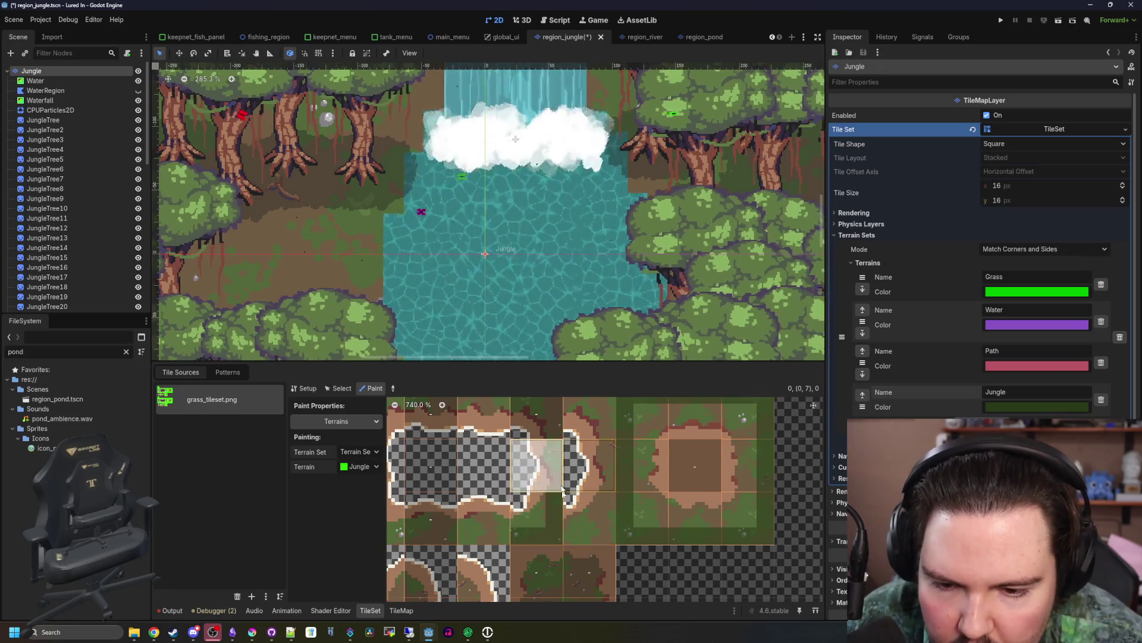
scroll(559, 488, up, 2)
scroll(553, 455, down, 1)
scroll(556, 446, left, 2)
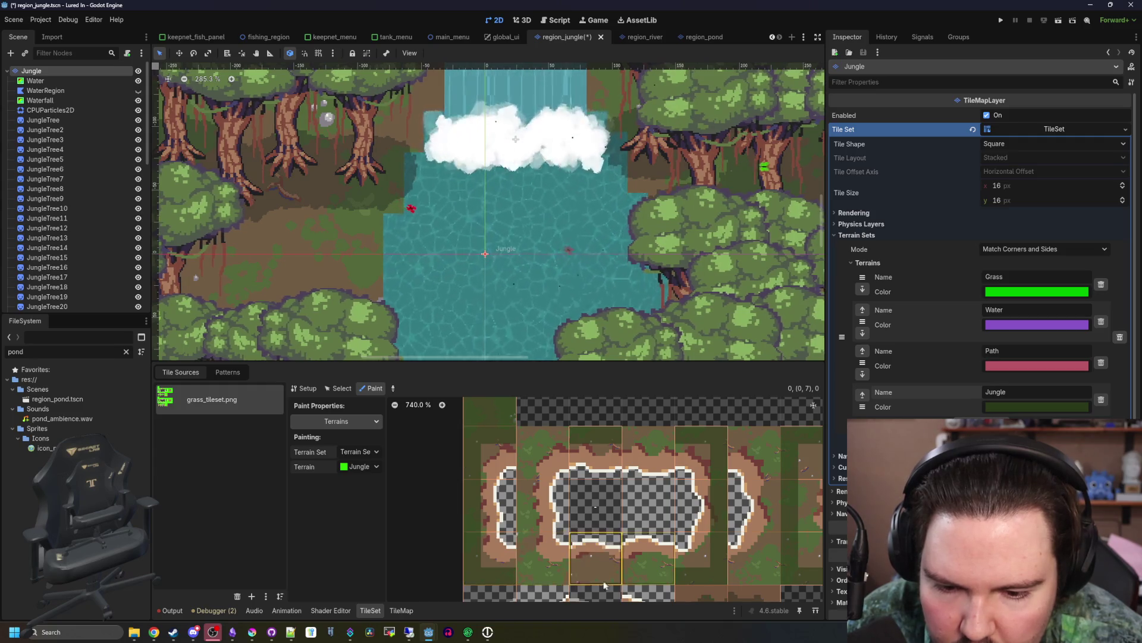
scroll(554, 506, down, 3)
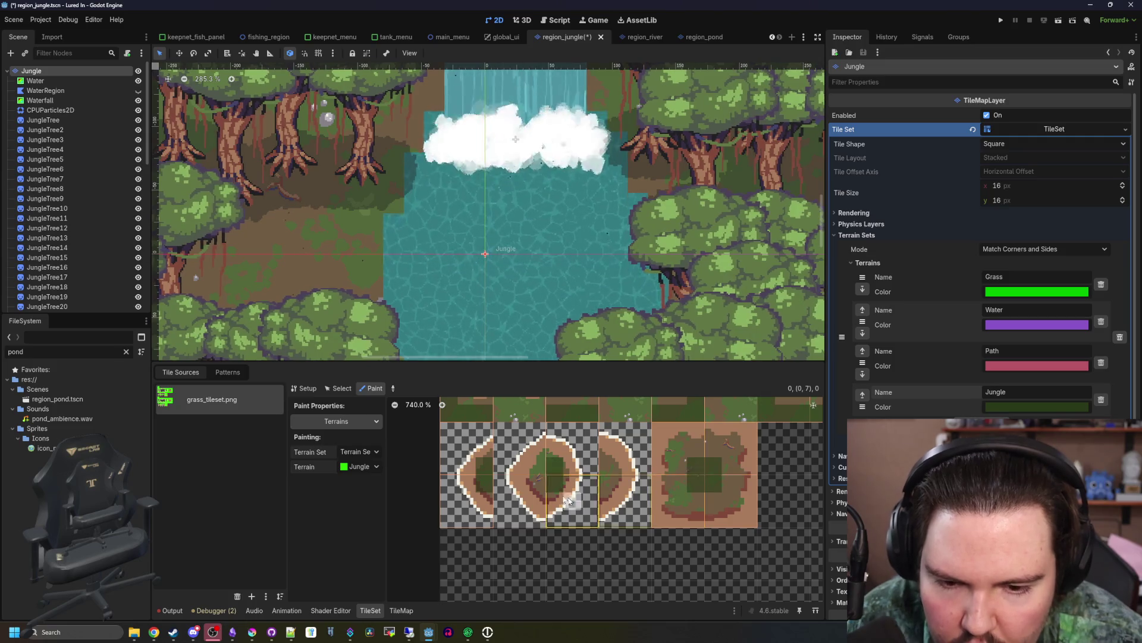
scroll(589, 509, down, 6)
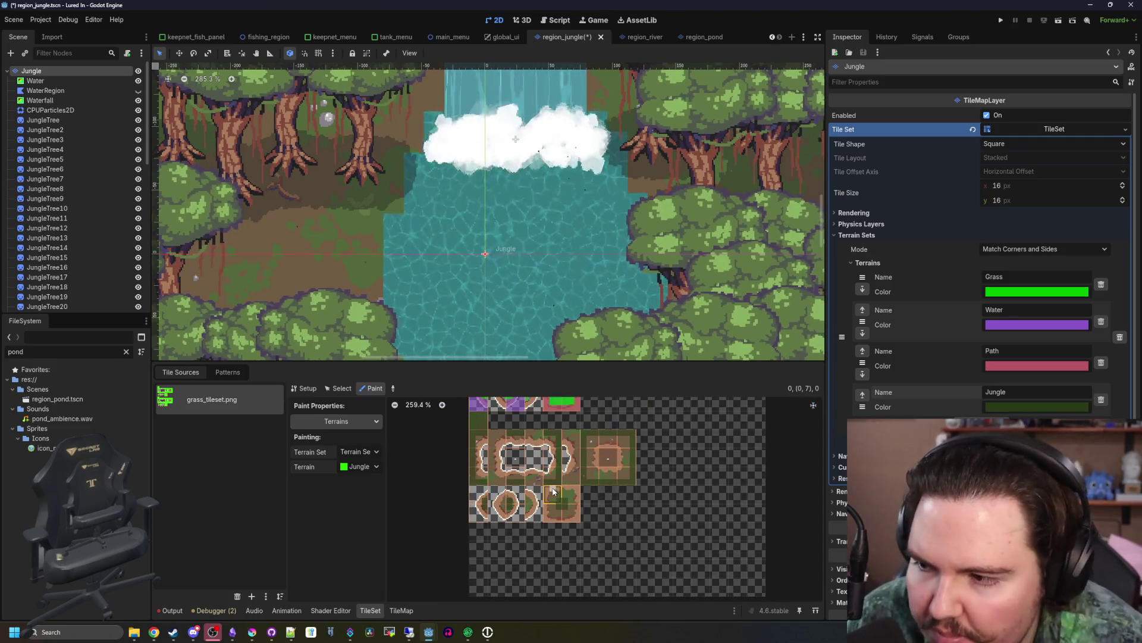
scroll(581, 440, up, 4)
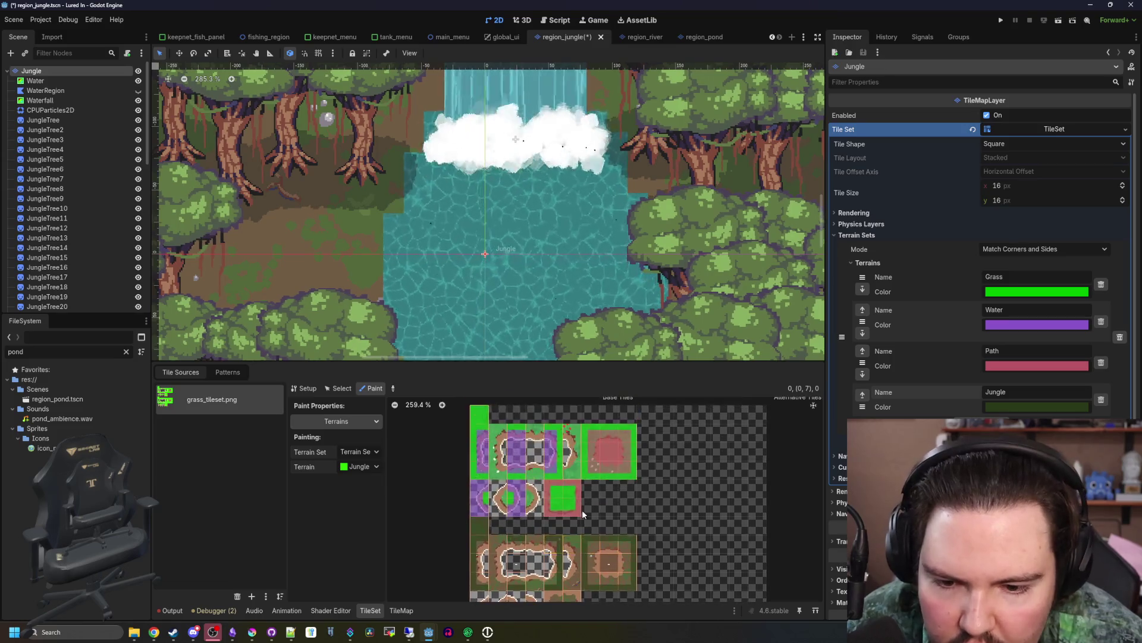
scroll(555, 423, down, 2)
scroll(568, 539, down, 2)
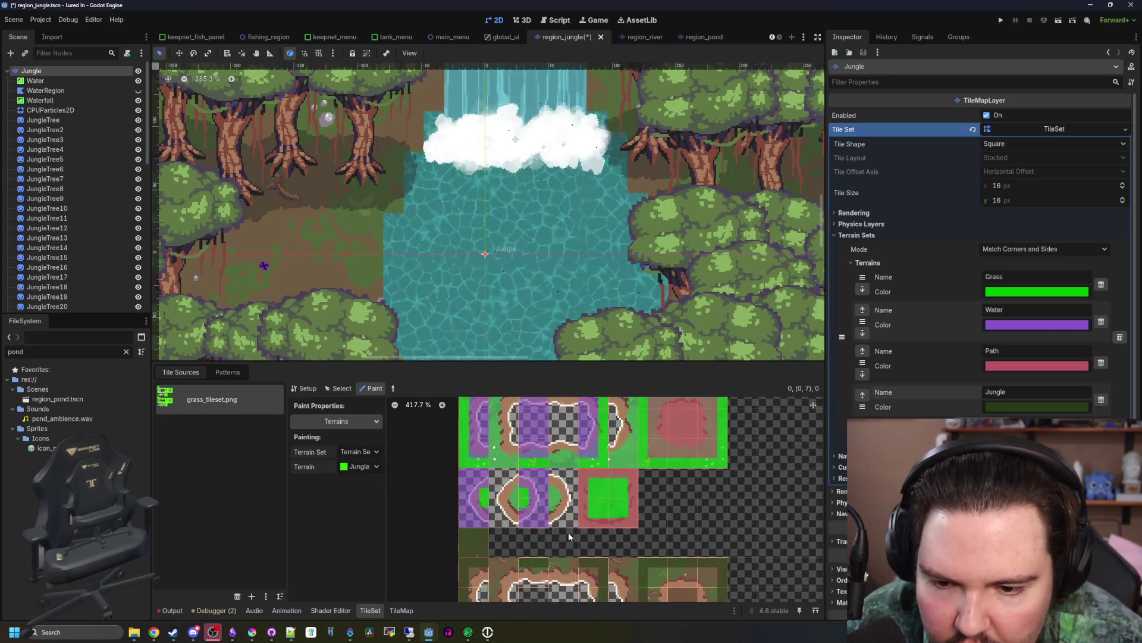
scroll(595, 518, up, 4)
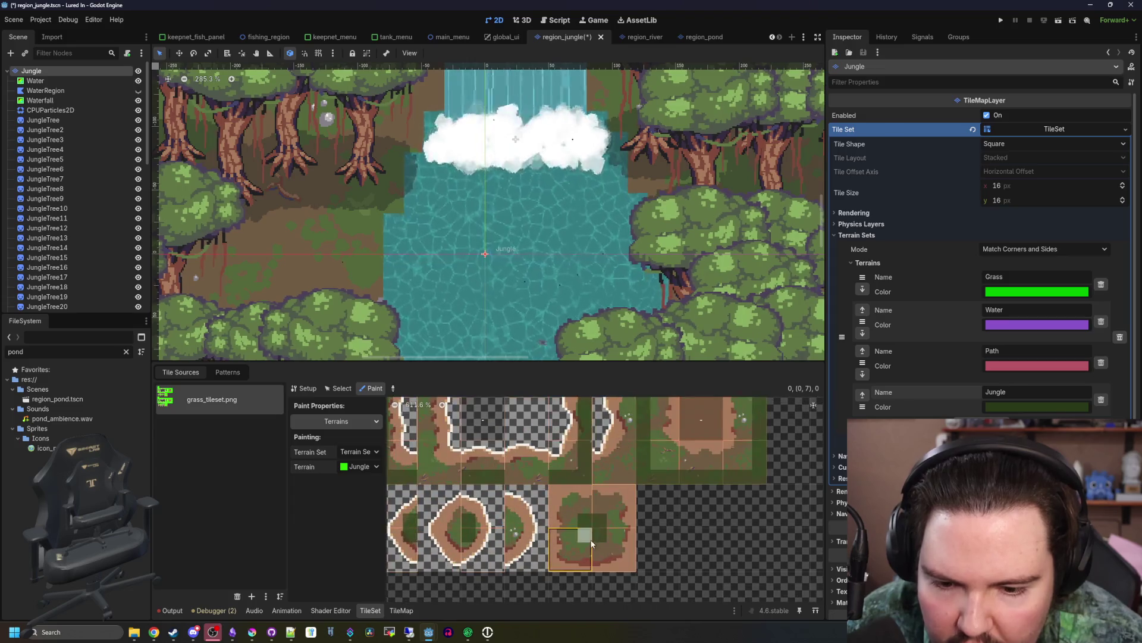
- Mark another grass tile's centre as Jungle terrain
drag(603, 542, 572, 521)
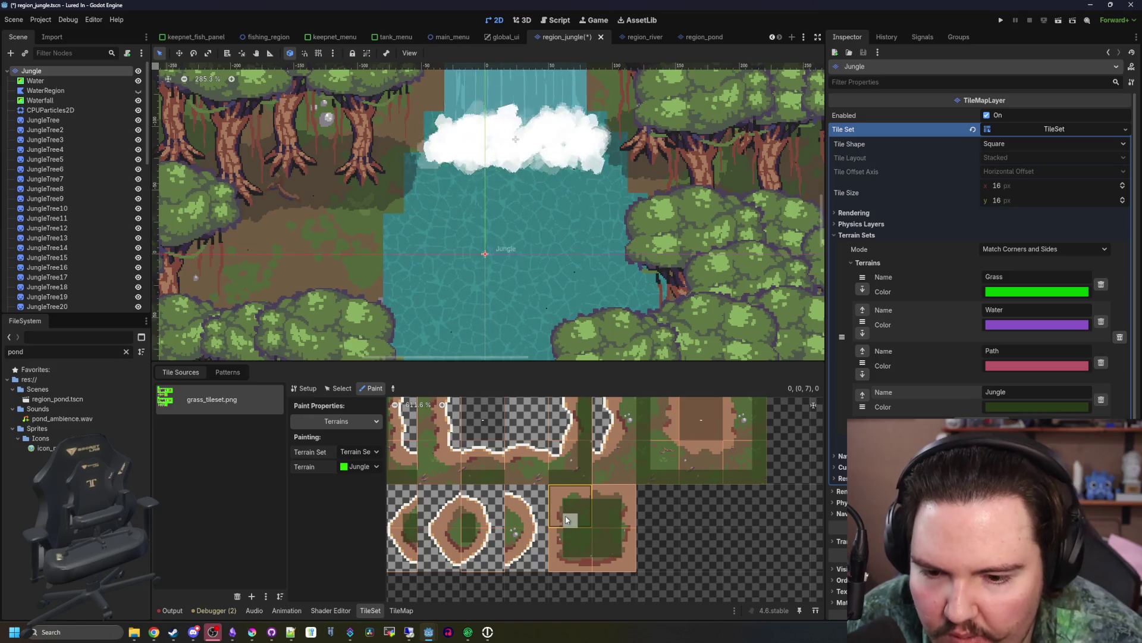
scroll(485, 524, up, 2)
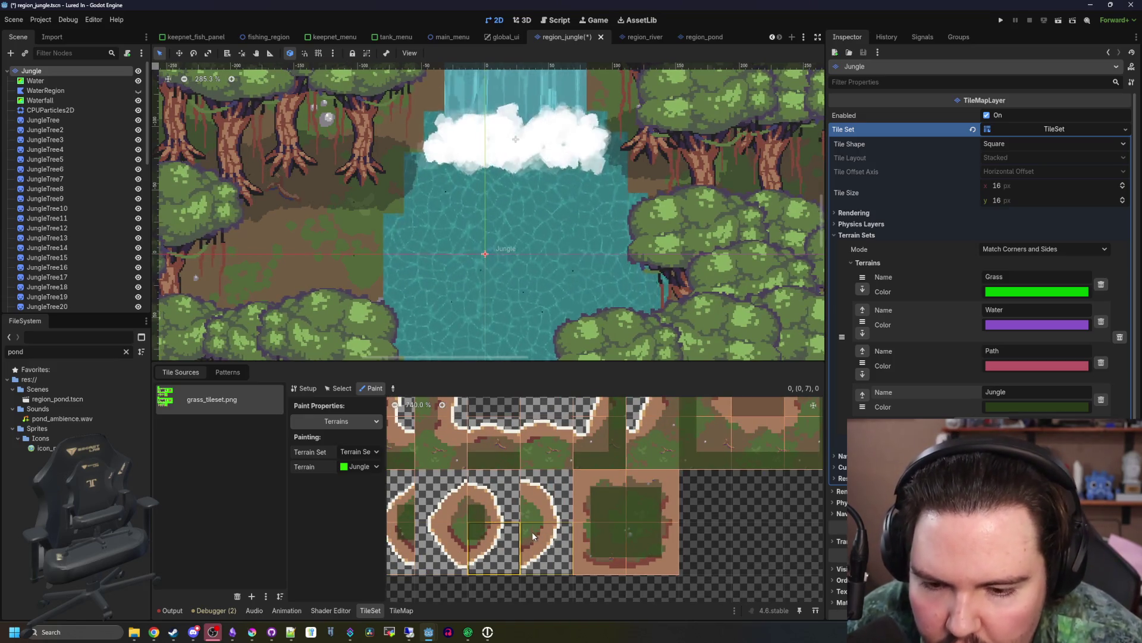
scroll(452, 513, down, 2)
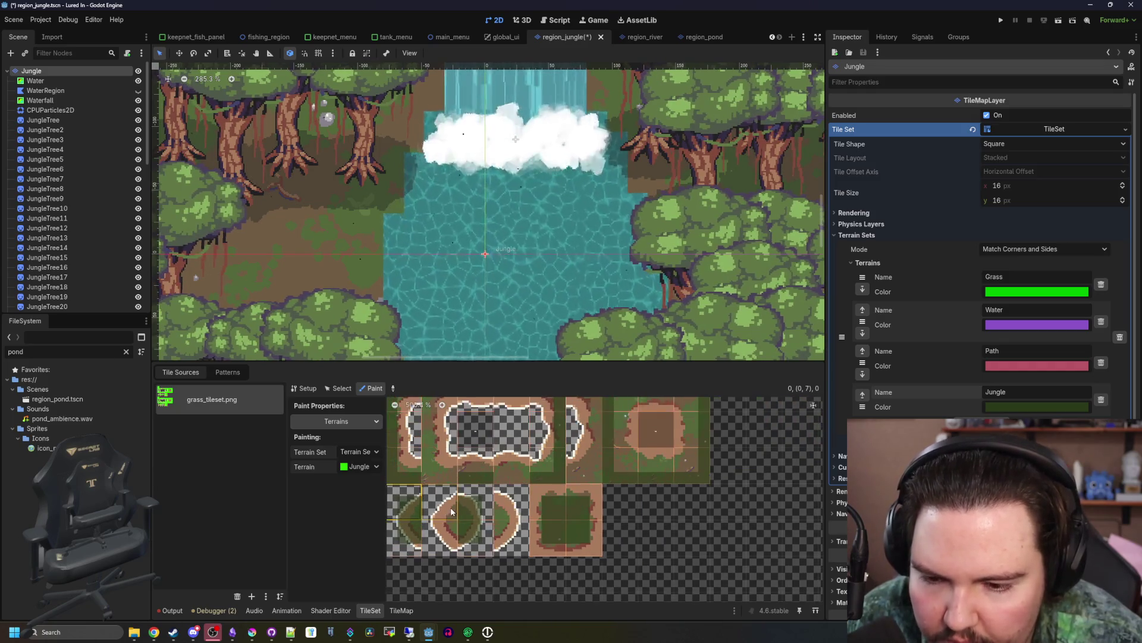
scroll(451, 507, left, 2)
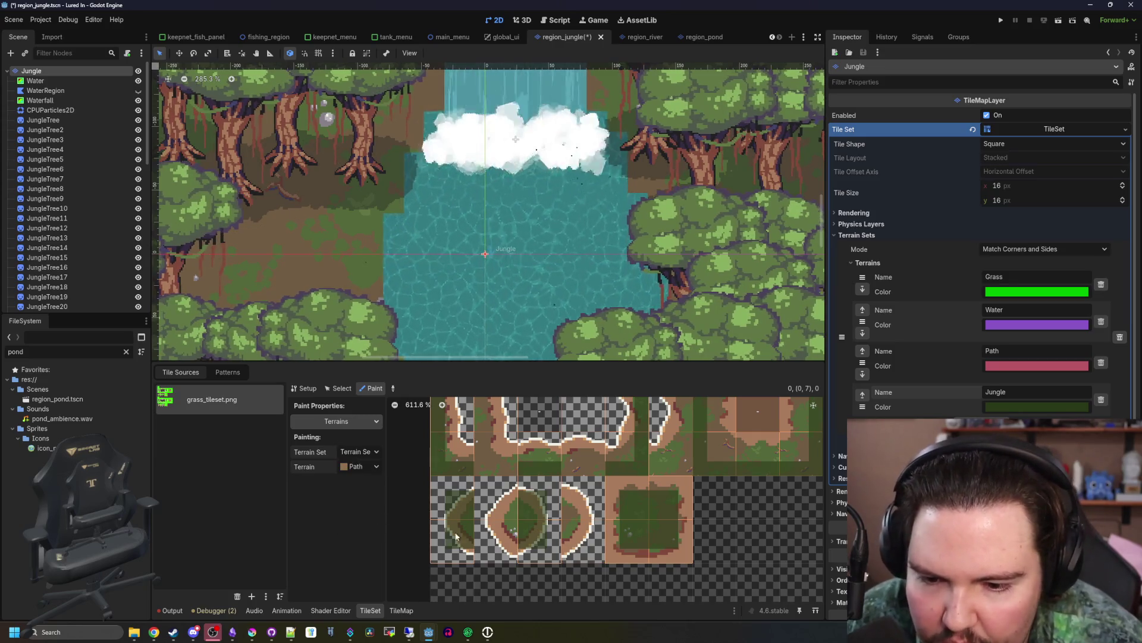
- Assign Path terrain to the 3x3 dirt-patch atlas tiles and switch to the TileMap editor
scroll(427, 528, up, 1)
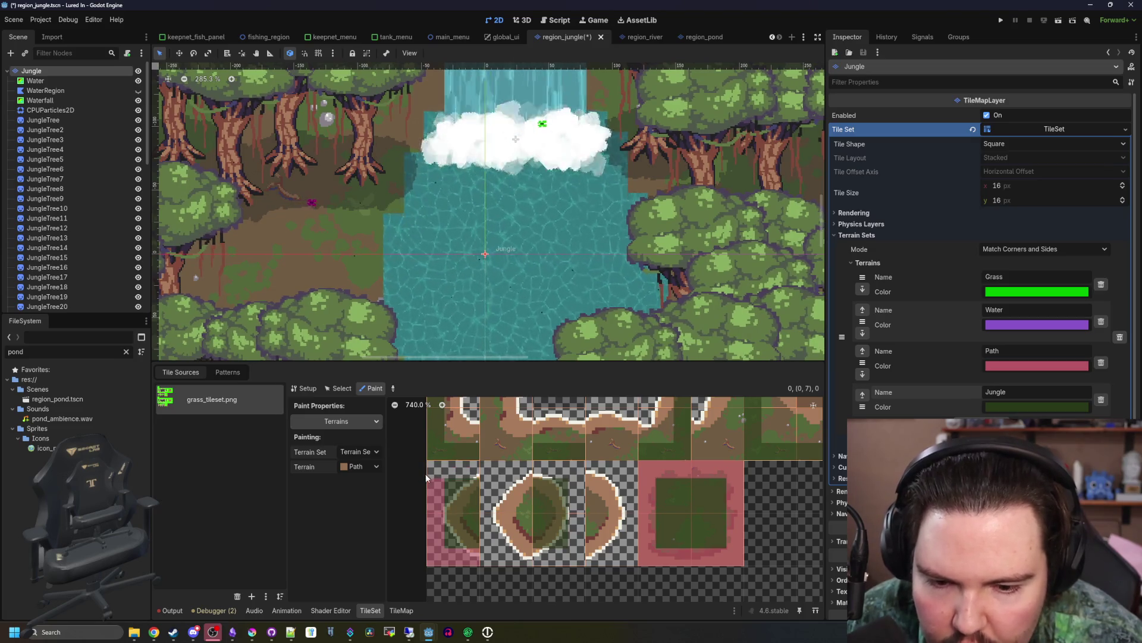
scroll(470, 560, up, 2)
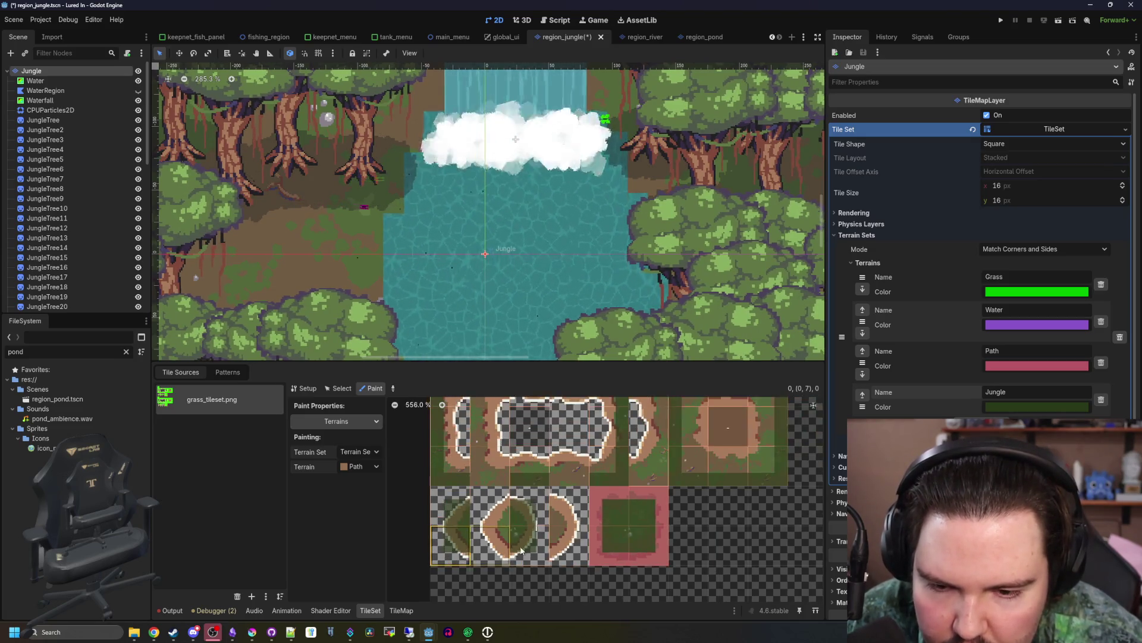
scroll(620, 588, right, 3)
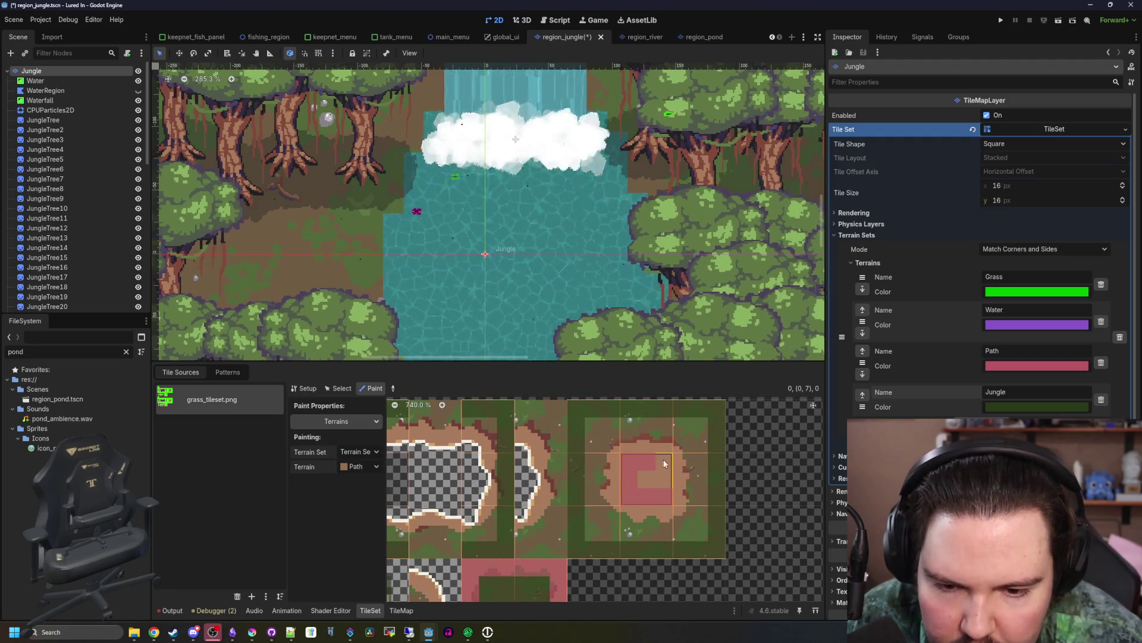
scroll(643, 493, up, 1)
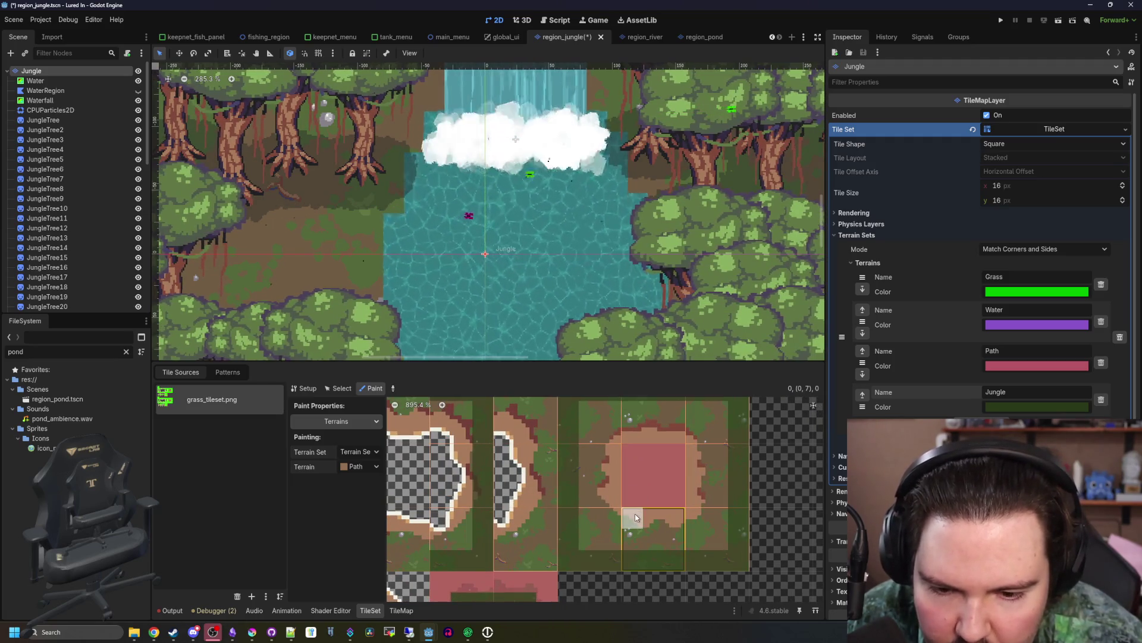
mouse_move(719, 531)
mouse_down()
mouse_move(720, 417)
mouse_move(608, 413)
mouse_move(591, 497)
mouse_move(669, 527)
mouse_move(689, 484)
mouse_up()
scroll(611, 495, down, 2)
scroll(552, 501, down, 2)
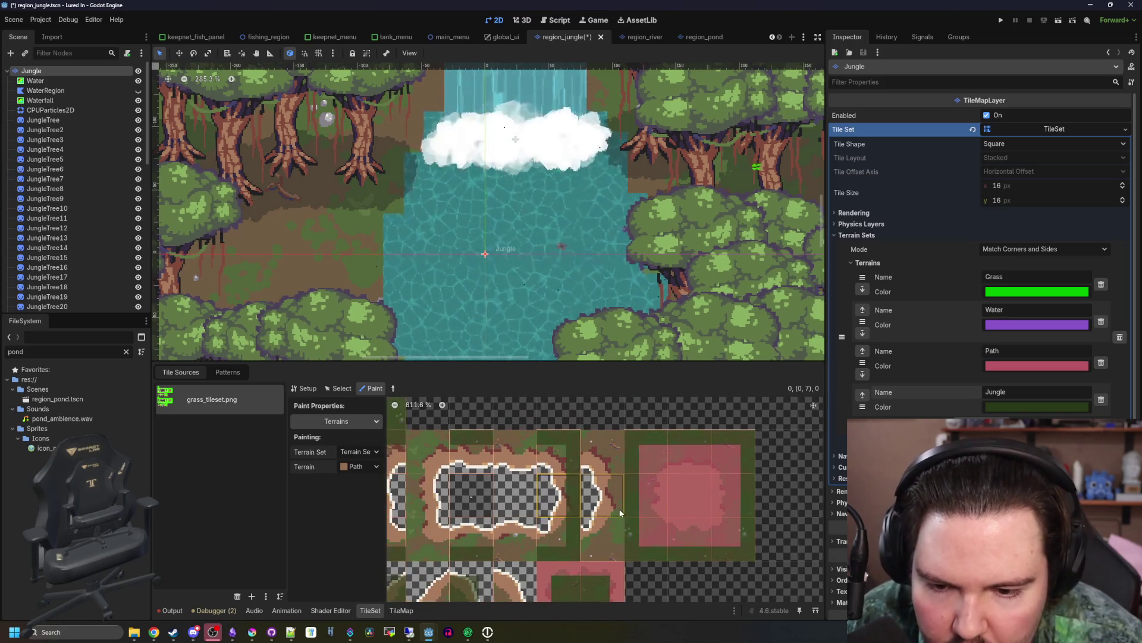
click(402, 610)
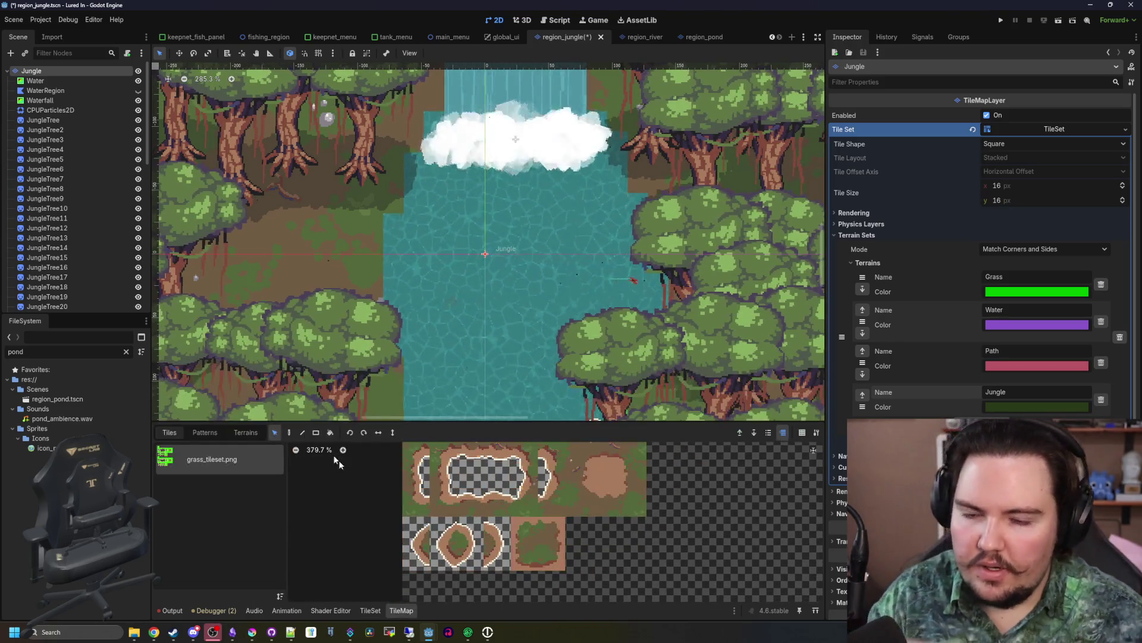
- Try a Jungle island in the river, undo it, and return to the TileSet editor
click(245, 432)
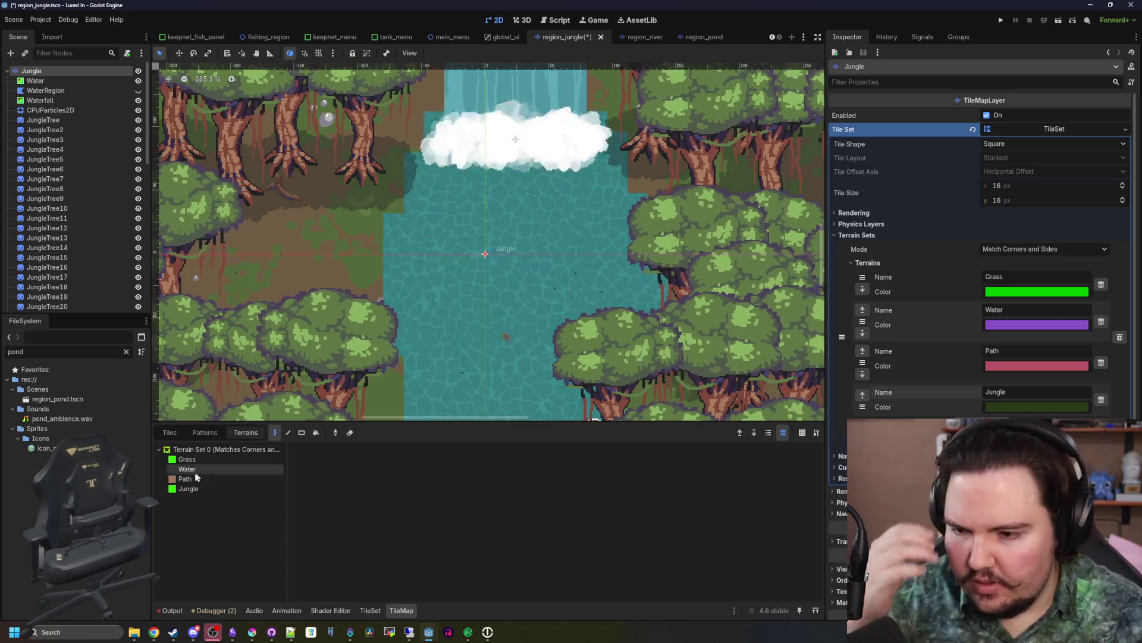
scroll(455, 339, up, 3)
mouse_move(455, 340)
mouse_down()
mouse_move(416, 315)
mouse_move(512, 250)
mouse_move(526, 262)
mouse_up()
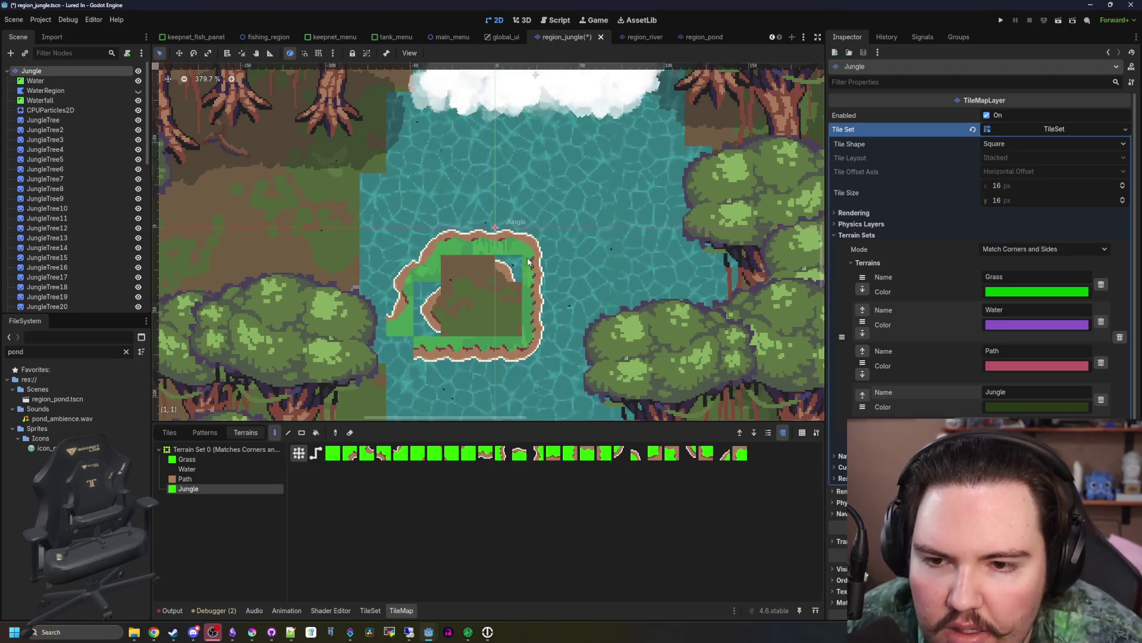
key(ctrl+z)
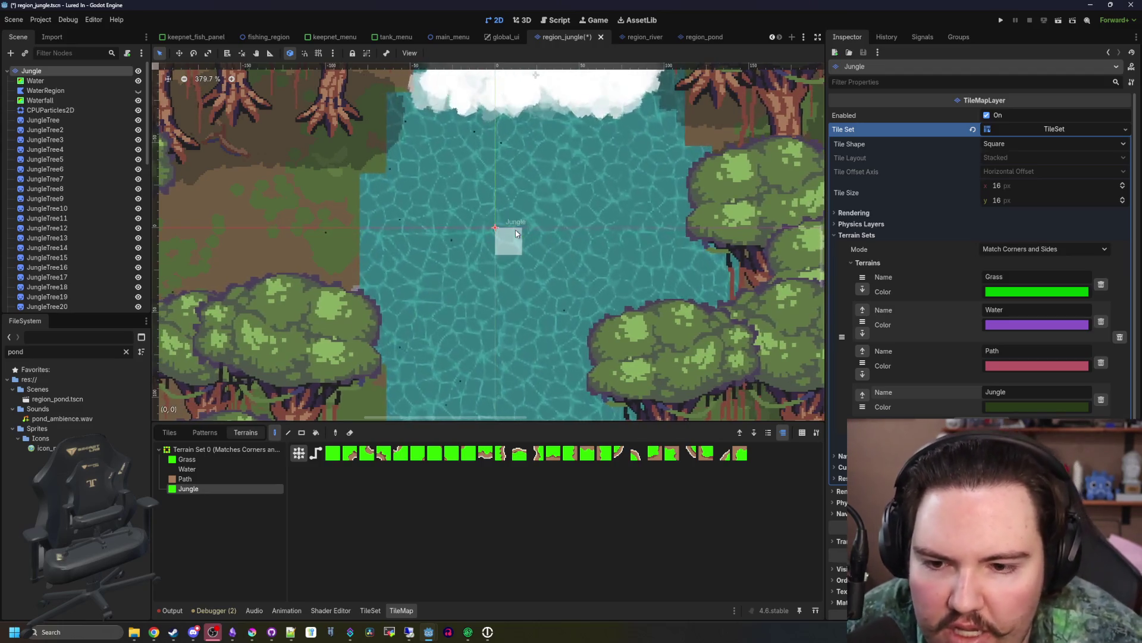
click(371, 609)
scroll(580, 523, down, 3)
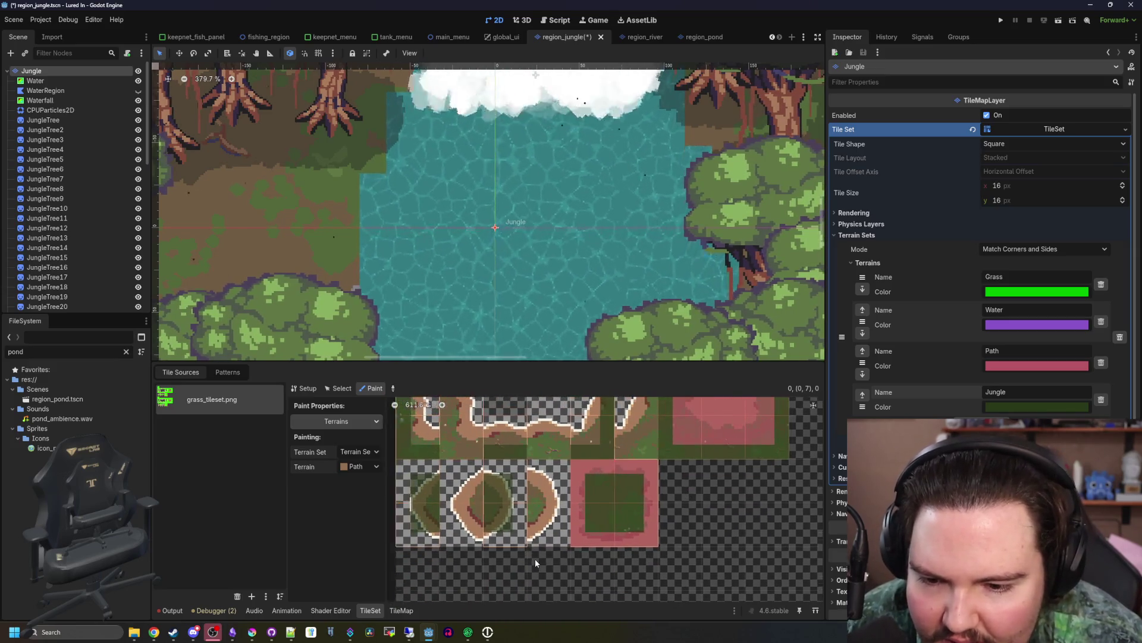
- Go back to the TileMap terrain palette listing Grass, Water, Path and Jungle
scroll(478, 544, down, 1)
scroll(479, 543, down, 1)
scroll(624, 518, down, 1)
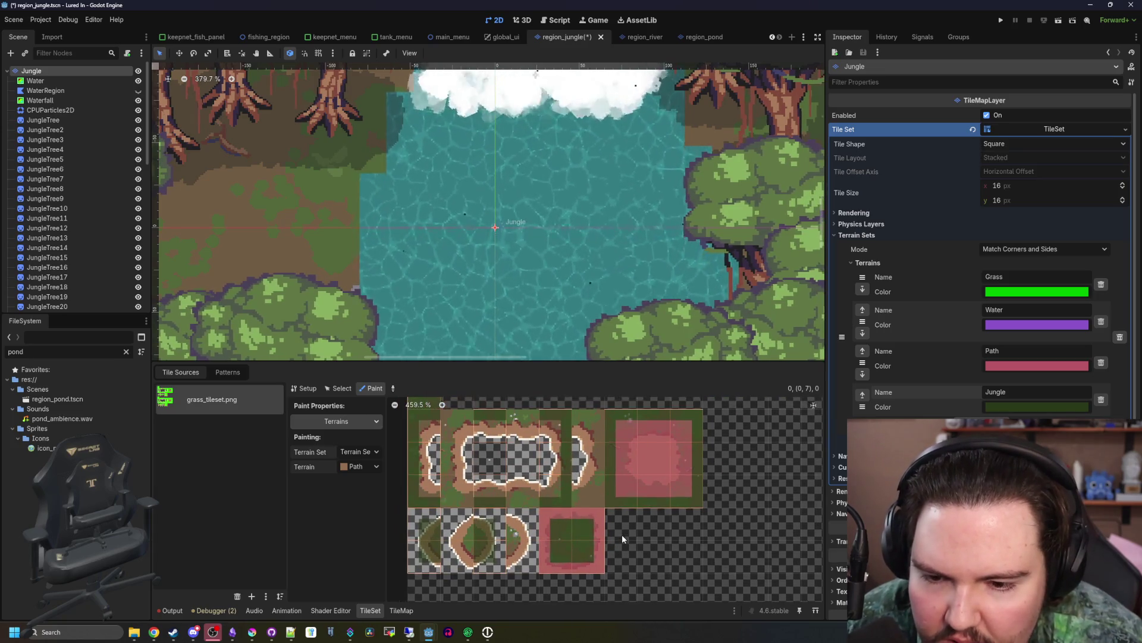
scroll(622, 534, up, 2)
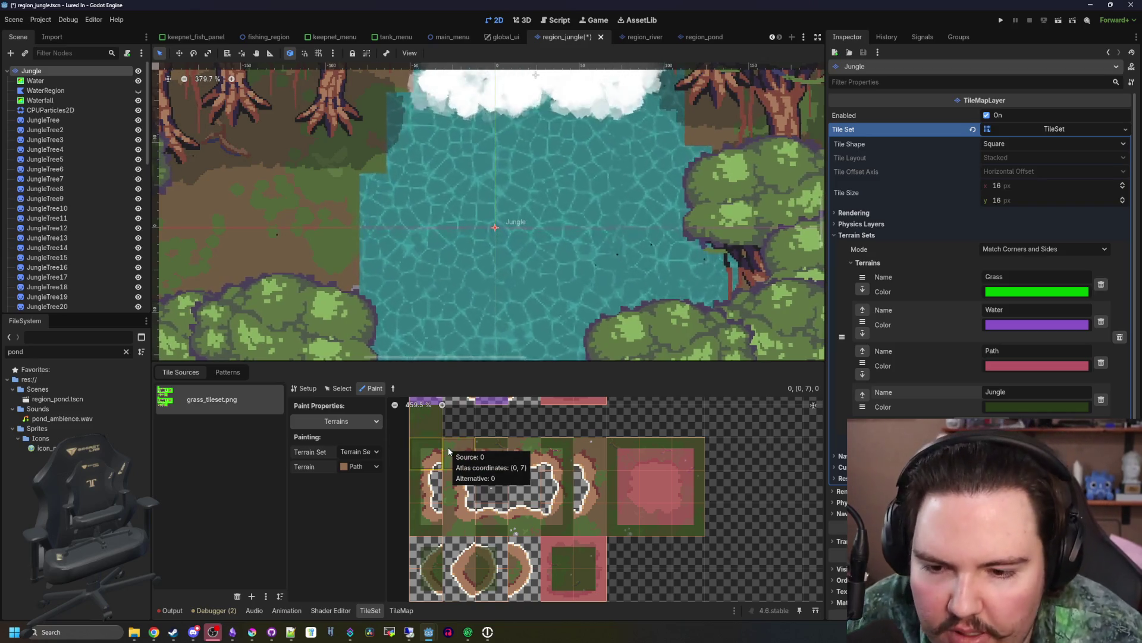
scroll(588, 500, right, 3)
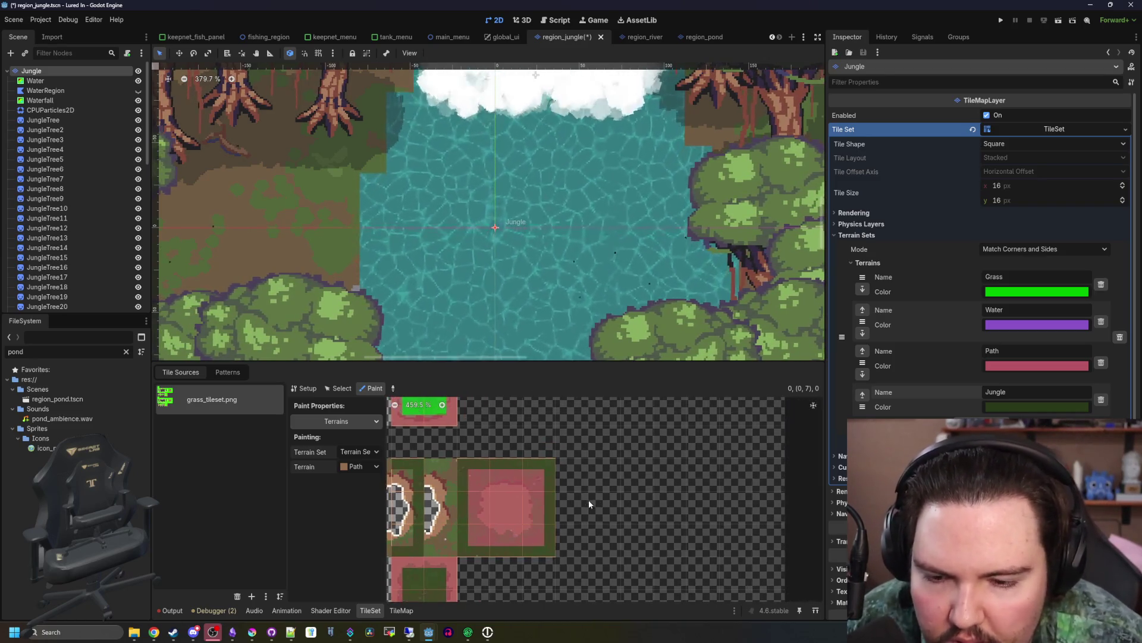
scroll(588, 500, down, 3)
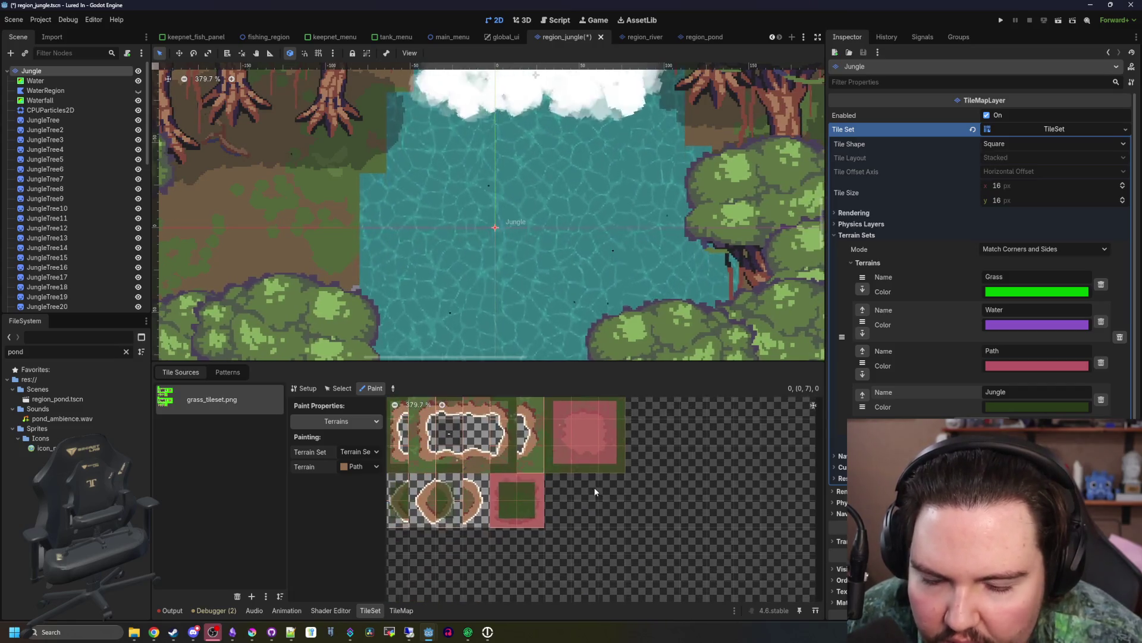
scroll(394, 592, up, 4)
click(401, 610)
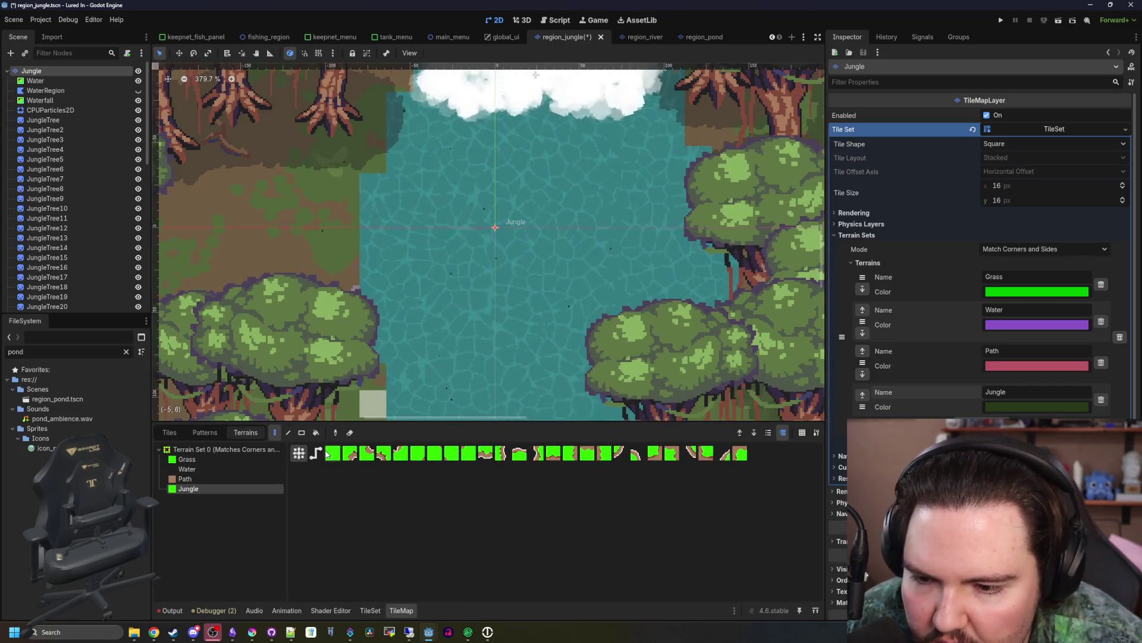
- Touch up the small river island with Jungle tiles, filling its notch
click(442, 309)
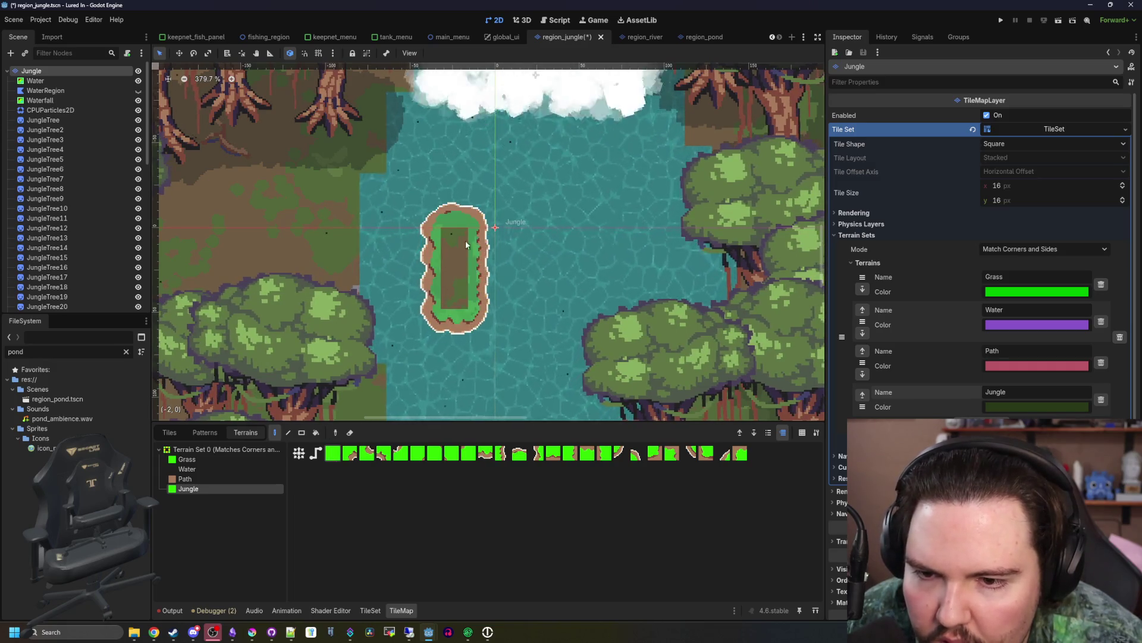
click(472, 273)
scroll(481, 245, up, 4)
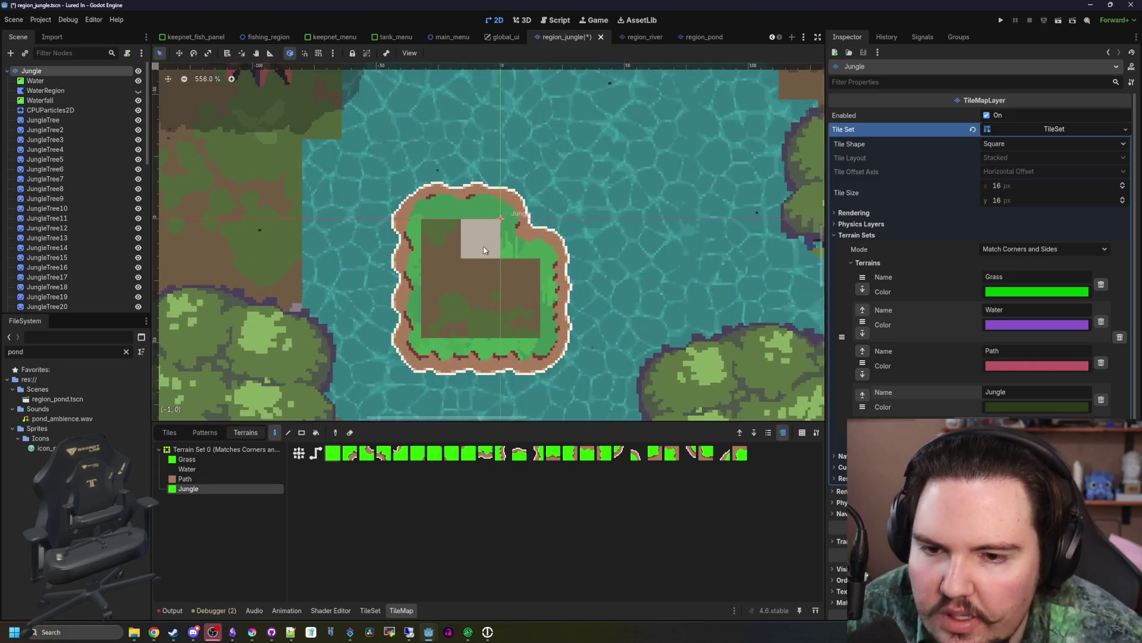
scroll(524, 247, down, 2)
mouse_move(520, 298)
mouse_down()
mouse_move(453, 333)
mouse_move(509, 214)
mouse_move(523, 300)
mouse_up()
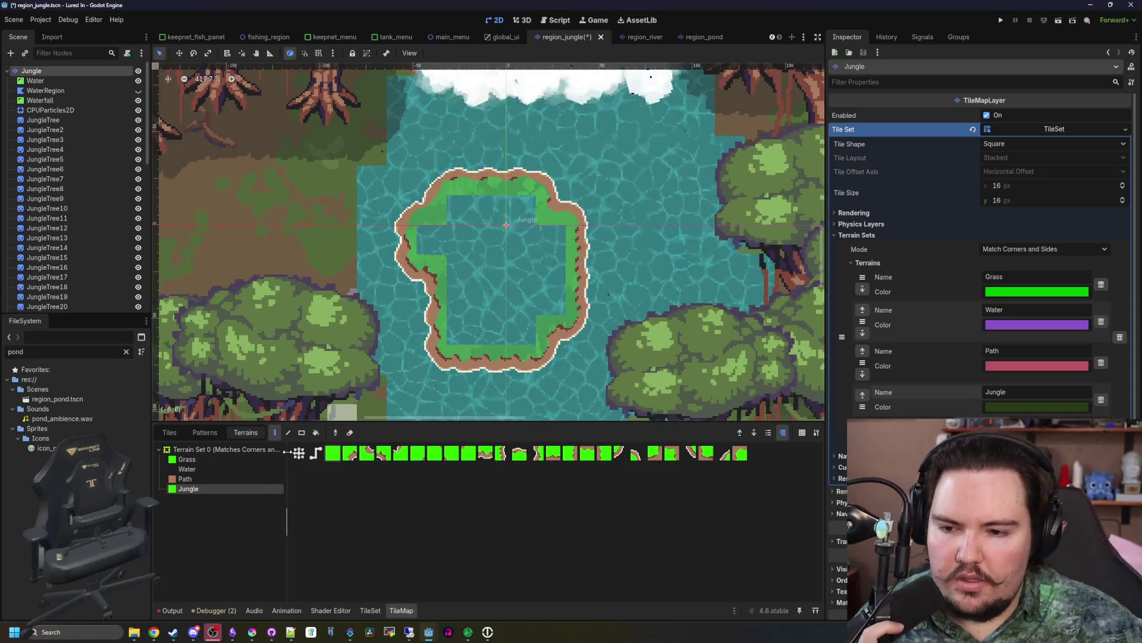
- Clear the island's tiles with a rectangular erase, leaving open water in the river
click(301, 433)
drag(581, 357, 401, 169)
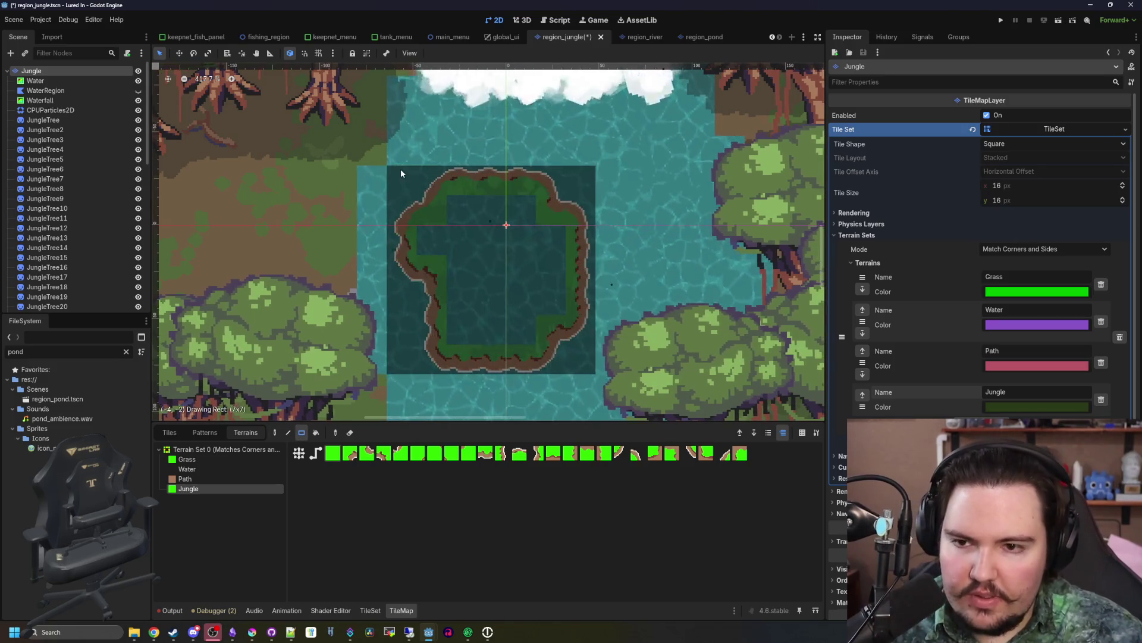
key(ctrl+z)
scroll(431, 244, down, 3)
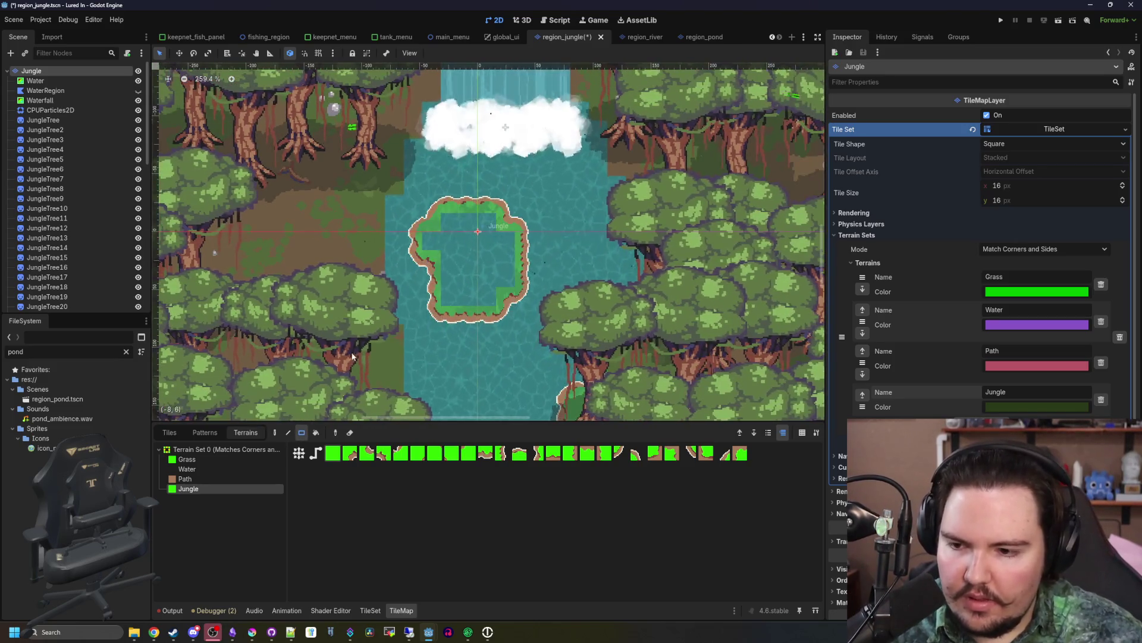
scroll(349, 360, up, 1)
click(174, 432)
drag(569, 331, 419, 156)
click(316, 433)
drag(568, 332, 422, 161)
- Try Jungle terrain patches and a diagonal line over the water, undoing the line
scroll(489, 241, up, 1)
scroll(489, 241, up, 2)
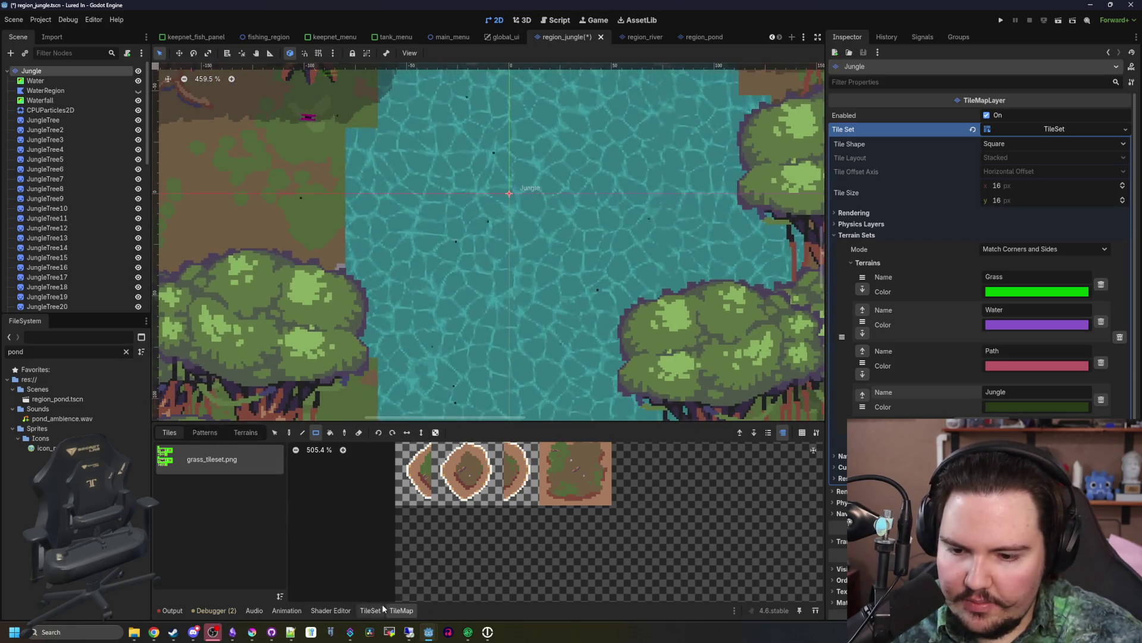
scroll(494, 504, up, 3)
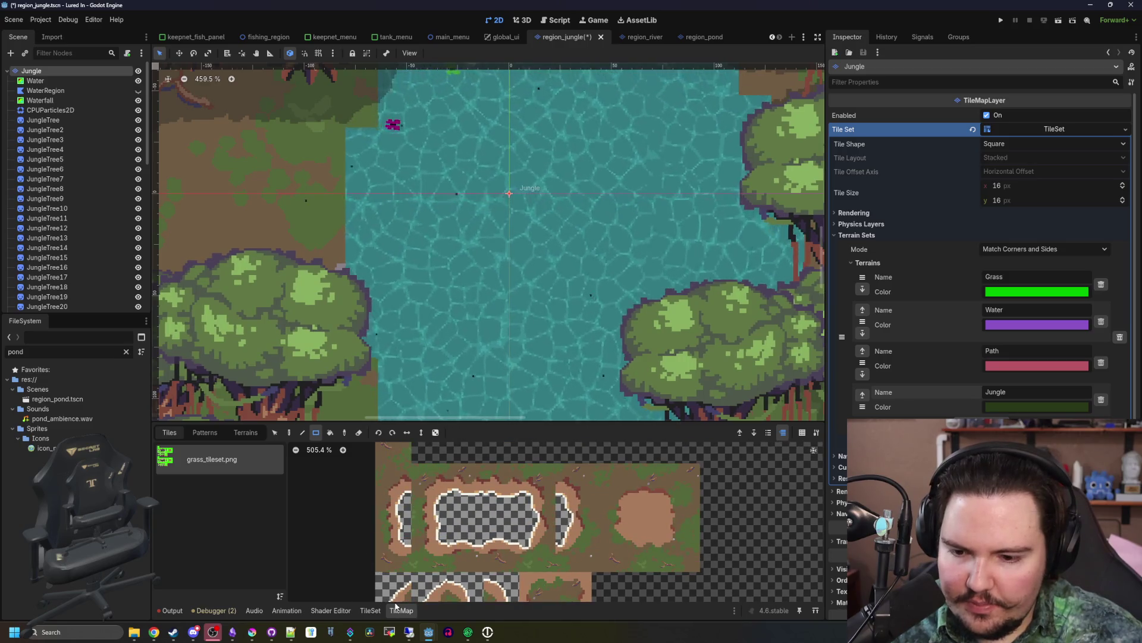
click(245, 432)
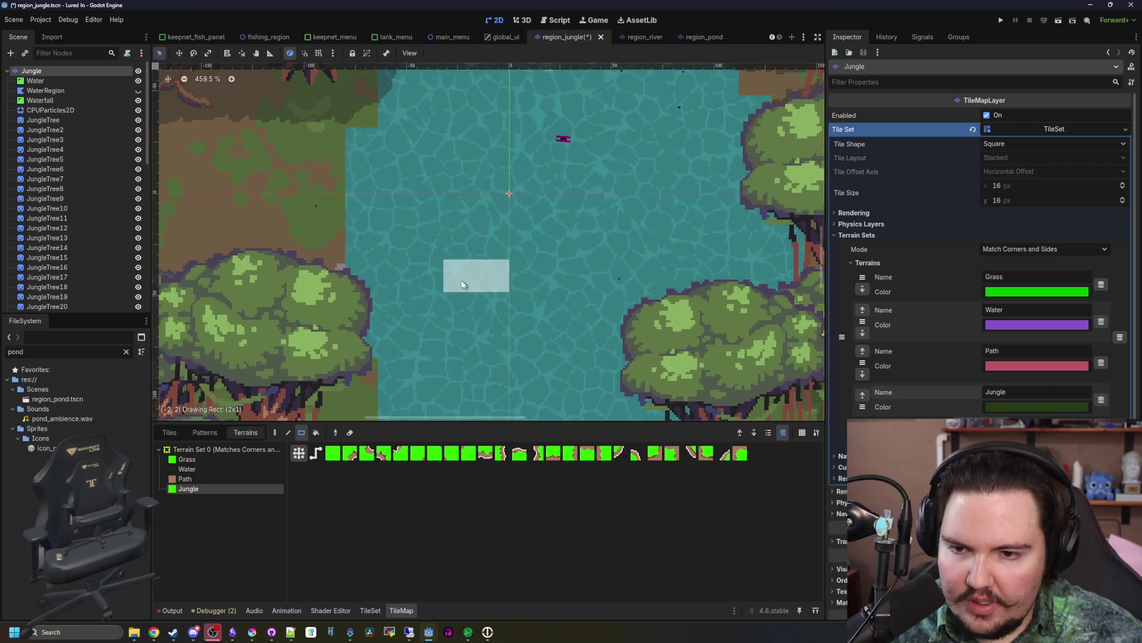
drag(465, 285, 470, 285)
key(s)
mouse_move(546, 269)
mouse_down()
mouse_move(524, 226)
mouse_move(494, 316)
mouse_move(426, 244)
mouse_move(513, 181)
mouse_move(487, 159)
mouse_move(515, 143)
mouse_move(534, 204)
mouse_move(522, 203)
mouse_move(484, 260)
mouse_up()
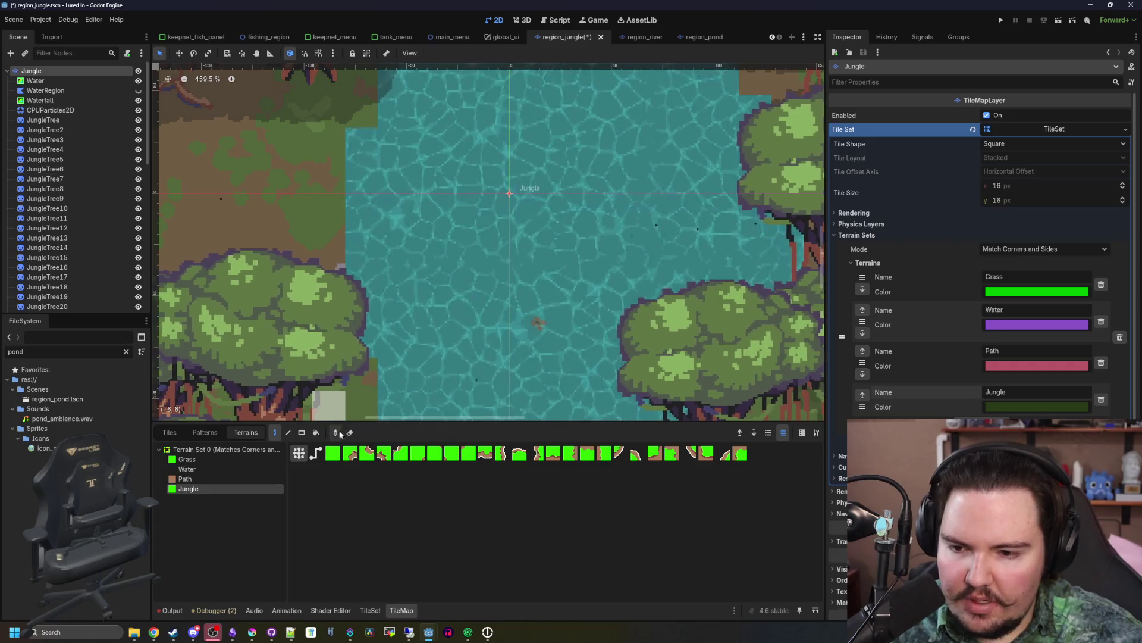
click(316, 453)
drag(420, 306, 548, 115)
key(ctrl+z)
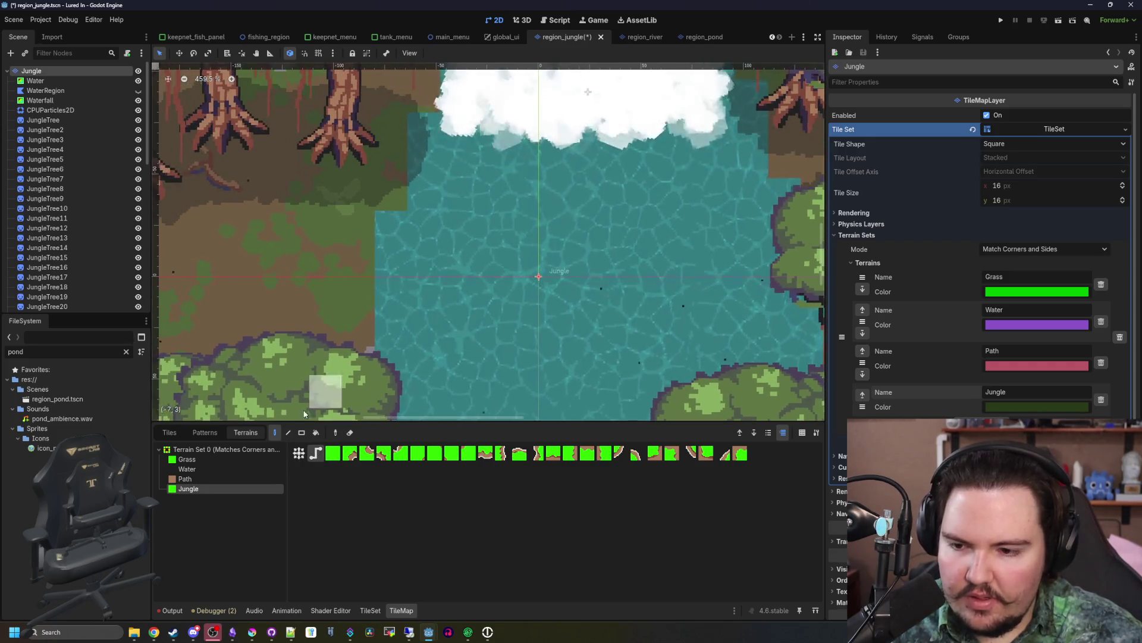
- Paint Jungle ground along the right-bank shore after discarding trial Path and left-edge strips
click(201, 478)
drag(558, 278, 521, 250)
key(ctrl+z)
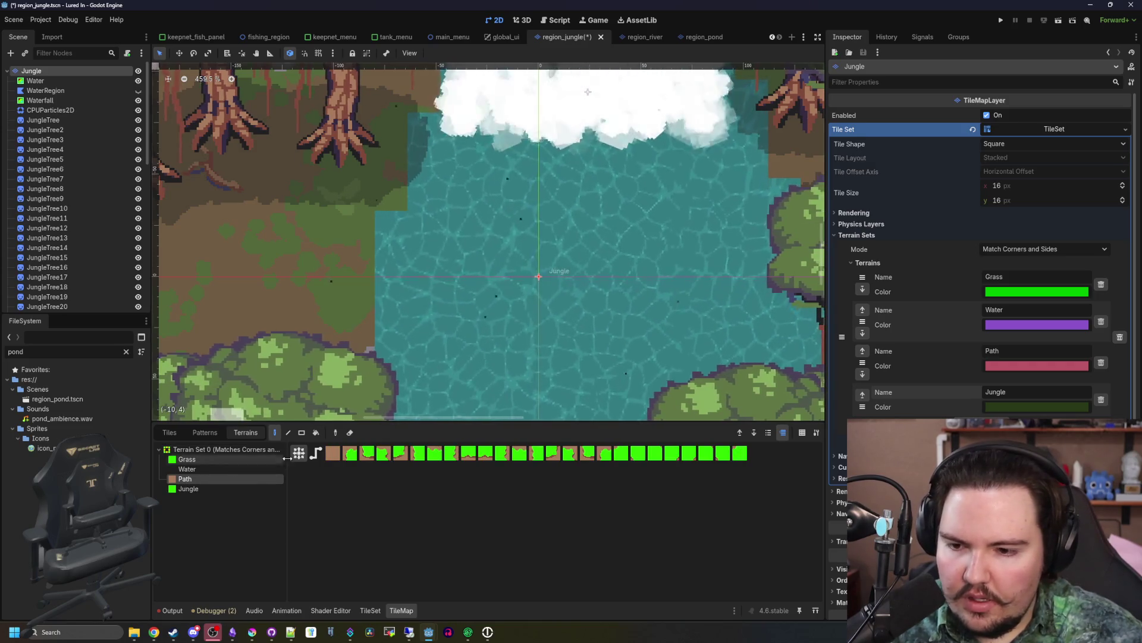
click(226, 486)
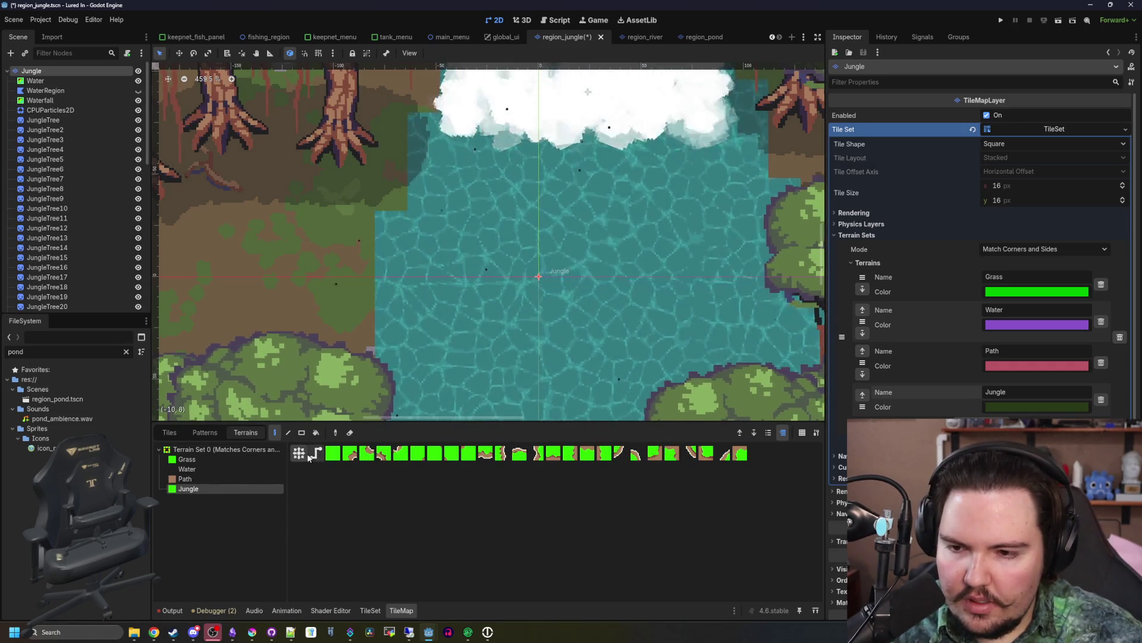
mouse_move(359, 324)
mouse_down()
mouse_move(366, 255)
mouse_move(394, 284)
mouse_move(432, 231)
mouse_up()
scroll(365, 256, up, 2)
scroll(385, 302, up, 1)
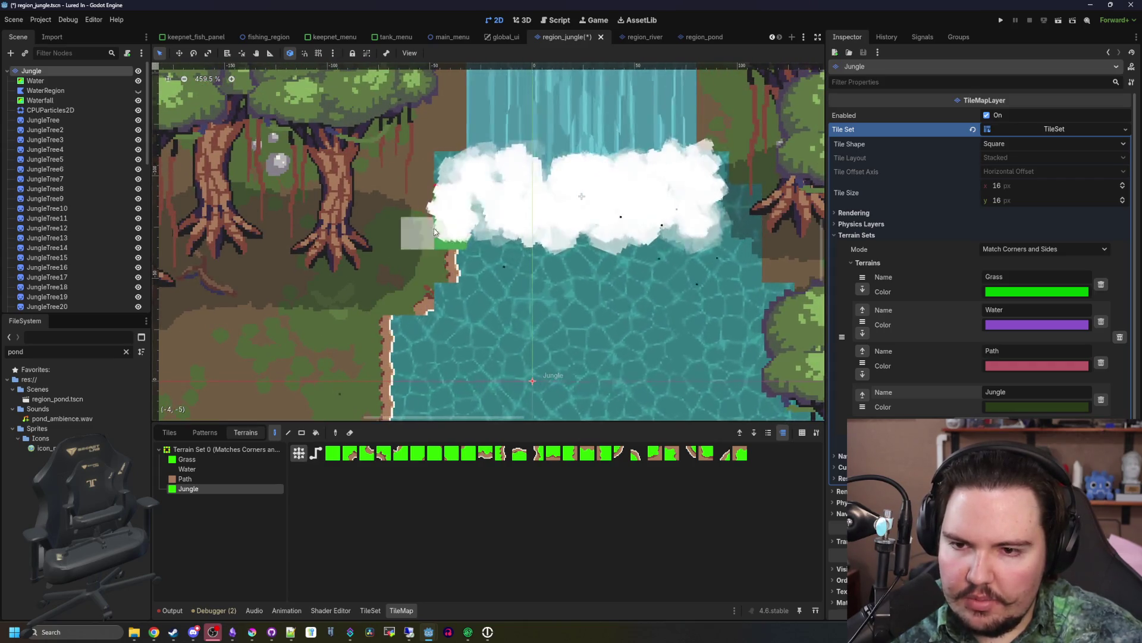
key(ctrl+z)
key(ctrl+z)
key(ctrl+z)
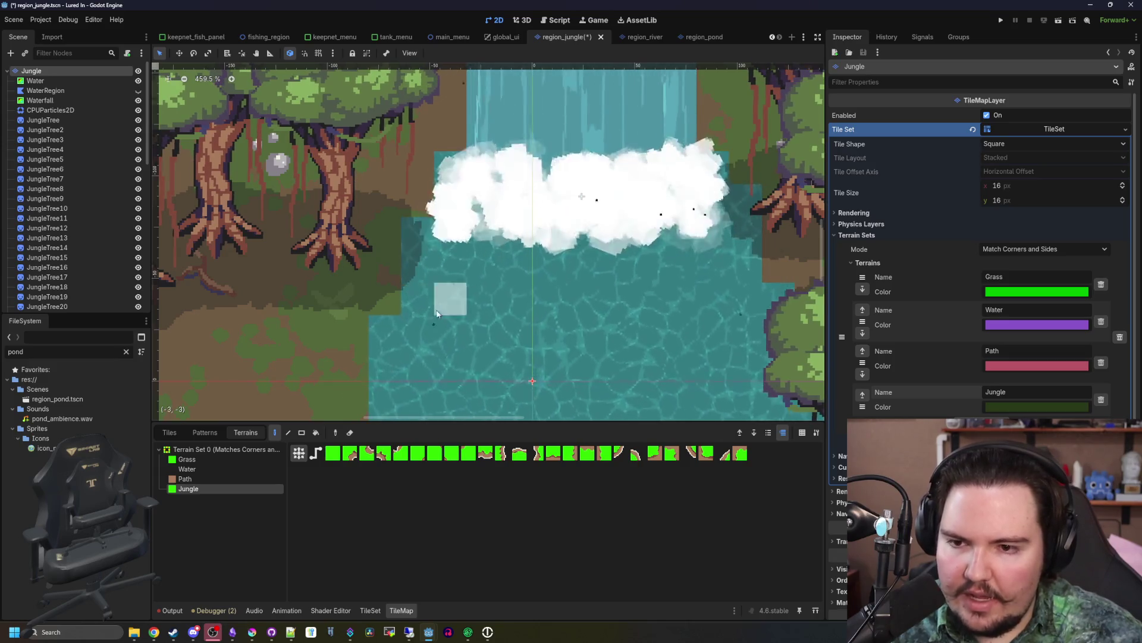
scroll(434, 299, down, 5)
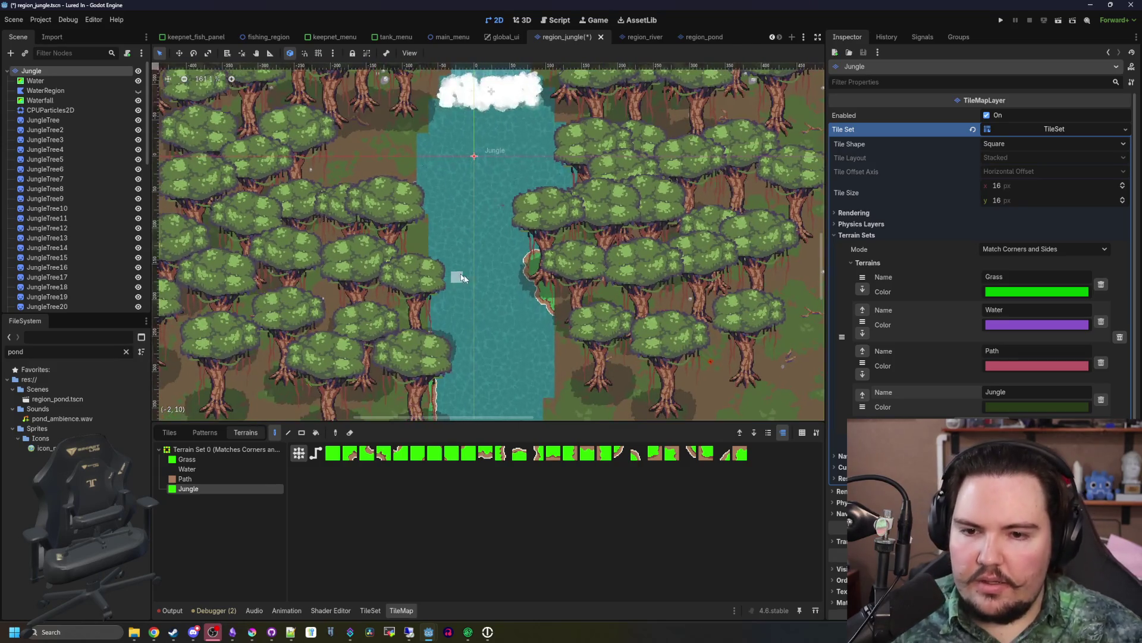
scroll(565, 291, up, 5)
mouse_move(482, 311)
mouse_down()
mouse_move(459, 280)
mouse_move(469, 230)
mouse_up()
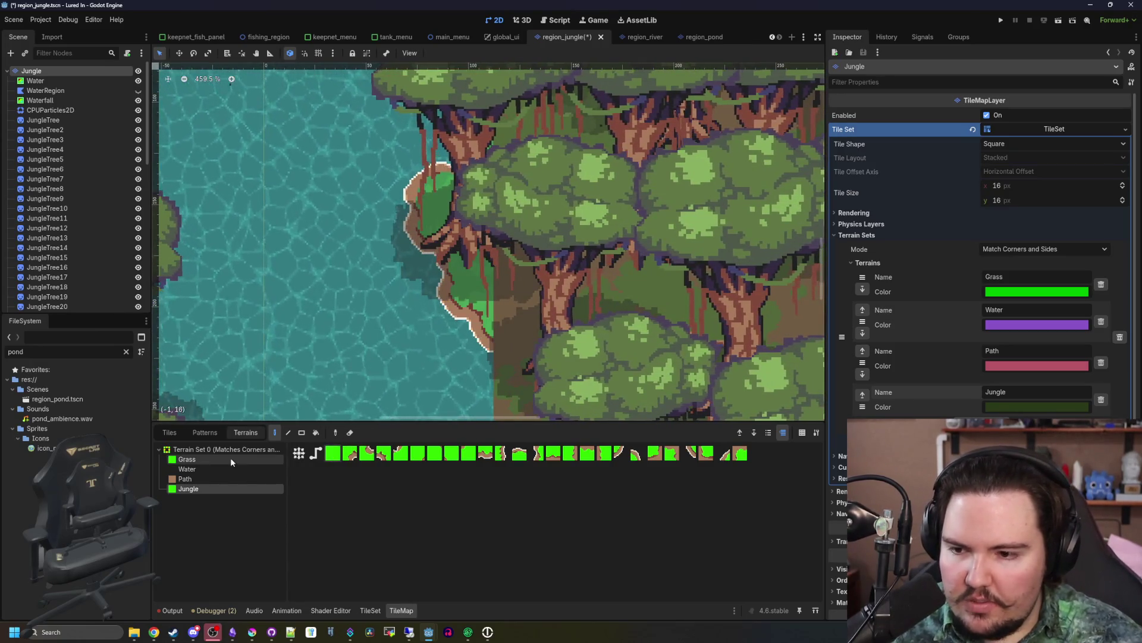
- Look at the TileSet editor and inspect the Water node's shader material
click(370, 610)
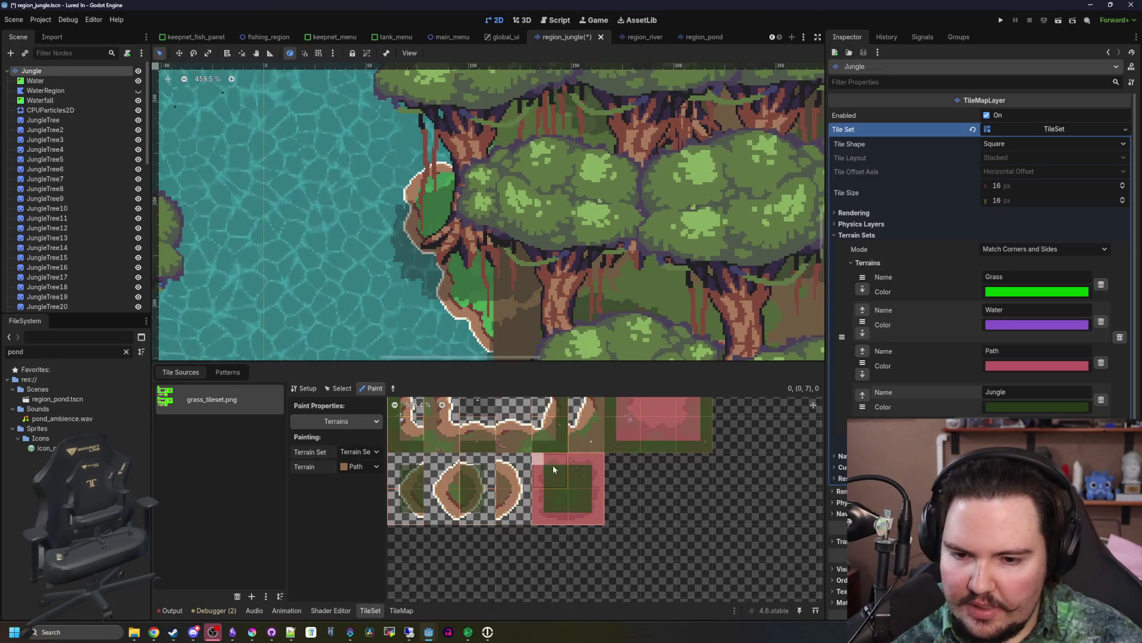
scroll(550, 470, down, 3)
click(472, 272)
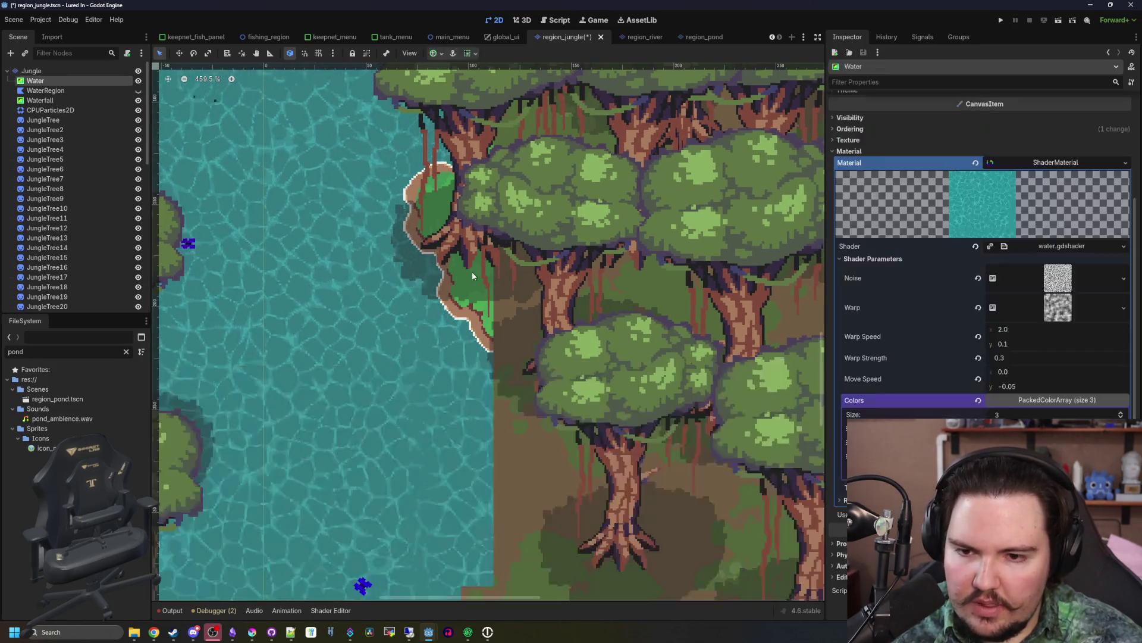
- Reselect the Jungle layer and show grass_tileset.png's individual tiles in the TileMap Tiles tab
click(31, 70)
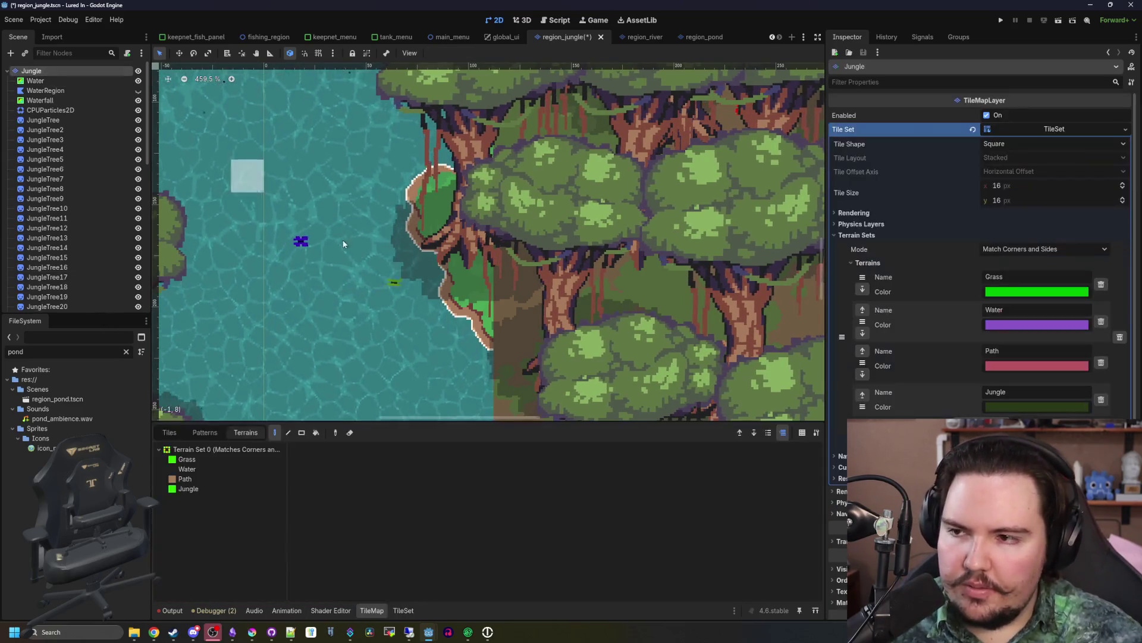
click(190, 489)
click(403, 610)
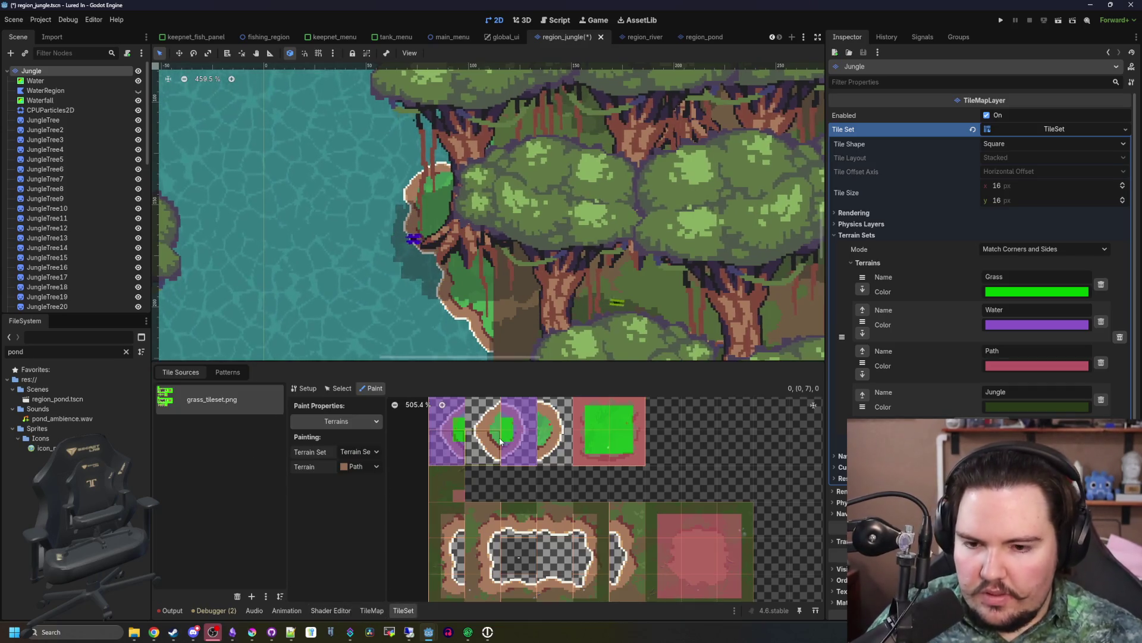
click(372, 611)
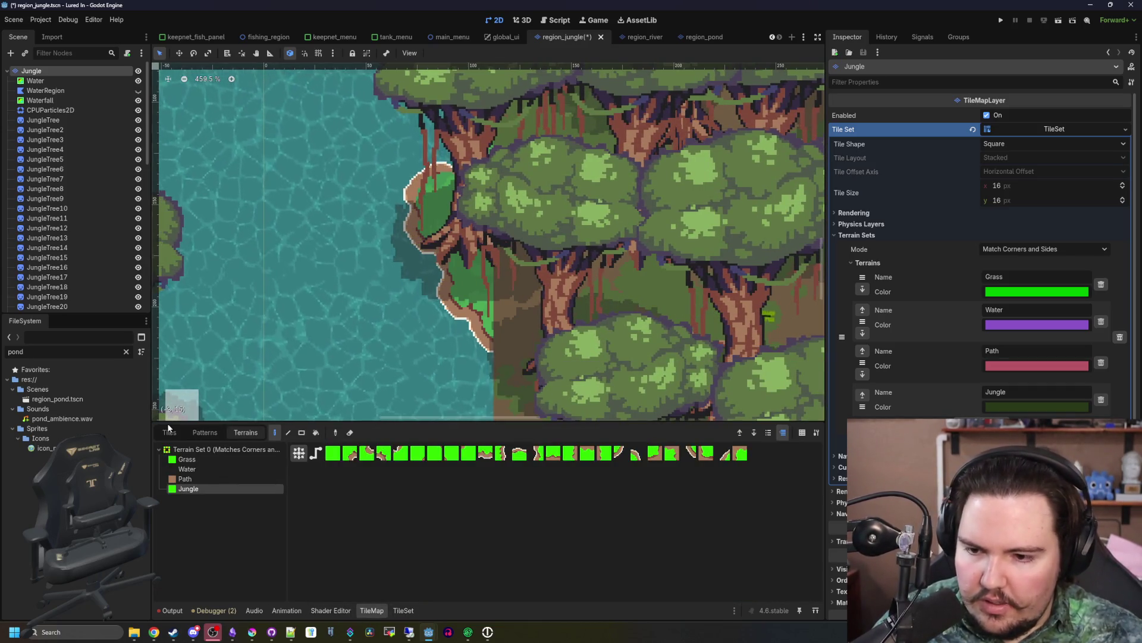
click(170, 432)
scroll(451, 330, down, 2)
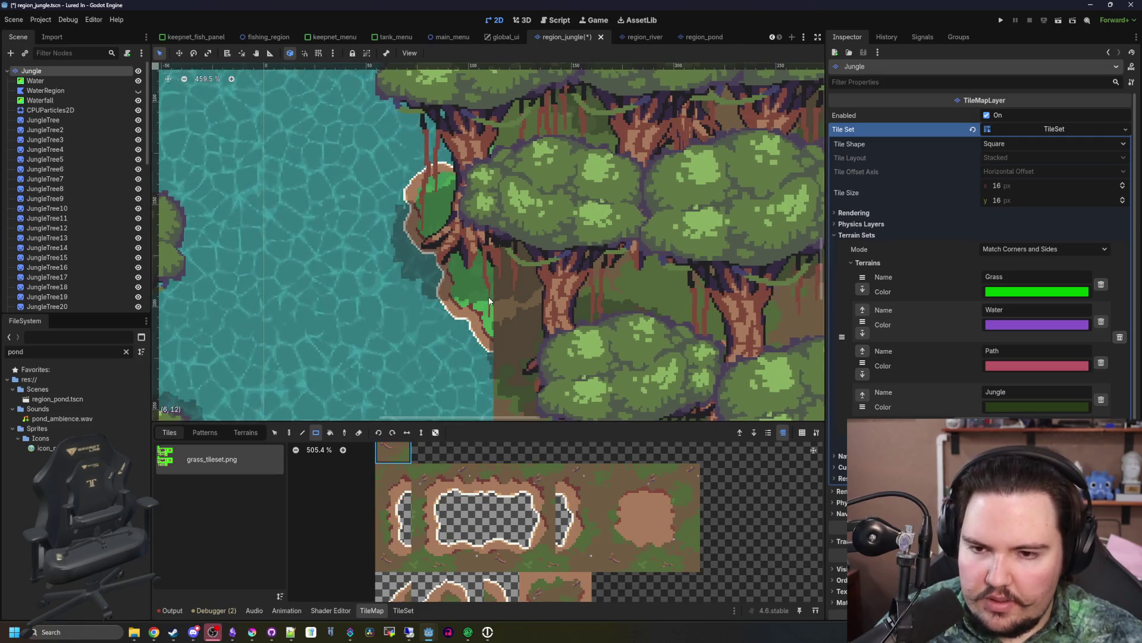
click(289, 432)
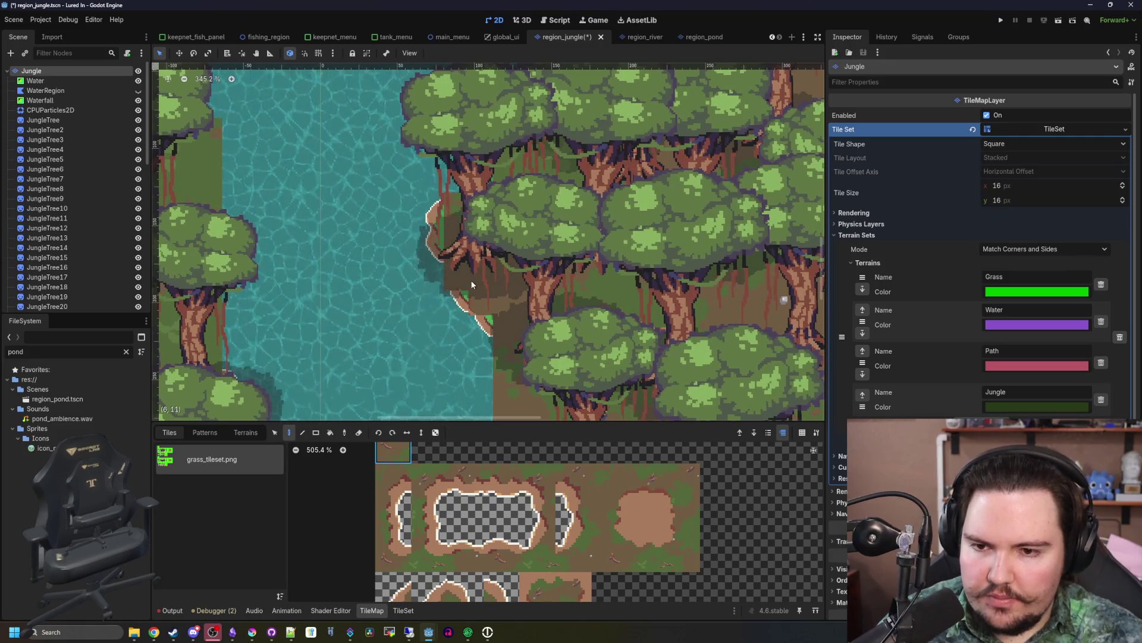
scroll(452, 274, down, 6)
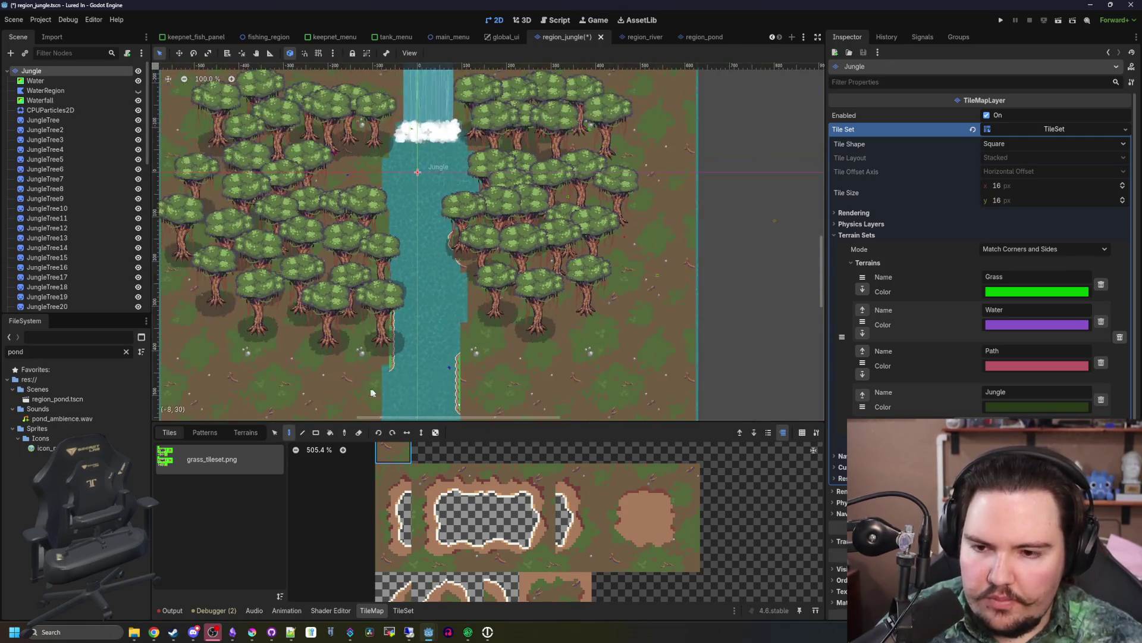
scroll(375, 369, up, 3)
scroll(416, 333, down, 5)
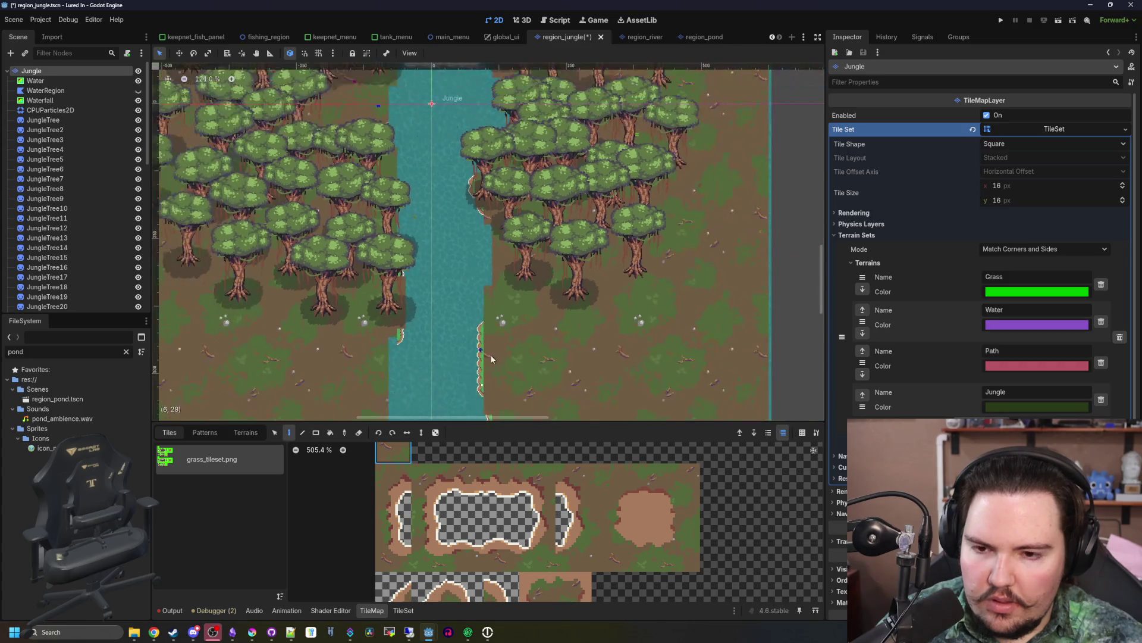
scroll(469, 386, up, 6)
scroll(470, 319, down, 6)
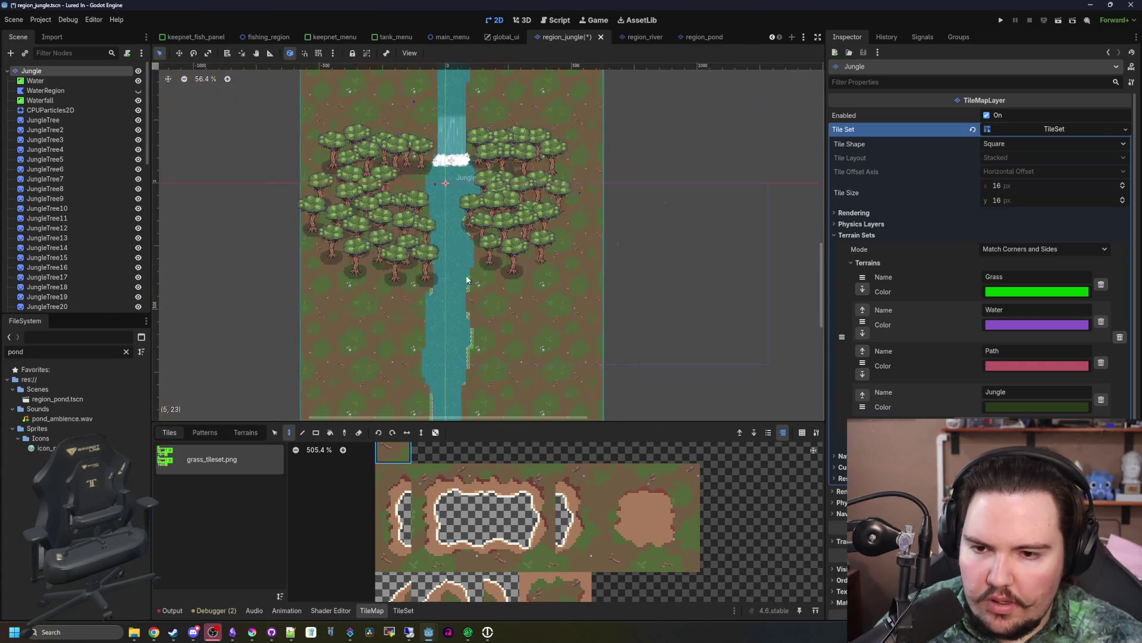
scroll(471, 378, up, 5)
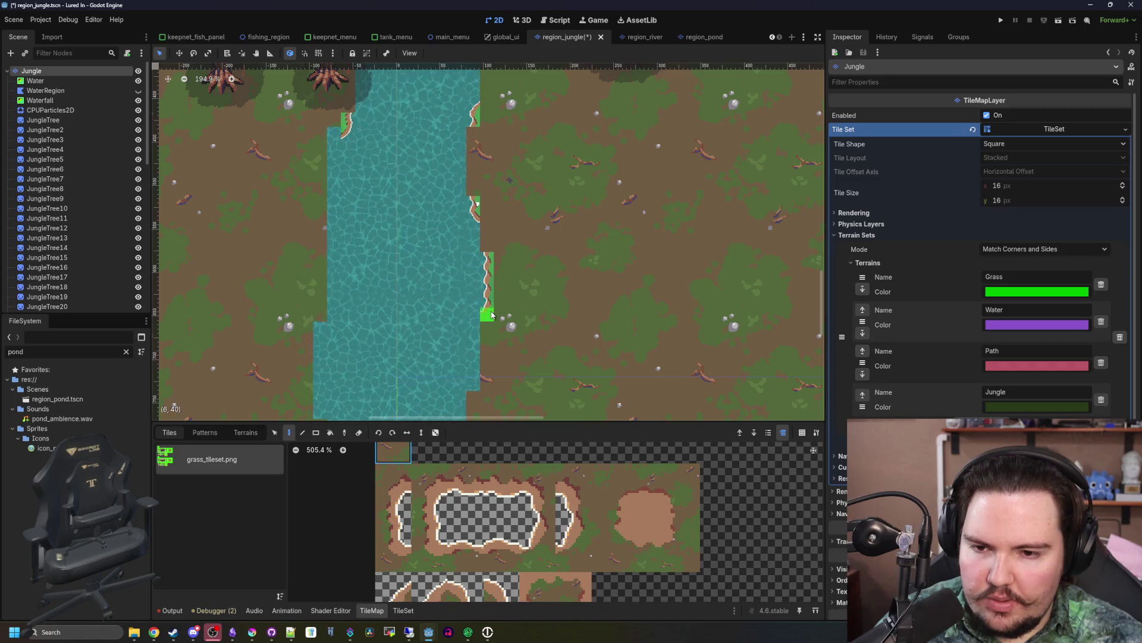
scroll(472, 199, down, 4)
scroll(421, 324, up, 8)
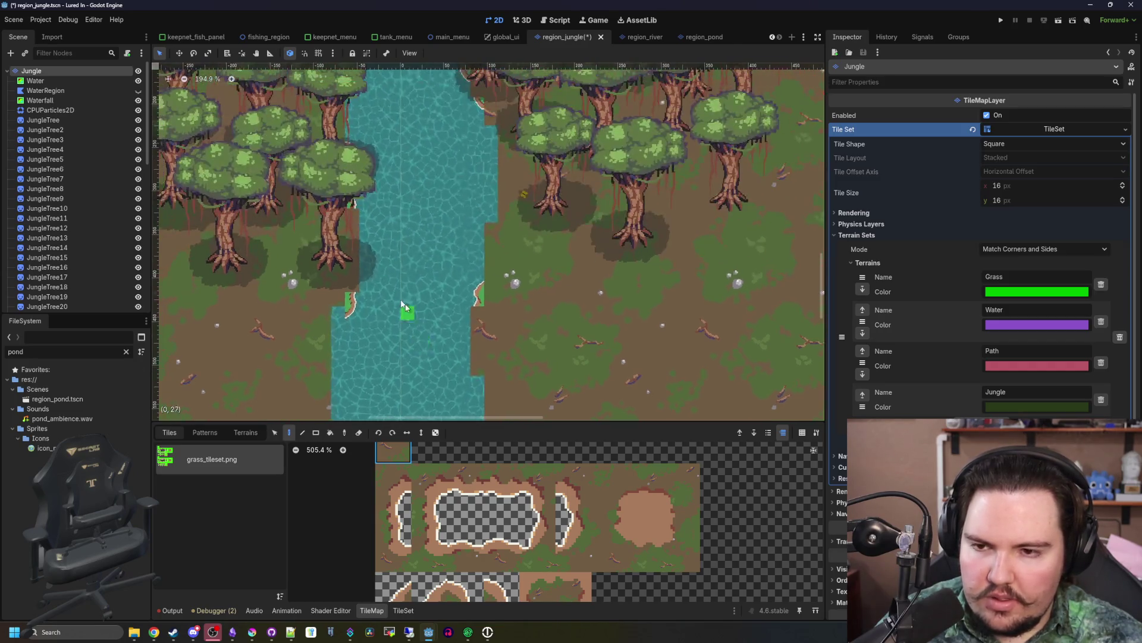
scroll(455, 323, down, 10)
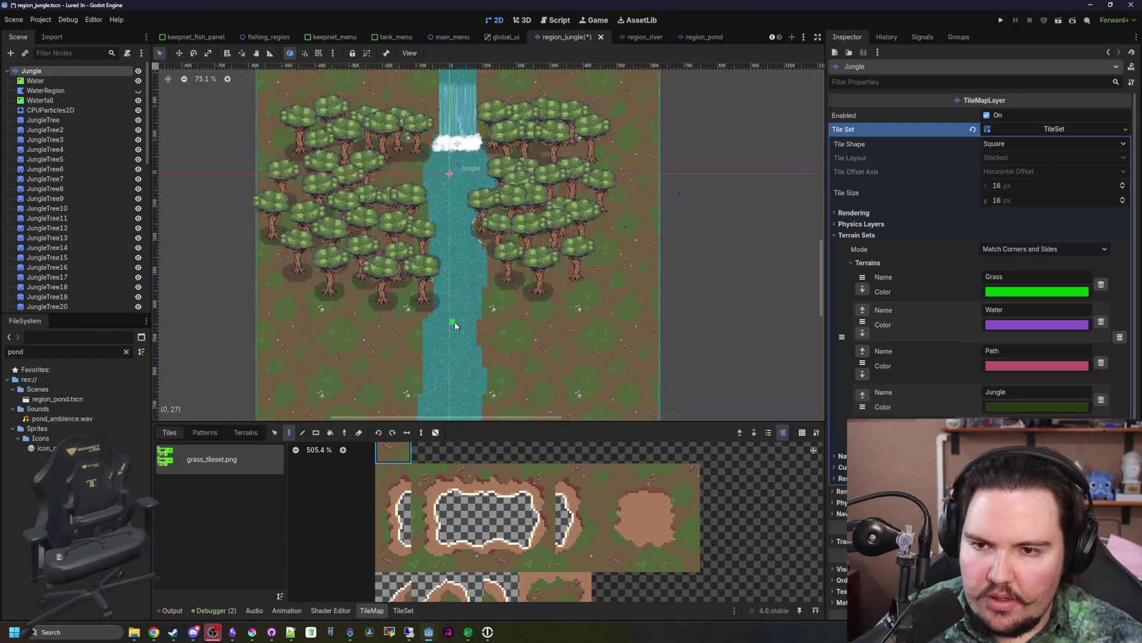
scroll(455, 322, down, 3)
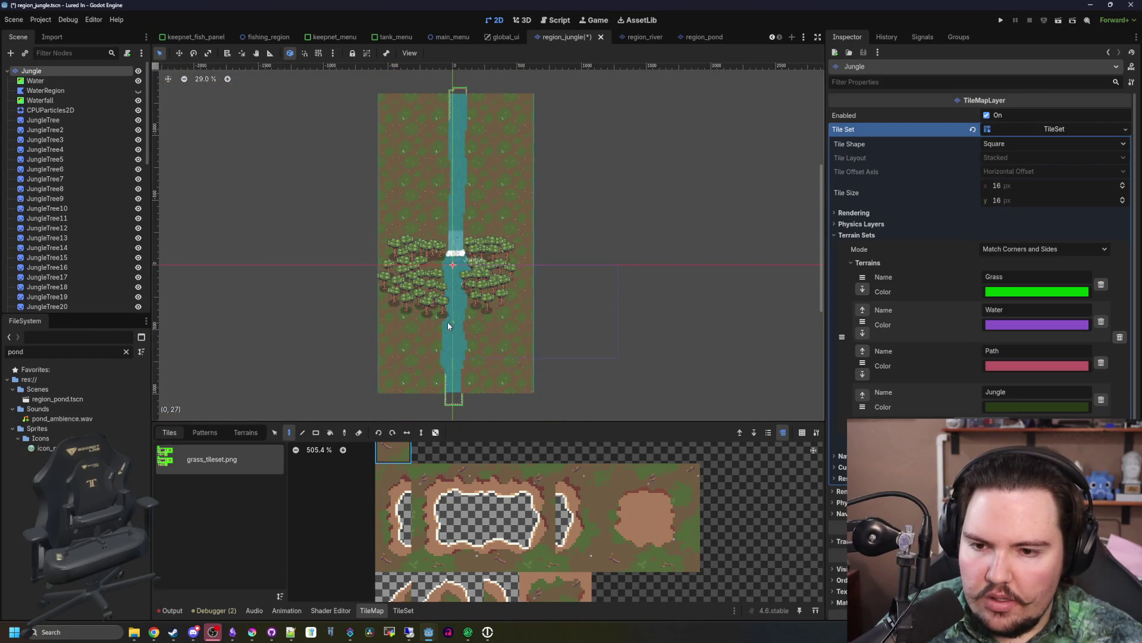
scroll(487, 364, down, 1)
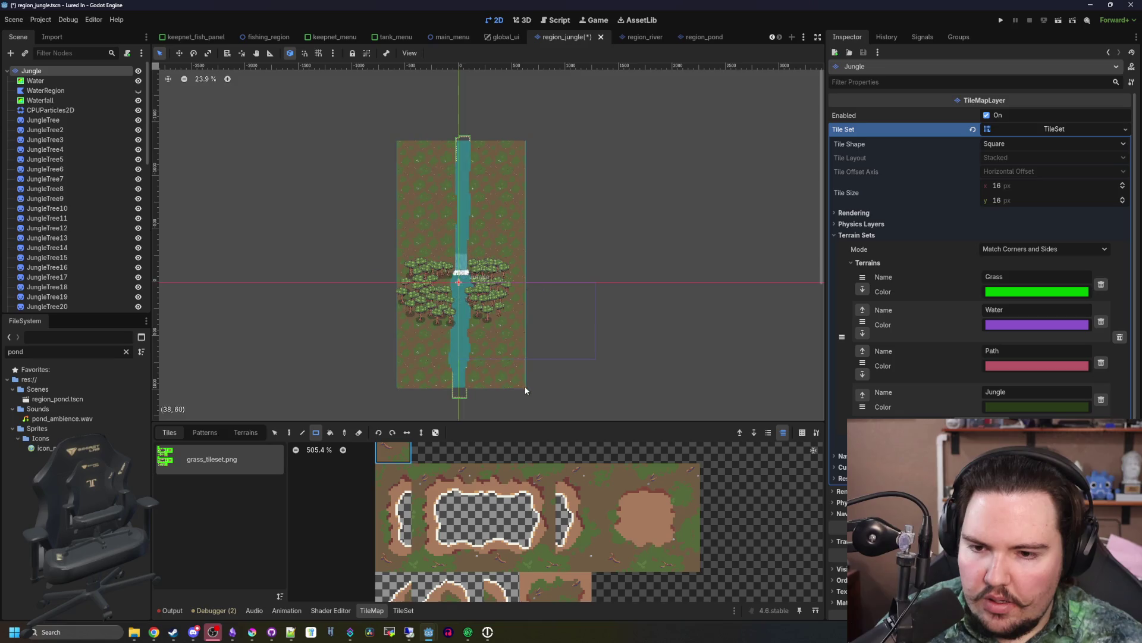
drag(547, 398, 372, 143)
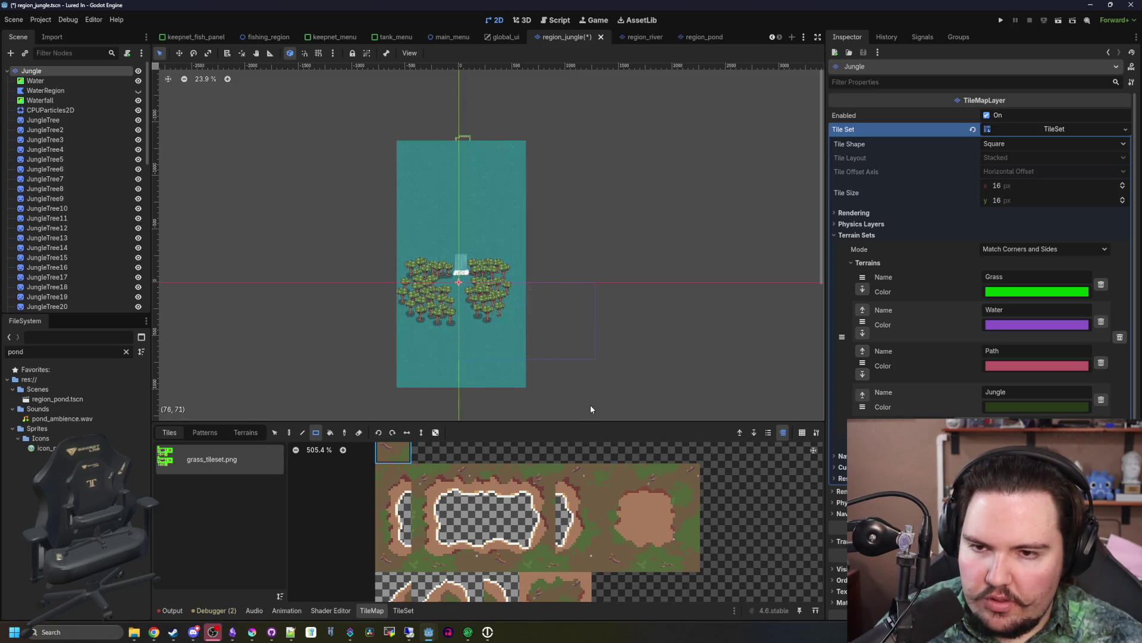
- Zoom in on the jungle map and try a grass rectangle at the bottom-left corner
key(ctrl+equal)
key(ctrl+equal)
key(ctrl+equal)
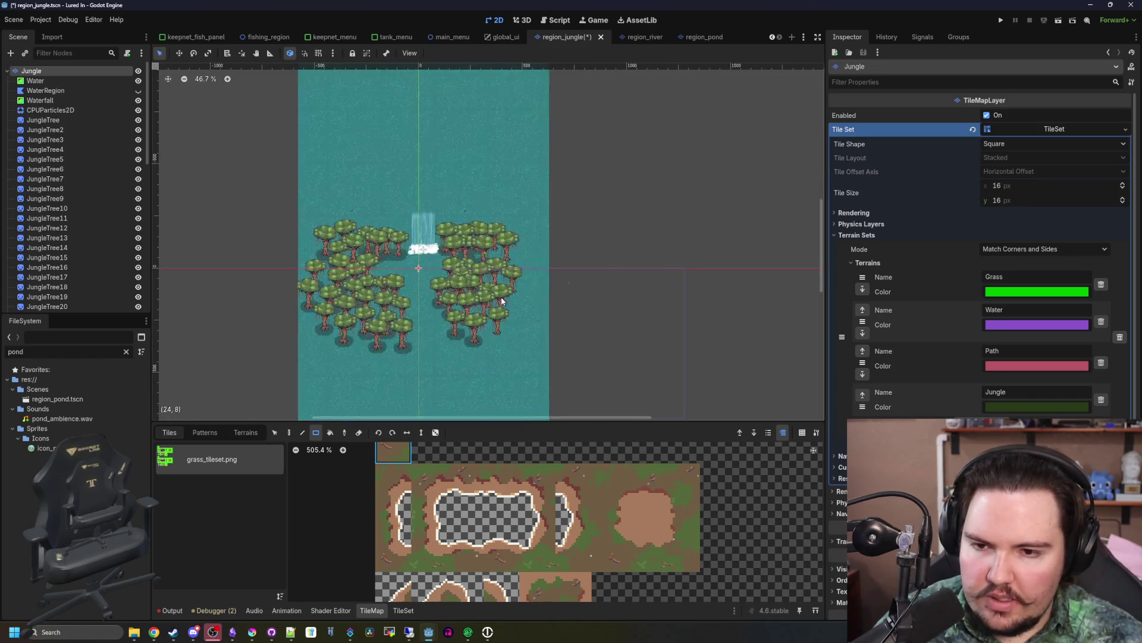
drag(300, 334, 459, 317)
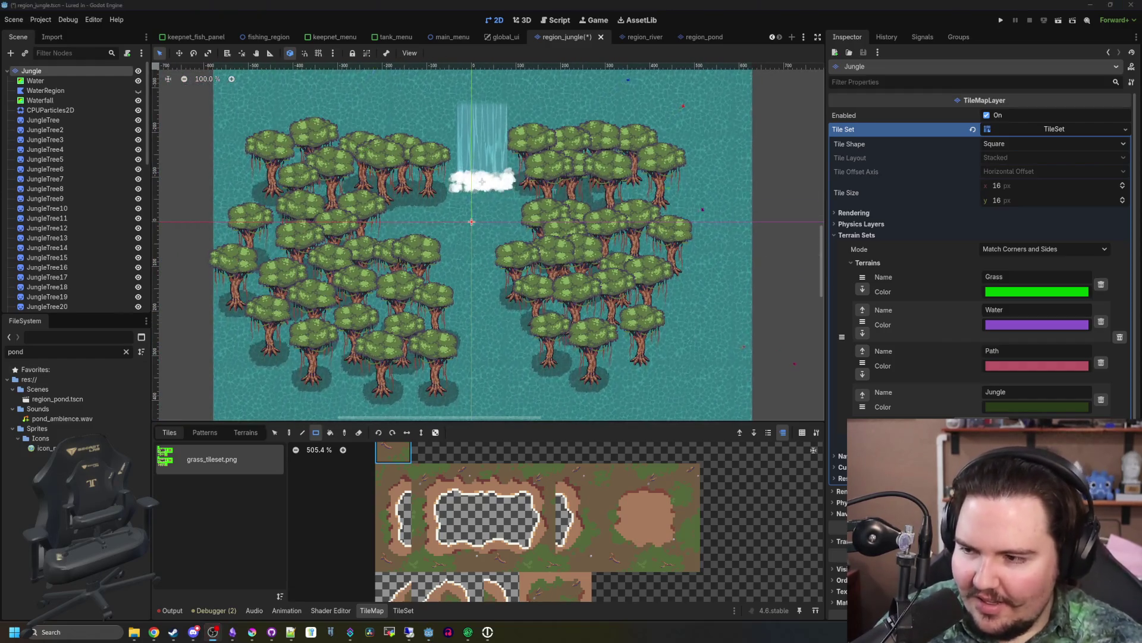
scroll(419, 497, down, 2)
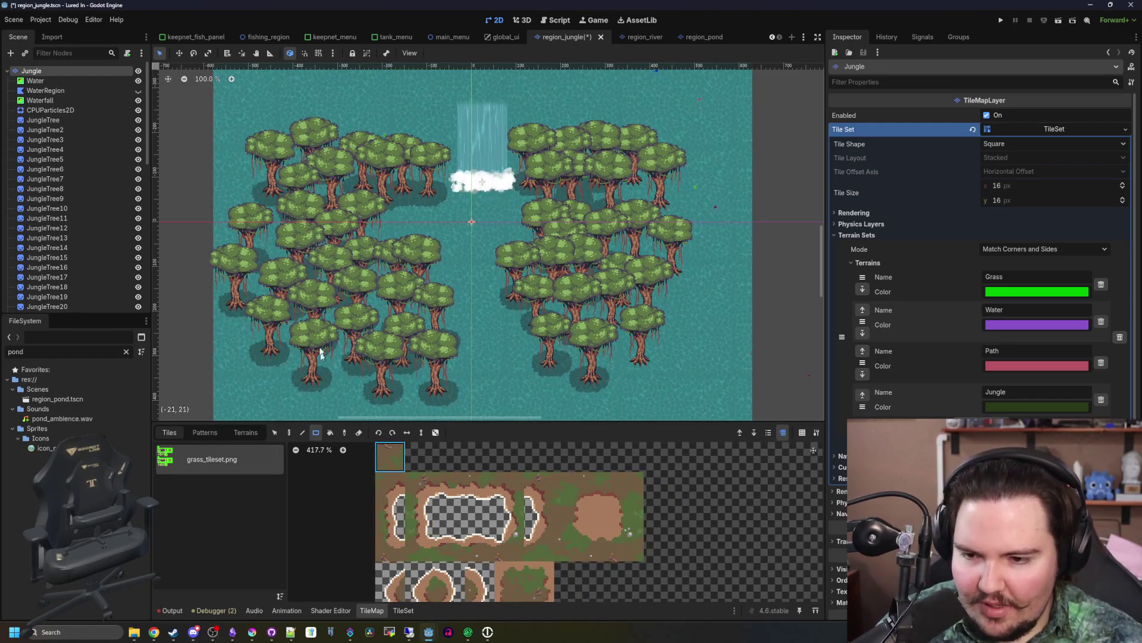
scroll(365, 251, down, 5)
scroll(317, 373, up, 2)
mouse_move(317, 373)
mouse_down()
mouse_move(362, 276)
mouse_move(307, 377)
mouse_move(380, 256)
mouse_move(309, 396)
mouse_move(302, 387)
mouse_up()
- Paint a grass rectangle over the map's bottom-right corner
scroll(307, 377, up, 2)
scroll(309, 396, up, 3)
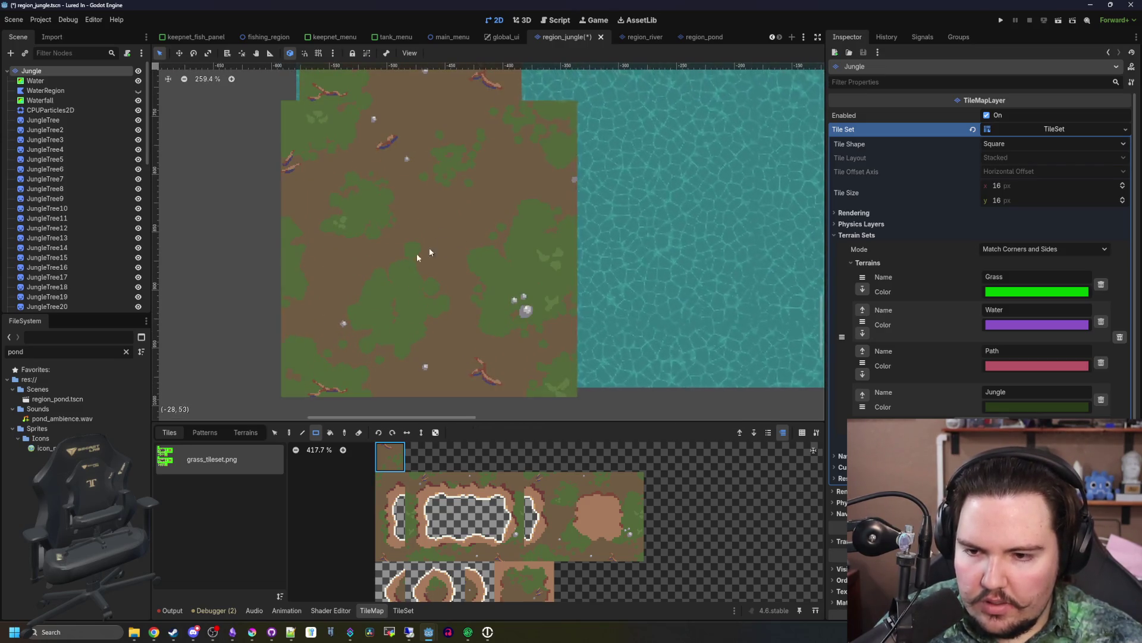
scroll(352, 289, right, 10)
scroll(526, 311, down, 1)
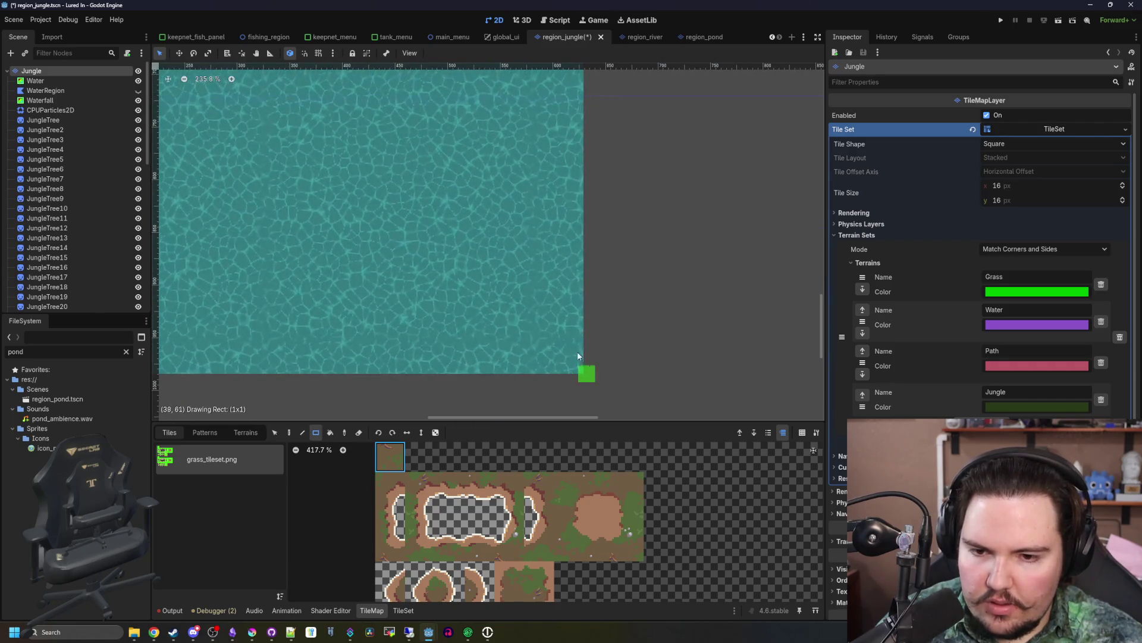
drag(411, 149, 602, 354)
- Paint a grass rectangle over the map's top-left corner
scroll(602, 357, down, 4)
scroll(401, 330, up, 5)
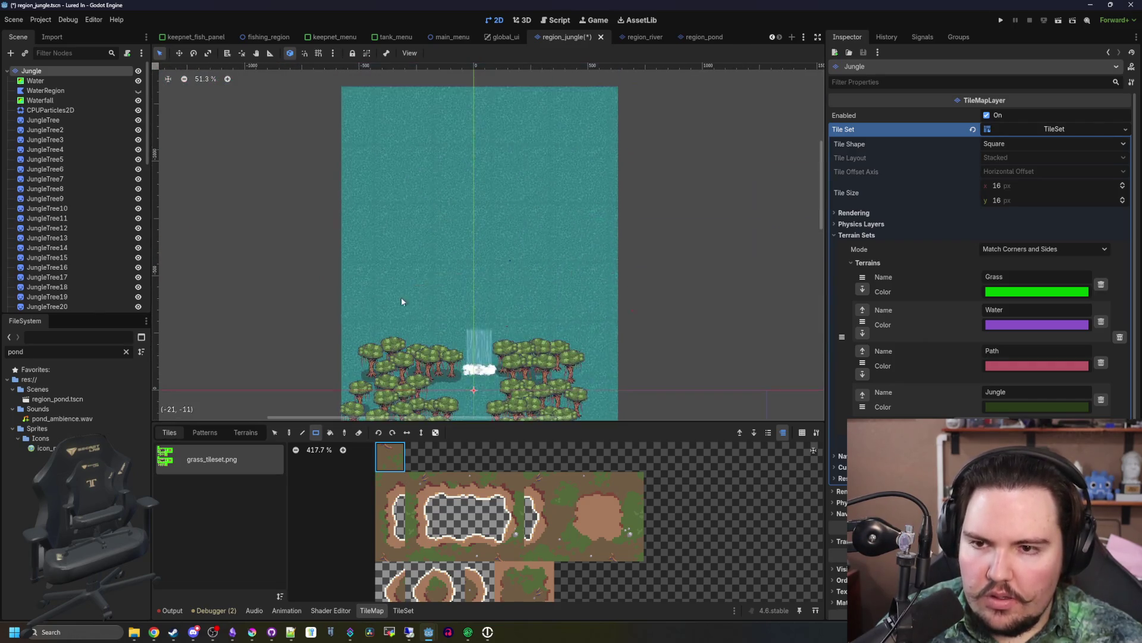
scroll(331, 87, up, 10)
drag(323, 88, 598, 318)
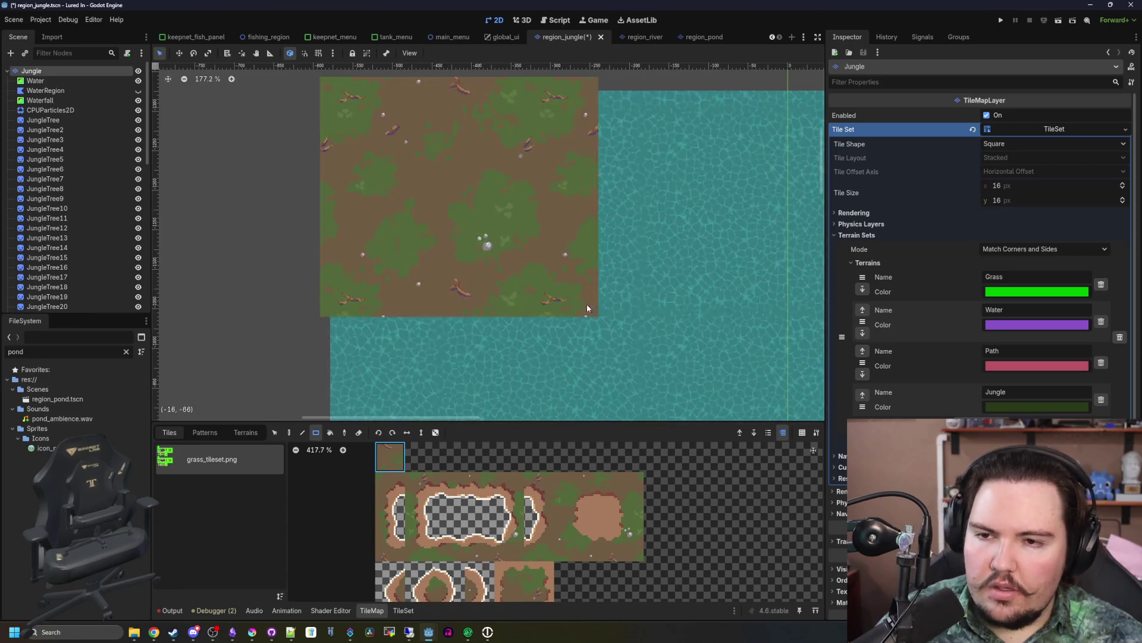
- Paint a grass rectangle over the map's top-right corner
scroll(518, 190, down, 6)
scroll(645, 148, right, 3)
scroll(638, 177, up, 4)
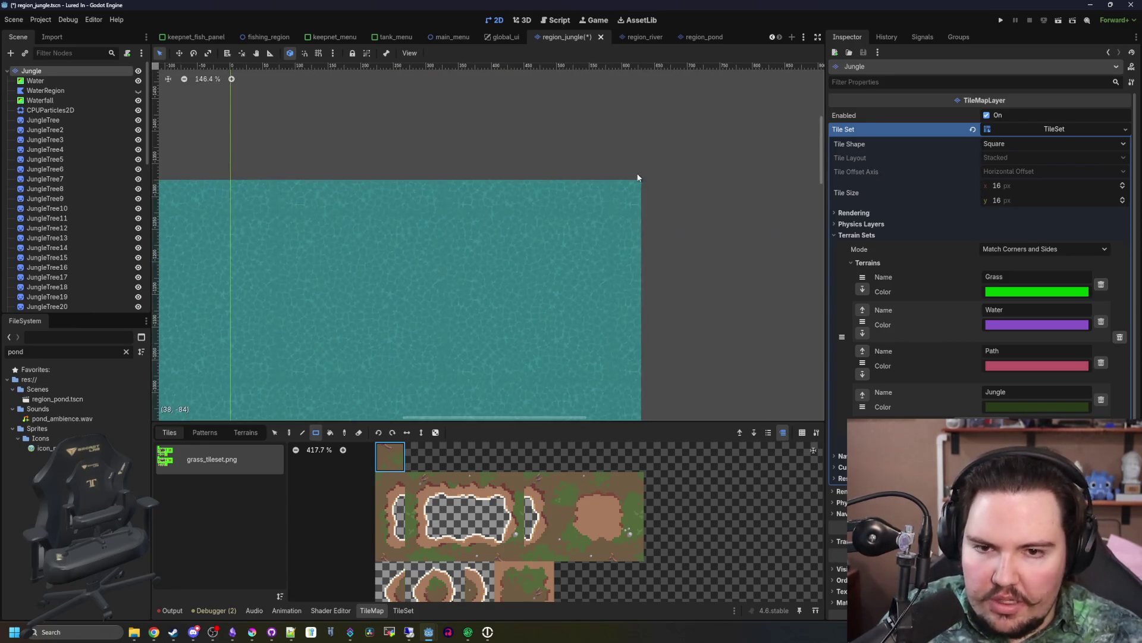
drag(646, 180, 439, 413)
scroll(581, 174, down, 11)
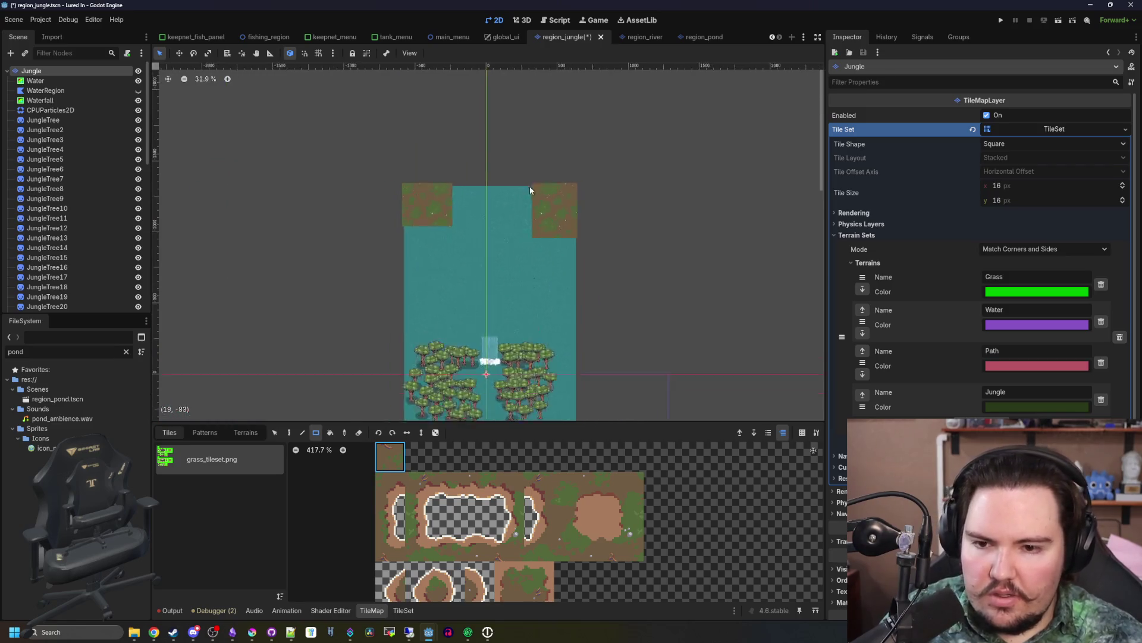
scroll(481, 312, up, 3)
scroll(426, 357, up, 3)
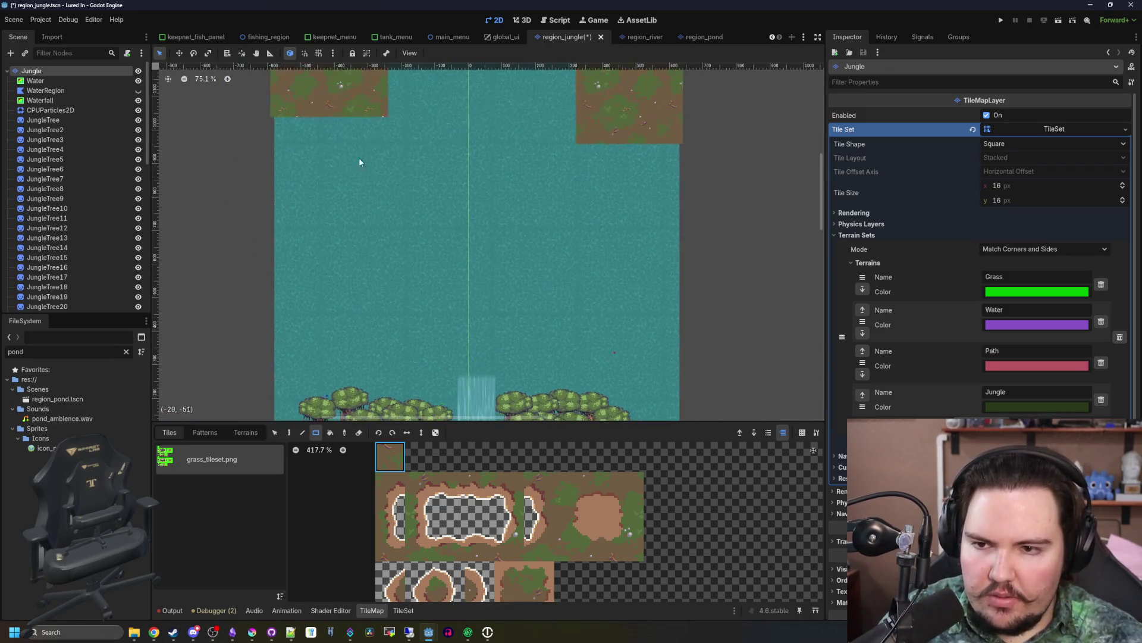
- Paint large grass rectangles along the banks to narrow the river
mouse_move(332, 188)
mouse_down()
mouse_move(420, 372)
mouse_move(438, 384)
mouse_up()
drag(681, 134, 517, 377)
scroll(520, 206, up, 5)
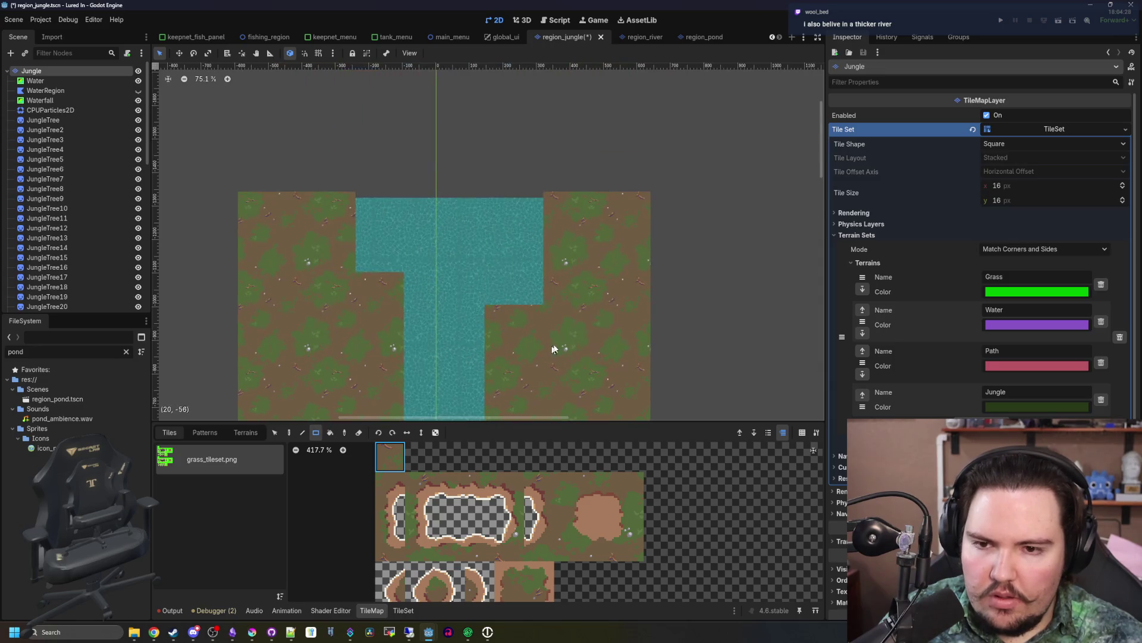
scroll(547, 345, up, 2)
drag(611, 345, 515, 233)
drag(475, 178, 475, 177)
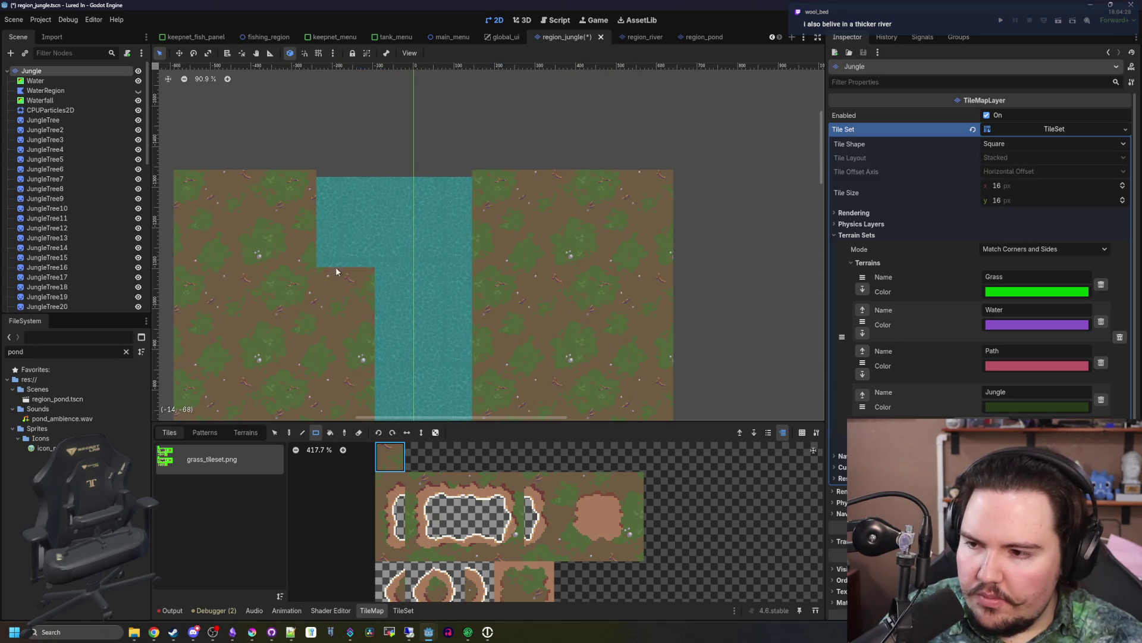
- Cover the water on the left with grass, extending the left bank downward
scroll(521, 225, down, 10)
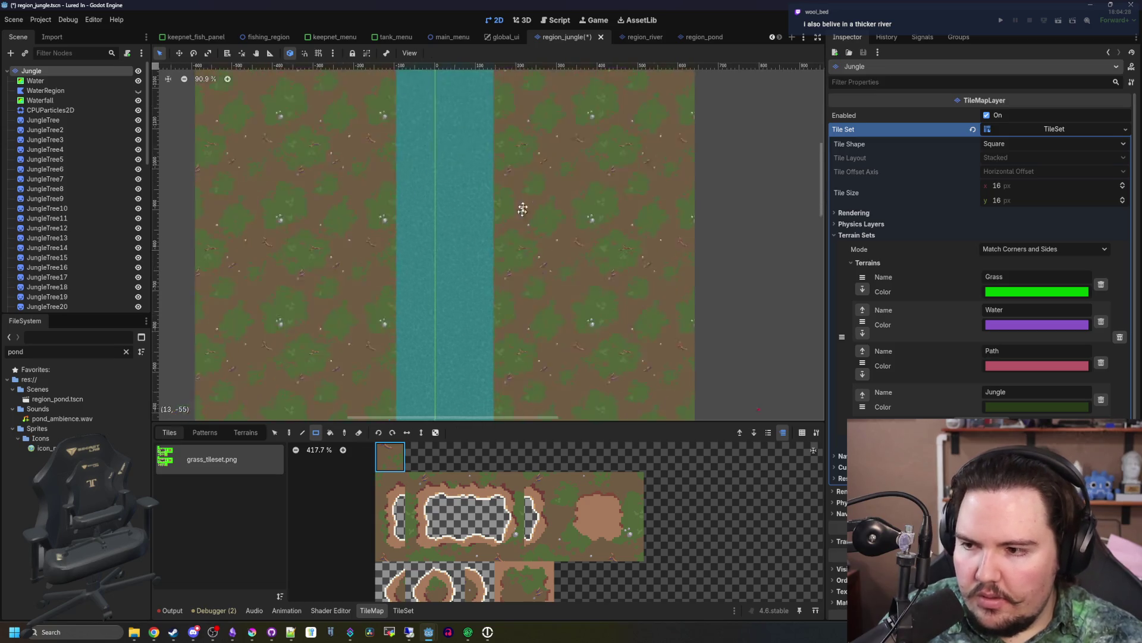
mouse_move(258, 126)
mouse_down()
mouse_move(409, 317)
mouse_move(420, 357)
mouse_up()
scroll(307, 246, down, 5)
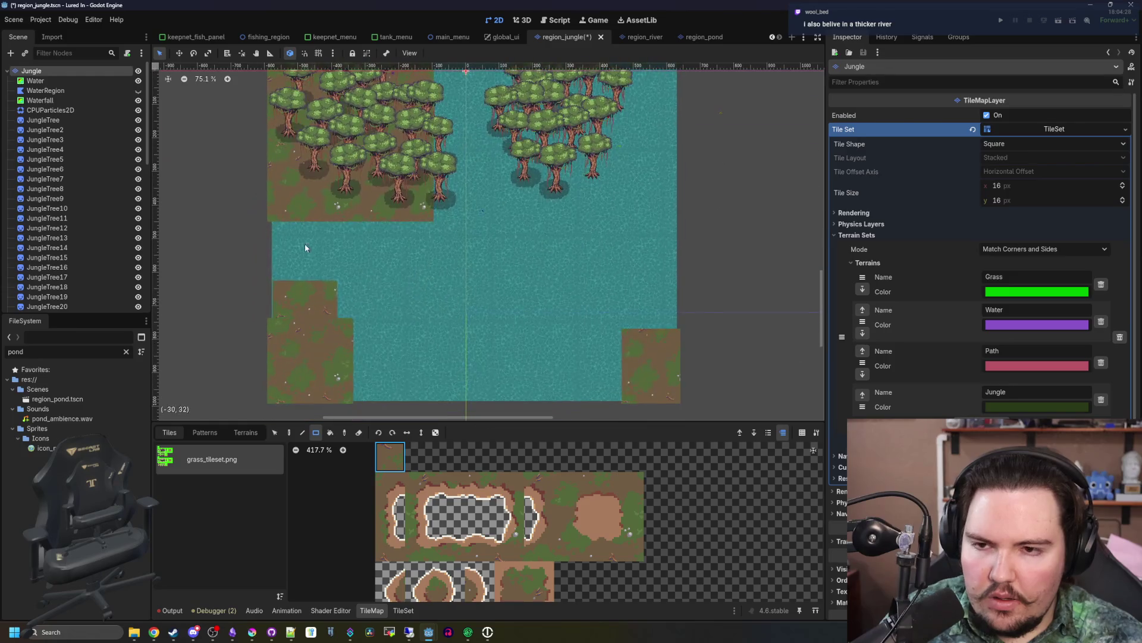
mouse_move(268, 214)
mouse_down()
mouse_move(403, 344)
mouse_move(431, 411)
mouse_up()
drag(264, 203, 265, 202)
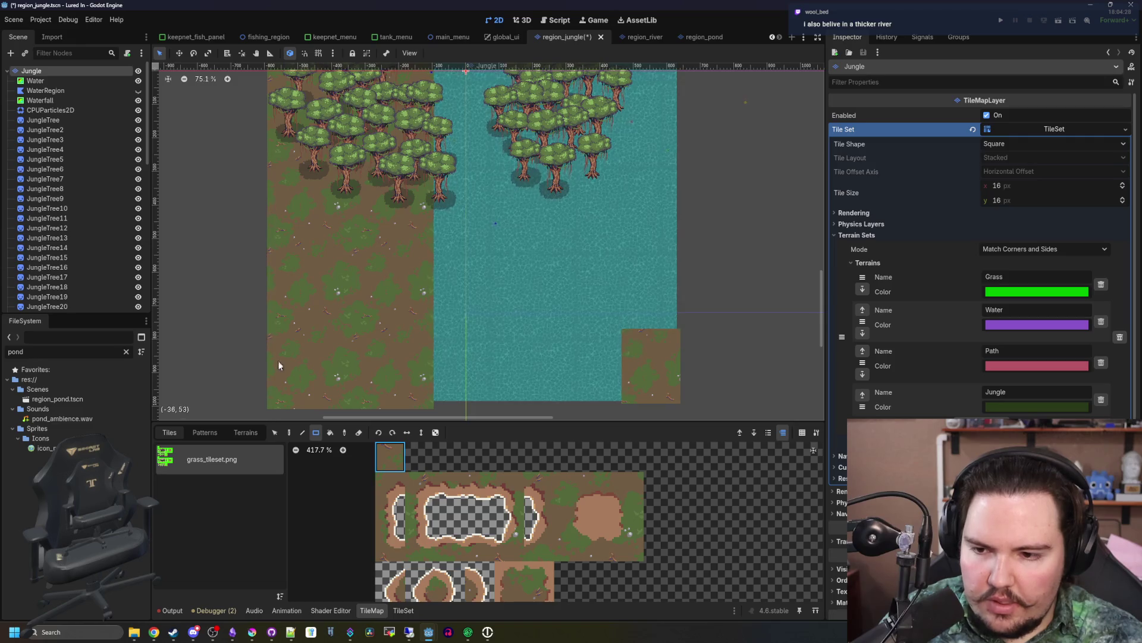
- Fill the lower-right water area with grass
scroll(274, 348, down, 3)
scroll(544, 336, up, 3)
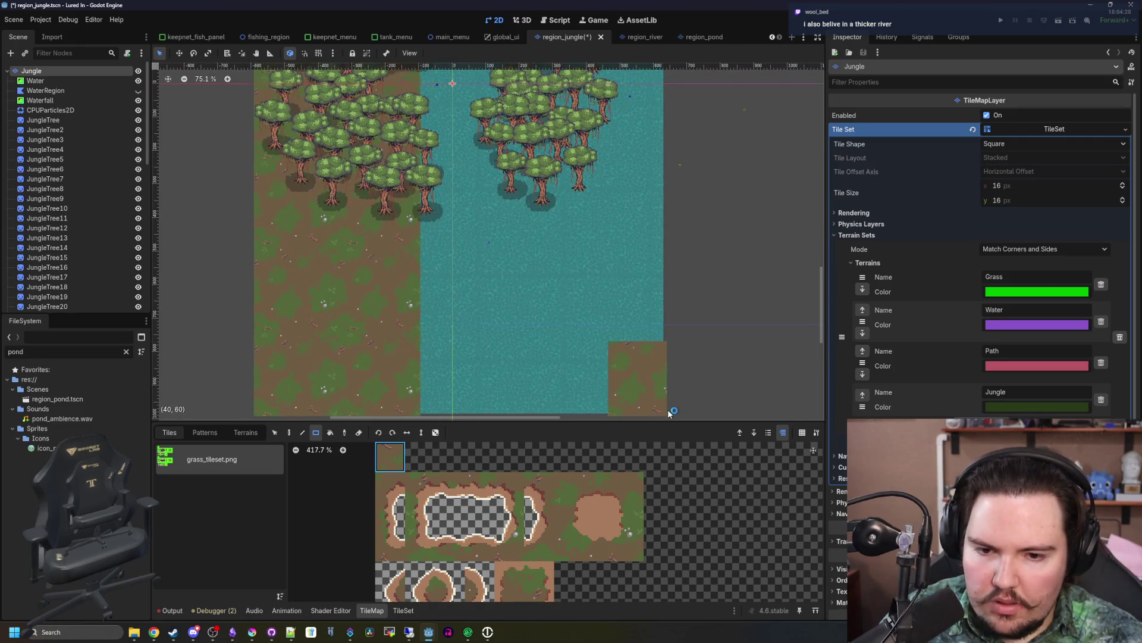
scroll(667, 417, right, 5)
scroll(618, 260, left, 5)
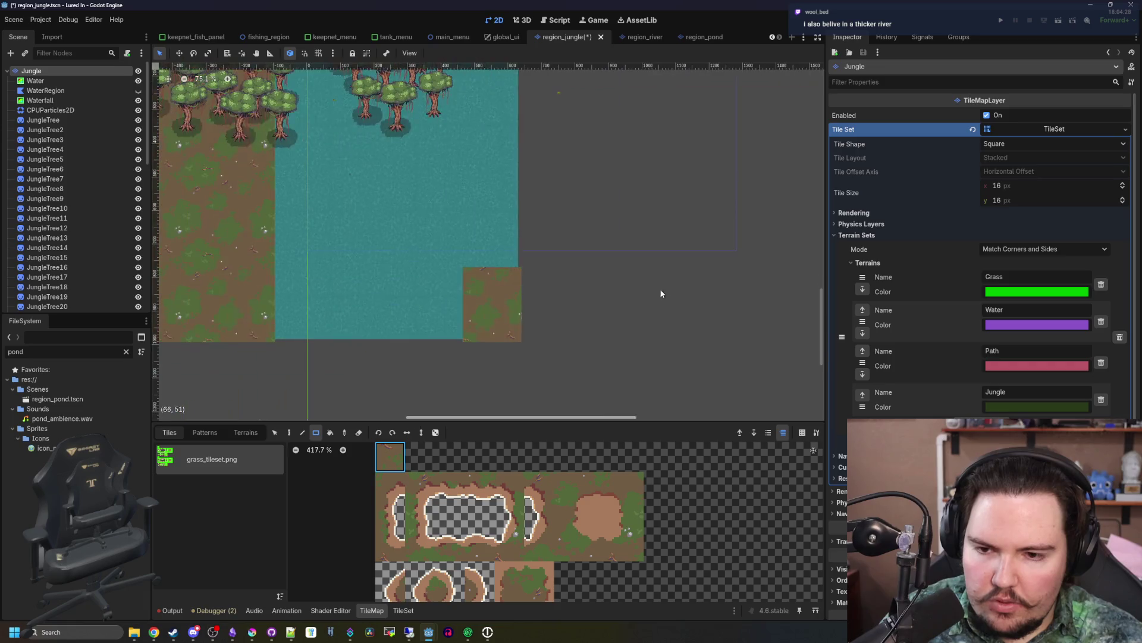
scroll(653, 406, down, 1)
mouse_move(614, 388)
mouse_down()
mouse_move(473, 47)
mouse_move(460, 124)
mouse_up()
- Turn the water right of the waterfall into ground, then save and run the scene
scroll(470, 47, up, 1)
scroll(491, 312, up, 4)
drag(709, 327, 469, 138)
drag(440, 303, 531, 201)
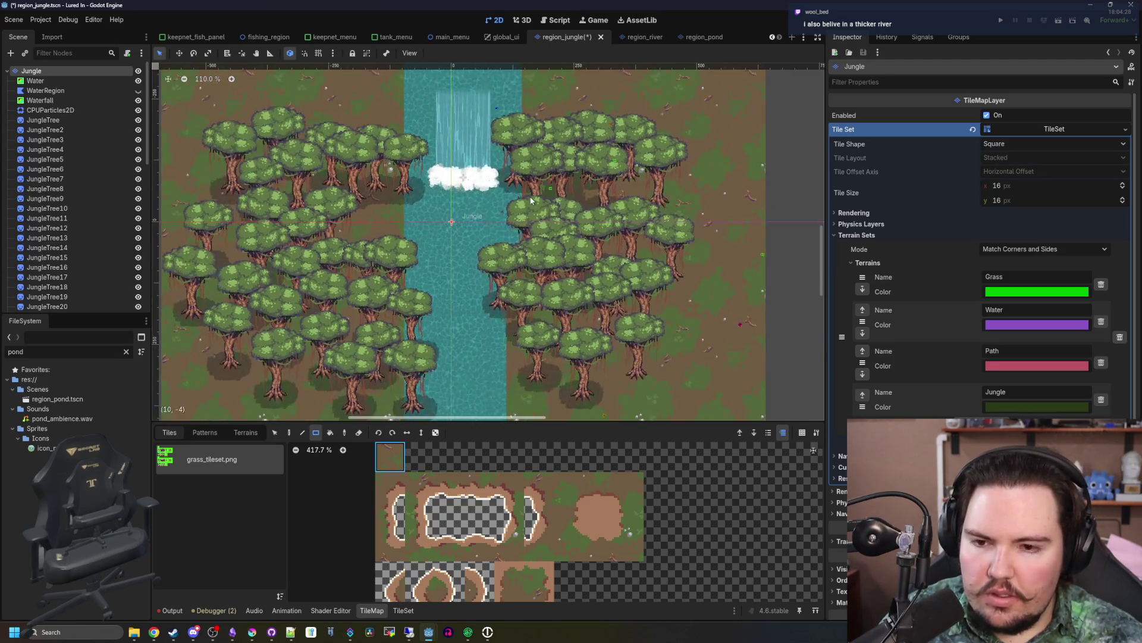
drag(557, 275, 563, 354)
scroll(433, 289, down, 5)
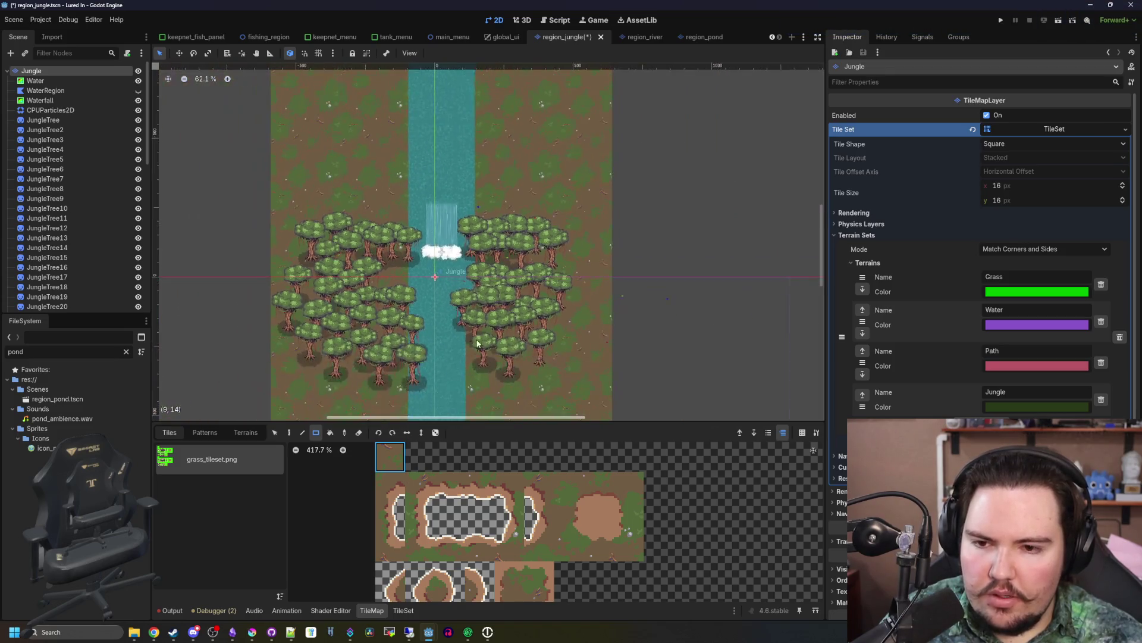
scroll(433, 290, down, 2)
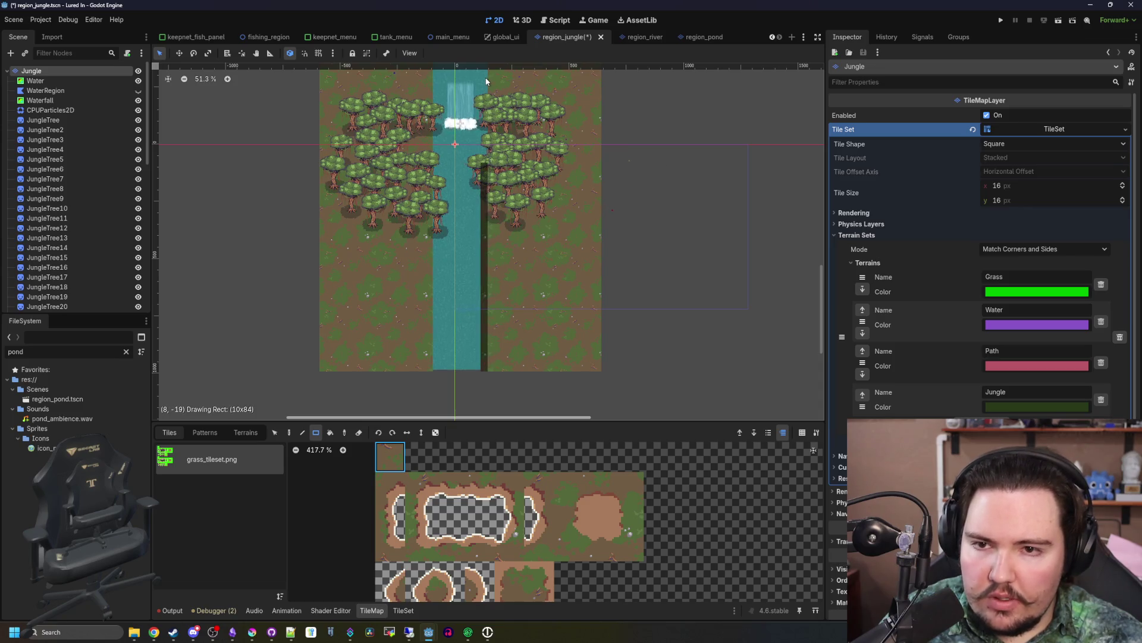
scroll(487, 84, up, 7)
scroll(462, 226, up, 3)
scroll(476, 267, down, 2)
scroll(470, 321, up, 2)
click(1001, 20)
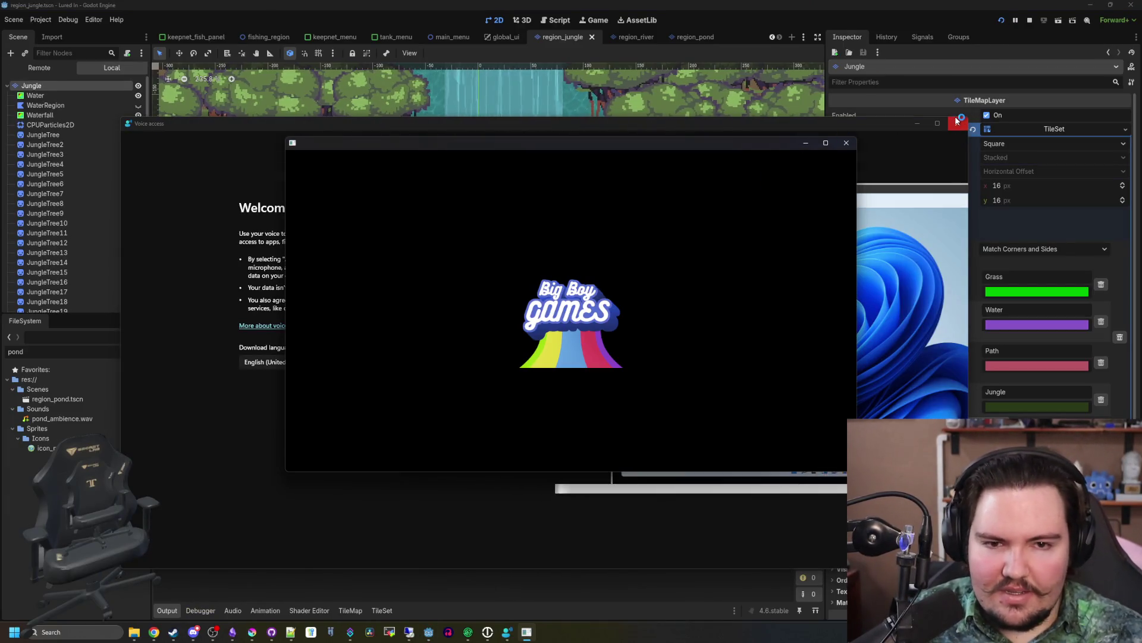
- Close the Voice access window and dismiss the game's Welcome Back message
click(957, 122)
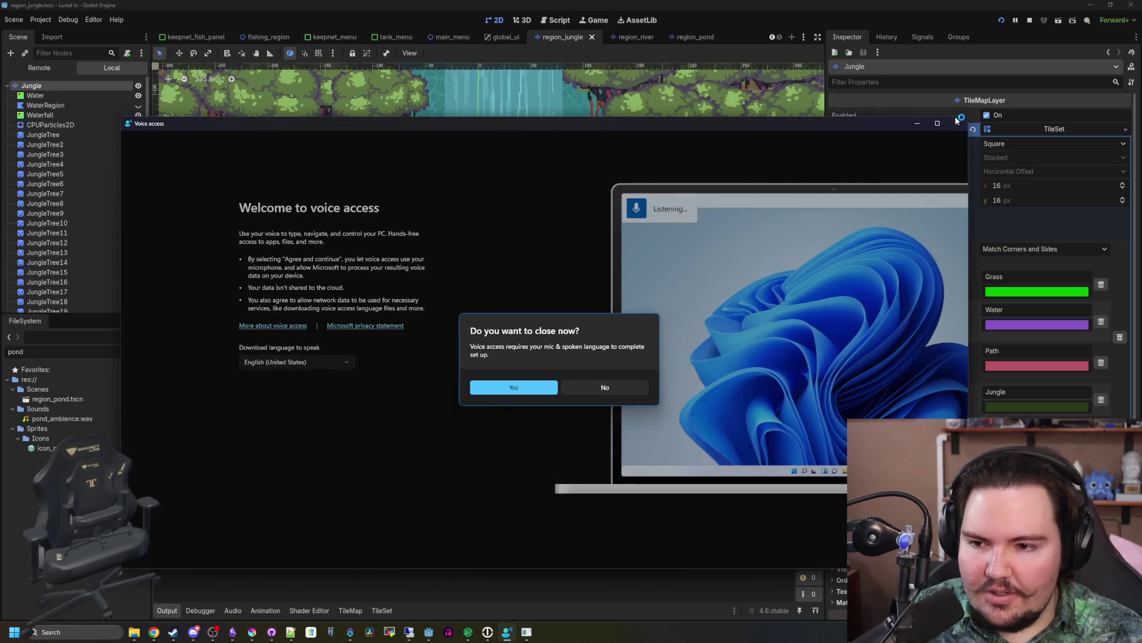
click(514, 388)
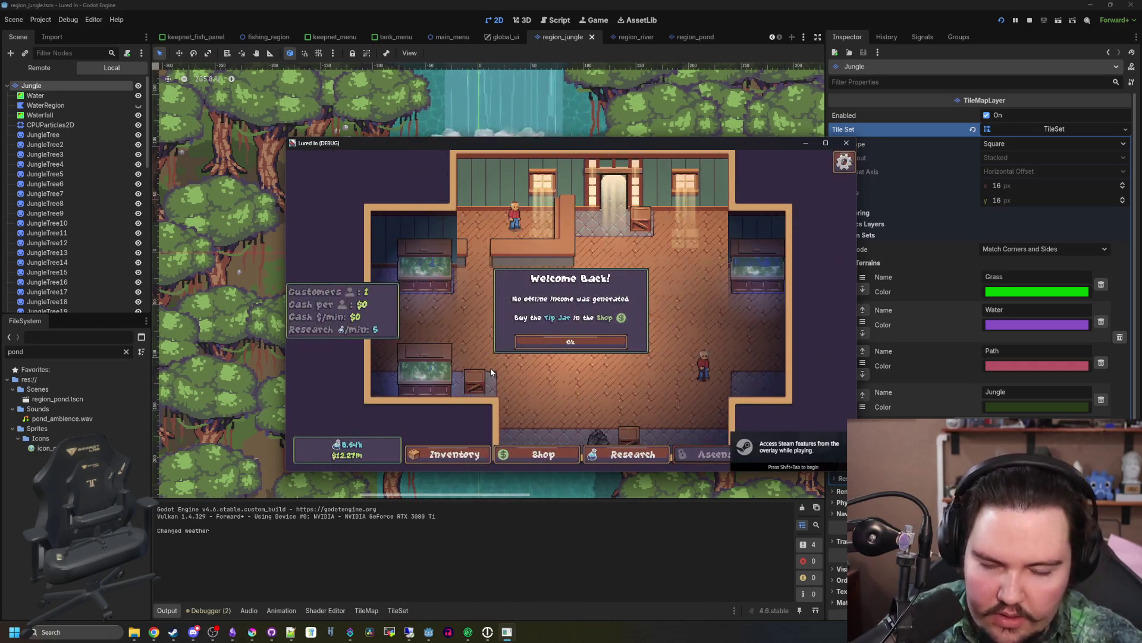
click(583, 343)
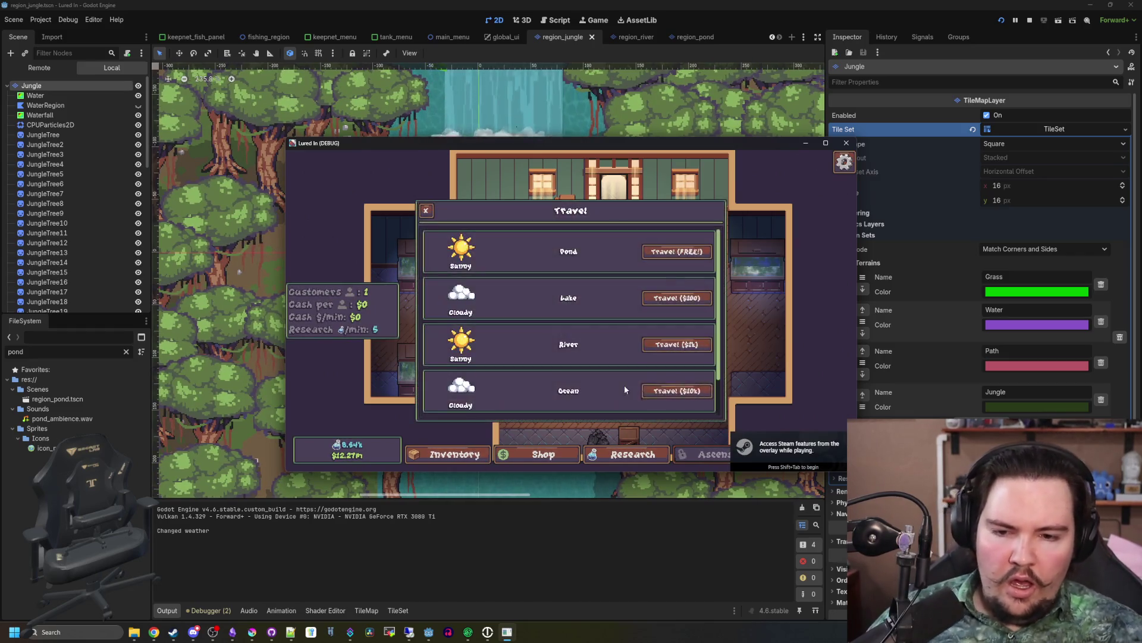
- Travel to the Jungle fishing spot, view it maximized, then close the game
click(685, 391)
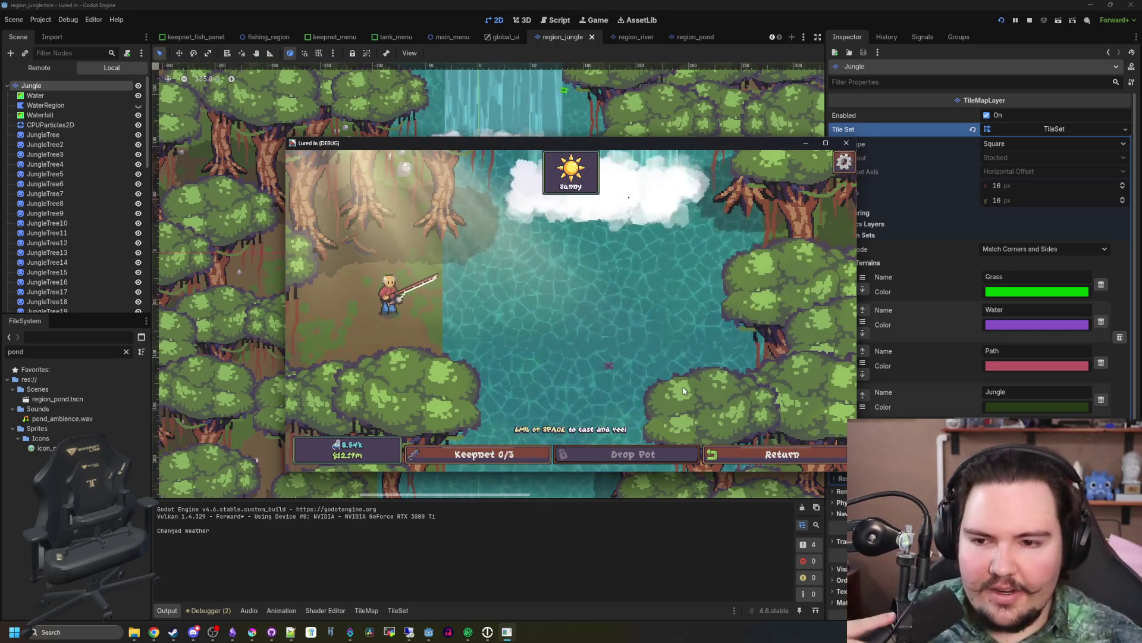
click(825, 143)
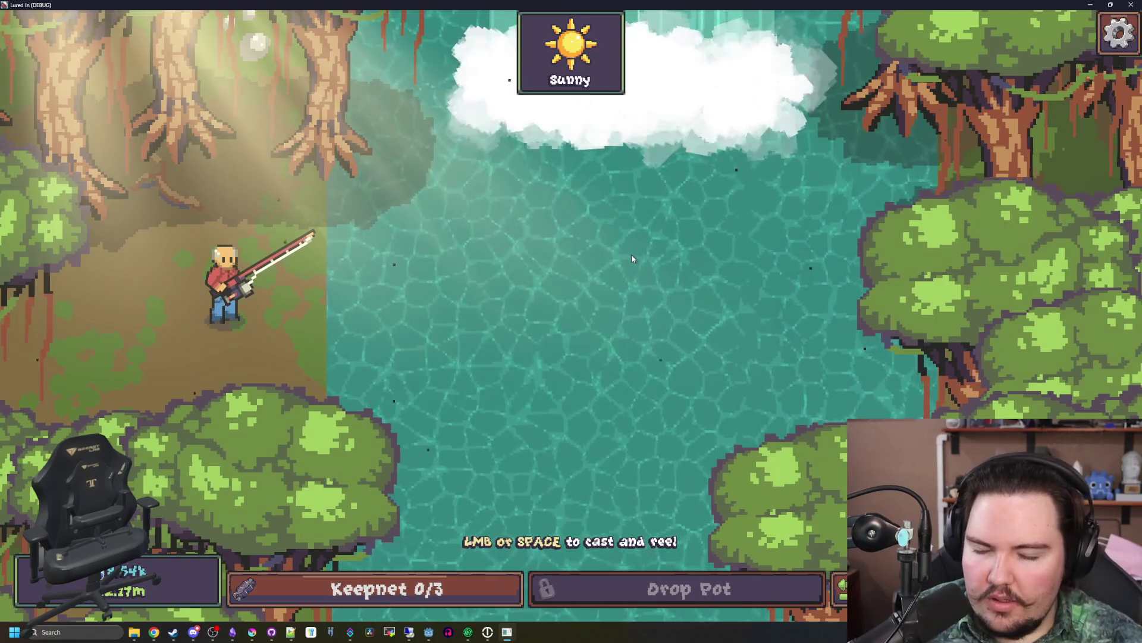
click(1110, 5)
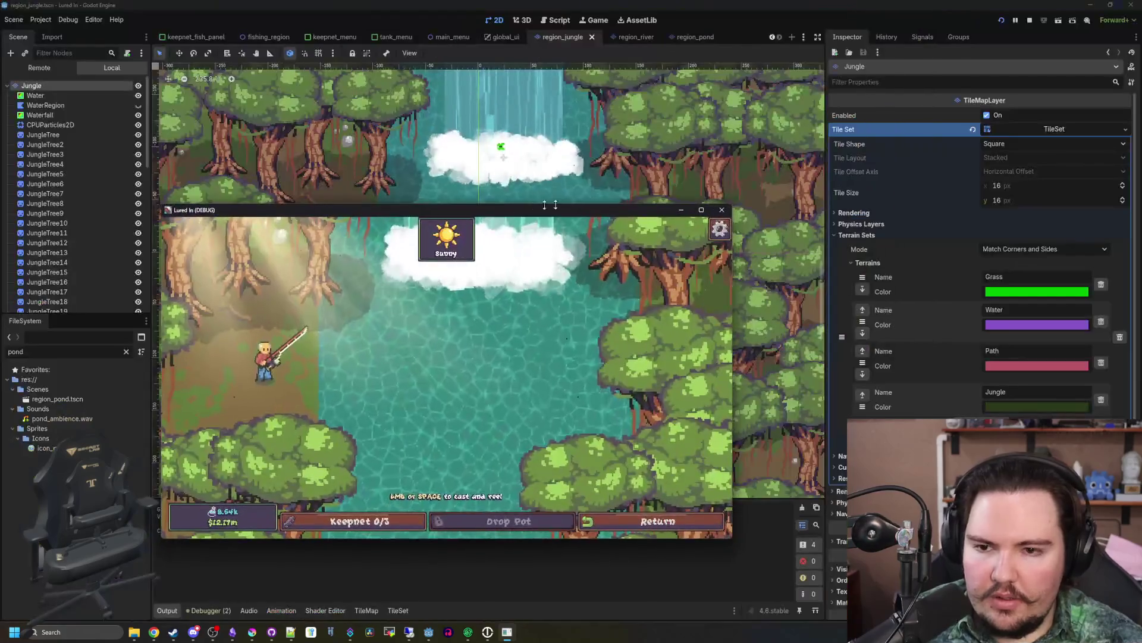
click(722, 209)
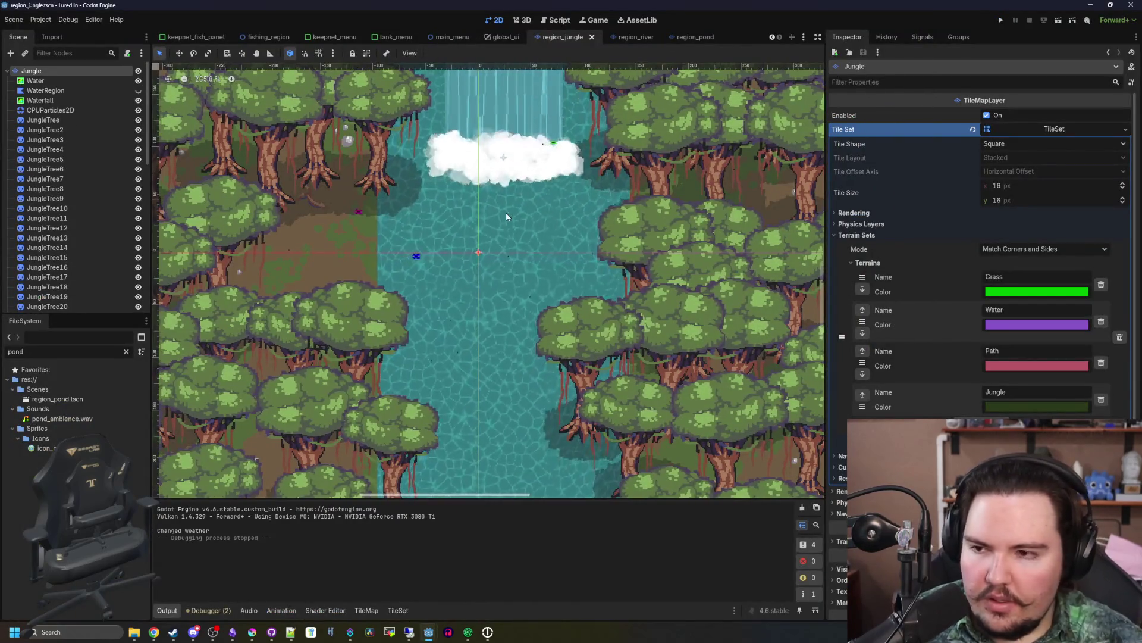
- Return to tile painting, paint a narrow strip along the map's edge, and save the scene
scroll(506, 212, down, 3)
scroll(476, 235, down, 6)
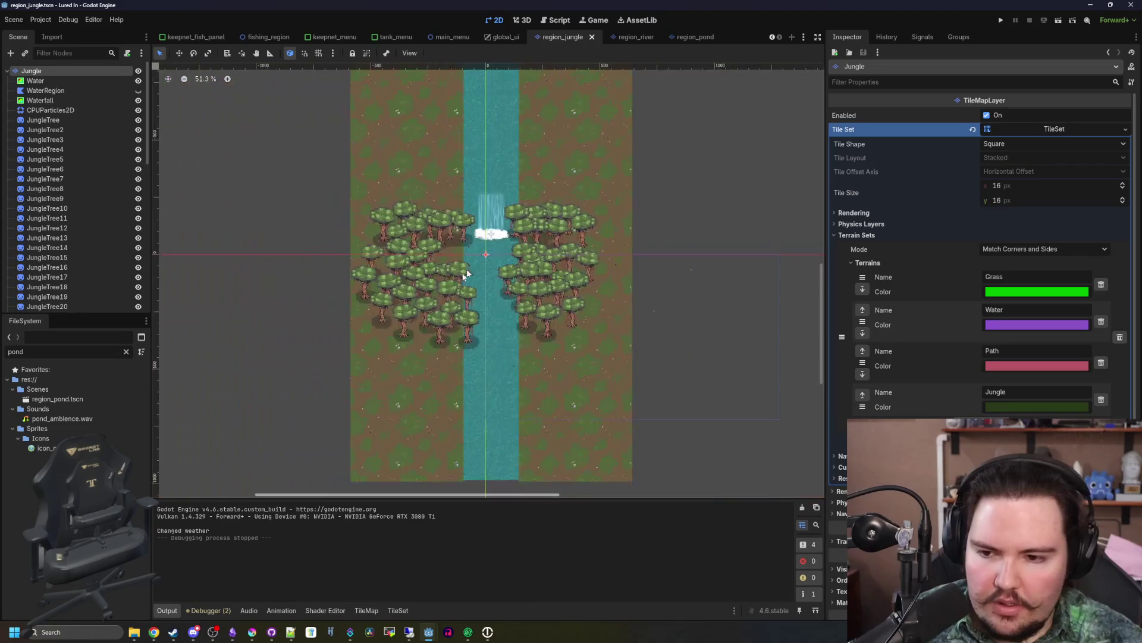
click(394, 610)
click(367, 610)
scroll(414, 332, down, 5)
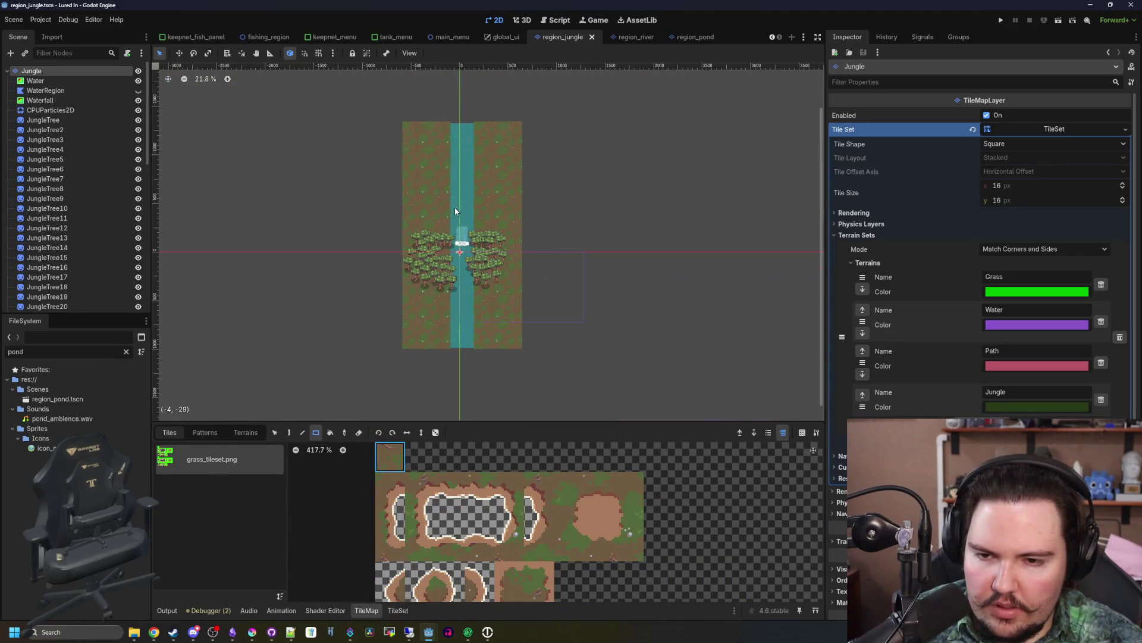
scroll(417, 367, up, 2)
mouse_move(441, 394)
mouse_down()
mouse_move(456, 106)
mouse_move(416, 357)
mouse_move(443, 390)
mouse_up()
scroll(416, 357, down, 1)
key(ctrl+s)
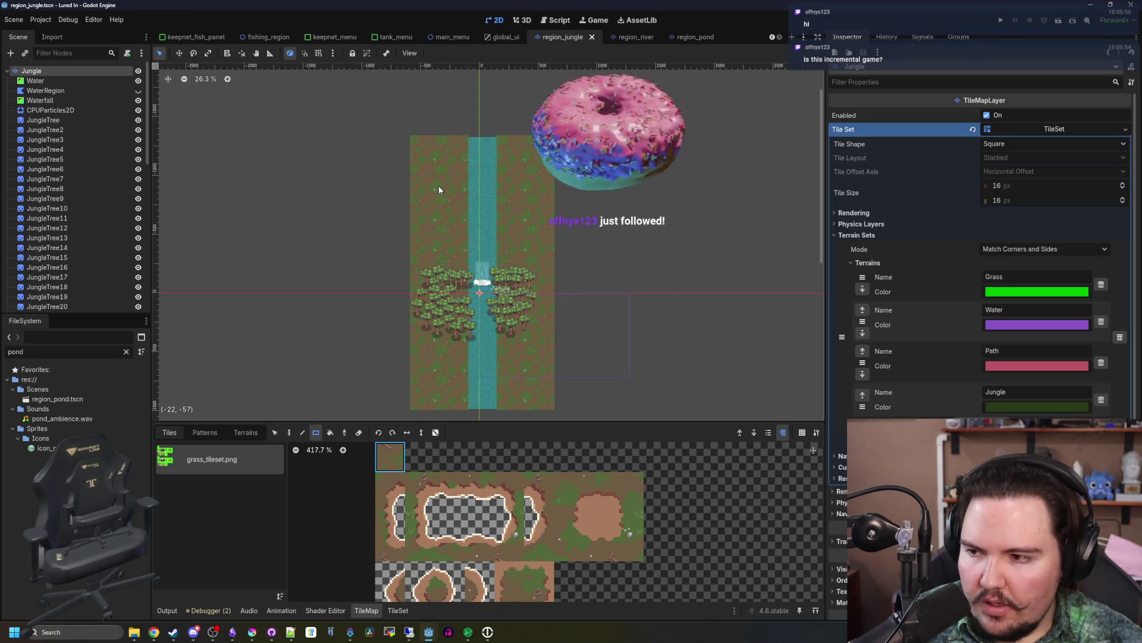
- Paint narrow water strips down the river's left edge
drag(468, 137, 475, 142)
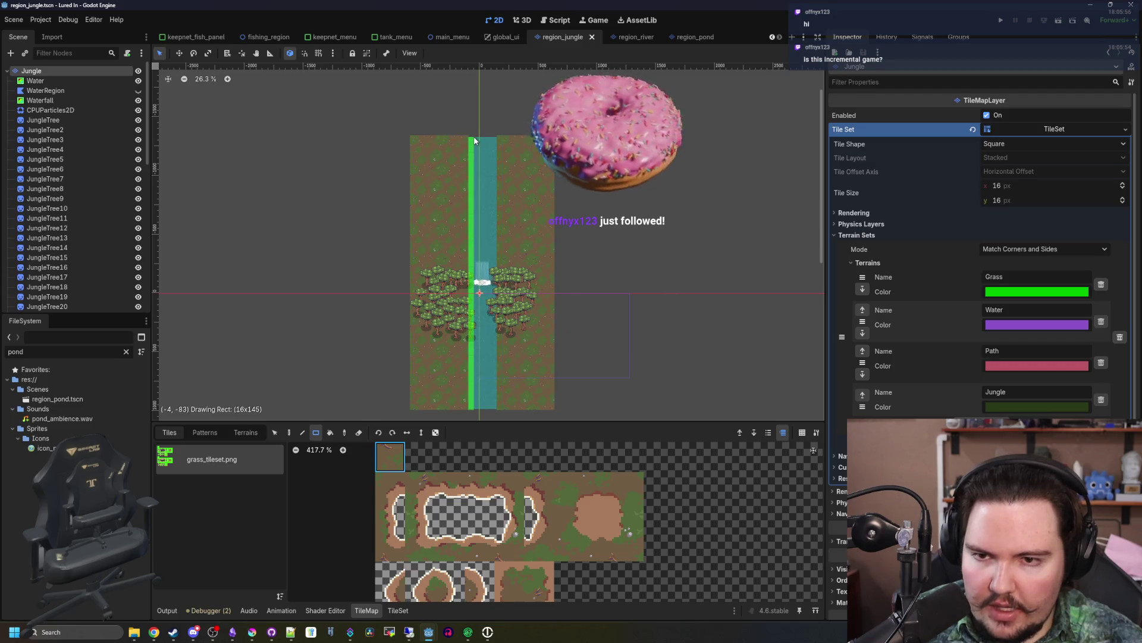
drag(474, 140, 474, 139)
scroll(492, 224, up, 5)
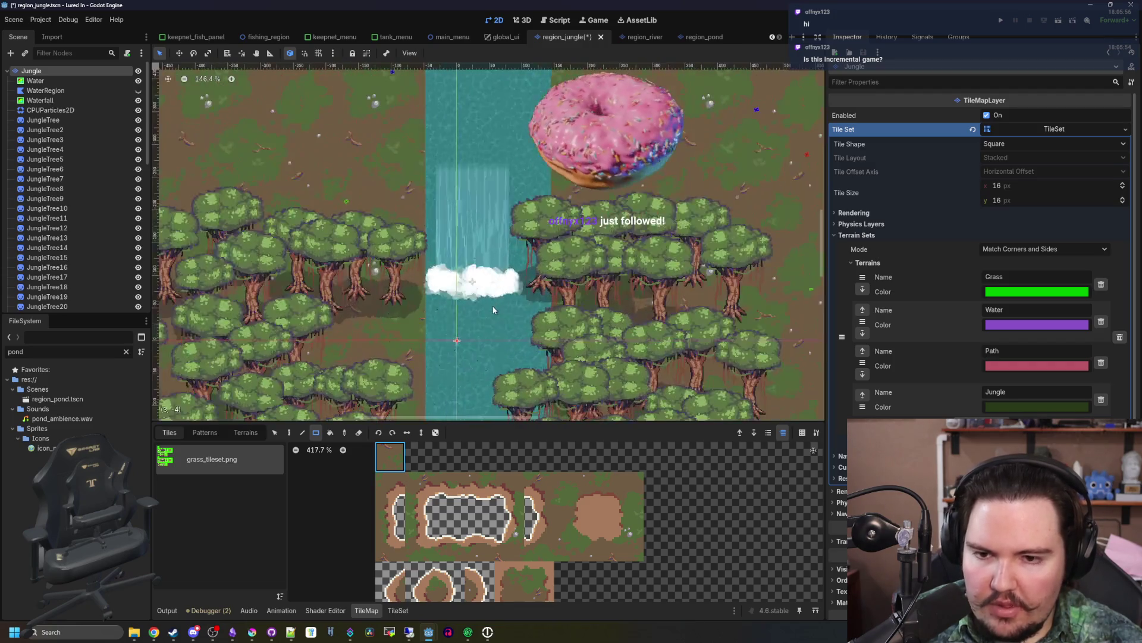
scroll(504, 186, down, 3)
scroll(505, 187, down, 1)
mouse_move(508, 392)
mouse_down()
mouse_move(510, 117)
mouse_move(529, 91)
mouse_up()
scroll(516, 265, up, 4)
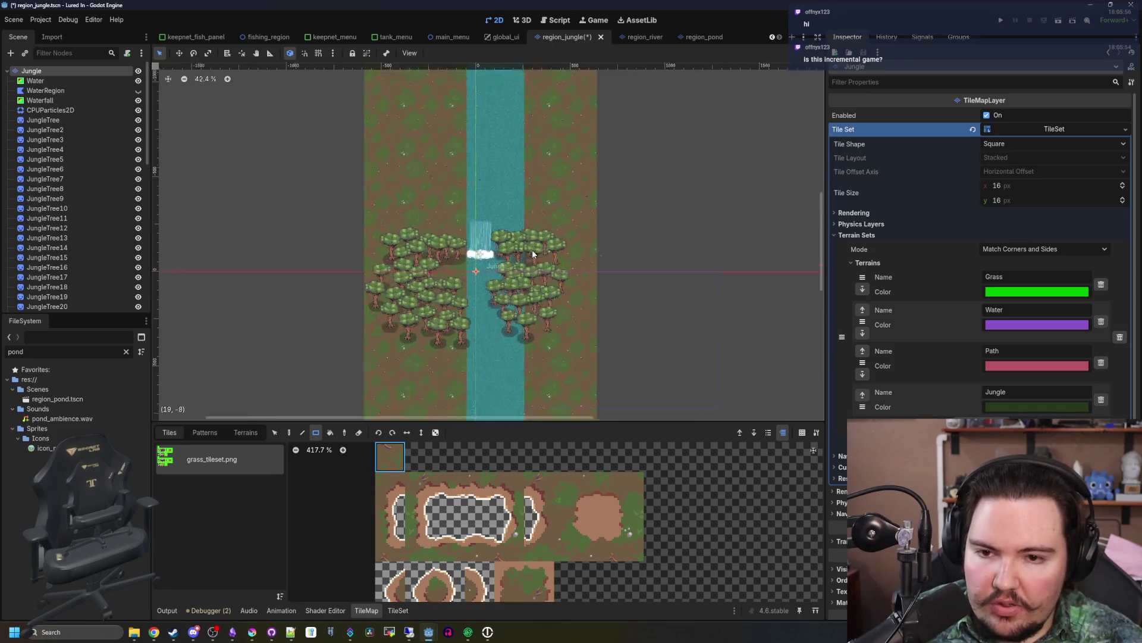
scroll(448, 227, up, 4)
scroll(508, 121, up, 5)
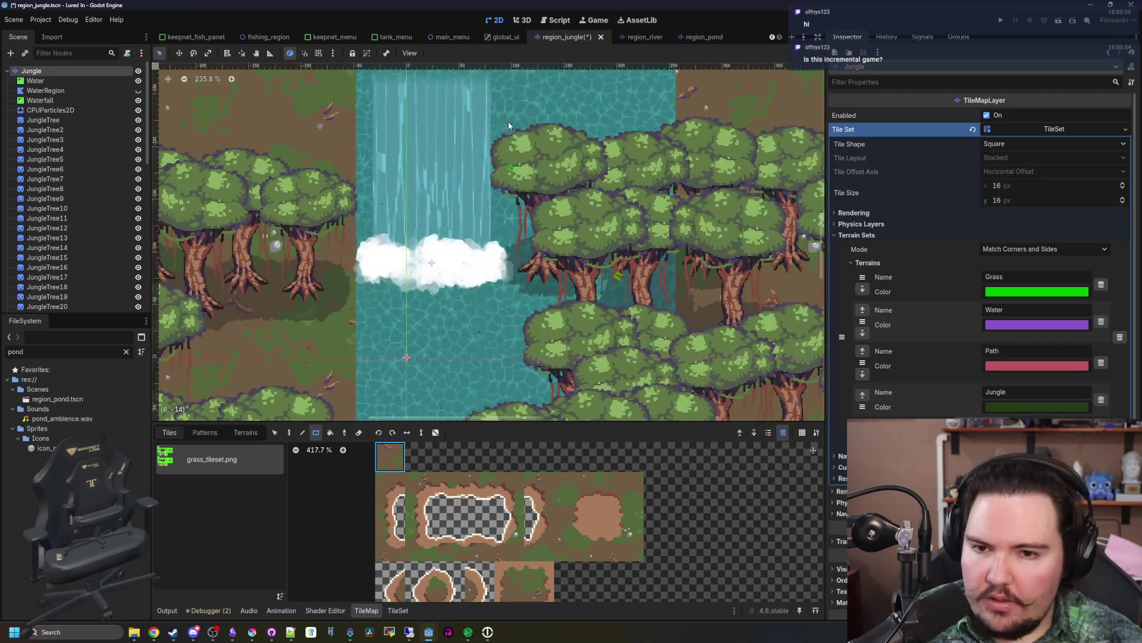
scroll(508, 121, down, 6)
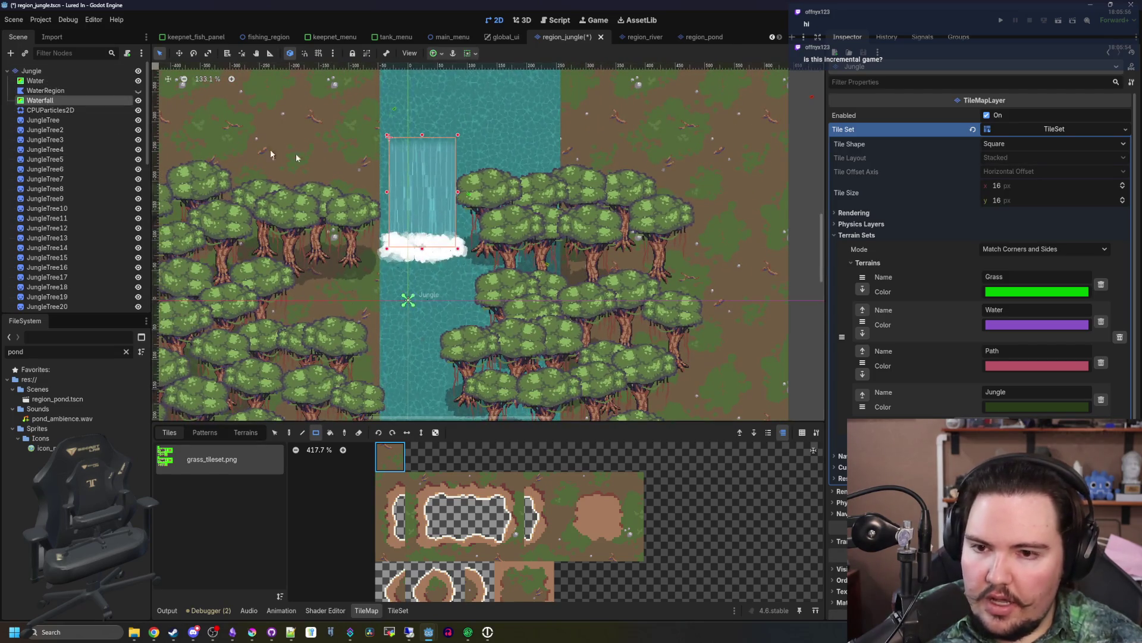
- Widen the waterfall to the river's right bank and nudge a nearby tree slightly left
double_click(48, 100)
drag(492, 212, 675, 212)
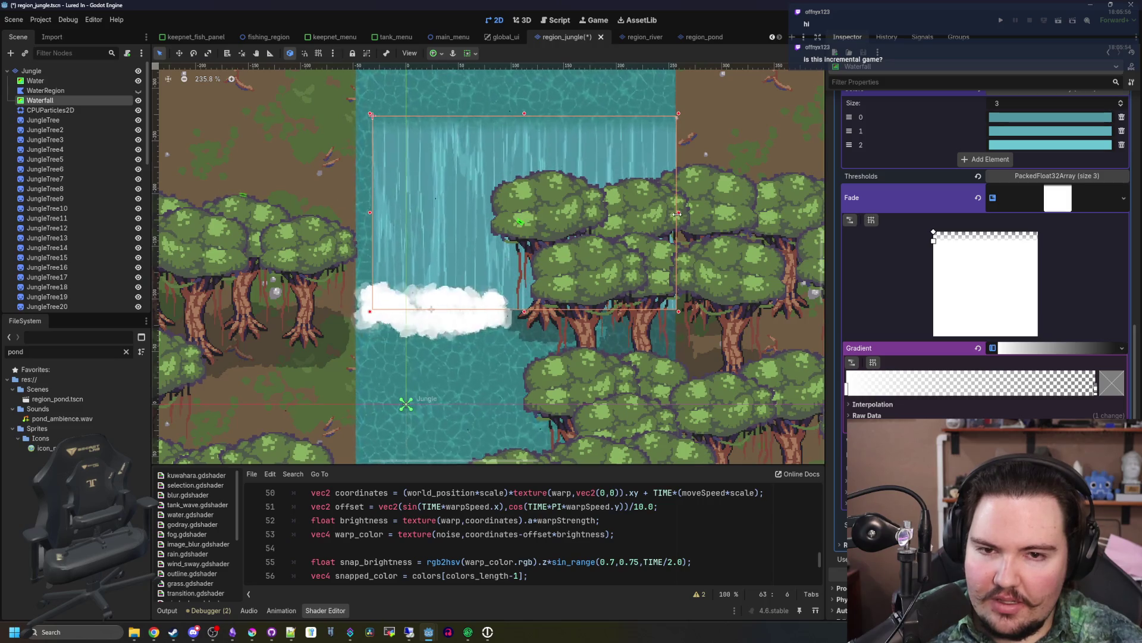
scroll(684, 122, up, 4)
scroll(679, 158, up, 1)
drag(657, 371, 646, 371)
scroll(686, 250, down, 5)
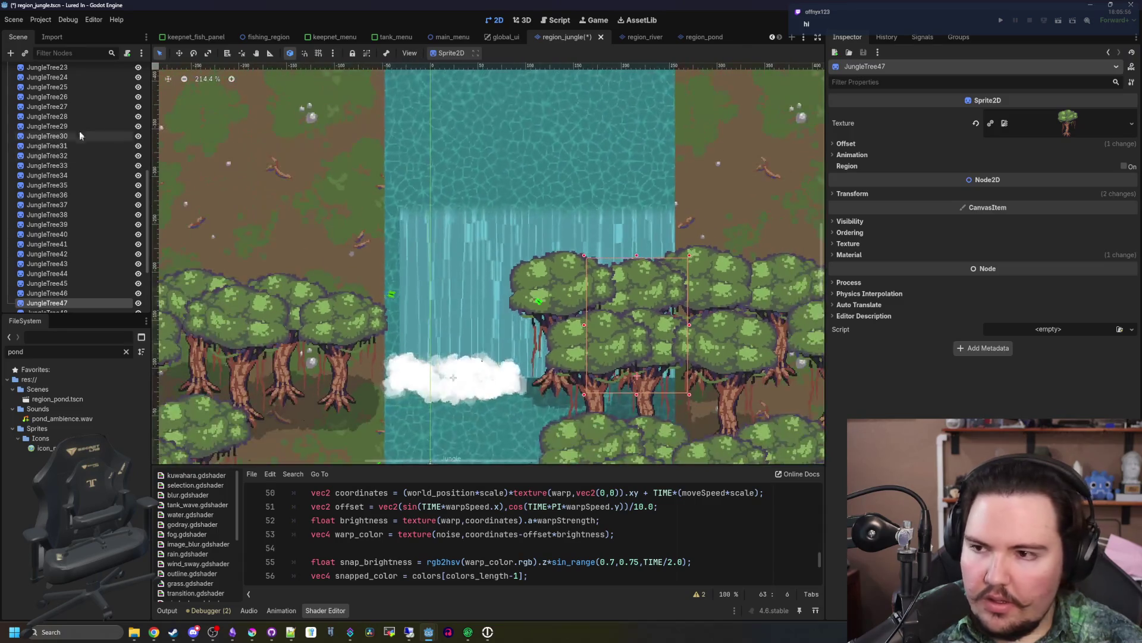
scroll(60, 104, up, 8)
- Rename the CPUParticles2D node to Foam
click(61, 102)
scroll(396, 288, up, 5)
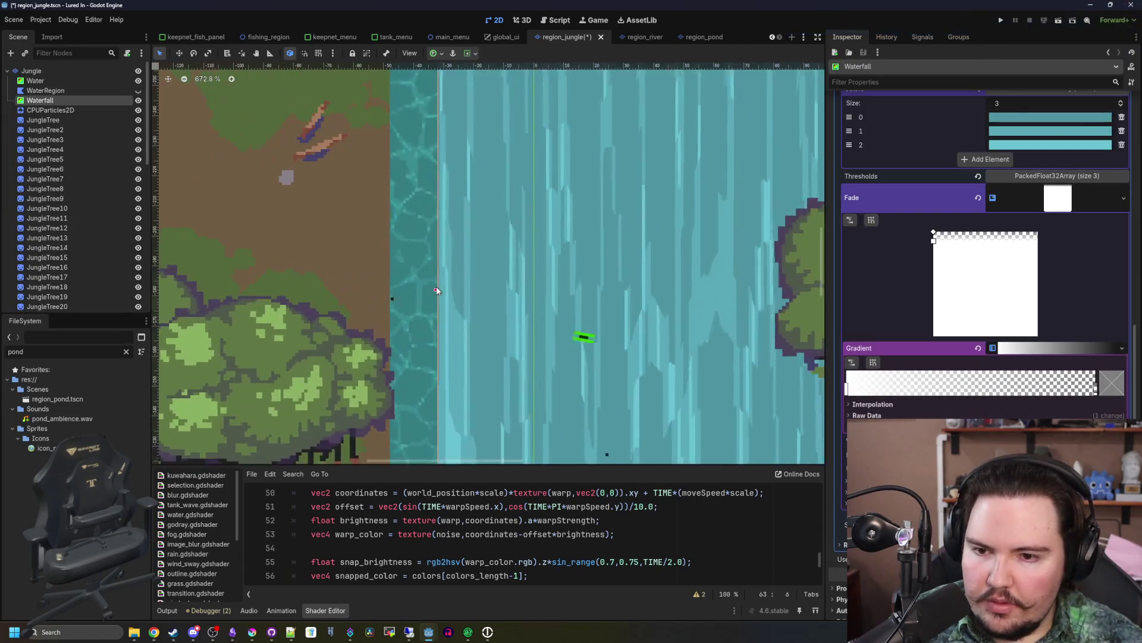
scroll(396, 288, down, 6)
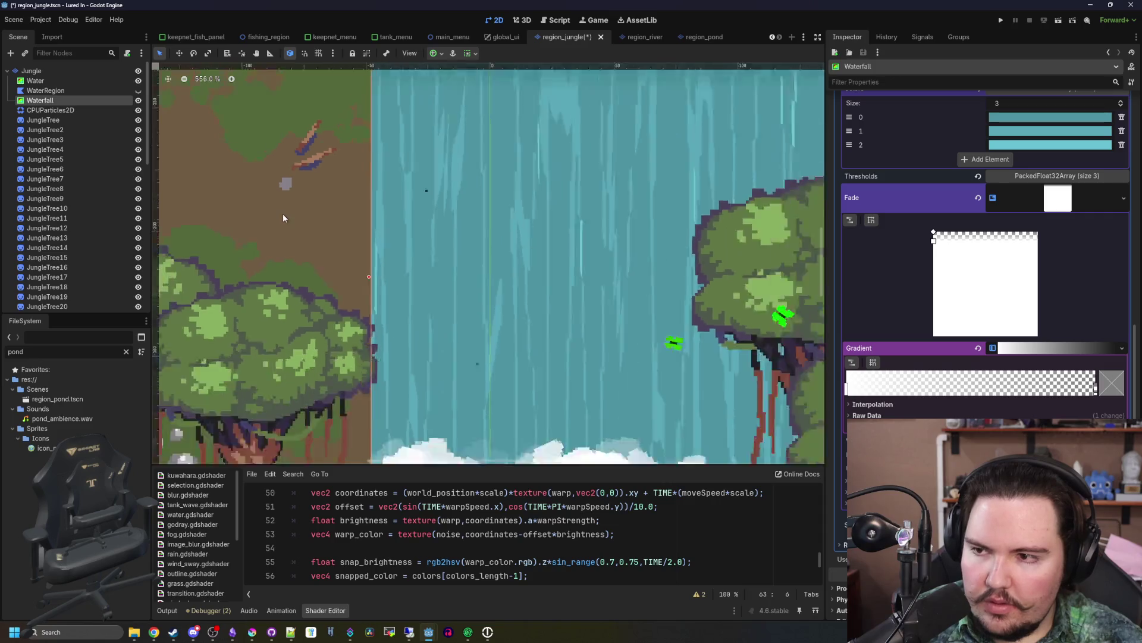
double_click(86, 110)
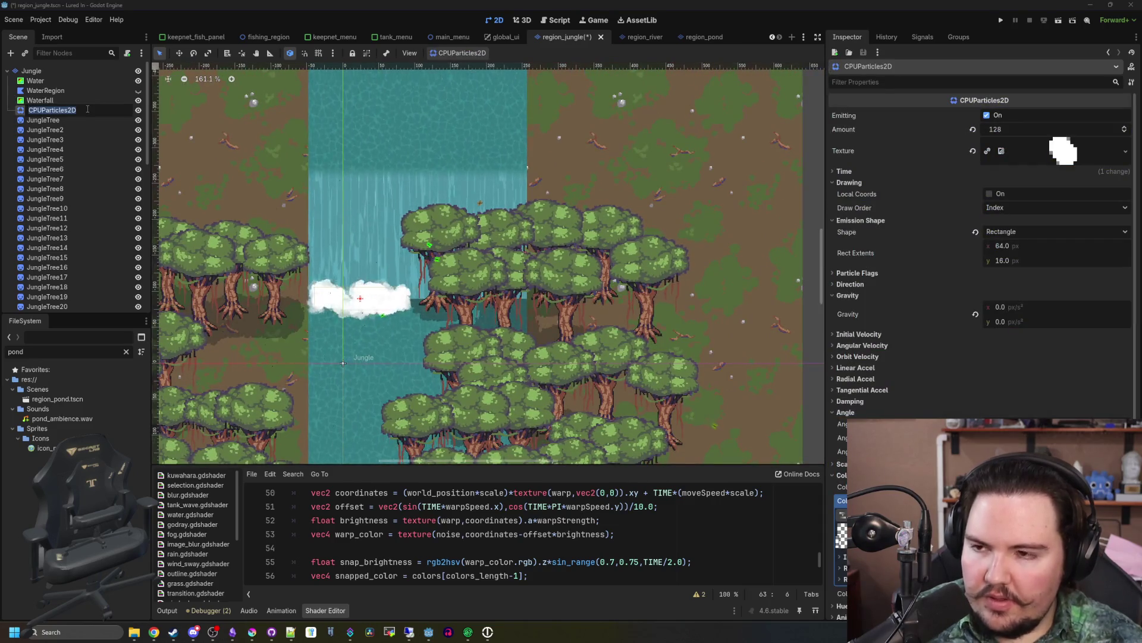
text(Foam)
key(Return)
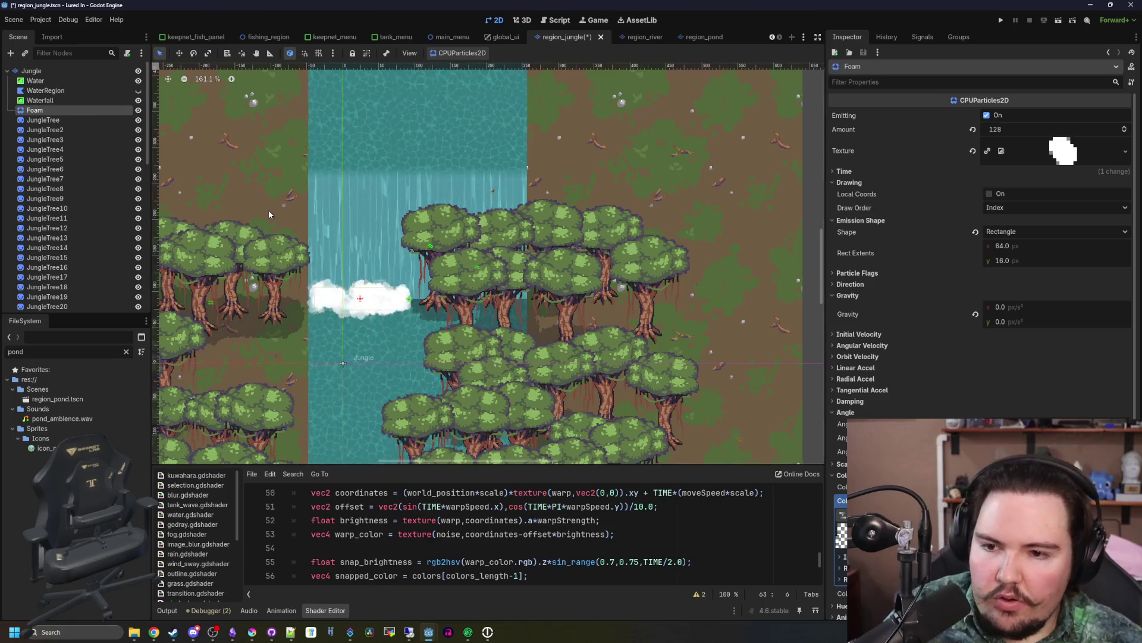
- Widen Foam's emission Rect Extents x to about 160 and shift the emitter right
scroll(338, 279, up, 4)
scroll(618, 295, down, 3)
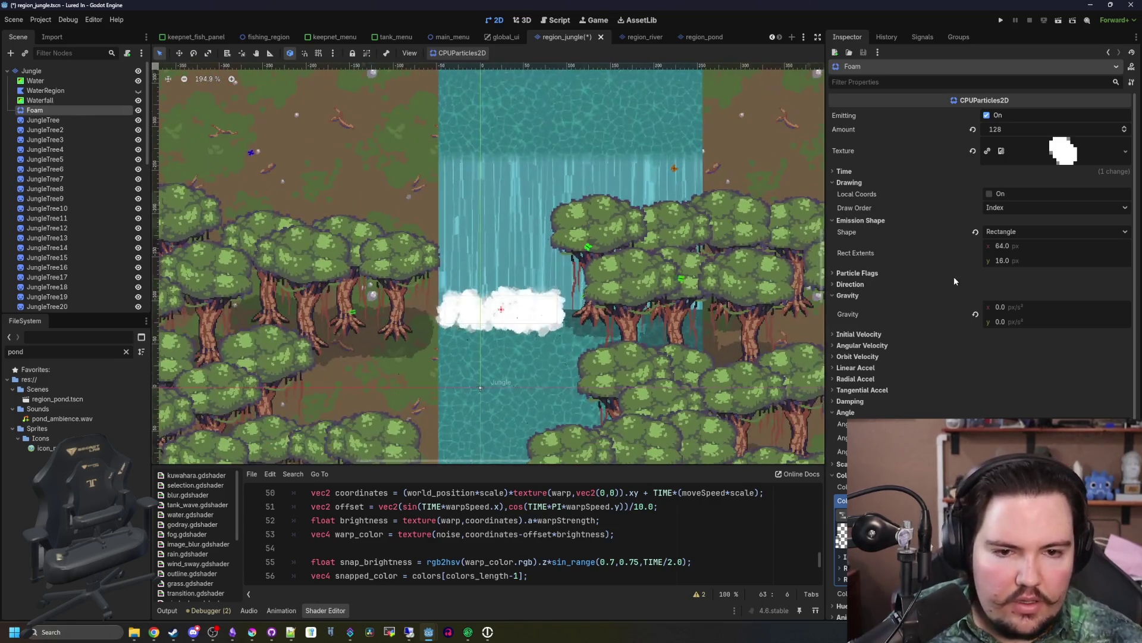
click(1011, 246)
click(1014, 246)
text(128)
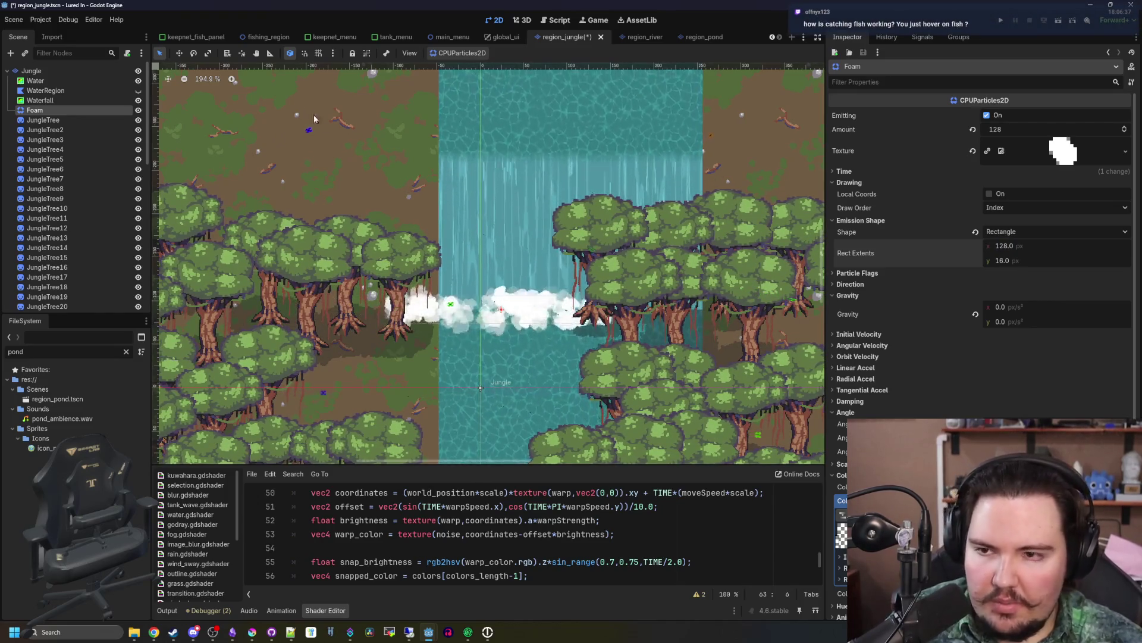
scroll(504, 283, up, 2)
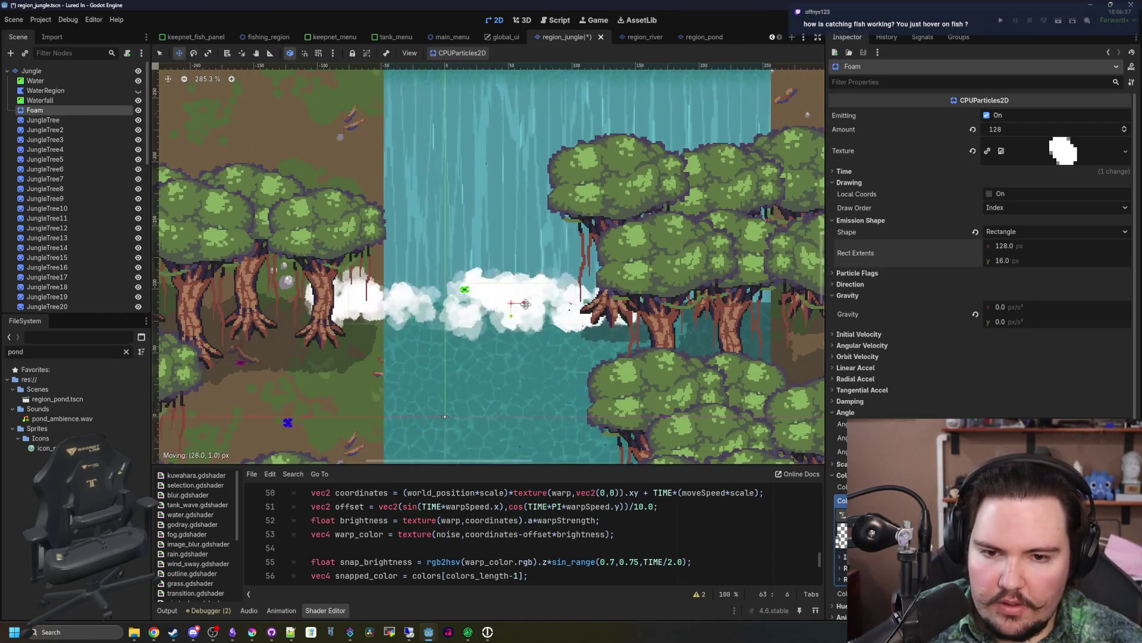
drag(576, 303, 588, 303)
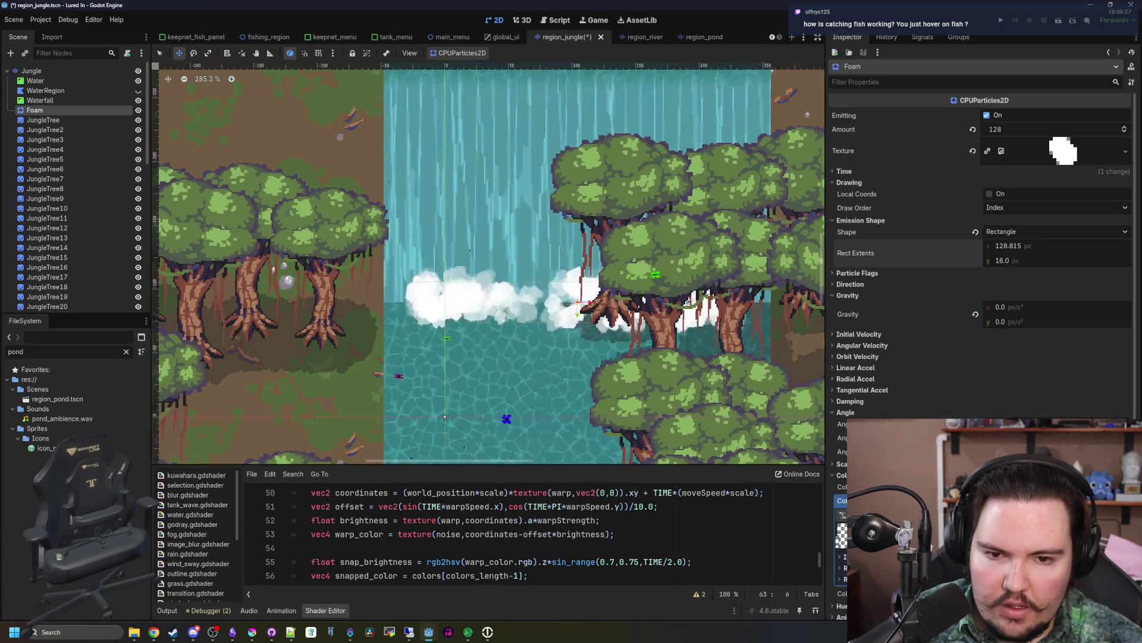
drag(1003, 245, 1021, 244)
scroll(482, 285, down, 7)
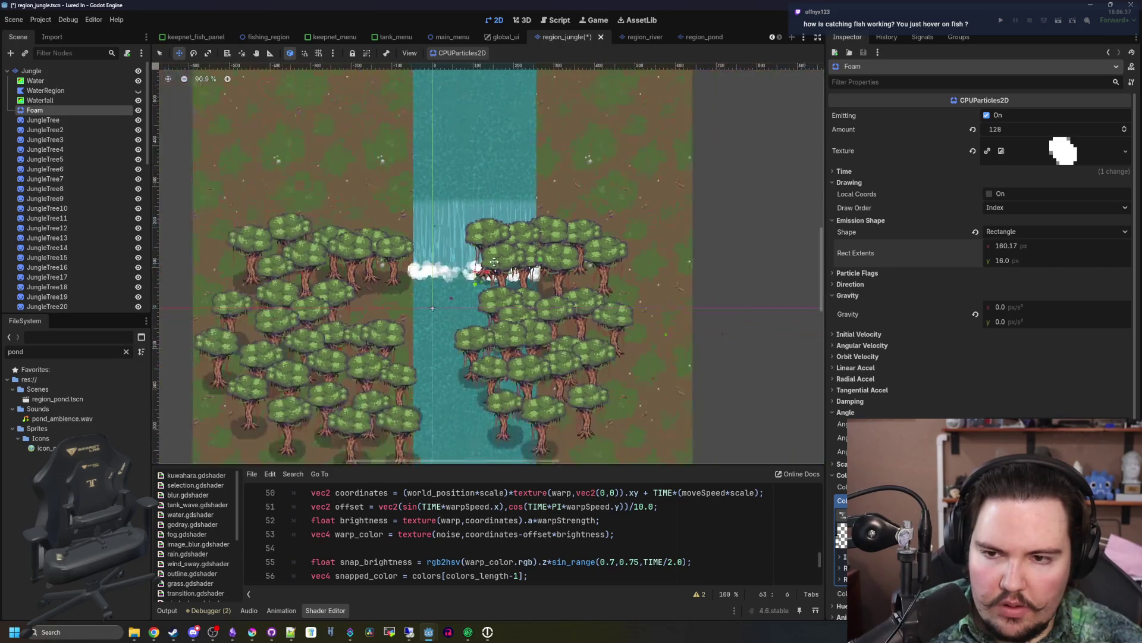
scroll(484, 416, up, 3)
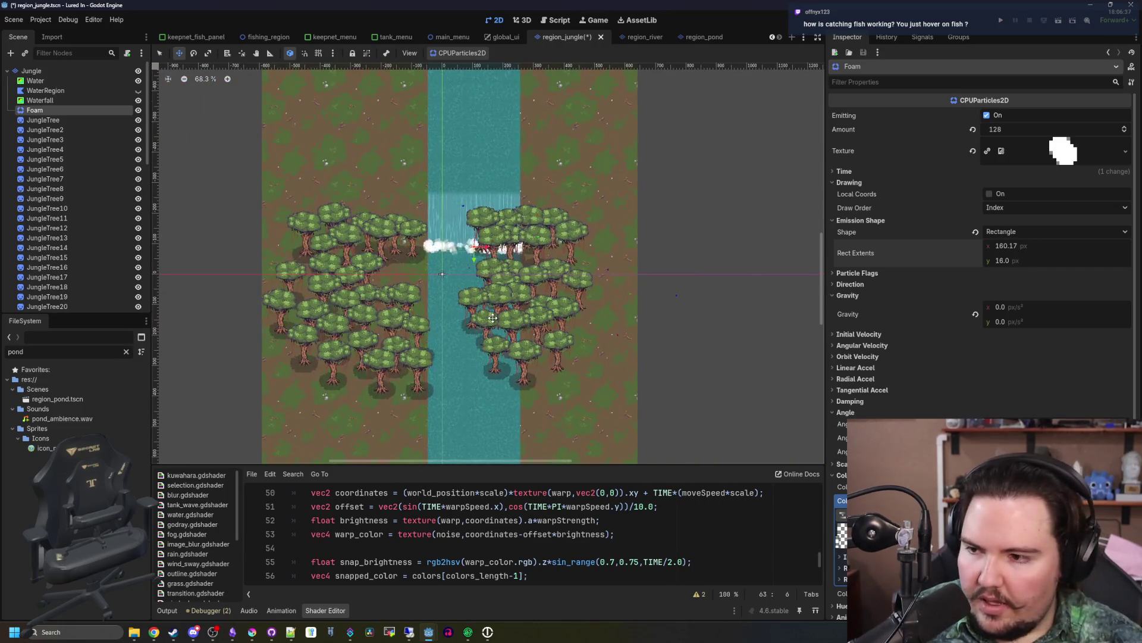
click(501, 331)
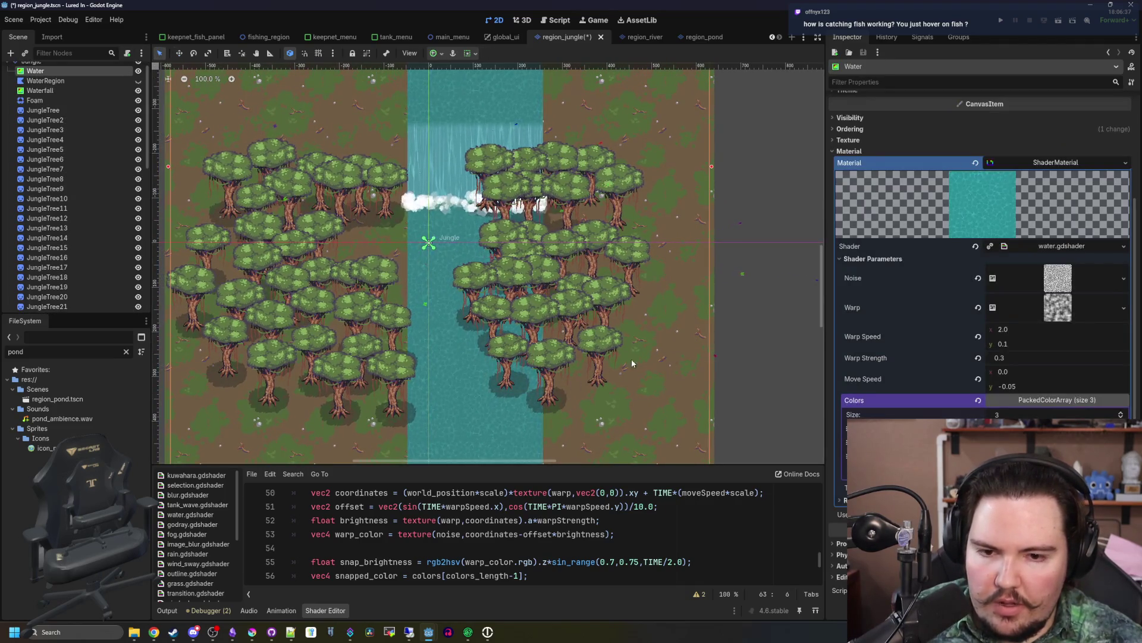
- Select the first JungleTree and riverside trees from the scene list
click(605, 369)
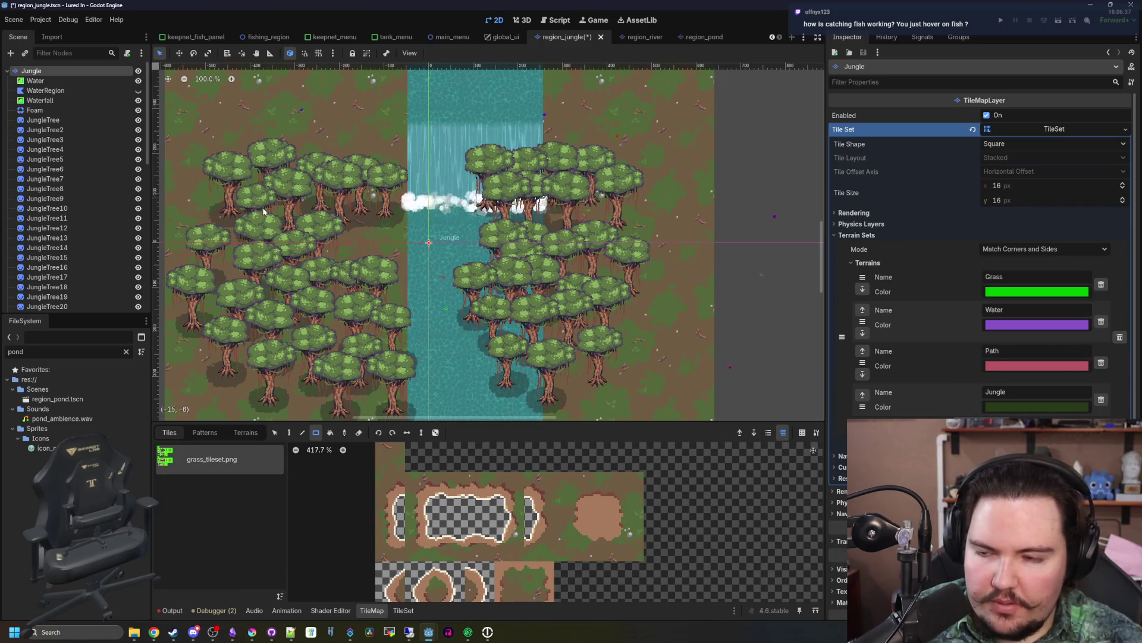
click(31, 122)
scroll(92, 222, down, 8)
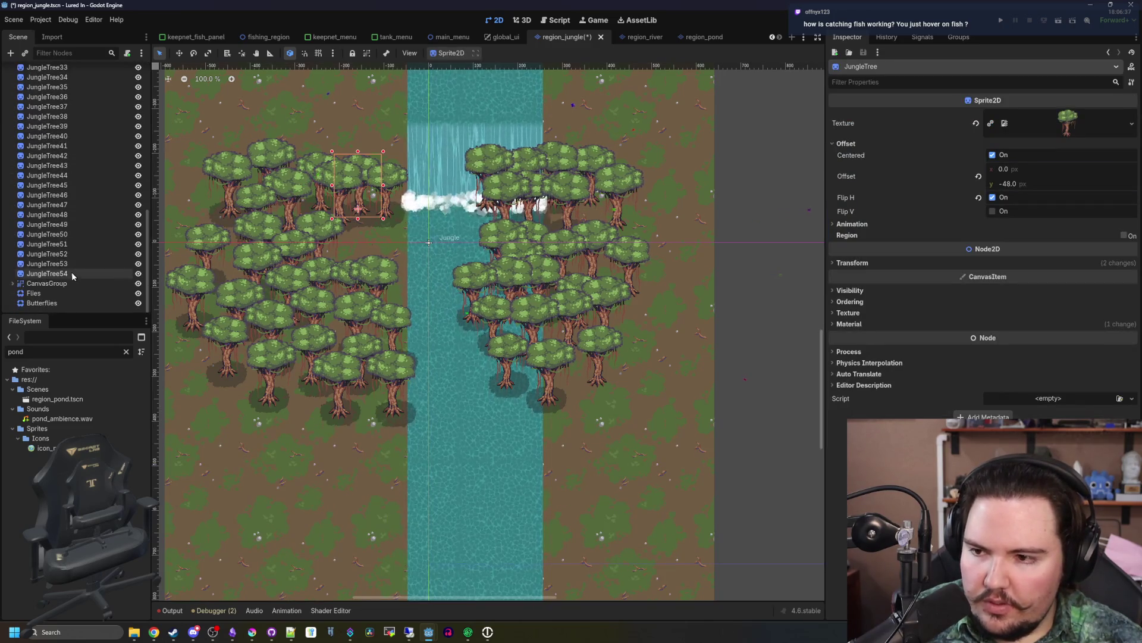
click(69, 284)
click(73, 273)
scroll(72, 272, up, 6)
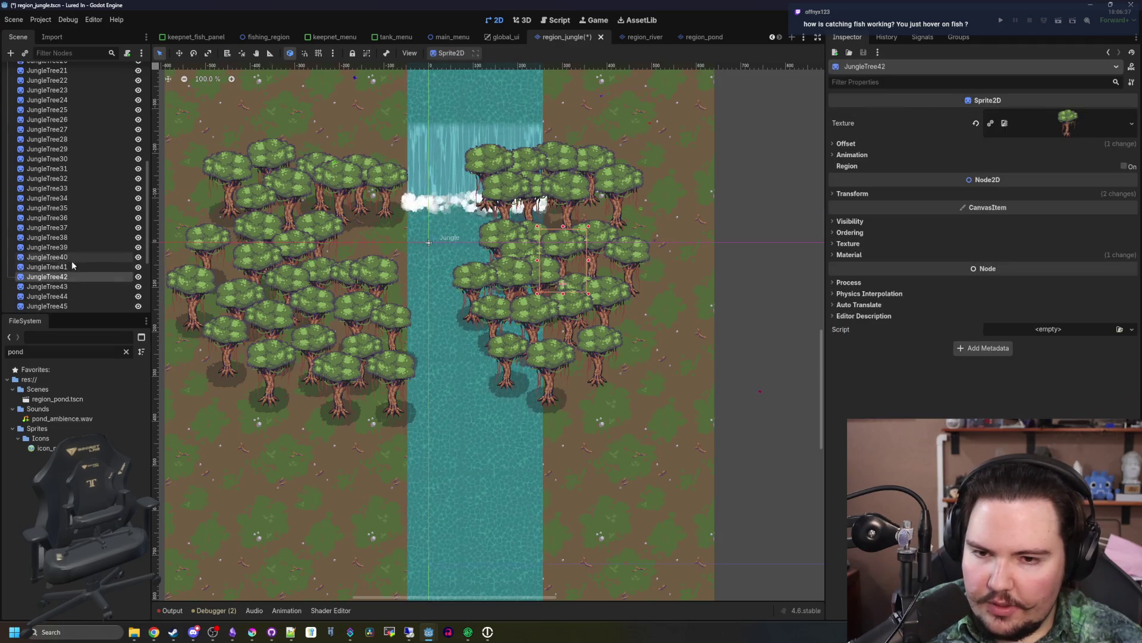
click(71, 258)
- Shift-select the trees overhanging the river in the viewport, including JungleTree36
click(476, 291)
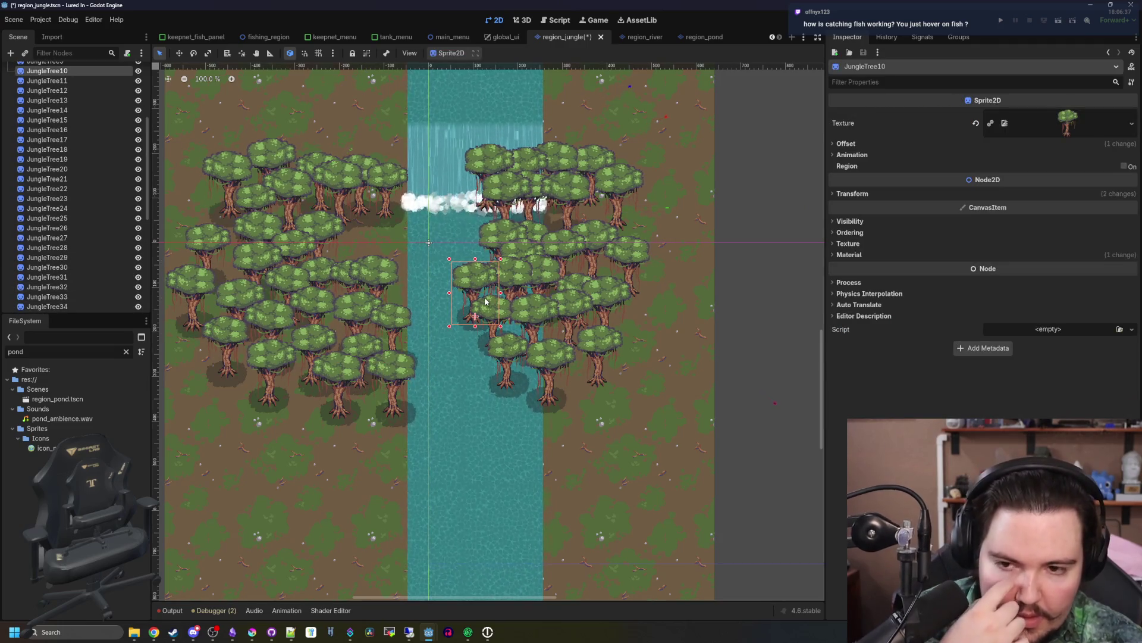
scroll(506, 296, up, 2)
shift+click(538, 398)
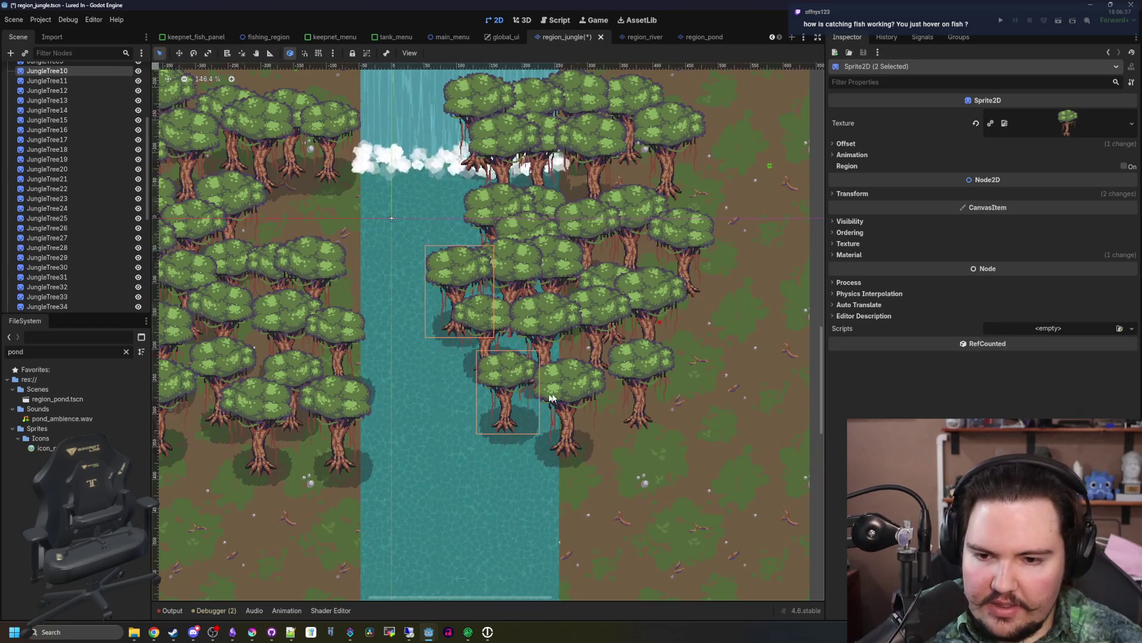
shift+click(635, 379)
click(573, 405)
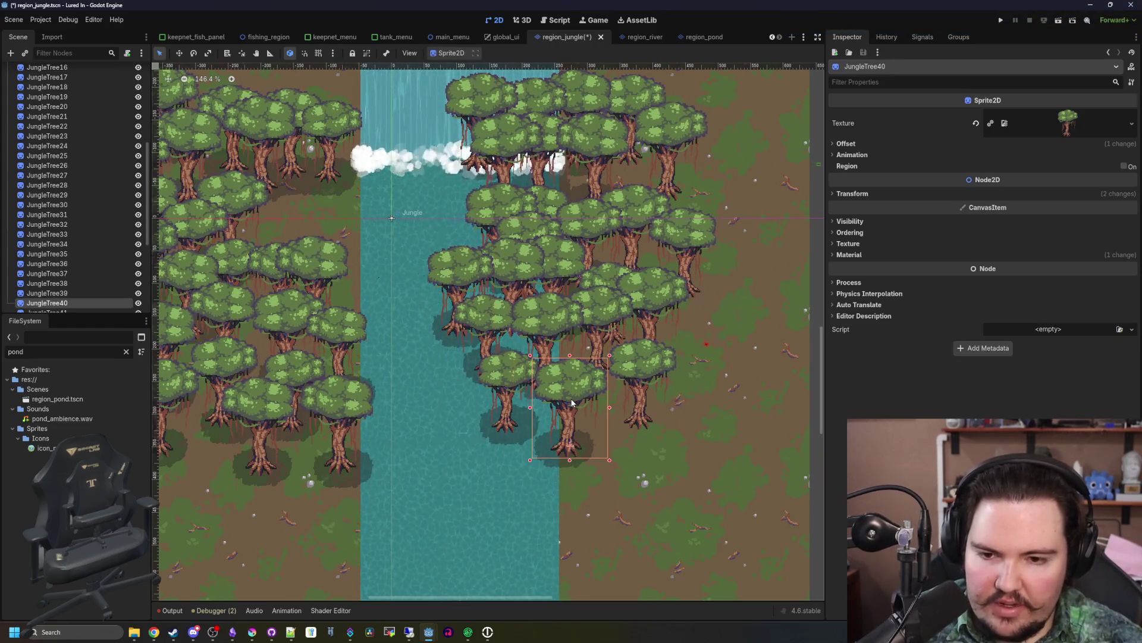
shift+click(506, 390)
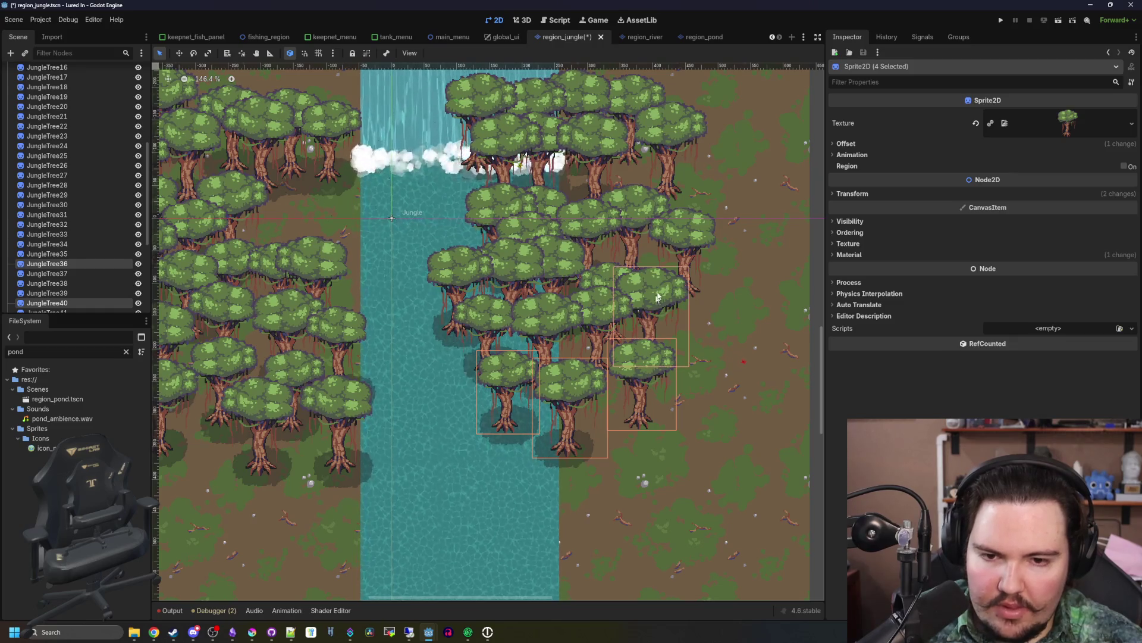
shift+click(458, 289)
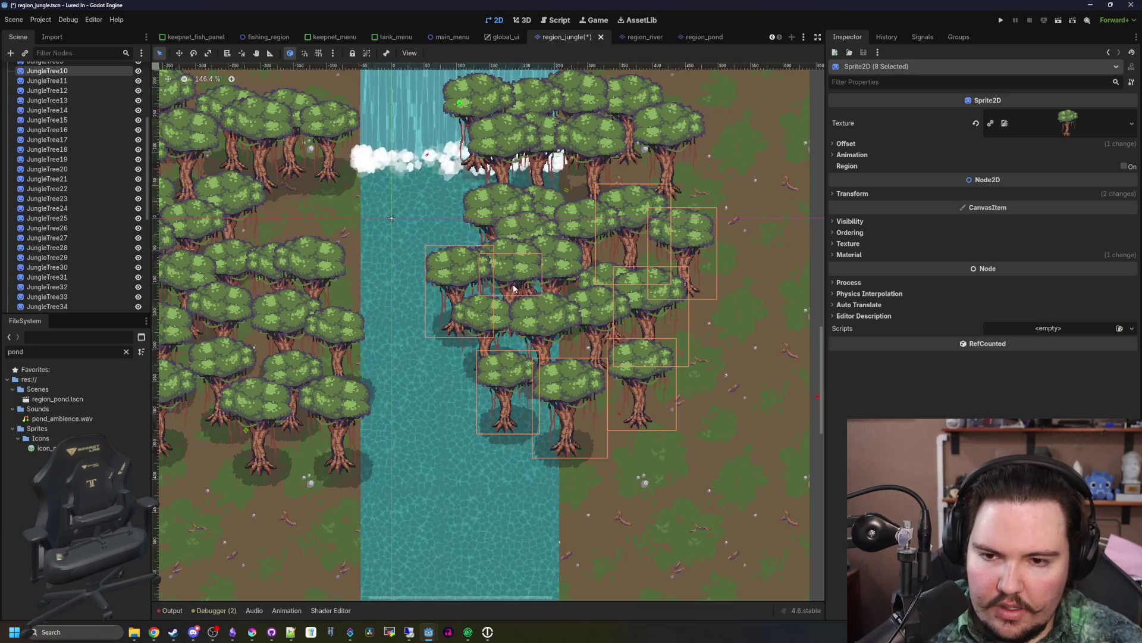
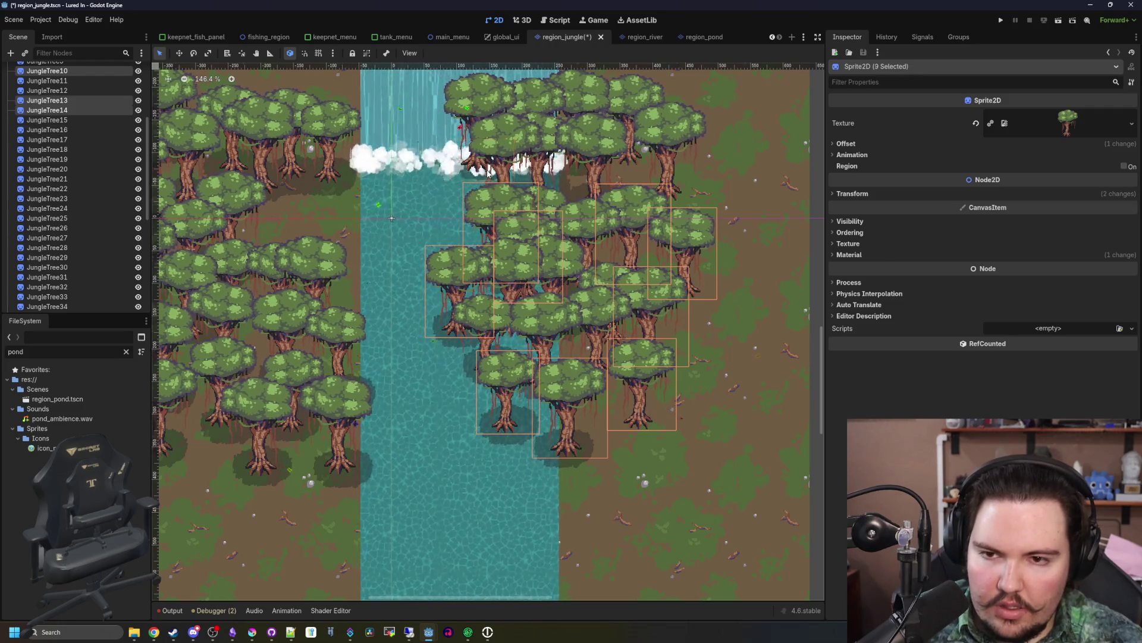
- Add one more tree and move the ten selected right-bank trees right and down
shift+click(480, 139)
click(200, 79)
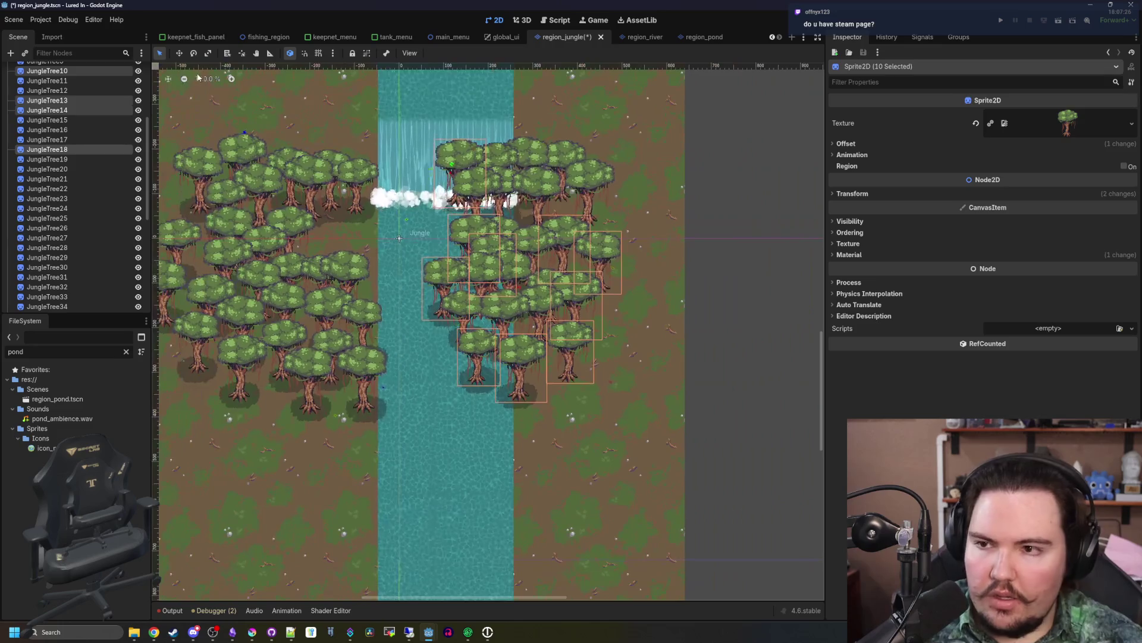
mouse_move(532, 308)
mouse_down()
mouse_move(614, 324)
mouse_move(615, 314)
mouse_up()
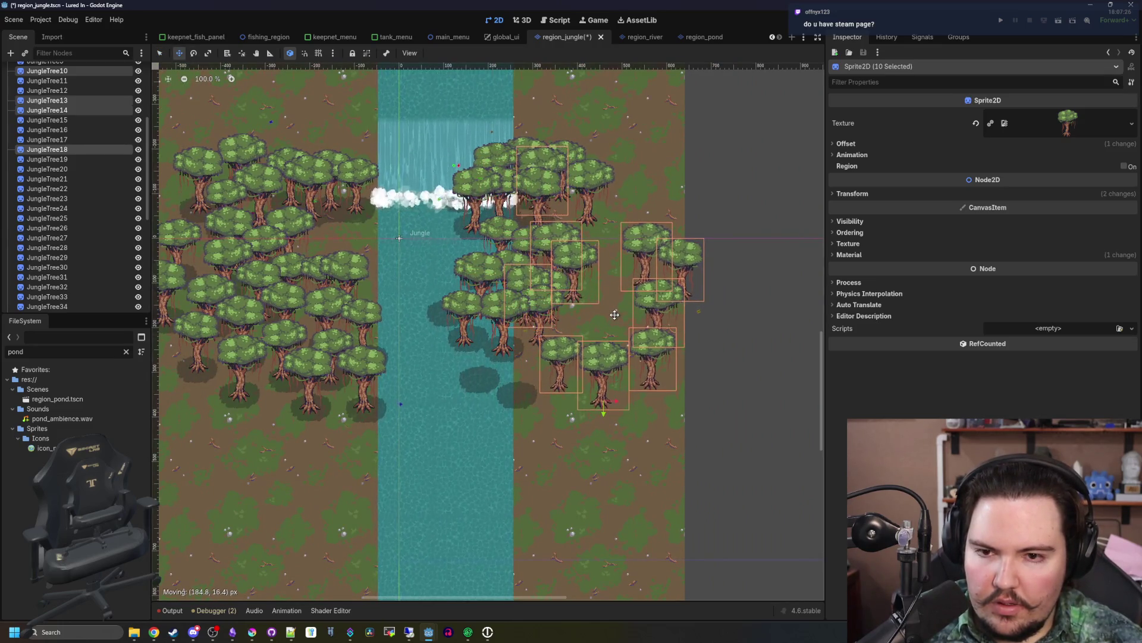
scroll(497, 222, up, 4)
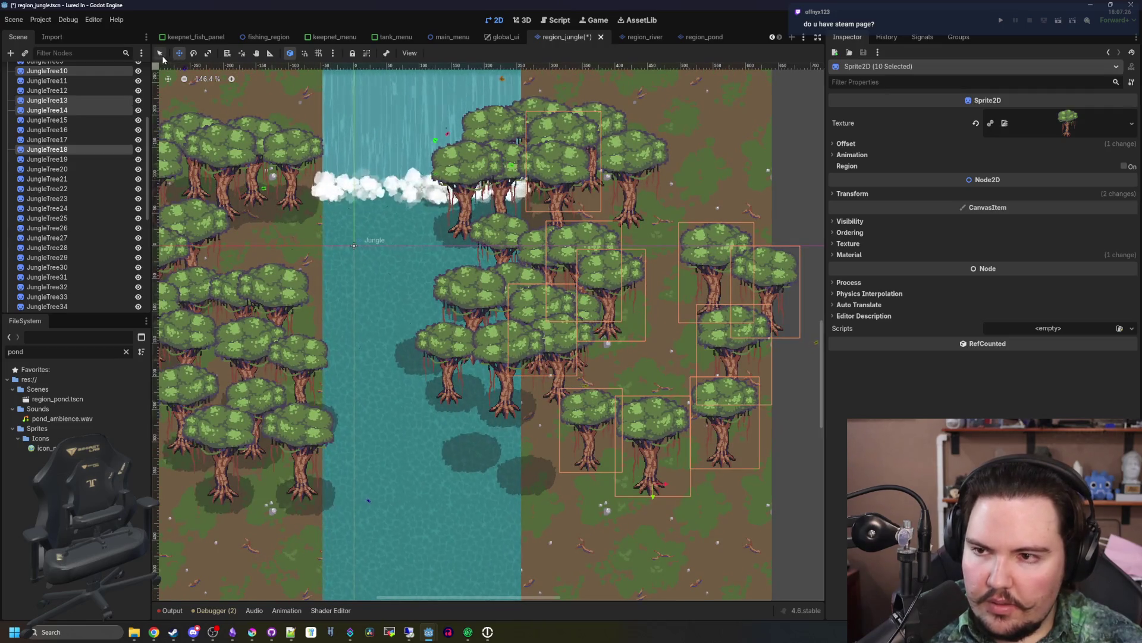
scroll(487, 293, up, 2)
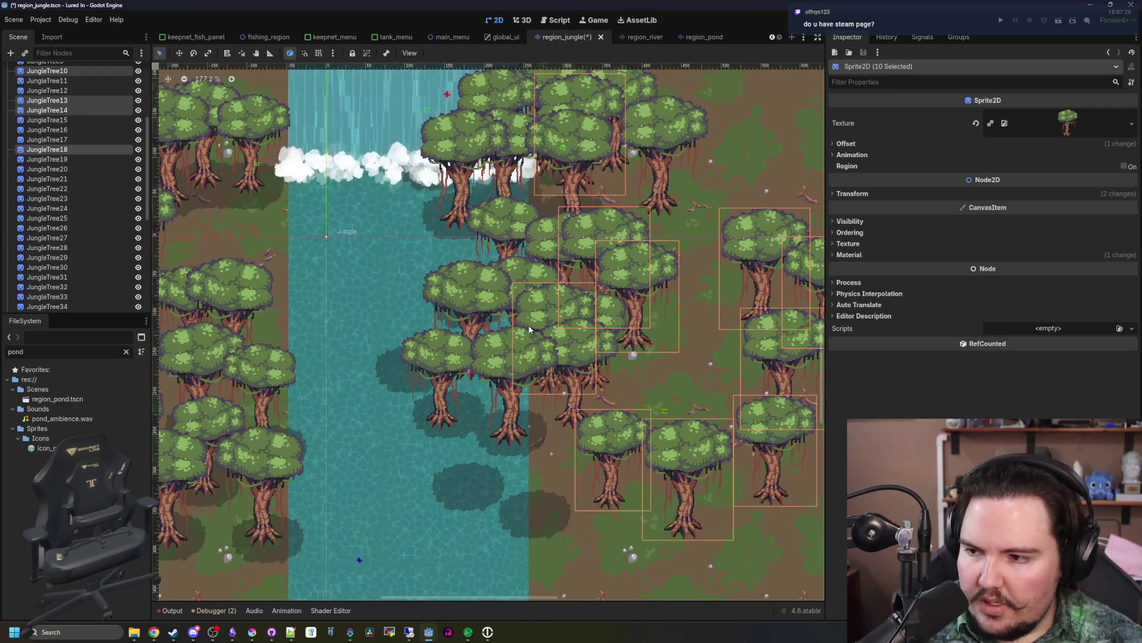
- Select seven jungle trees along the river's right bank
click(472, 380)
shift+click(482, 336)
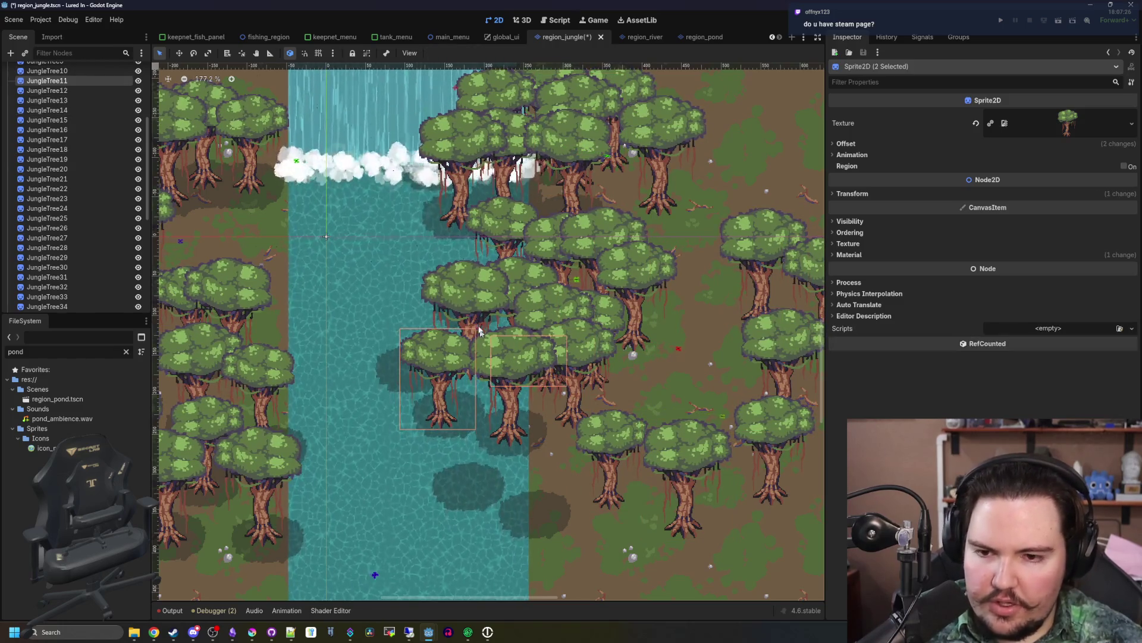
shift+click(494, 366)
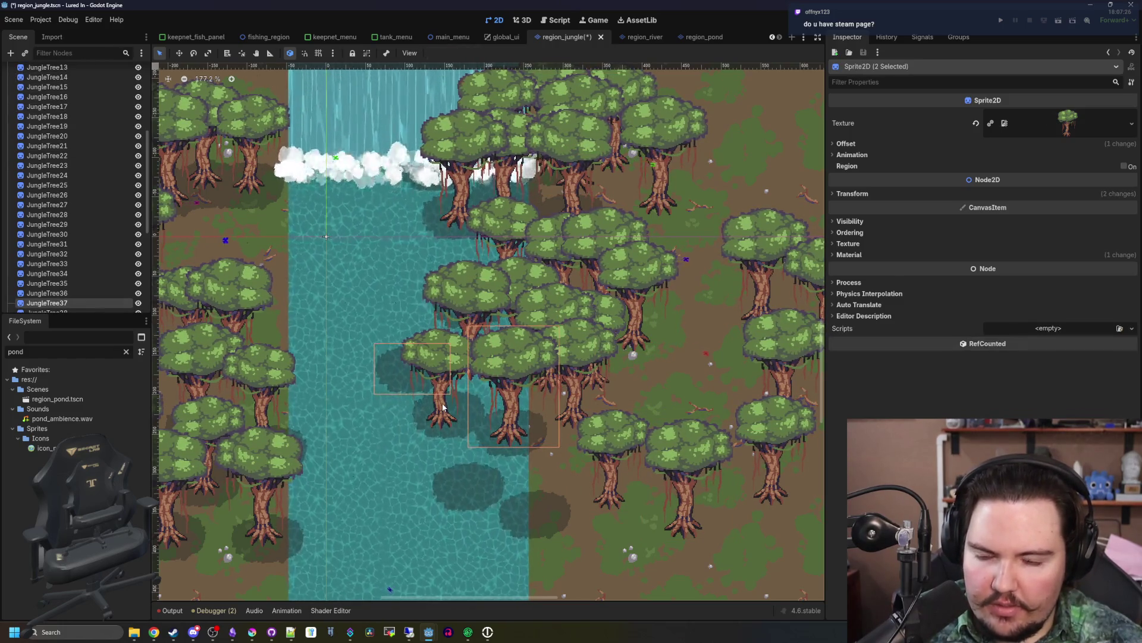
shift+click(476, 396)
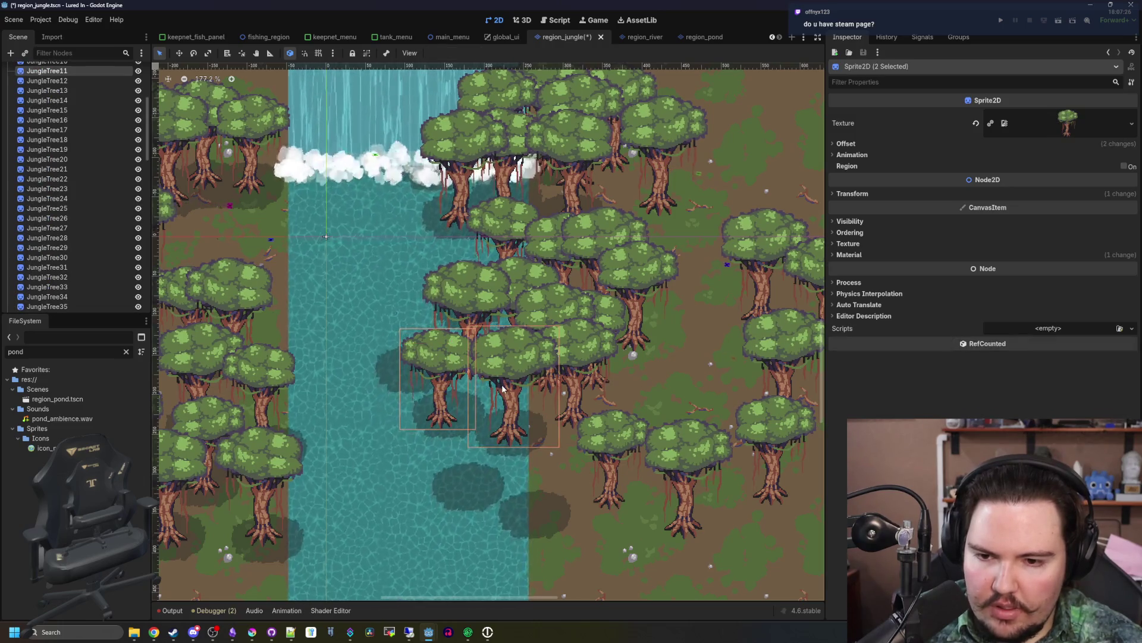
scroll(452, 230, up, 3)
shift+click(505, 302)
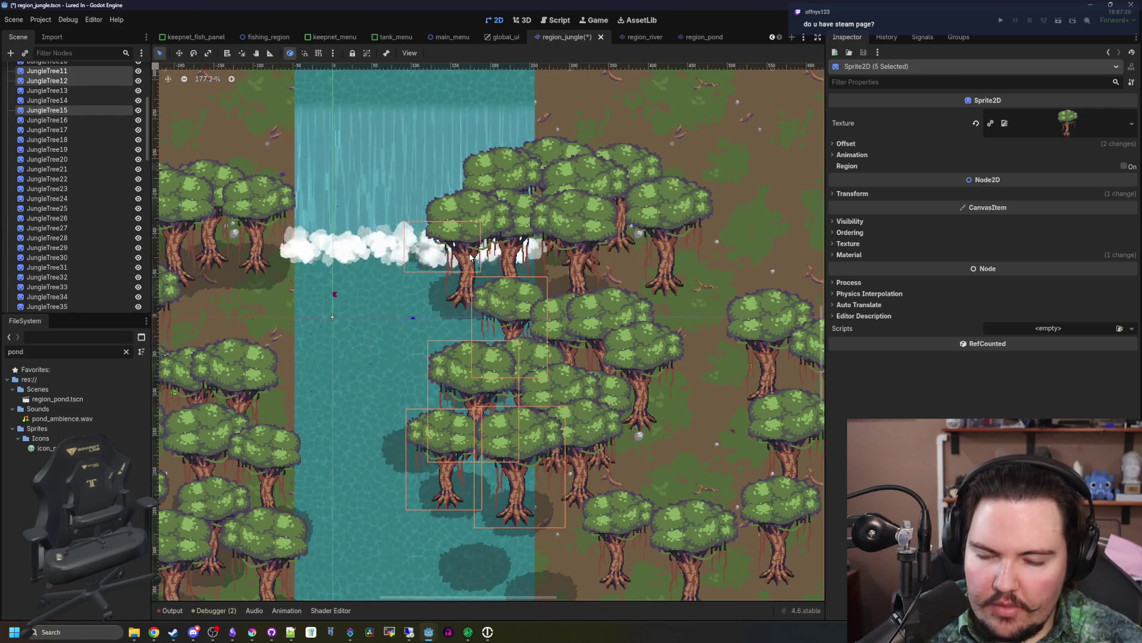
shift+click(463, 211)
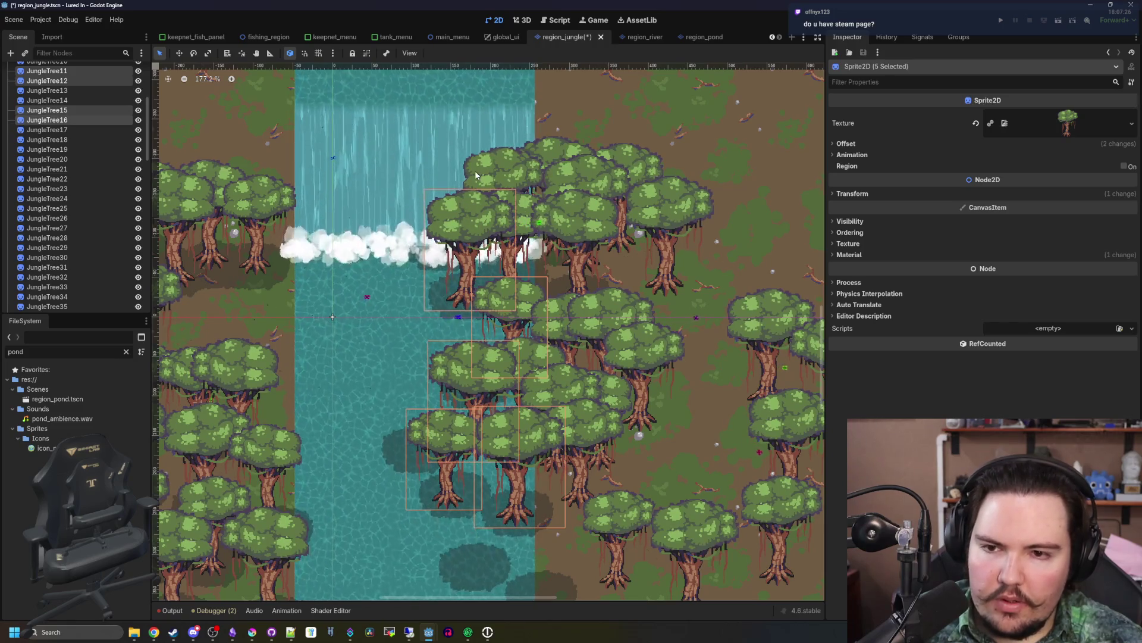
shift+click(528, 230)
shift+click(565, 190)
- Shift the seven selected trees to the right with the Move tool
key(w)
scroll(437, 212, down, 2)
scroll(437, 212, down, 2)
mouse_move(473, 311)
mouse_down()
mouse_move(635, 326)
mouse_move(622, 337)
mouse_up()
scroll(533, 204, up, 5)
- Move the tree near the waterfall and one other tree further down and right
key(q)
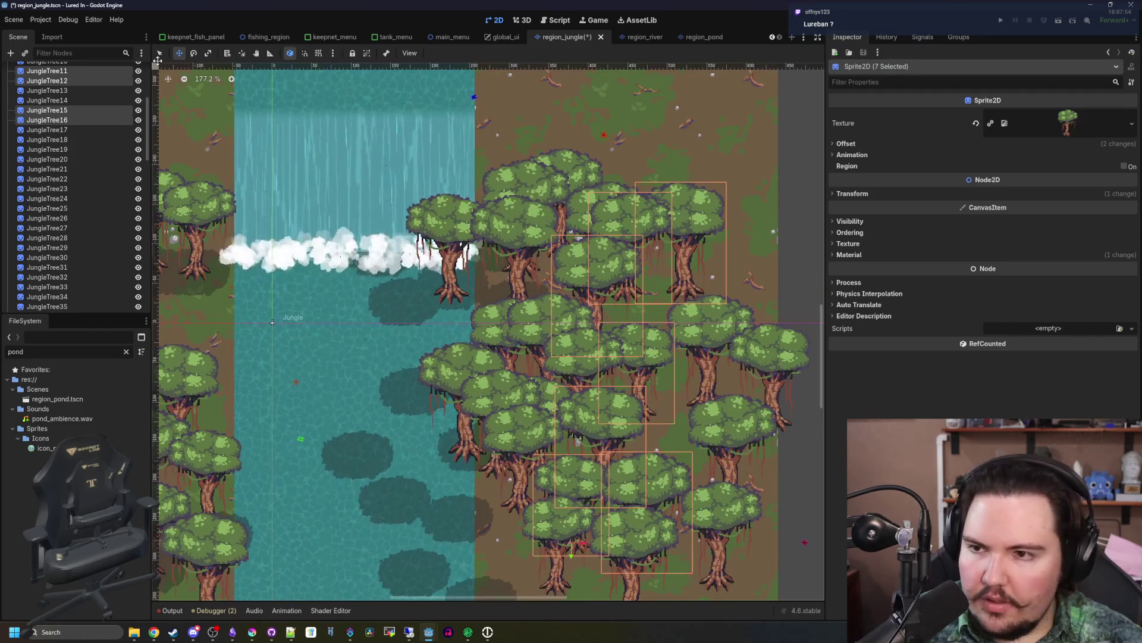
scroll(512, 262, up, 4)
click(434, 280)
scroll(435, 279, down, 4)
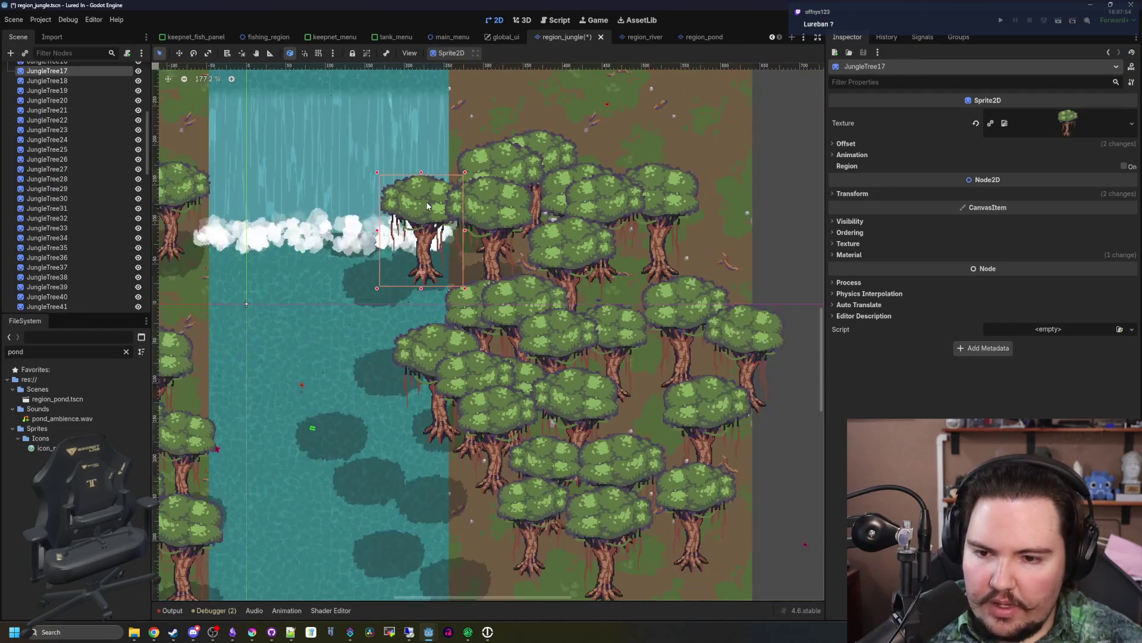
shift+click(430, 335)
key(w)
mouse_move(426, 276)
mouse_down()
mouse_move(487, 409)
mouse_move(480, 537)
mouse_up()
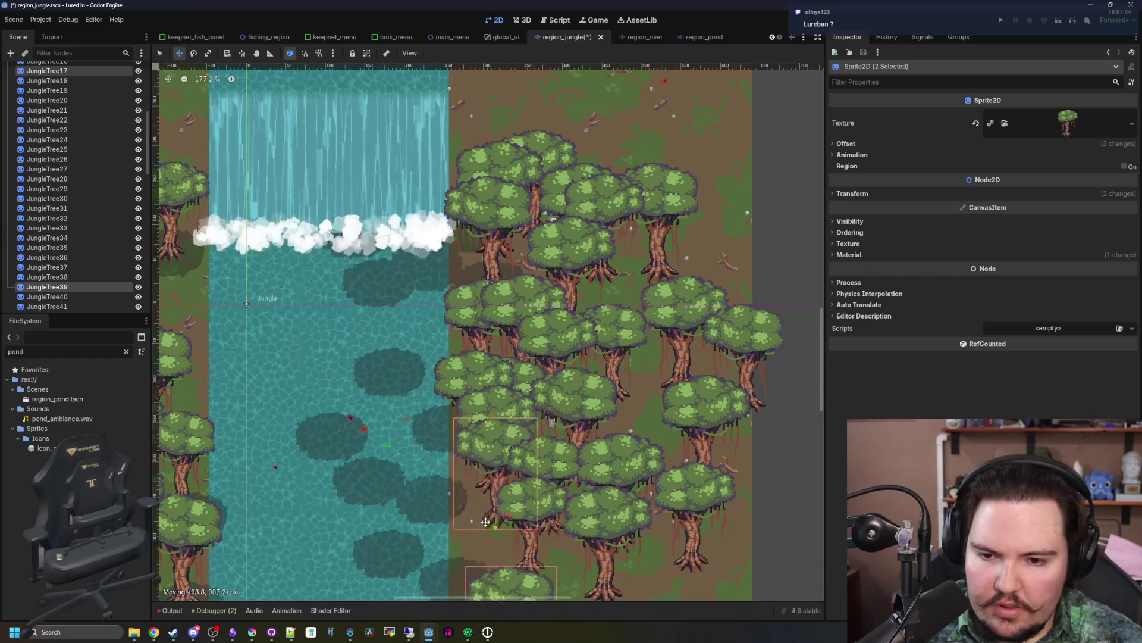
scroll(511, 309, down, 2)
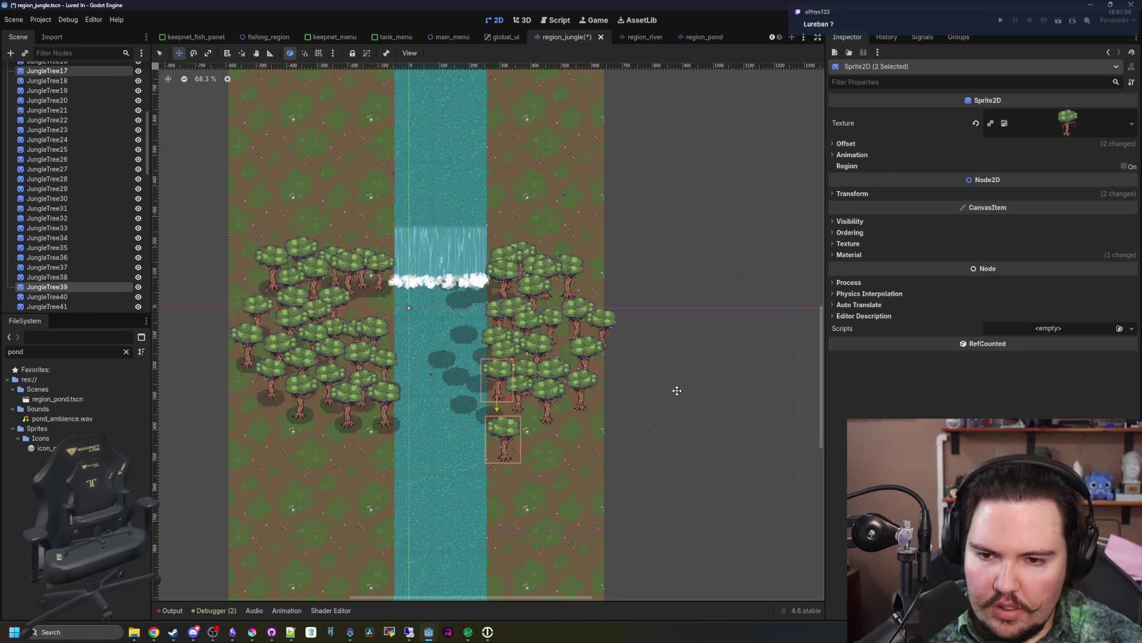
scroll(433, 375, up, 4)
click(493, 431)
- Select the dark shadow blobs on the river, including the foam-line one, and delete them
shift+click(543, 452)
shift+click(525, 391)
shift+click(489, 381)
shift+click(453, 343)
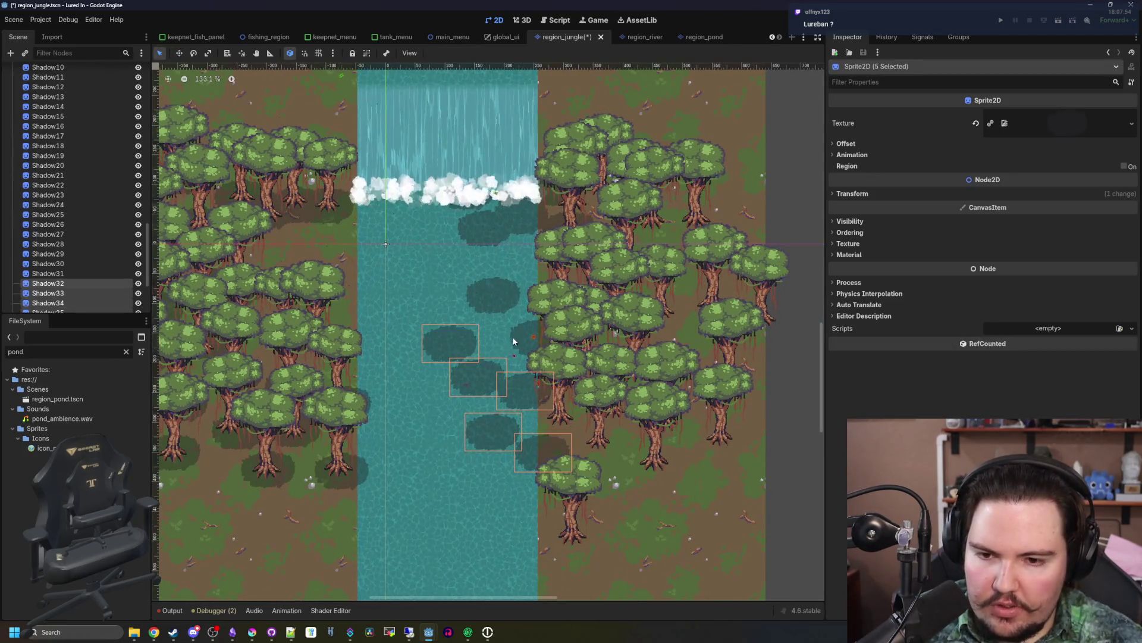
shift+click(499, 295)
shift+click(496, 236)
shift+click(472, 200)
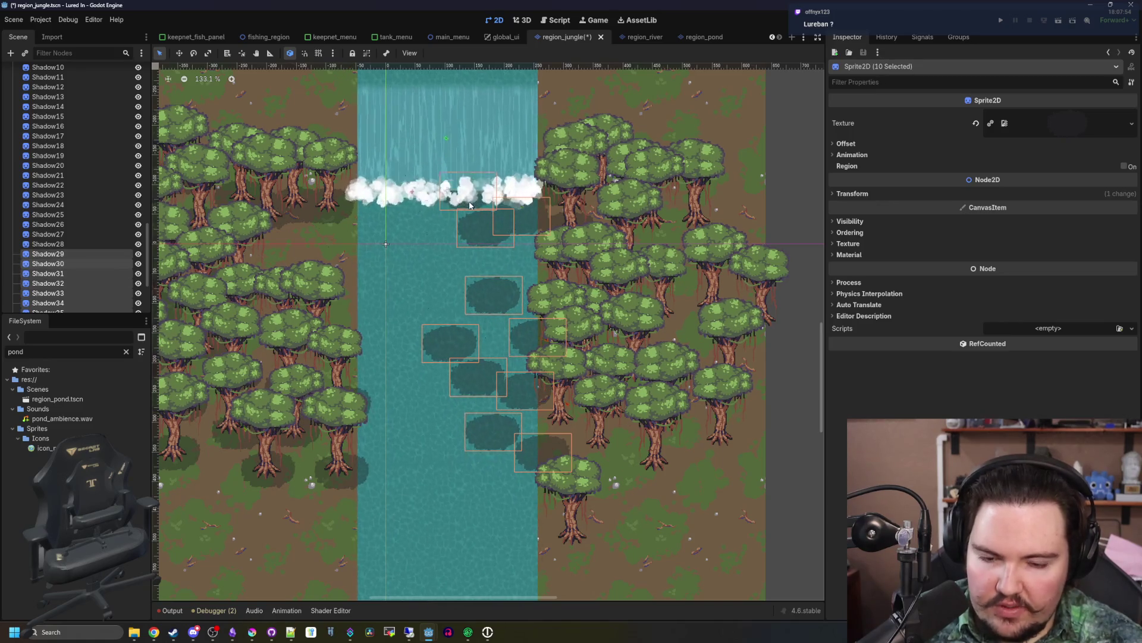
key(Delete)
key(Return)
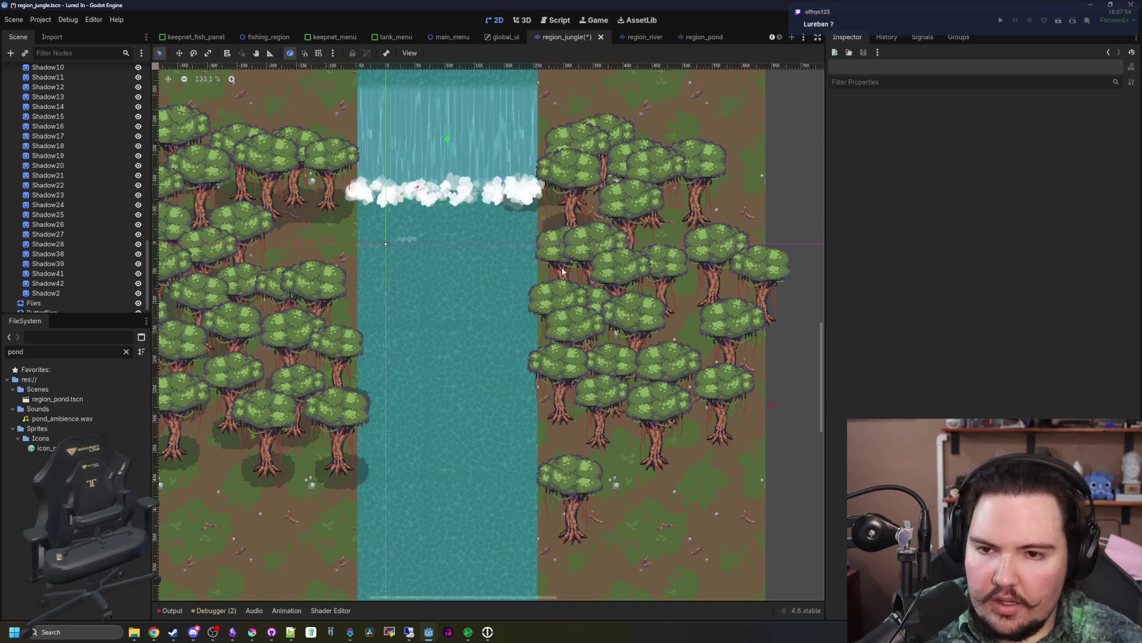
- Delete the last remaining river shadow, Shadow41
scroll(524, 203, up, 4)
click(527, 205)
key(Delete)
click(555, 332)
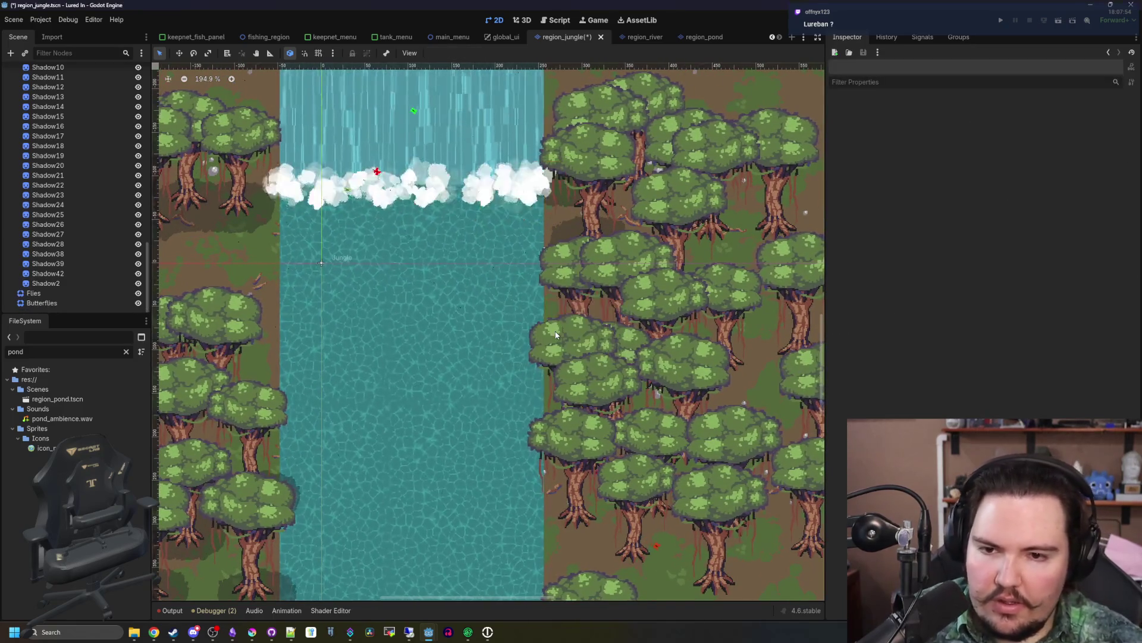
- Save the region_jungle scene with Ctrl+S
scroll(555, 334, down, 10)
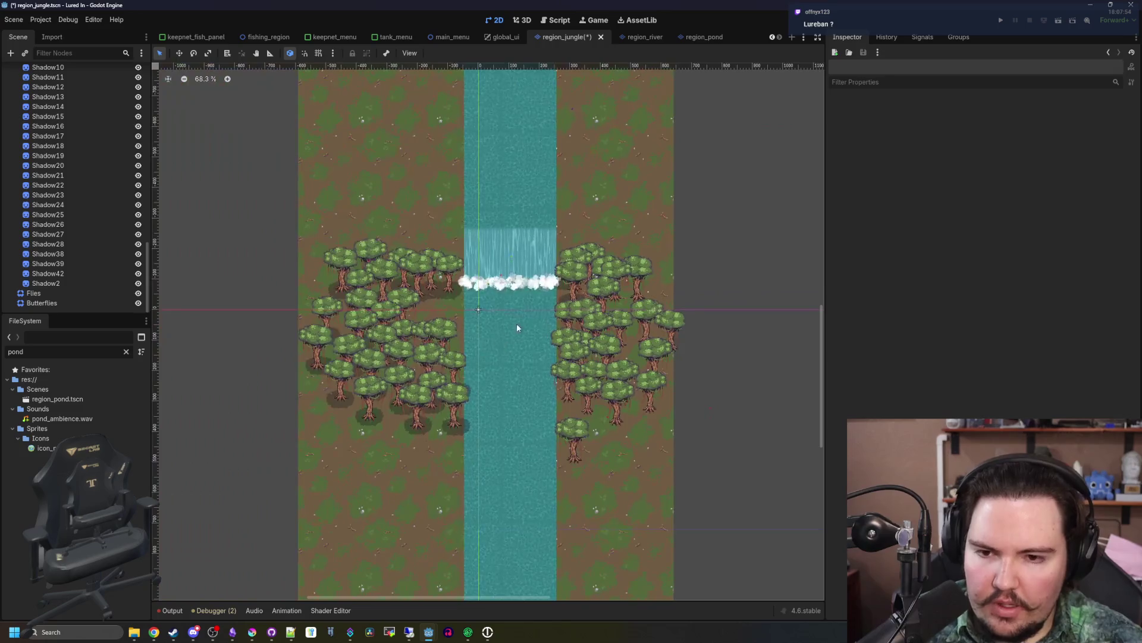
scroll(511, 322, up, 12)
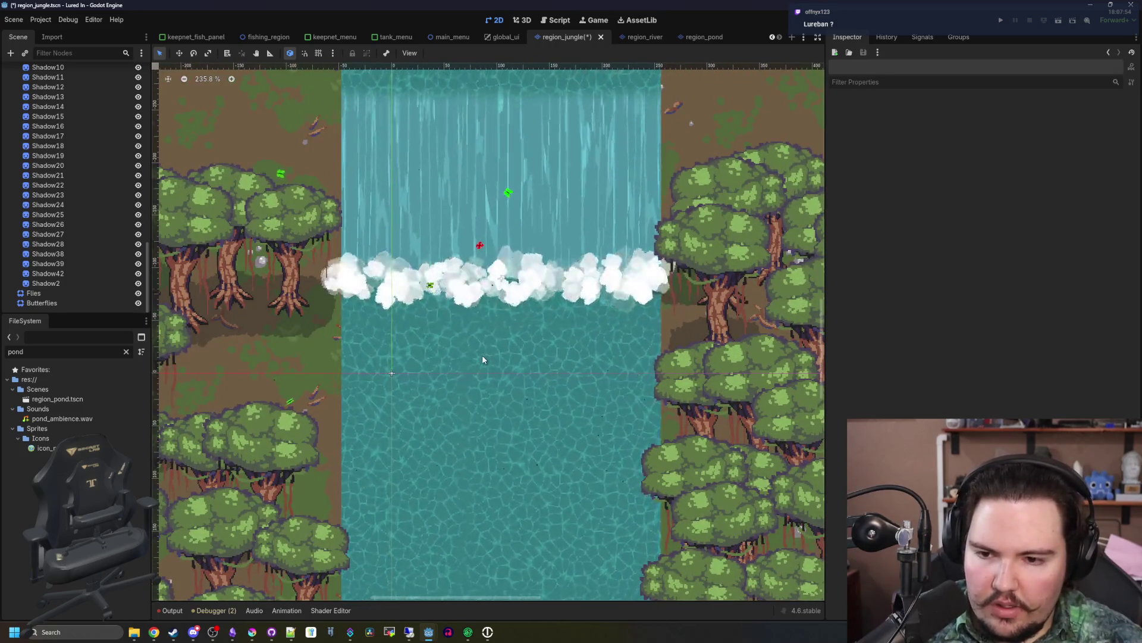
scroll(331, 373, up, 4)
key(ctrl+s)
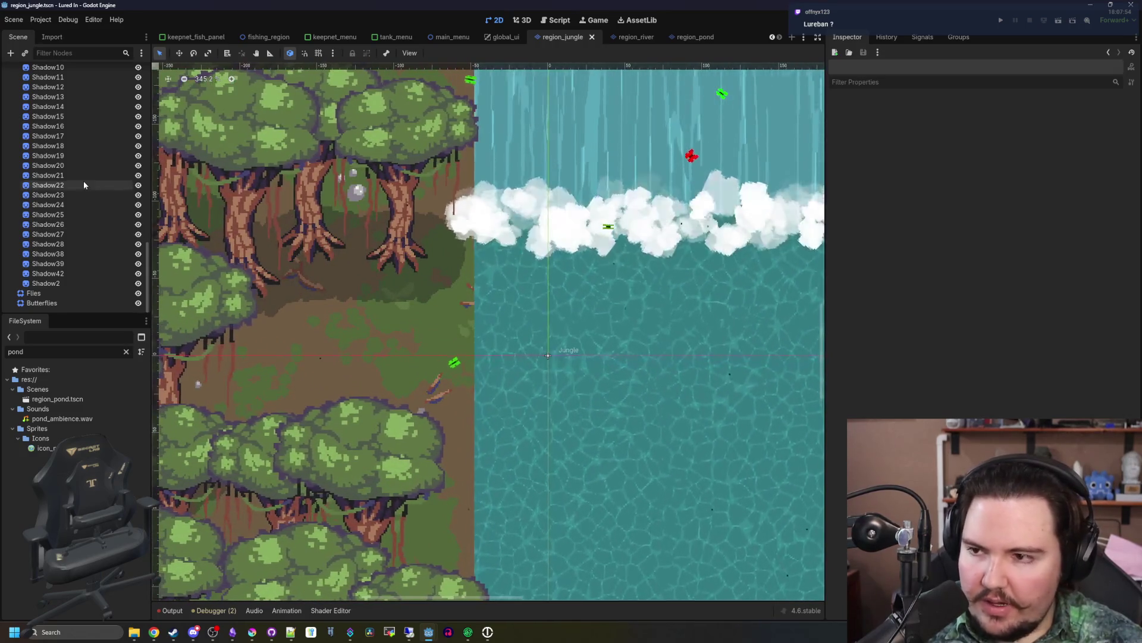
scroll(83, 185, up, 15)
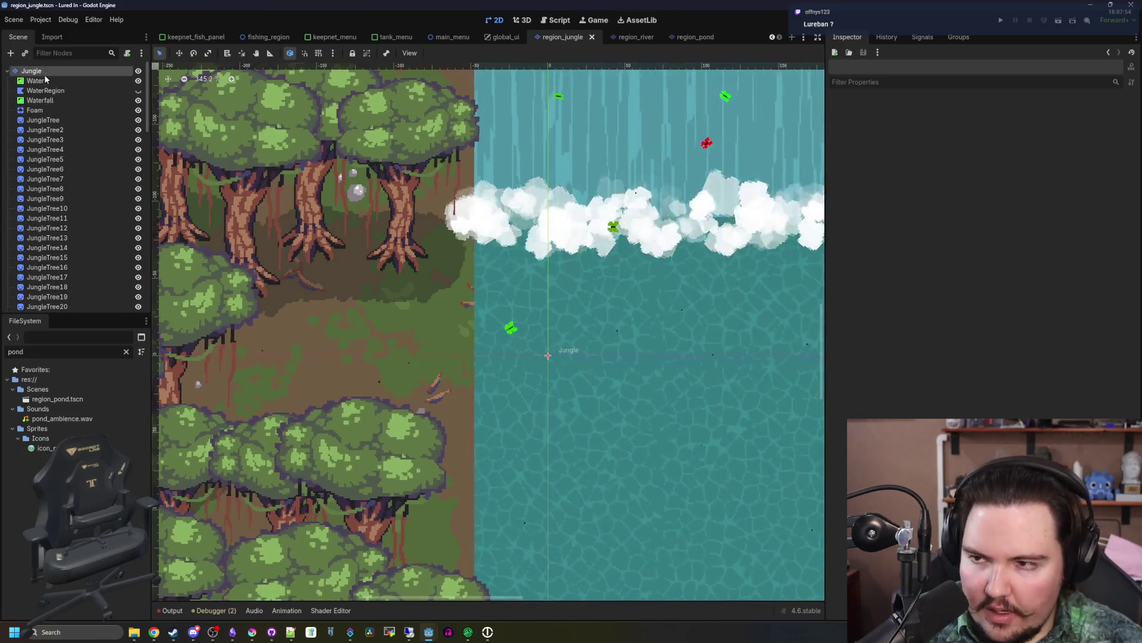
- On the Jungle TileMapLayer, paint a brown dirt rectangle on the ground beside the river
click(44, 74)
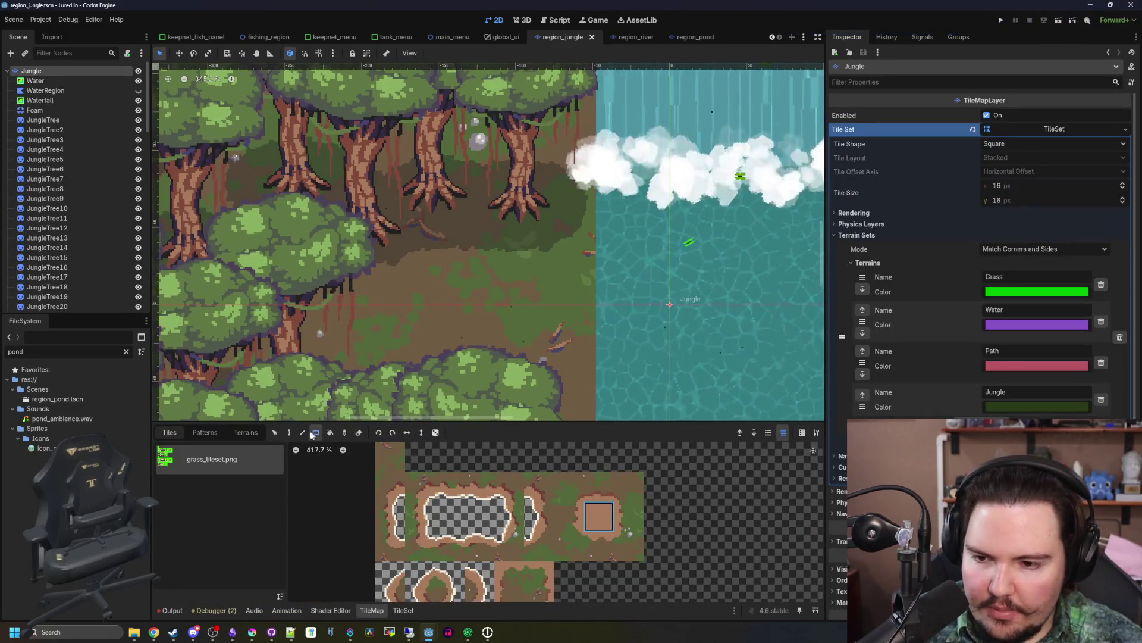
scroll(493, 327, up, 4)
drag(538, 286, 588, 316)
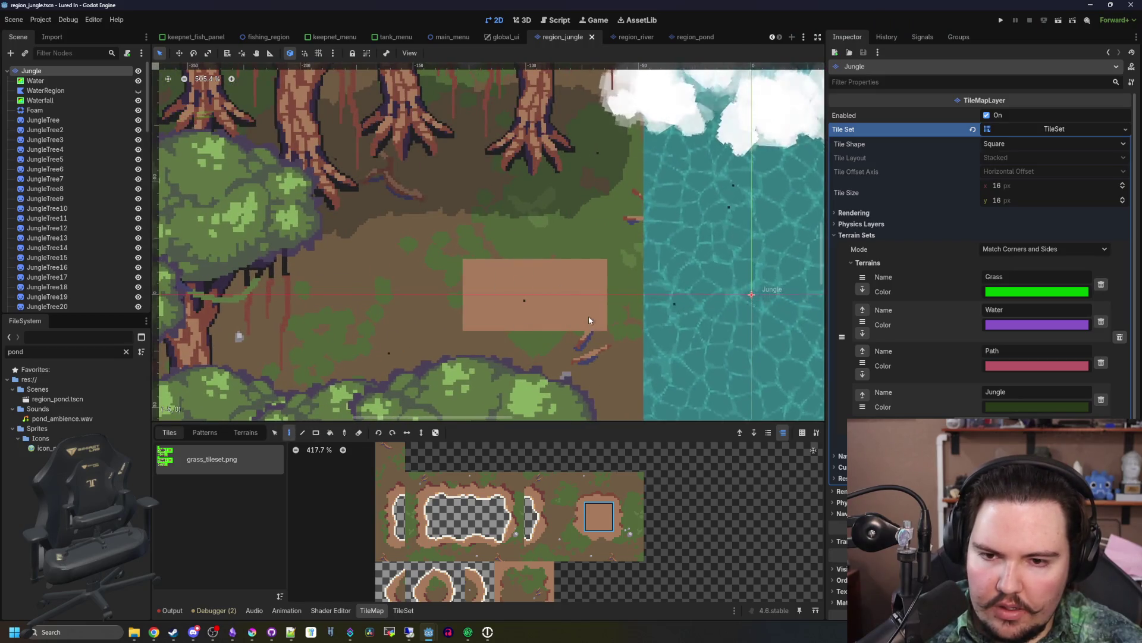
mouse_move(488, 347)
mouse_down()
mouse_move(443, 262)
mouse_move(595, 244)
mouse_up()
drag(626, 372, 481, 362)
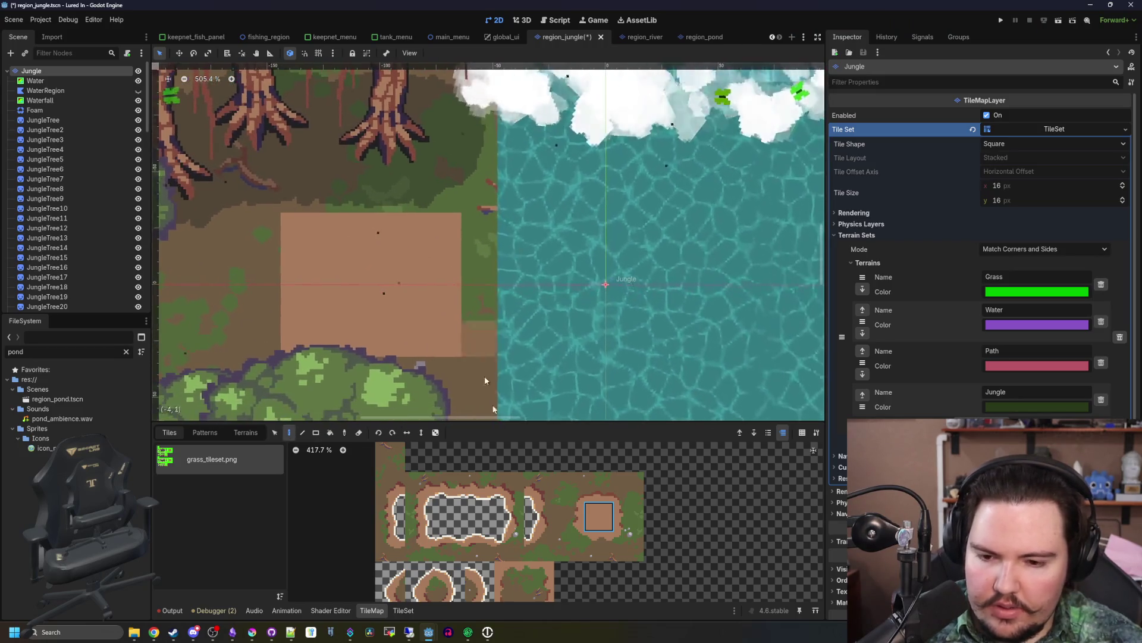
- Paint green grass-edge tiles along the dirt patch's right and top edges
click(629, 516)
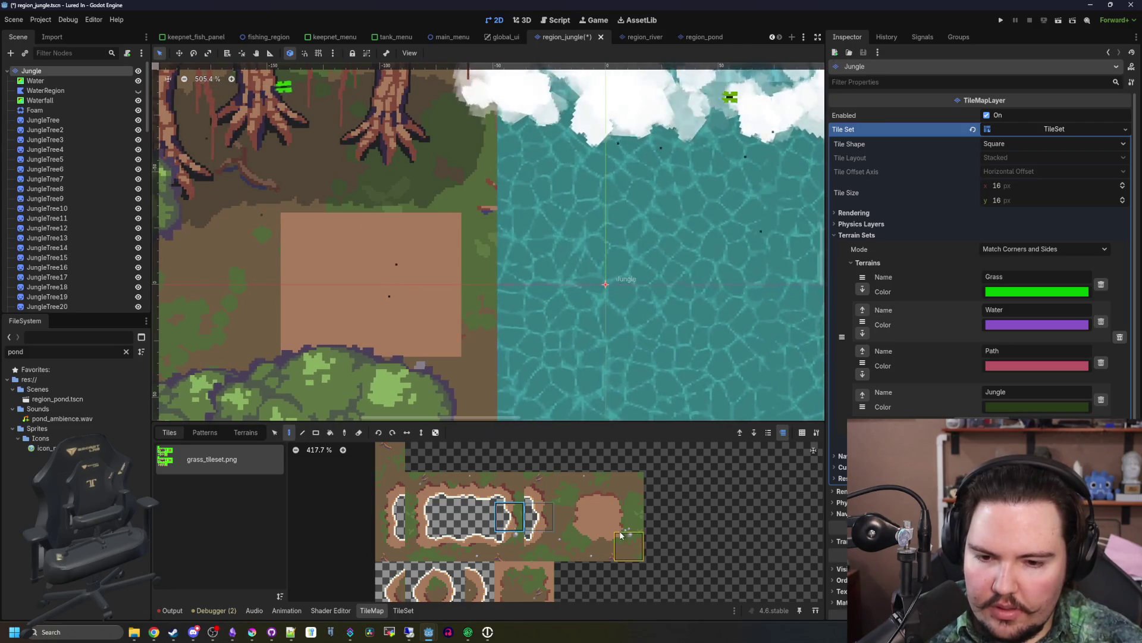
mouse_move(464, 383)
mouse_down()
mouse_move(446, 327)
mouse_move(445, 236)
mouse_up()
drag(511, 424, 691, 443)
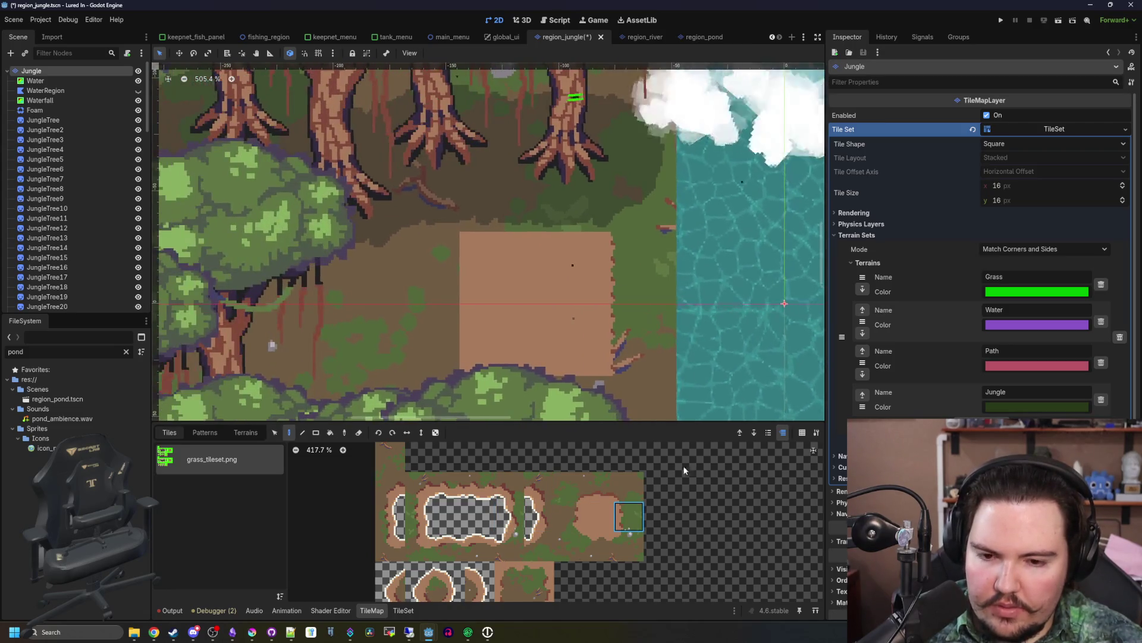
drag(578, 228, 525, 224)
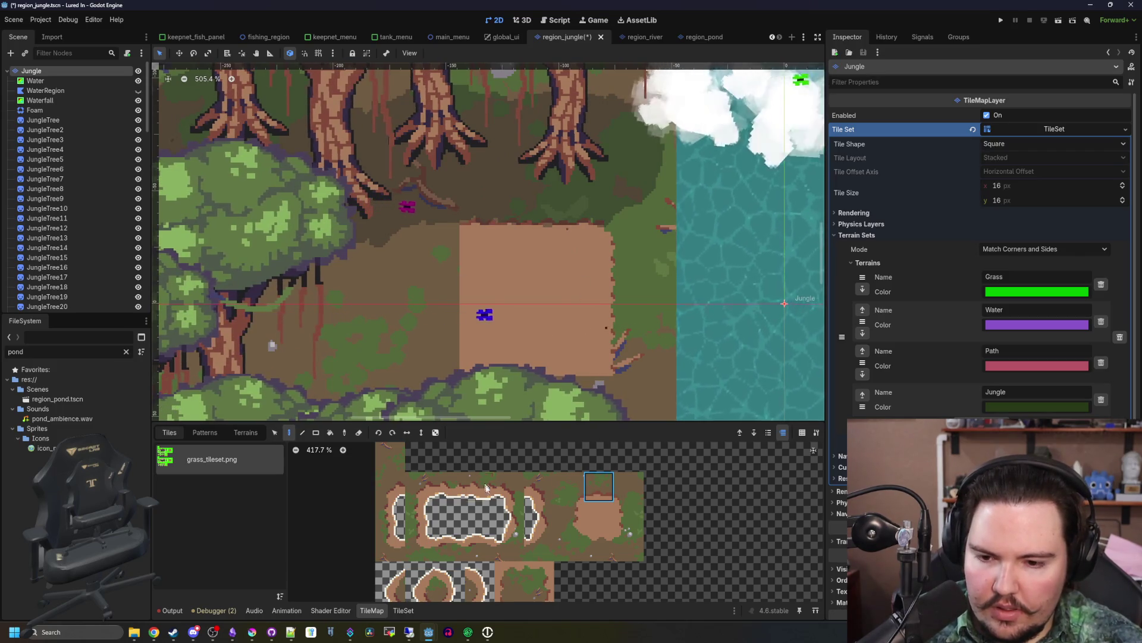
click(399, 611)
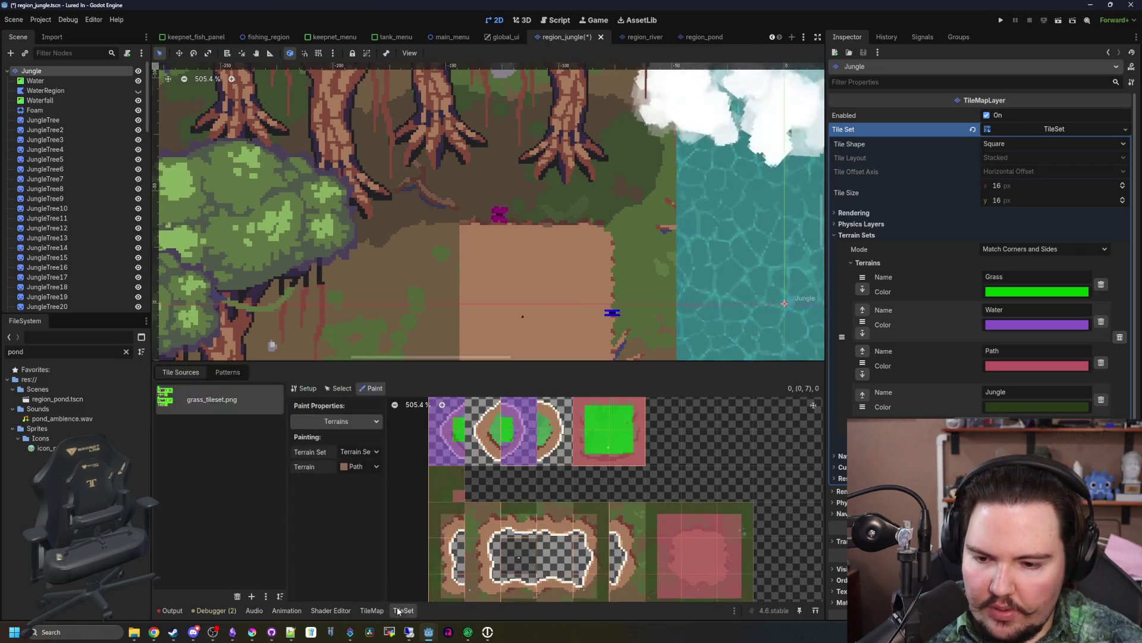
- Choose Path from the TileMap terrains and paint it onto the dirt clearing
scroll(589, 476, right, 3)
scroll(506, 506, down, 2)
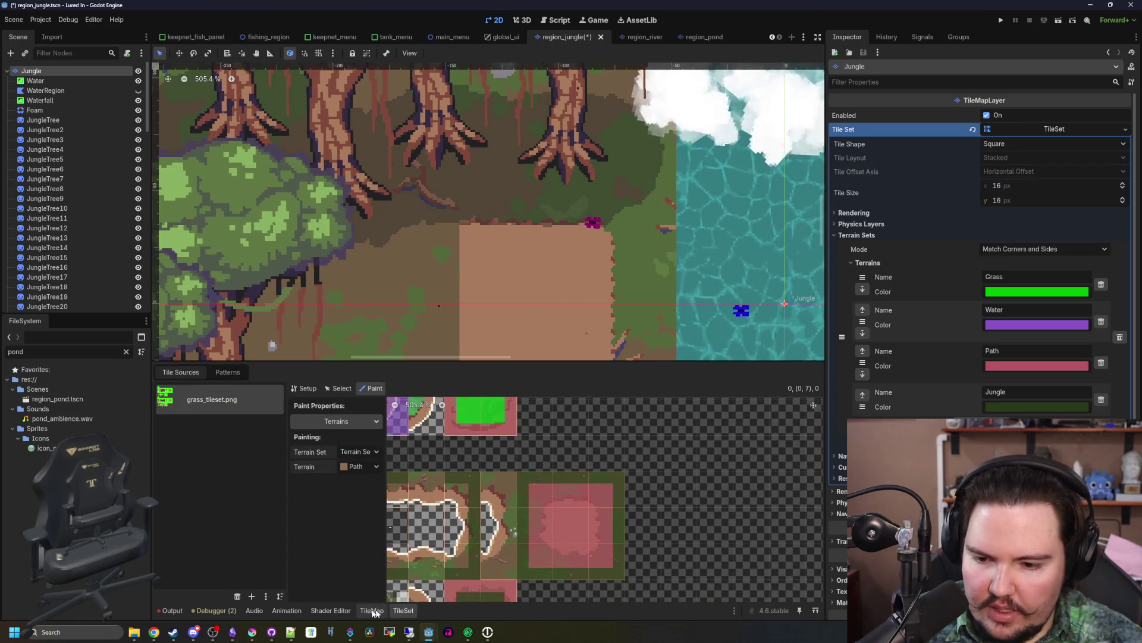
click(372, 611)
click(245, 432)
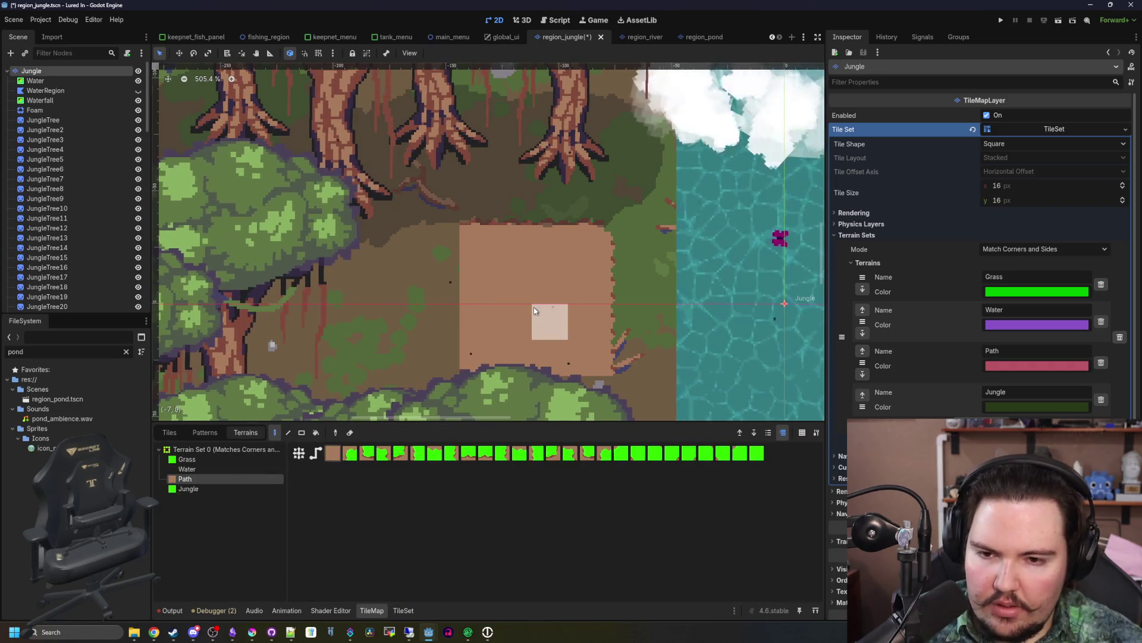
click(461, 296)
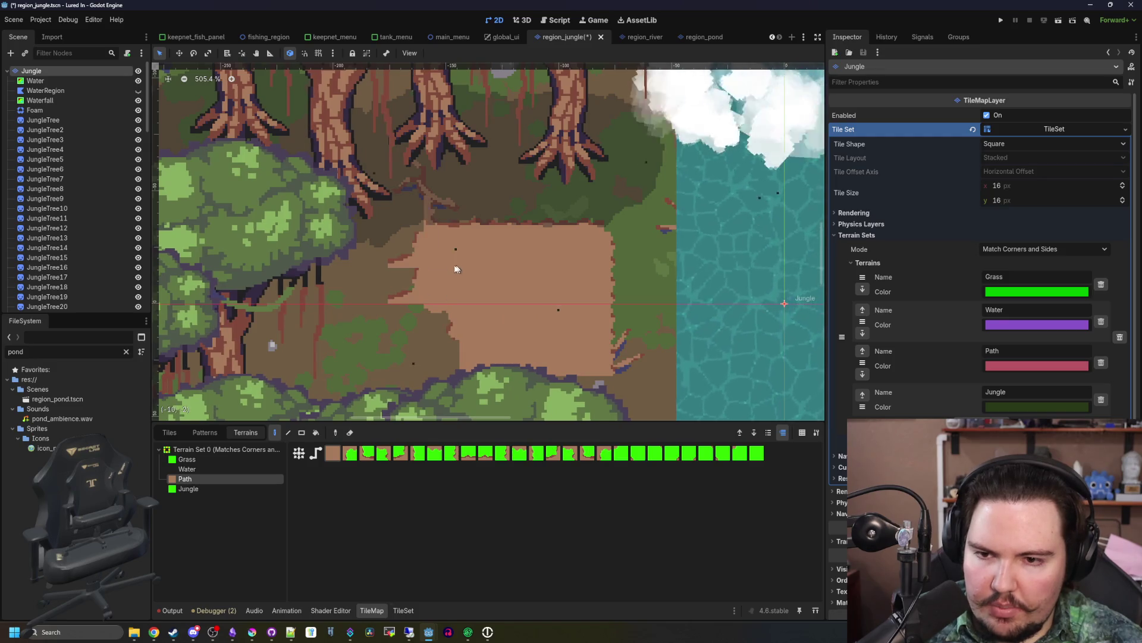
drag(459, 314, 525, 232)
click(495, 260)
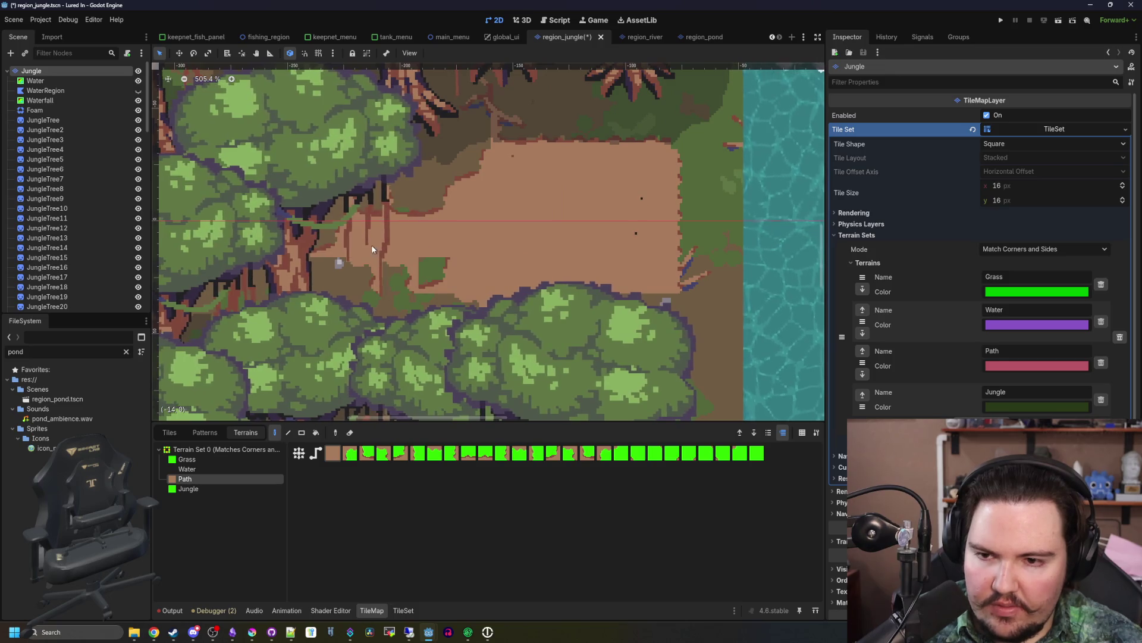
- Undo the stray Path tiles painted on the map
key(ctrl+z)
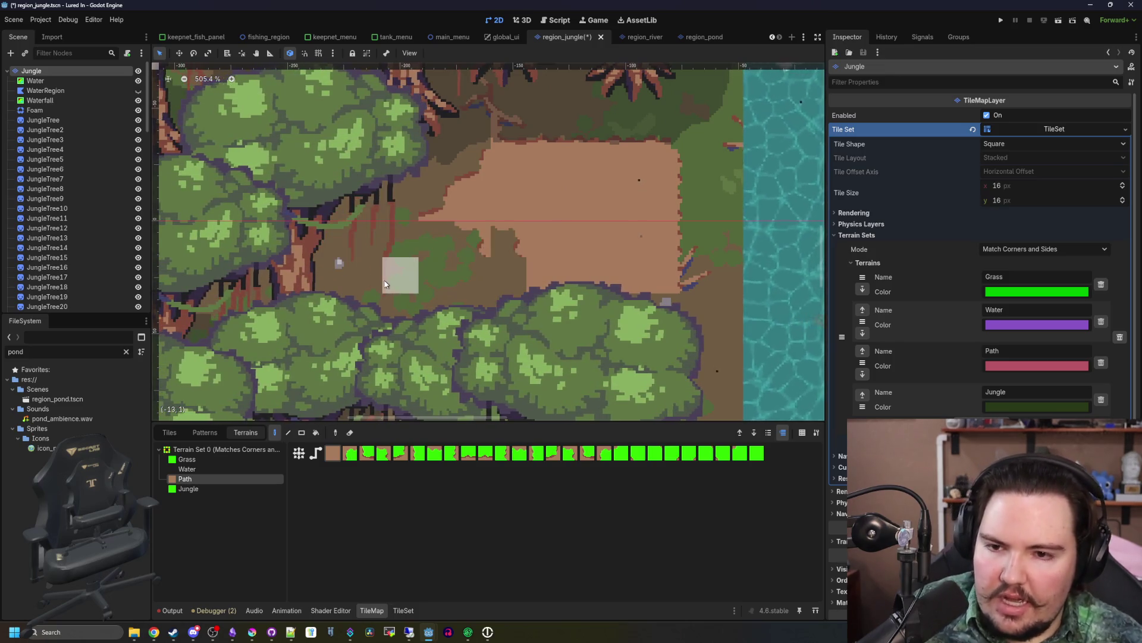
key(ctrl+z)
drag(571, 209, 458, 269)
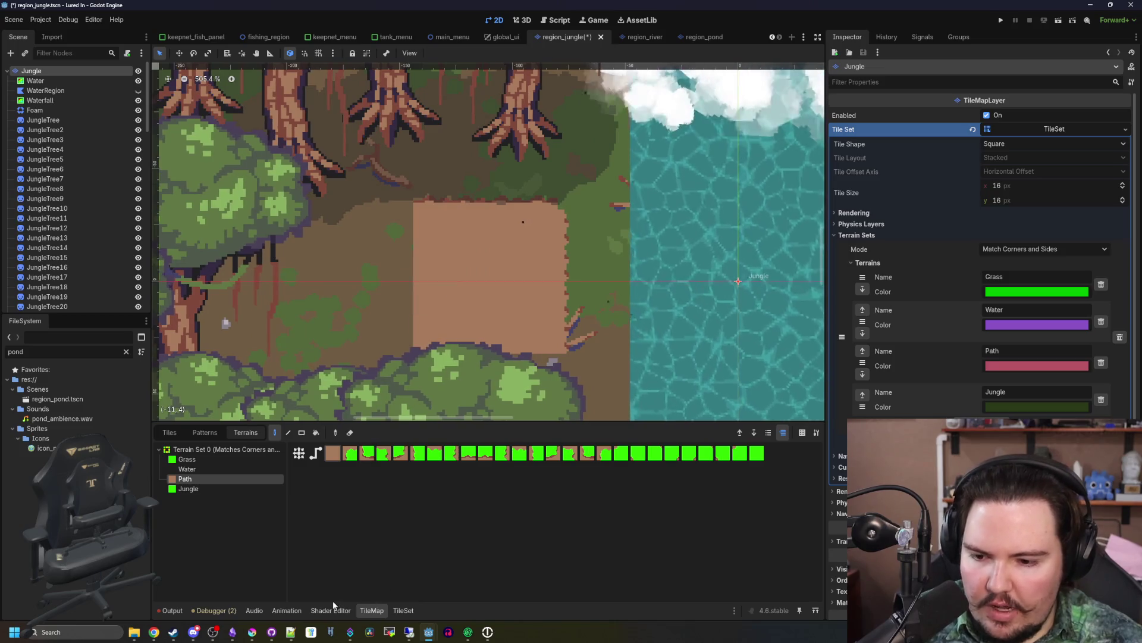
click(399, 611)
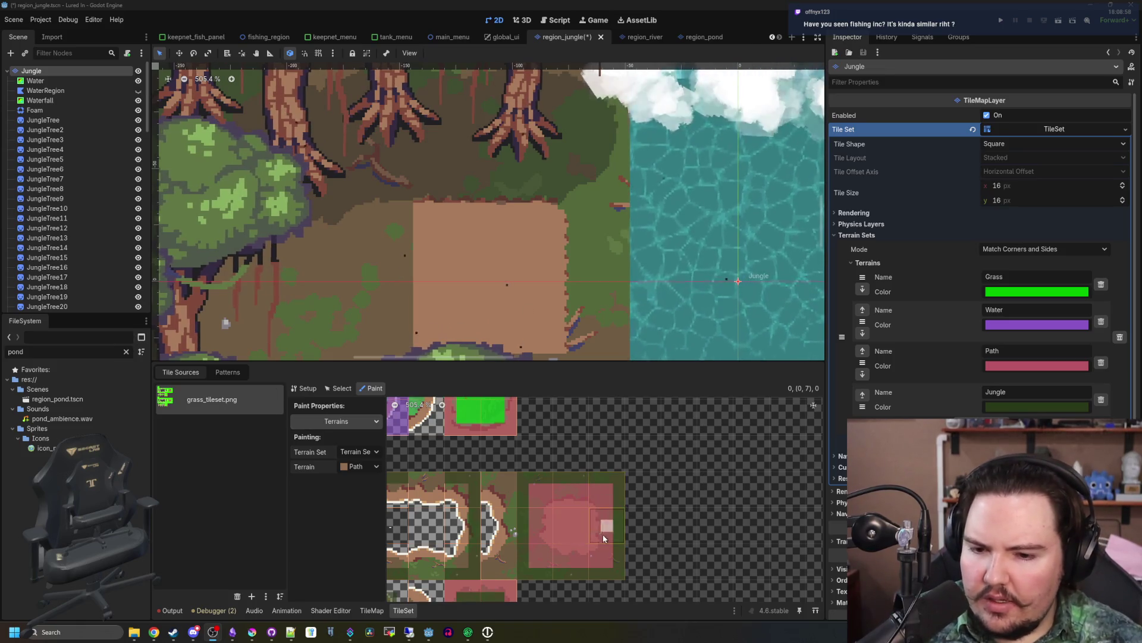
- Set Jungle as the terrain to paint in the TileSet editor
scroll(548, 551, up, 4)
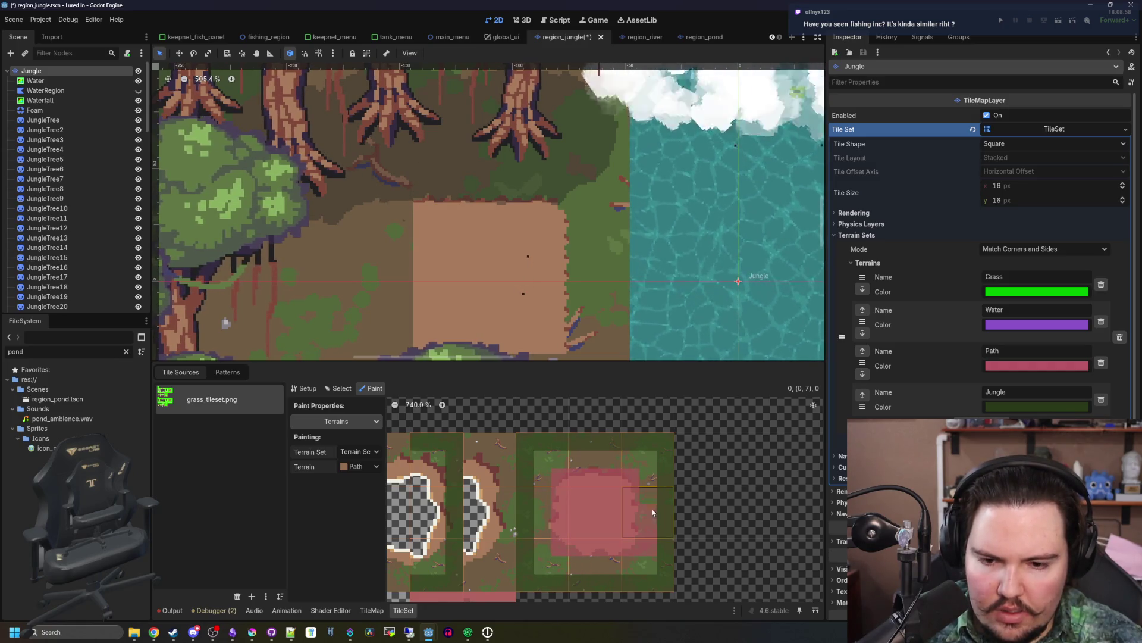
click(359, 467)
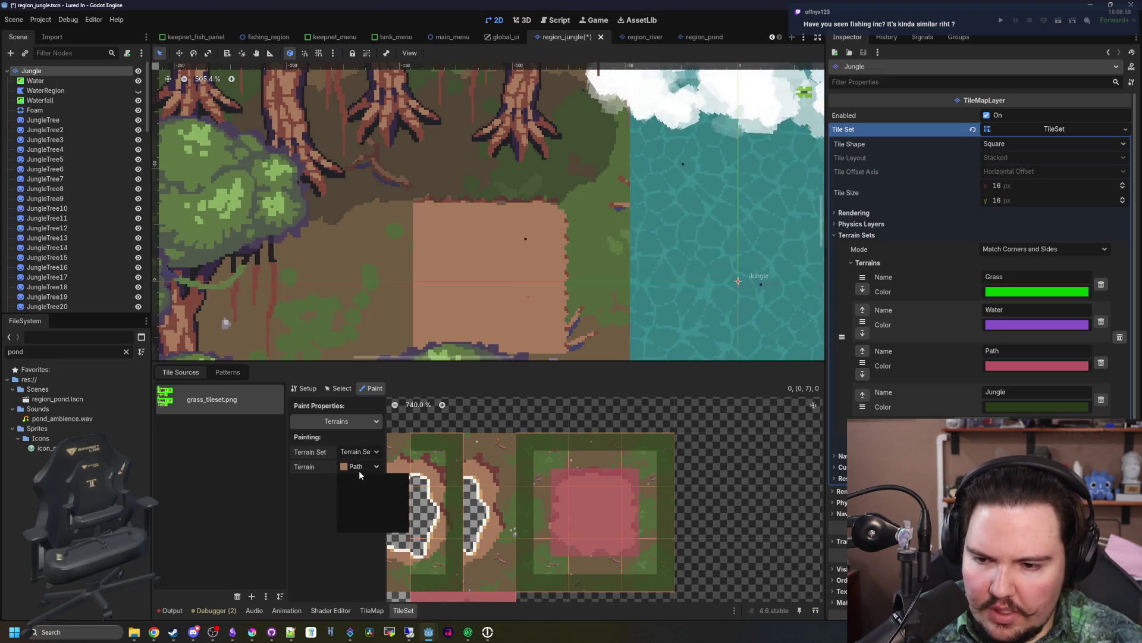
click(375, 523)
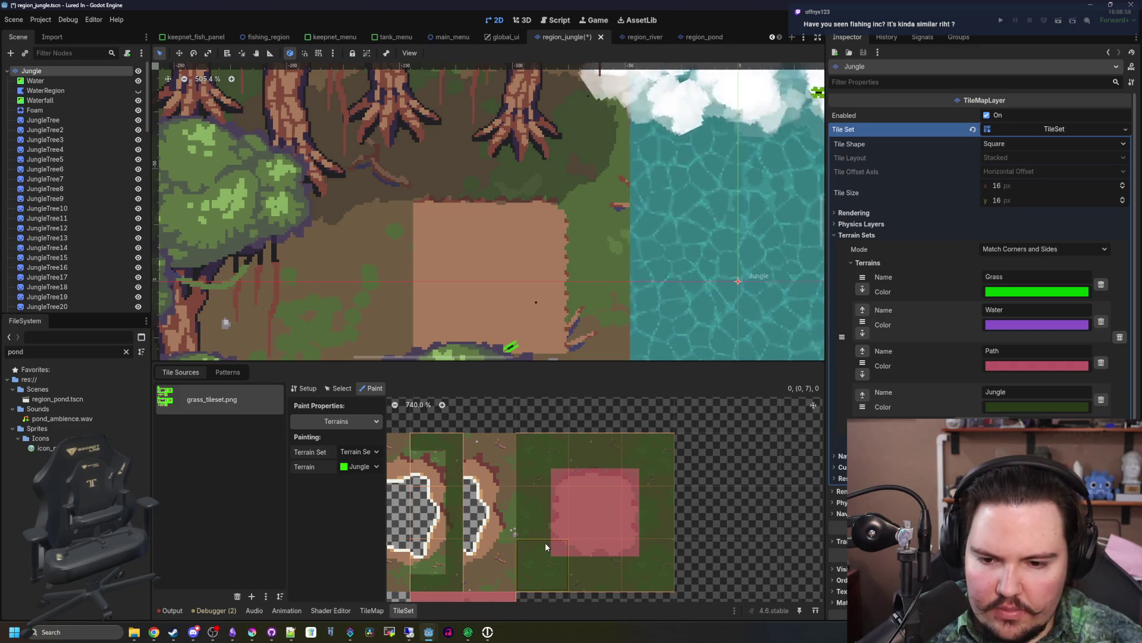
click(373, 610)
click(215, 489)
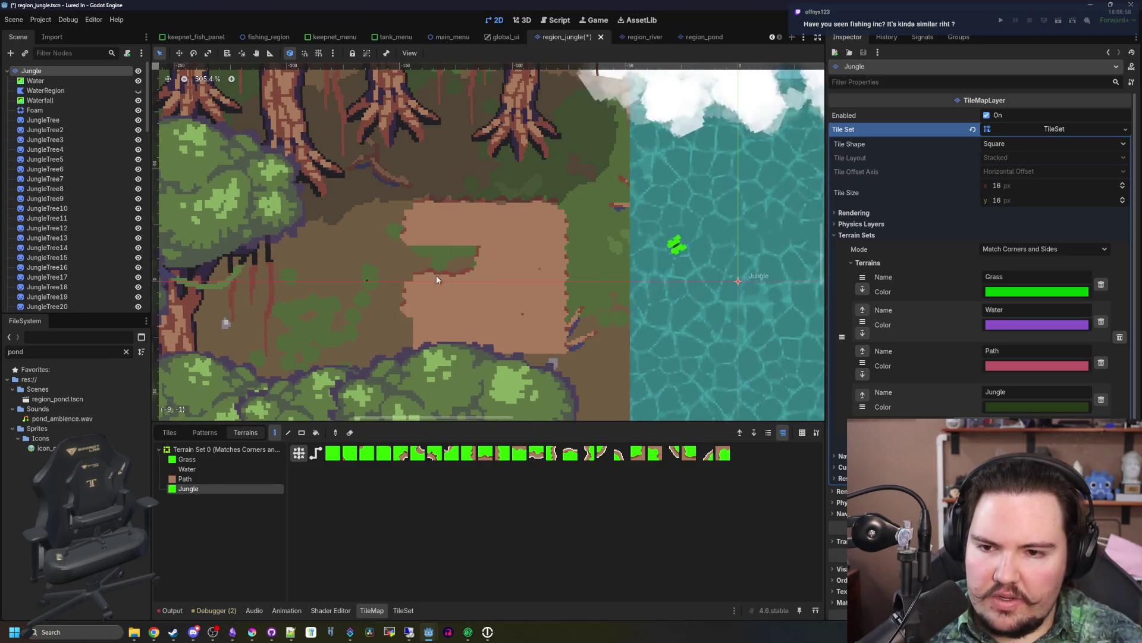
click(404, 610)
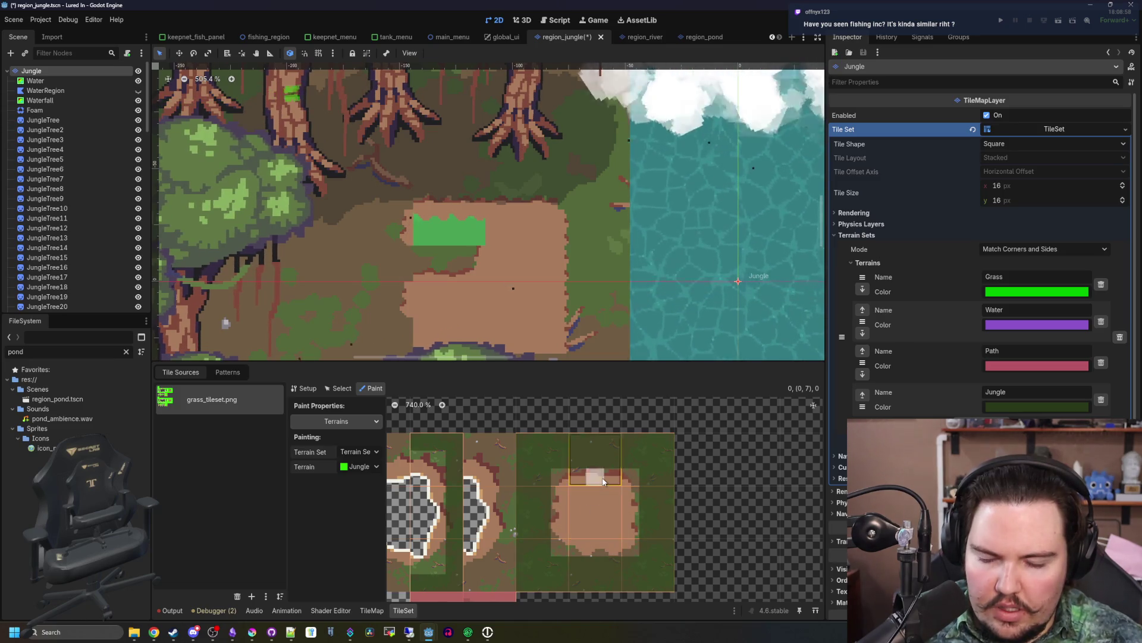
- Mark the corner of the dirt-centre grass tile as Jungle terrain
scroll(603, 481, down, 3)
scroll(536, 568, up, 3)
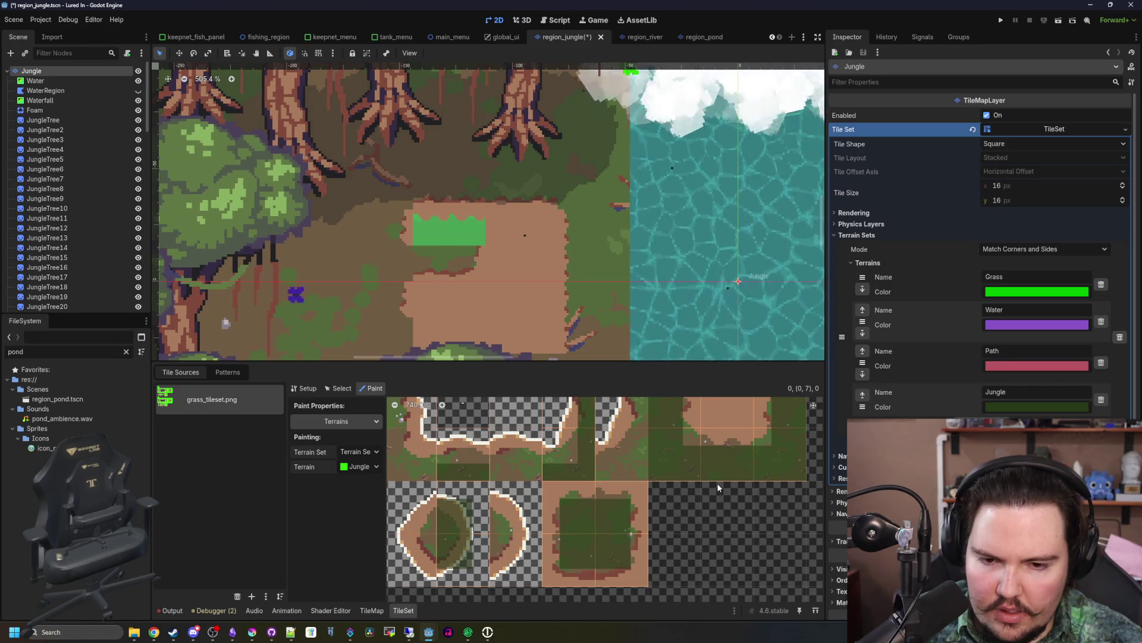
scroll(616, 573, up, 3)
scroll(608, 509, up, 1)
click(609, 494)
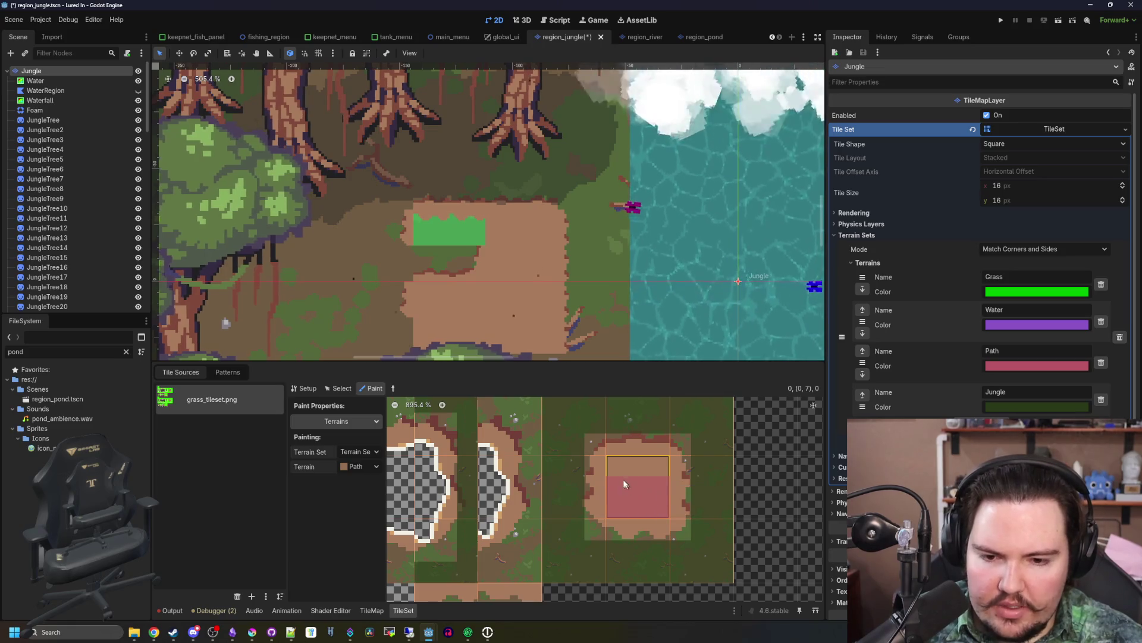
- Return to the TileMap terrains and select Path for painting
click(380, 611)
click(400, 610)
click(368, 610)
click(190, 479)
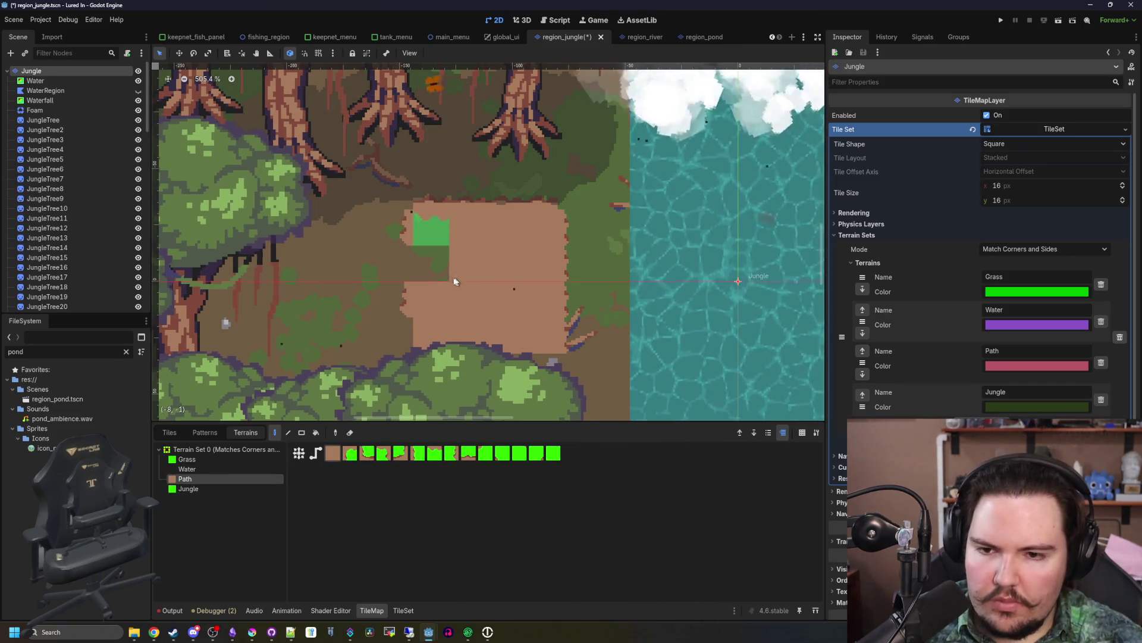
- Paint Path tiles left of the dirt area and repaint the bright green patch as Path
click(413, 265)
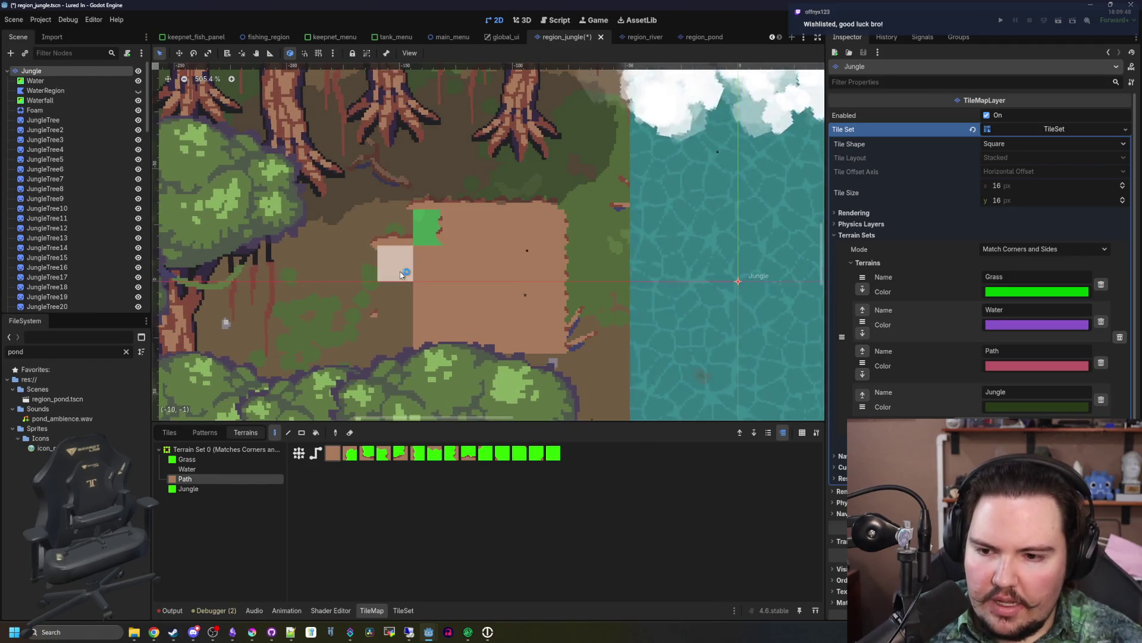
click(401, 273)
click(395, 226)
click(434, 226)
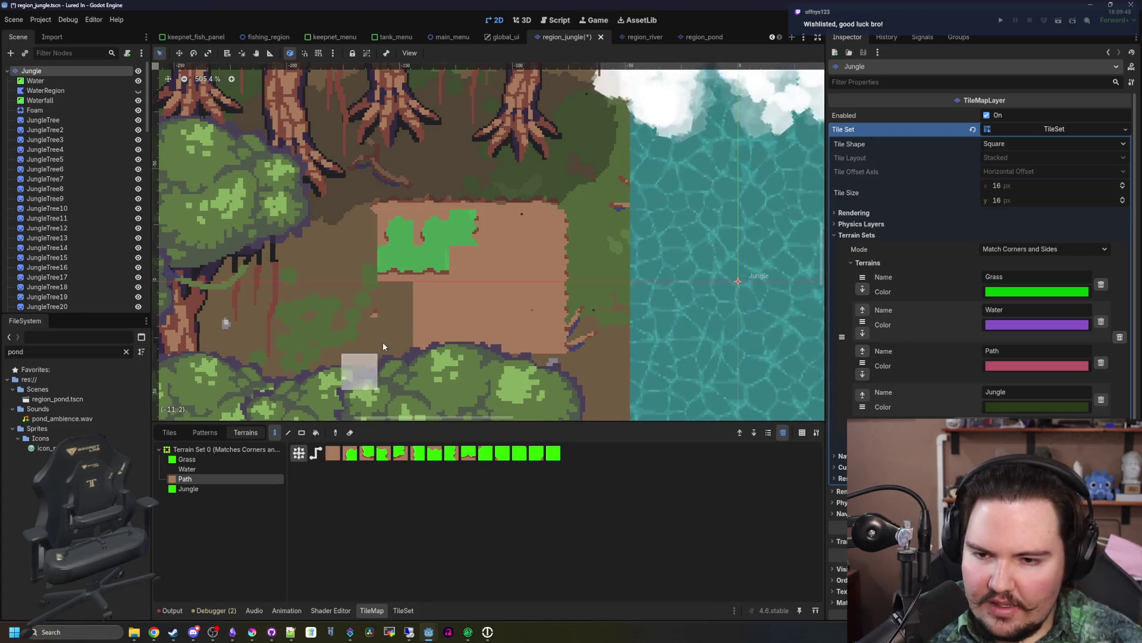
click(396, 263)
click(416, 269)
click(430, 237)
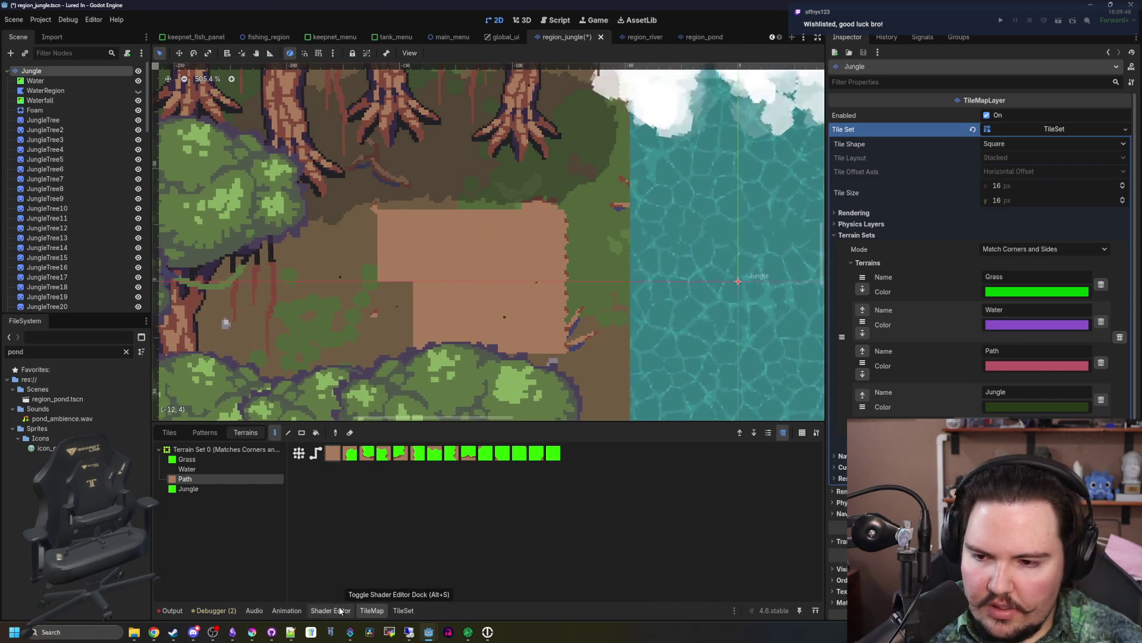
- Collapse the terrain list and switch the TileMap panel to individual tiles, picking the first atlas tile
double_click(201, 451)
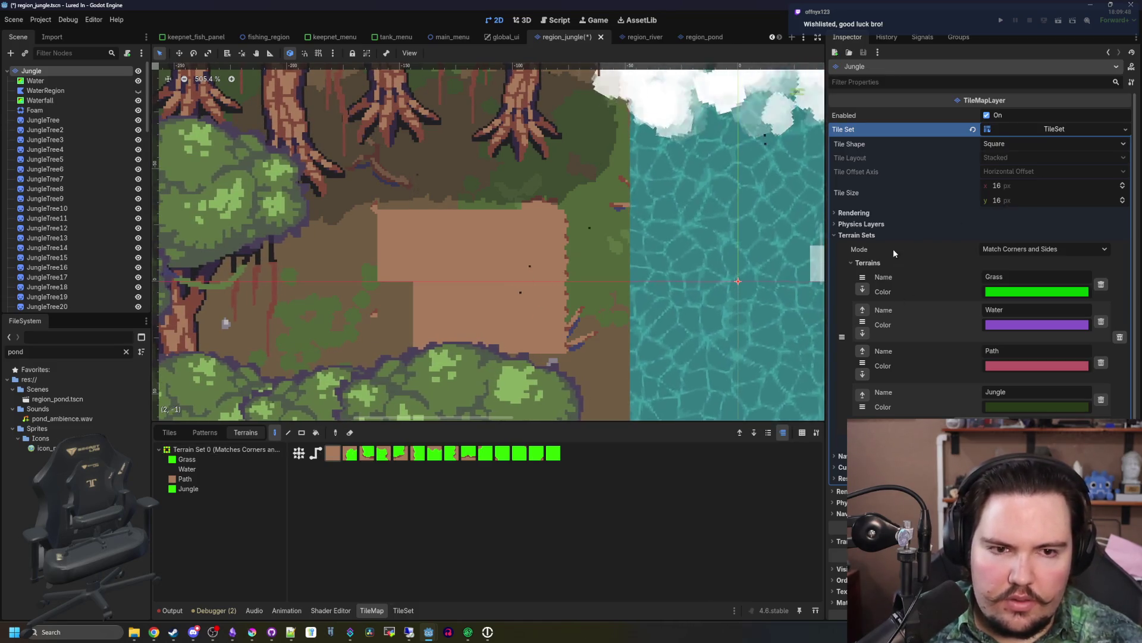
scroll(452, 309, down, 2)
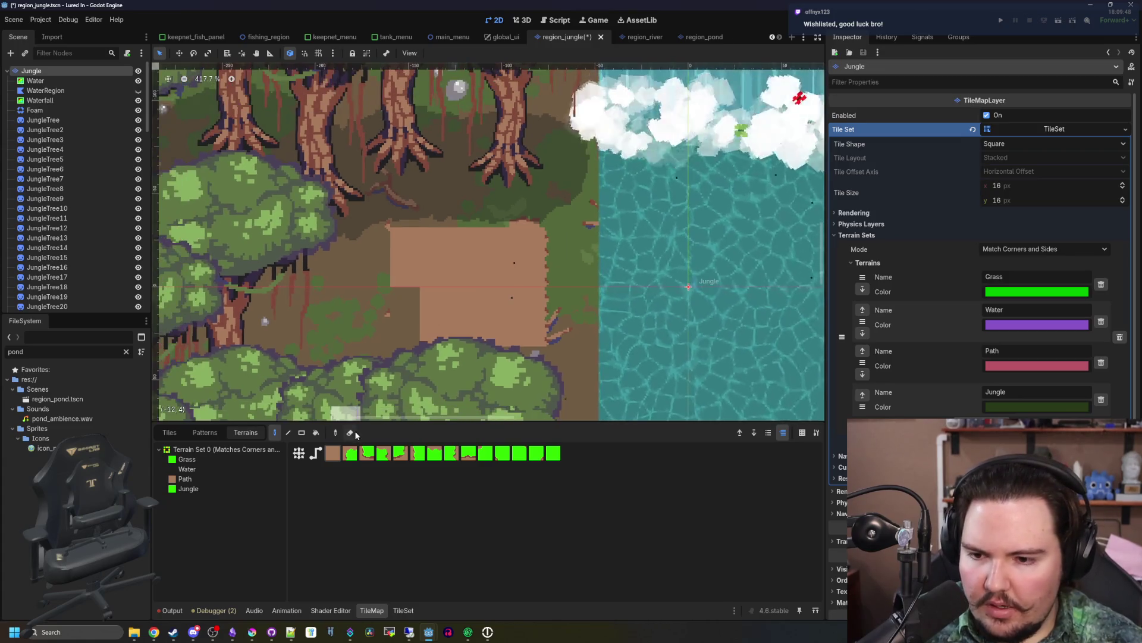
click(331, 611)
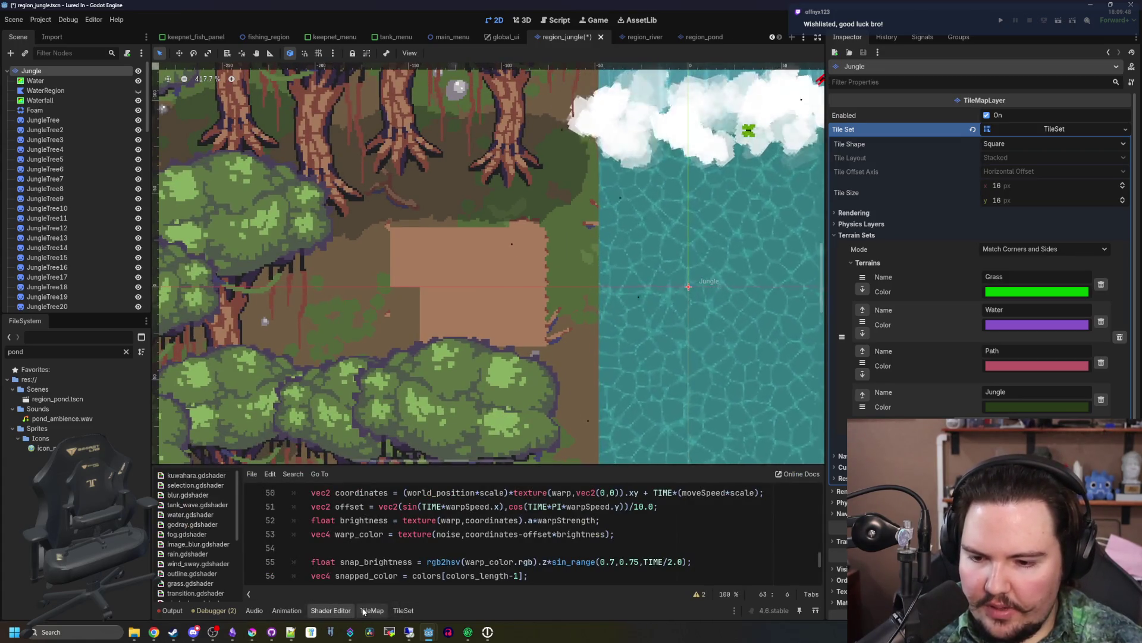
click(372, 610)
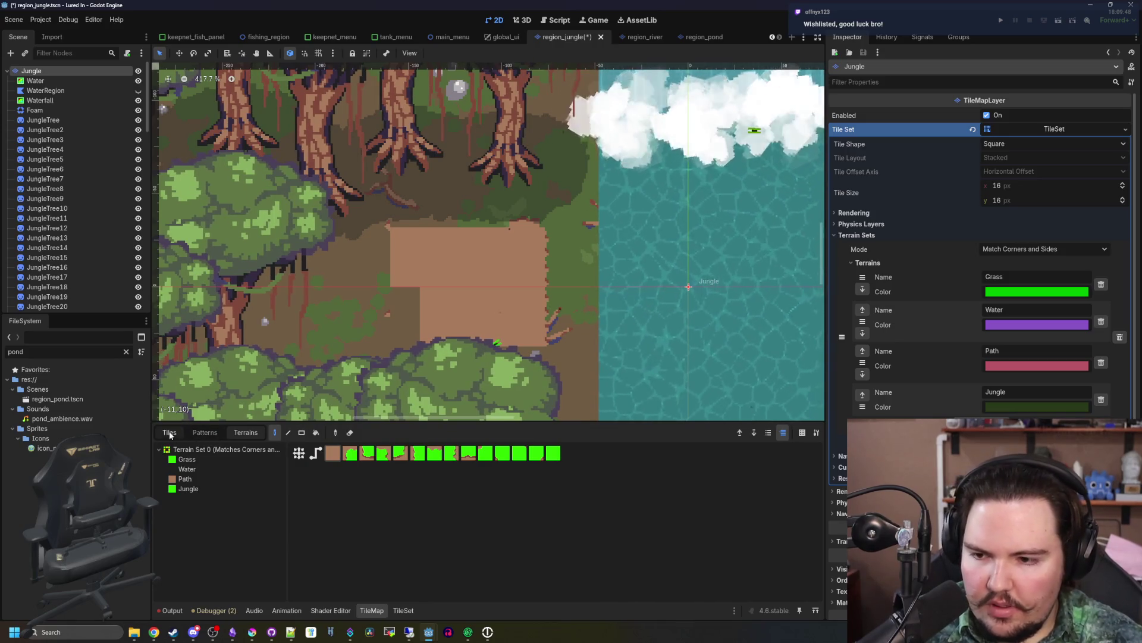
click(170, 432)
scroll(551, 336, up, 3)
click(390, 456)
- Pick the plain dirt tile and paint two dirt tiles left of the dirt patch
click(391, 231)
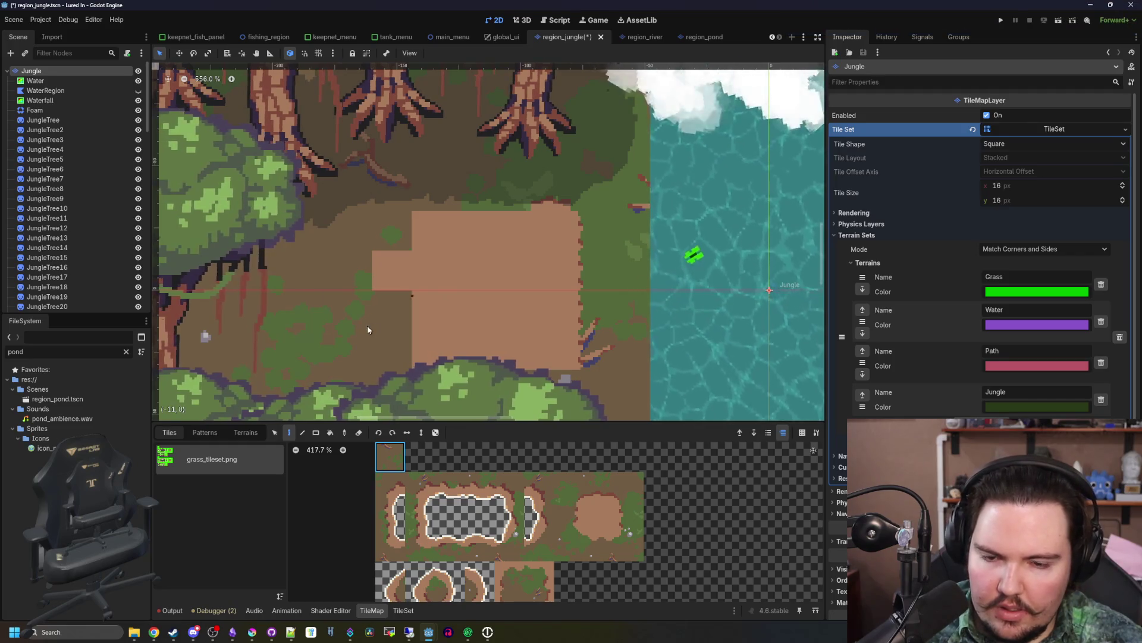
scroll(559, 294, down, 4)
ctrl+click(637, 226)
scroll(646, 216, up, 2)
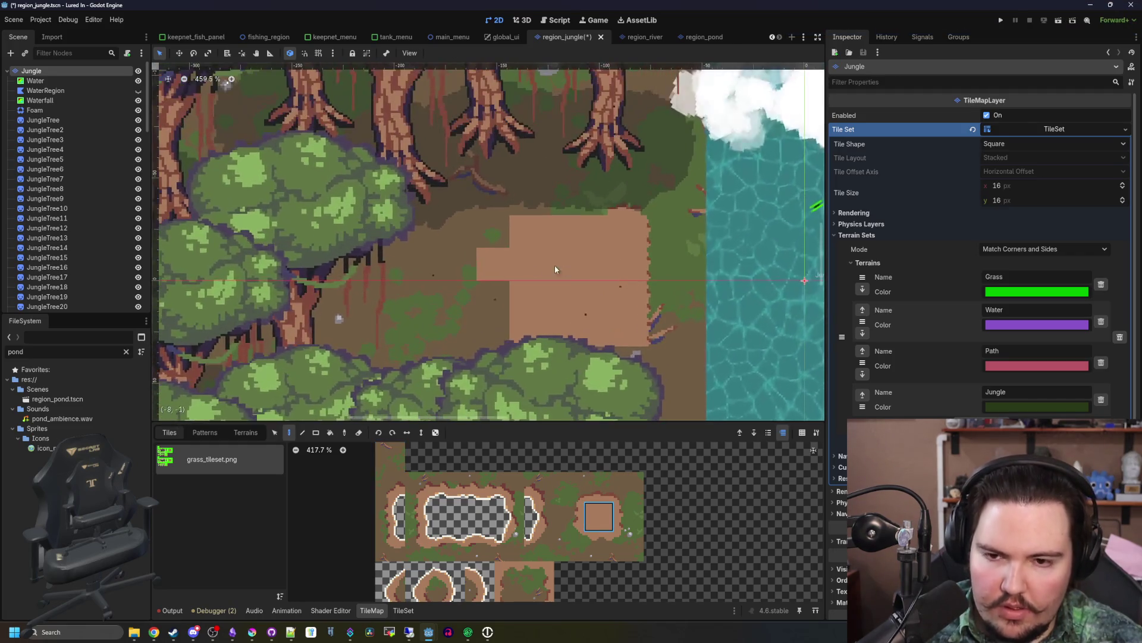
click(429, 291)
click(381, 287)
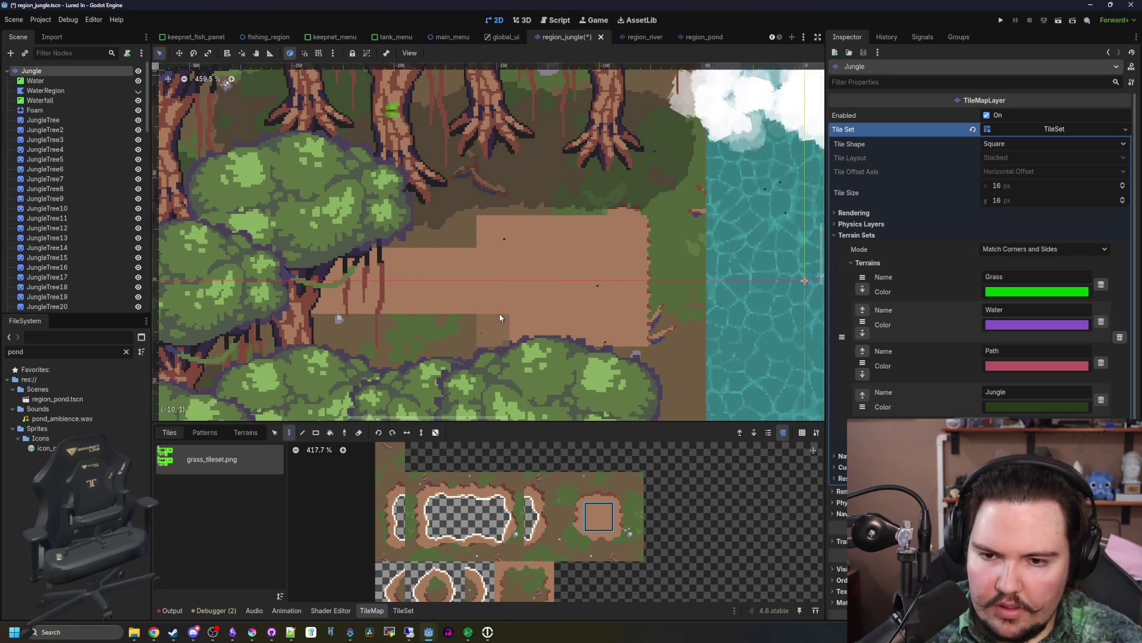
- Paint grass tiles along the lower dirt row and the dirt strip
scroll(251, 258, up, 2)
click(599, 545)
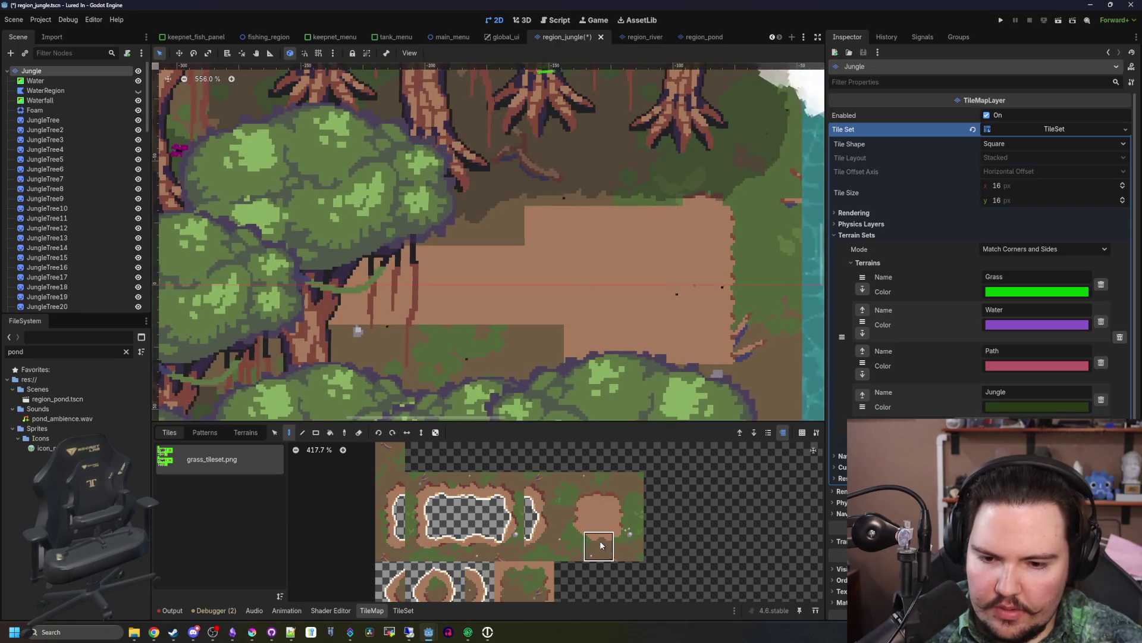
drag(494, 308, 305, 298)
click(601, 485)
drag(494, 259, 269, 260)
- Add another dirt tile on the left and paint a grass edge tile into the path
scroll(654, 318, right, 5)
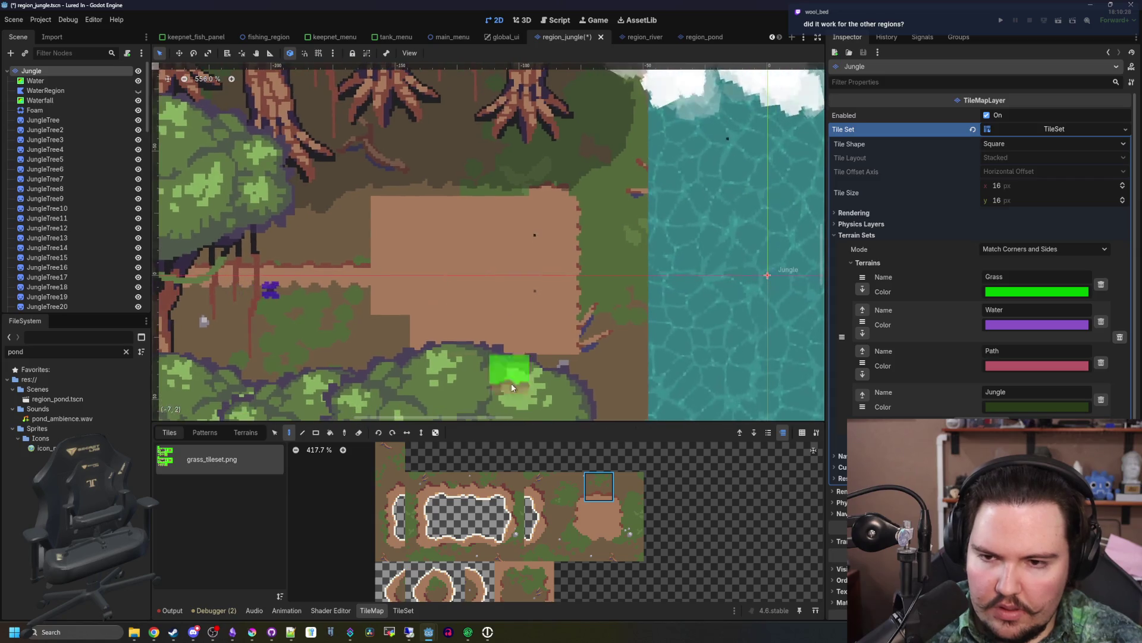
click(598, 515)
click(351, 256)
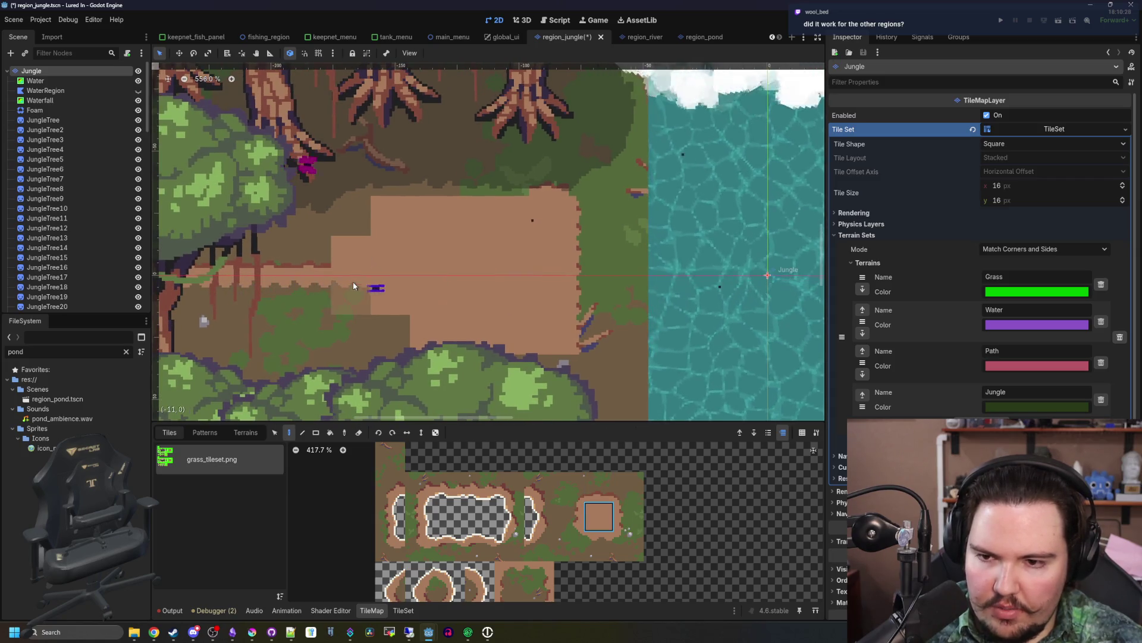
click(569, 486)
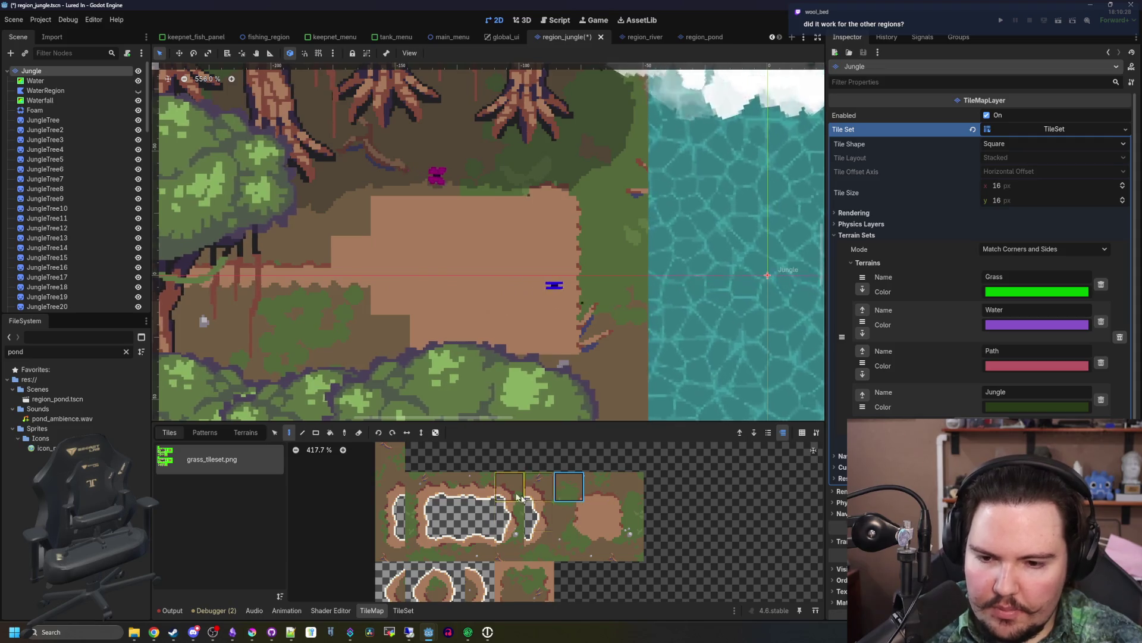
scroll(589, 527, down, 1)
click(538, 595)
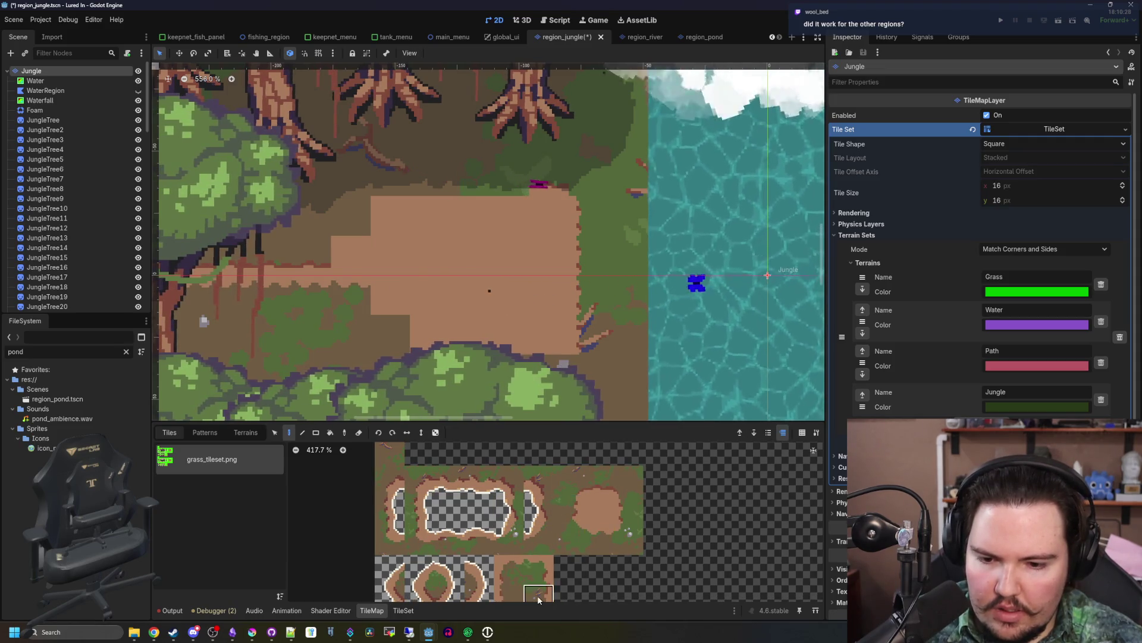
scroll(439, 325, down, 2)
click(539, 570)
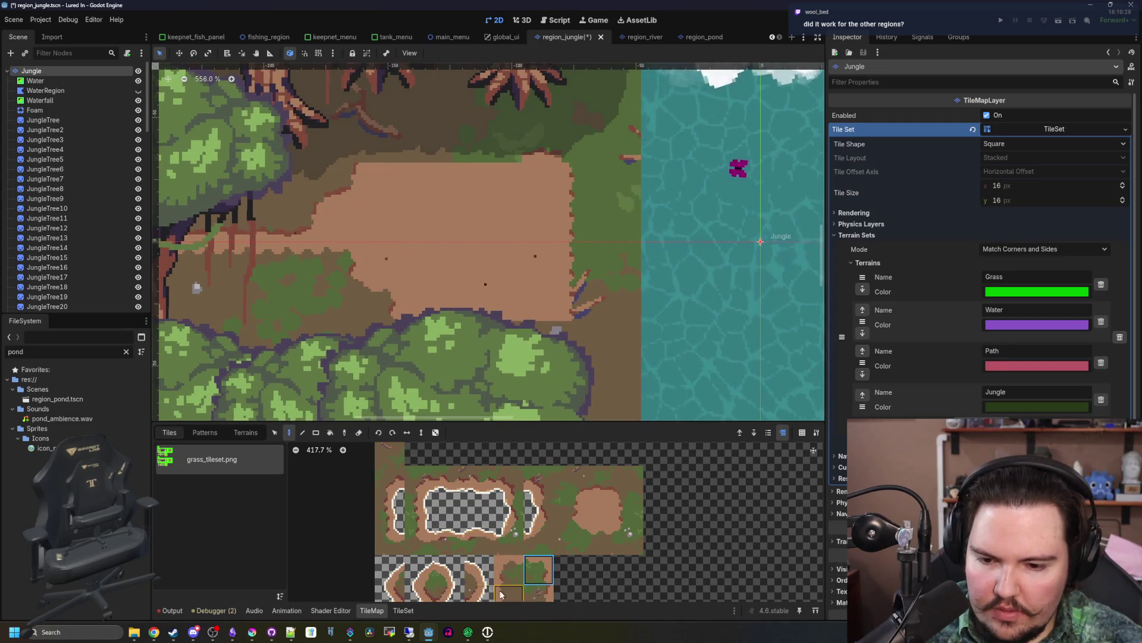
click(558, 326)
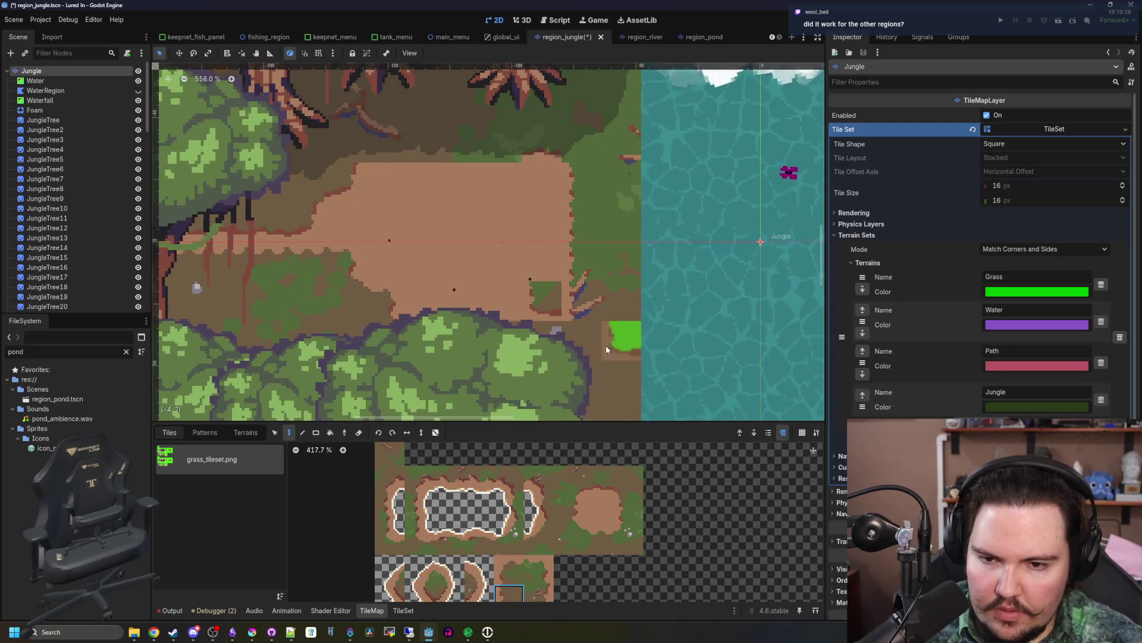
- Fill in more grass and jungle edge tiles around the path, then pick the top-left grass tile
click(508, 570)
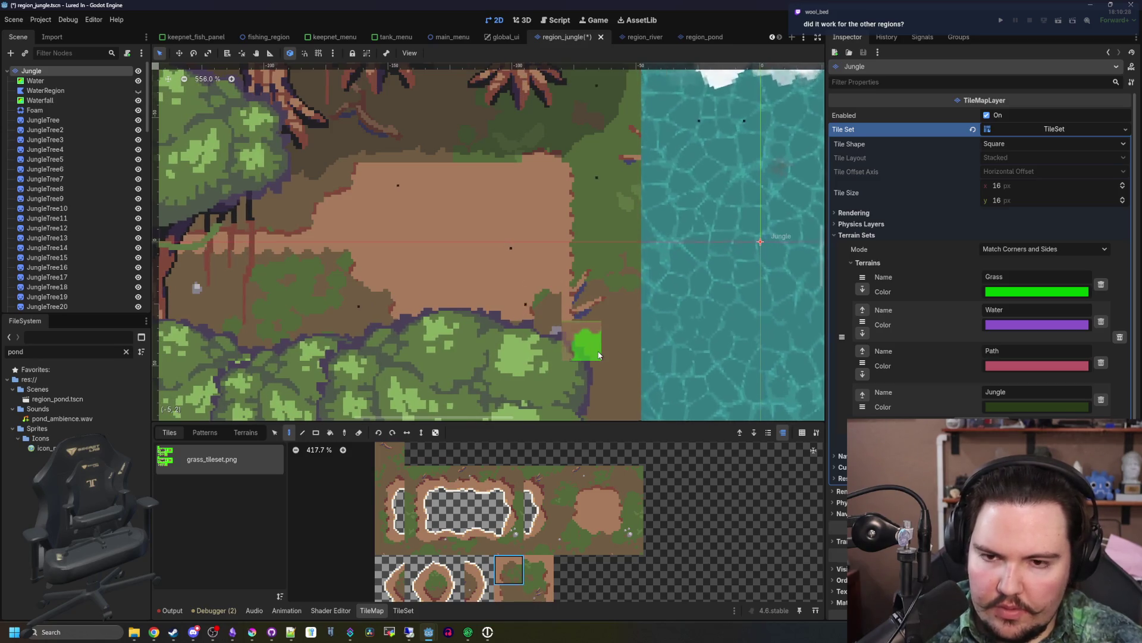
click(566, 327)
click(513, 591)
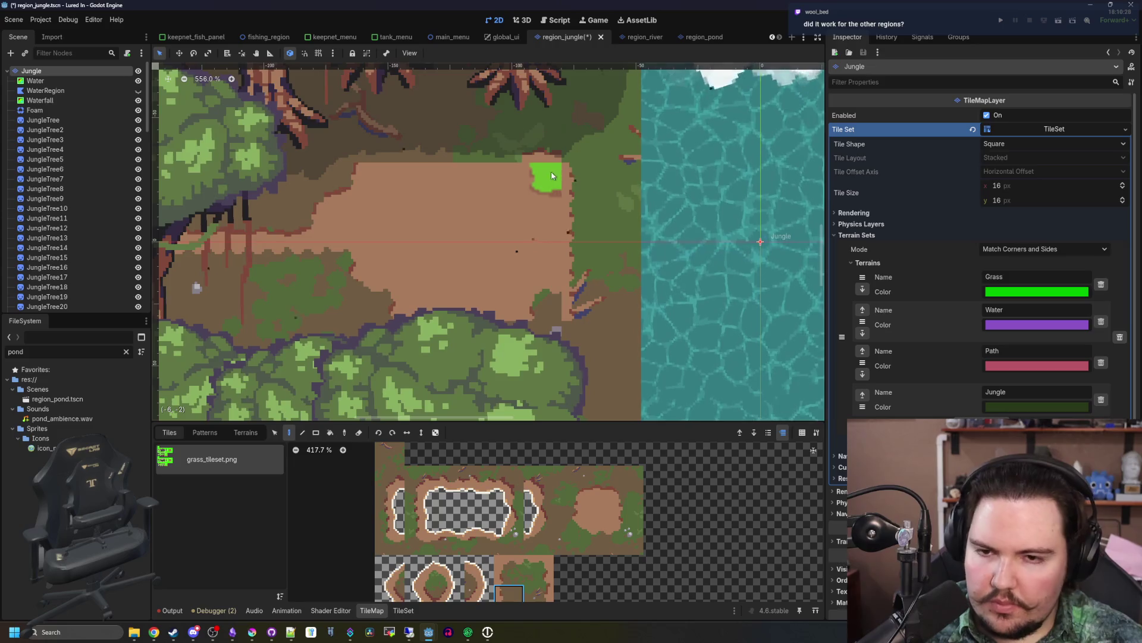
click(537, 186)
click(389, 452)
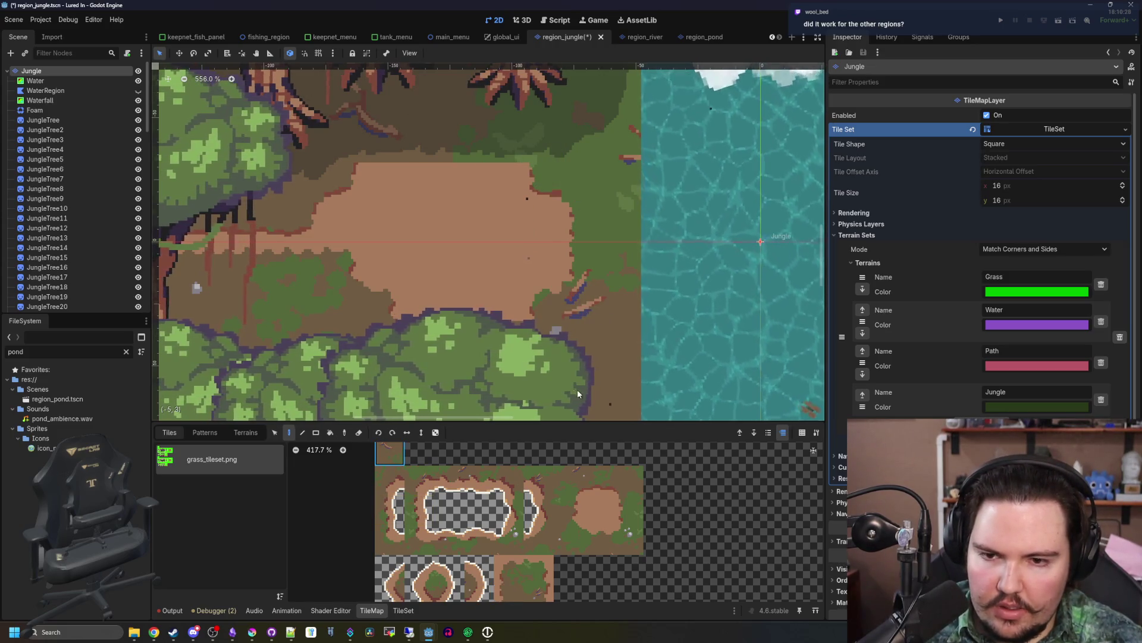
scroll(555, 371, up, 1)
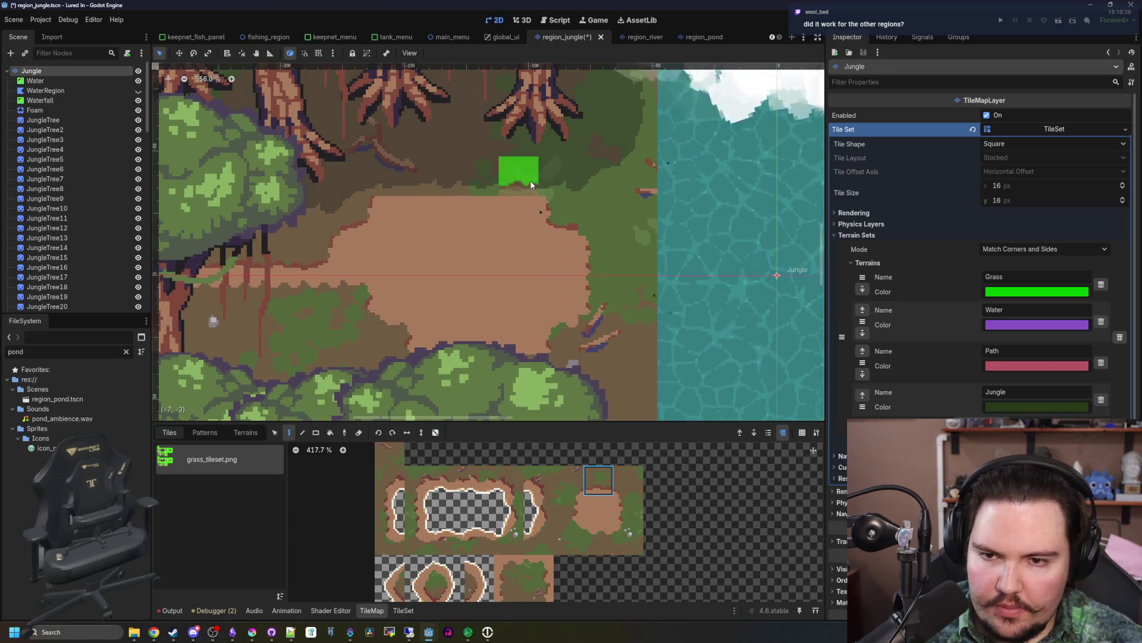
scroll(452, 309, down, 4)
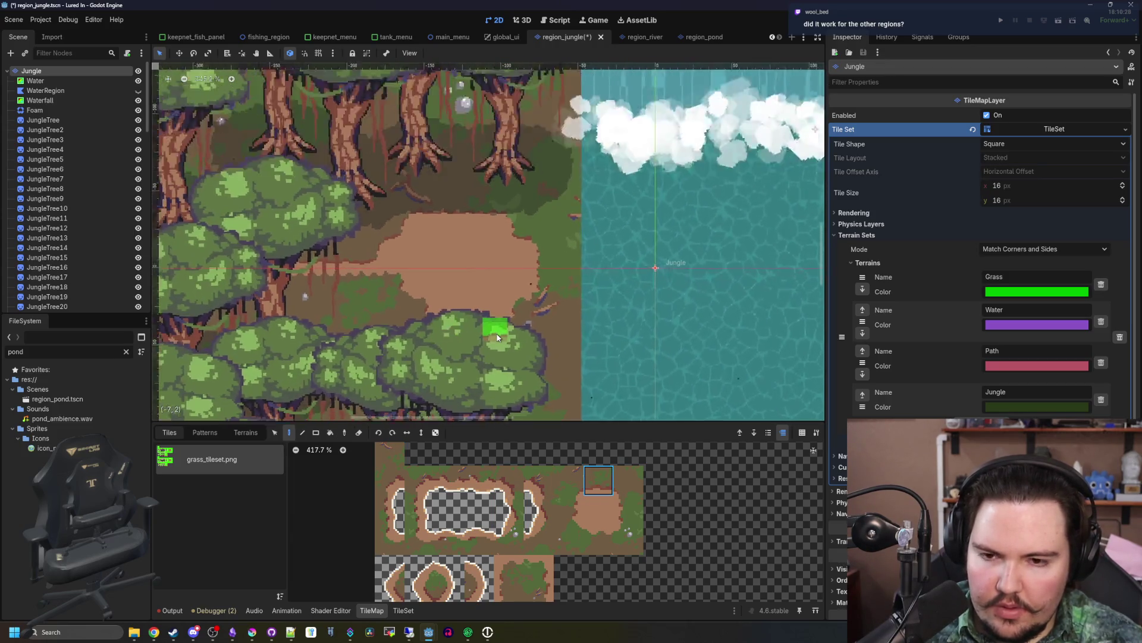
scroll(407, 308, up, 2)
scroll(407, 308, down, 2)
scroll(407, 308, down, 3)
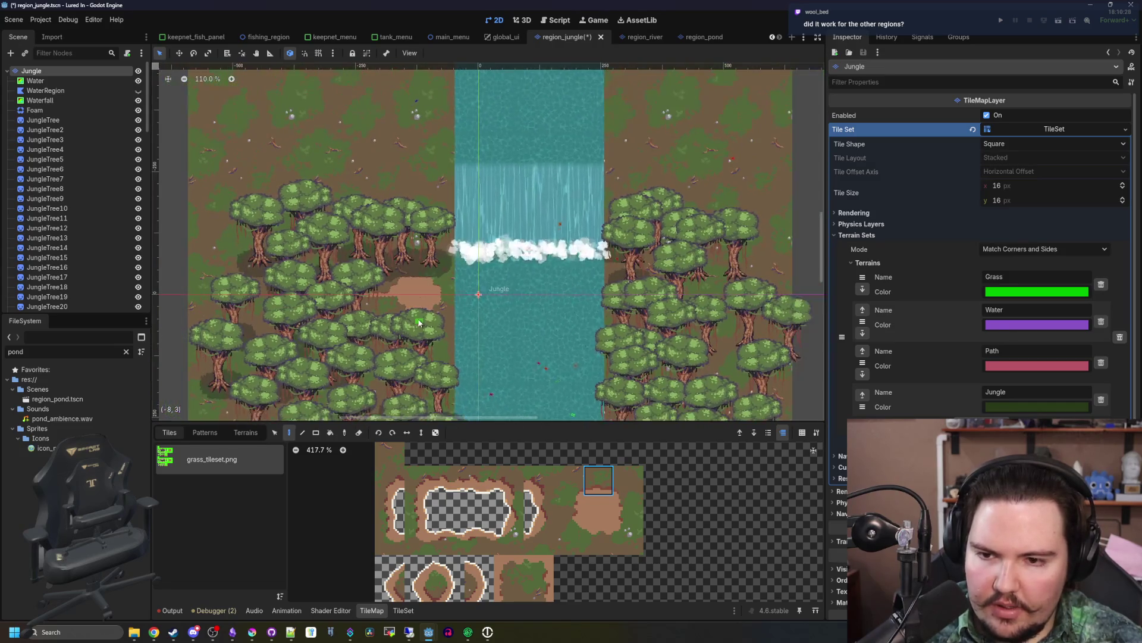
- Save the region_jungle scene with Ctrl+S
scroll(357, 298, up, 1)
scroll(301, 282, down, 1)
scroll(304, 282, up, 2)
key(ctrl+s)
scroll(315, 281, up, 3)
scroll(357, 280, down, 3)
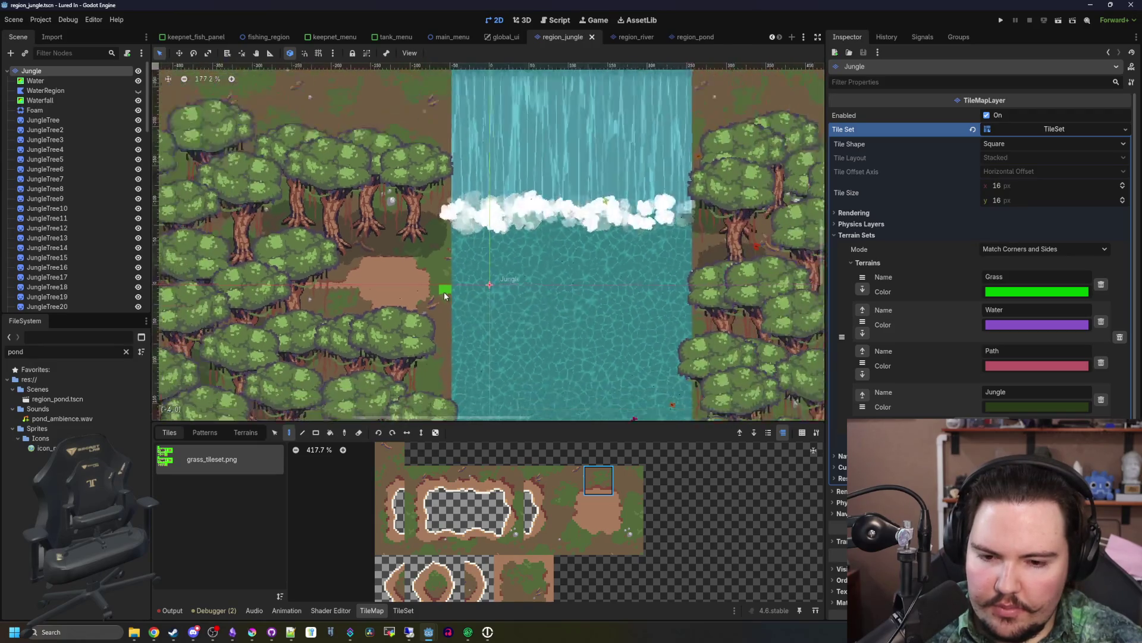
scroll(401, 271, up, 2)
key(ctrl+s)
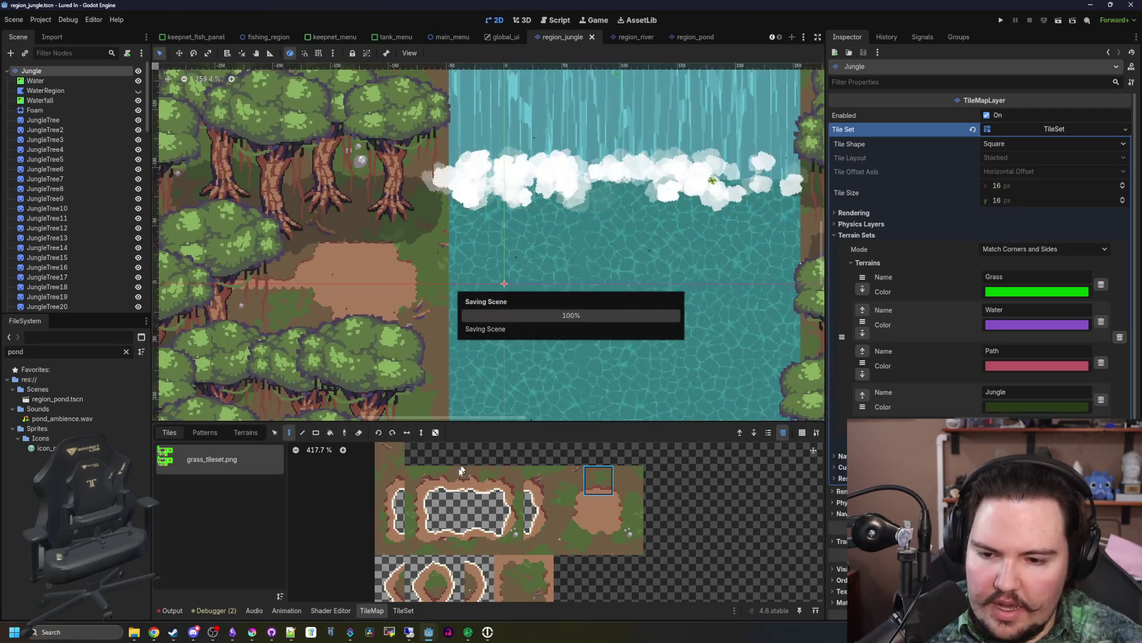
- Narrow the Waterfall node on both sides, then return to the Jungle TileMapLayer
scroll(477, 531, down, 2)
scroll(477, 531, up, 2)
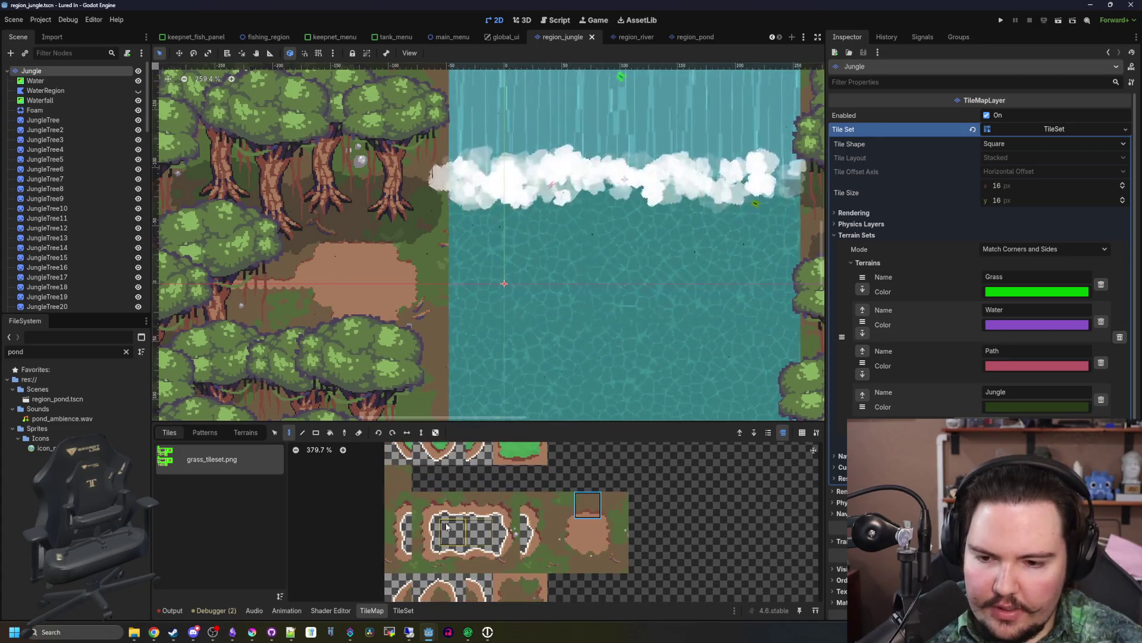
scroll(459, 326, up, 2)
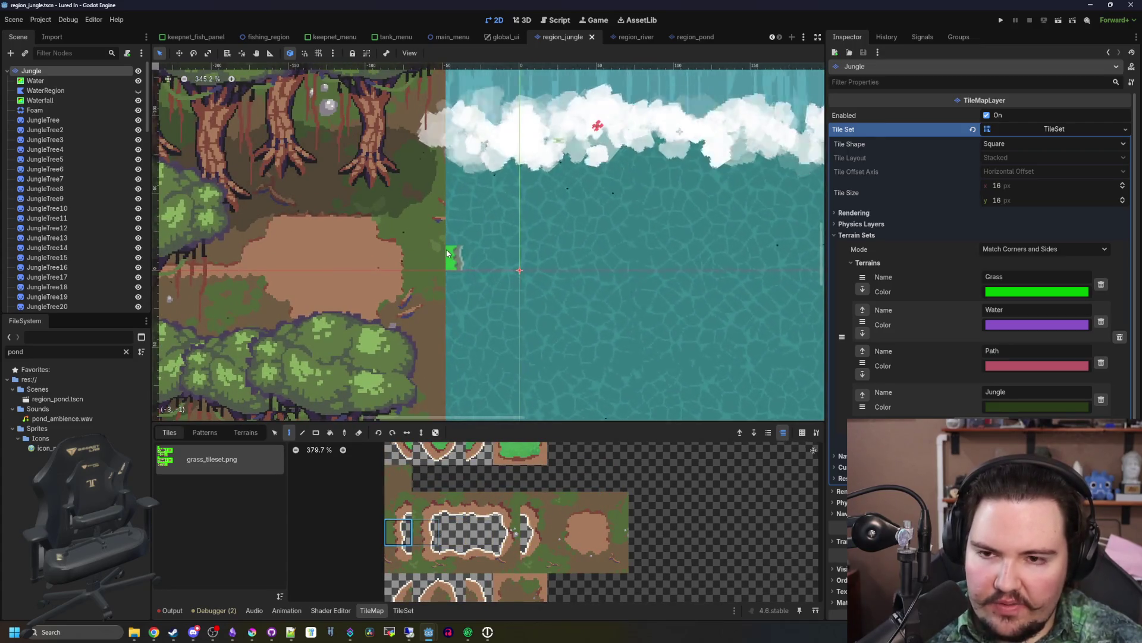
scroll(438, 145, up, 3)
scroll(495, 288, down, 2)
click(70, 99)
scroll(396, 221, up, 3)
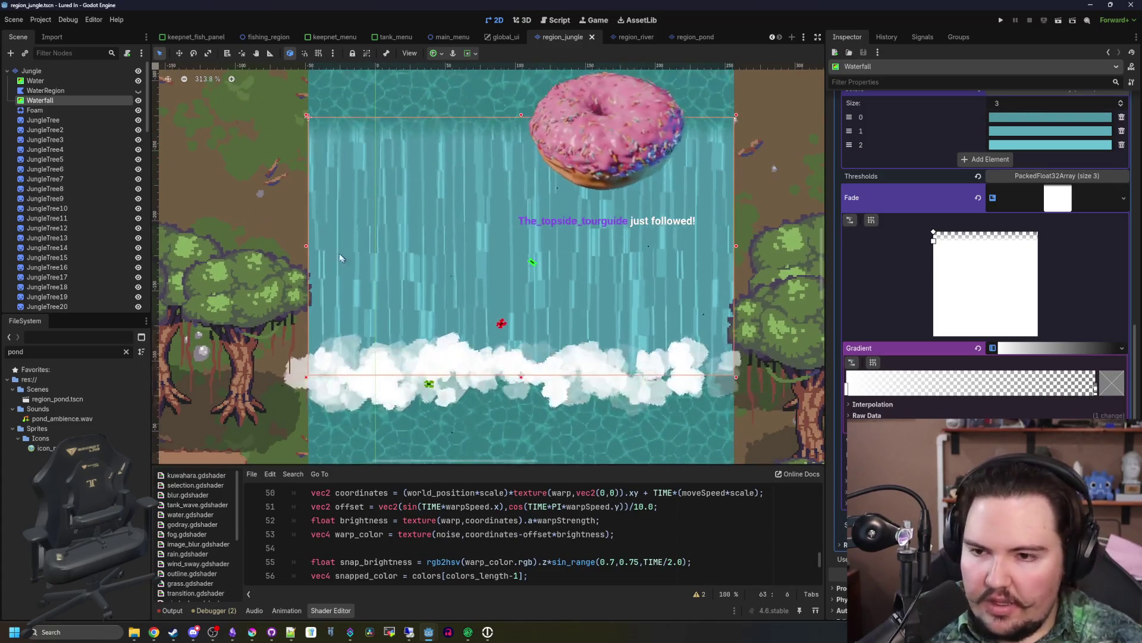
drag(306, 246, 359, 259)
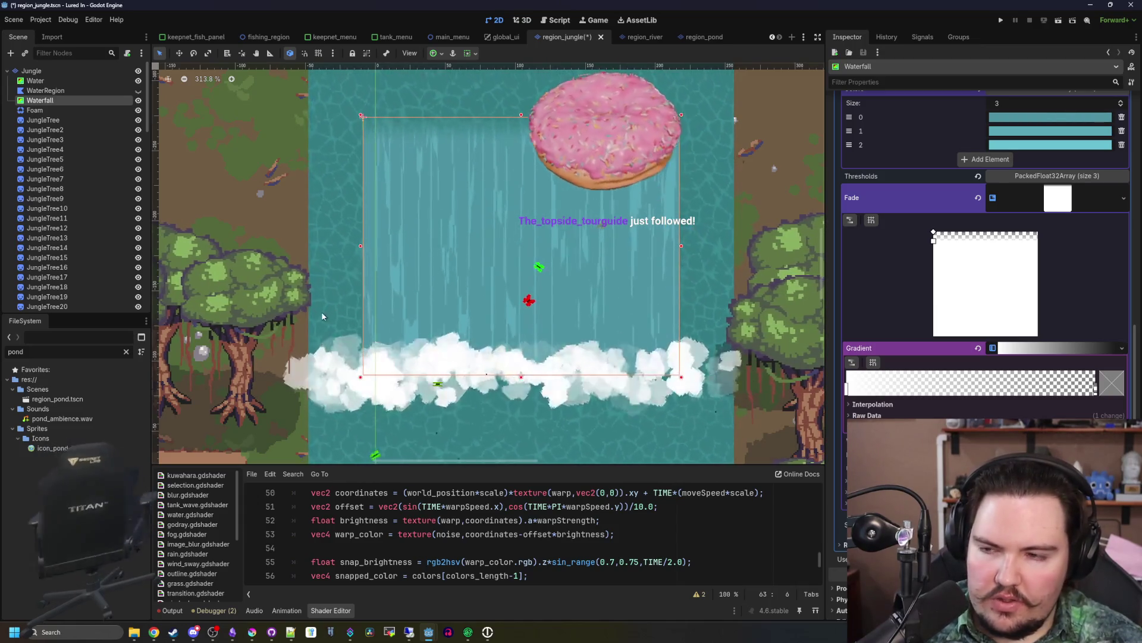
click(33, 70)
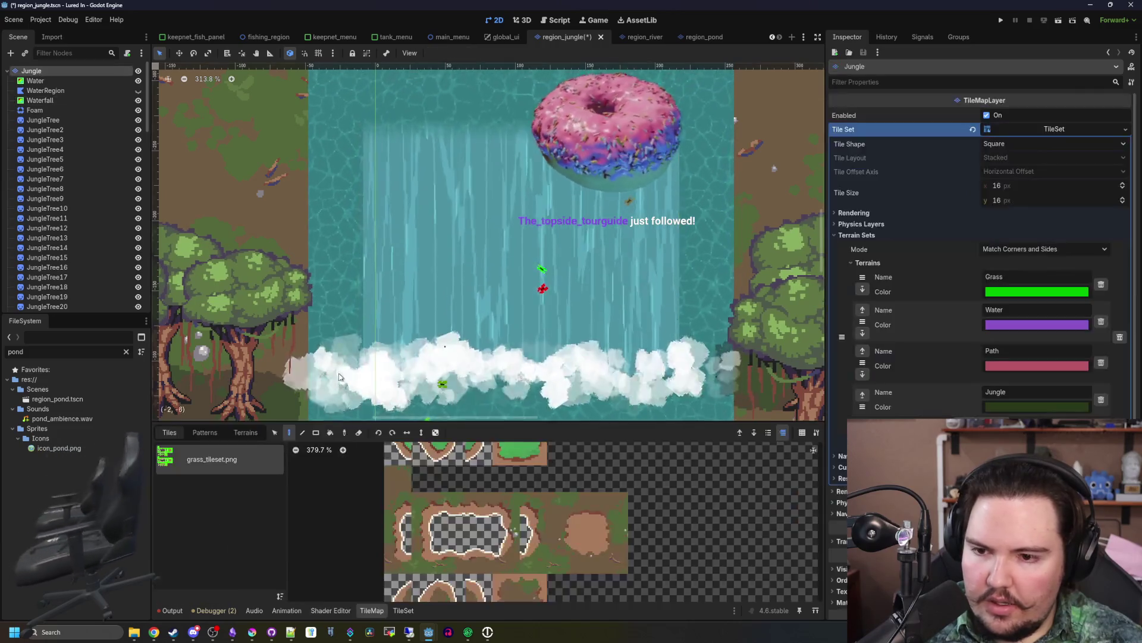
- Paint ground tiles over the edge water on both sides of the waterfall
click(438, 561)
scroll(353, 255, up, 2)
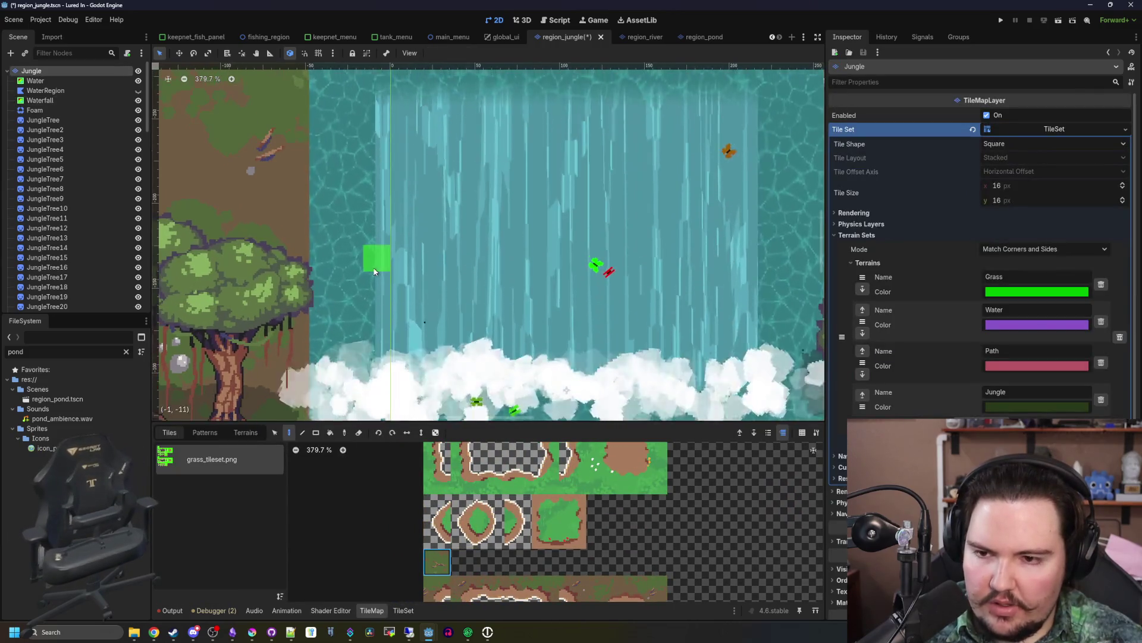
scroll(321, 297, down, 2)
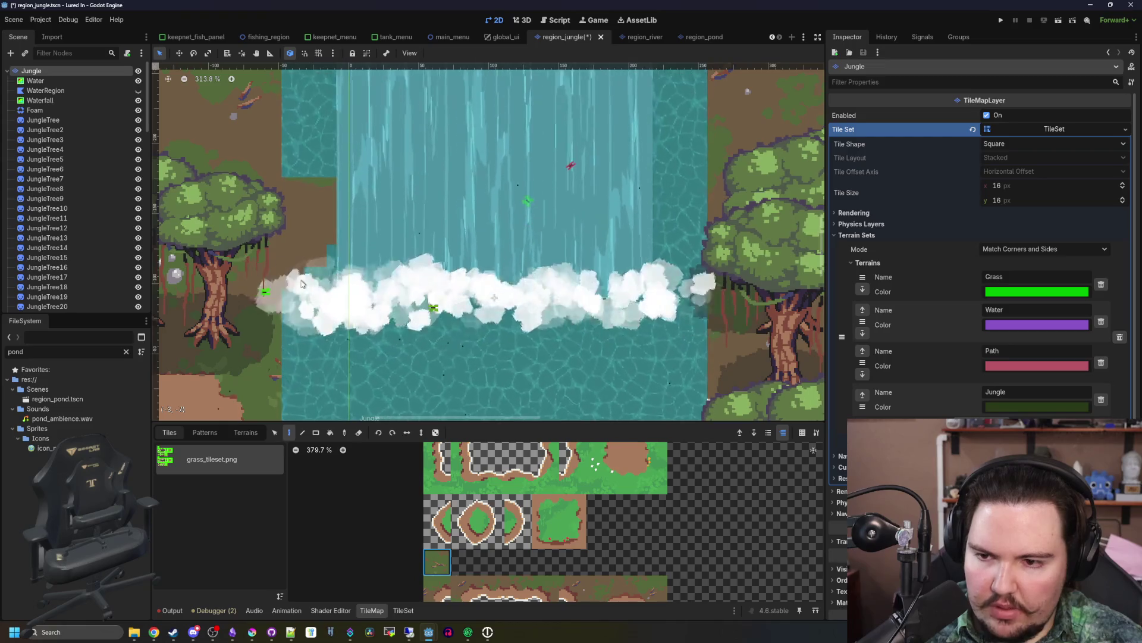
mouse_move(694, 255)
mouse_down()
mouse_move(655, 230)
mouse_move(708, 309)
mouse_move(701, 335)
mouse_up()
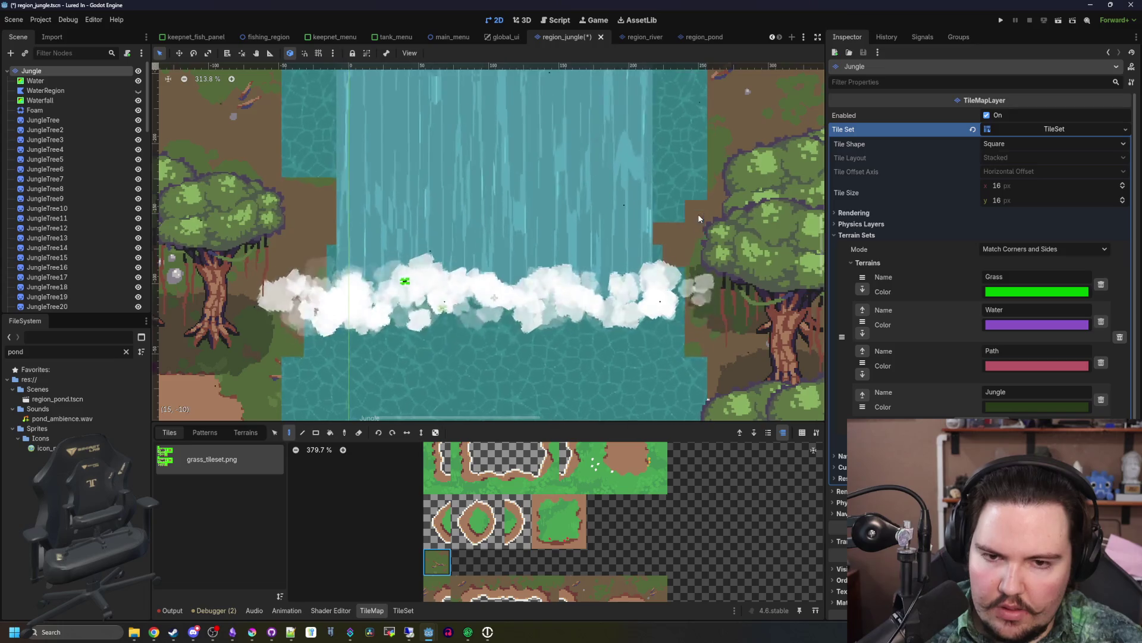
scroll(606, 399, up, 5)
scroll(446, 313, down, 1)
scroll(447, 313, left, 2)
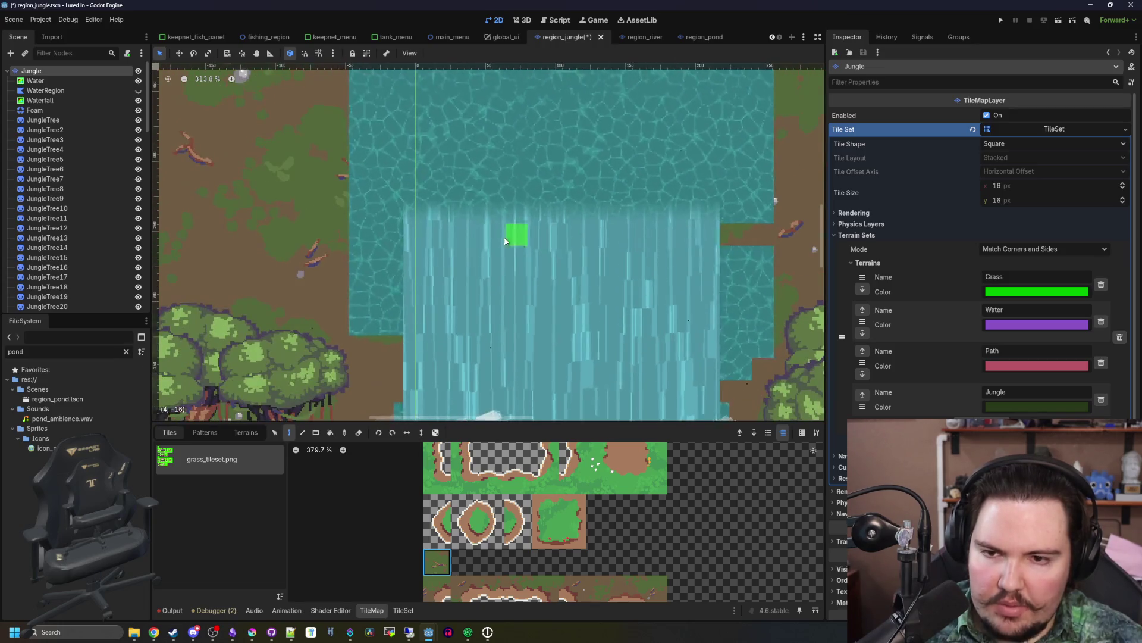
mouse_move(759, 272)
mouse_down()
mouse_move(746, 357)
mouse_move(737, 327)
mouse_up()
drag(387, 301, 381, 324)
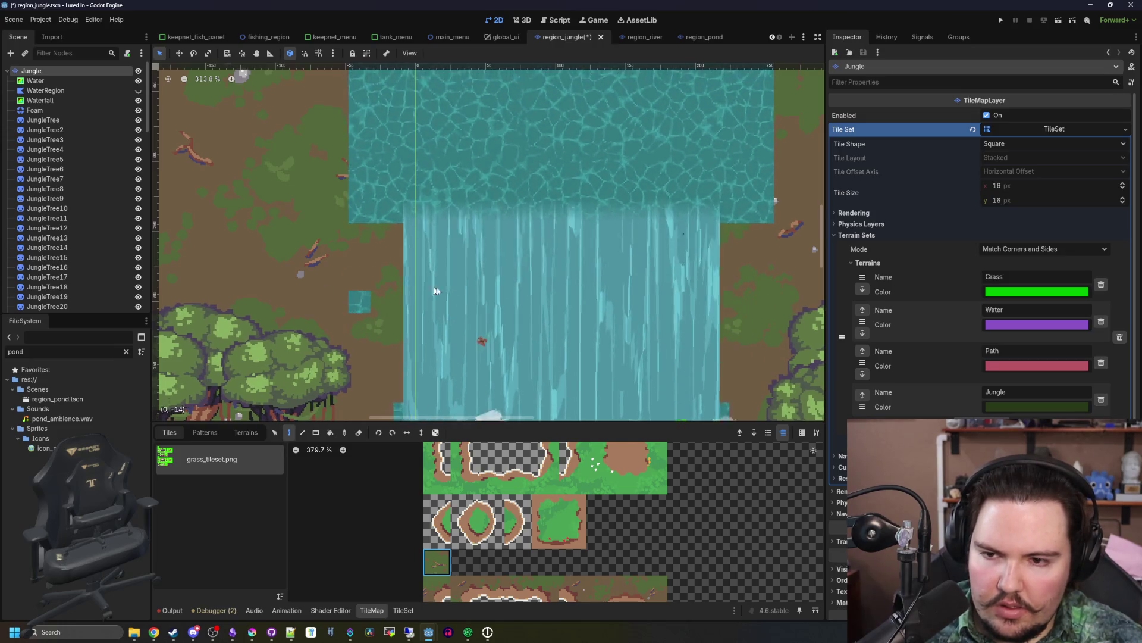
- Fill a 3x66 ground strip along the river edge with the Rectangle tool
scroll(433, 333, down, 4)
scroll(322, 318, up, 1)
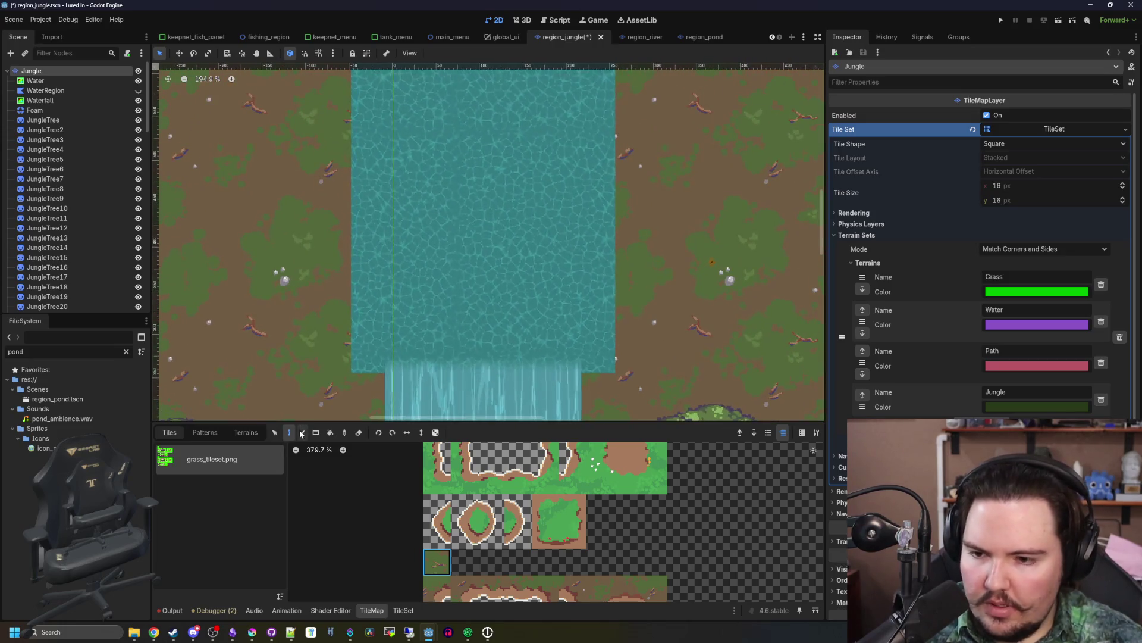
click(316, 433)
scroll(374, 377, down, 5)
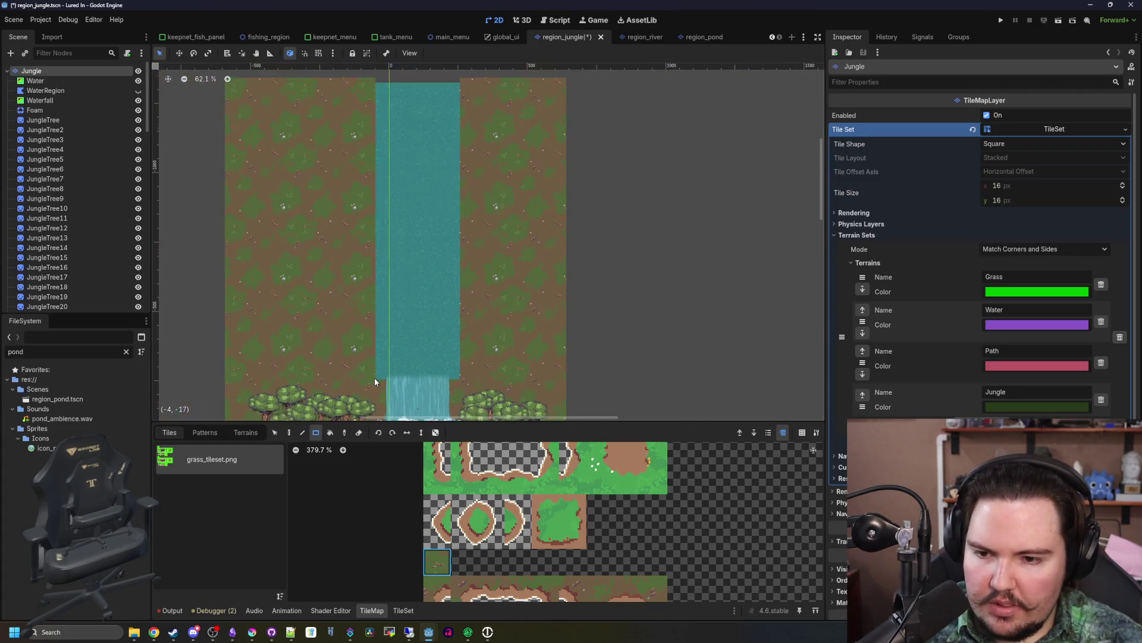
drag(376, 379, 384, 90)
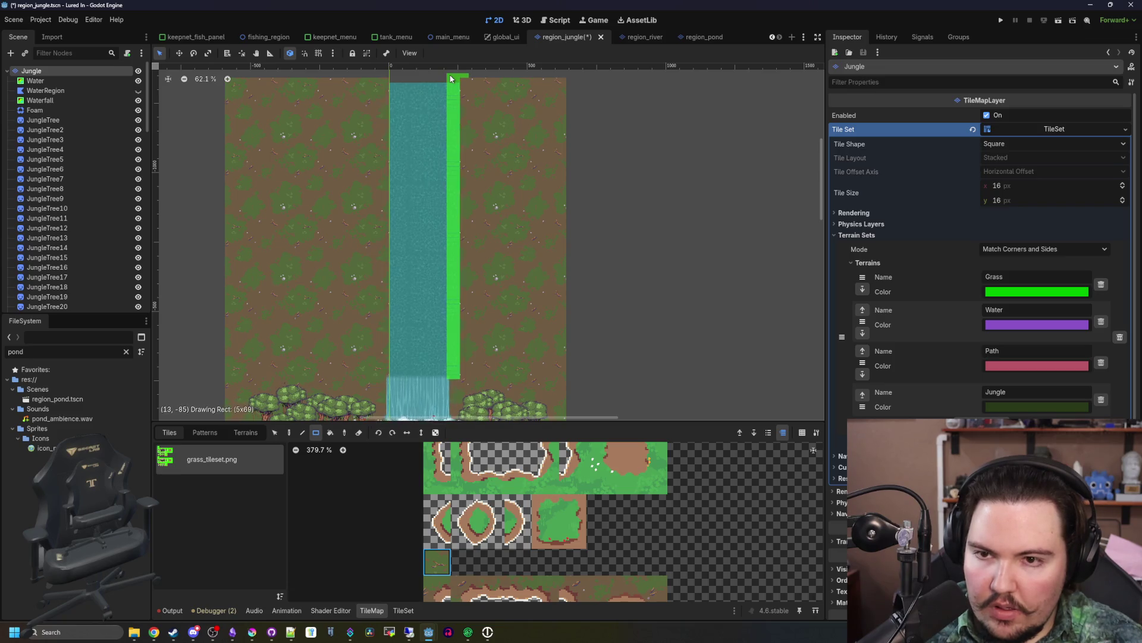
scroll(416, 214, up, 6)
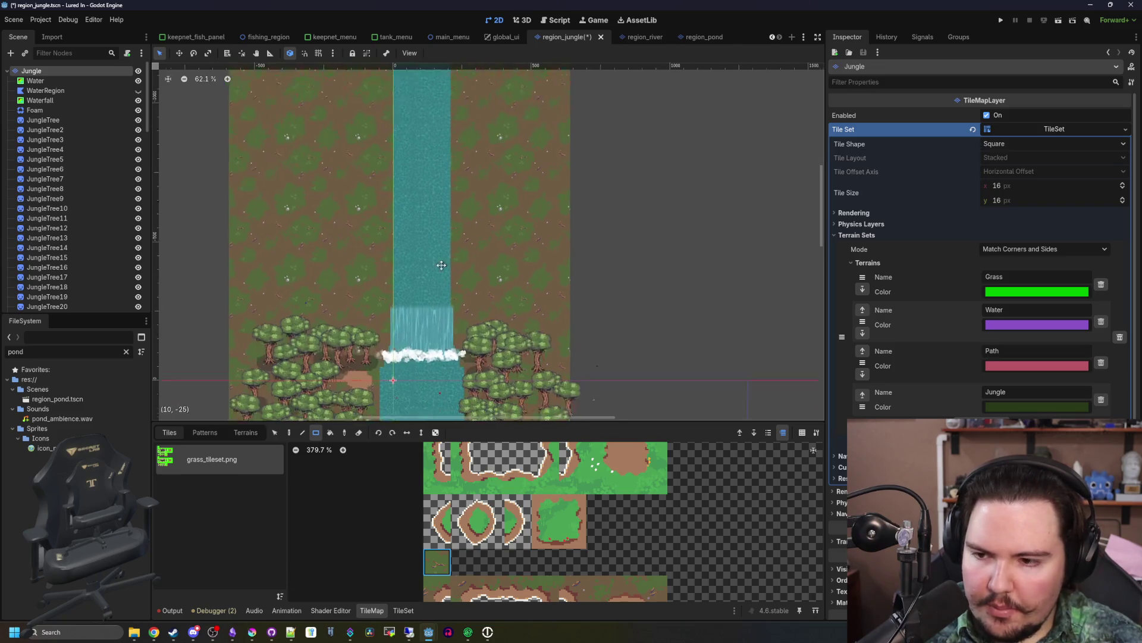
scroll(429, 207, up, 2)
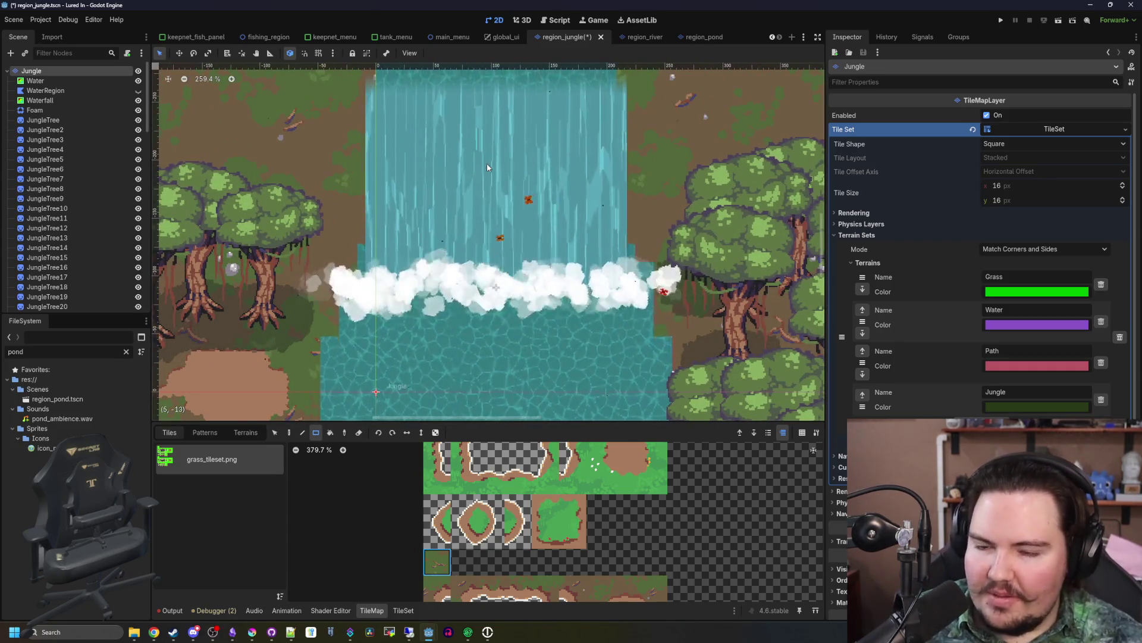
scroll(488, 238, up, 2)
click(40, 100)
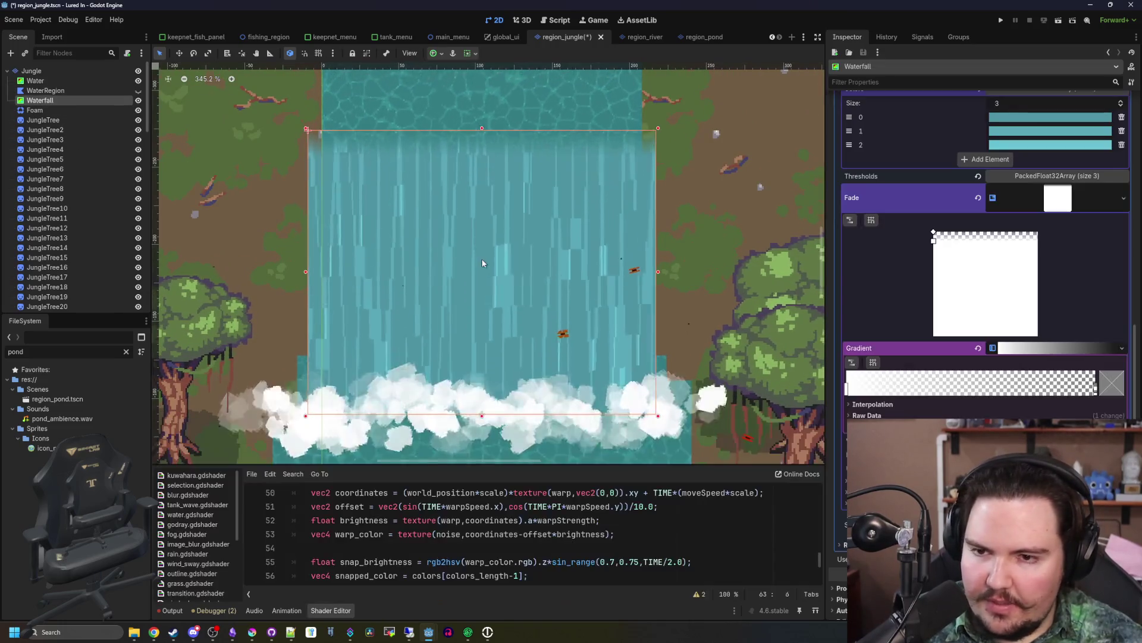
- Narrow the Waterfall further from both sides
scroll(664, 270, up, 1)
drag(658, 274, 642, 271)
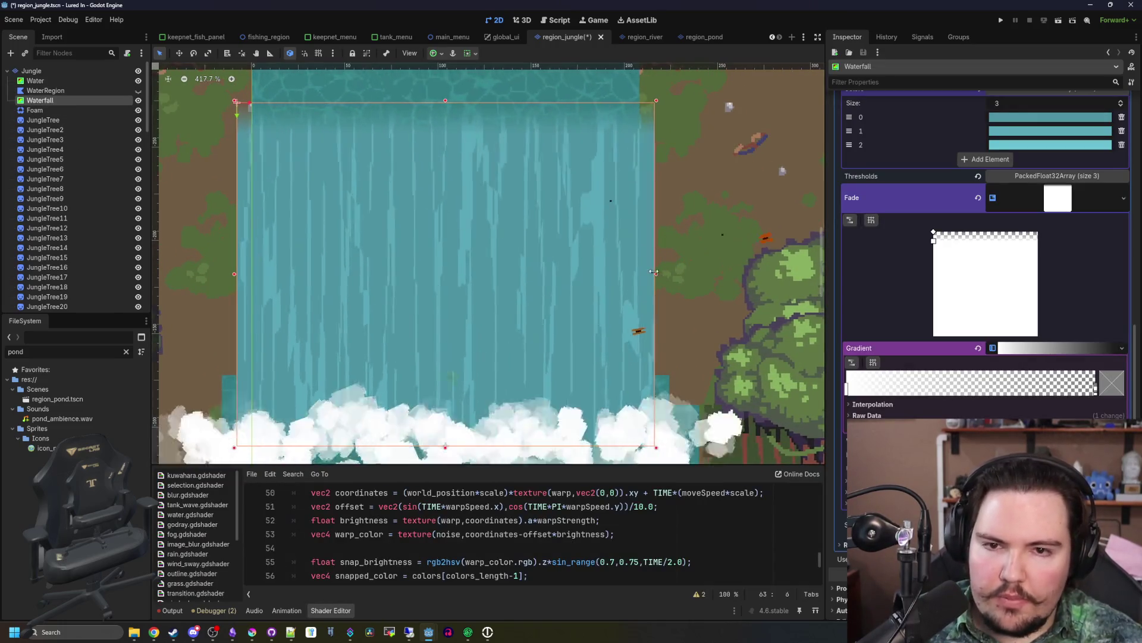
scroll(481, 217, down, 4)
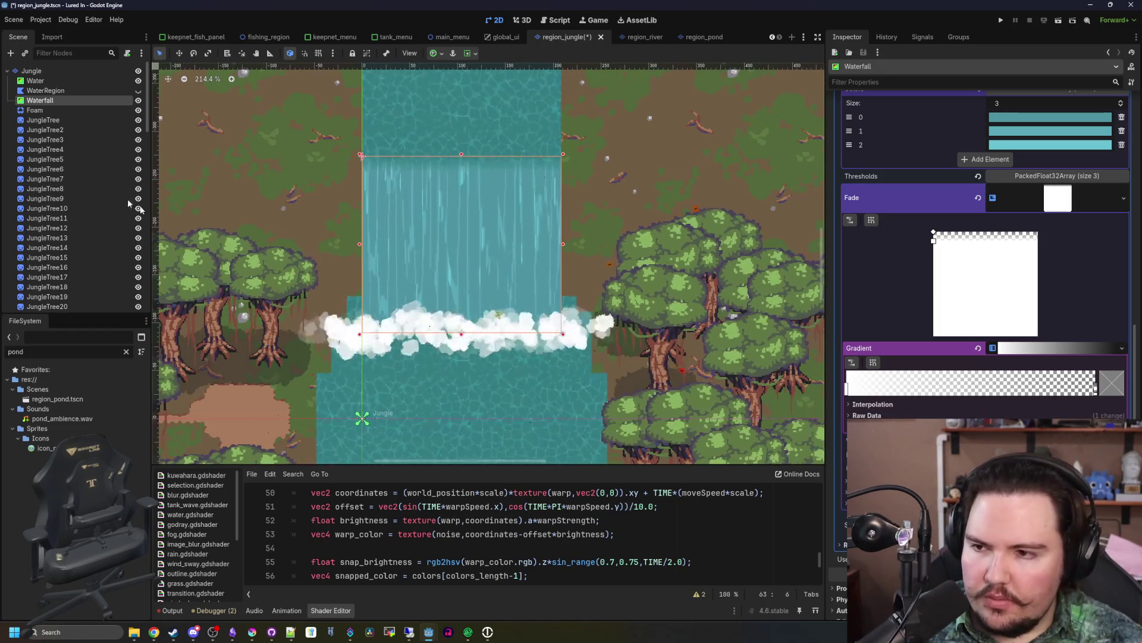
- Reduce the Foam emitter's Rect Extents x to 111.38 px, then reselect Jungle
click(34, 111)
scroll(388, 334, up, 2)
drag(1015, 245, 983, 245)
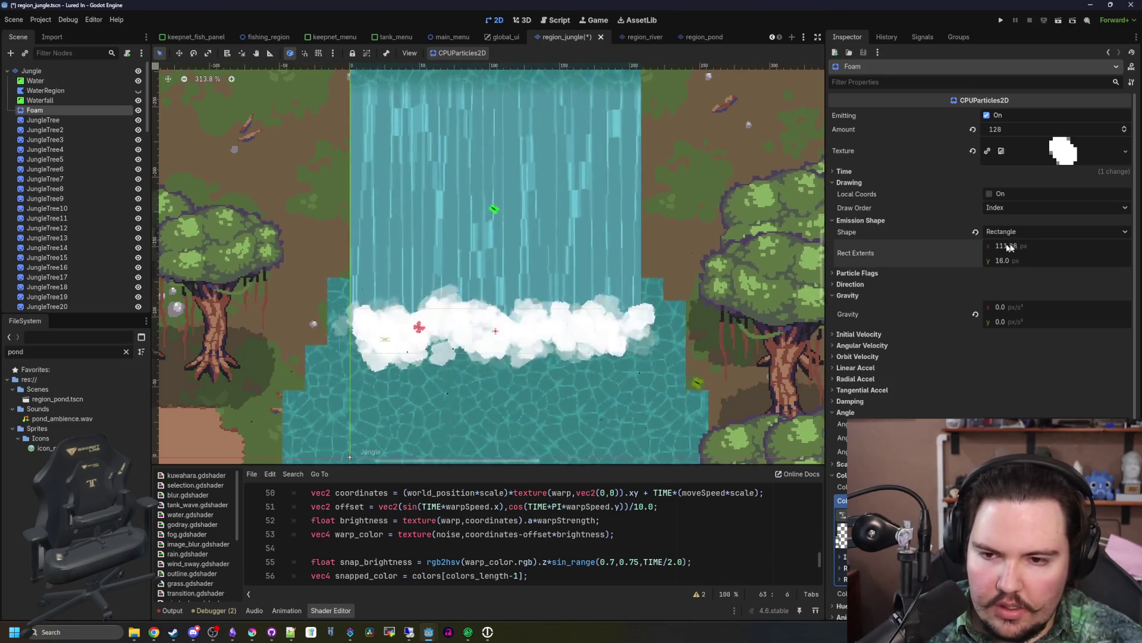
scroll(414, 237, down, 4)
scroll(334, 307, up, 3)
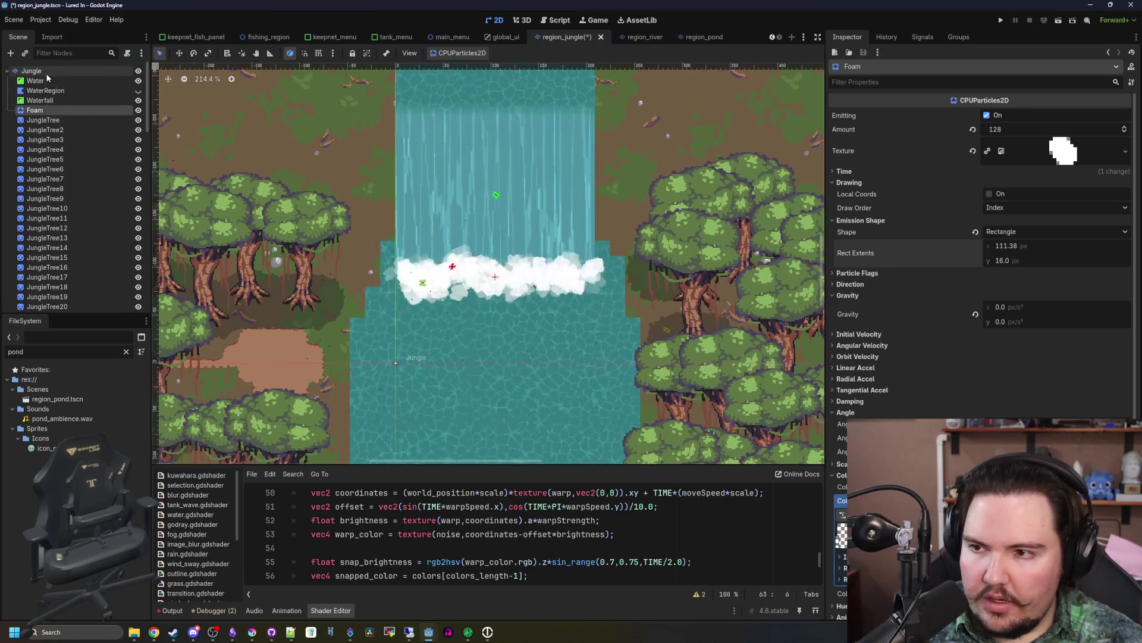
click(36, 70)
scroll(405, 313, up, 5)
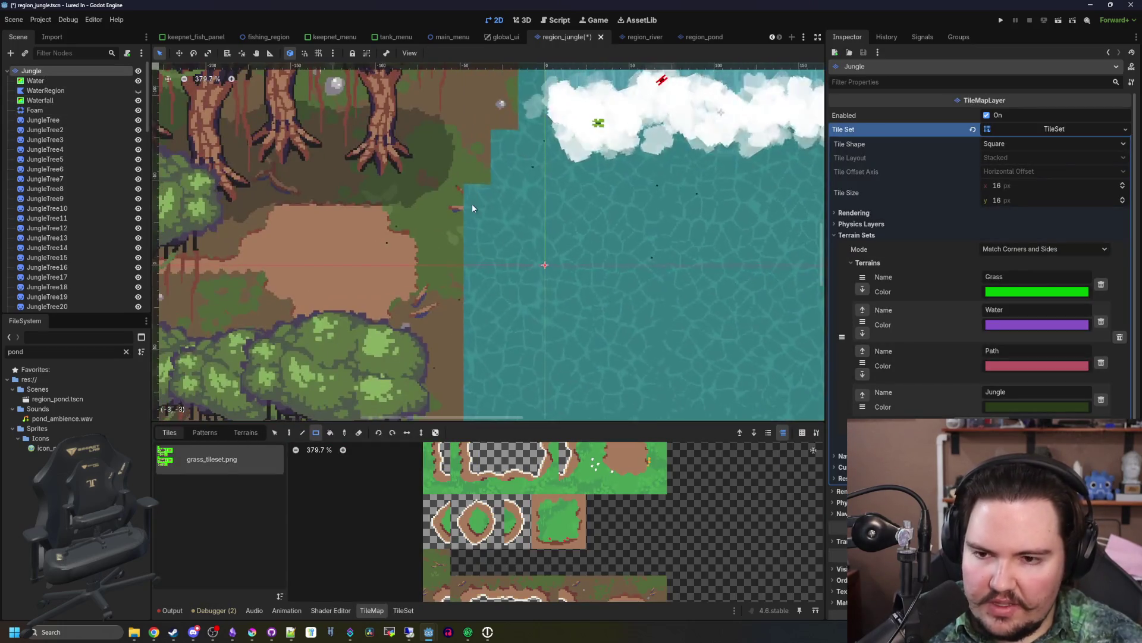
- Extend the cliff-edge shore tiles further down the river's left bank
scroll(472, 208, down, 1)
scroll(427, 595, down, 2)
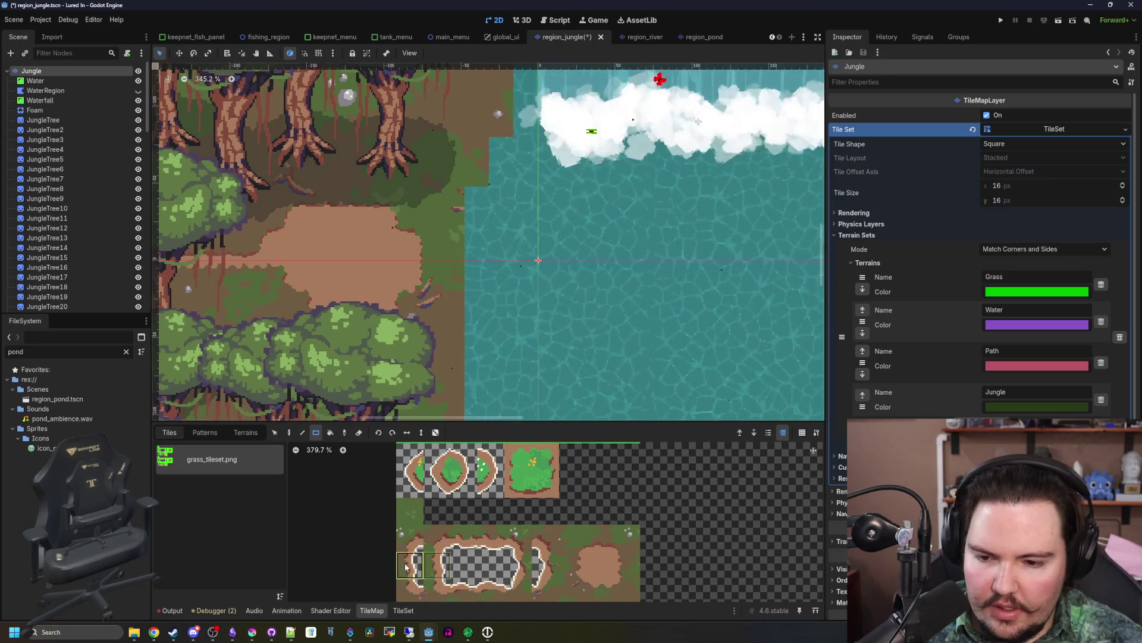
scroll(473, 317, up, 4)
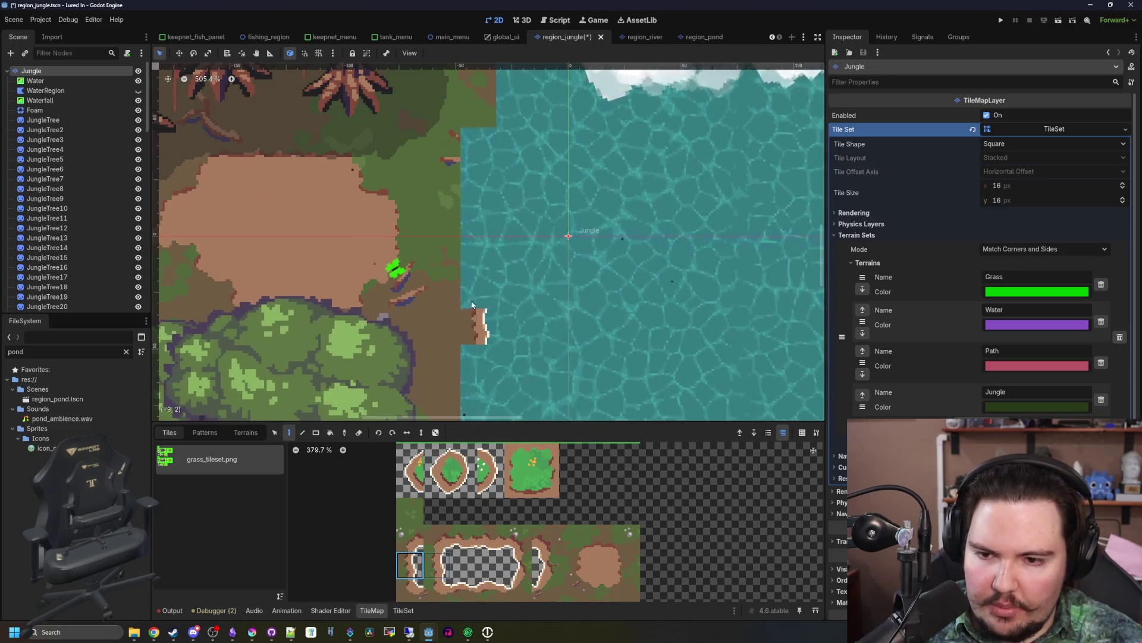
scroll(494, 203, up, 5)
scroll(493, 202, right, 3)
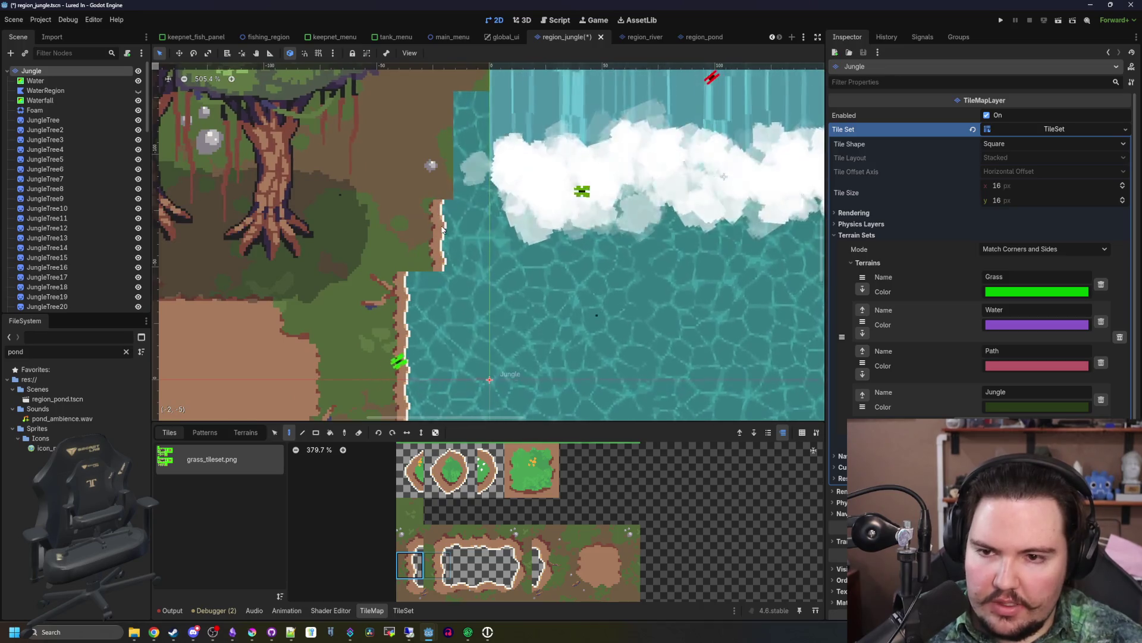
scroll(470, 174, down, 6)
scroll(436, 191, down, 5)
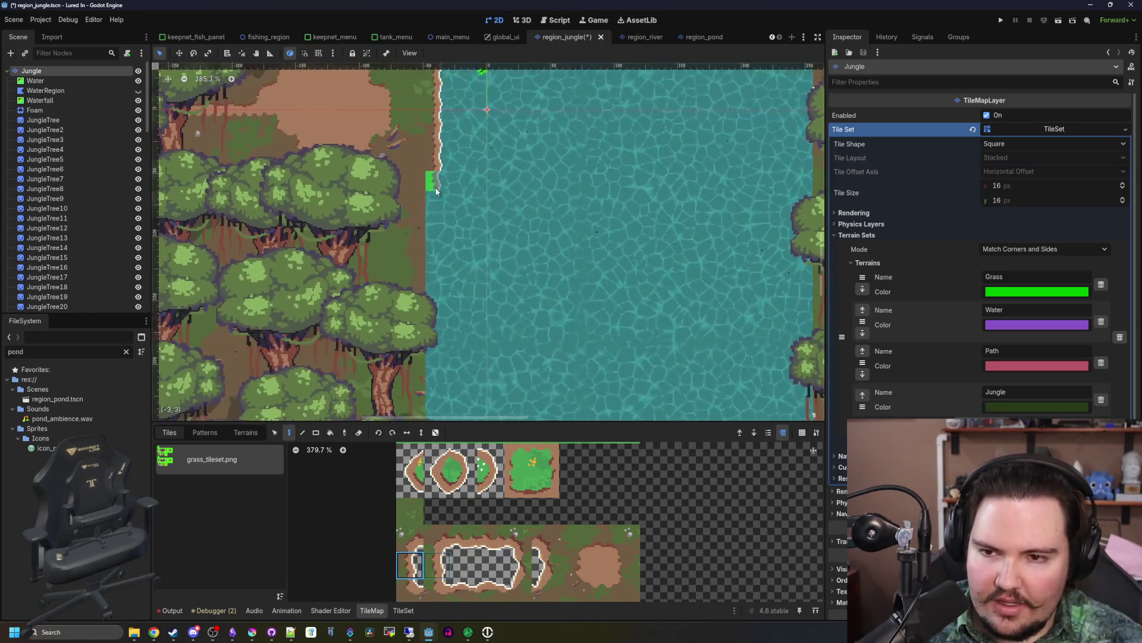
scroll(458, 250, down, 2)
scroll(467, 214, down, 3)
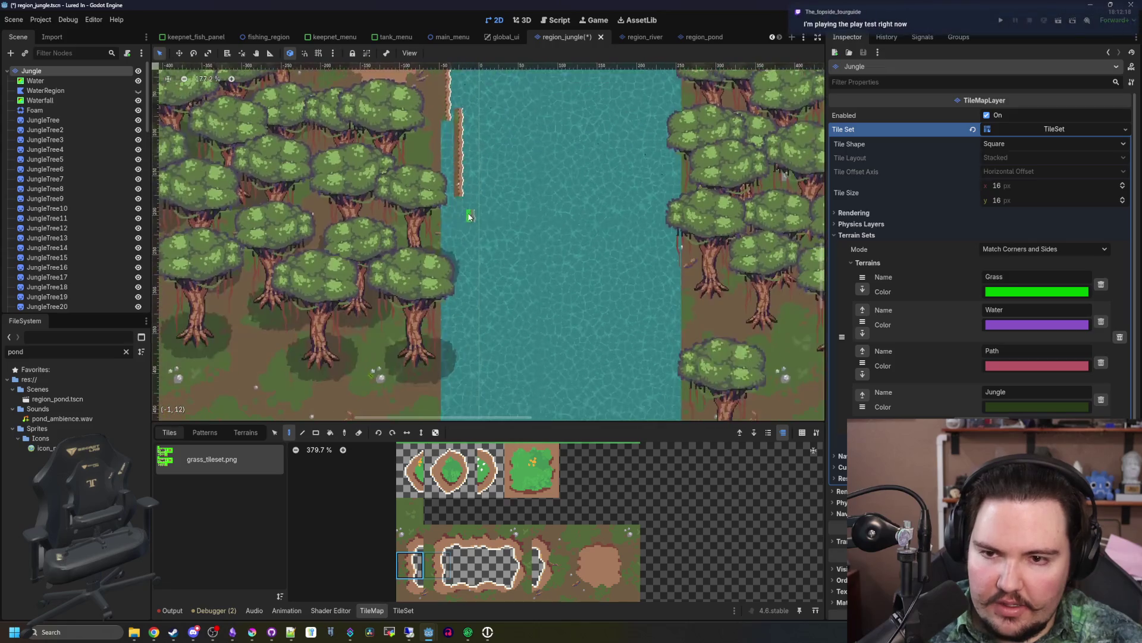
scroll(458, 286, down, 3)
scroll(471, 256, left, 1)
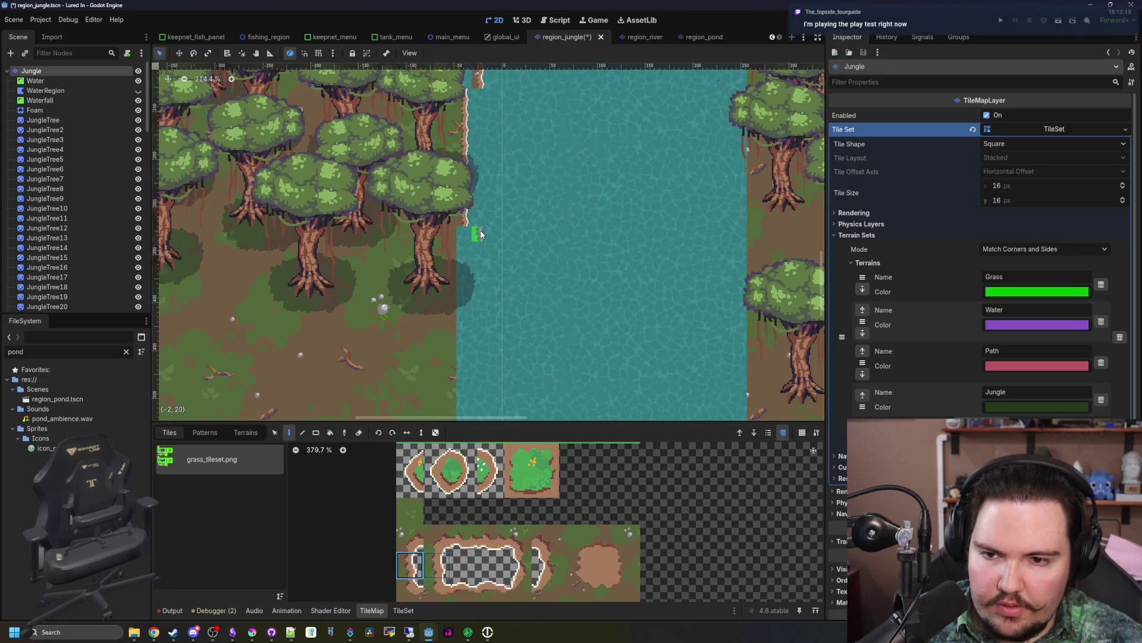
click(486, 326)
scroll(482, 319, down, 1)
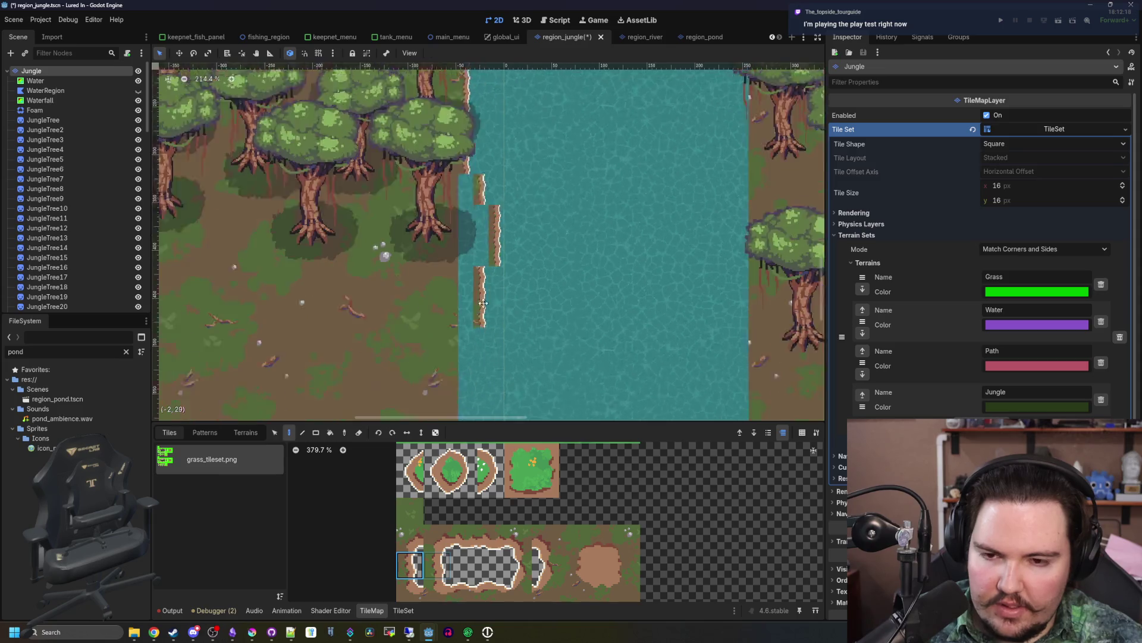
scroll(483, 330, up, 3)
scroll(467, 392, up, 5)
scroll(465, 390, down, 4)
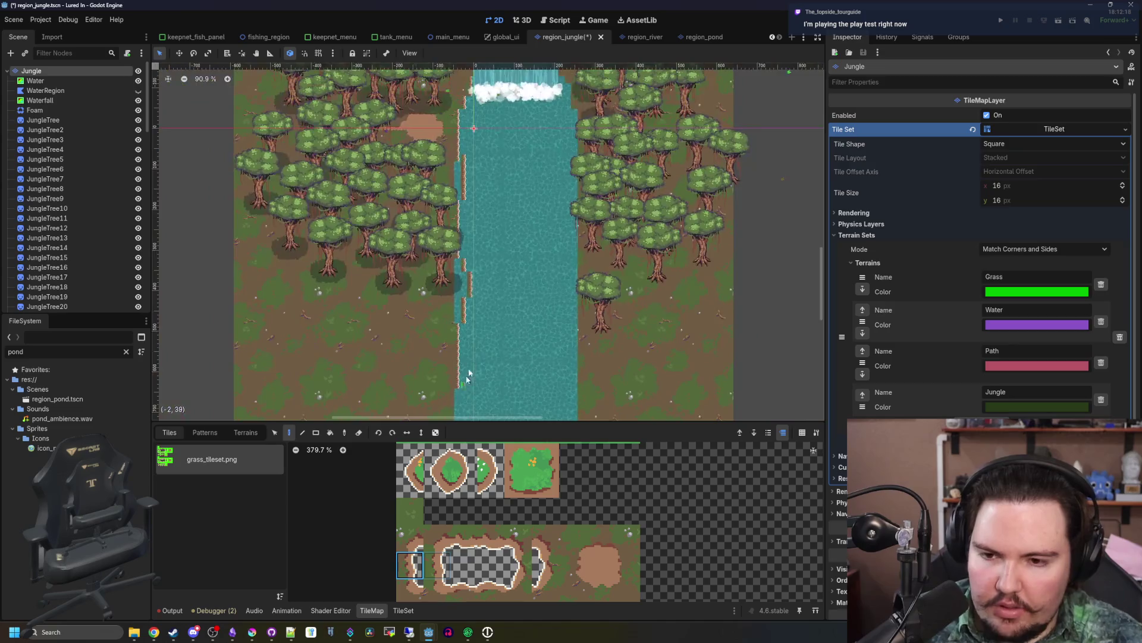
scroll(422, 392, up, 5)
- Select the dark grass tile in the Tiles atlas
click(412, 506)
scroll(402, 305, up, 3)
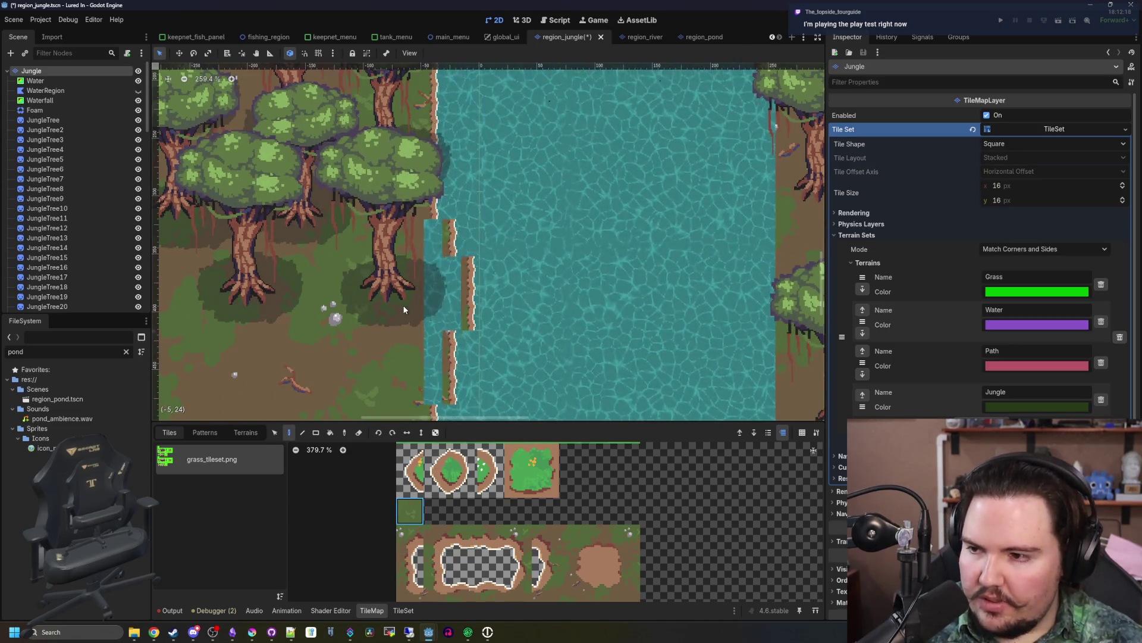
scroll(447, 318, up, 2)
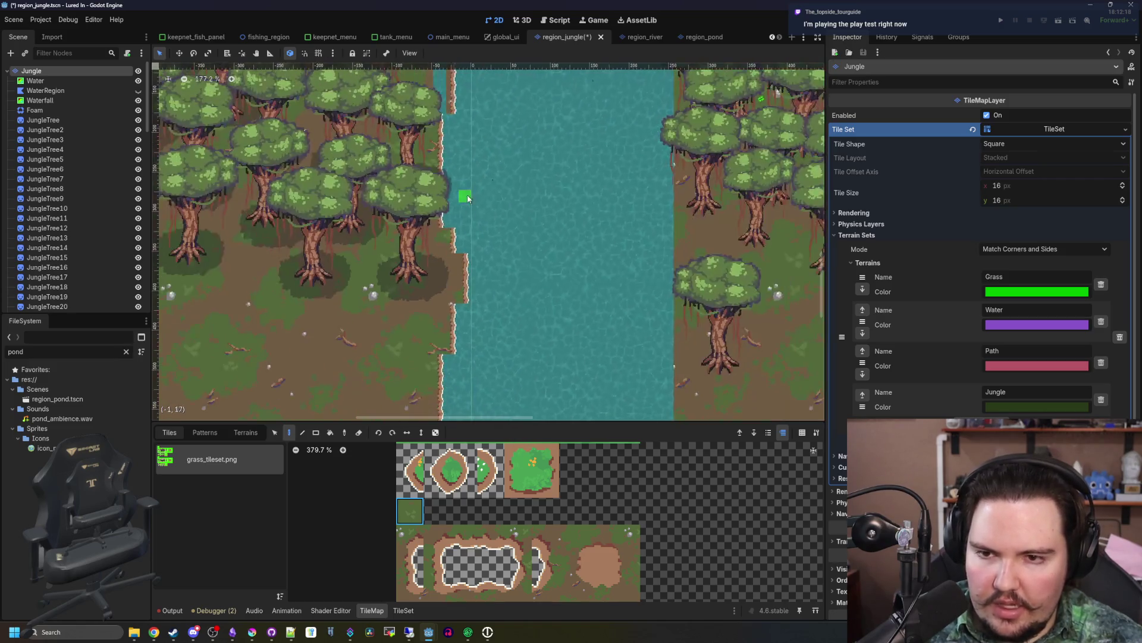
scroll(467, 198, up, 1)
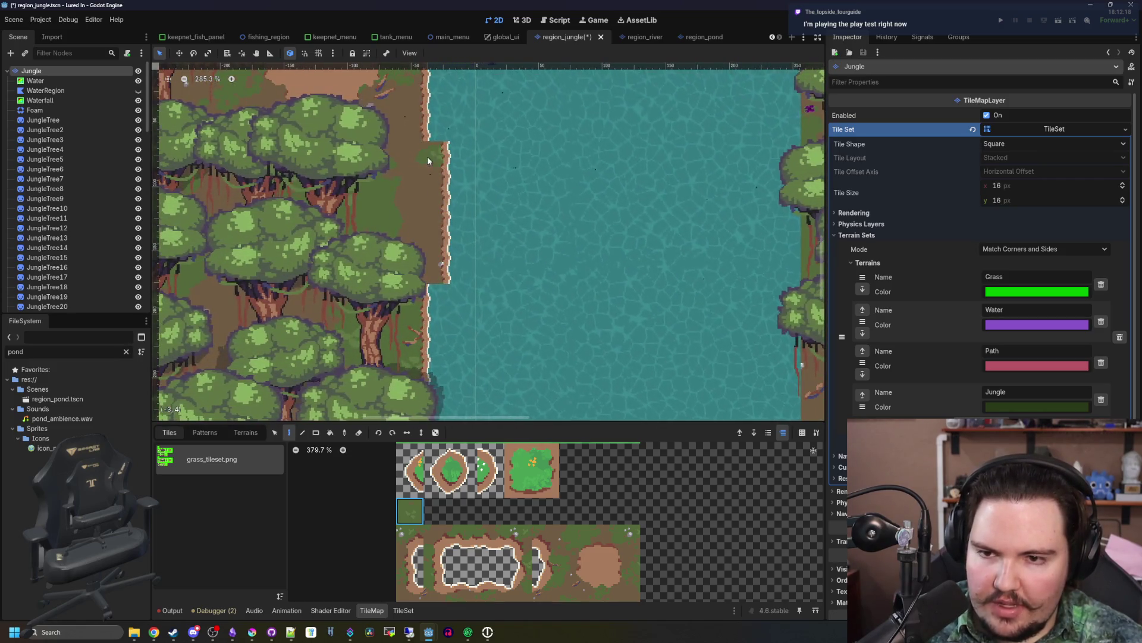
scroll(428, 161, up, 10)
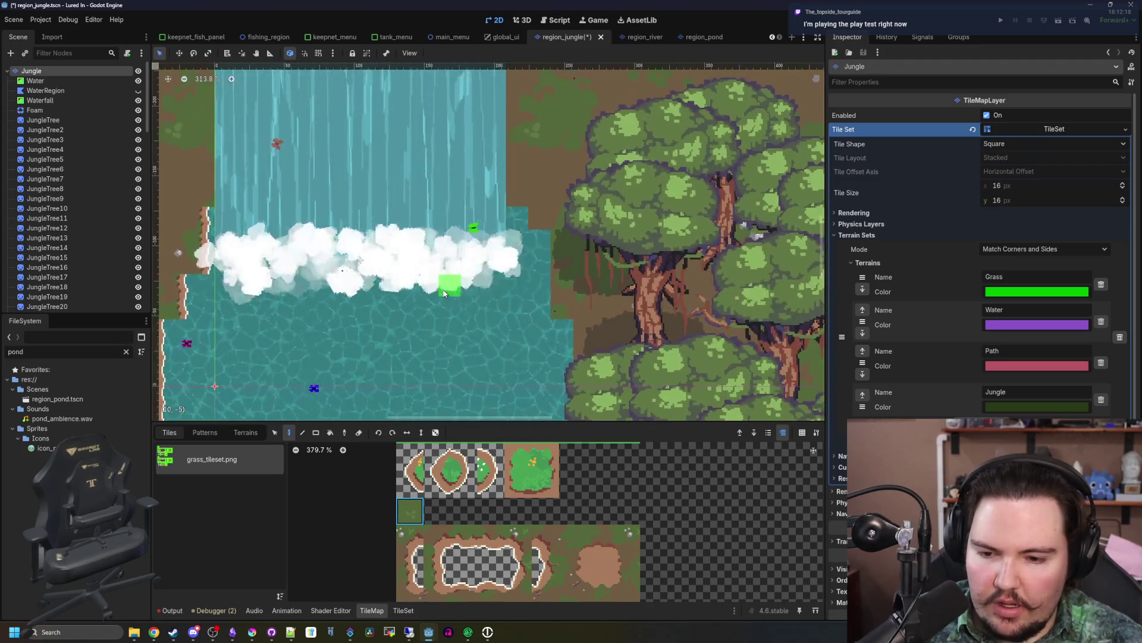
scroll(489, 557, down, 3)
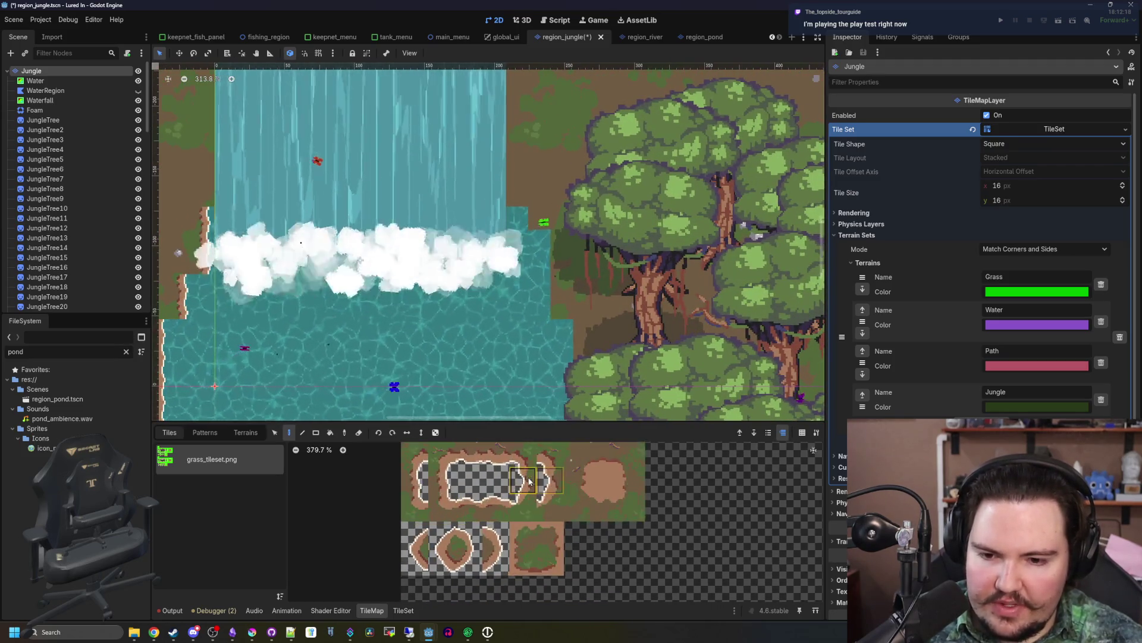
- Paint rocky shore-edge tiles down the right bank from the waterfall pool
drag(542, 244, 567, 334)
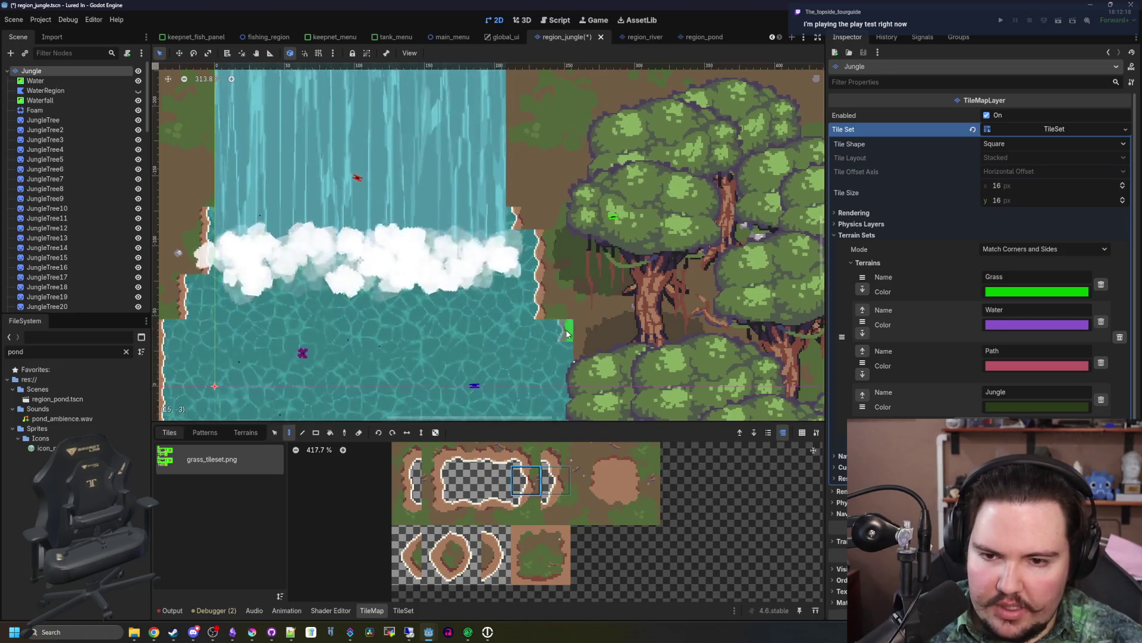
drag(548, 394, 556, 167)
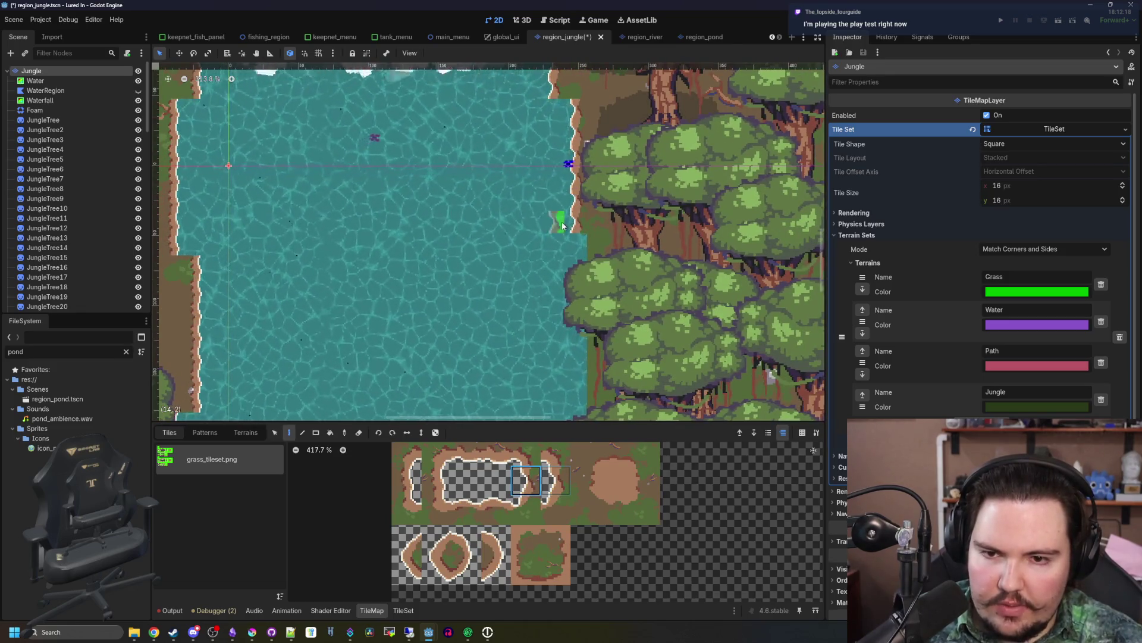
mouse_move(538, 319)
mouse_down()
mouse_move(533, 357)
mouse_move(559, 235)
mouse_move(589, 357)
mouse_move(586, 399)
mouse_up()
drag(586, 402, 580, 241)
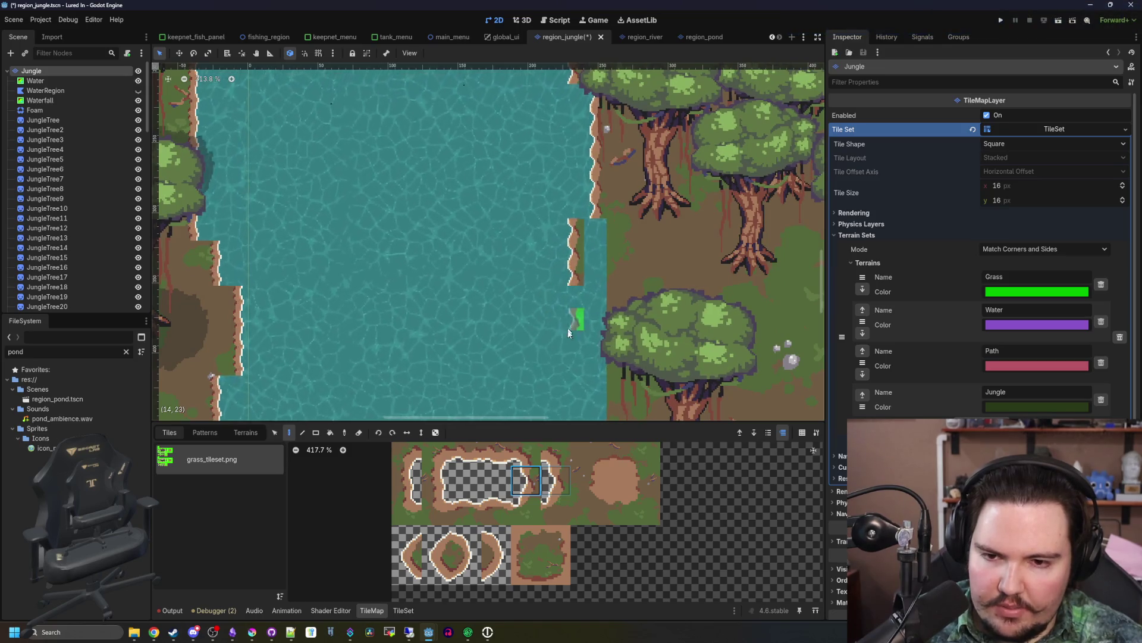
- Pan down the canvas to view the river's lower stretch
drag(568, 328, 601, 192)
drag(608, 337, 572, 161)
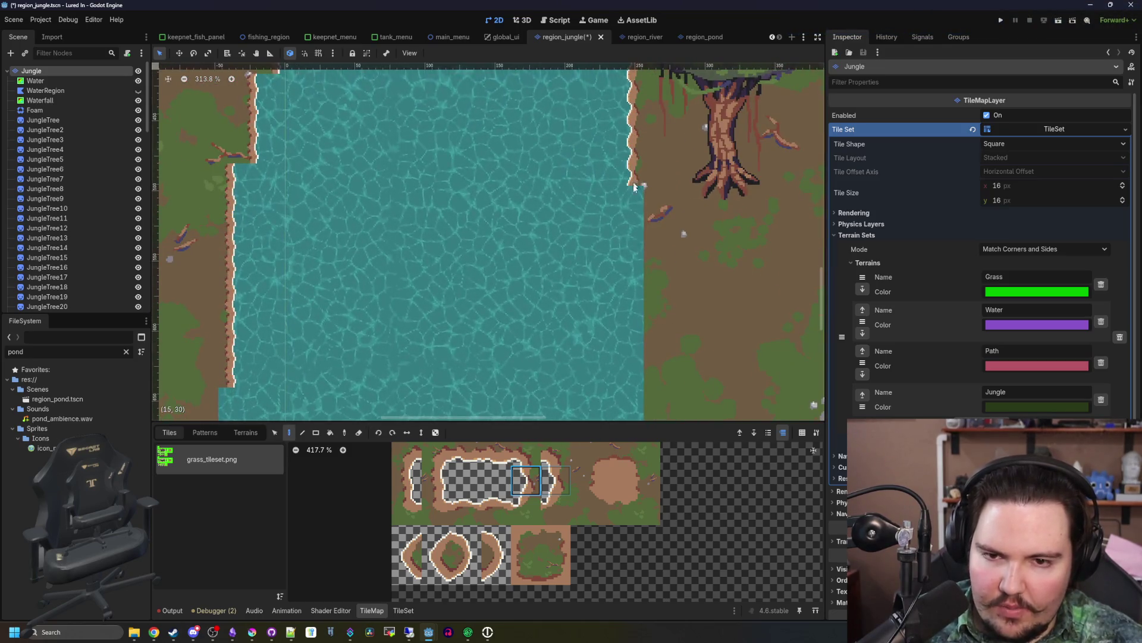
scroll(612, 244, down, 1)
mouse_move(613, 244)
mouse_down()
mouse_move(609, 137)
mouse_move(626, 325)
mouse_up()
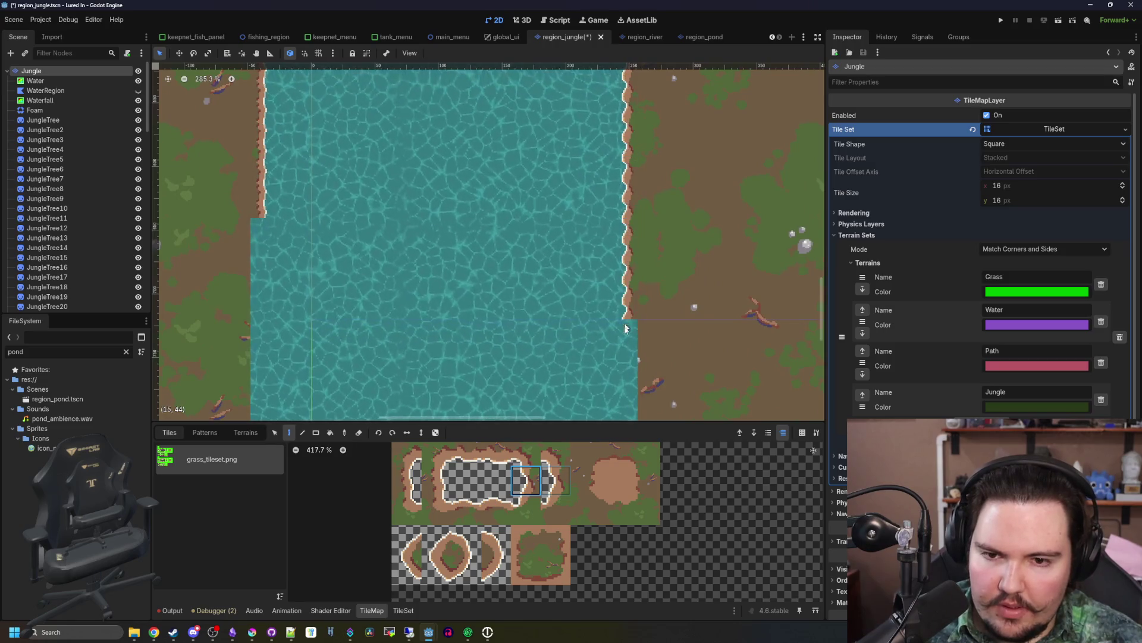
scroll(470, 253, down, 12)
scroll(559, 232, up, 8)
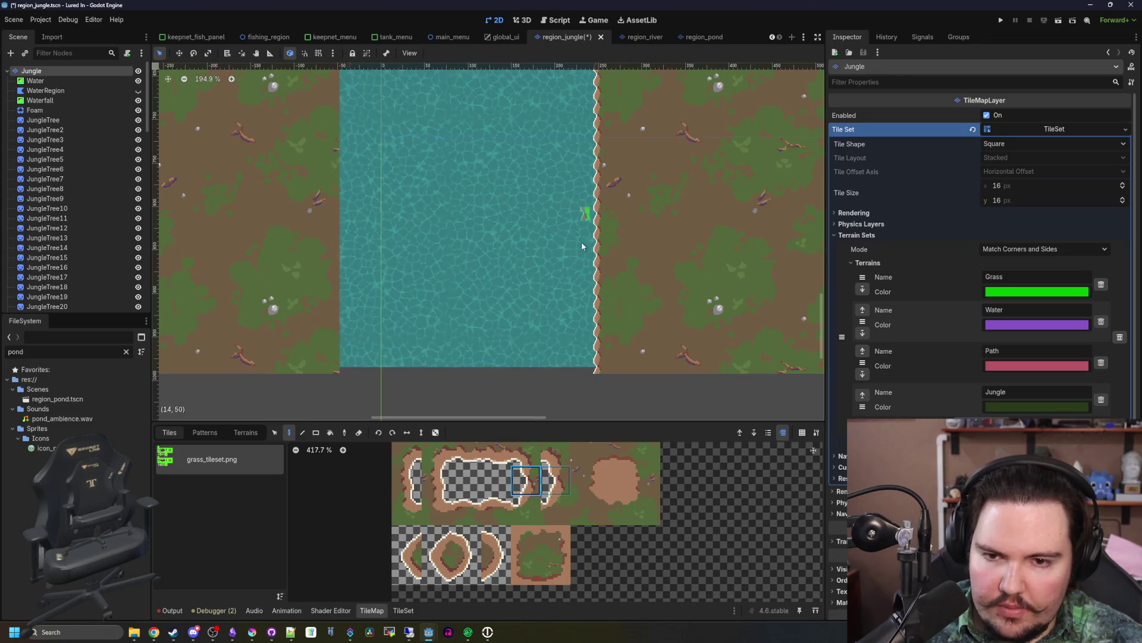
scroll(444, 321, down, 4)
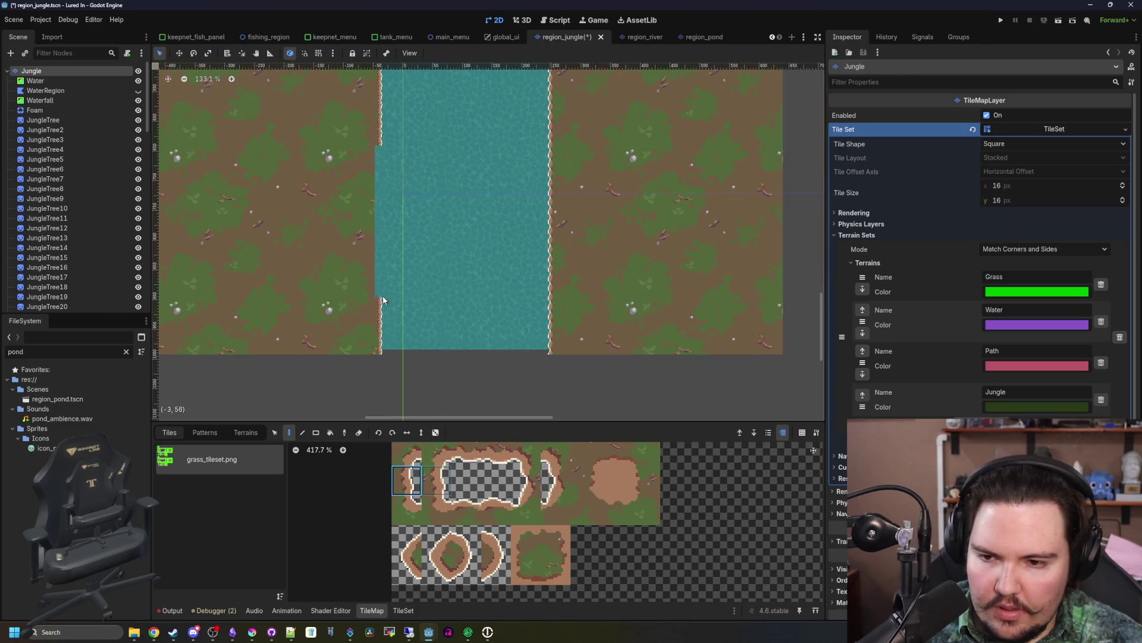
scroll(389, 249, up, 4)
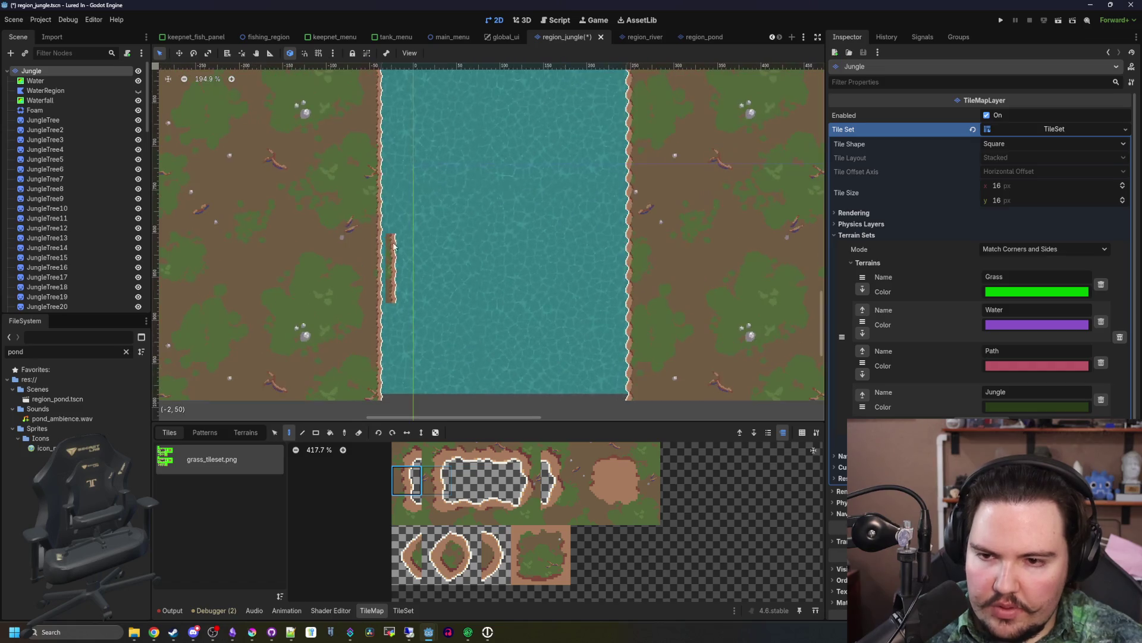
scroll(395, 318, down, 12)
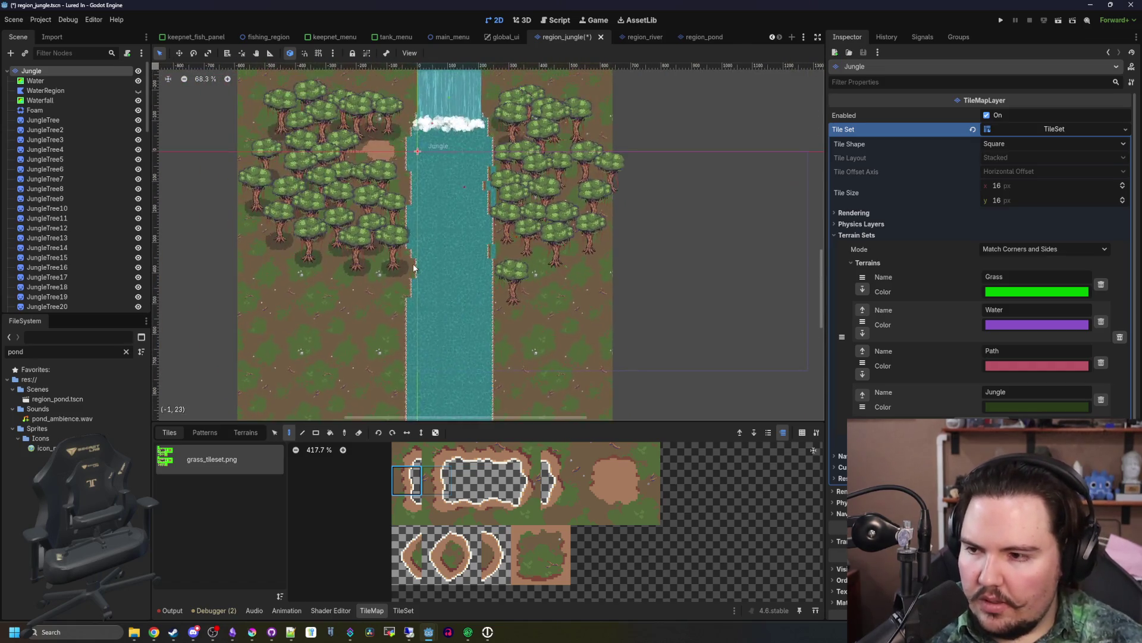
scroll(415, 268, up, 5)
scroll(415, 267, up, 15)
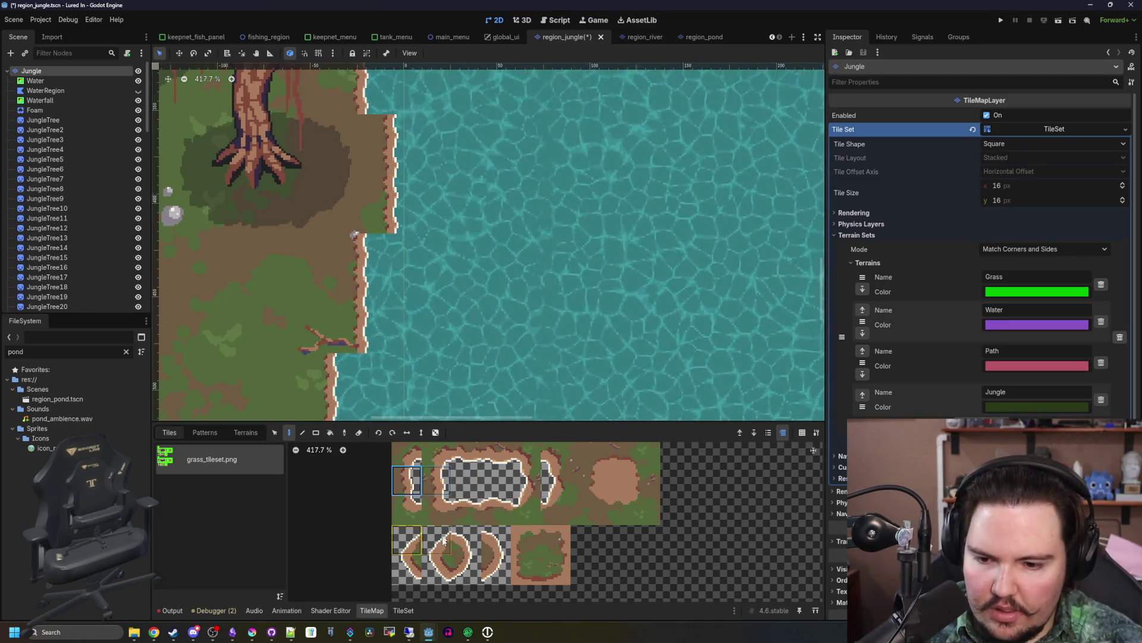
- Paint shore-edge tiles from grass_tileset.png into the notch in the pond's shore
click(453, 567)
scroll(387, 227, up, 3)
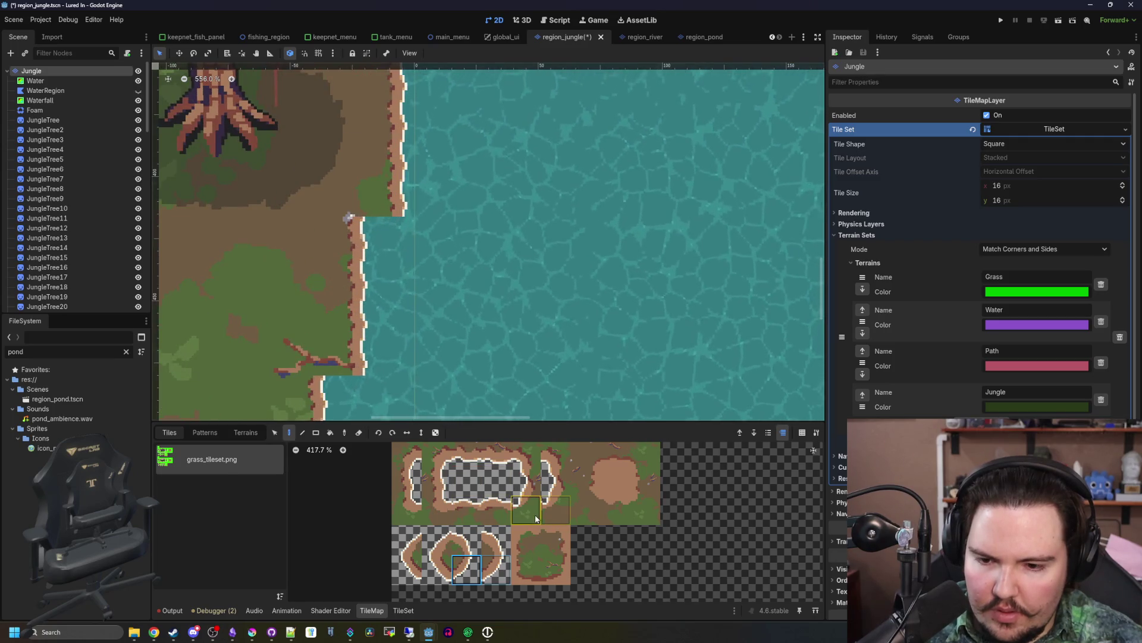
click(411, 459)
click(358, 234)
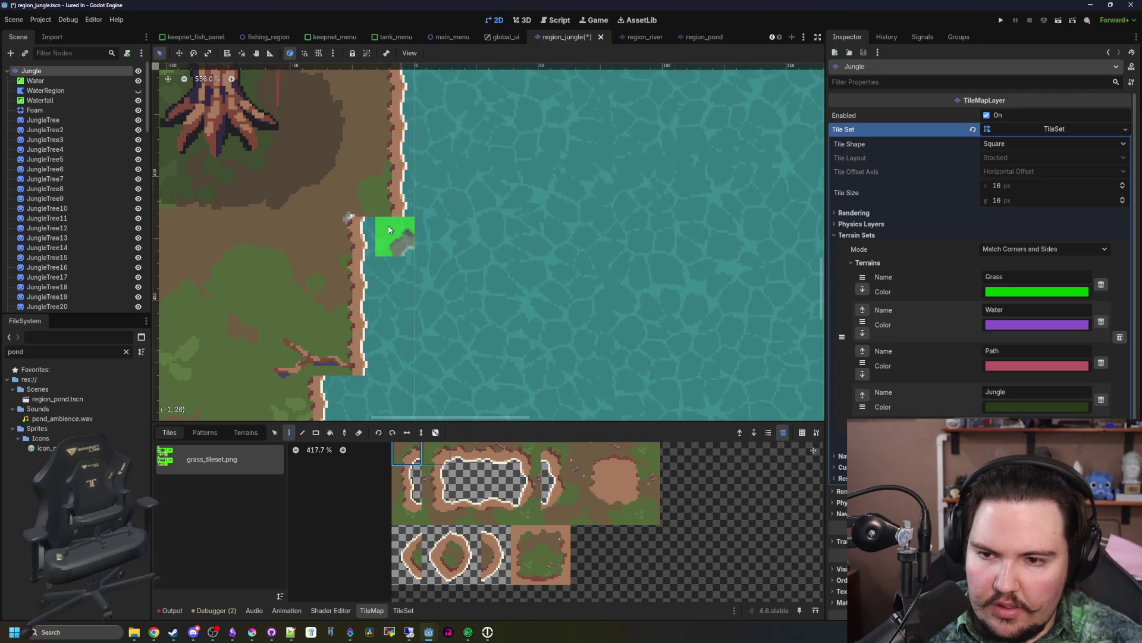
scroll(396, 351, down, 2)
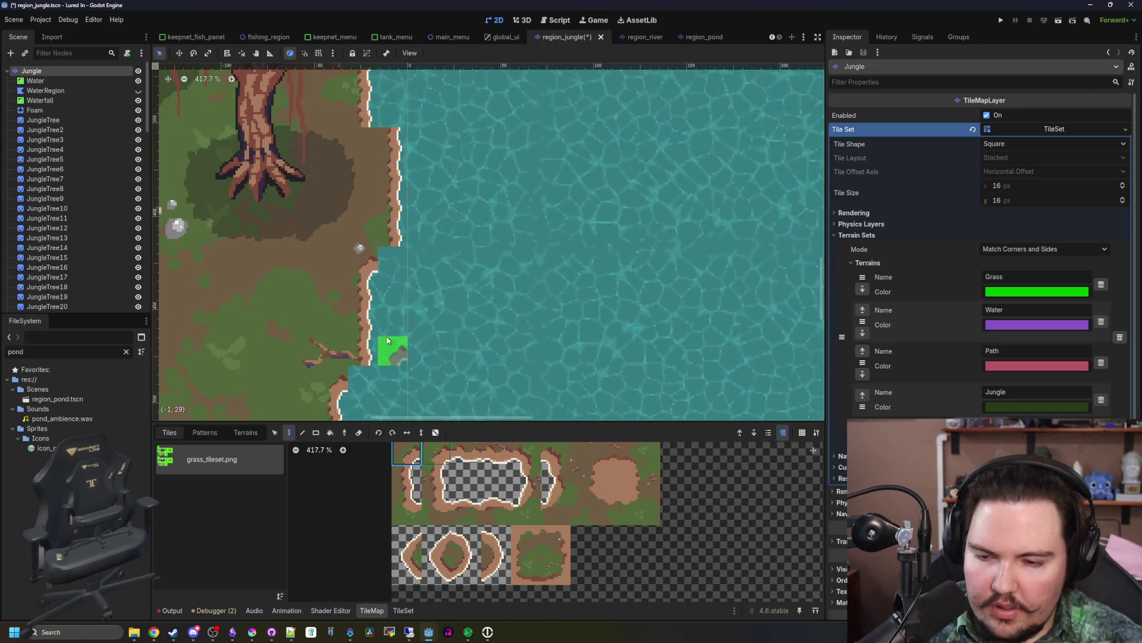
- Extend the right-bank shore strip downward and reshape its curved top with curved shore tiles
click(479, 575)
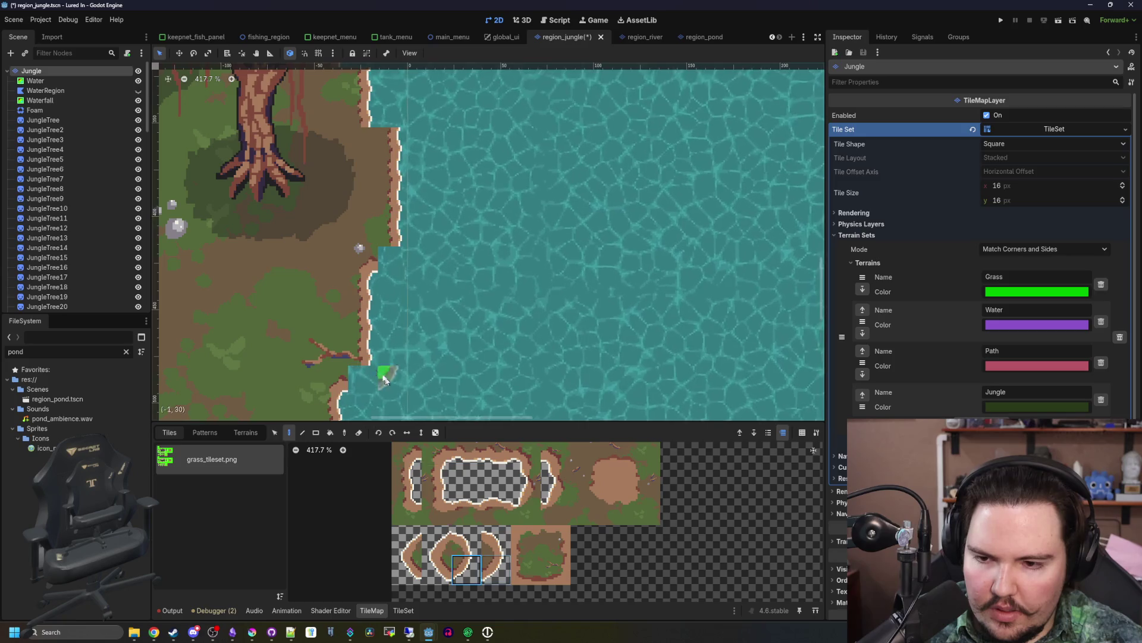
scroll(393, 330, down, 4)
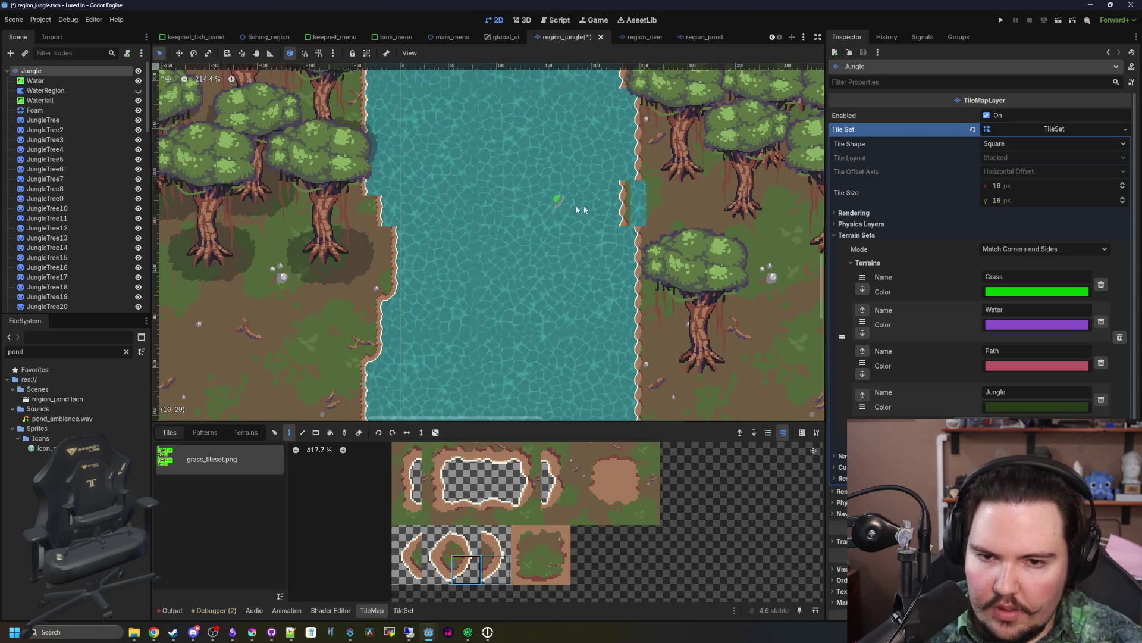
scroll(641, 209, up, 5)
click(407, 569)
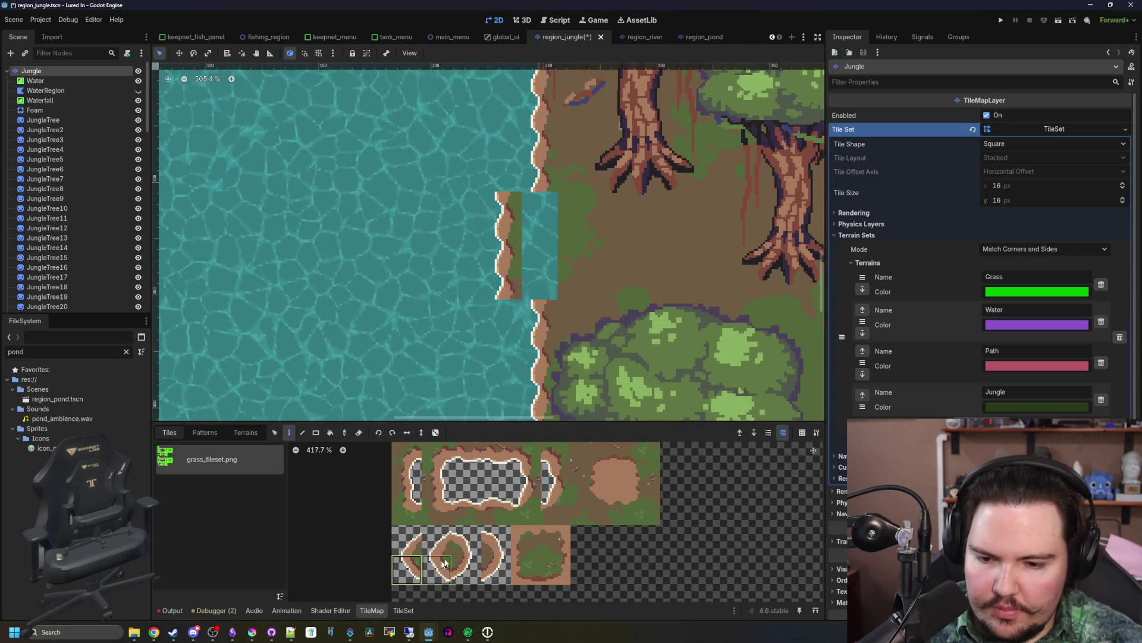
click(499, 327)
click(407, 540)
click(510, 177)
click(517, 507)
click(539, 174)
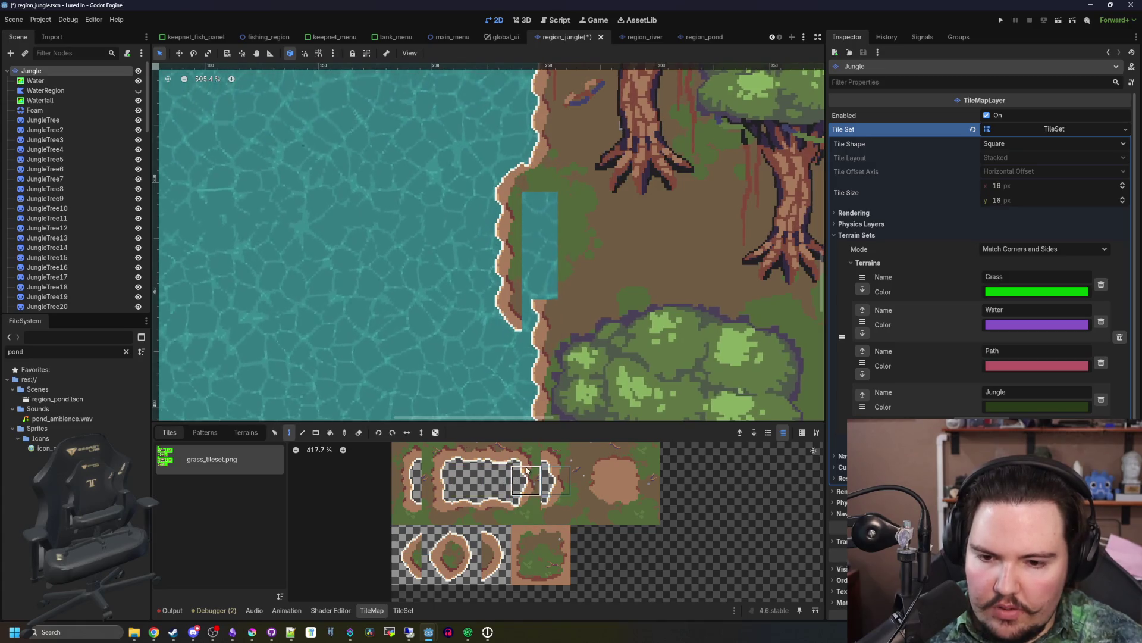
- Paint brown ground over the leftover water strip and smooth the shoreline with ground-edge tiles
scroll(489, 479, up, 2)
click(392, 489)
drag(539, 285, 538, 225)
scroll(580, 287, down, 3)
scroll(580, 287, left, 5)
scroll(535, 250, up, 4)
scroll(465, 519, down, 2)
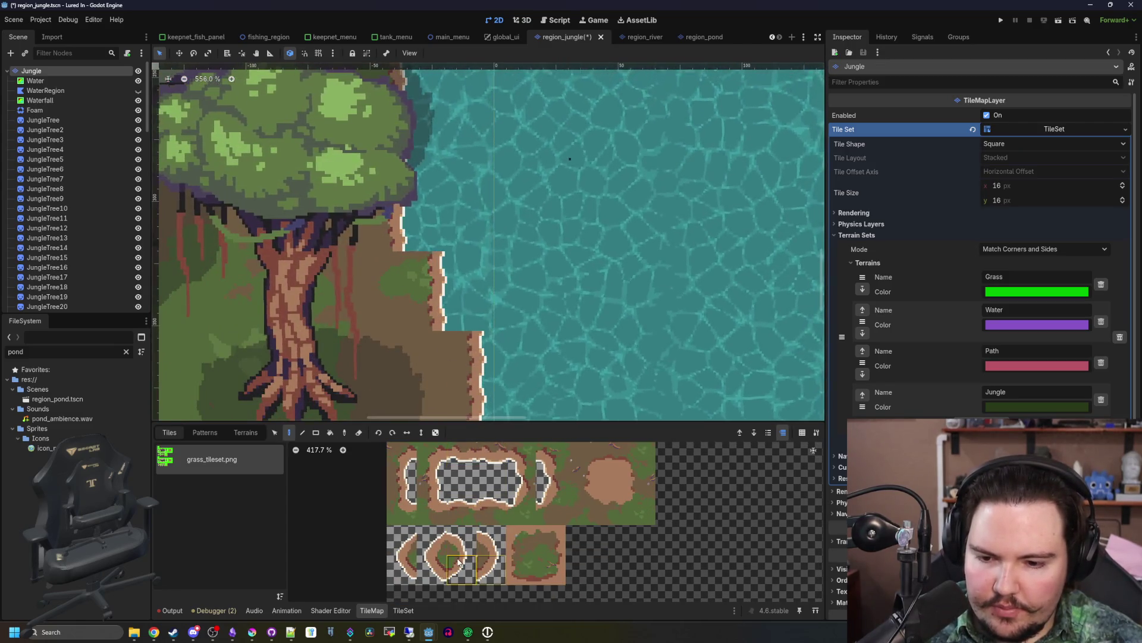
mouse_move(454, 306)
mouse_down()
mouse_move(459, 316)
mouse_move(466, 280)
mouse_move(436, 232)
mouse_up()
mouse_move(449, 402)
mouse_down()
mouse_move(445, 312)
mouse_move(417, 238)
mouse_up()
- Look through the tileset for the top-left shoreline tile and other shoreline edge tiles
scroll(465, 299, down, 3)
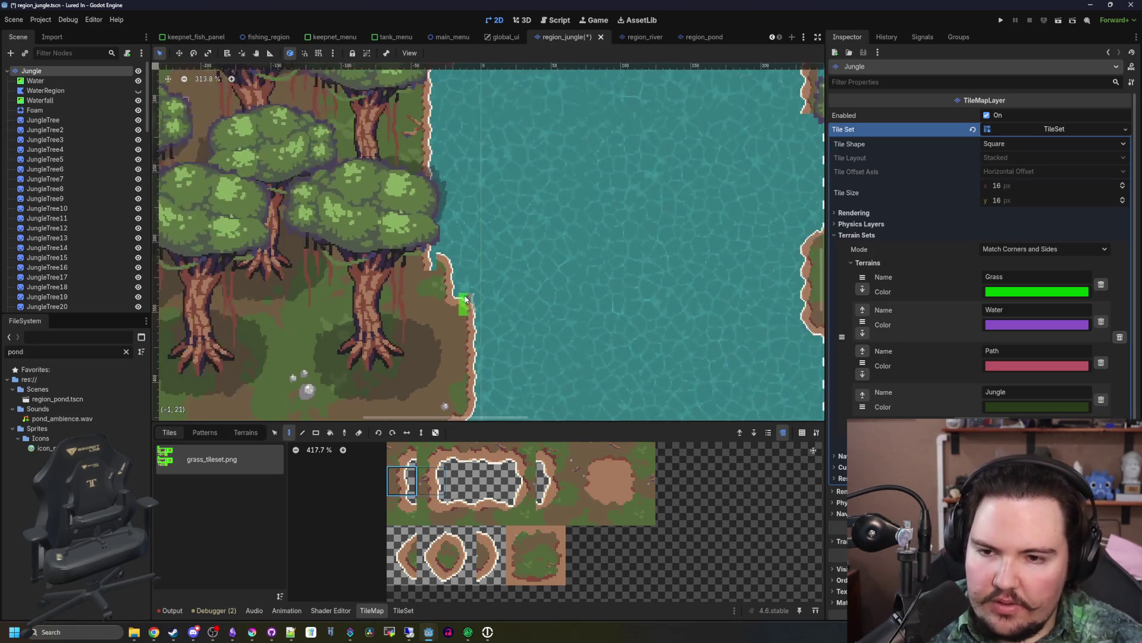
scroll(429, 272, down, 4)
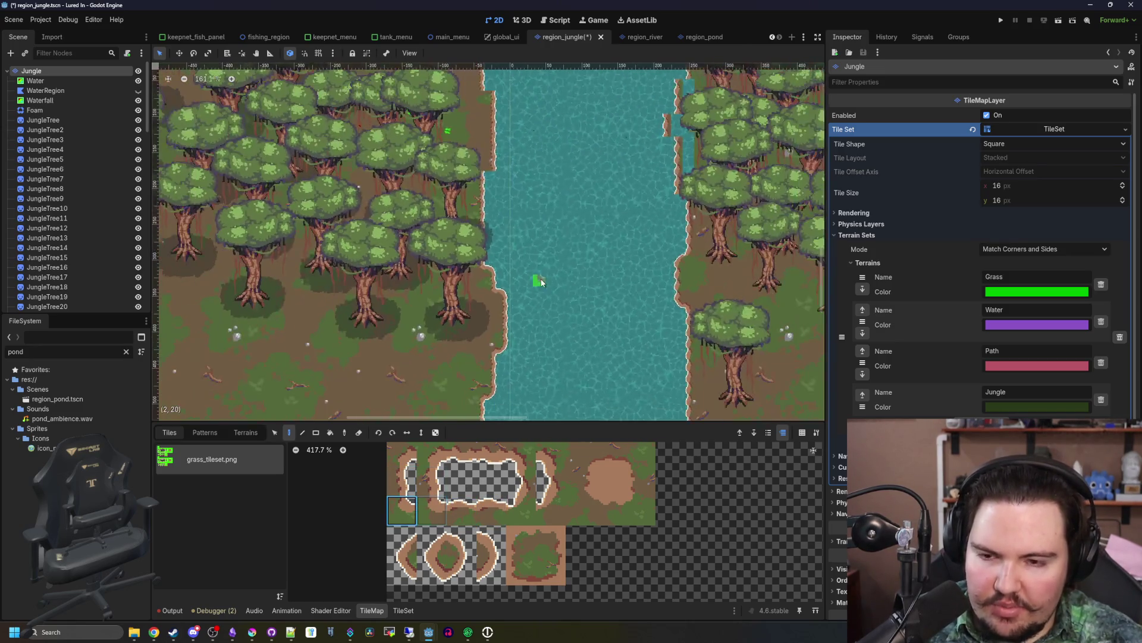
scroll(557, 239, up, 6)
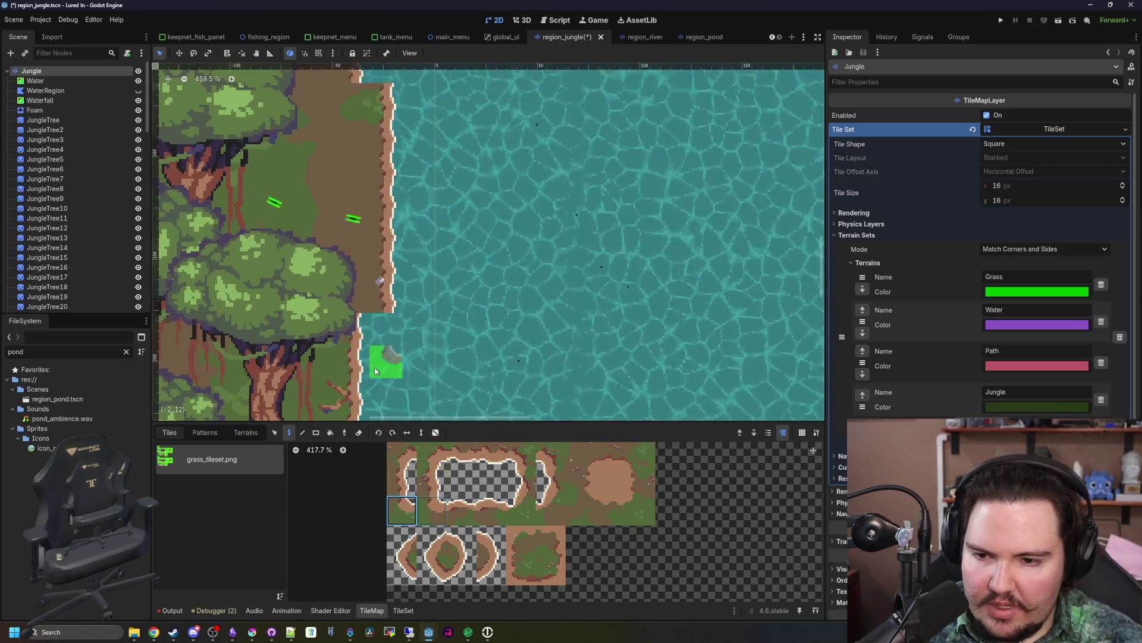
click(410, 453)
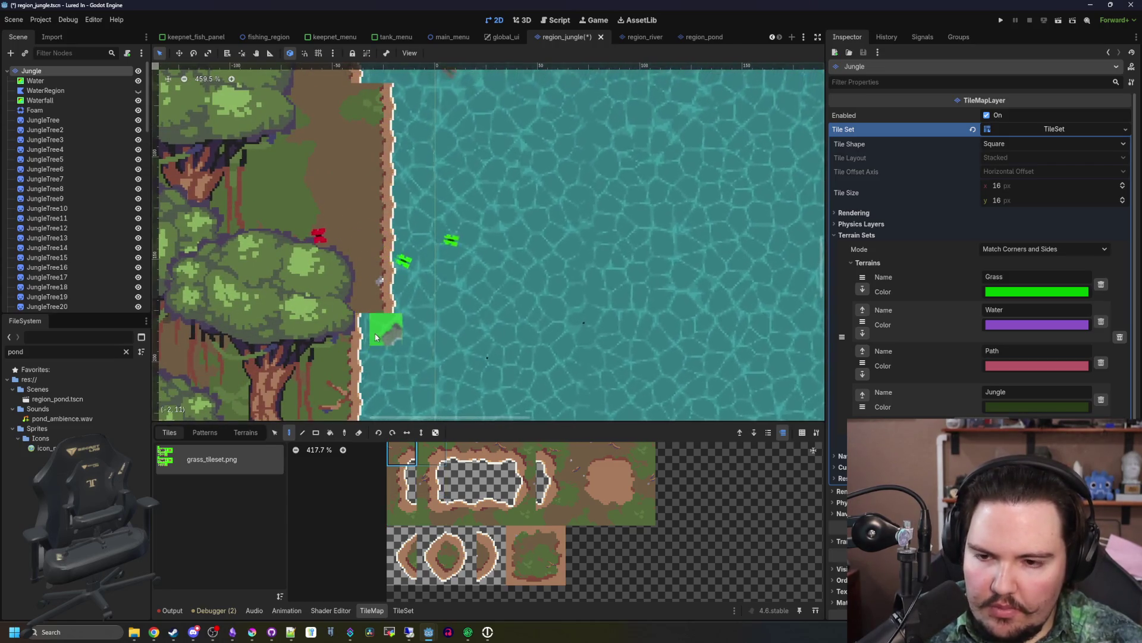
scroll(379, 263, down, 2)
scroll(381, 250, down, 2)
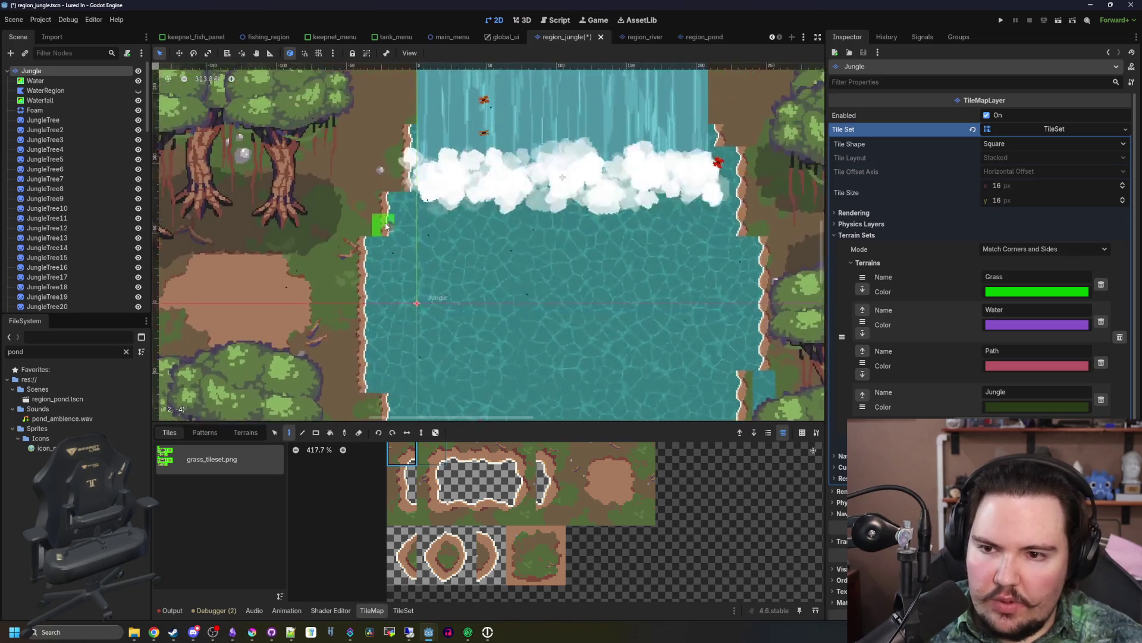
scroll(357, 244, up, 3)
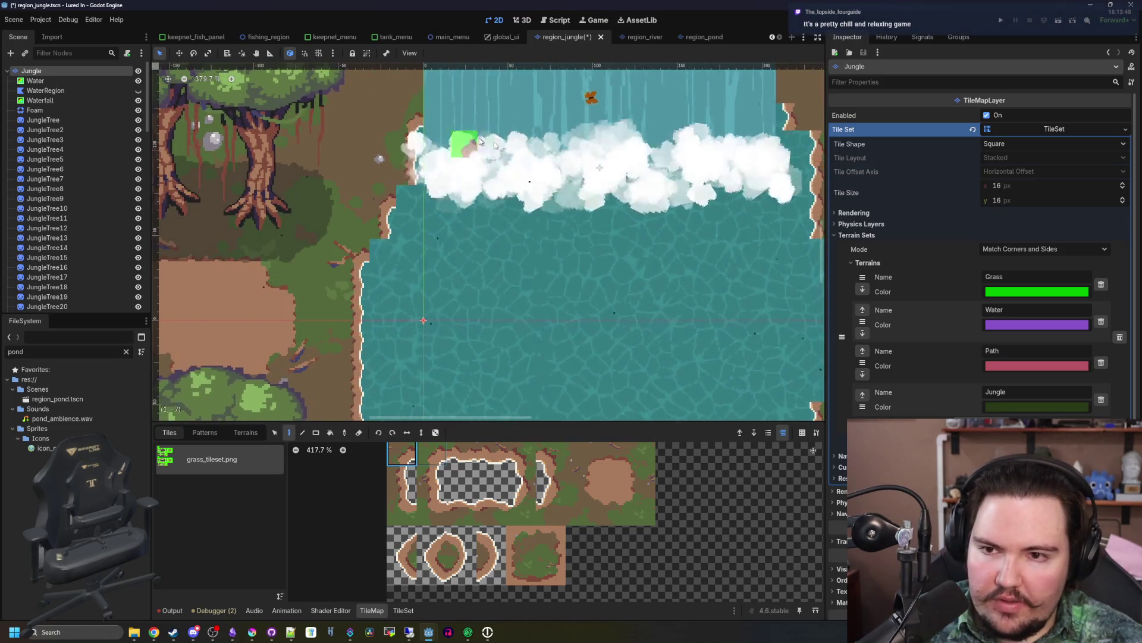
scroll(452, 132, up, 3)
scroll(453, 132, right, 3)
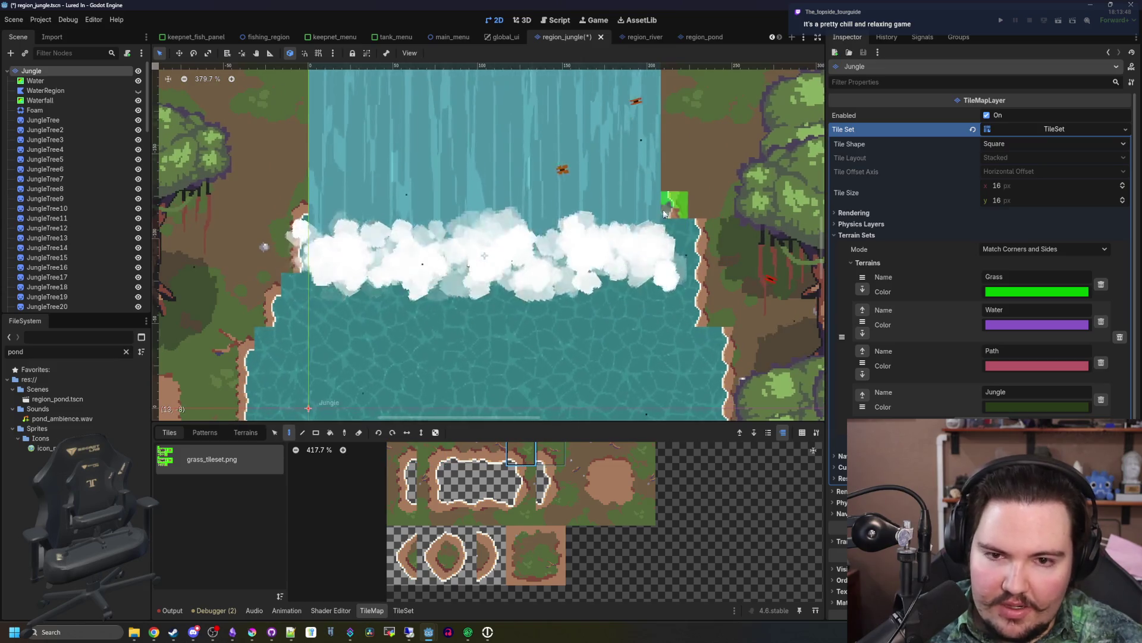
scroll(683, 247, down, 5)
scroll(683, 247, right, 3)
scroll(581, 212, down, 3)
scroll(577, 208, right, 1)
click(402, 454)
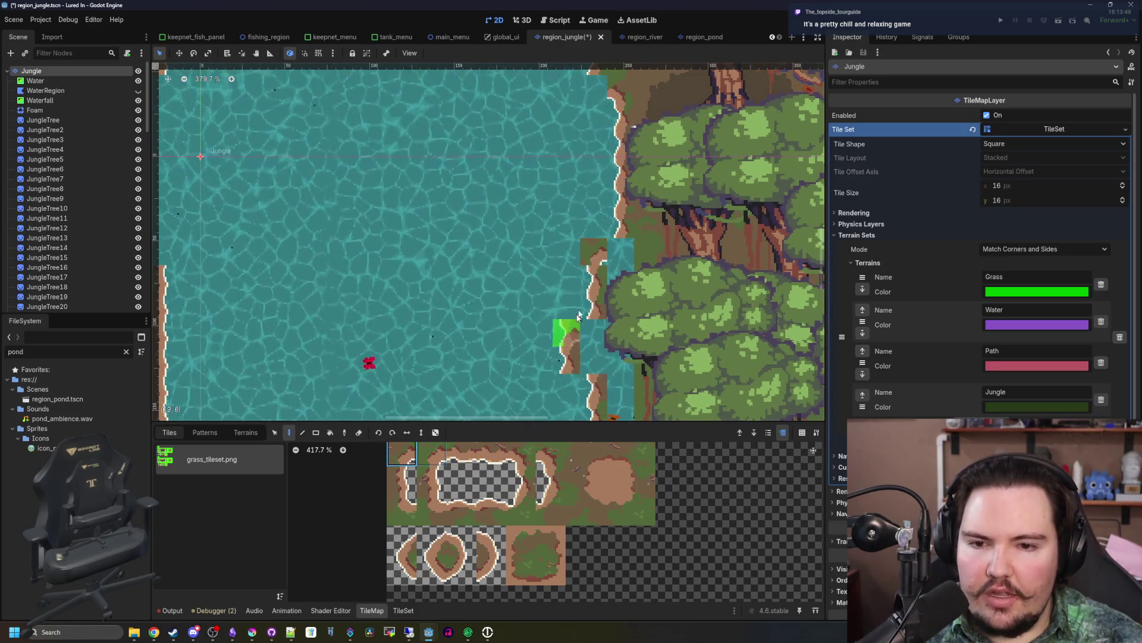
click(521, 510)
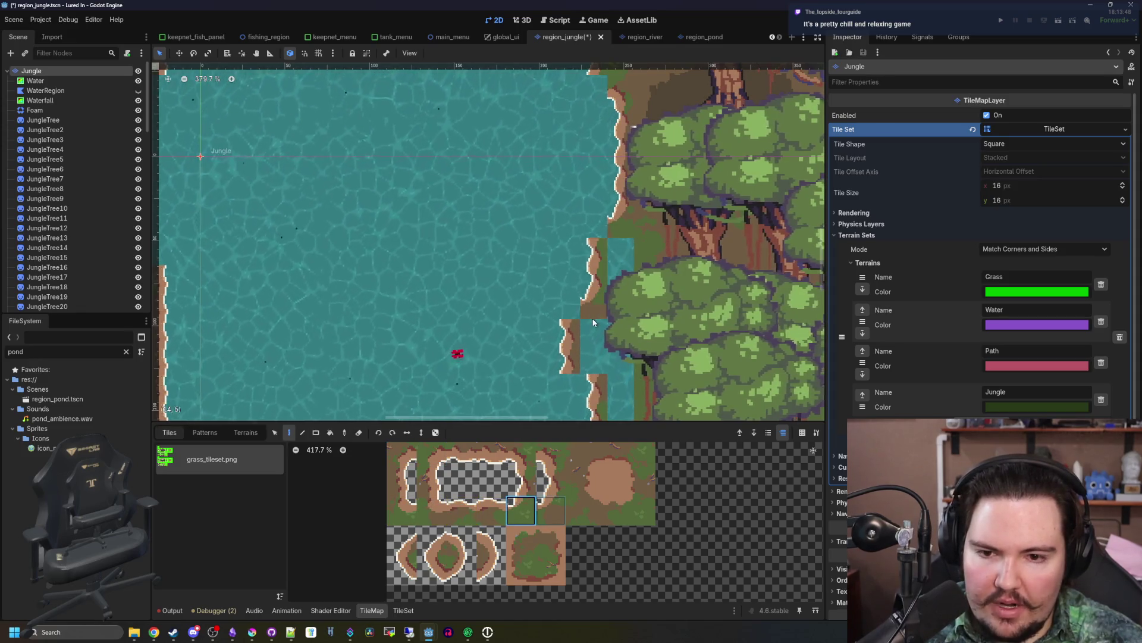
scroll(593, 321, down, 5)
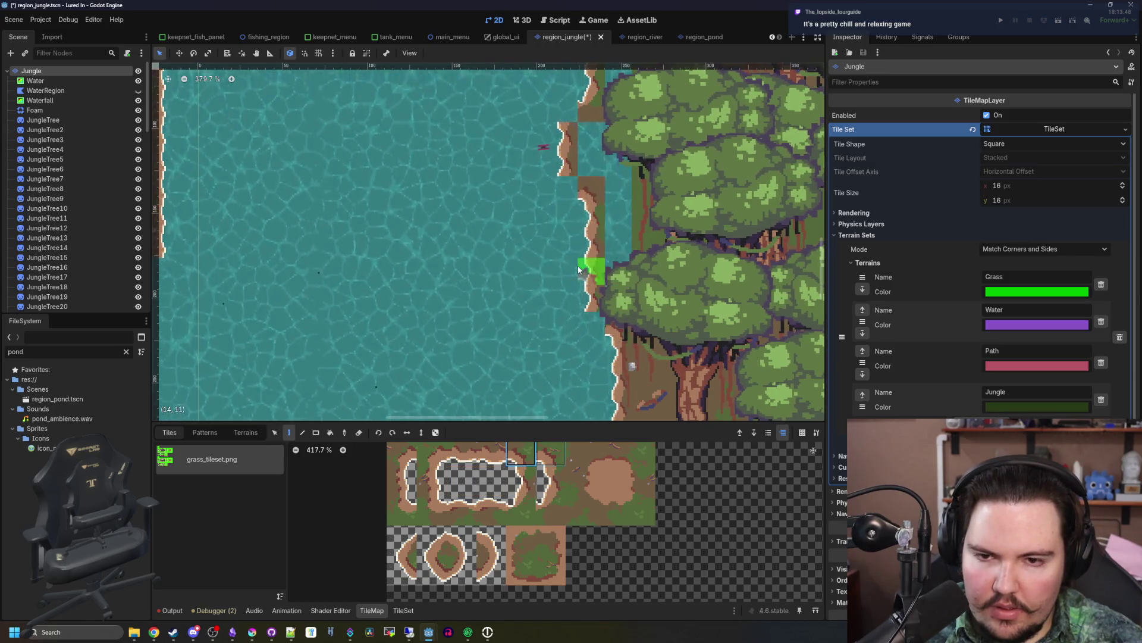
scroll(577, 268, left, 5)
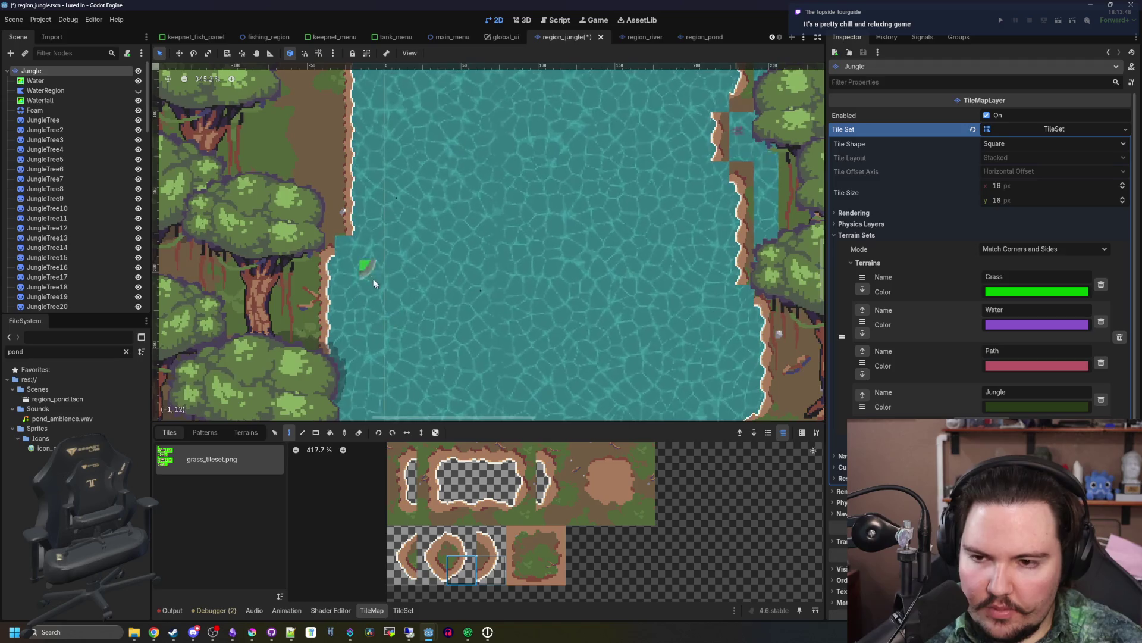
scroll(363, 280, up, 6)
scroll(400, 343, up, 2)
- Try the bank-corner and upper edge tiles, ending on the brown-and-green ground tile
click(402, 570)
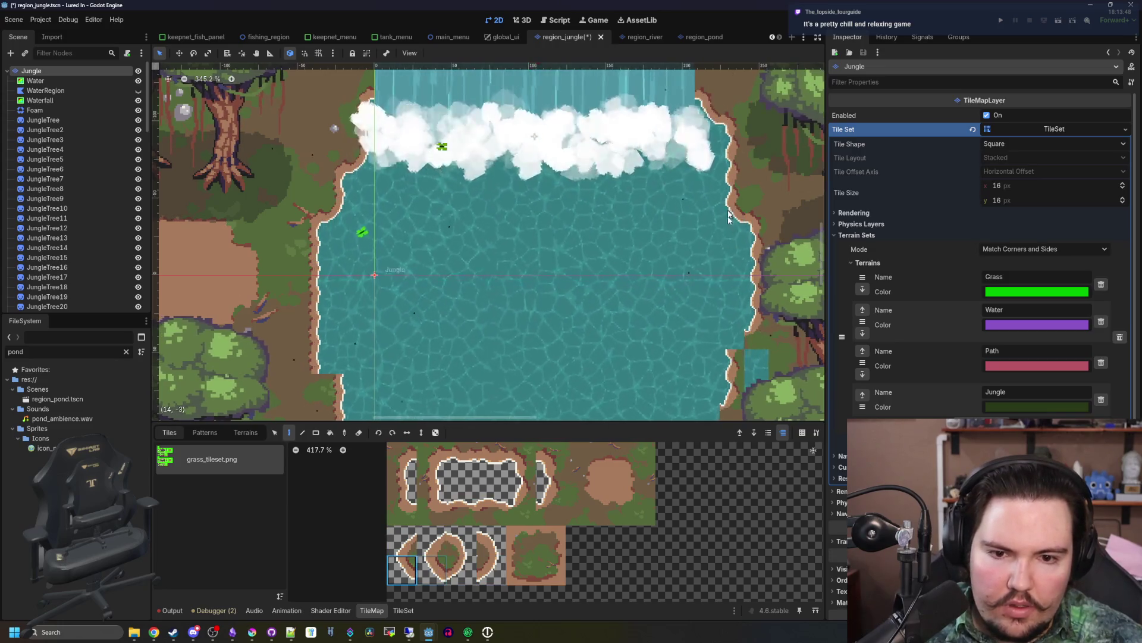
scroll(673, 188, down, 3)
scroll(673, 188, right, 1)
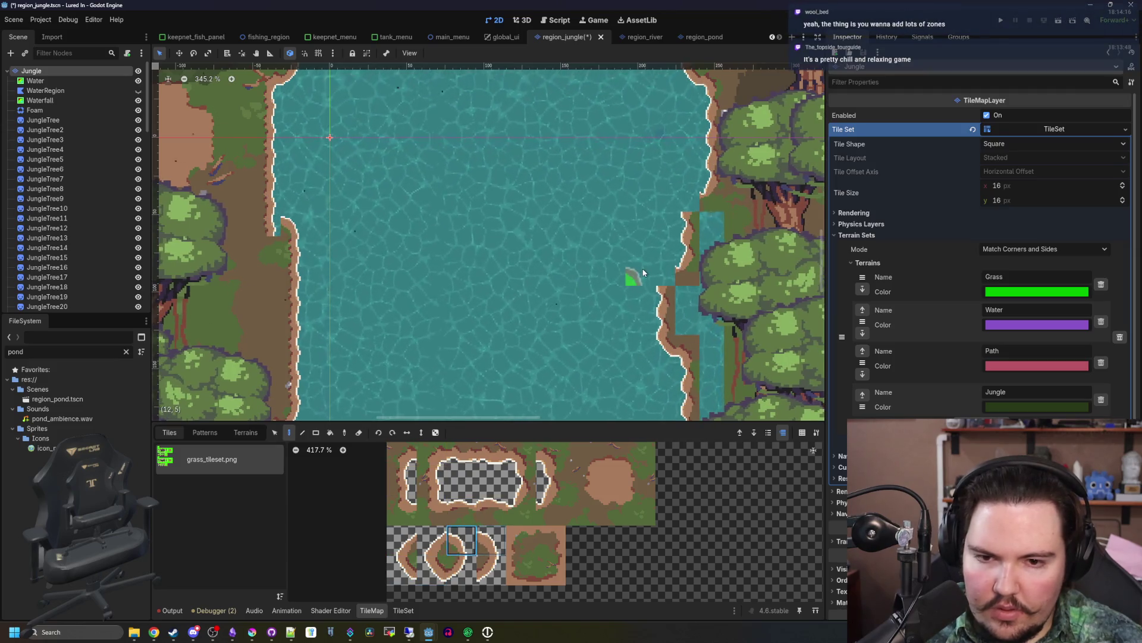
click(402, 540)
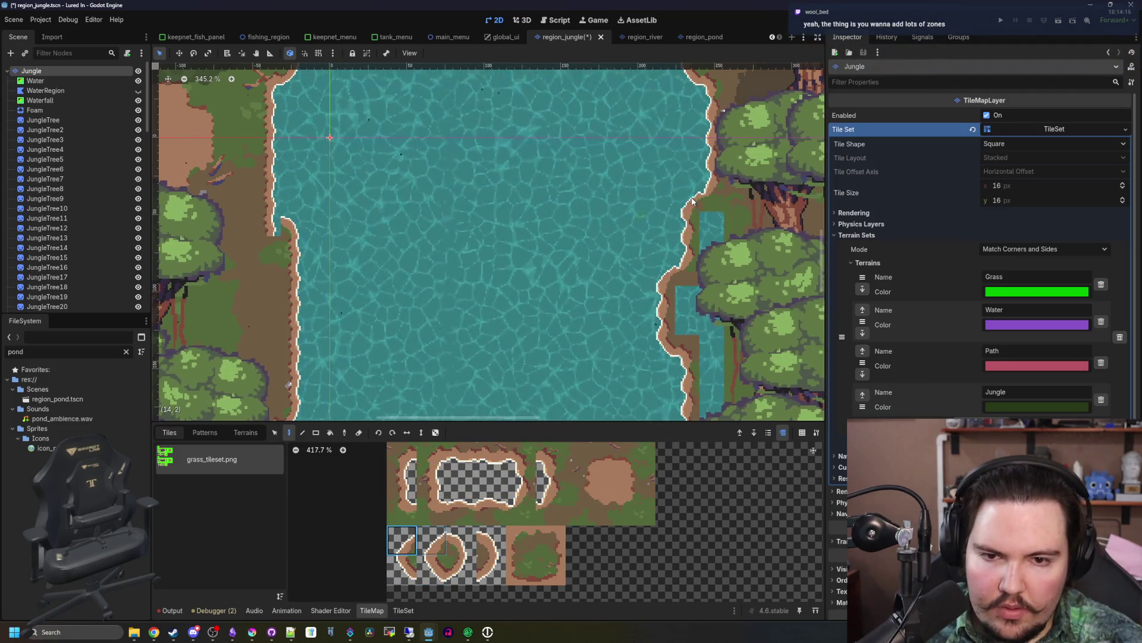
scroll(459, 288, up, 2)
scroll(459, 288, left, 1)
scroll(459, 288, up, 1)
scroll(459, 288, left, 1)
click(402, 510)
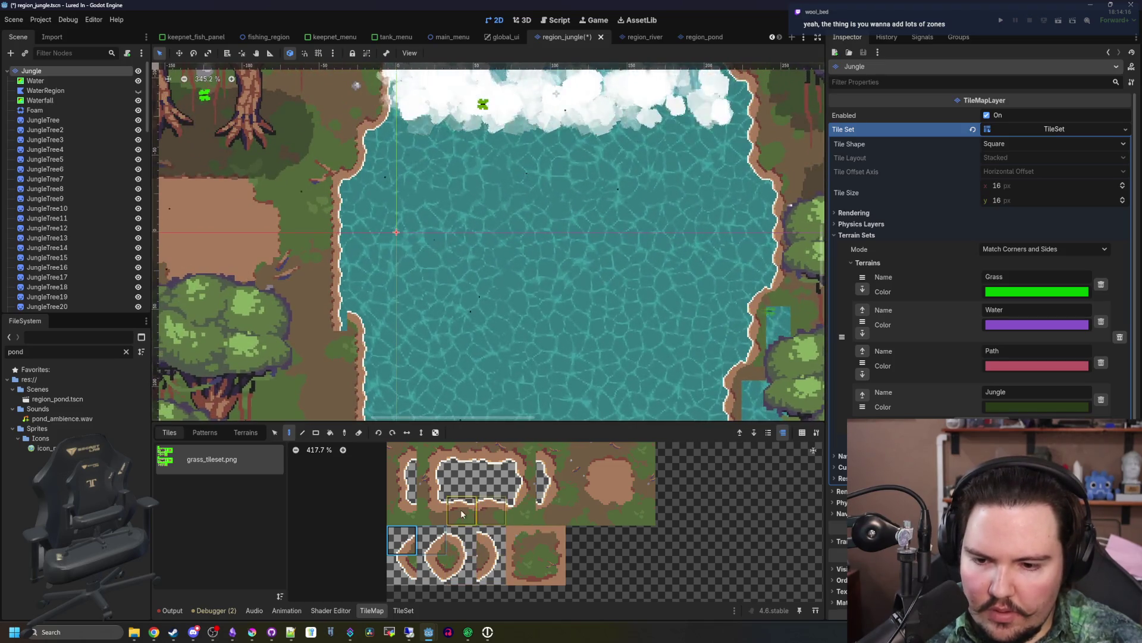
scroll(484, 304, down, 2)
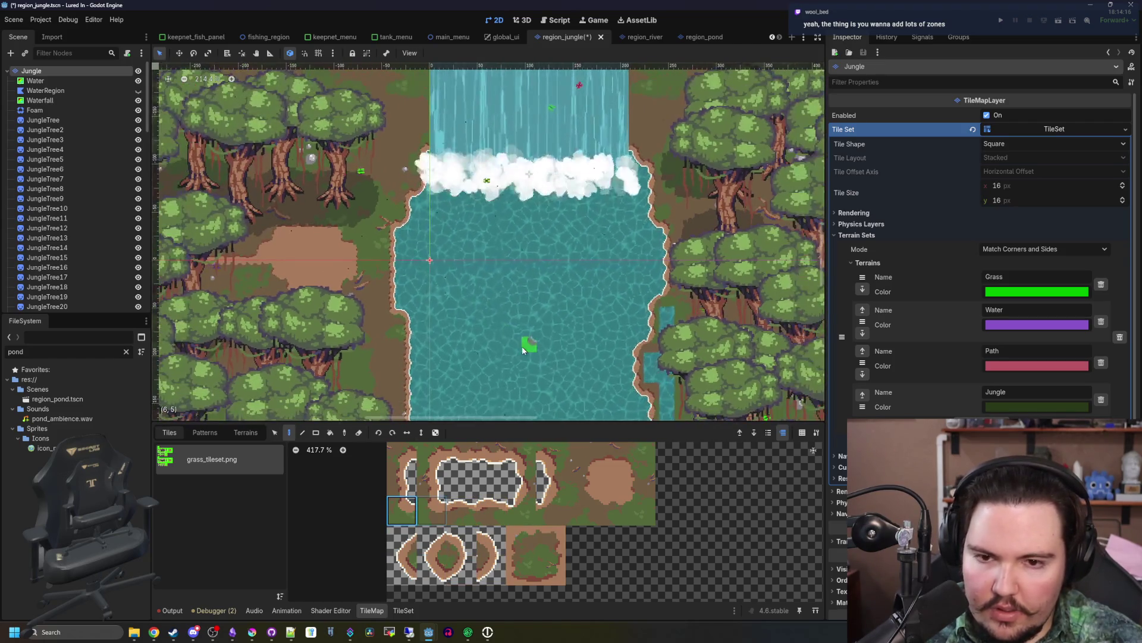
scroll(433, 263, up, 2)
scroll(411, 502, up, 3)
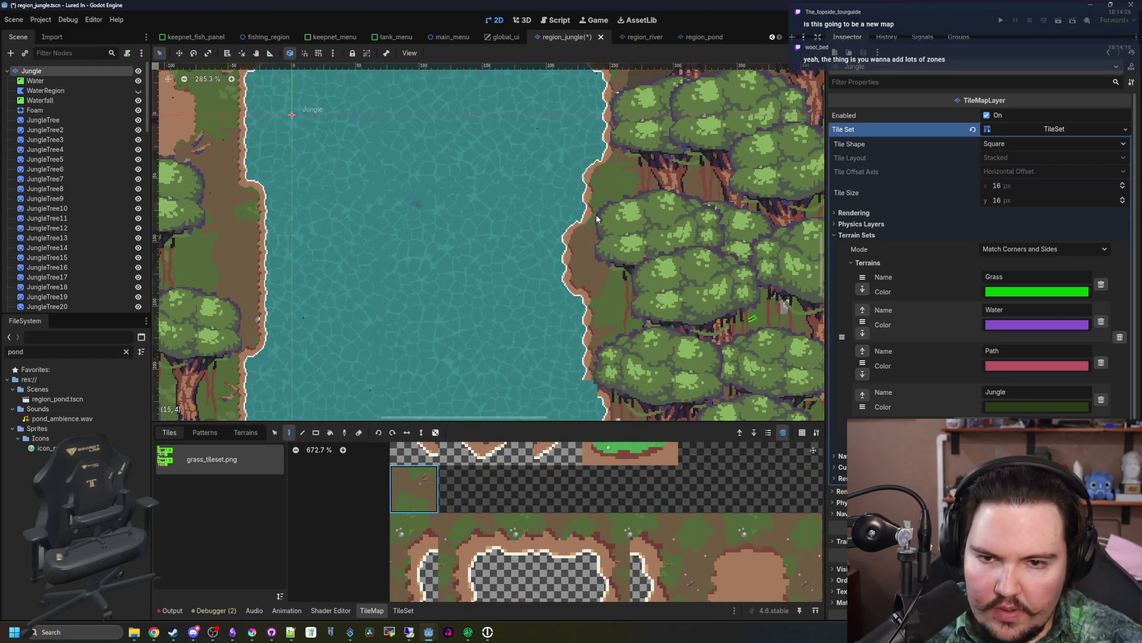
scroll(601, 201, up, 3)
scroll(523, 508, down, 3)
scroll(522, 507, down, 1)
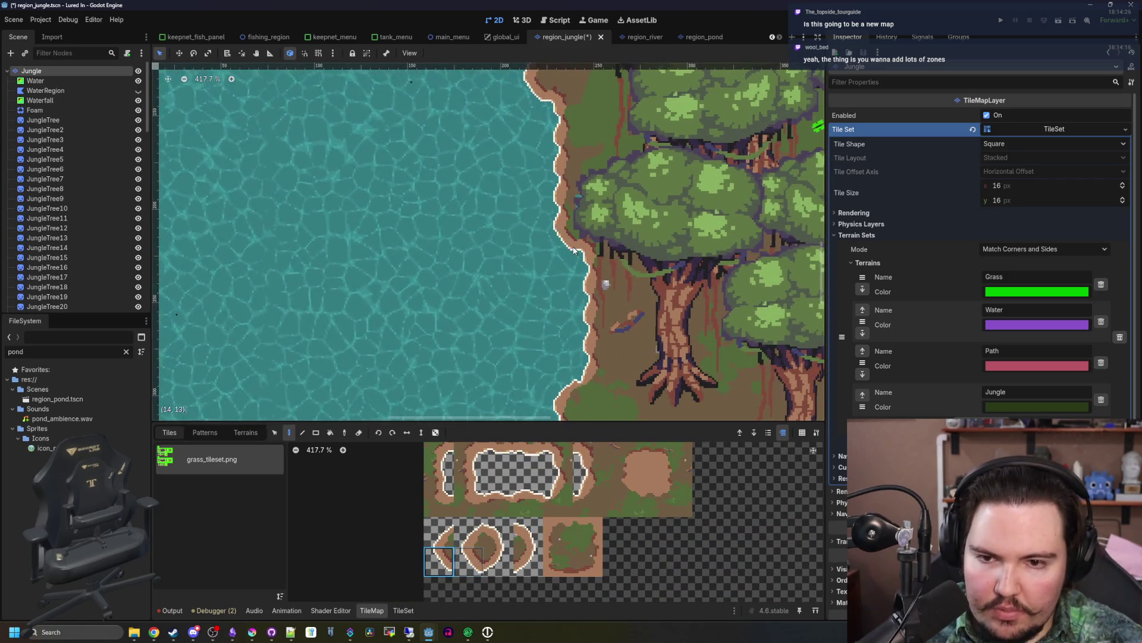
scroll(474, 464, up, 3)
scroll(474, 464, up, 1)
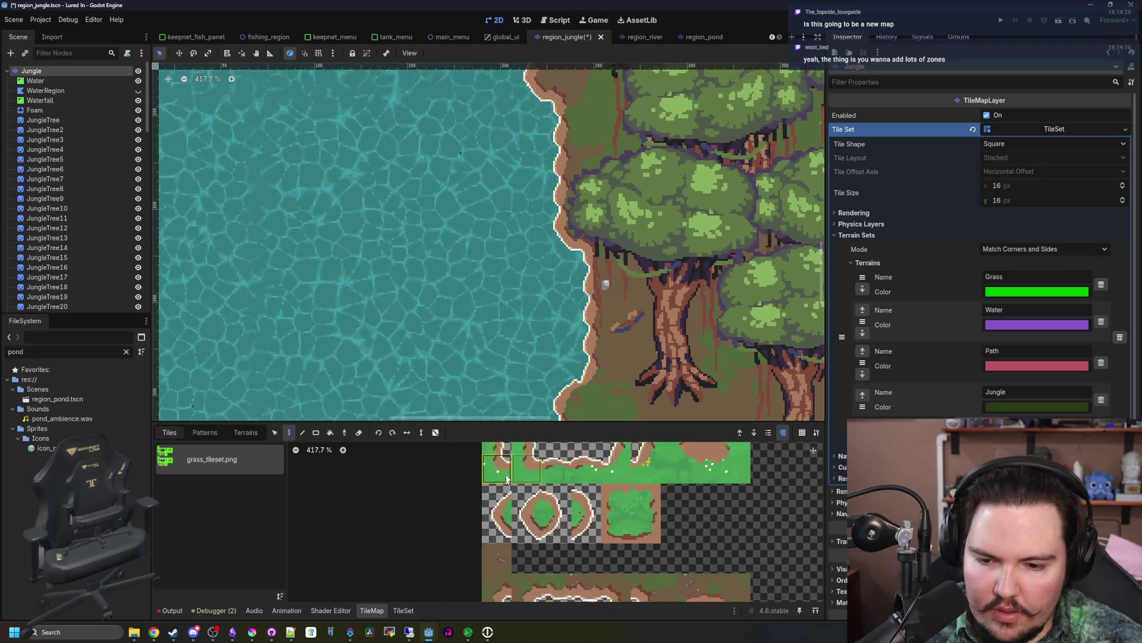
click(502, 543)
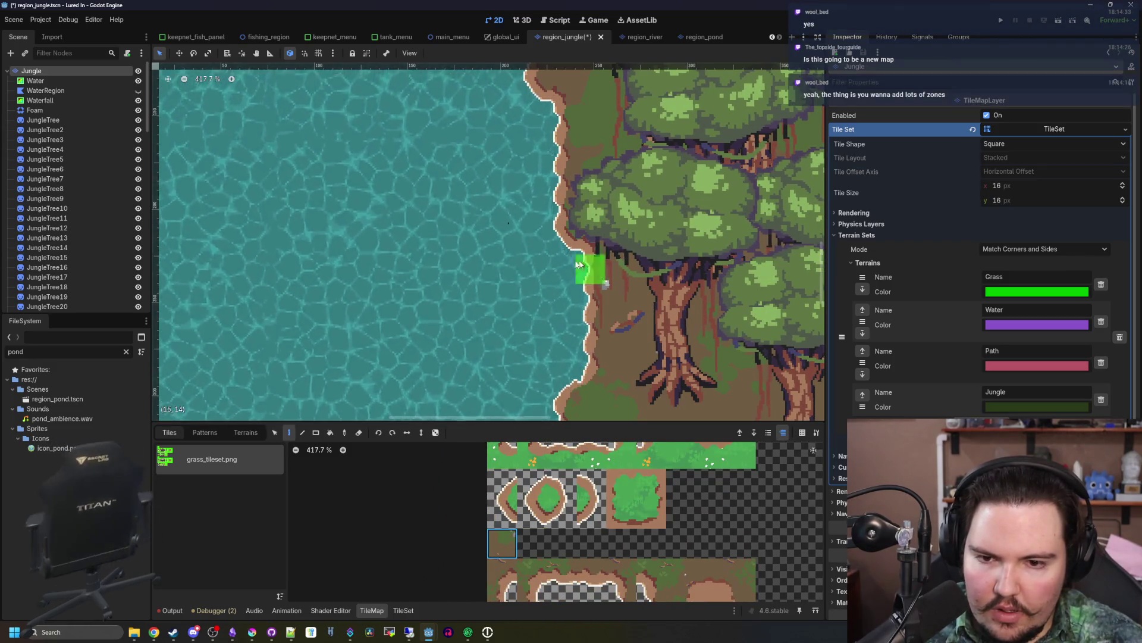
scroll(561, 256, down, 15)
scroll(511, 327, up, 6)
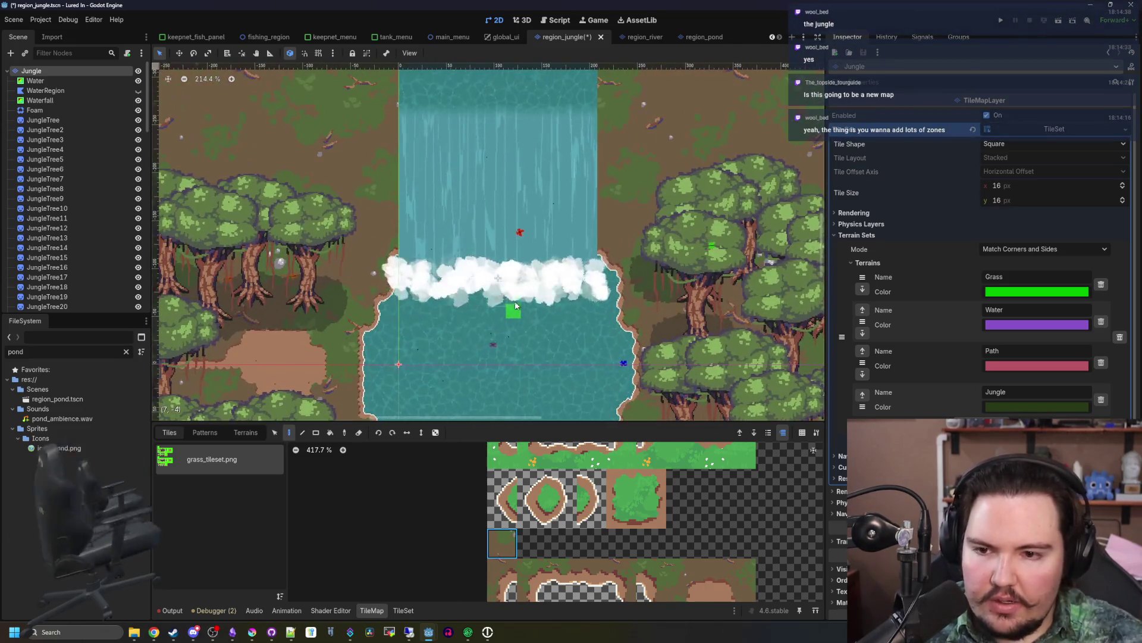
scroll(510, 309, up, 3)
scroll(466, 204, down, 1)
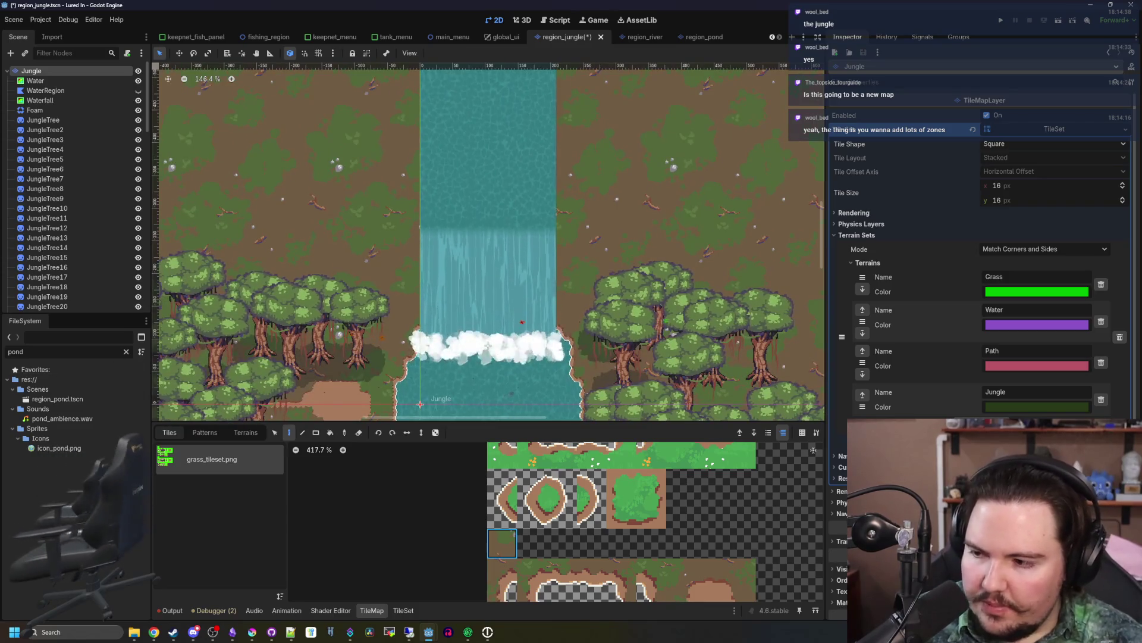
drag(339, 221, 338, 247)
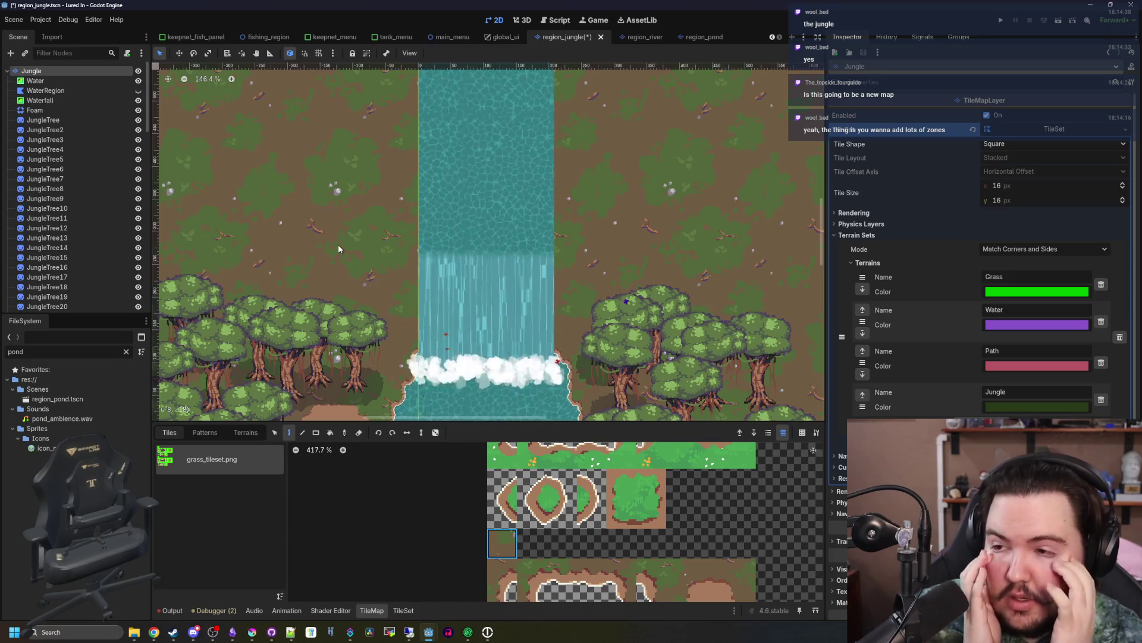
scroll(431, 185, up, 3)
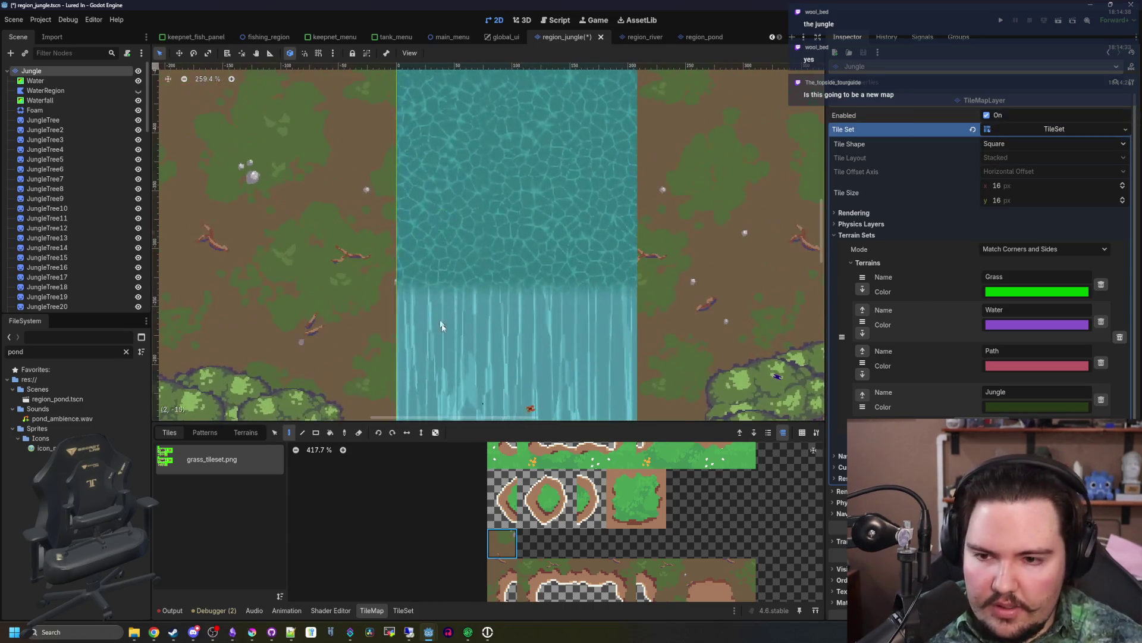
scroll(539, 504, up, 2)
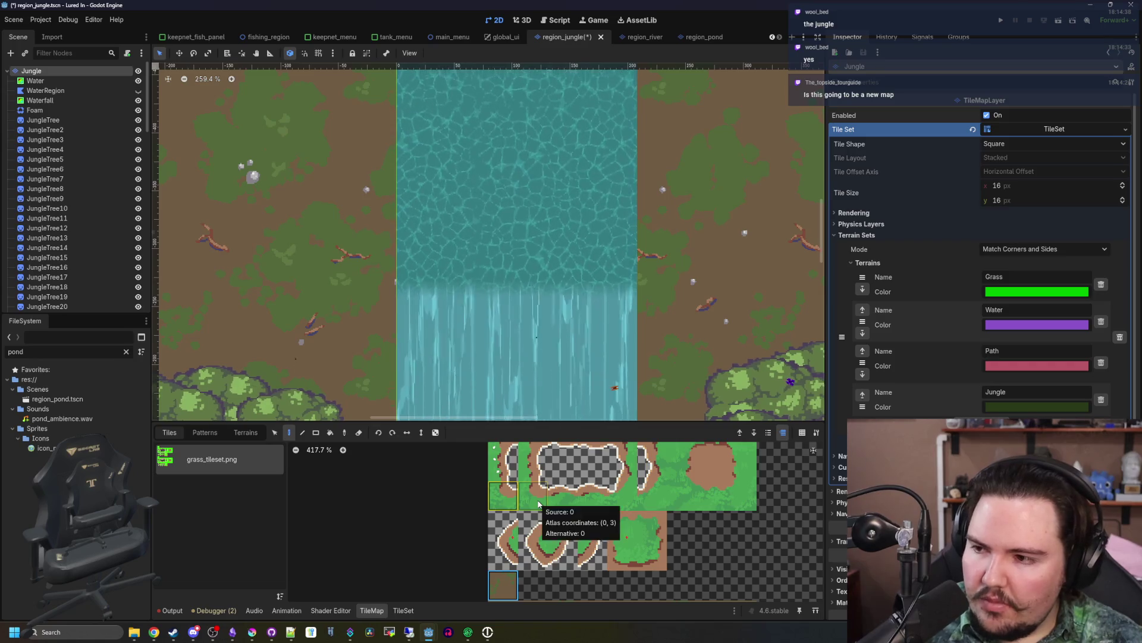
scroll(394, 256, down, 2)
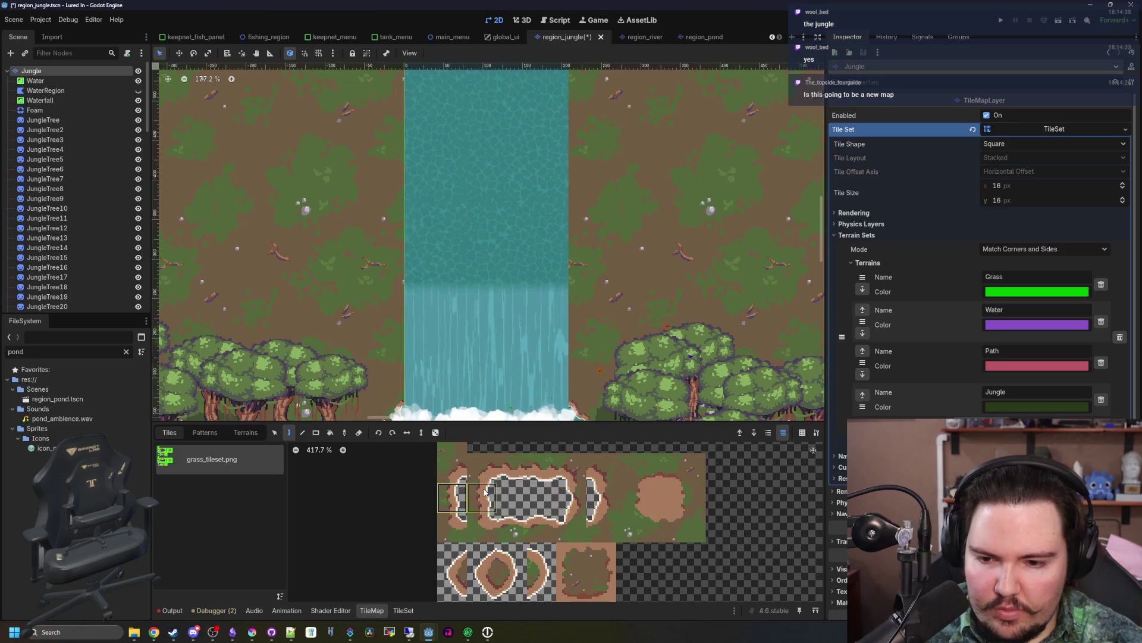
click(315, 433)
scroll(416, 238, up, 3)
drag(412, 336, 413, 200)
key(ctrl+z)
drag(426, 353, 427, 352)
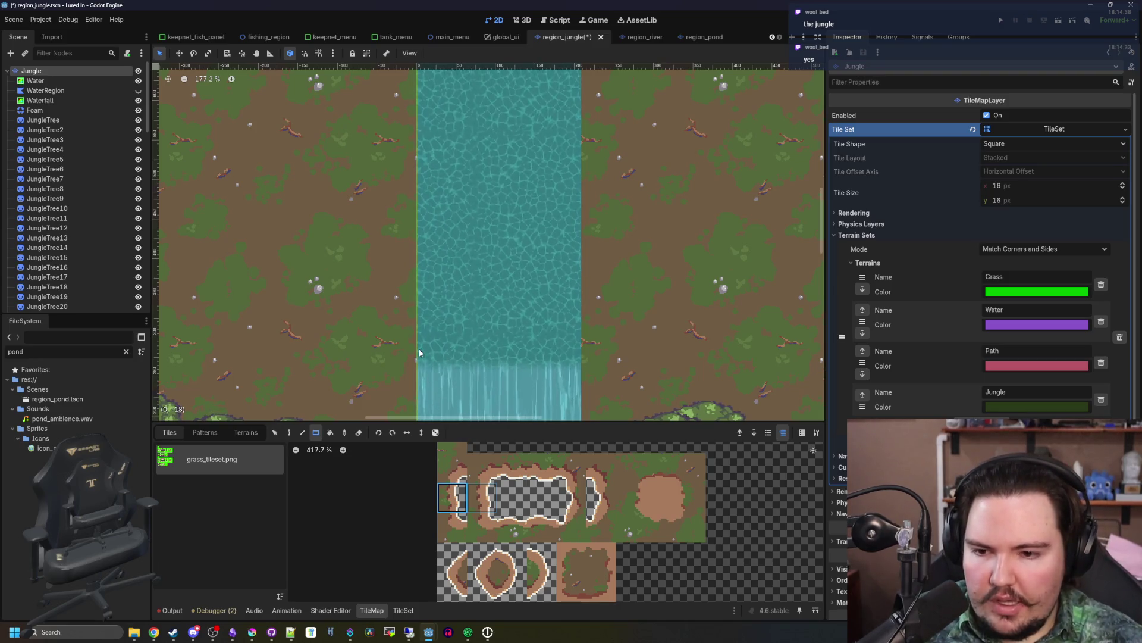
drag(408, 200, 409, 125)
scroll(435, 251, down, 3)
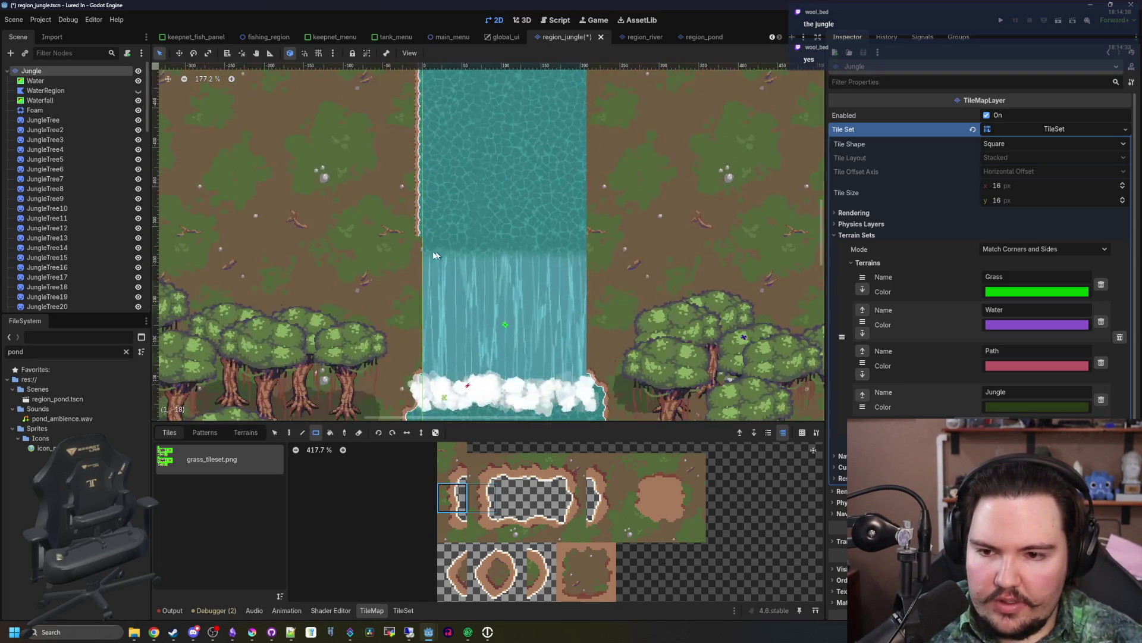
scroll(412, 232, up, 6)
scroll(460, 270, up, 2)
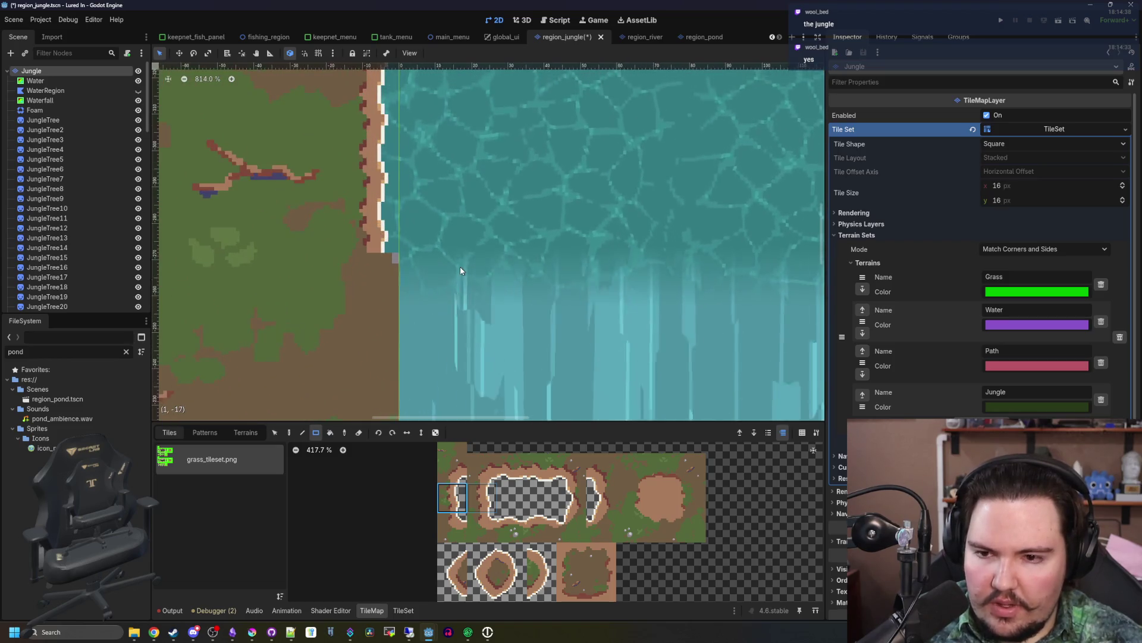
click(381, 238)
key(ctrl+z)
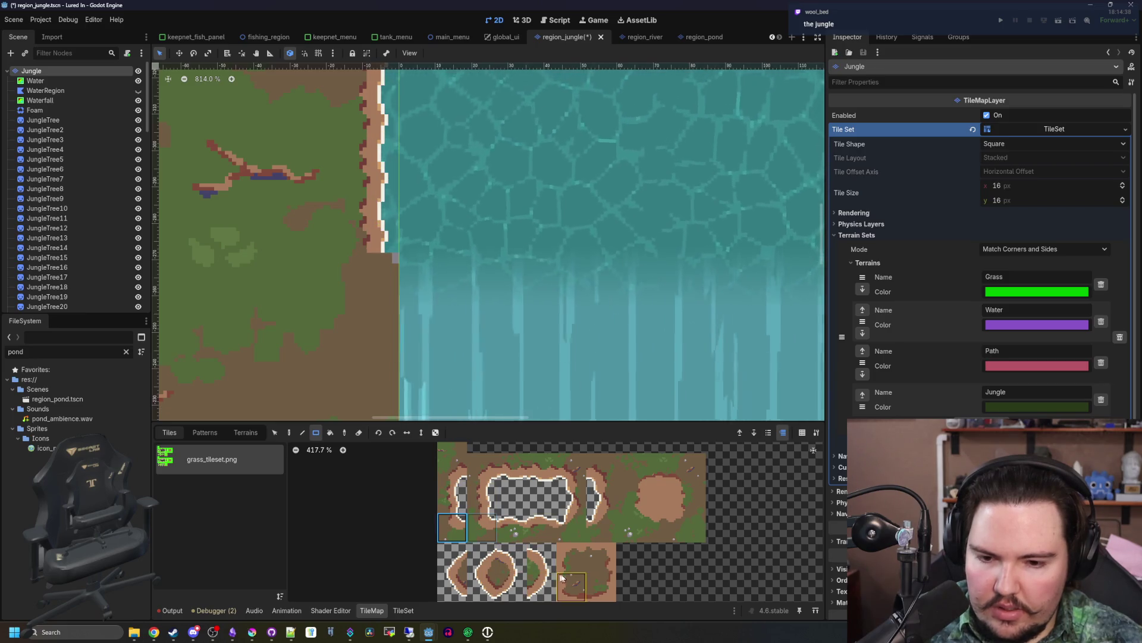
click(518, 559)
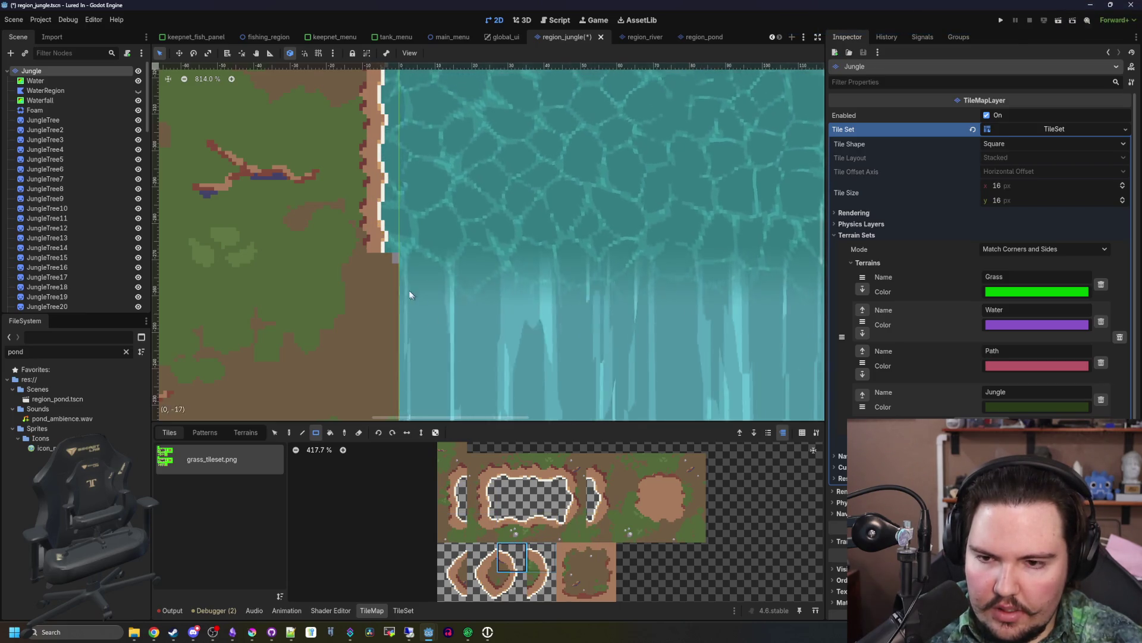
drag(412, 274, 421, 269)
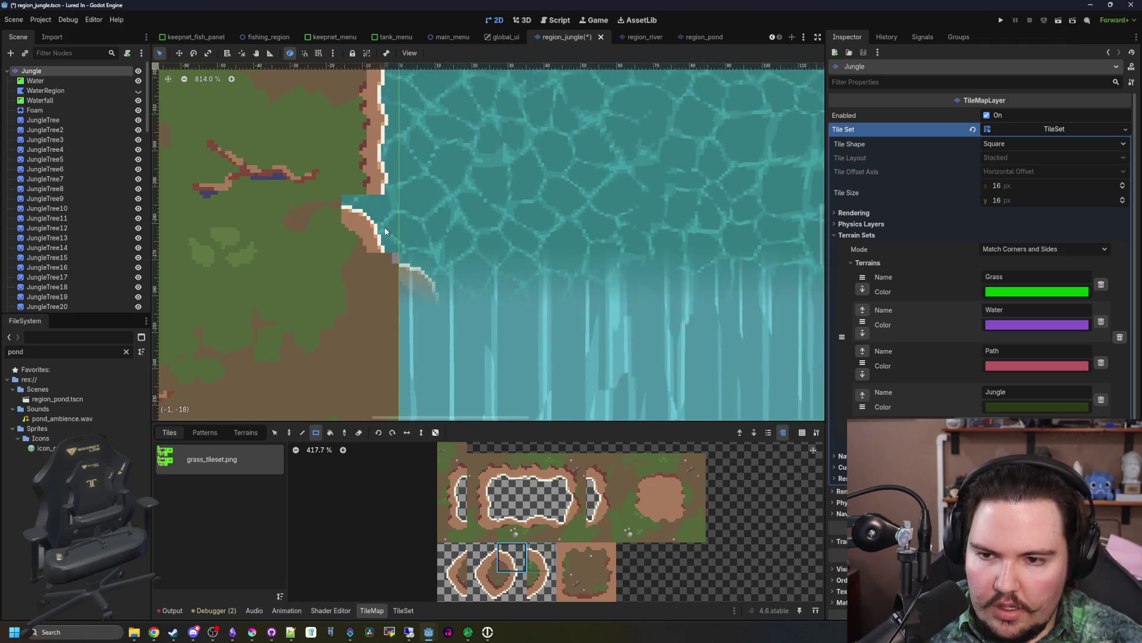
click(452, 526)
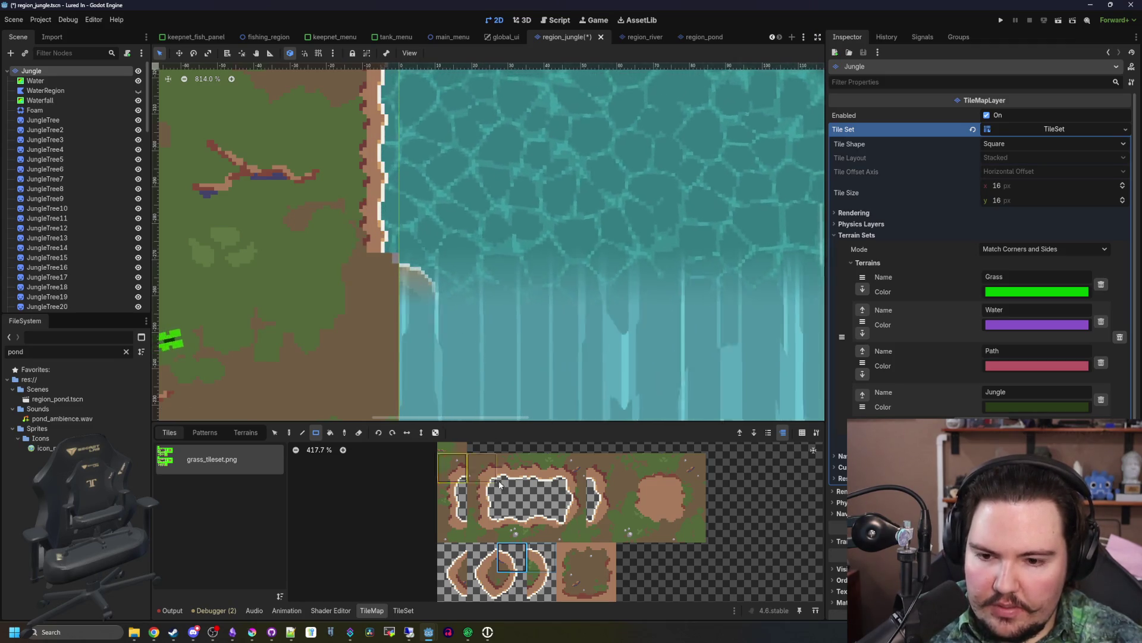
drag(386, 203, 384, 266)
scroll(384, 266, down, 8)
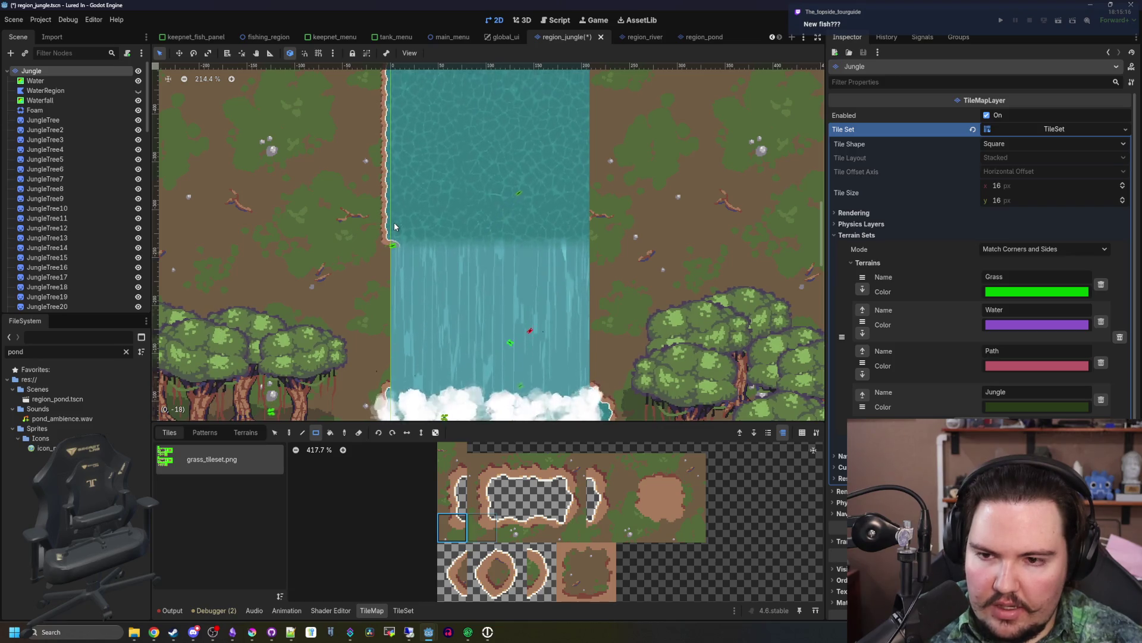
scroll(395, 225, up, 3)
scroll(394, 226, up, 3)
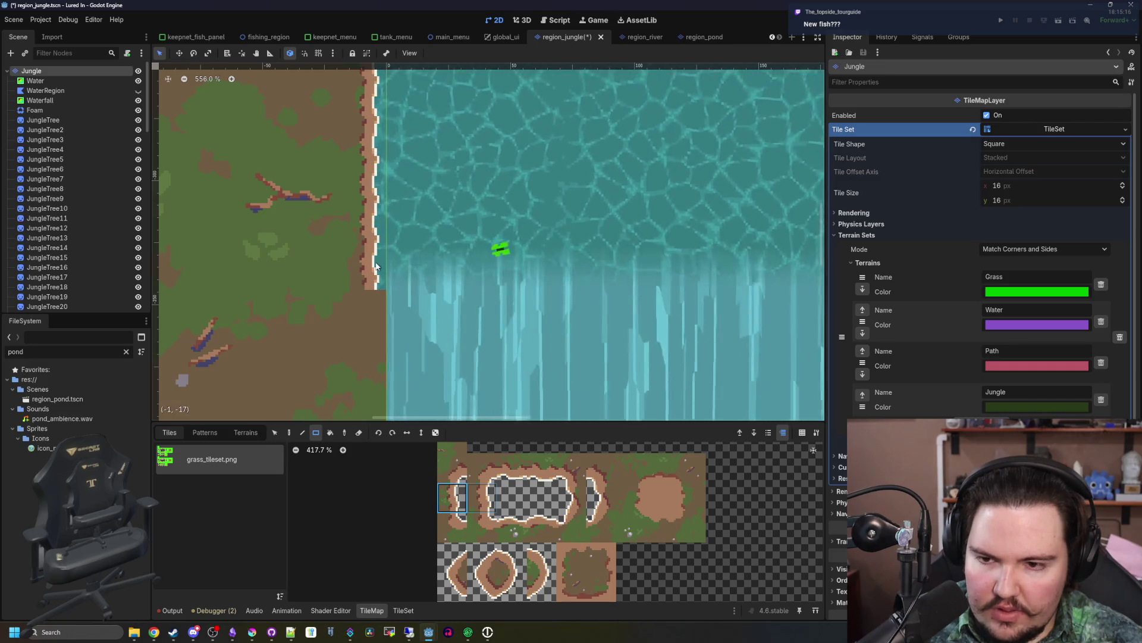
scroll(377, 265, down, 2)
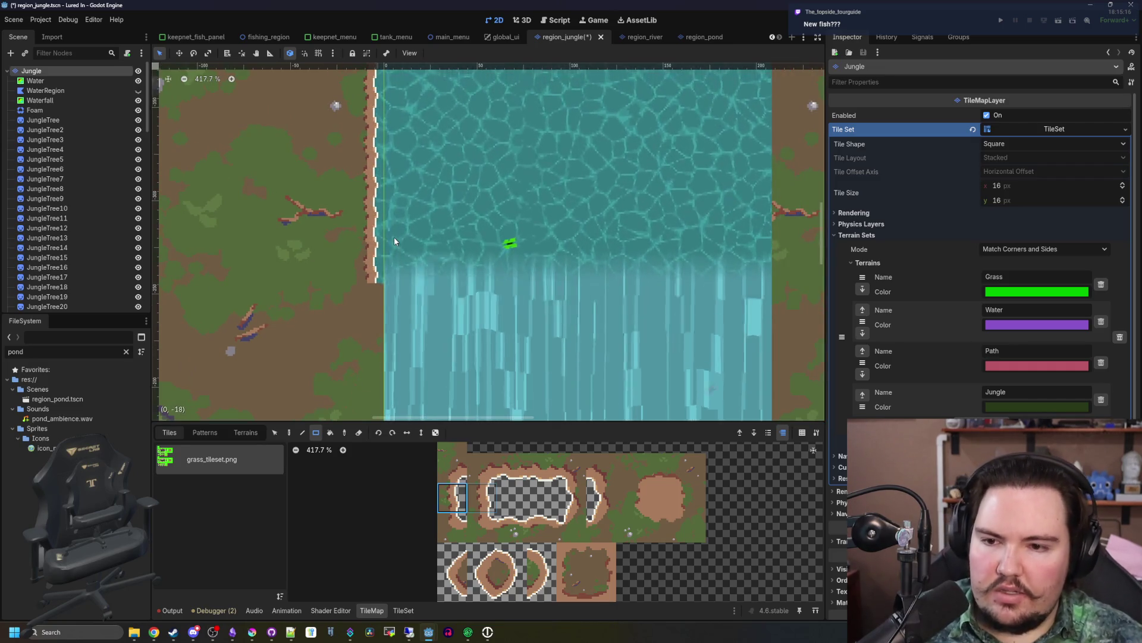
scroll(393, 241, down, 5)
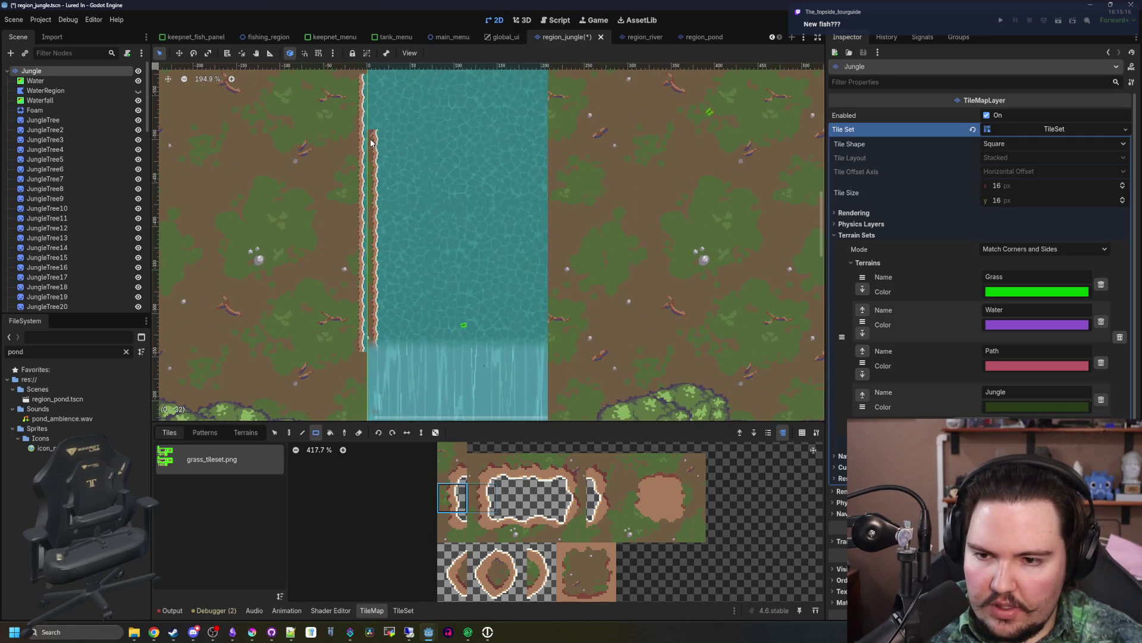
- Pan up to the map's top edge and fill a tile column beside the river
drag(371, 140, 385, 355)
scroll(378, 238, down, 2)
drag(388, 162, 387, 306)
scroll(386, 333, up, 1)
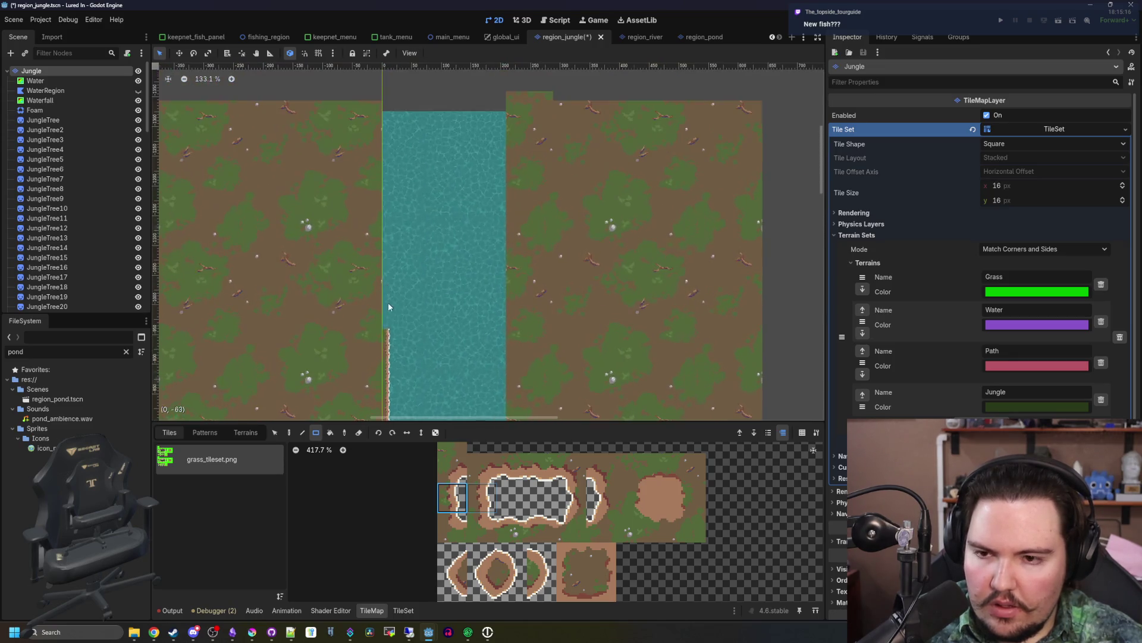
drag(386, 109, 385, 109)
scroll(399, 324, down, 1)
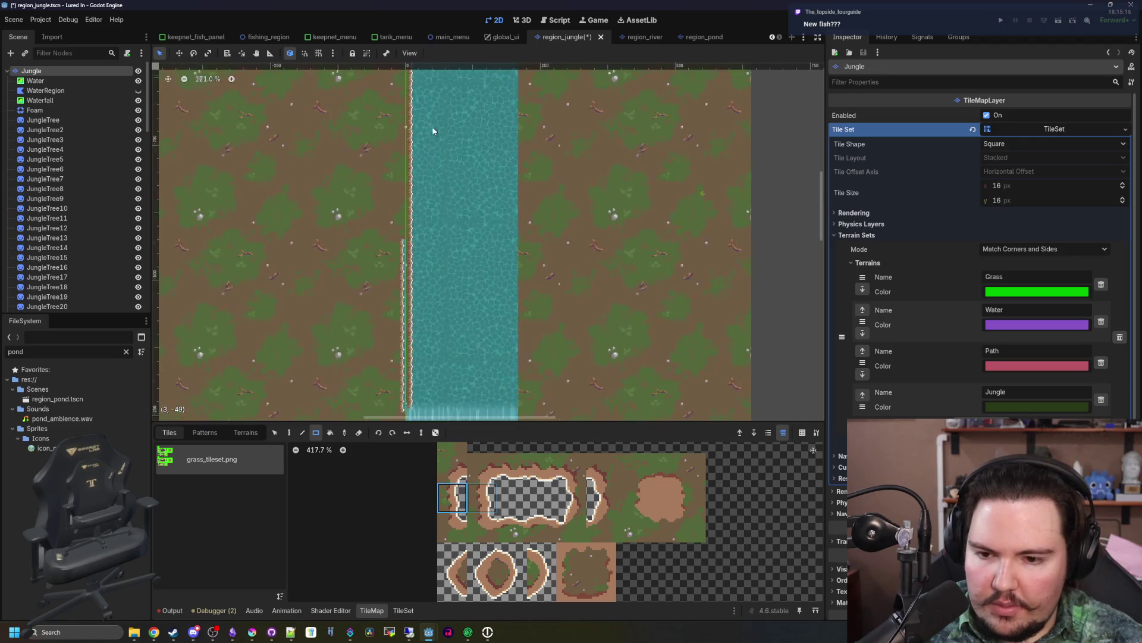
scroll(429, 381, down, 2)
scroll(483, 532, up, 3)
- Paint a two-tile-wide sandy bank strip along the river's right side
click(483, 533)
scroll(406, 320, up, 4)
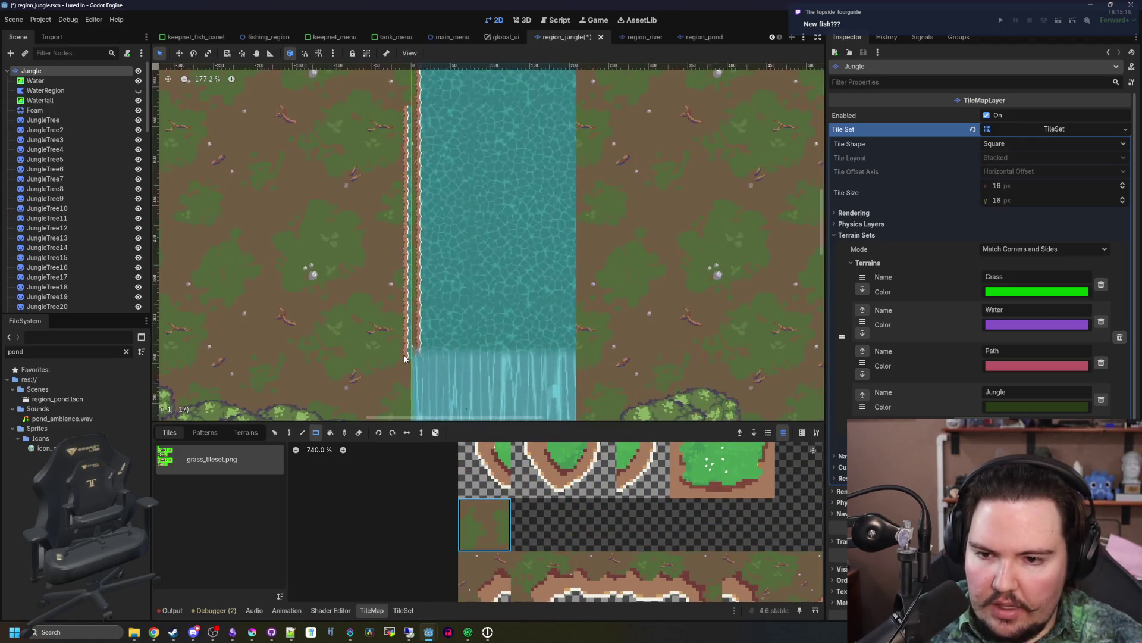
scroll(615, 268, right, 3)
scroll(630, 574, down, 5)
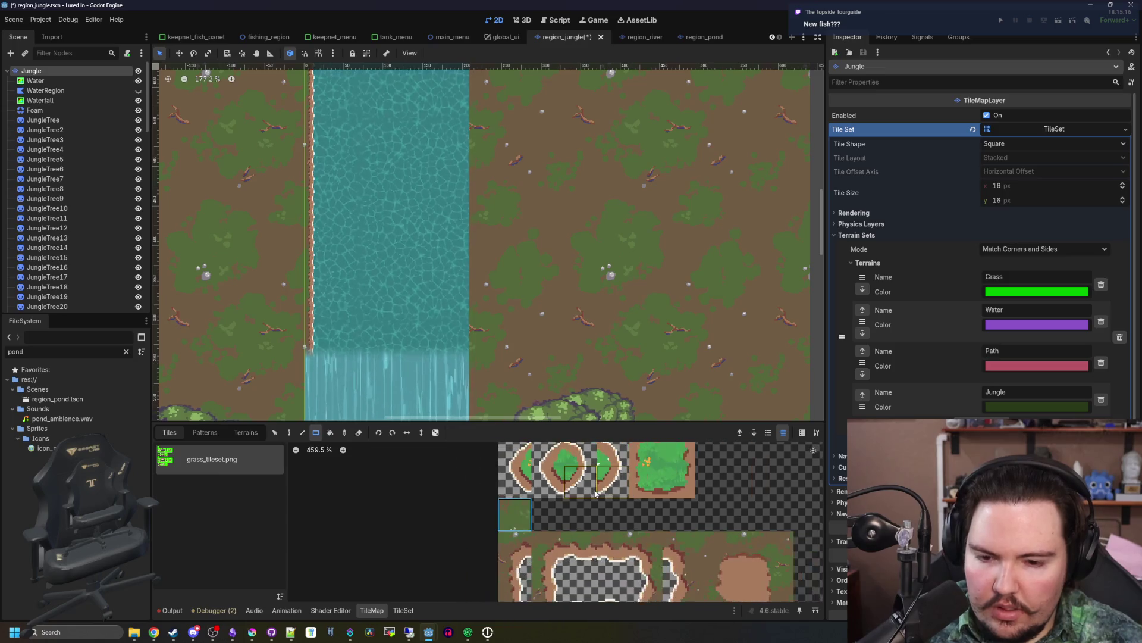
scroll(410, 334, down, 2)
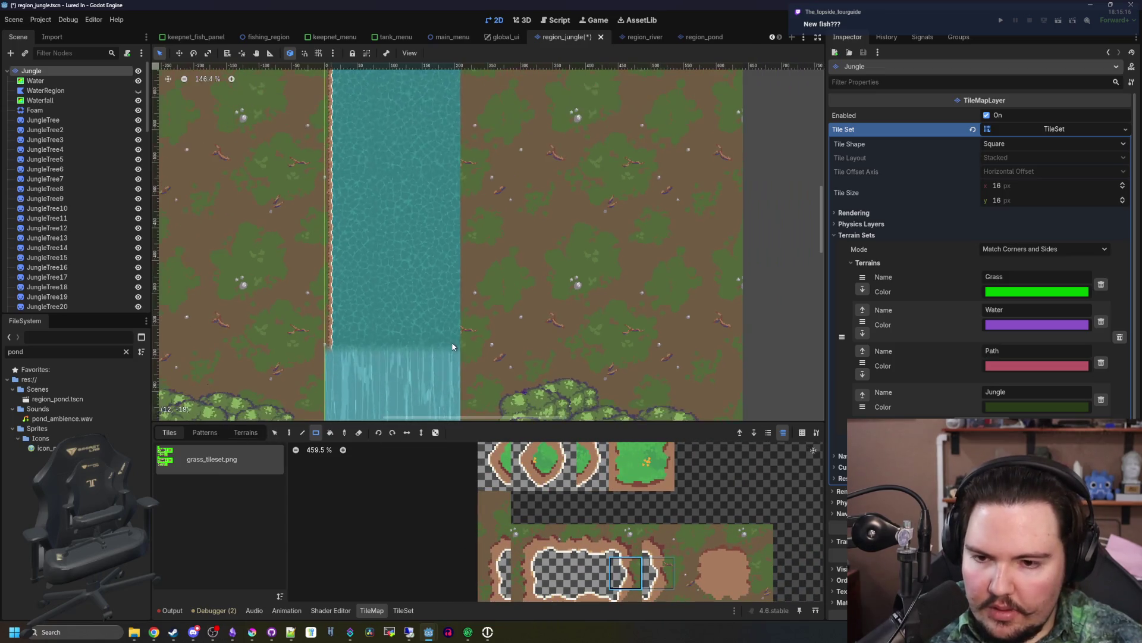
drag(457, 343, 451, 6)
scroll(473, 368, up, 2)
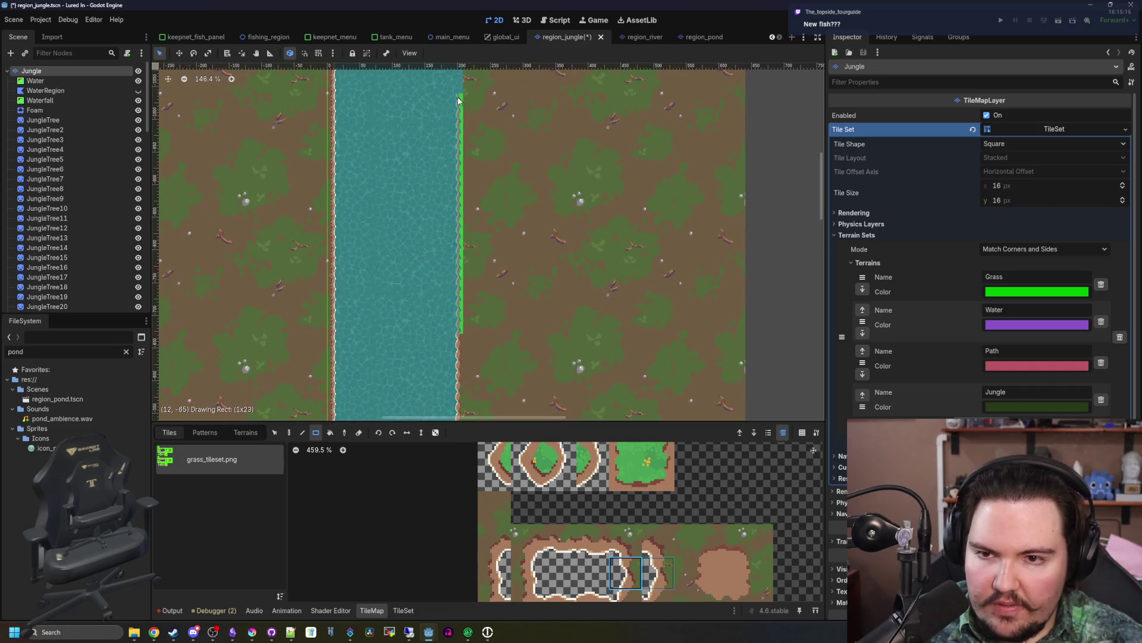
drag(458, 101, 458, 101)
scroll(500, 351, up, 2)
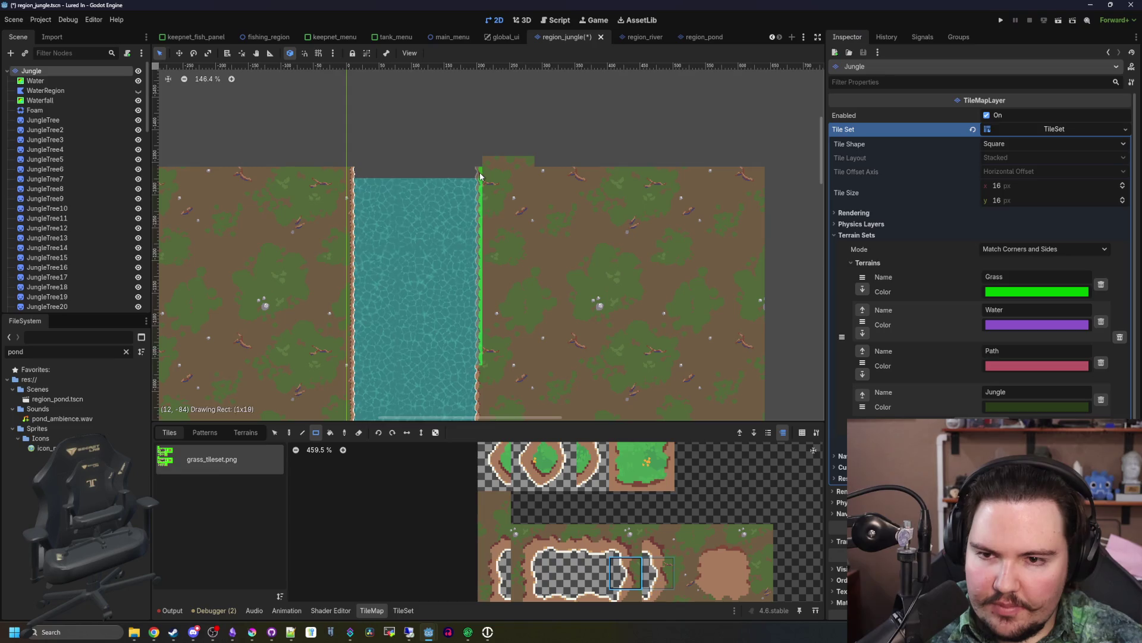
scroll(462, 230, down, 3)
scroll(472, 205, down, 3)
scroll(473, 205, up, 5)
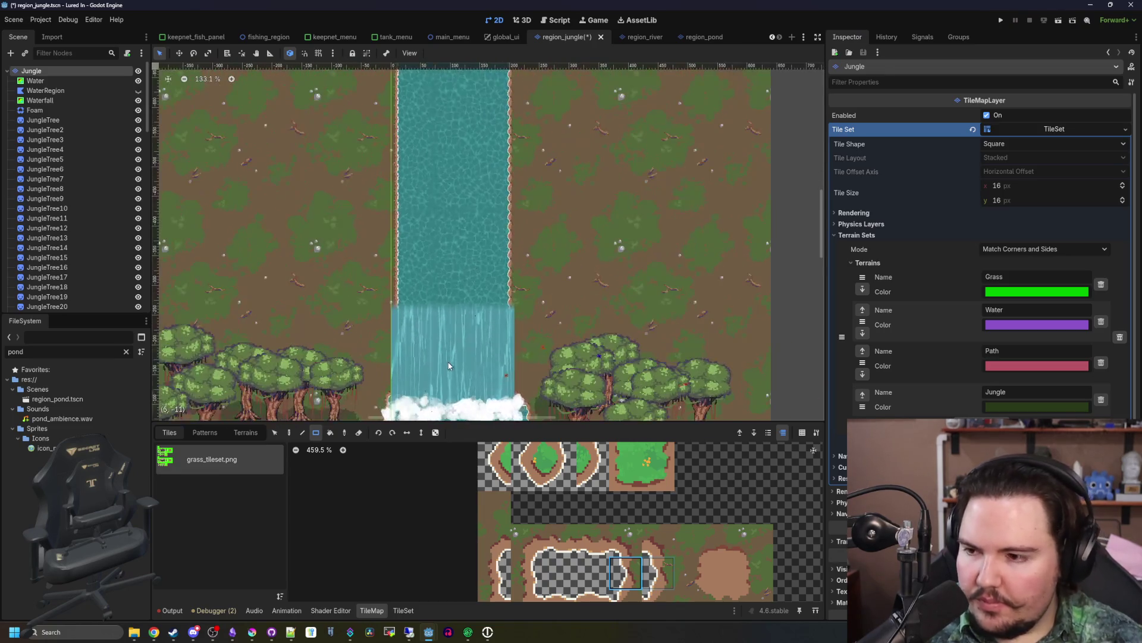
scroll(476, 291, up, 4)
- Narrow the Waterfall node so it fits inside the river channel
click(44, 100)
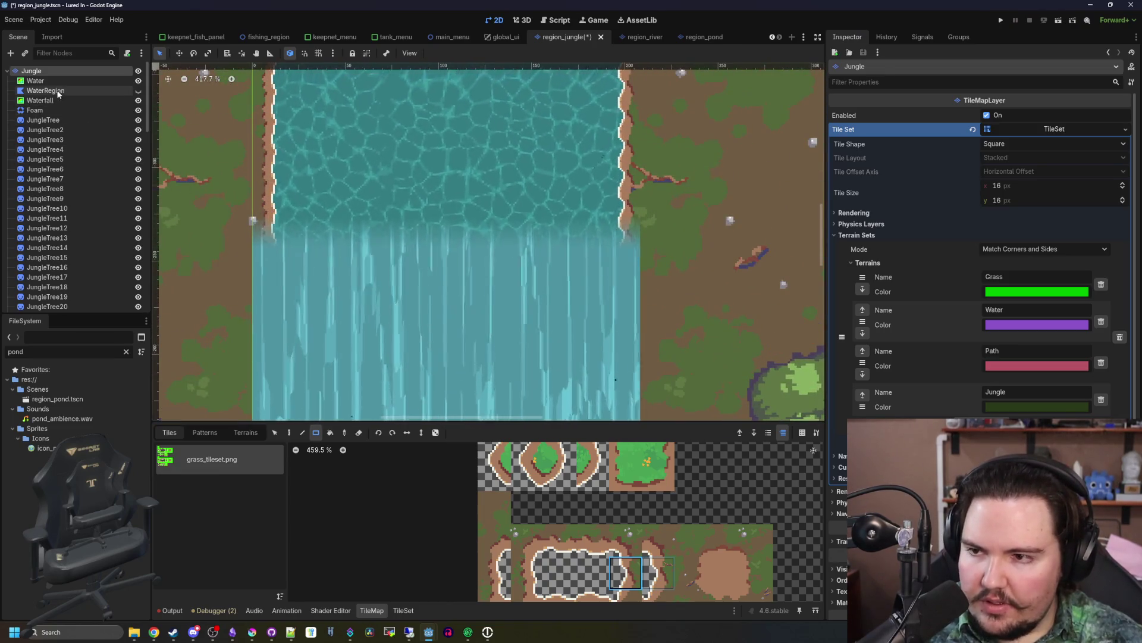
scroll(718, 346, up, 2)
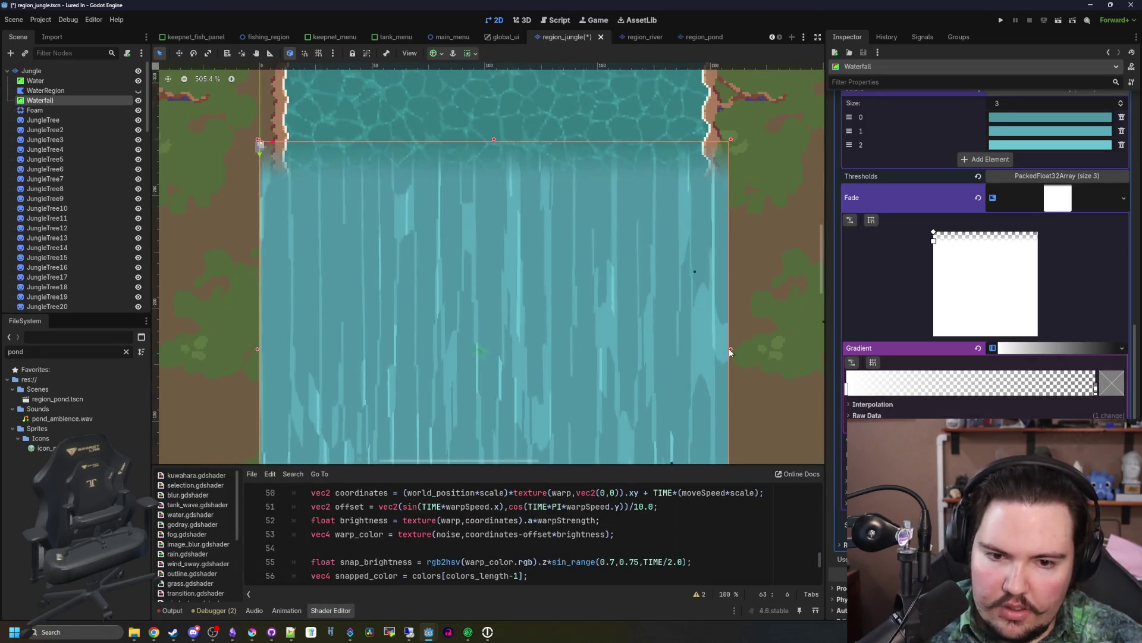
drag(727, 345, 715, 349)
- Select the Jungle TileMapLayer and pick the plain dirt tile from the atlas
scroll(458, 185, down, 4)
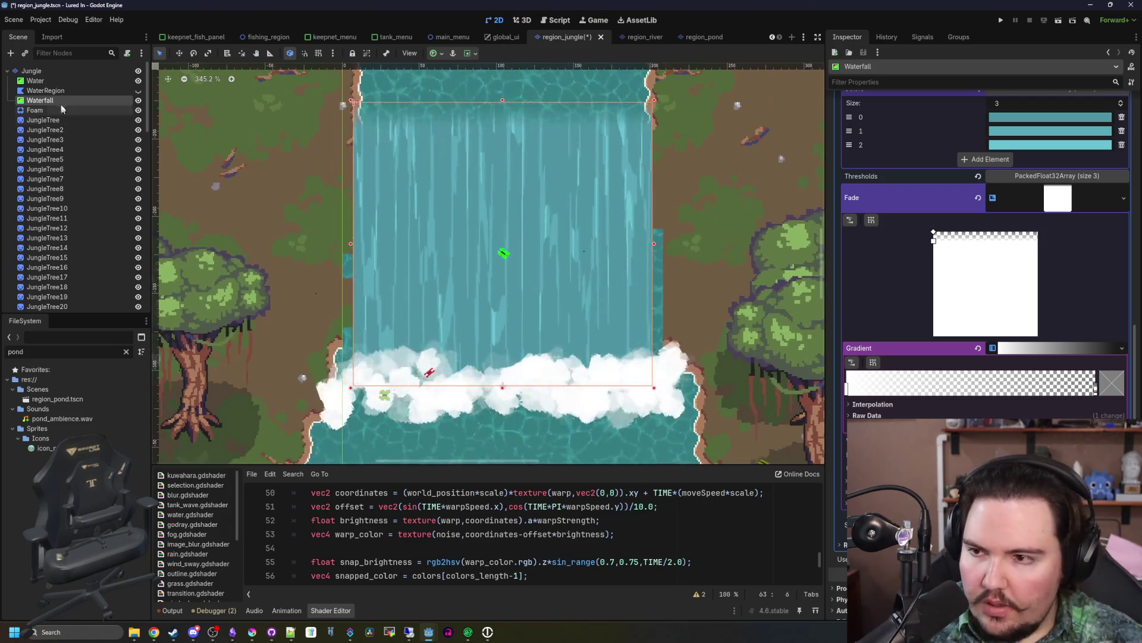
click(36, 80)
click(31, 71)
scroll(424, 312, up, 4)
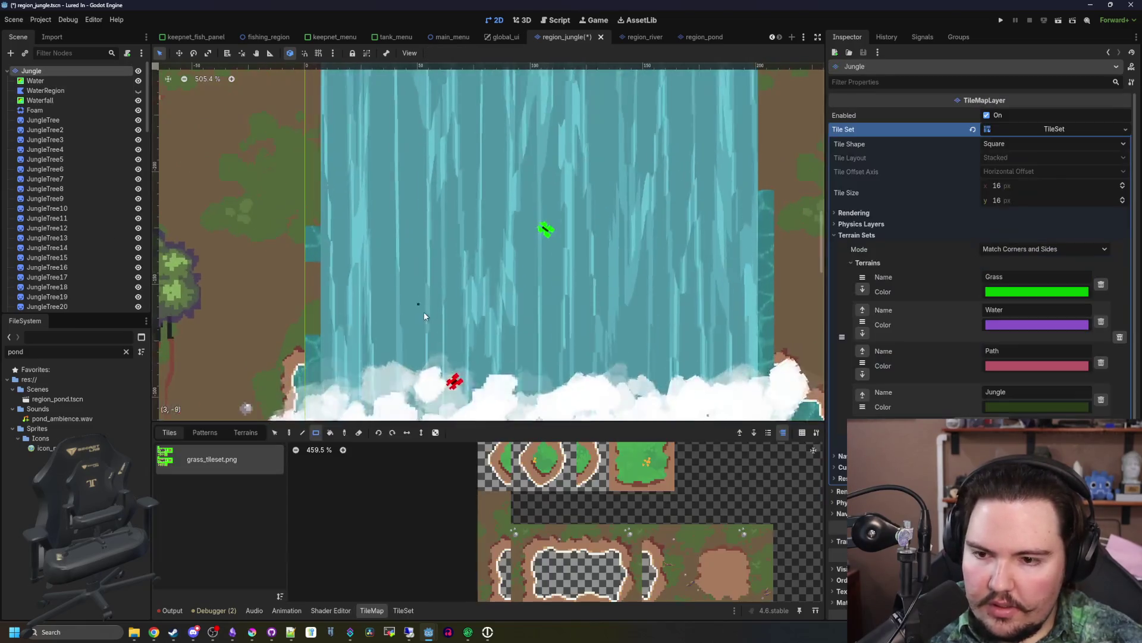
click(560, 539)
scroll(381, 310, down, 1)
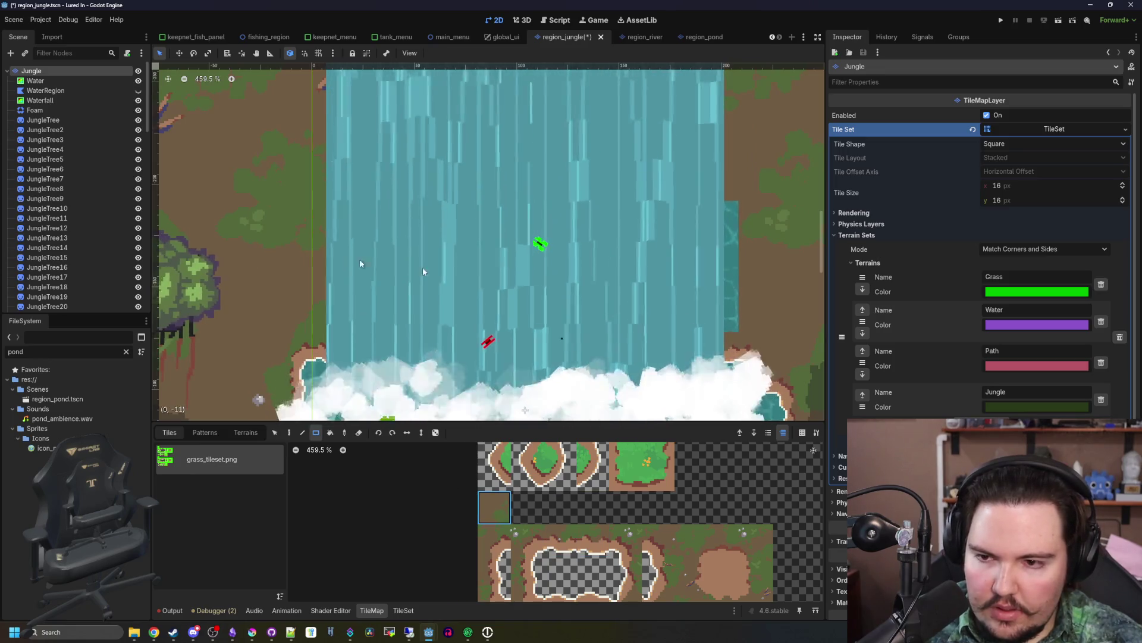
ctrl+click(718, 326)
scroll(627, 265, down, 12)
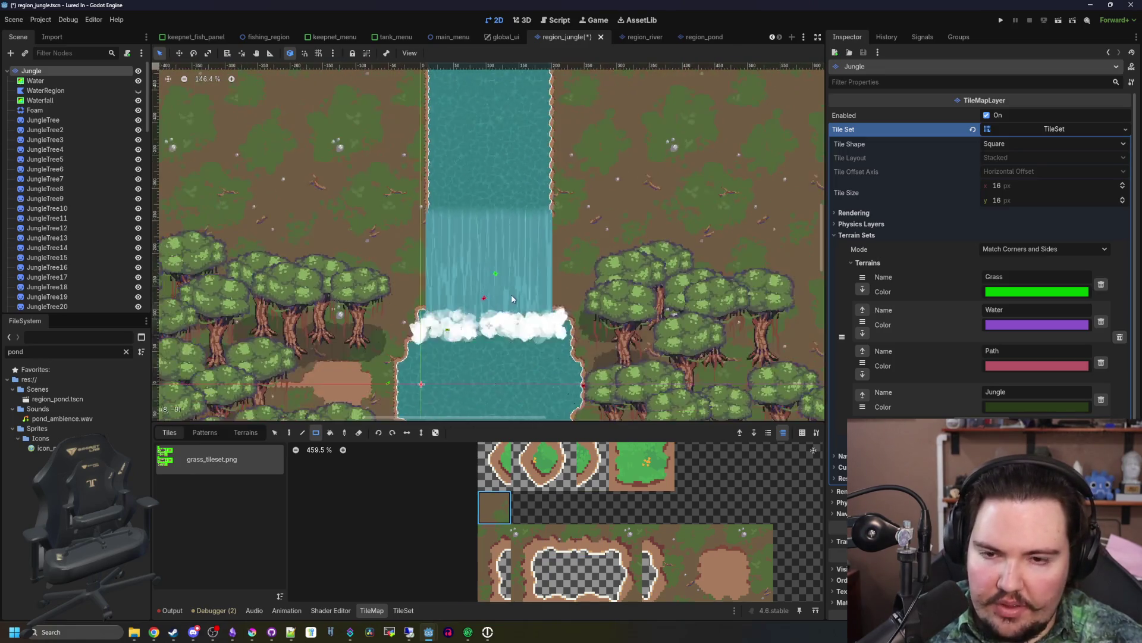
scroll(511, 298, down, 3)
drag(512, 299, 531, 228)
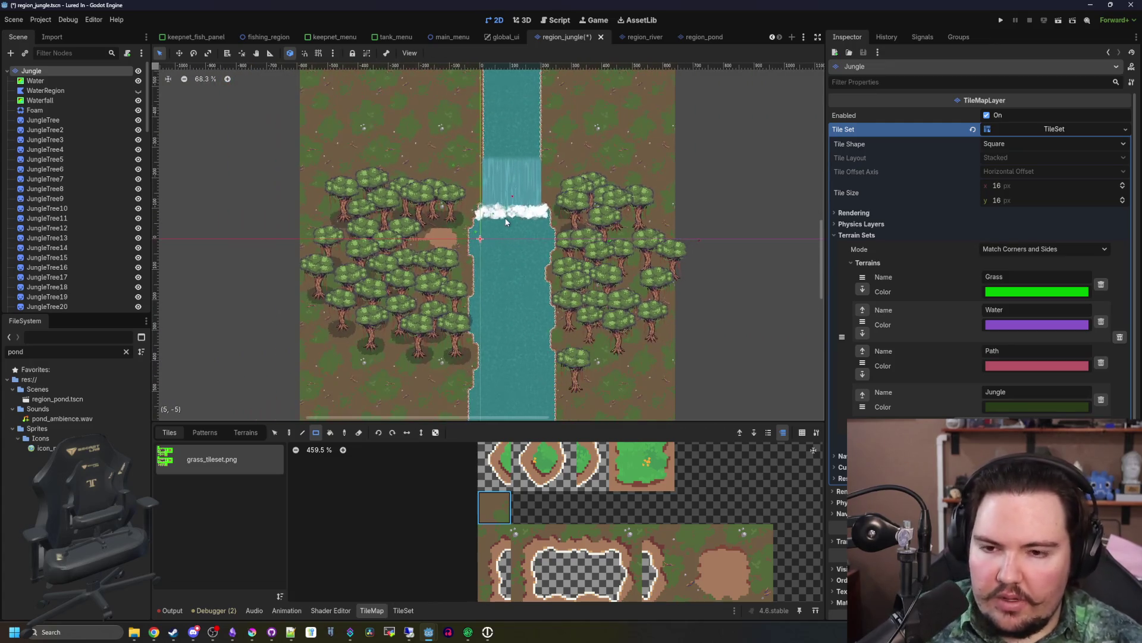
- Save the region_jungle scene with Ctrl+S
key(ctrl+s)
scroll(543, 107, up, 5)
scroll(370, 184, down, 6)
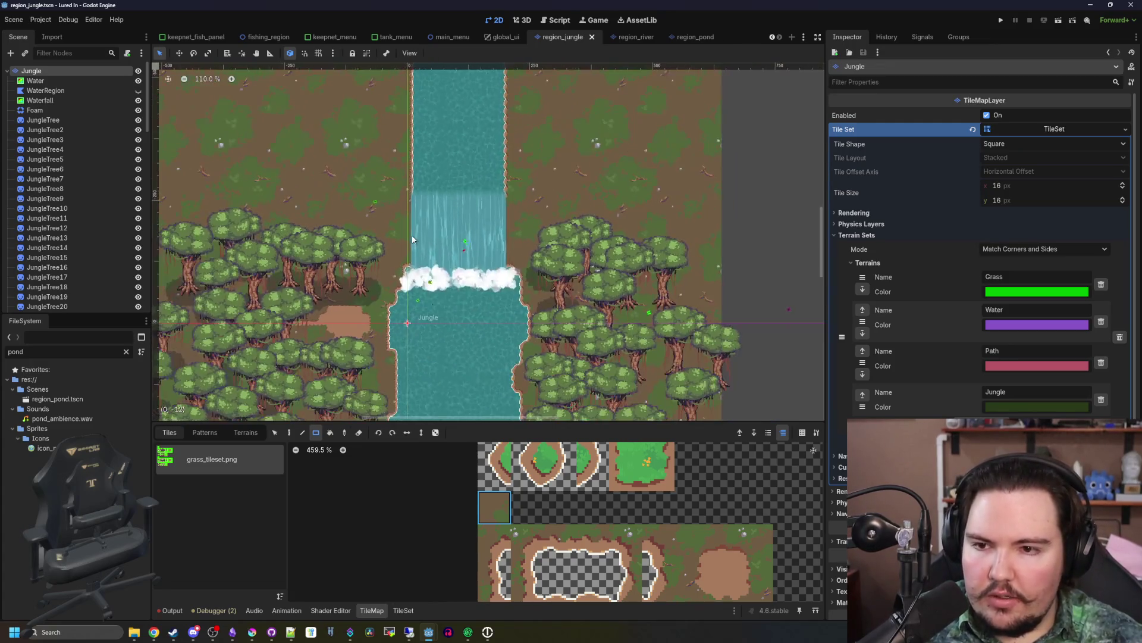
scroll(491, 263, up, 4)
key(ctrl+s)
scroll(483, 317, down, 6)
key(ctrl+s)
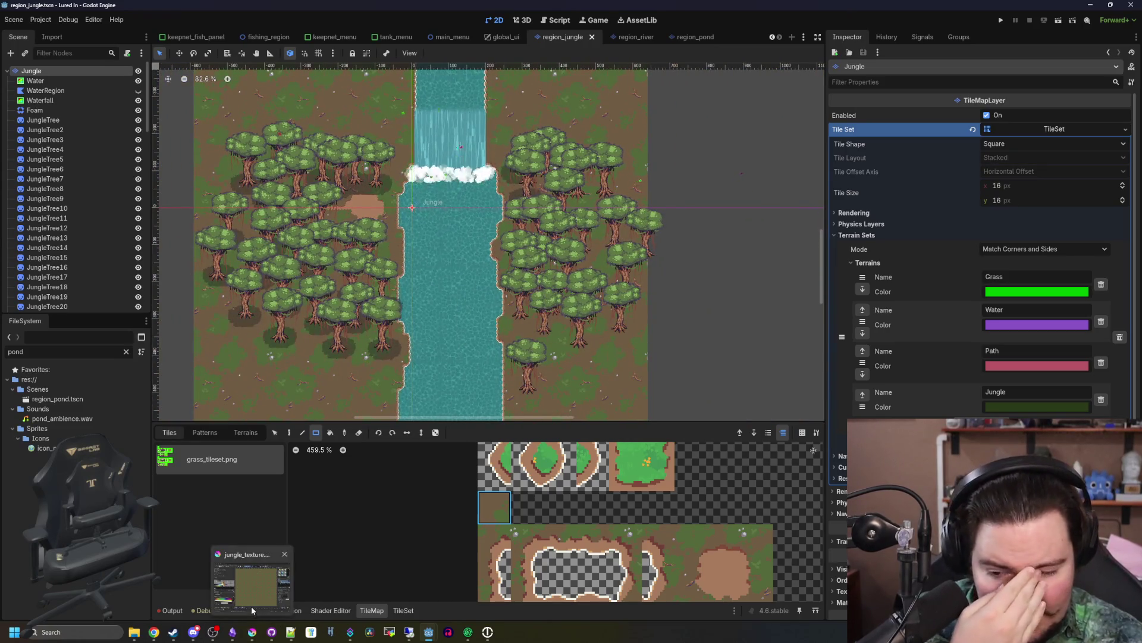
click(251, 606)
- Maximize Krita and bring grass_tileset.png's empty tile row into view
double_click(455, 388)
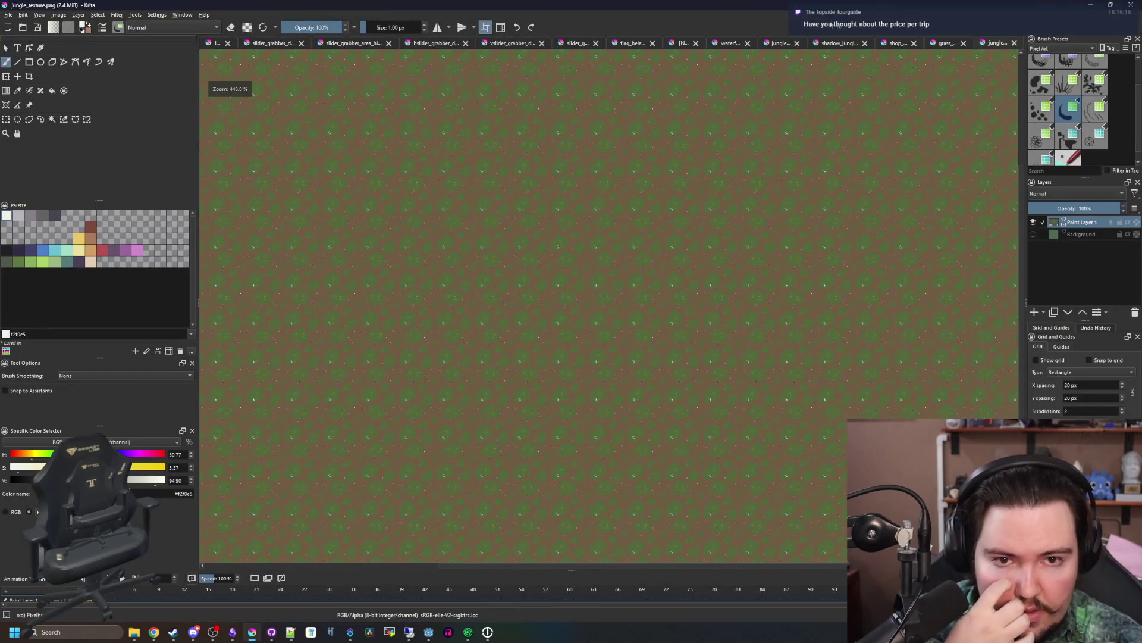
click(947, 42)
scroll(397, 357, up, 7)
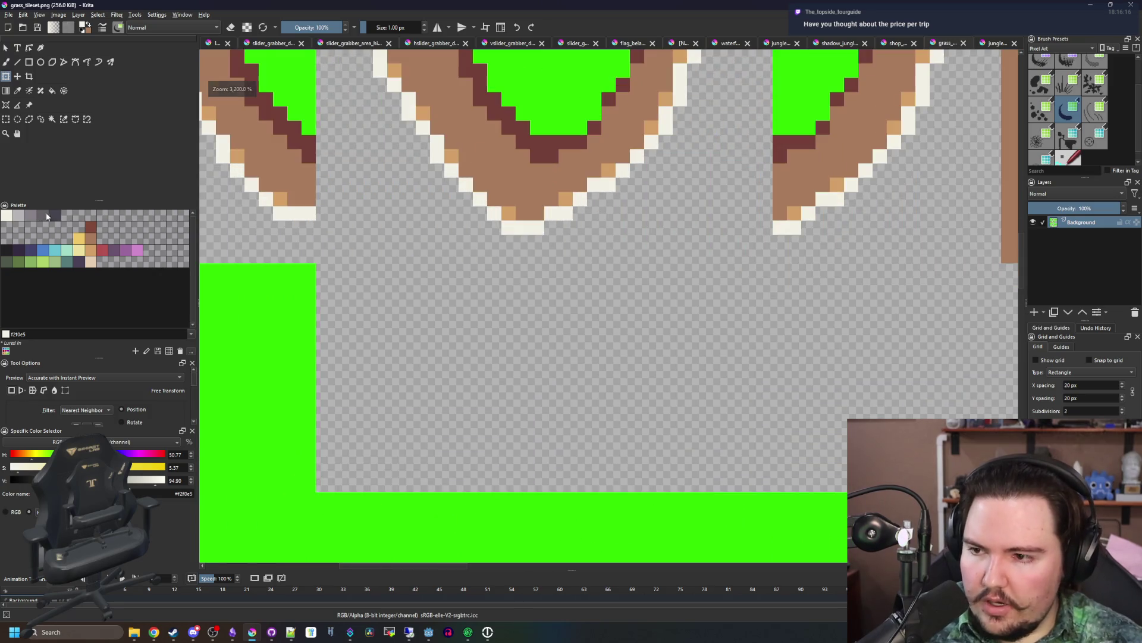
drag(309, 309, 265, 251)
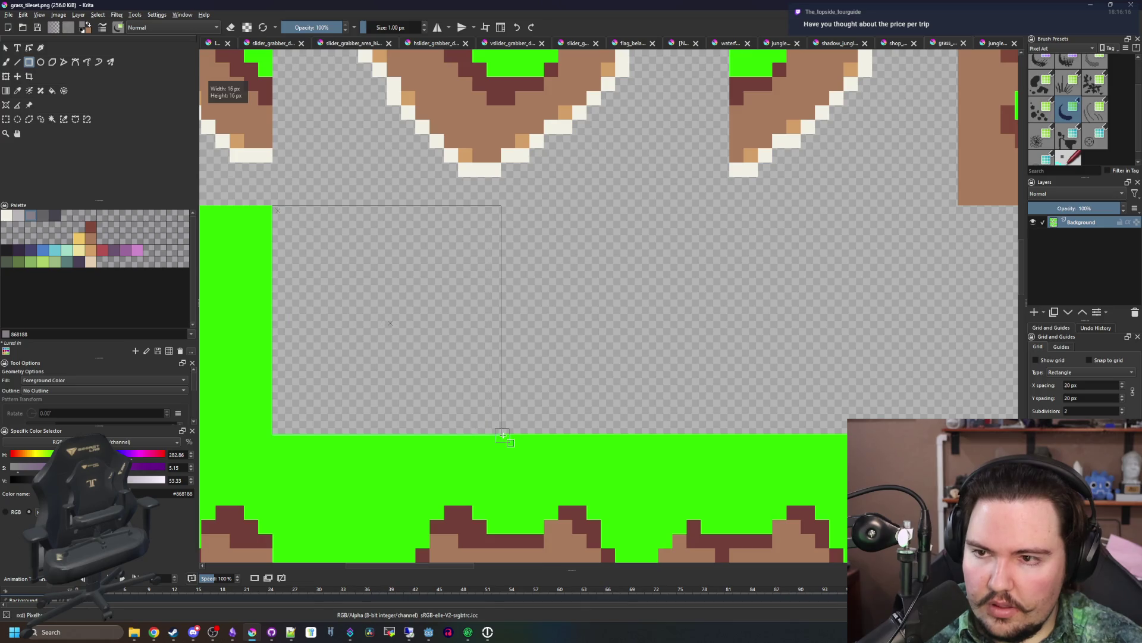
- Fill an empty tile slot with a grey square and paint lighter stones on it
drag(503, 435, 502, 434)
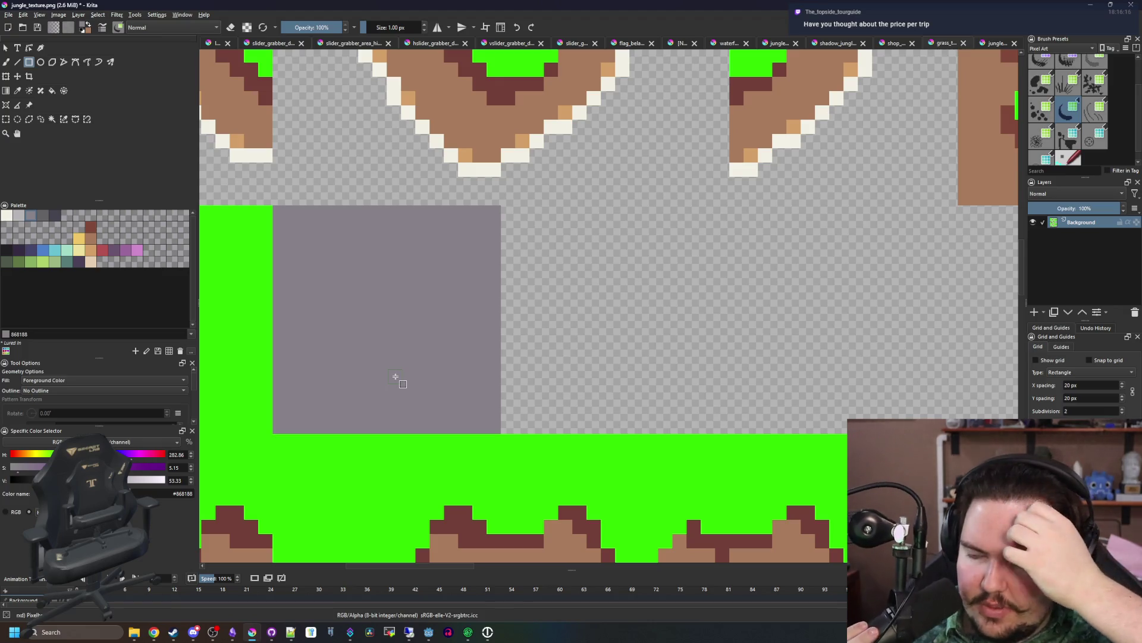
scroll(377, 268, up, 2)
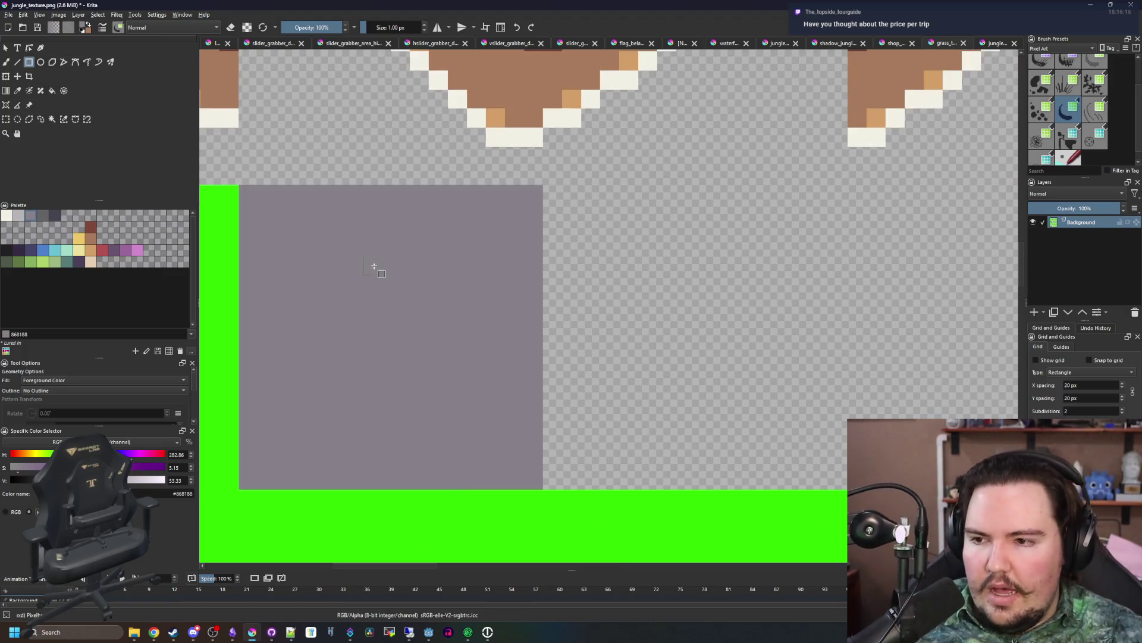
key(b)
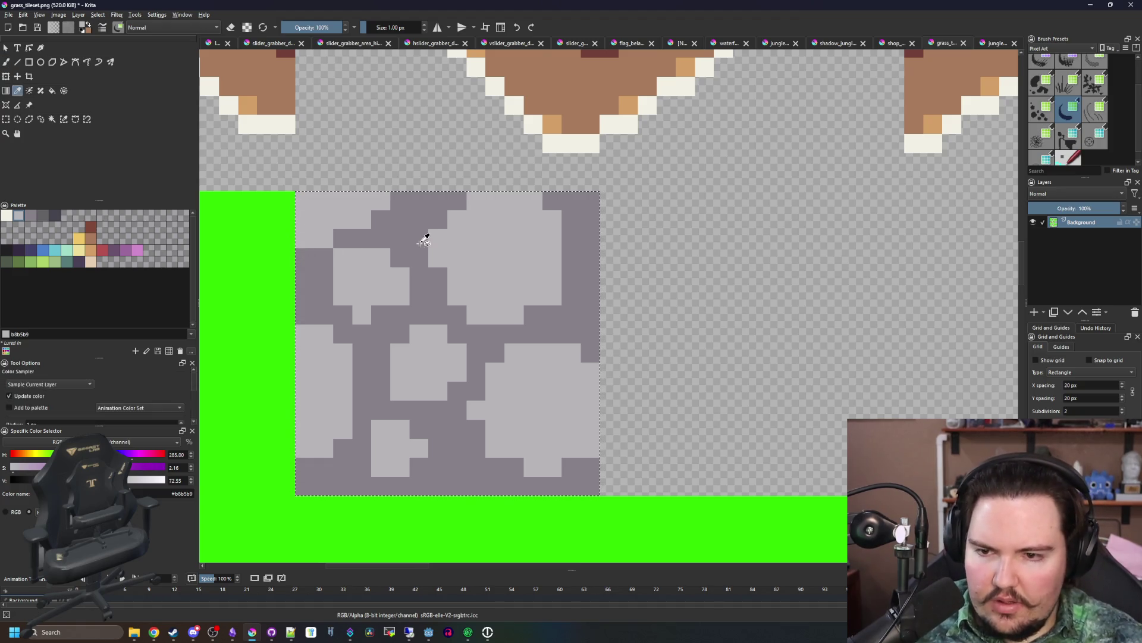
scroll(431, 314, down, 5)
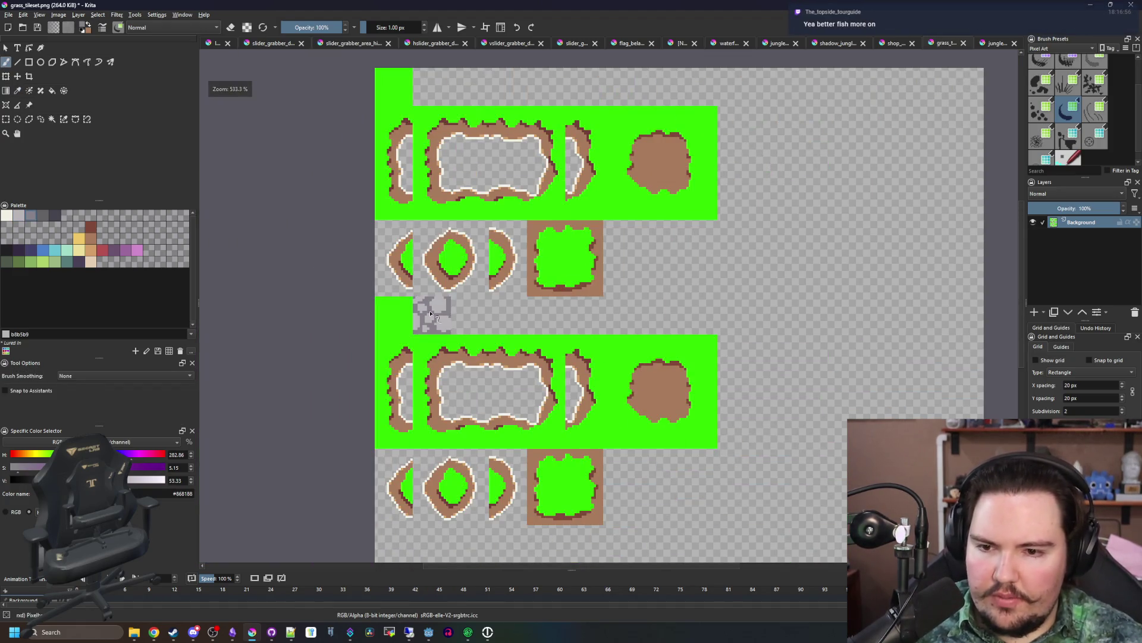
- Export grass_tileset.png as a PNG and switch back to Godot
key(ctrl+s)
click(610, 397)
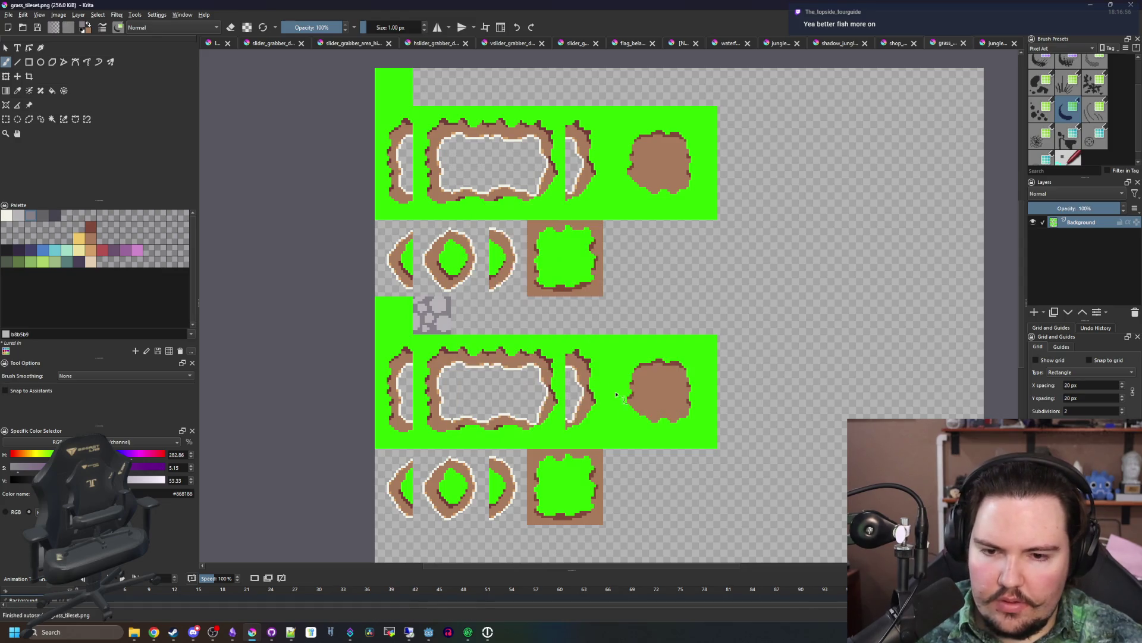
key(alt+Tab)
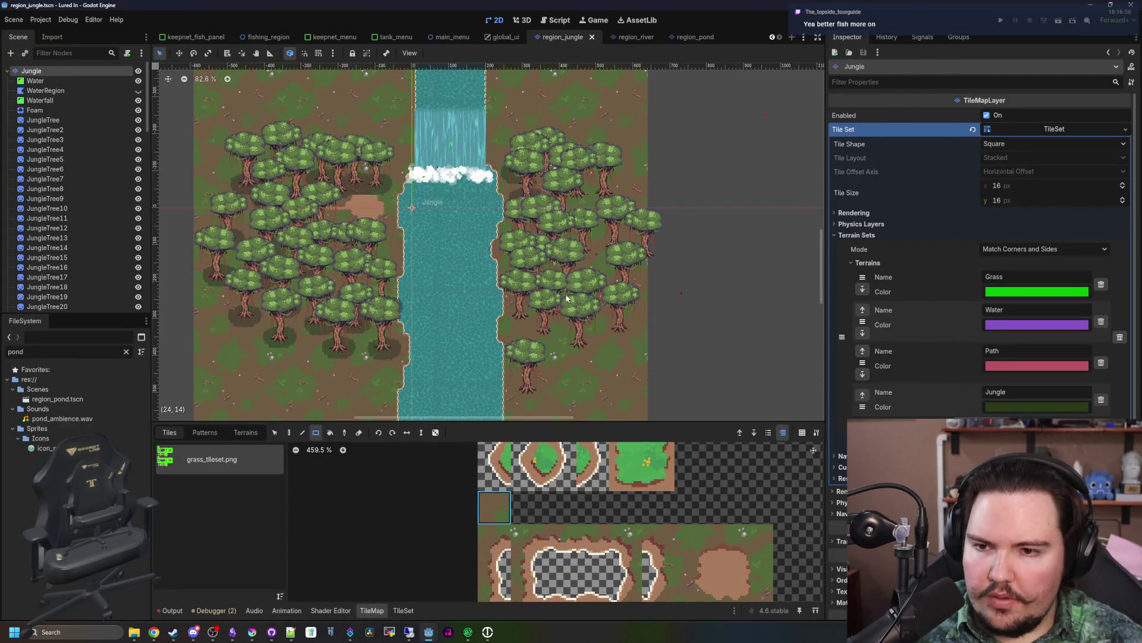
- Paint a large rectangle of grey cobblestone tiles left of the waterfall
scroll(448, 263, up, 3)
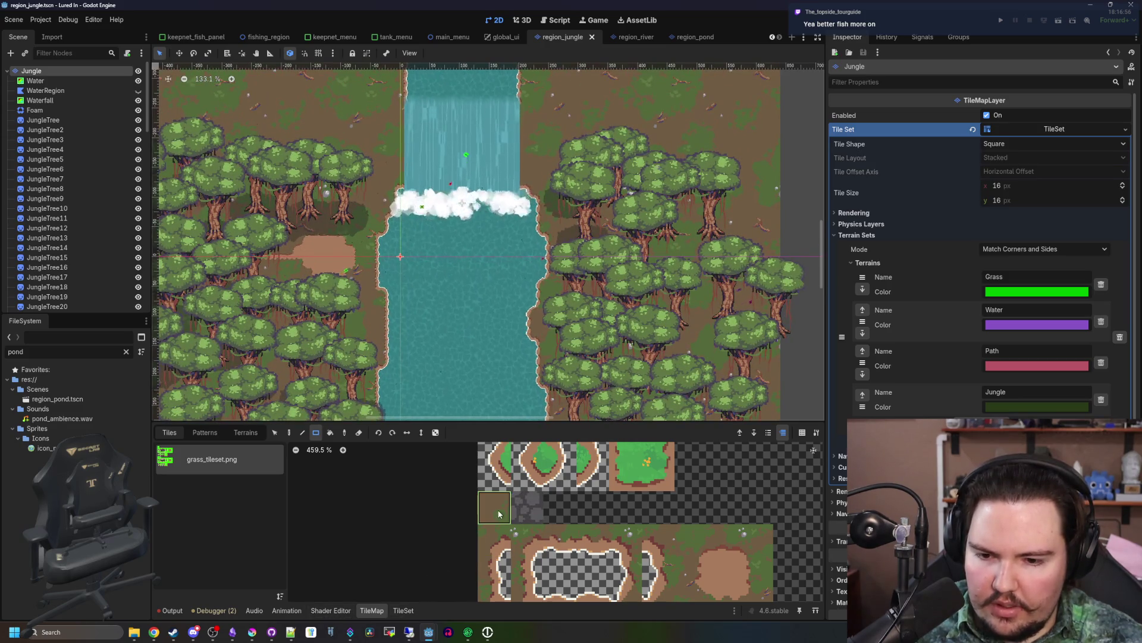
click(405, 610)
scroll(420, 452, down, 3)
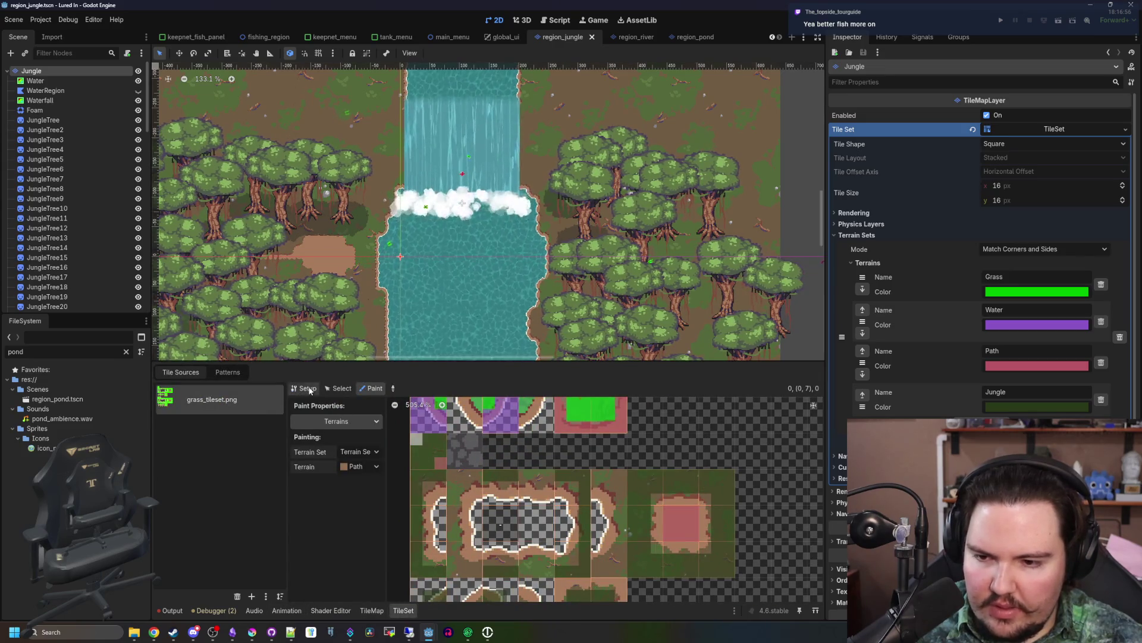
click(309, 389)
click(371, 610)
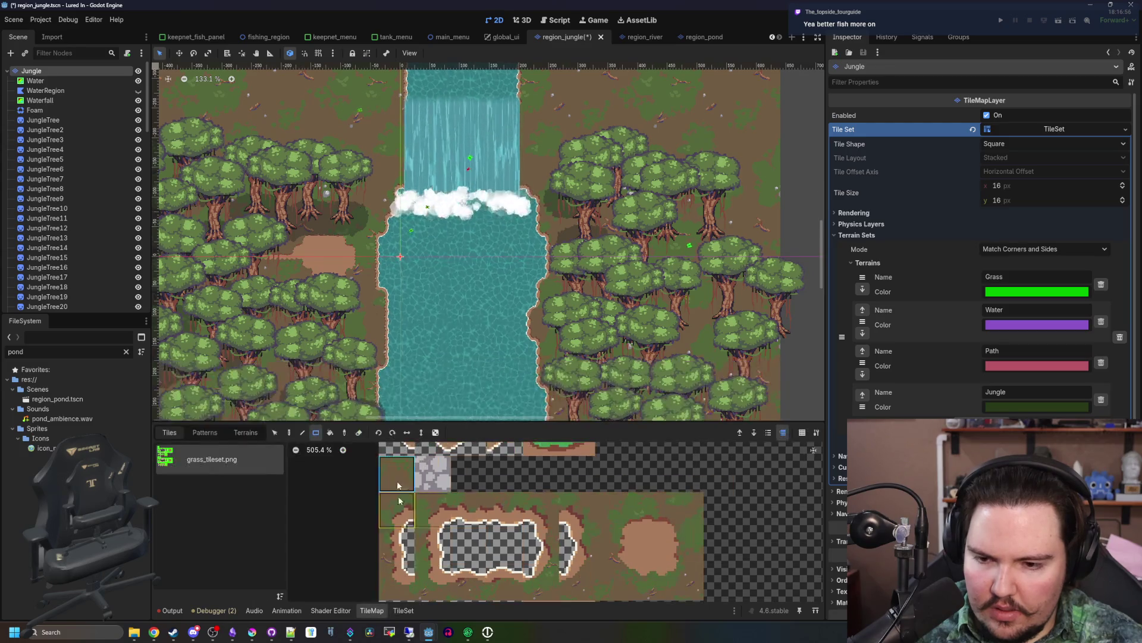
scroll(595, 321, up, 8)
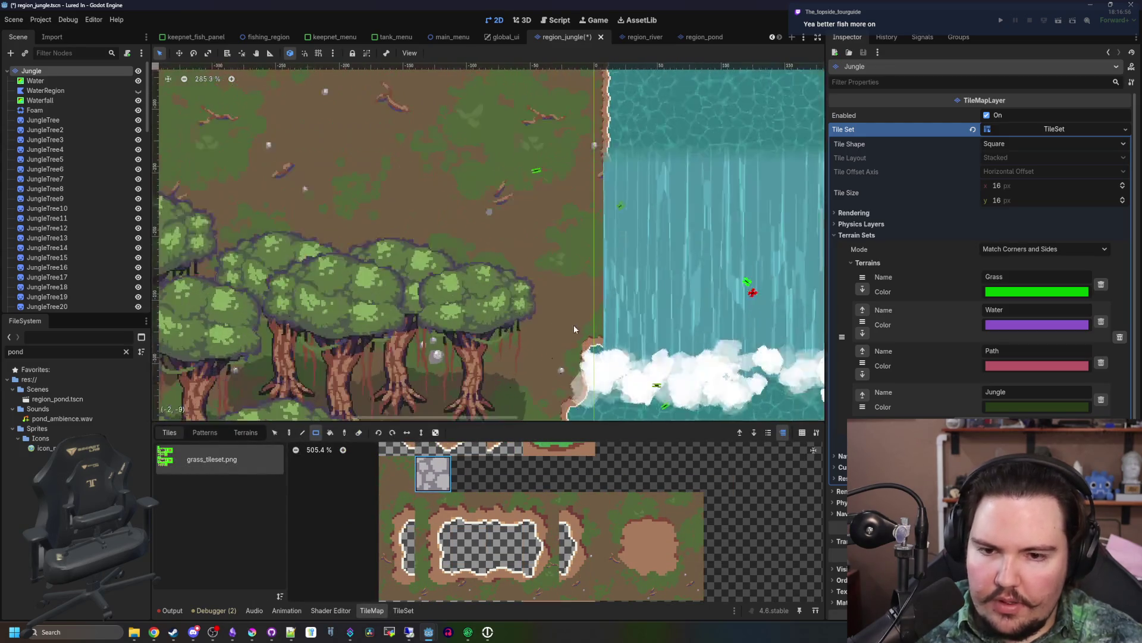
drag(598, 314, 480, 243)
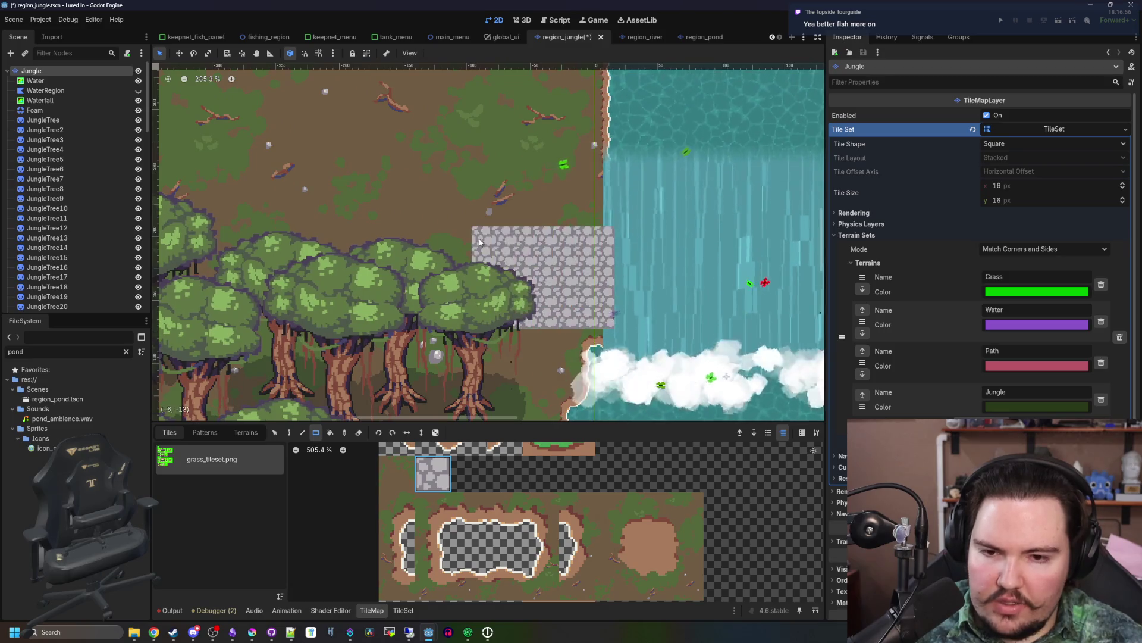
key(ctrl+z)
mouse_move(592, 315)
mouse_down()
mouse_move(476, 226)
mouse_move(351, 187)
mouse_up()
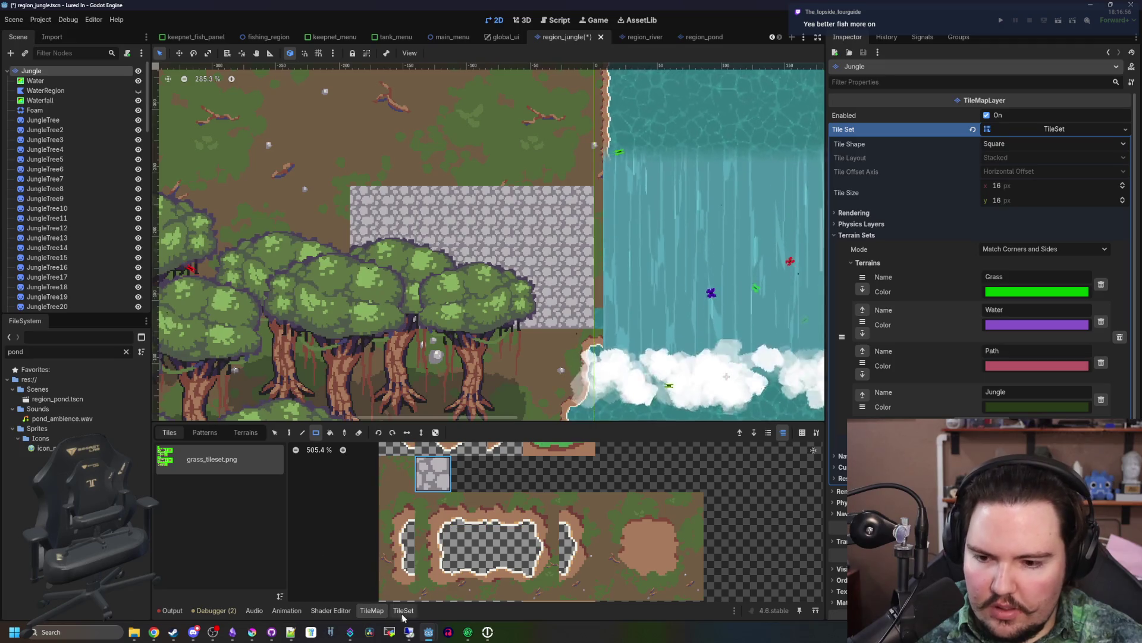
- Choose Z Index as the tile property to paint in the TileSet editor, then return to the TileMap
click(402, 610)
click(372, 388)
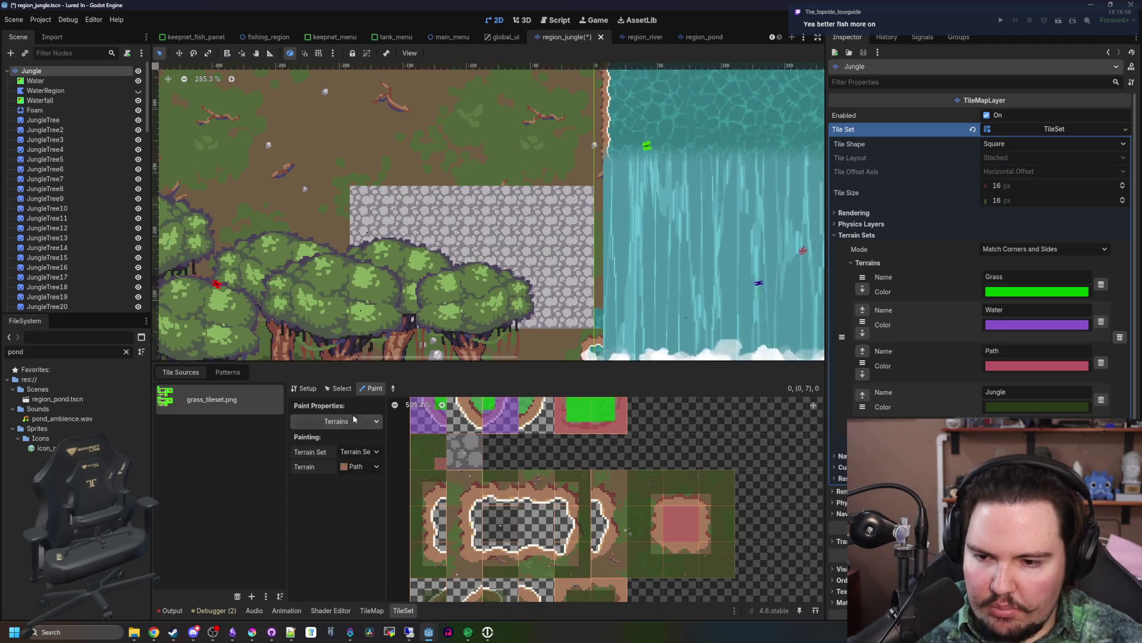
click(336, 421)
click(325, 470)
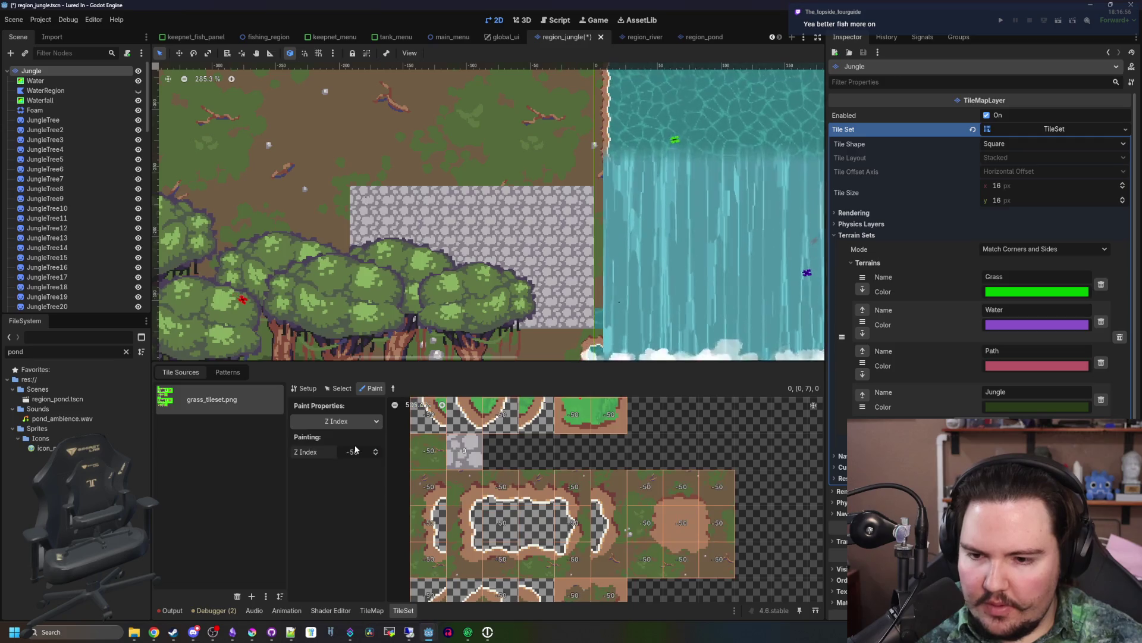
click(372, 611)
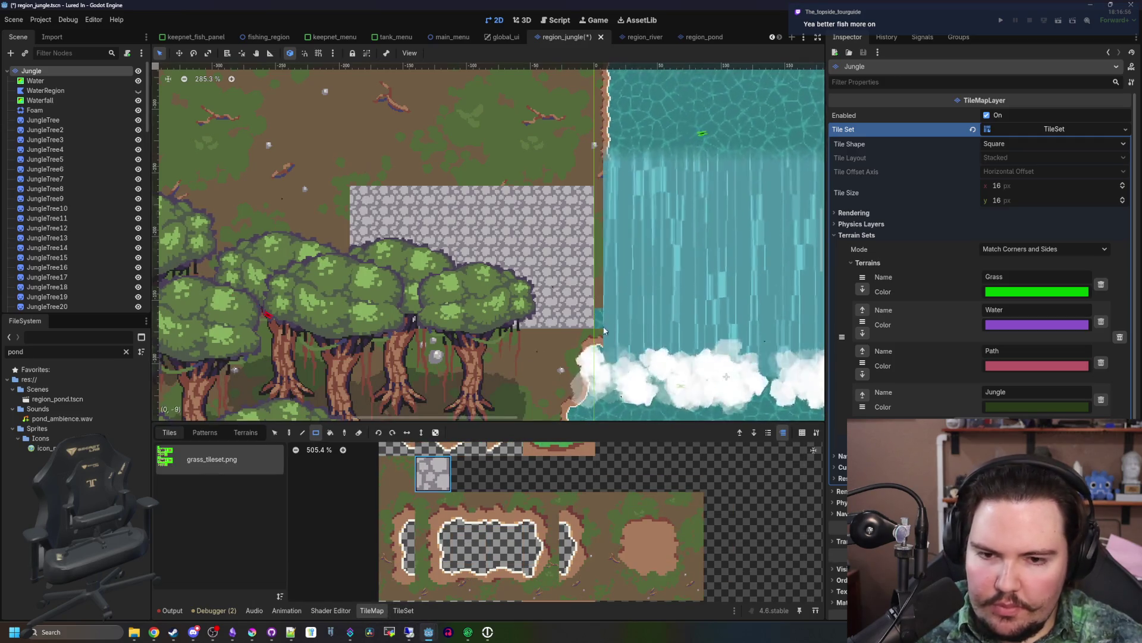
scroll(611, 274, down, 6)
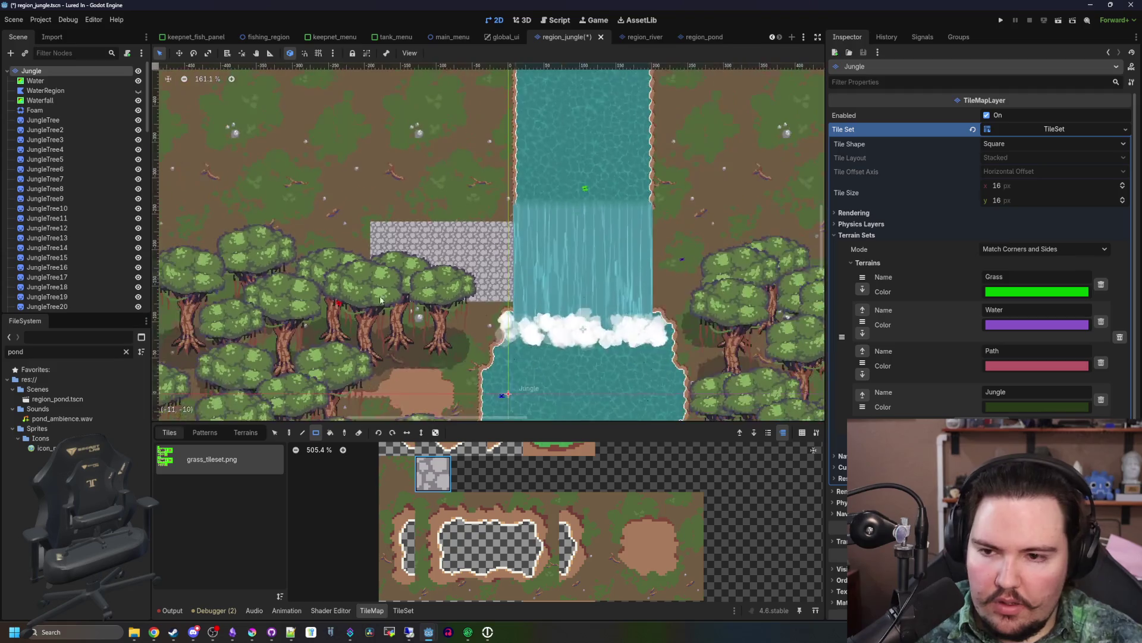
- Paint cobblestone rectangles with the Rect tool on the left and right of the waterfall
mouse_move(623, 324)
mouse_down()
mouse_move(289, 243)
mouse_move(218, 246)
mouse_up()
scroll(430, 306, up, 3)
scroll(430, 305, right, 5)
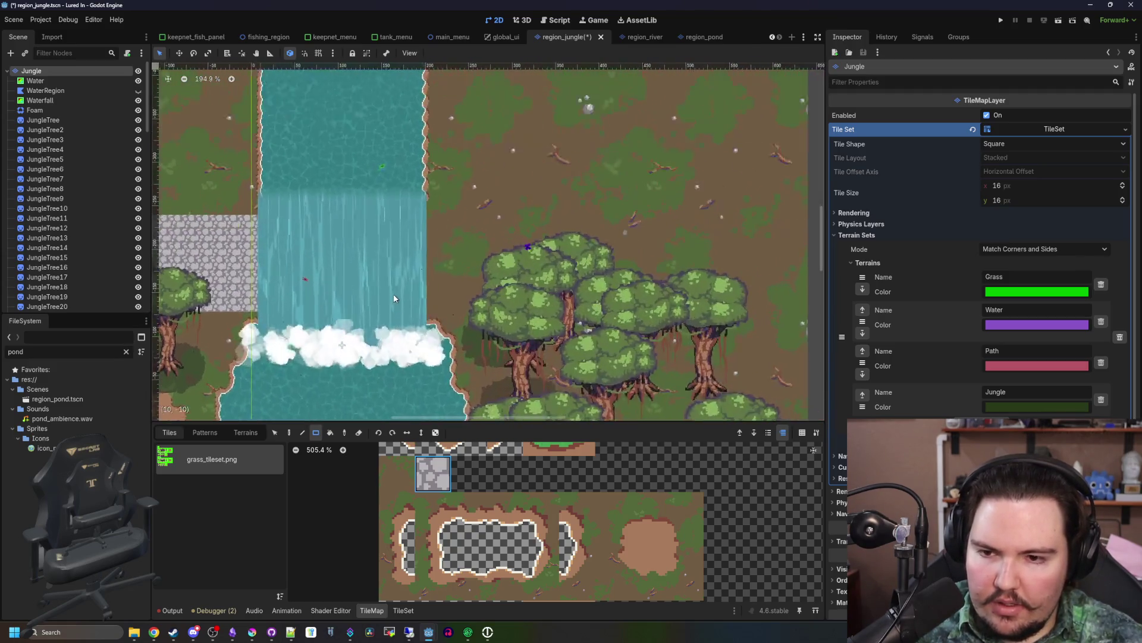
drag(430, 306, 676, 212)
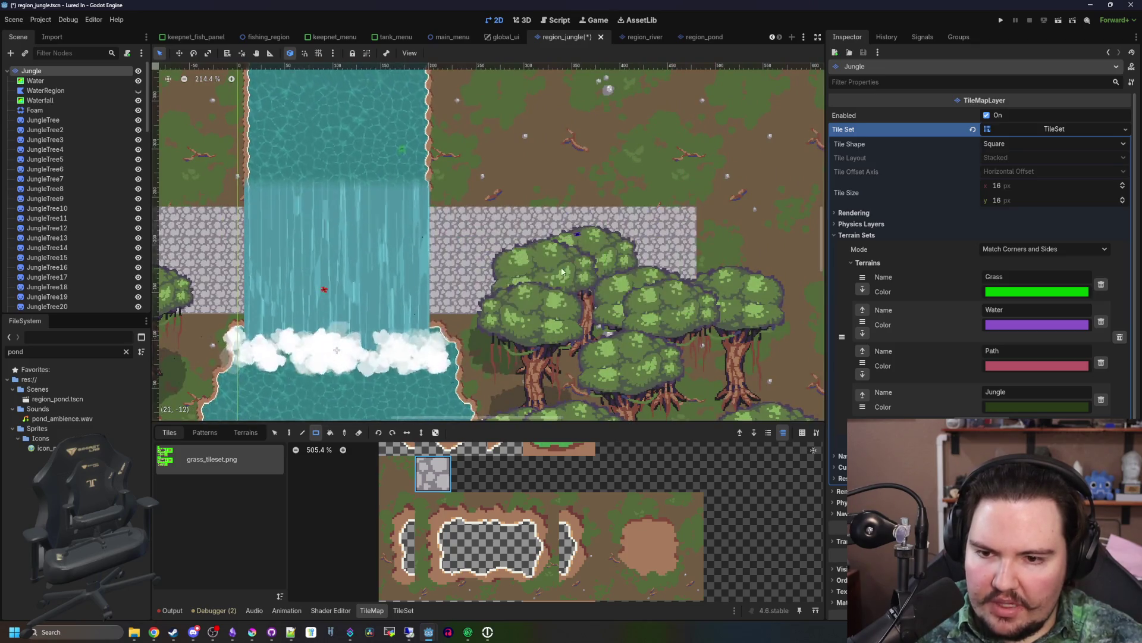
scroll(494, 320, down, 1)
scroll(493, 320, right, 4)
drag(494, 321, 638, 238)
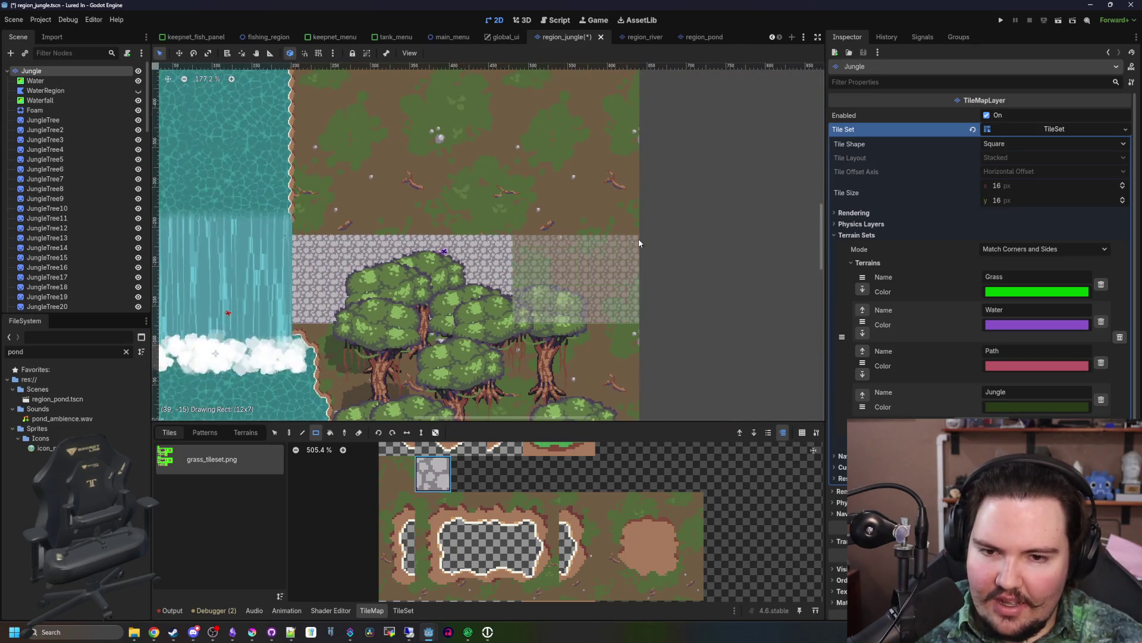
- Paint a long cobblestone row along the ledge and fill in its left end
scroll(625, 274, down, 6)
scroll(273, 235, up, 3)
scroll(402, 253, down, 5)
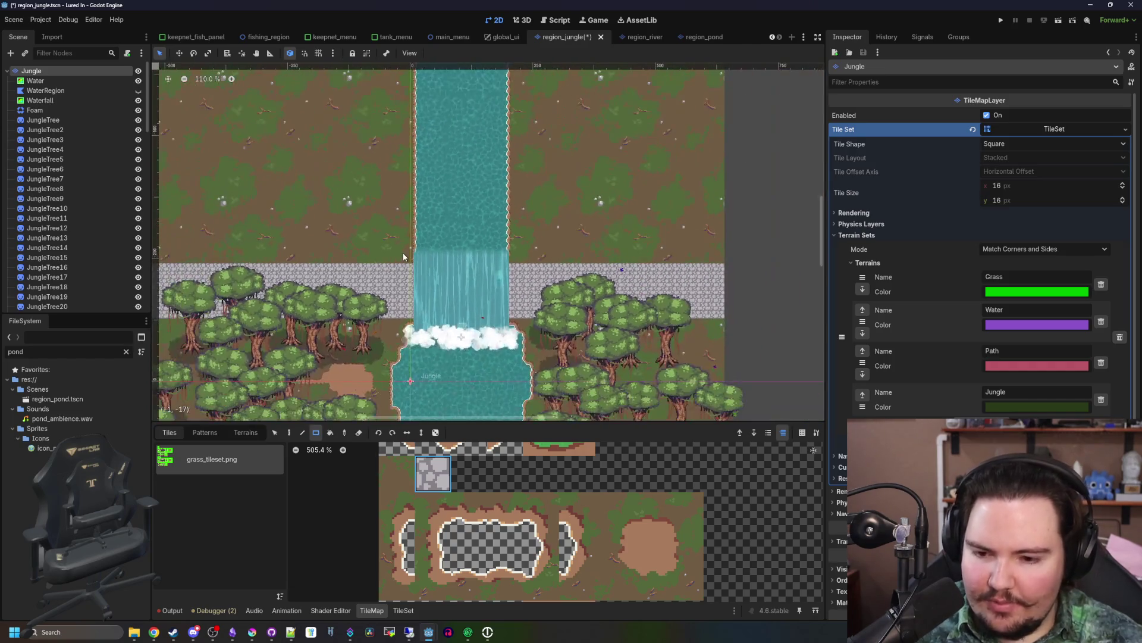
scroll(402, 277, up, 2)
scroll(401, 278, up, 6)
scroll(572, 268, left, 5)
scroll(762, 292, down, 3)
mouse_move(610, 289)
mouse_down()
mouse_move(344, 291)
mouse_move(707, 312)
mouse_move(693, 304)
mouse_up()
scroll(381, 296, up, 1)
scroll(381, 296, right, 10)
scroll(476, 297, down, 1)
scroll(357, 303, left, 6)
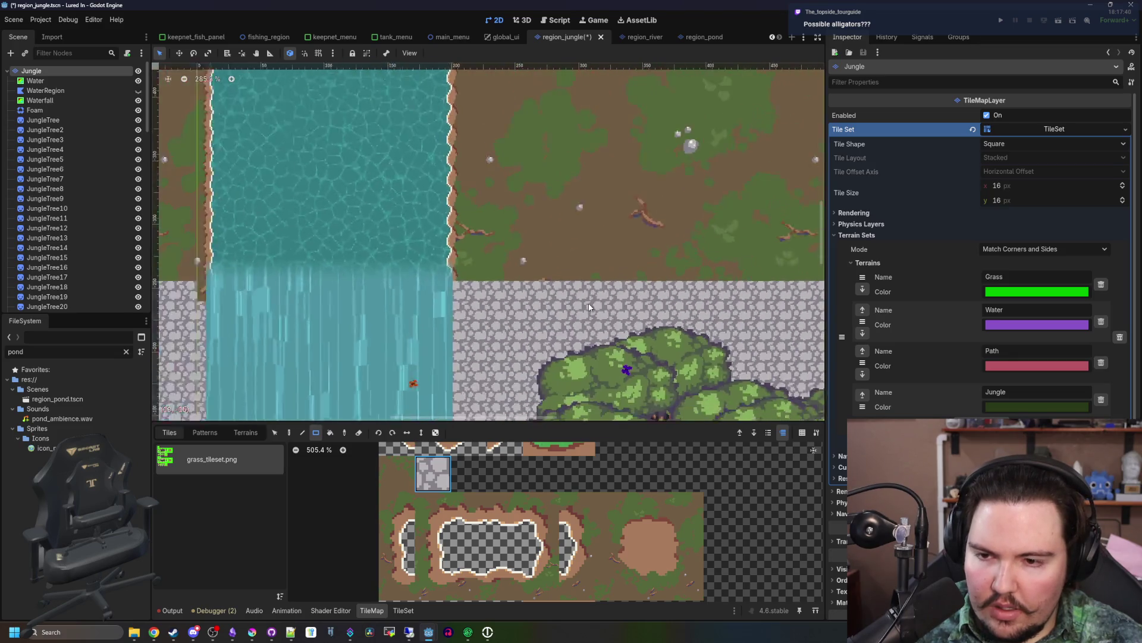
scroll(320, 308, up, 5)
scroll(531, 251, down, 6)
scroll(531, 251, down, 8)
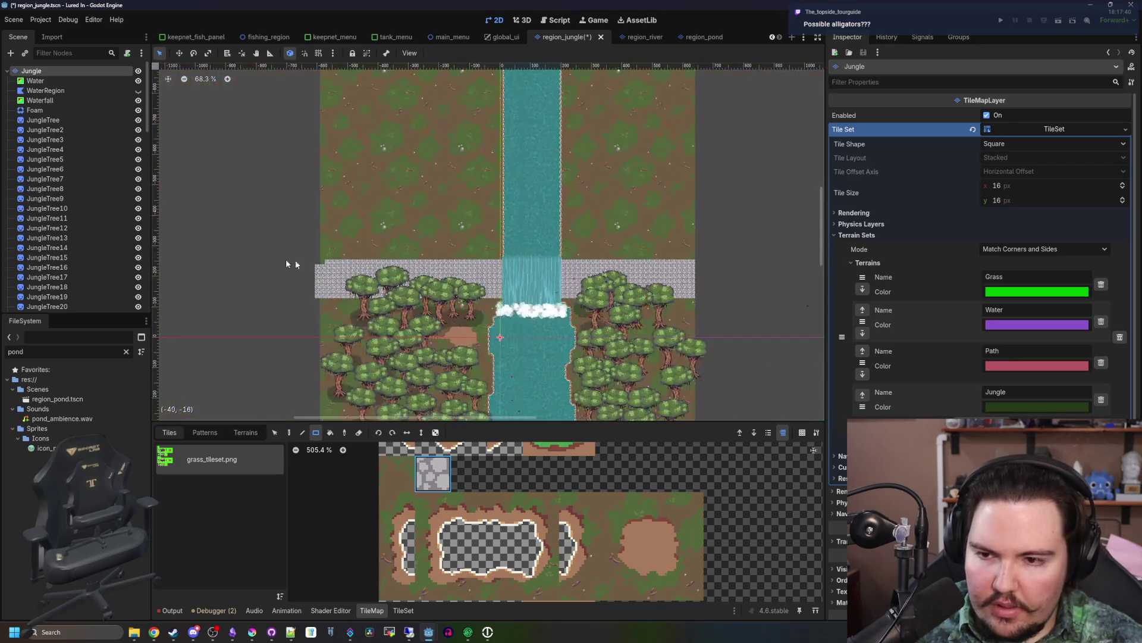
scroll(306, 261, up, 10)
scroll(377, 268, up, 4)
drag(357, 266, 317, 268)
- Review the full-width cobblestone band, then bring up the tileset image in Krita
scroll(281, 284, down, 13)
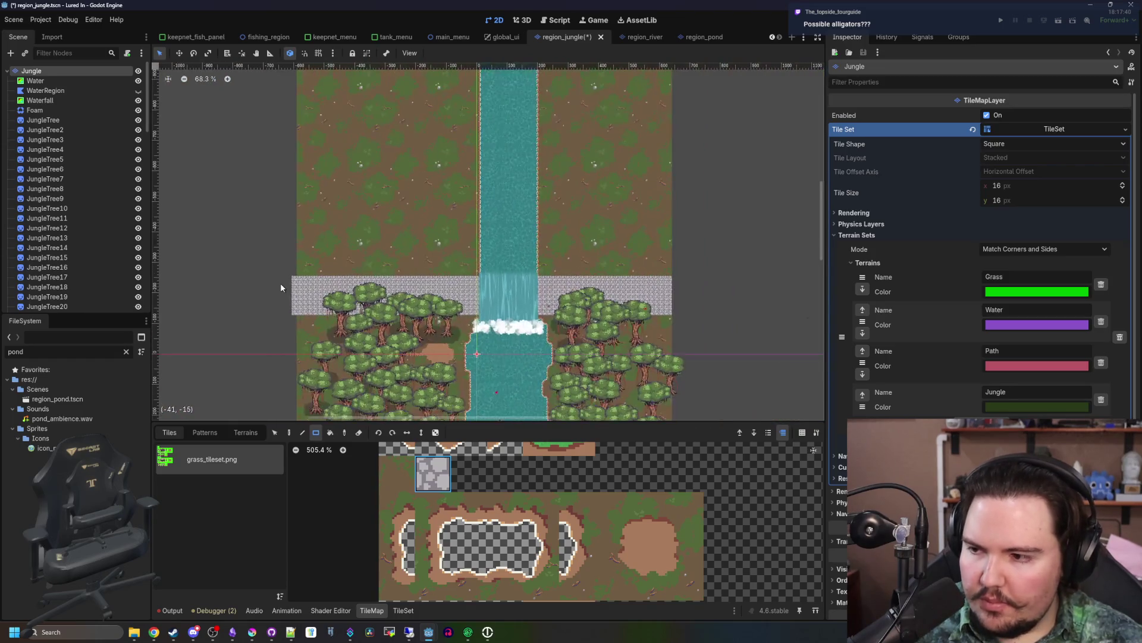
scroll(436, 340, up, 9)
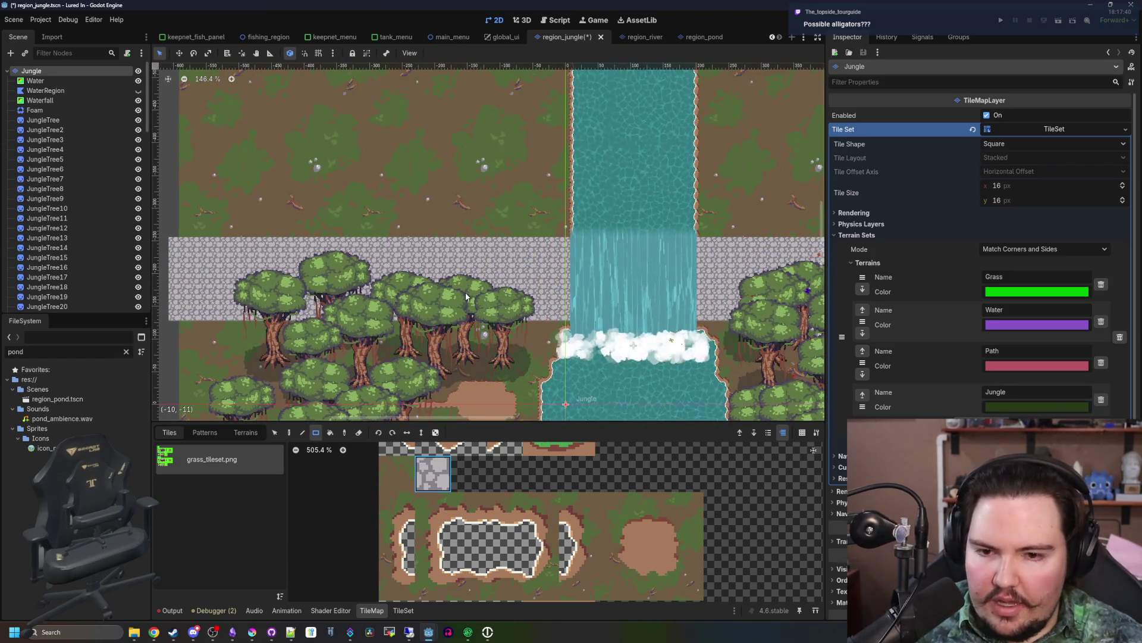
scroll(466, 296, up, 7)
scroll(466, 296, down, 6)
scroll(422, 295, up, 6)
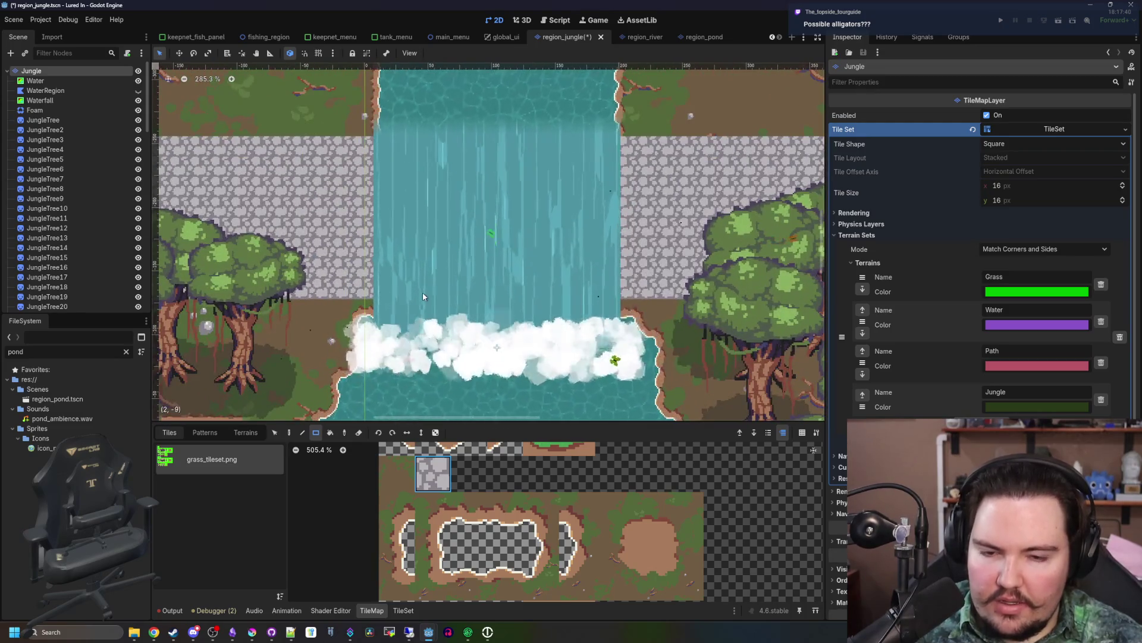
scroll(422, 296, down, 11)
scroll(355, 314, up, 8)
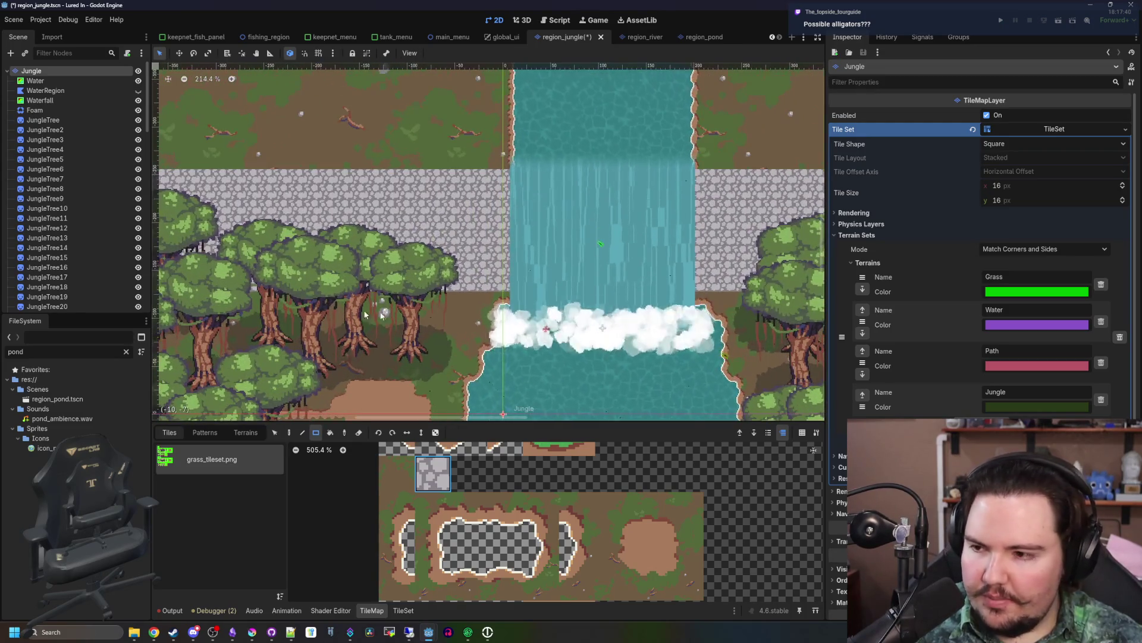
scroll(355, 314, down, 4)
scroll(509, 308, up, 3)
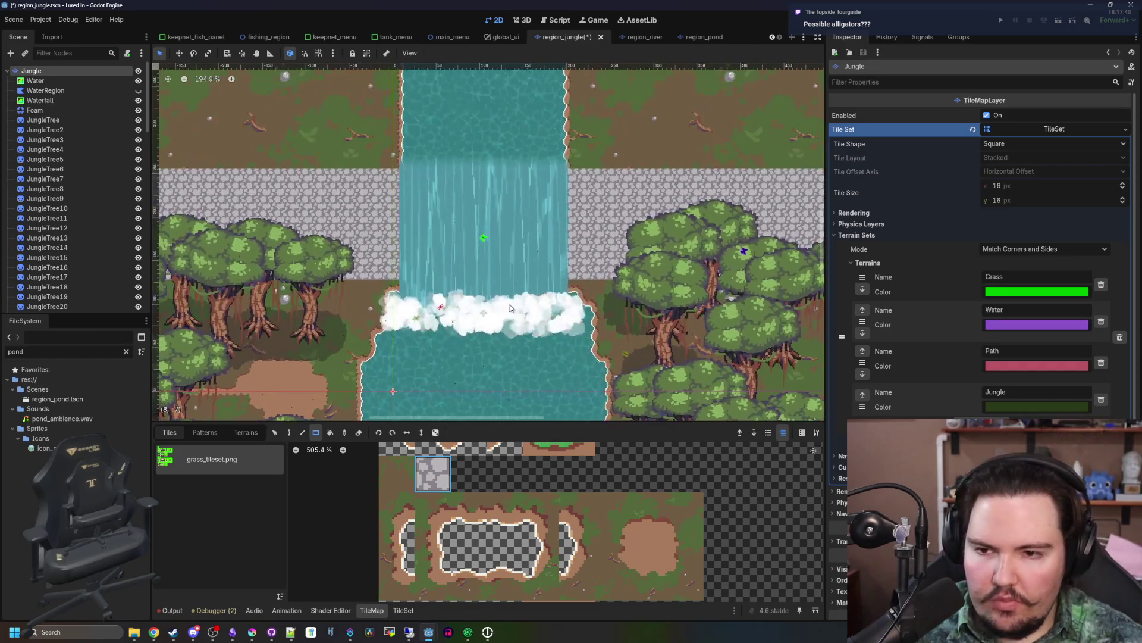
scroll(510, 307, down, 17)
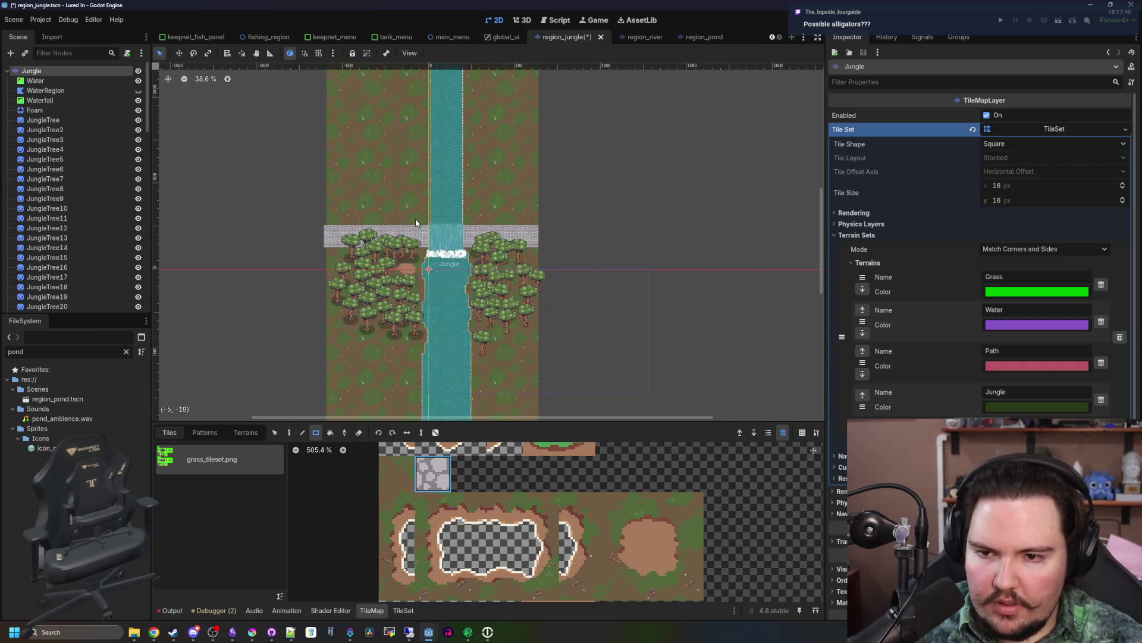
scroll(447, 258, up, 20)
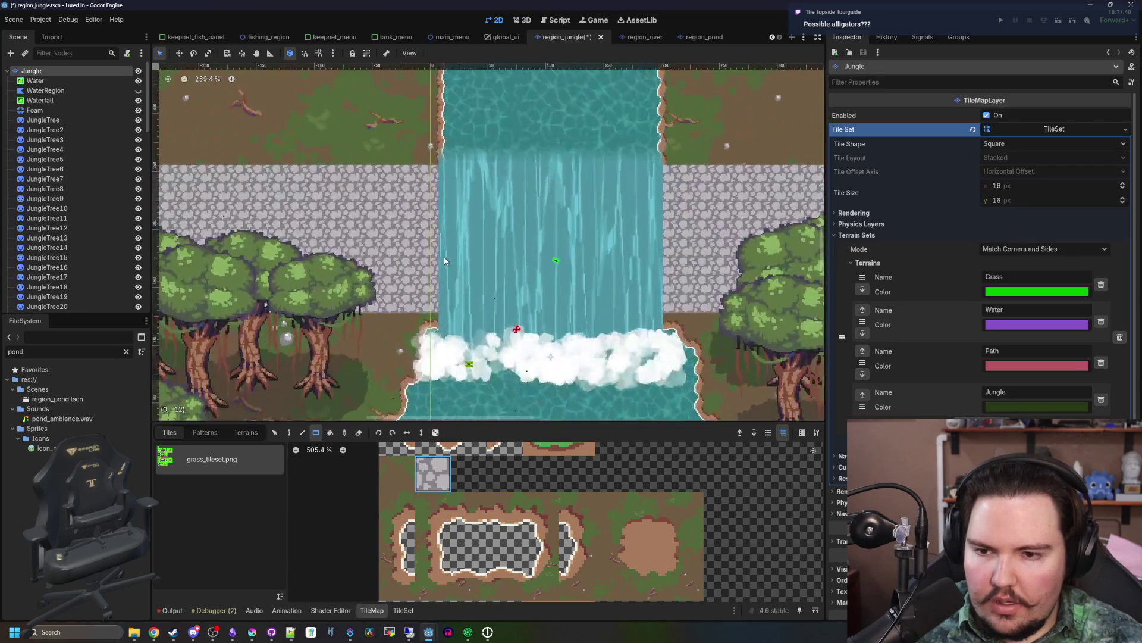
click(253, 635)
- Maximize Krita, fill the stone tile's mortar near-black, then mid-grey #646365, and export the PNG
double_click(297, 463)
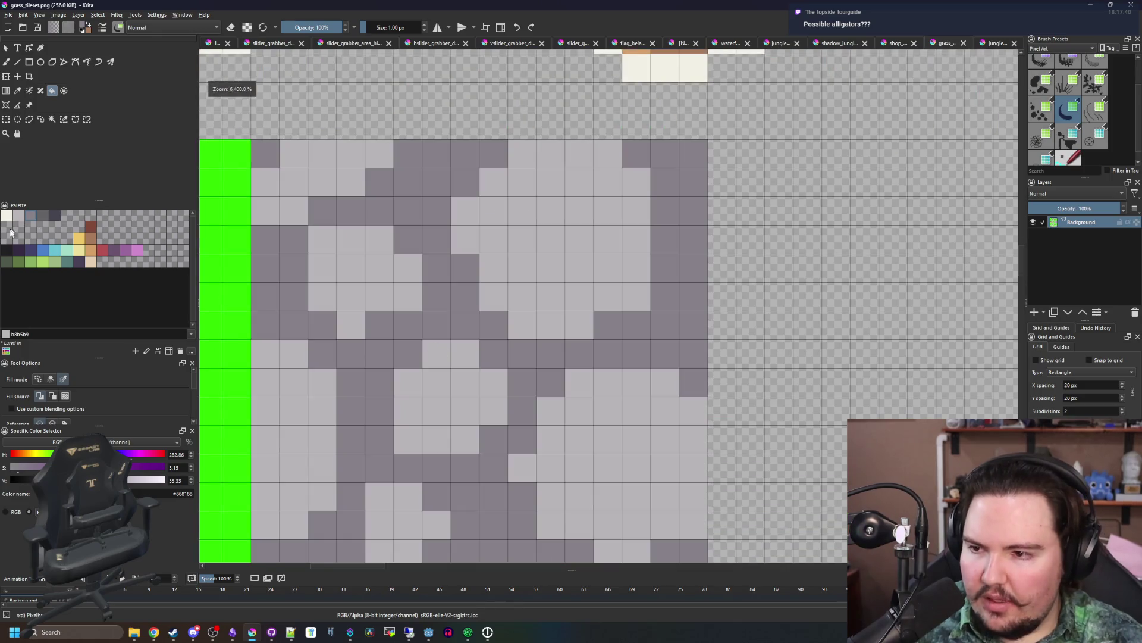
key(x)
click(411, 339)
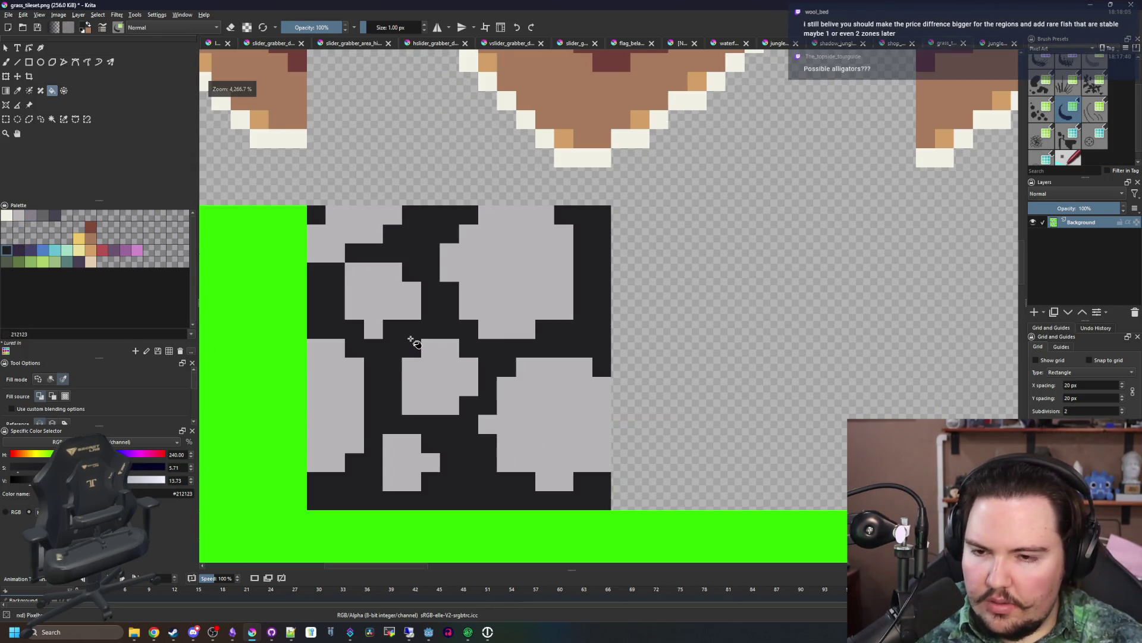
scroll(411, 339, down, 6)
scroll(411, 339, up, 6)
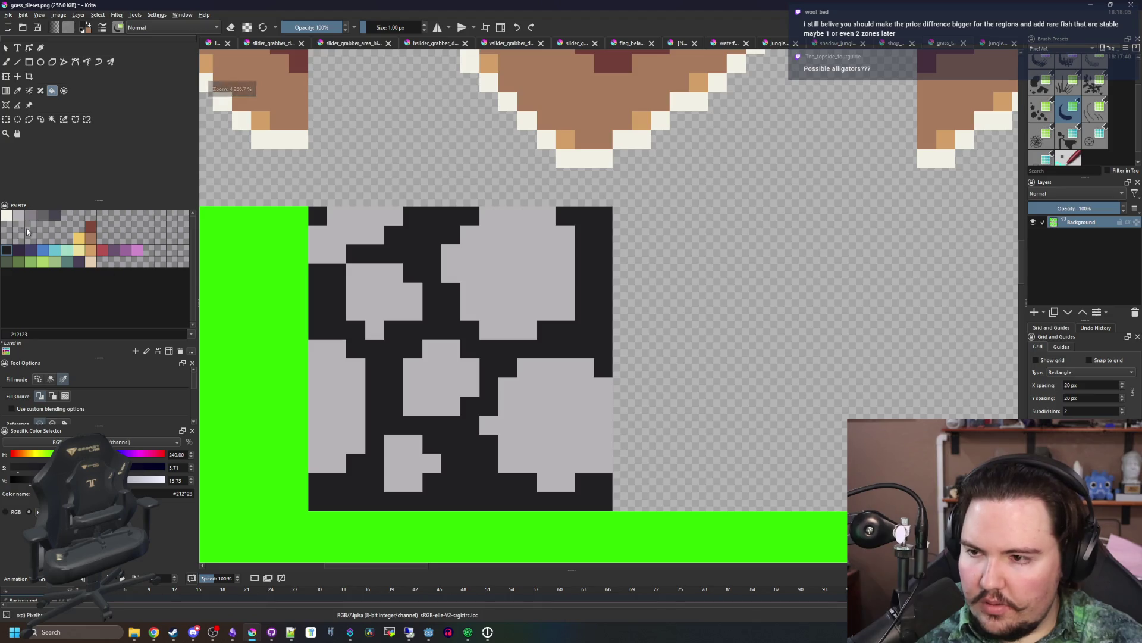
click(42, 219)
click(357, 305)
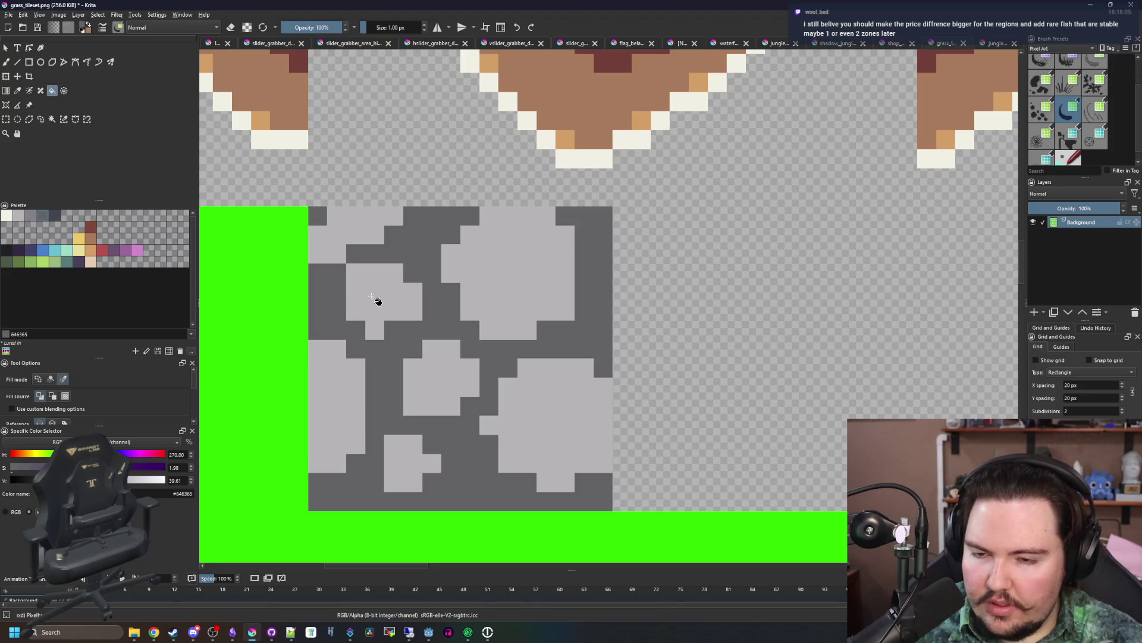
scroll(476, 334, down, 6)
key(ctrl+s)
key(Return)
- Recolour the mortar dark blue-grey and stones mid-grey, re-export the PNG, and return to Godot
scroll(401, 312, up, 5)
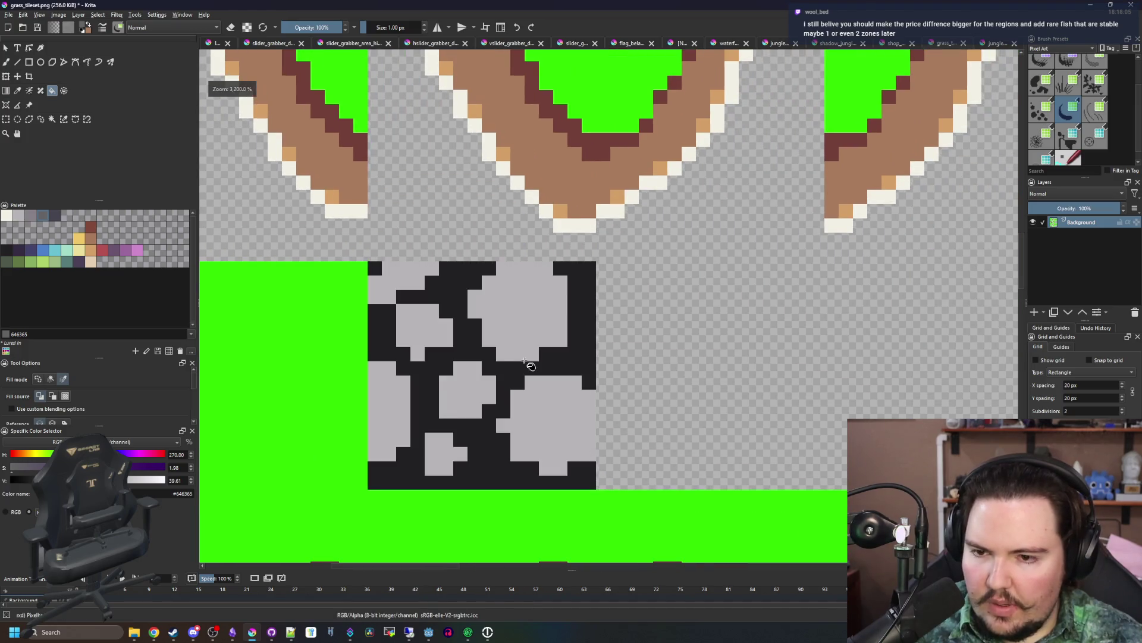
click(525, 361)
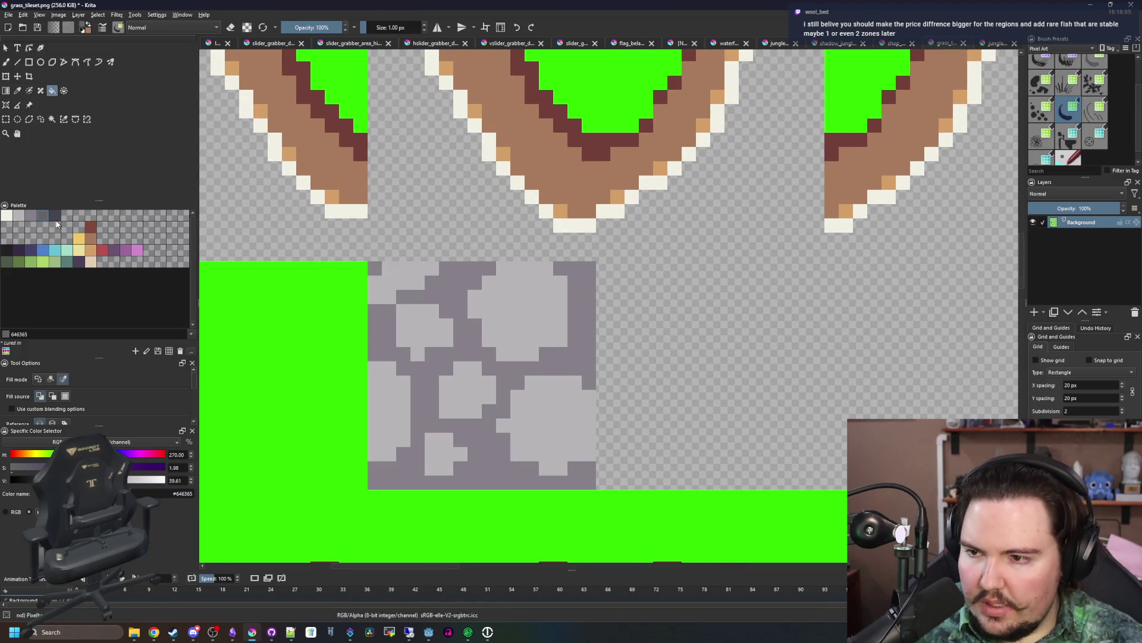
click(431, 375)
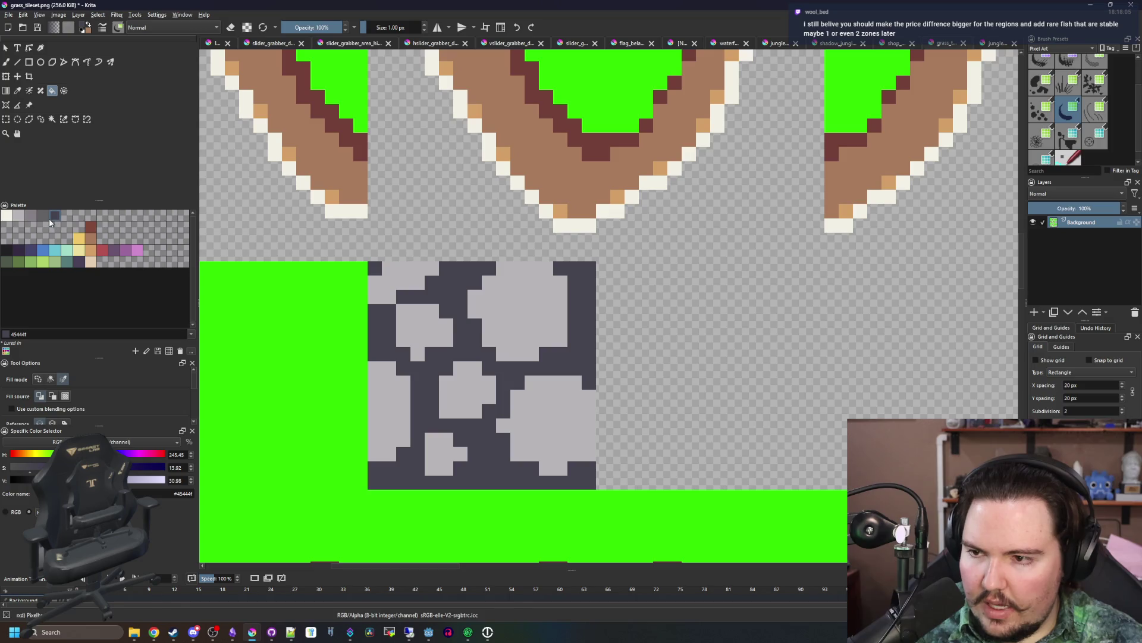
click(495, 321)
key(ctrl+s)
key(Return)
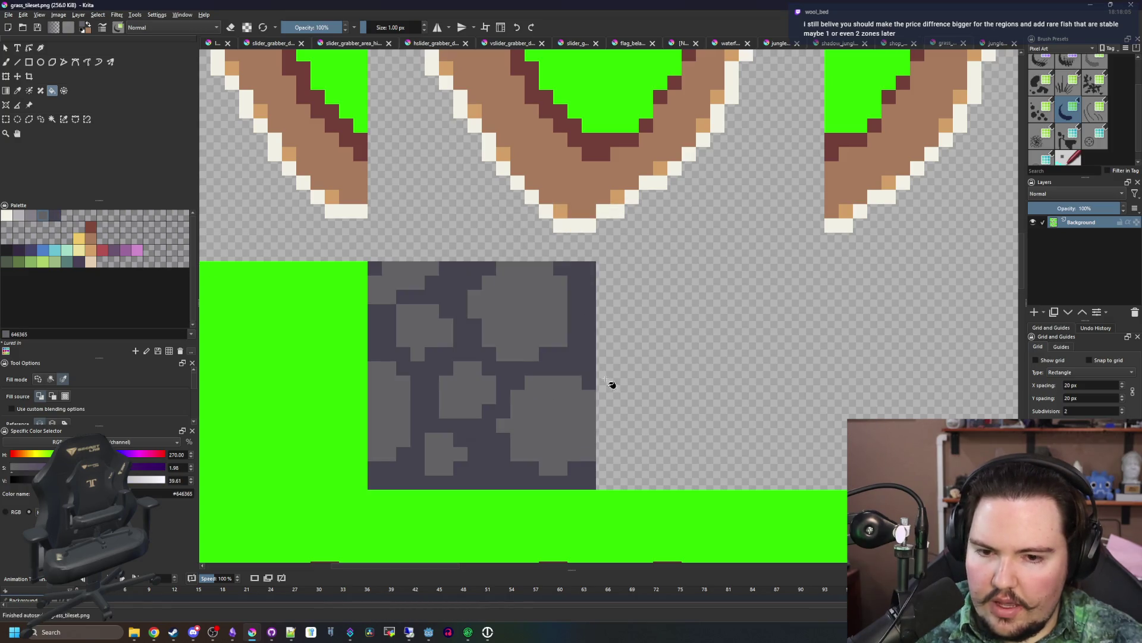
drag(613, 5, 382, 521)
click(544, 329)
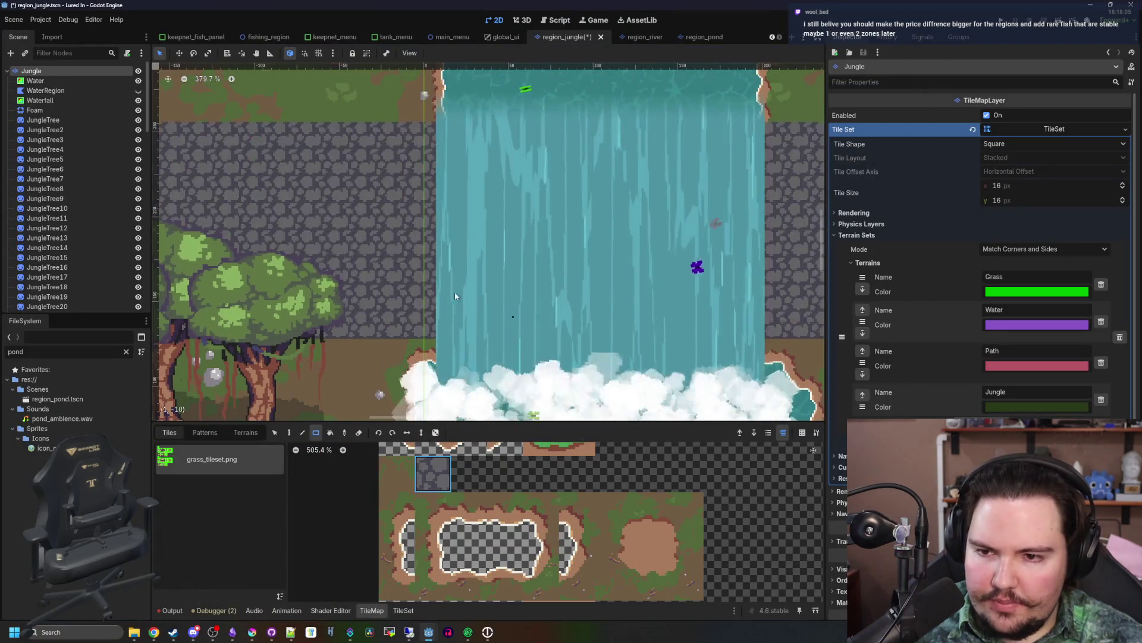
- Zoom over the jungle map to check the darker cobblestone ledge, then maximize Krita again
scroll(443, 296, down, 4)
scroll(385, 213, down, 5)
scroll(385, 213, up, 6)
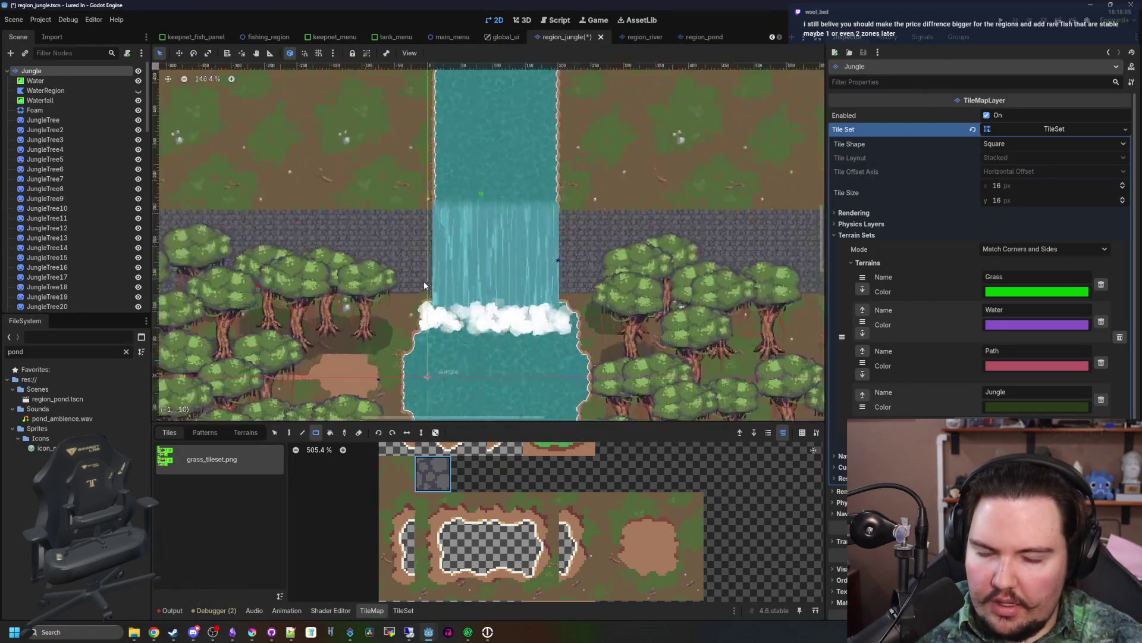
scroll(298, 452, up, 1)
click(253, 632)
mouse_move(381, 503)
mouse_down()
mouse_move(381, 243)
mouse_move(492, 3)
mouse_up()
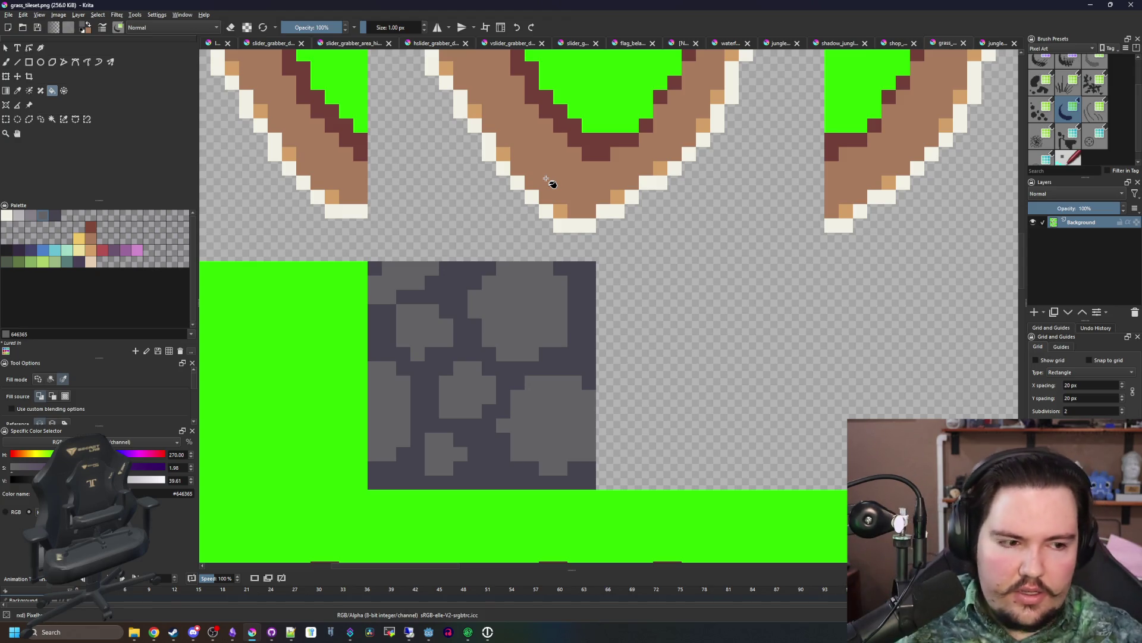
- Sample the mid-grey stone colour #646365 from the canvas and return to the brush
scroll(535, 237, down, 3)
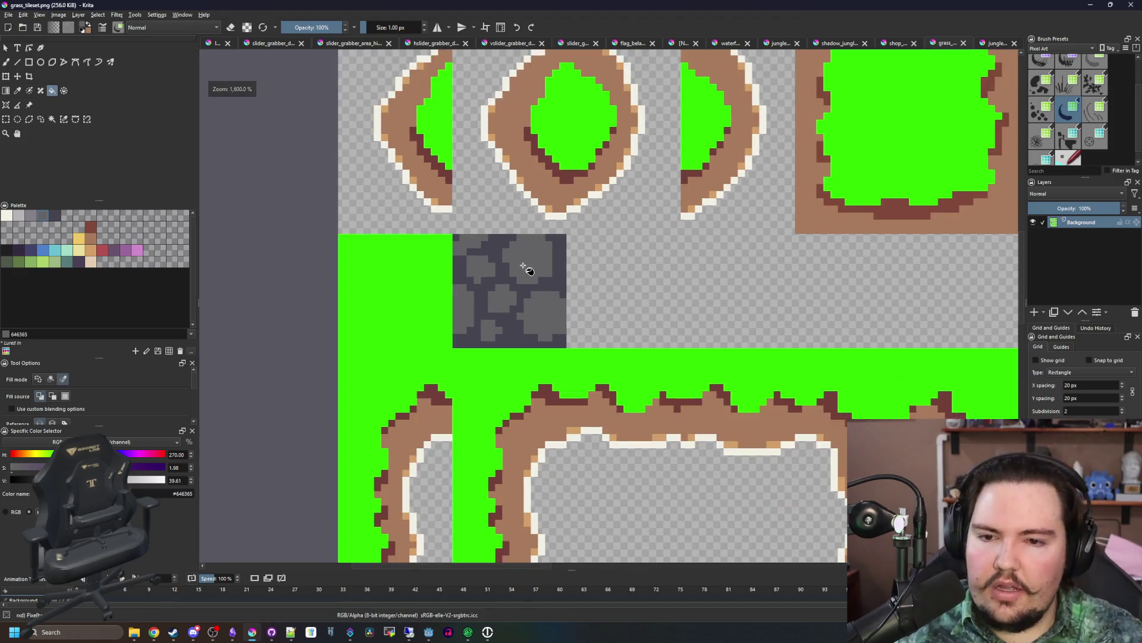
scroll(523, 268, up, 4)
scroll(517, 298, down, 4)
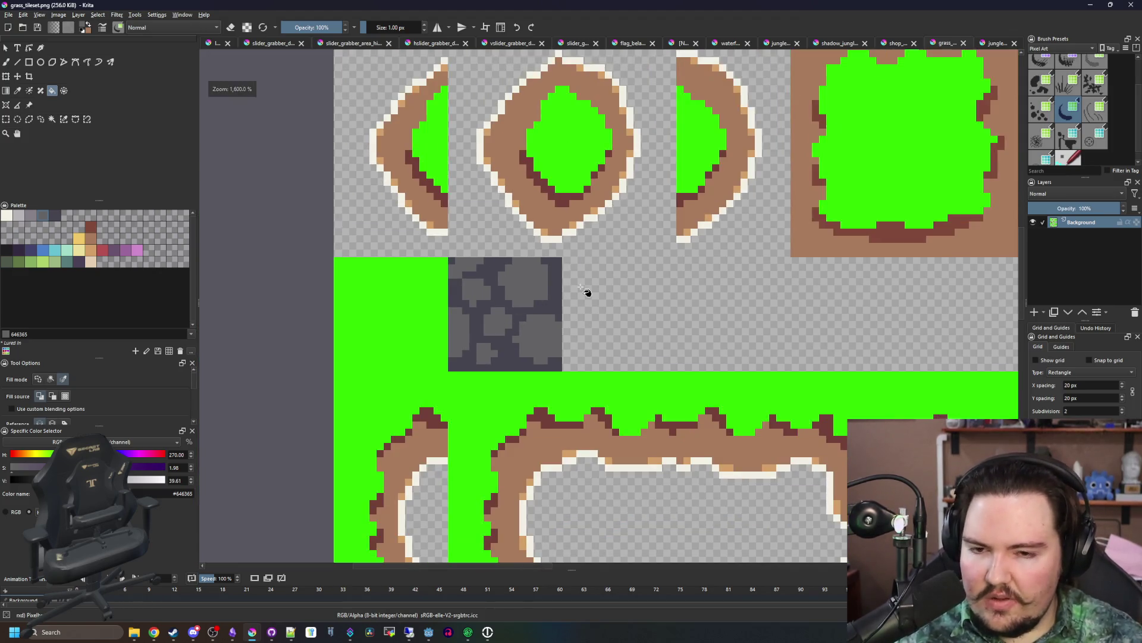
scroll(506, 333, up, 2)
key(p)
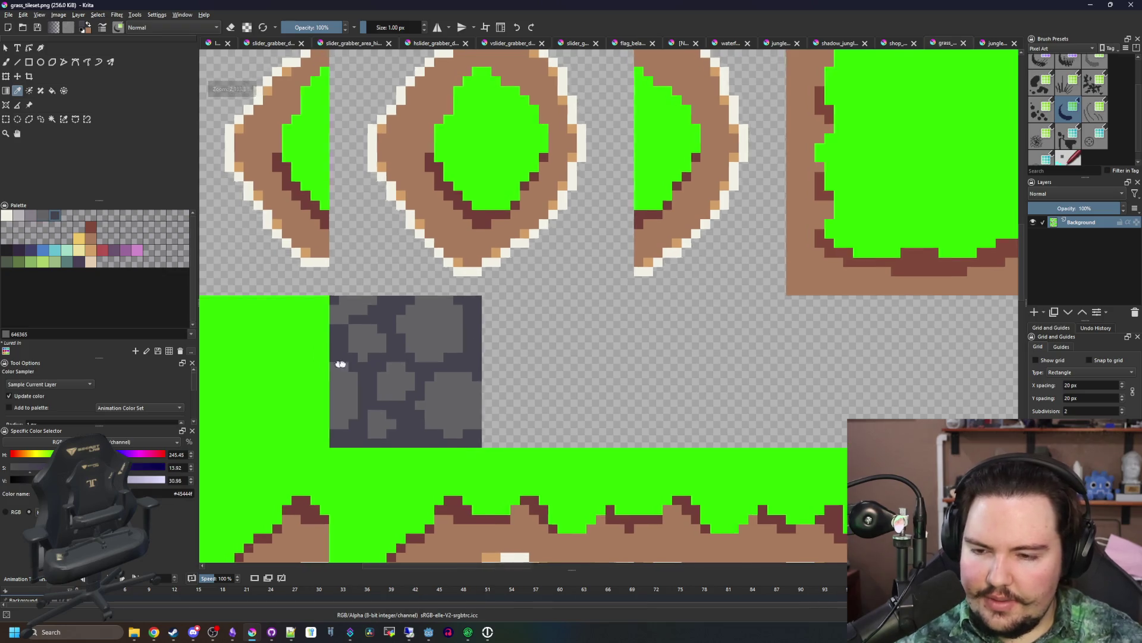
scroll(331, 359, up, 2)
click(538, 339)
scroll(591, 398, up, 1)
key(b)
- Sample the dark mortar colour #45444f and try a filled dark square, then undo it
scroll(527, 398, down, 1)
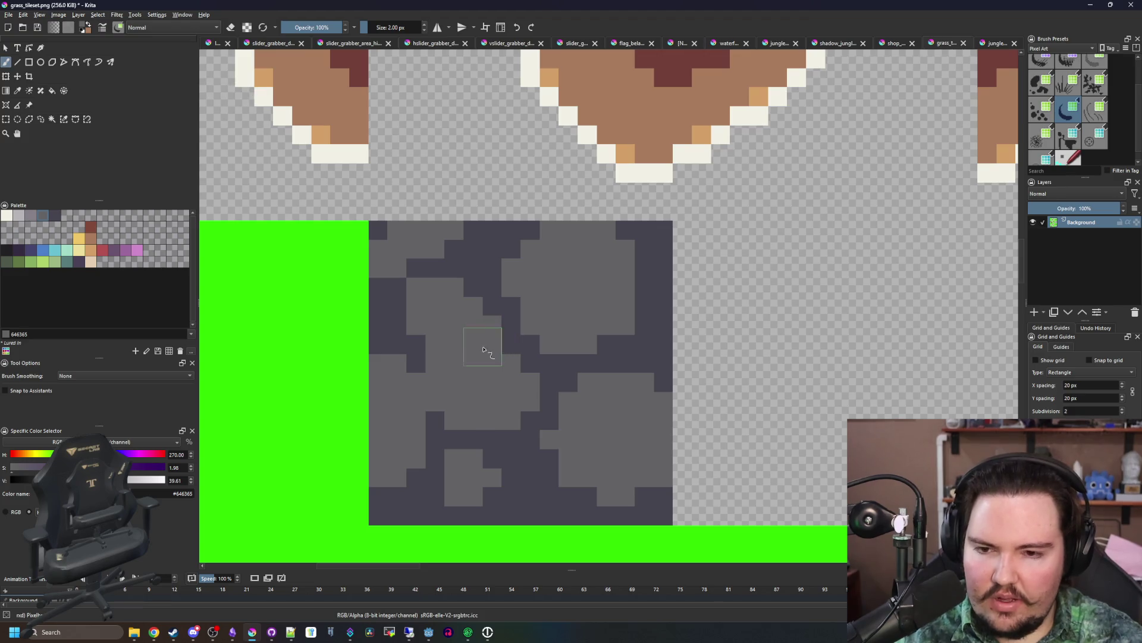
scroll(375, 338, down, 2)
scroll(360, 332, down, 1)
key(p)
click(411, 345)
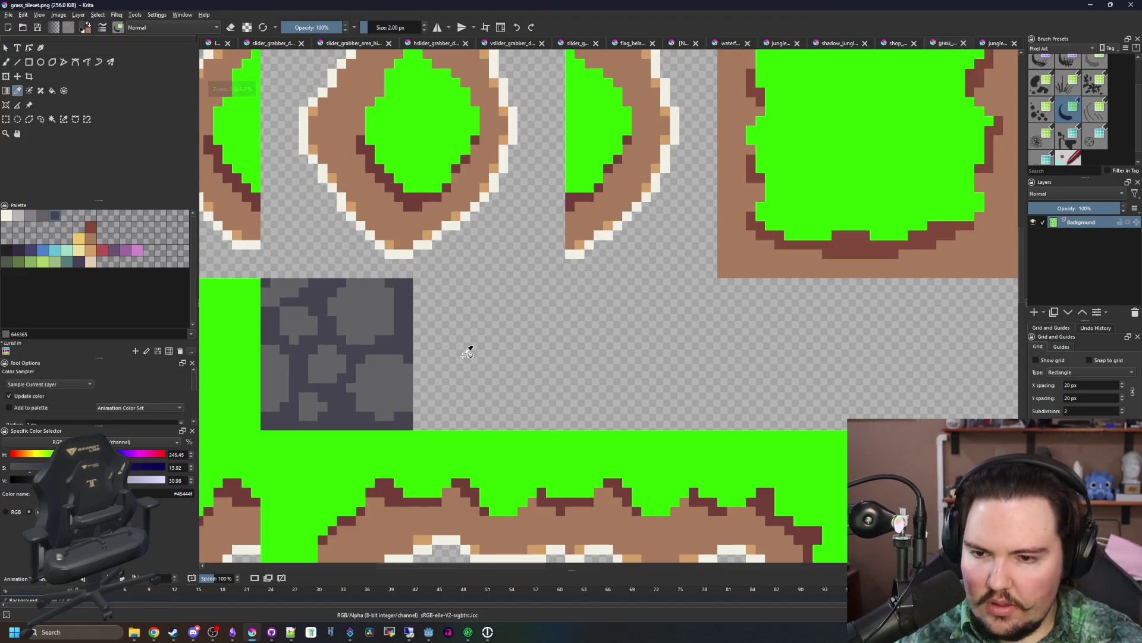
scroll(467, 349, up, 1)
click(31, 62)
drag(395, 244, 602, 440)
key(ctrl+z)
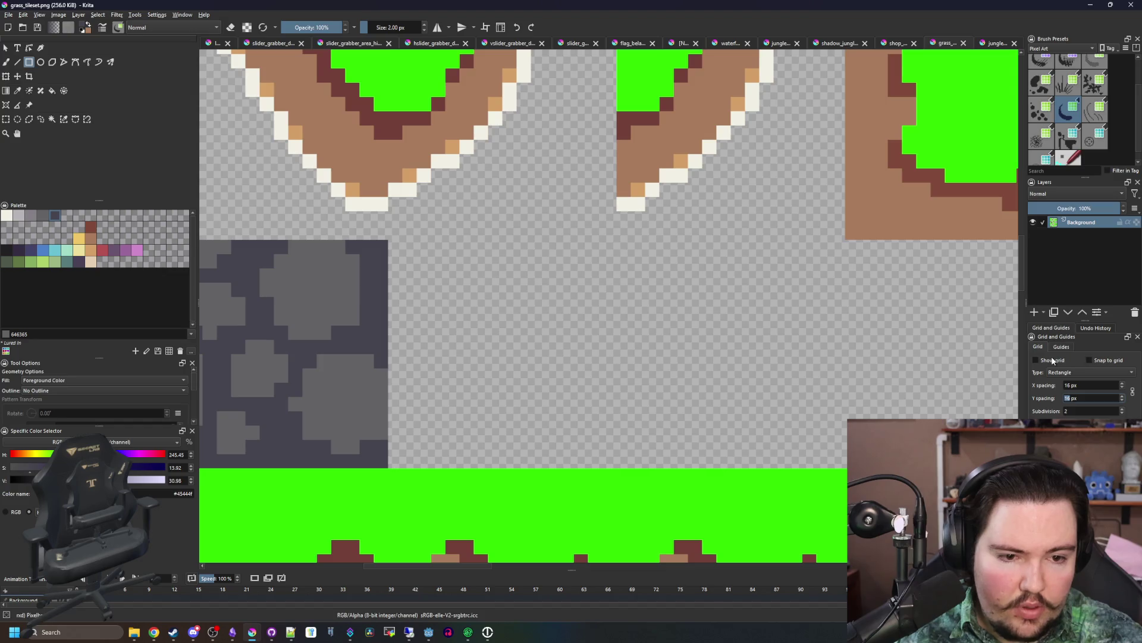
- Apply the 16 px grid, fill the empty tile dark grey, and paint one large grey stone
key(Return)
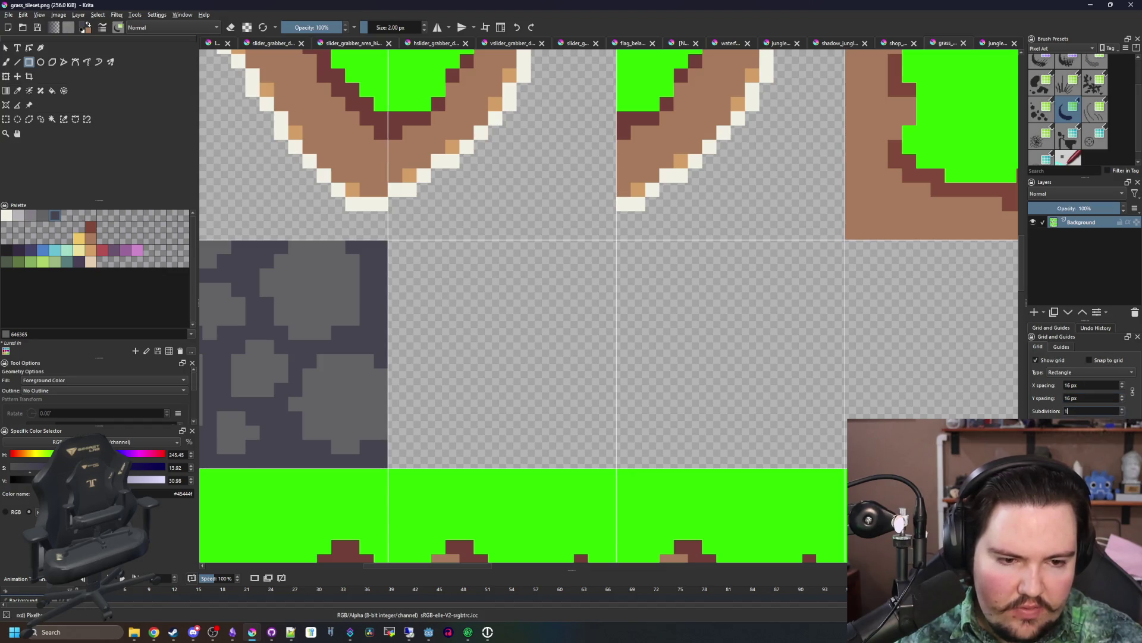
drag(393, 241, 618, 468)
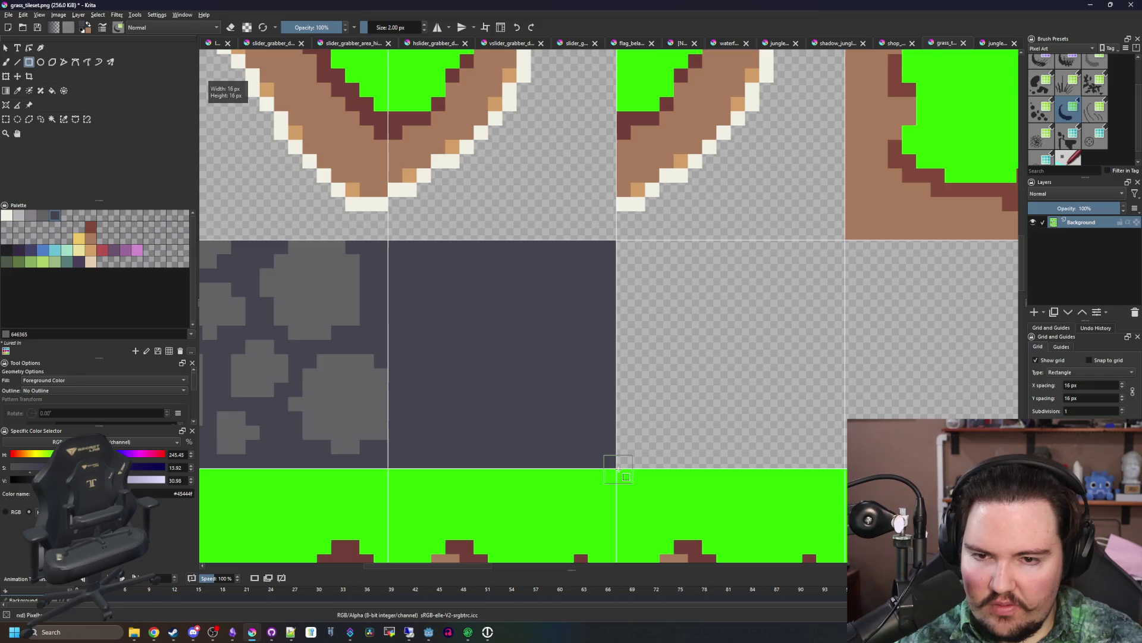
ctrl+click(363, 374)
key(b)
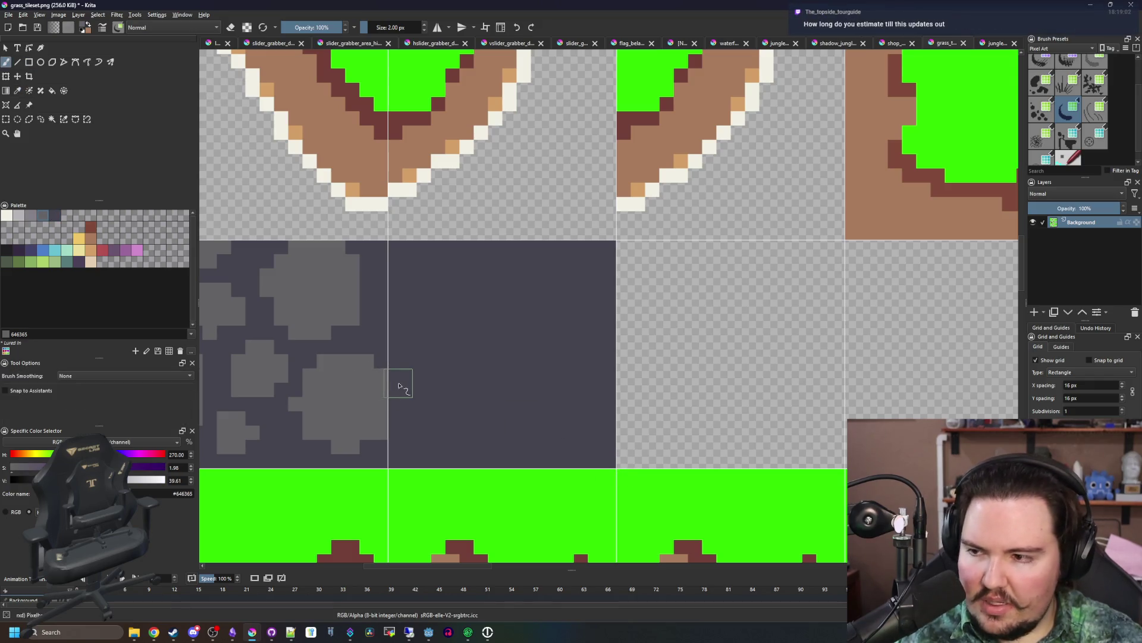
mouse_move(443, 379)
mouse_down()
mouse_move(446, 323)
mouse_move(556, 280)
mouse_move(571, 316)
mouse_move(561, 434)
mouse_move(529, 410)
mouse_move(499, 438)
mouse_up()
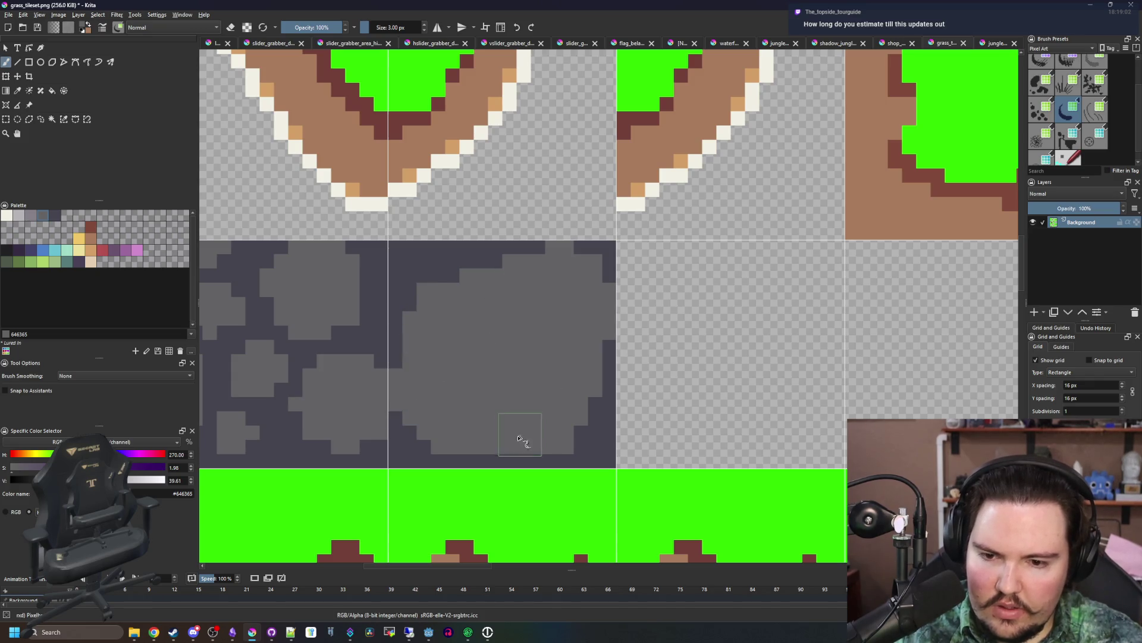
- Export grass_tileset.png as PNG and switch back to the Godot project
scroll(568, 413, down, 2)
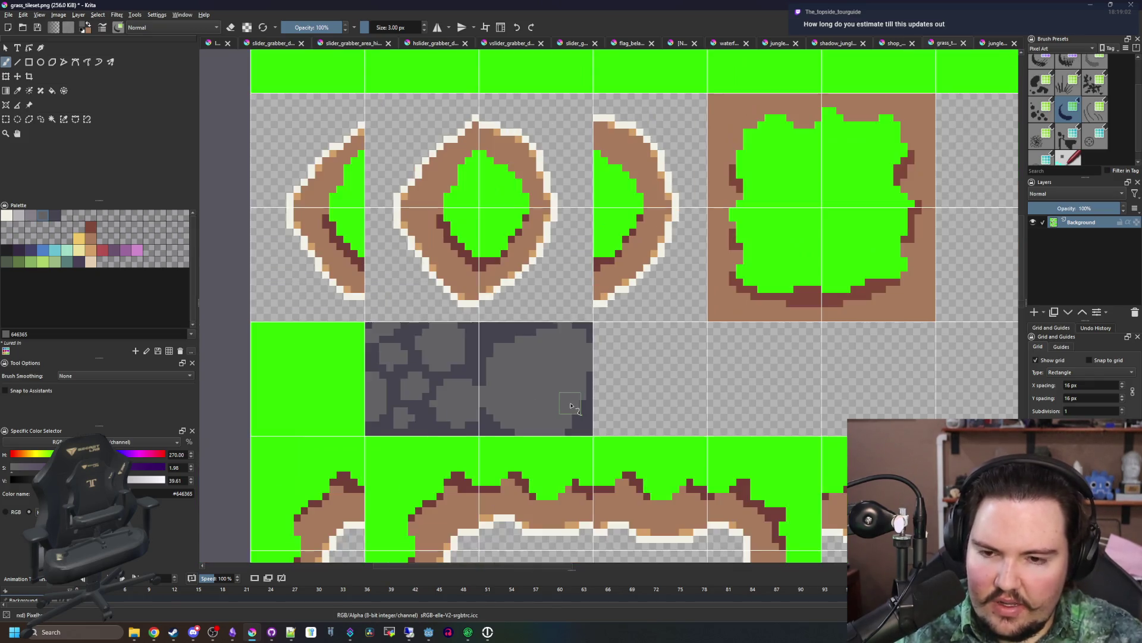
scroll(571, 406, down, 5)
key(ctrl+s)
key(Return)
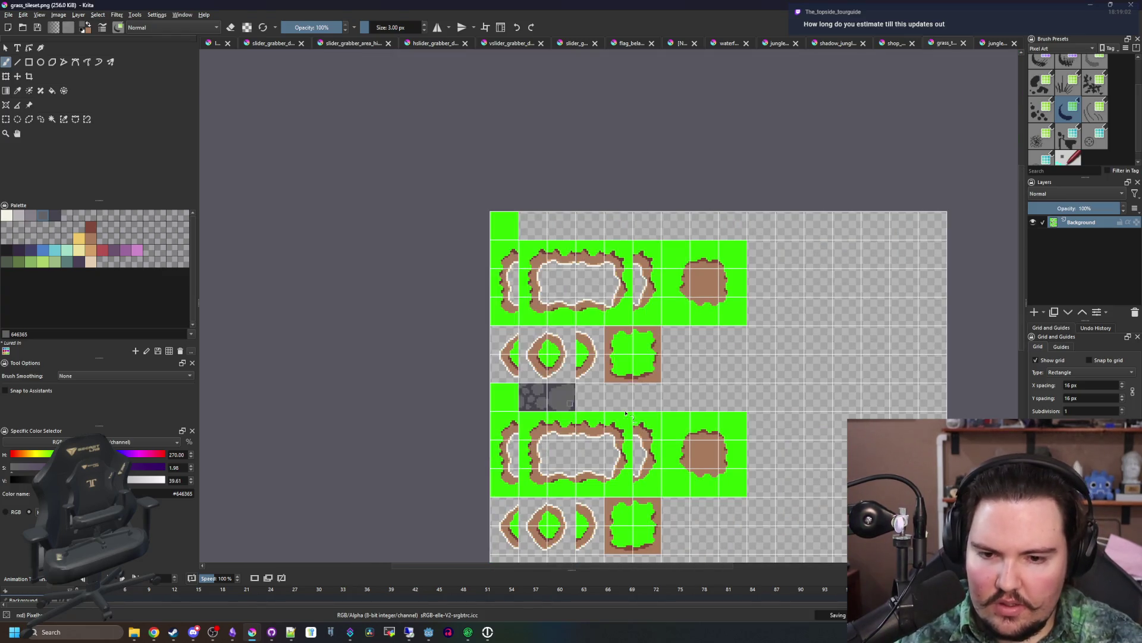
key(super+Down)
key(super+Down)
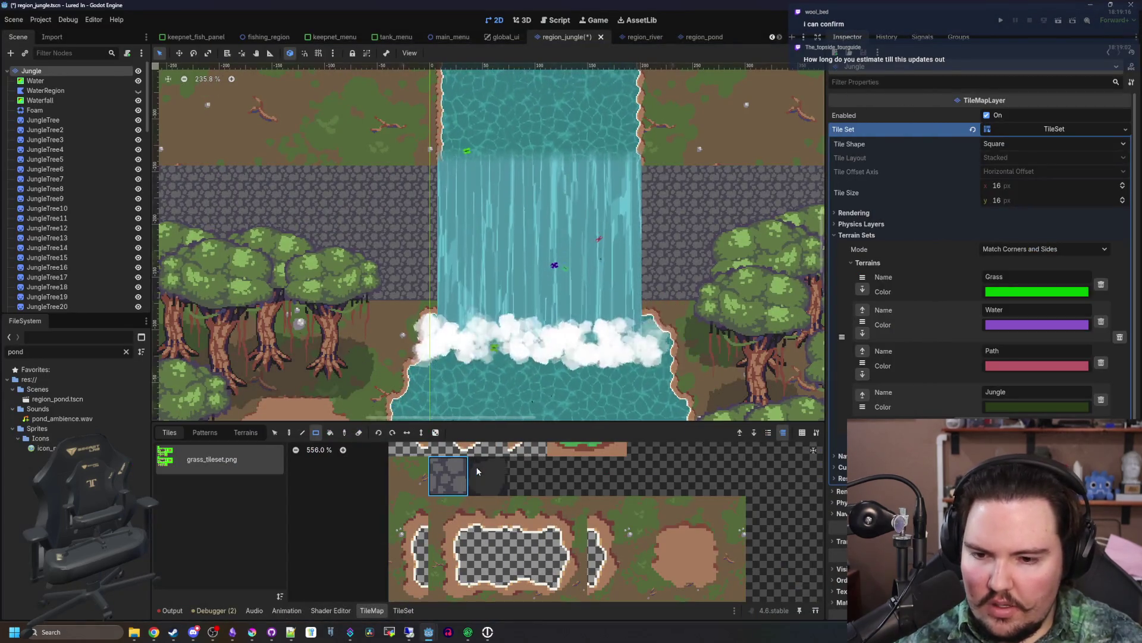
- Paint Z Index -50 onto the new stone tiles in the TileSet editor
click(403, 610)
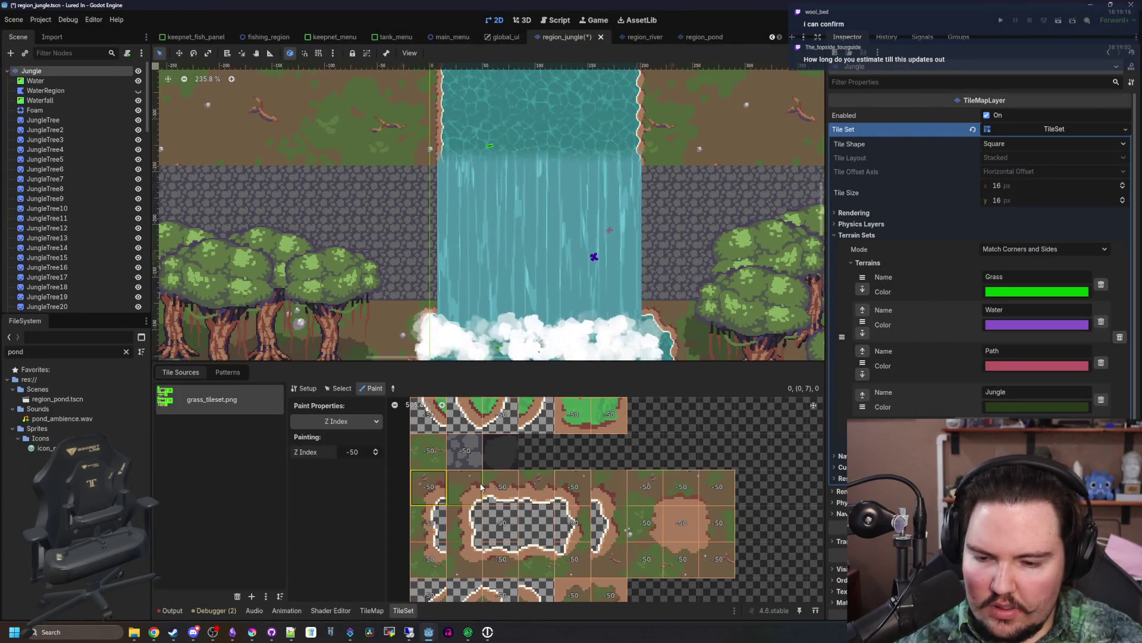
click(302, 389)
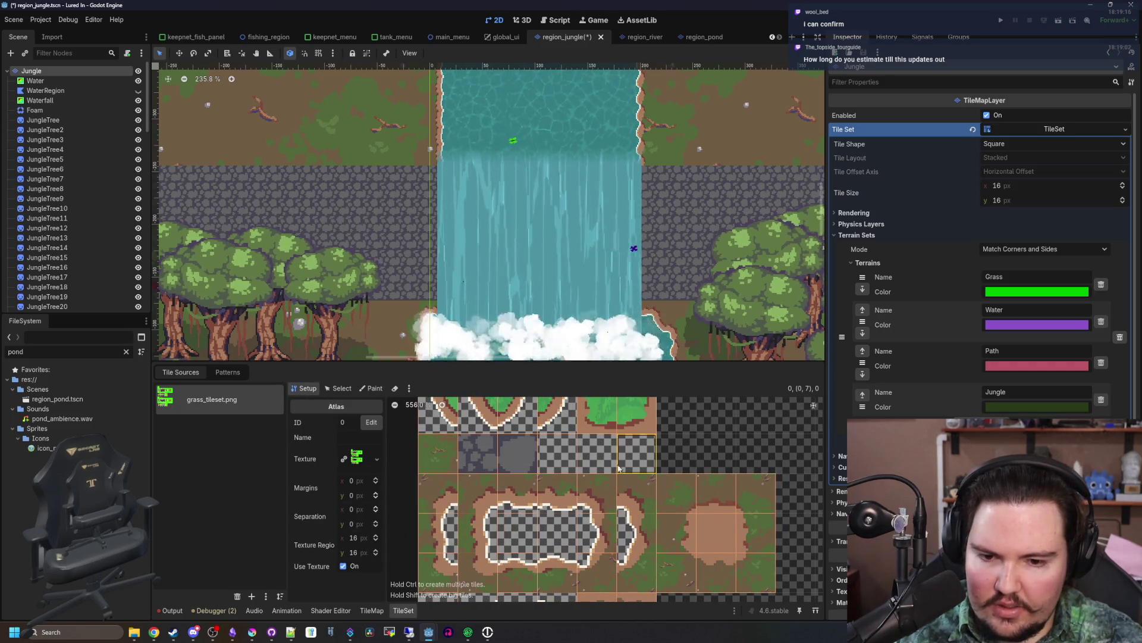
click(403, 610)
click(404, 610)
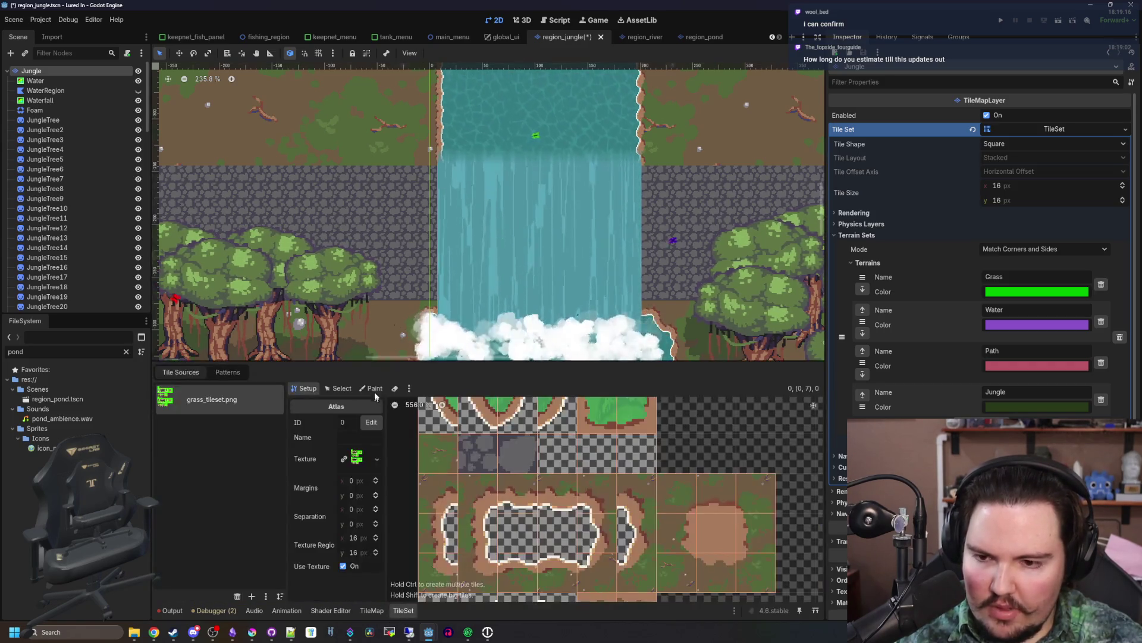
click(371, 388)
drag(518, 452, 636, 452)
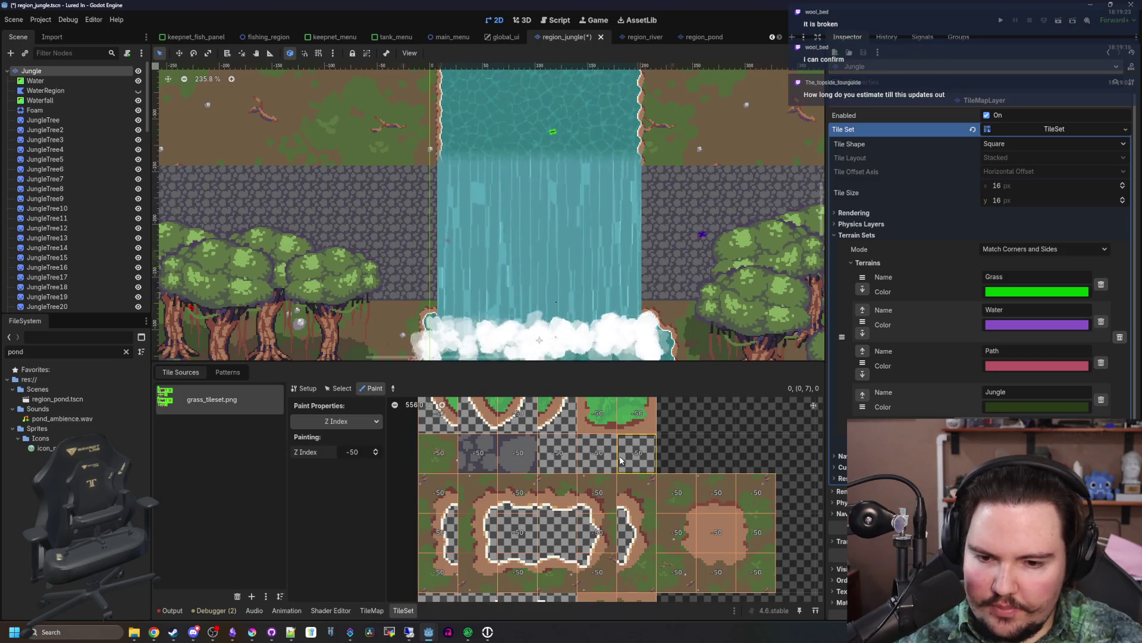
- Scatter the plain stone variant over the ledge row with Scattering 5, then return to Krita
click(369, 611)
click(404, 610)
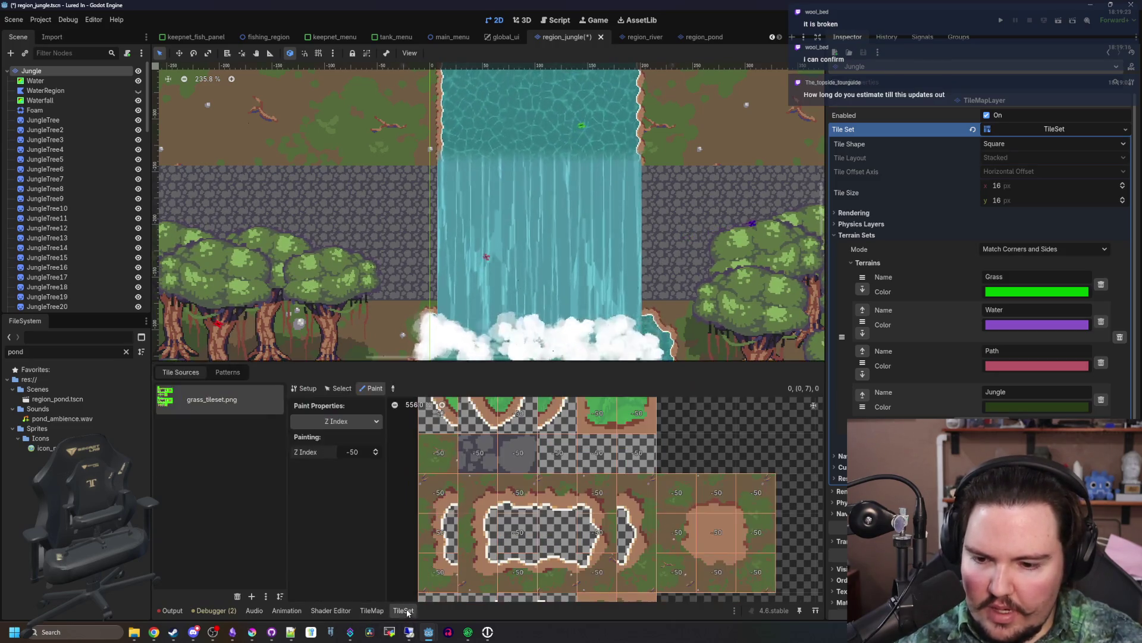
click(371, 610)
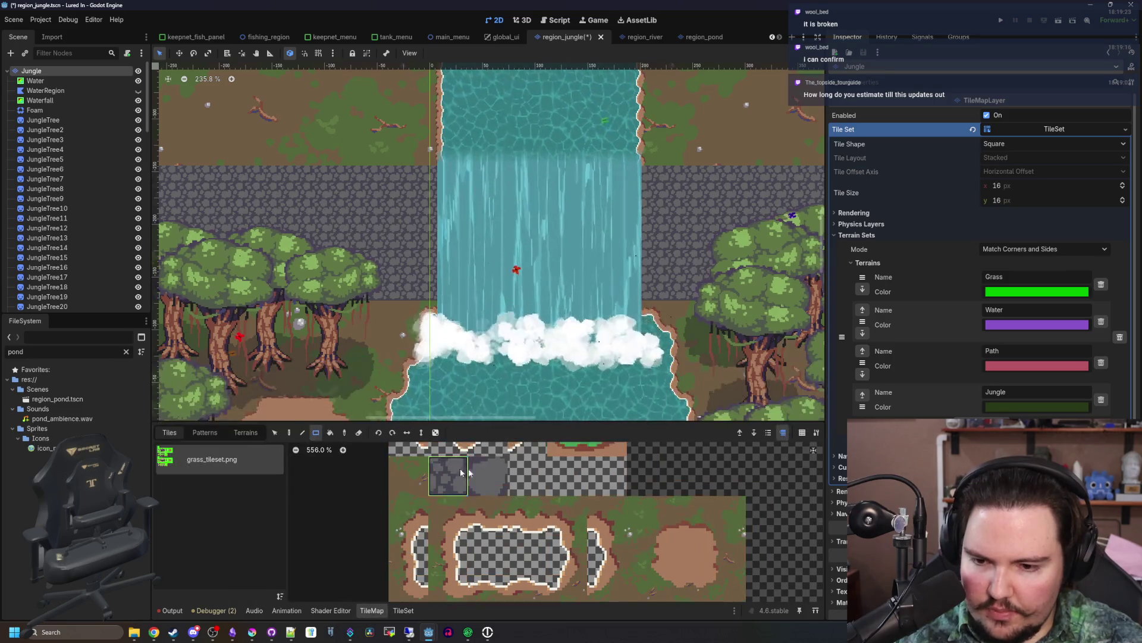
click(436, 432)
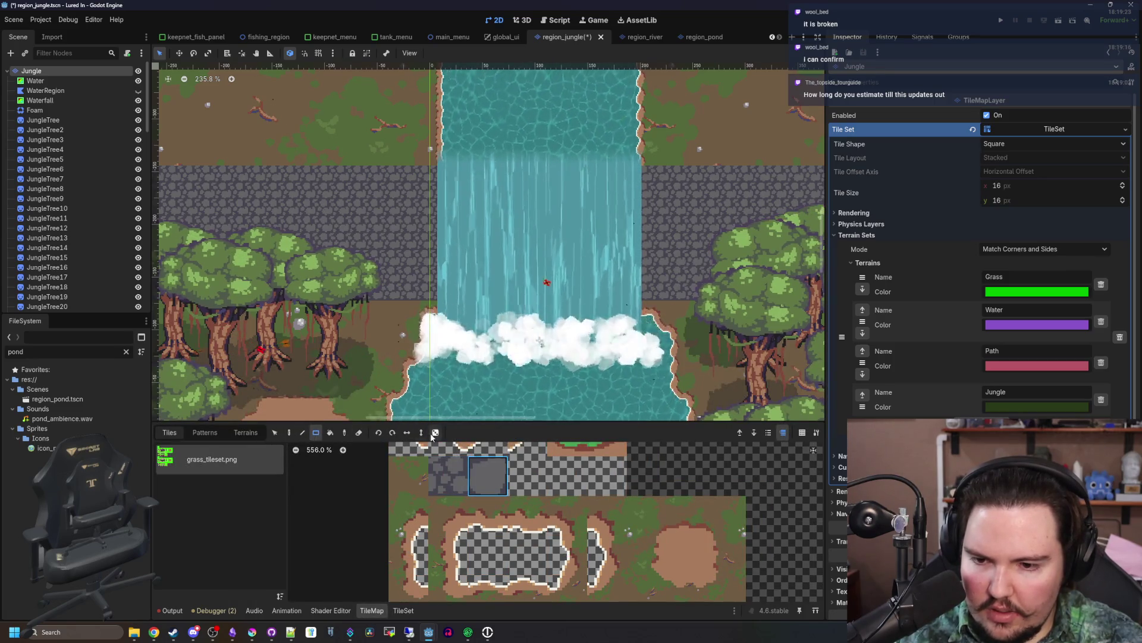
text(5)
mouse_move(434, 296)
mouse_down()
mouse_move(665, 344)
mouse_move(345, 215)
mouse_move(191, 214)
mouse_up()
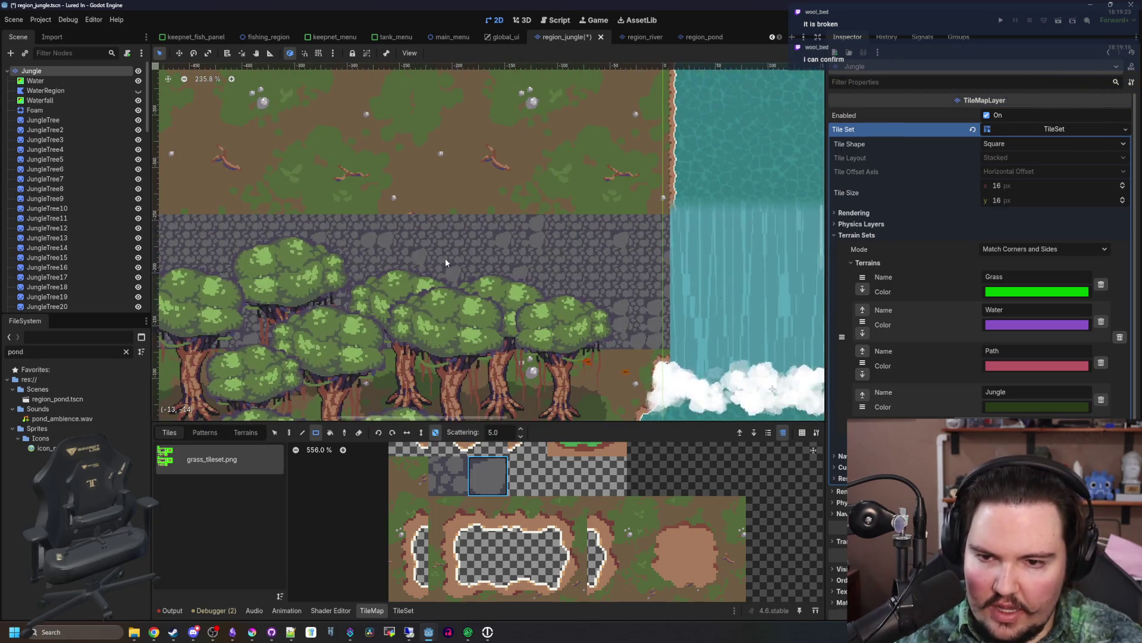
scroll(452, 265, down, 4)
scroll(463, 273, up, 6)
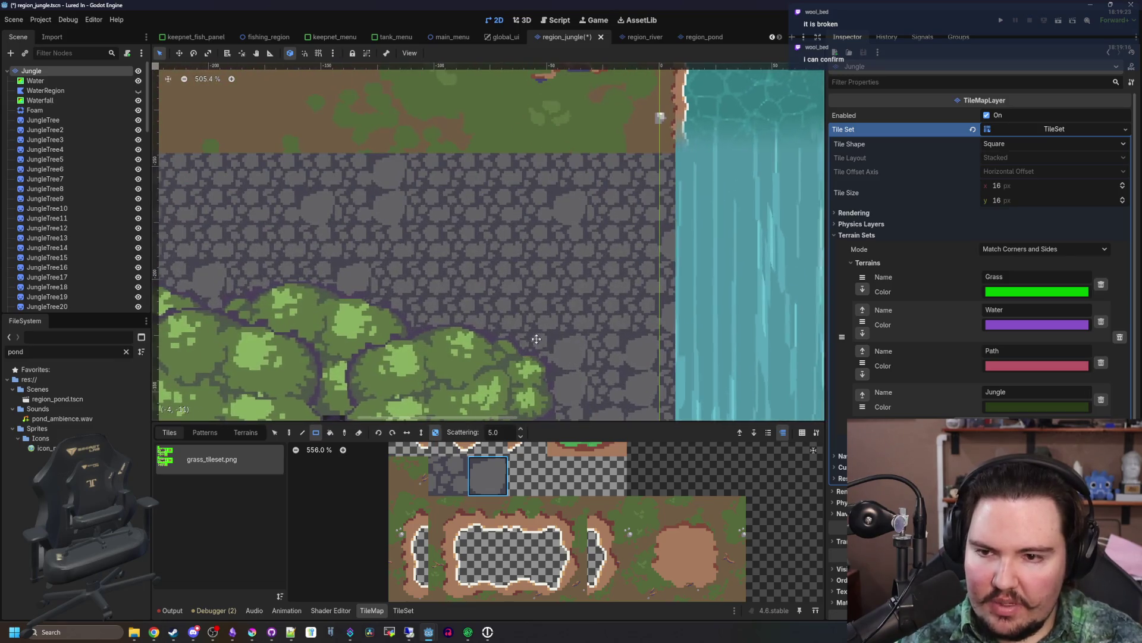
scroll(419, 311, down, 3)
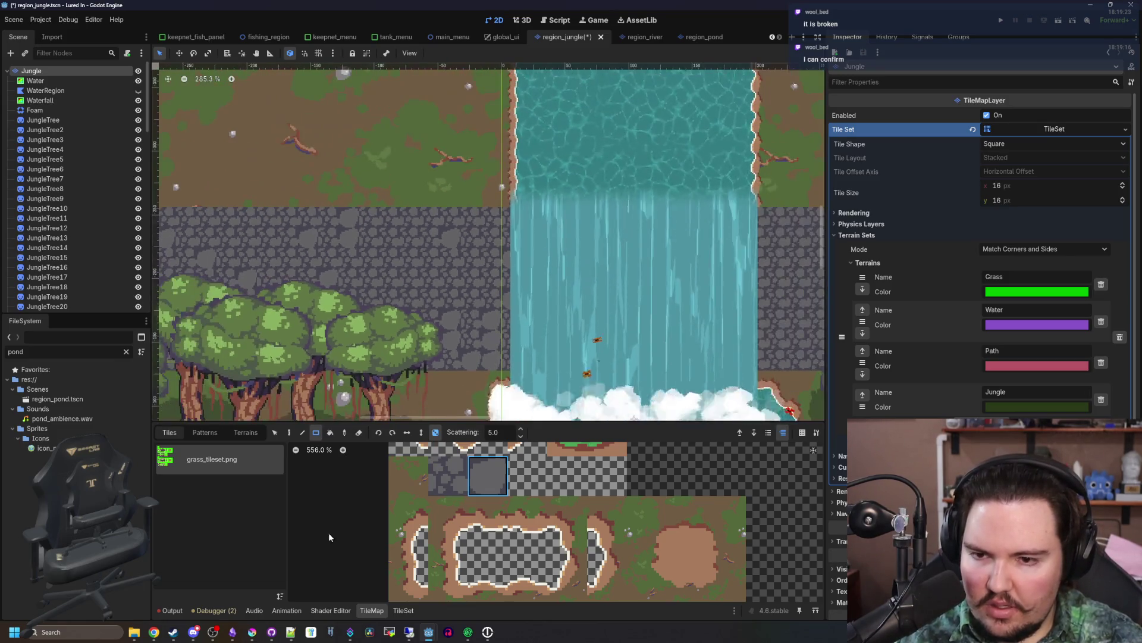
click(252, 632)
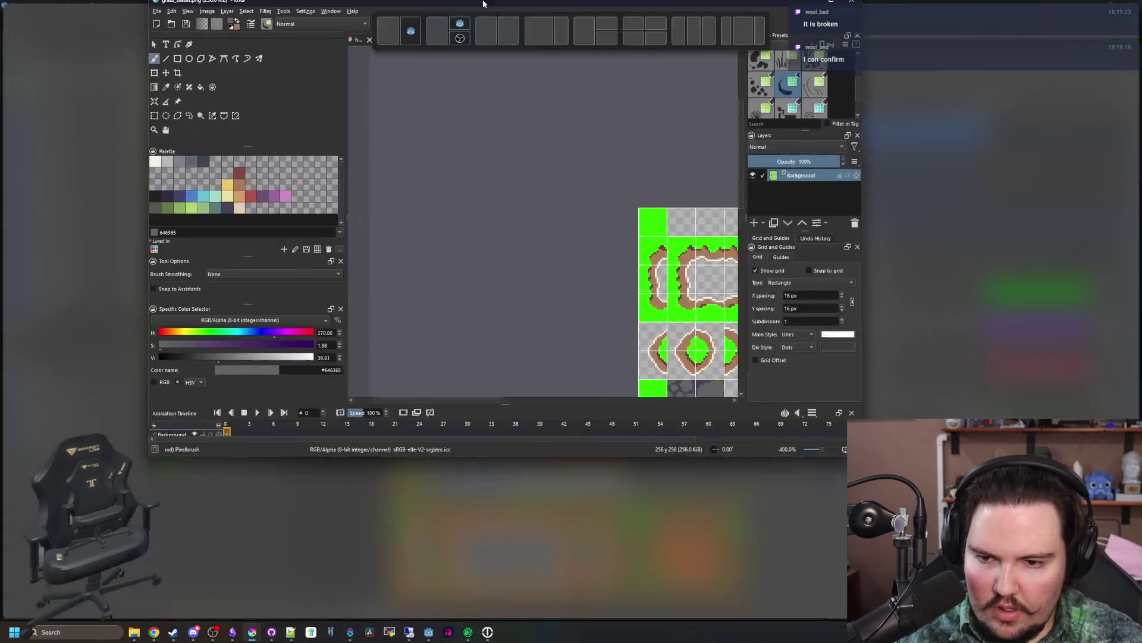
- Extend the grey slab with light-grey pixels and re-export grass_tileset.png as PNG
scroll(546, 294, up, 8)
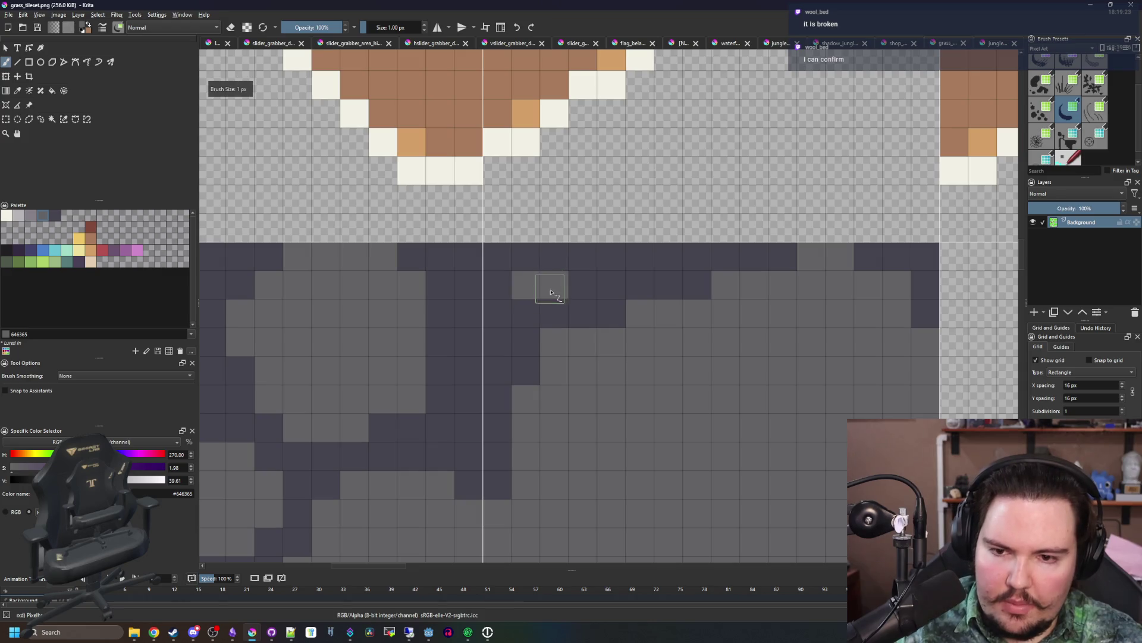
mouse_move(526, 308)
mouse_down()
mouse_move(509, 280)
mouse_move(582, 265)
mouse_up()
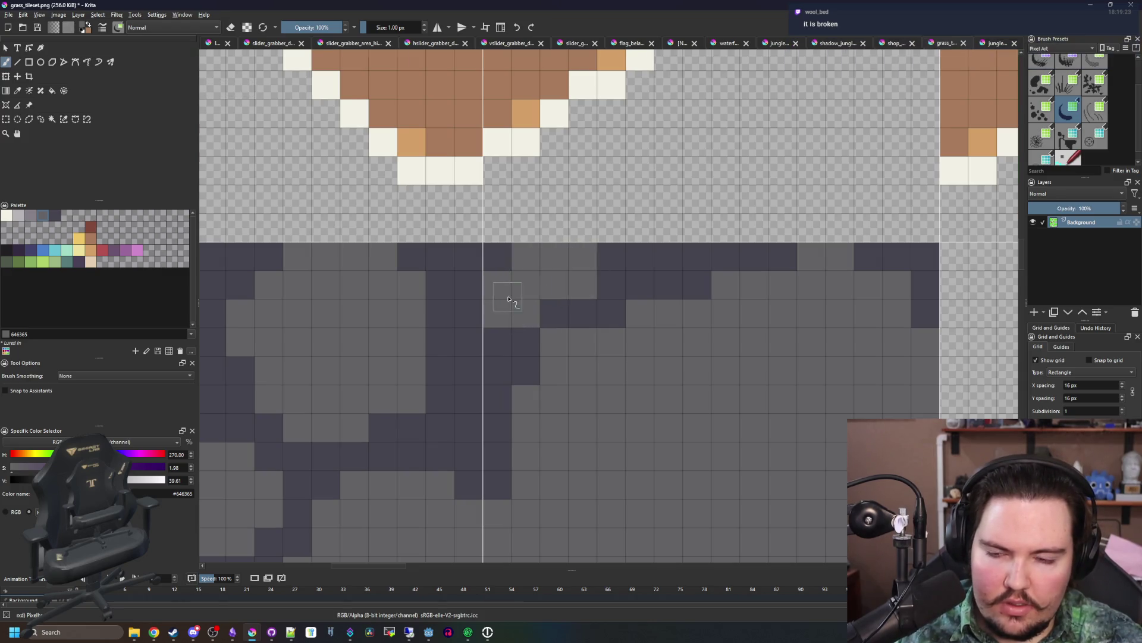
scroll(509, 299, down, 7)
scroll(509, 299, up, 3)
key(ctrl+s)
click(615, 416)
key(alt+Tab)
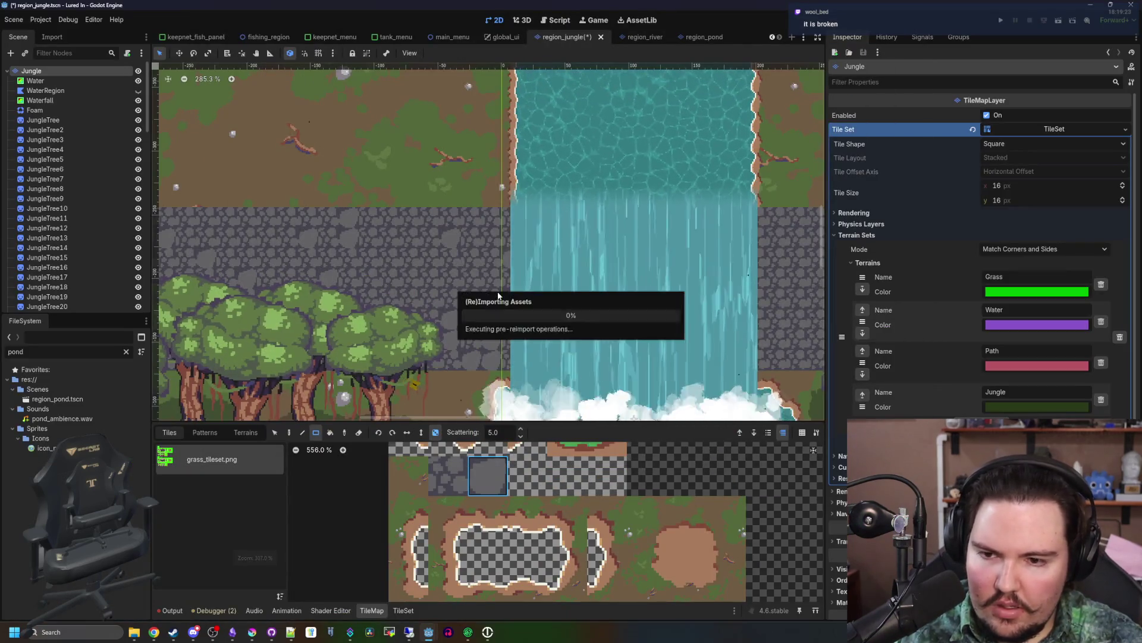
- Zoom the 2D view to inspect the retouched slab tiles on the cobblestone ledge
scroll(398, 292, down, 5)
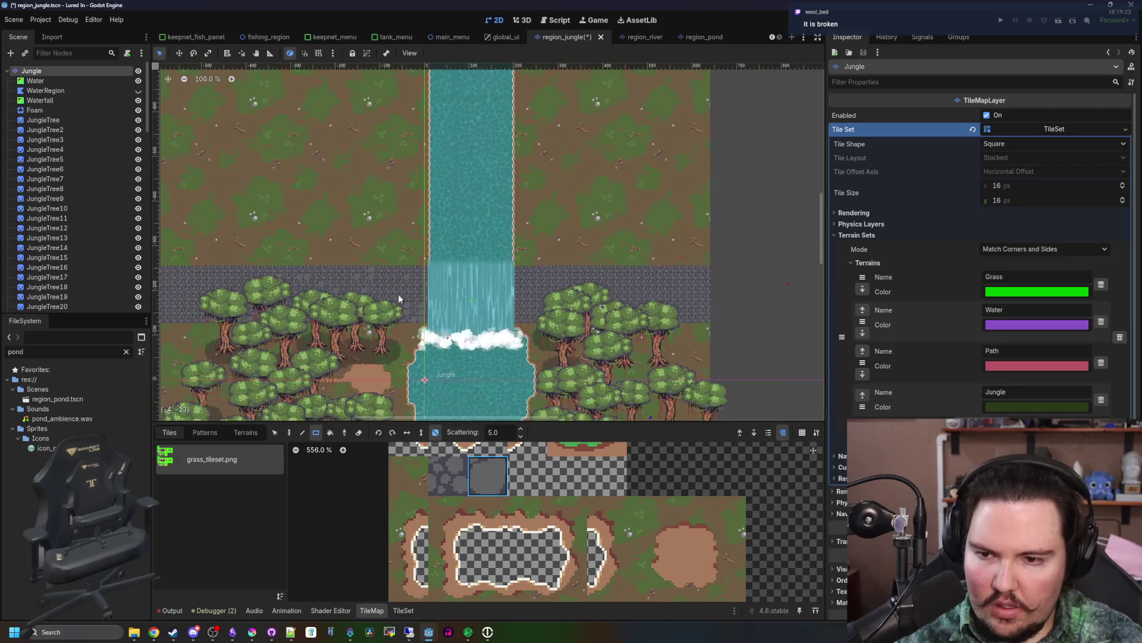
scroll(398, 291, up, 4)
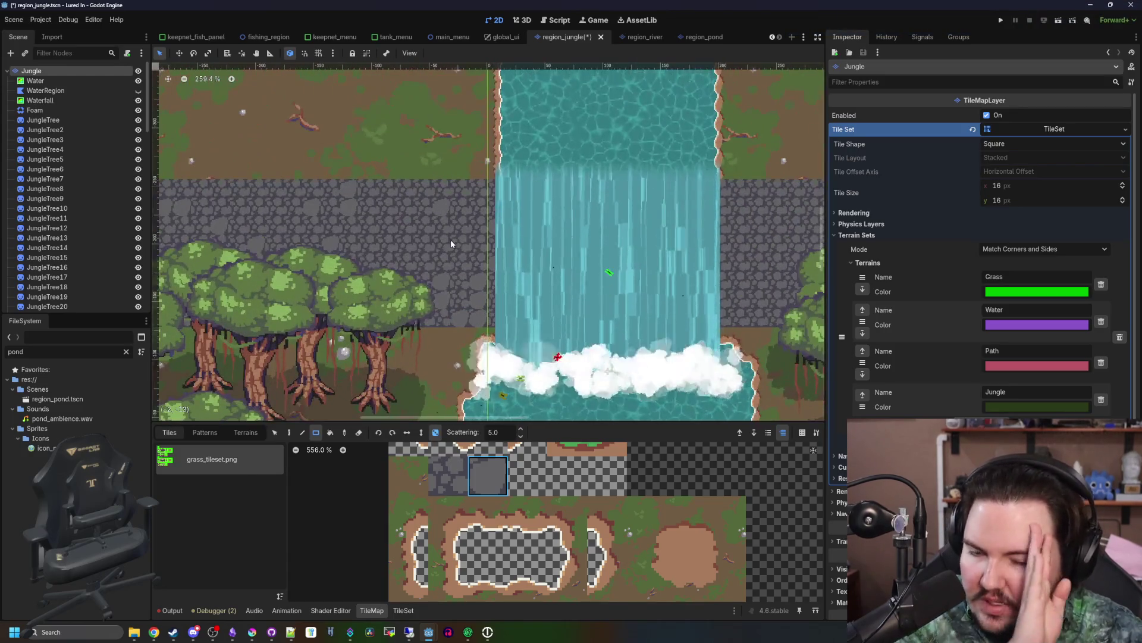
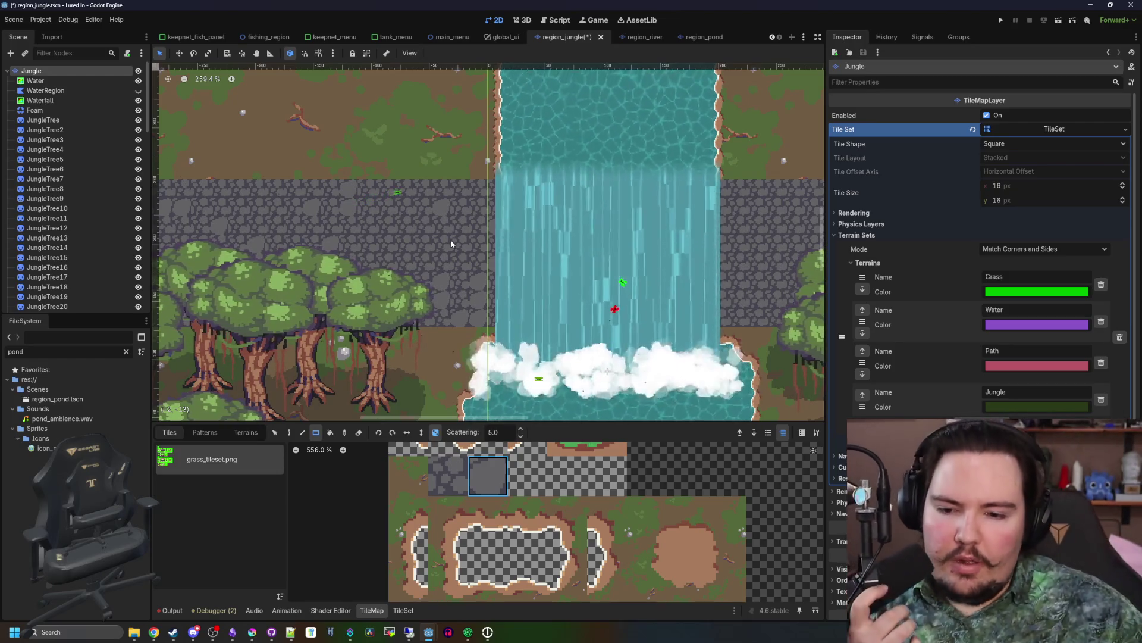
- Select the cobblestone tile in the TileMap atlas with Scattering turned off
click(448, 476)
click(435, 432)
drag(395, 252, 493, 241)
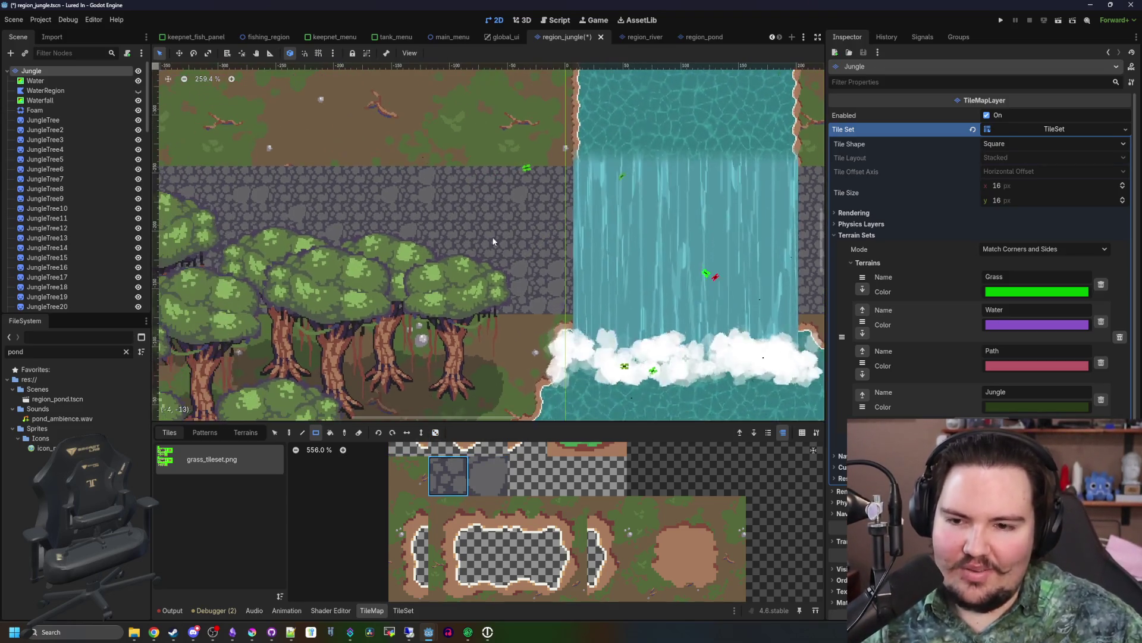
scroll(516, 316, down, 1)
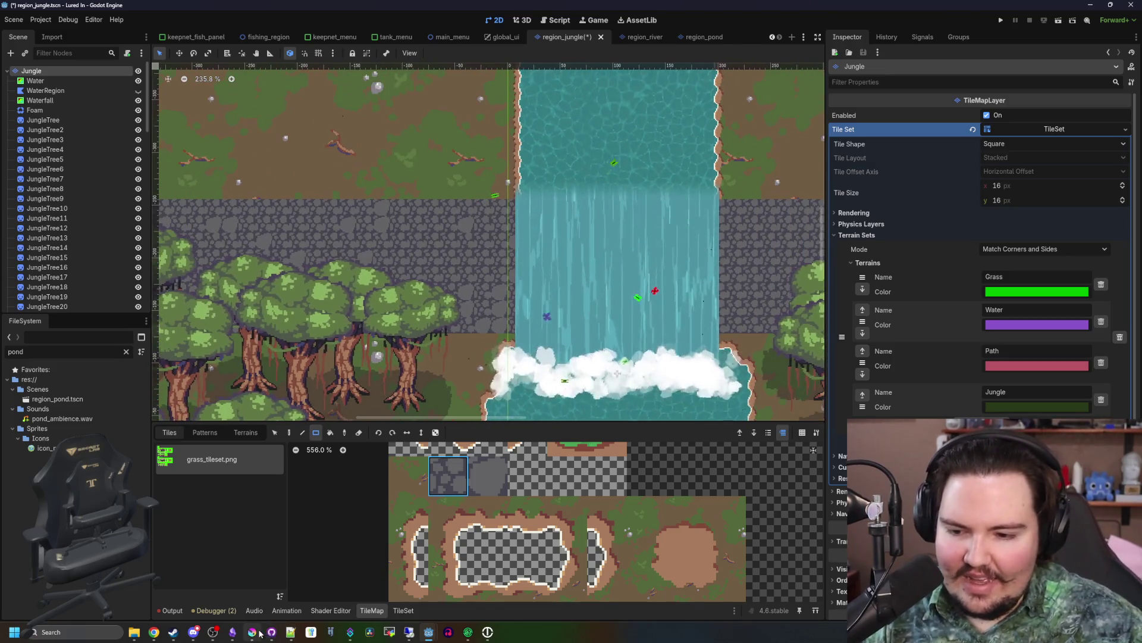
- Bring up grass_tileset.png in Krita and pick the rectangular selection tool
click(255, 633)
scroll(445, 326, up, 7)
click(5, 120)
scroll(399, 241, down, 1)
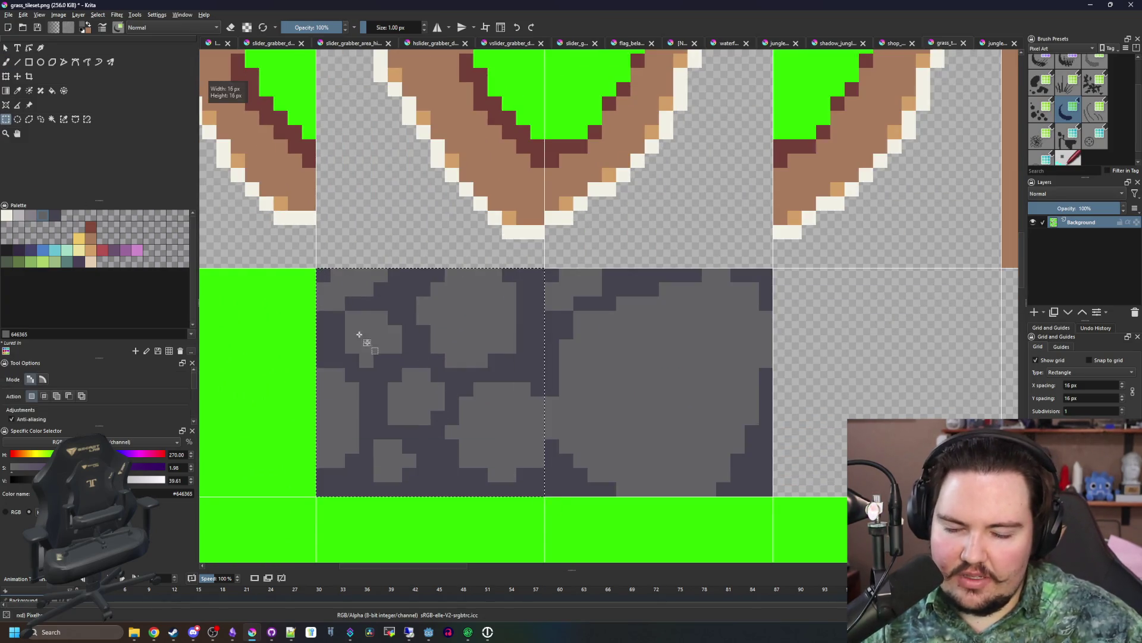
- Copy the stone tile and place the copy beside the green tile
scroll(374, 350, down, 8)
scroll(411, 220, up, 2)
key(v)
key(ctrl+t)
drag(412, 220, 600, 377)
scroll(595, 372, up, 6)
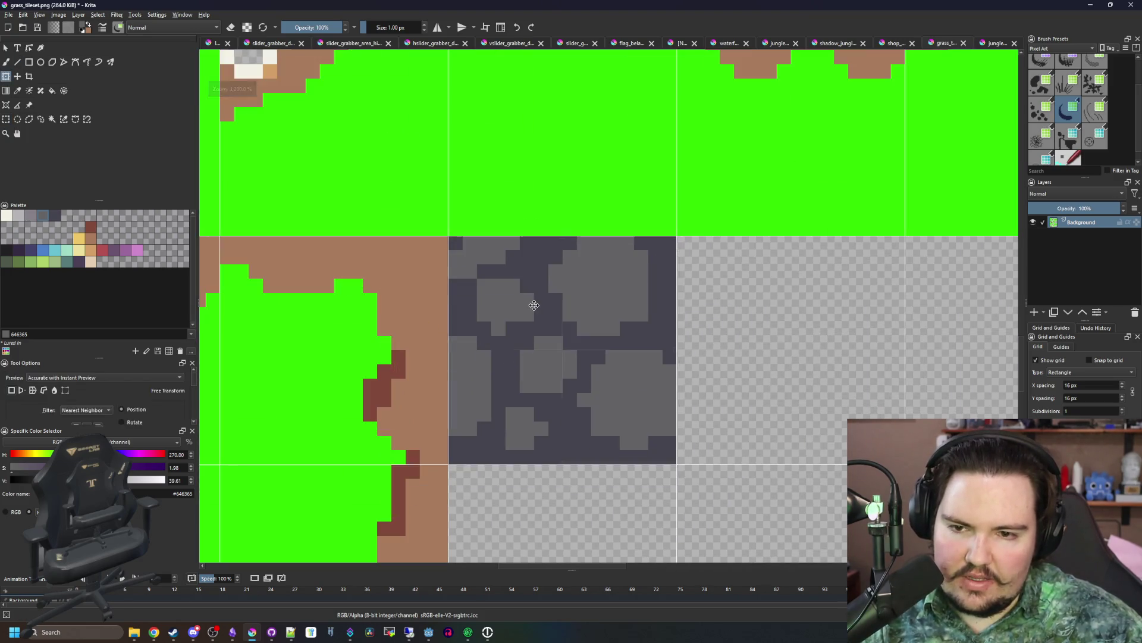
scroll(311, 267, down, 3)
scroll(387, 293, up, 2)
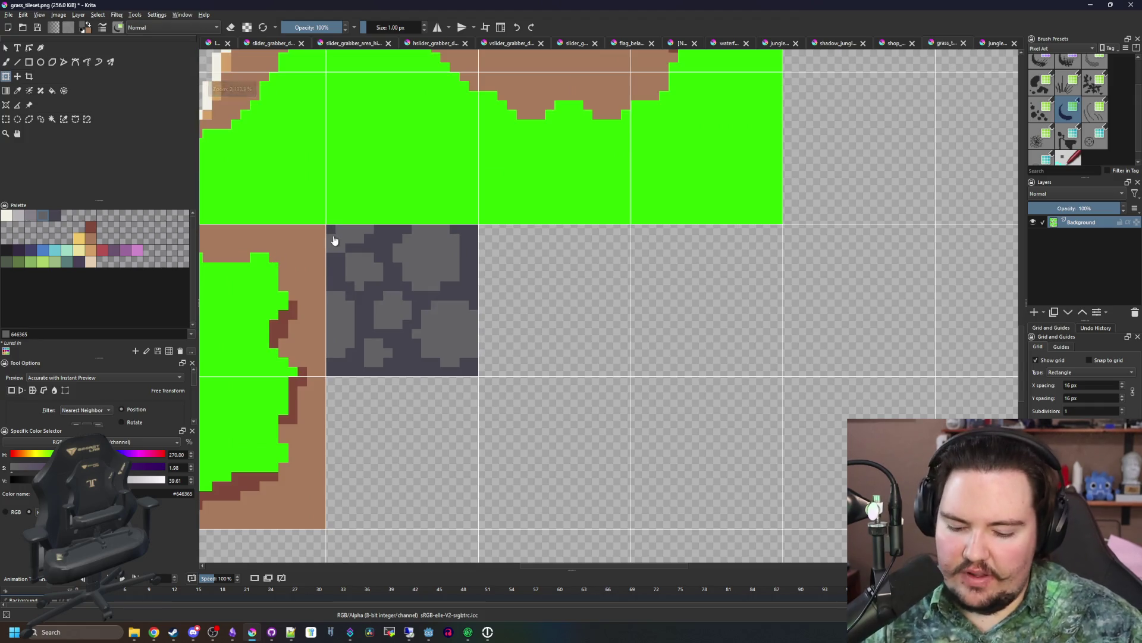
key(b)
- Select a grass-and-dirt edge tile and move it down beside the stone tile
ctrl+click(351, 214)
scroll(351, 215, up, 1)
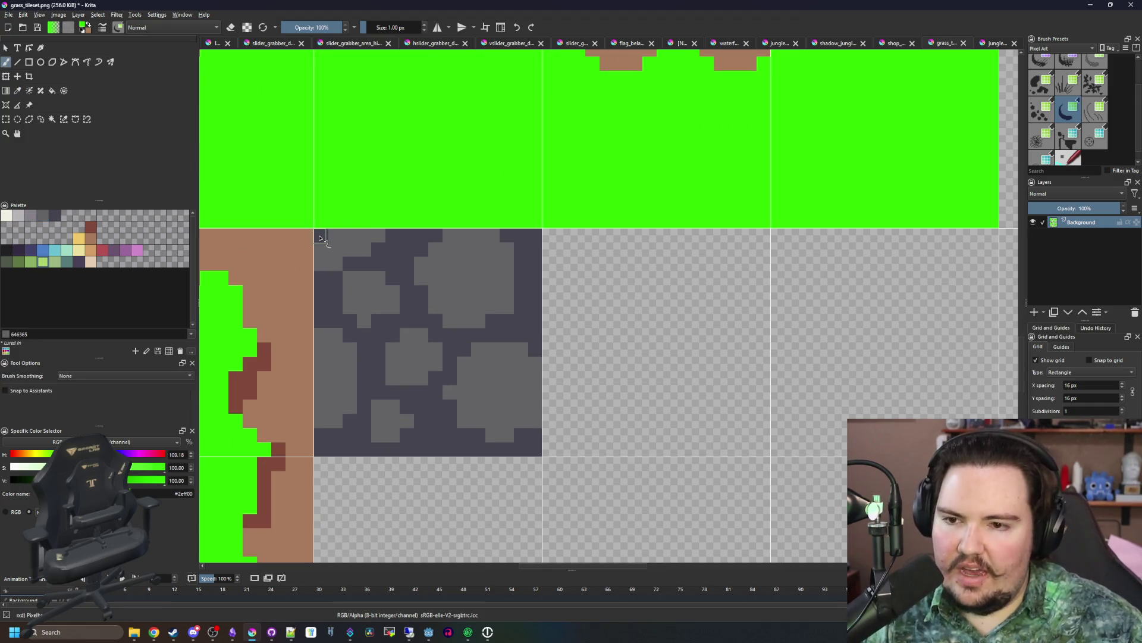
scroll(338, 314, down, 5)
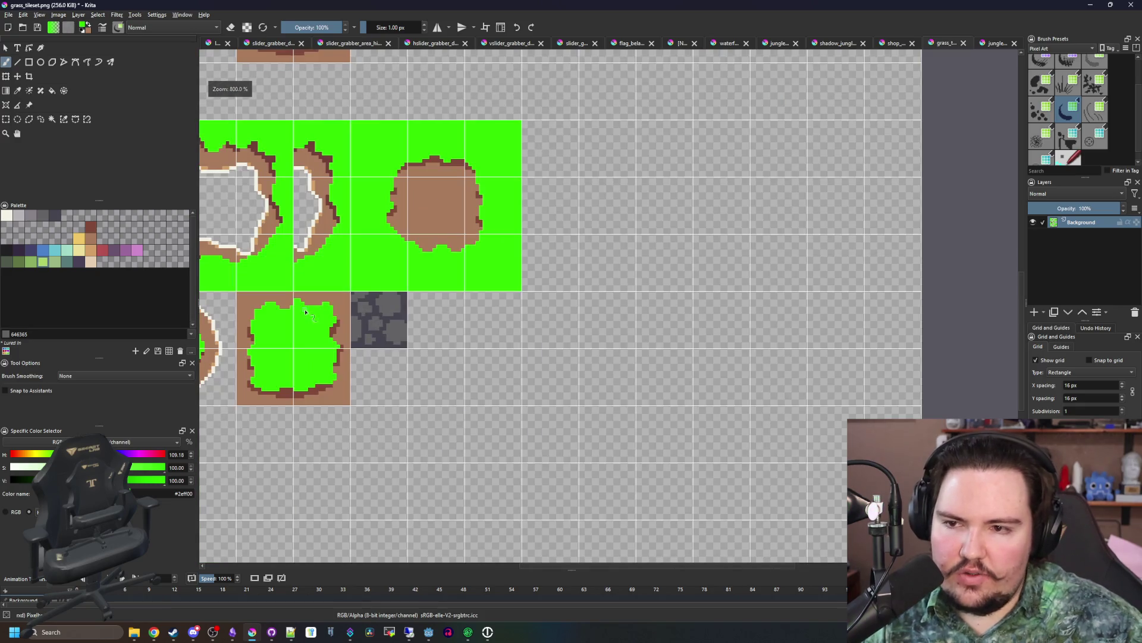
drag(306, 312, 364, 316)
click(6, 119)
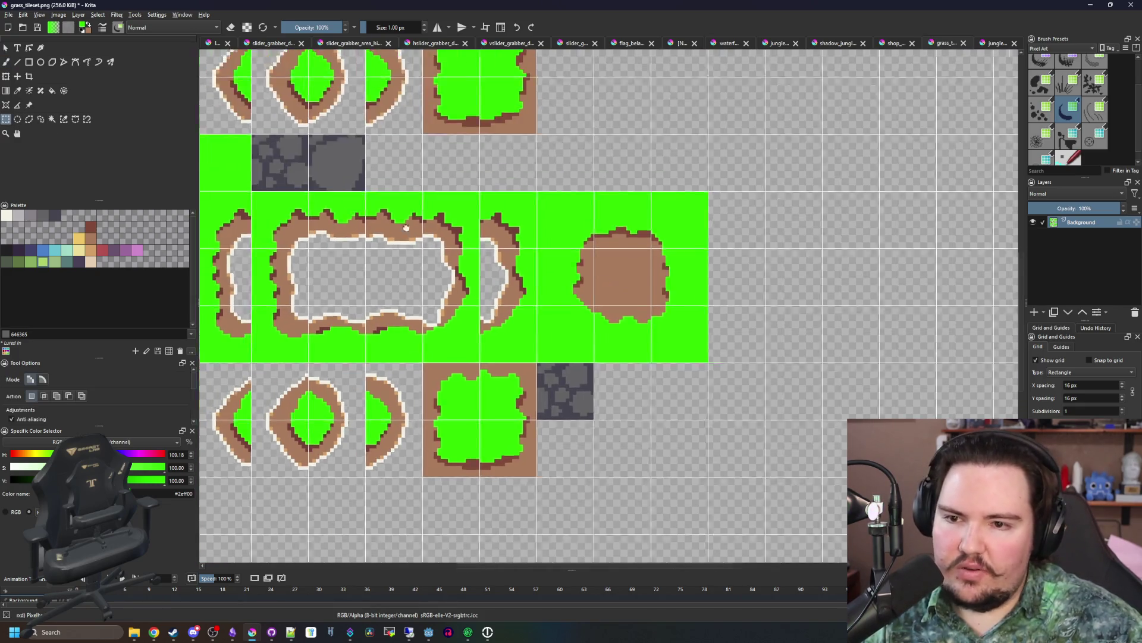
drag(400, 269, 487, 269)
scroll(487, 269, up, 5)
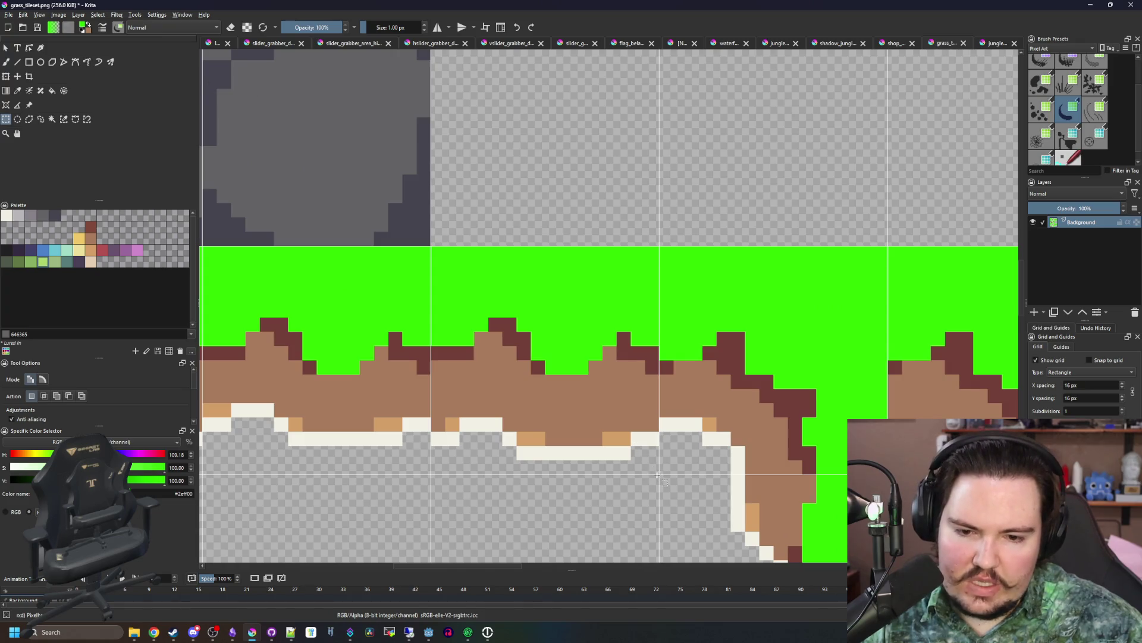
scroll(428, 246, down, 5)
key(ctrl+t)
mouse_move(470, 320)
mouse_down()
mouse_move(513, 370)
mouse_move(485, 314)
mouse_move(760, 333)
mouse_move(747, 312)
mouse_up()
scroll(513, 370, up, 5)
key(Return)
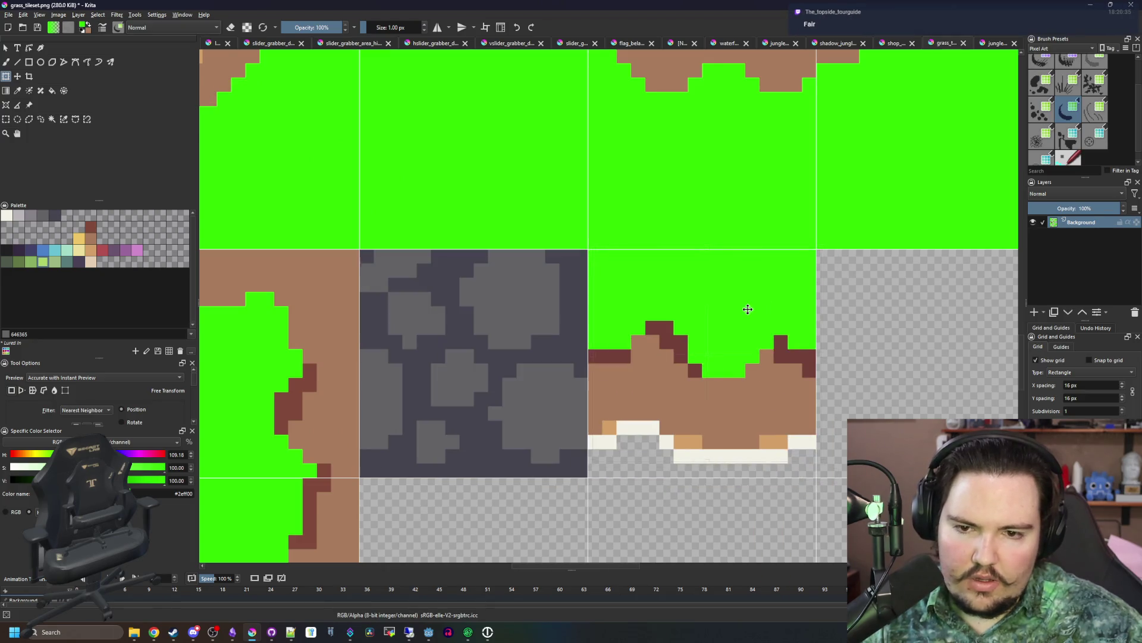
- Erase the edge tile's brown dirt and cream border using colour selection
click(52, 119)
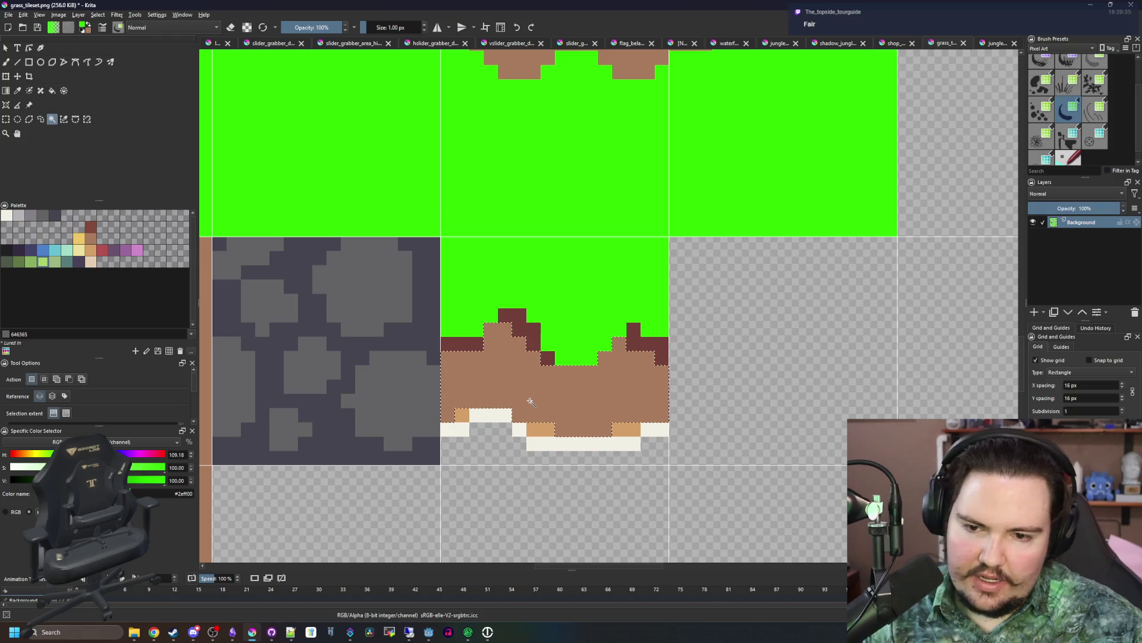
key(Delete)
key(Delete)
click(643, 427)
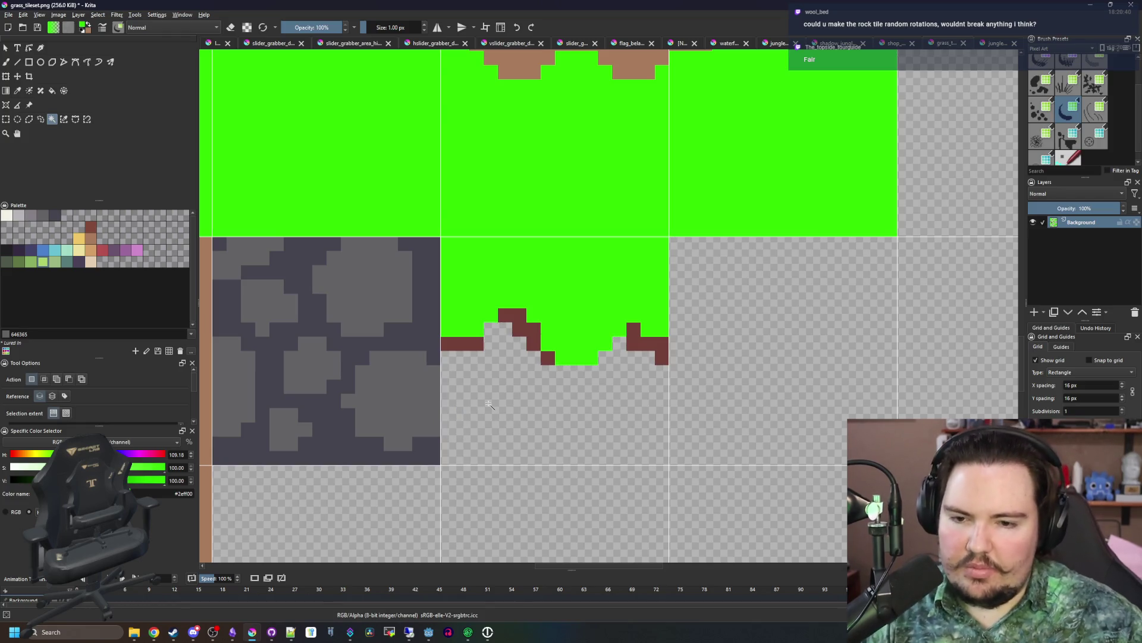
click(6, 119)
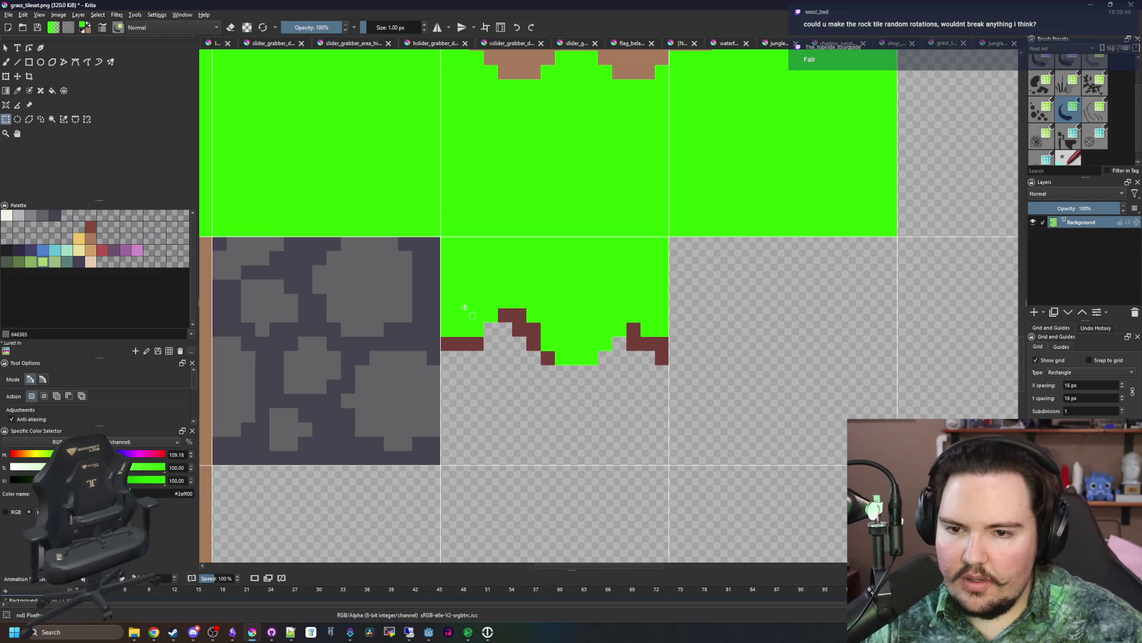
- Move the grass edge onto the rock tile and flood-fill its reddish edge dark
key(ctrl+t)
mouse_move(530, 316)
mouse_down()
mouse_move(449, 285)
mouse_move(333, 284)
mouse_up()
drag(321, 323, 411, 353)
key(p)
key(f)
click(396, 364)
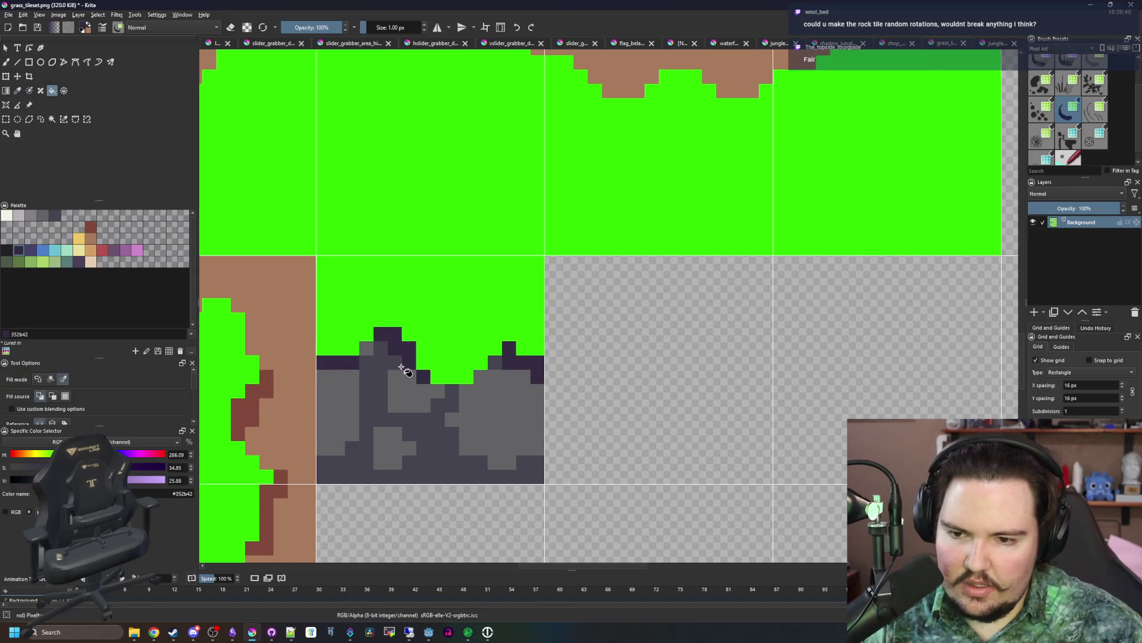
scroll(426, 366, down, 6)
scroll(417, 367, up, 5)
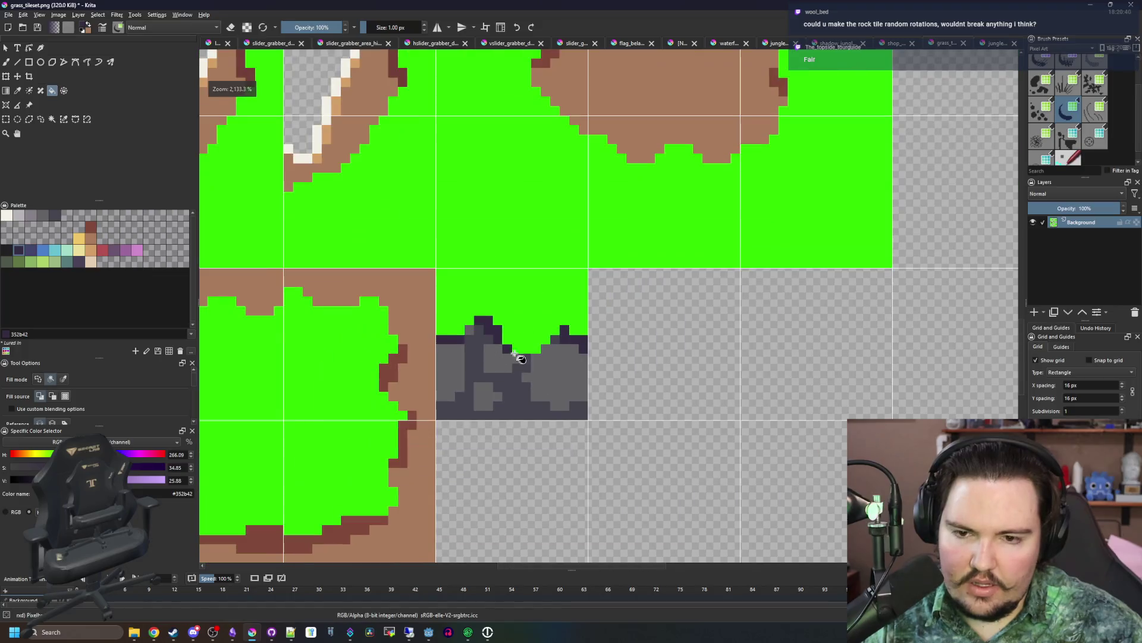
key(b)
- Place a copy of the rock tile to the right of the original
scroll(550, 357, down, 5)
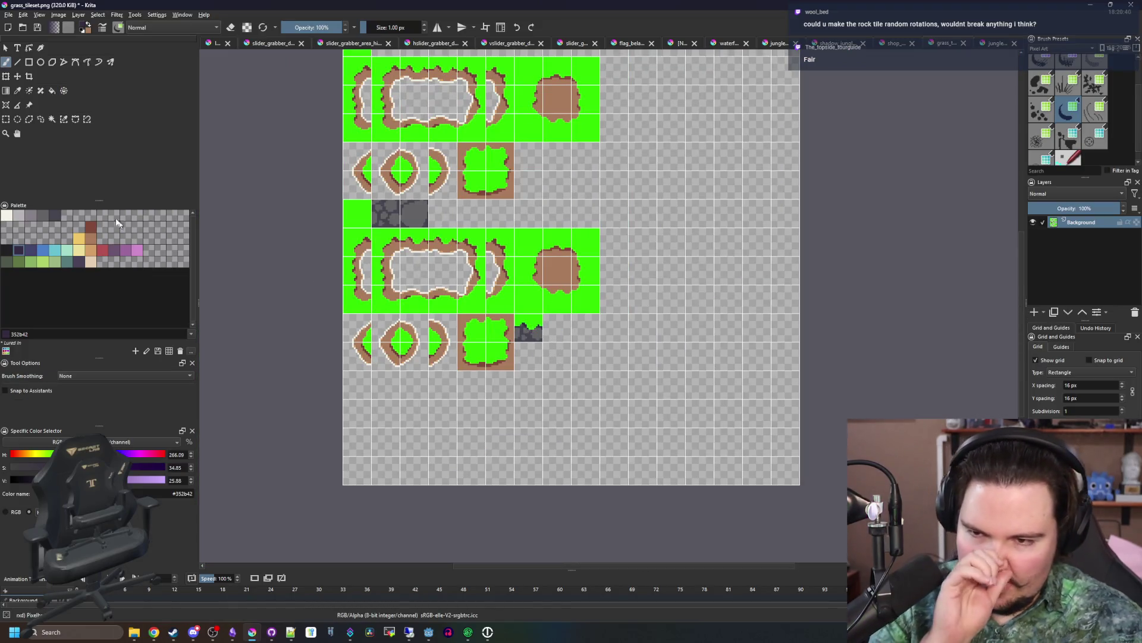
click(7, 119)
scroll(567, 318, up, 2)
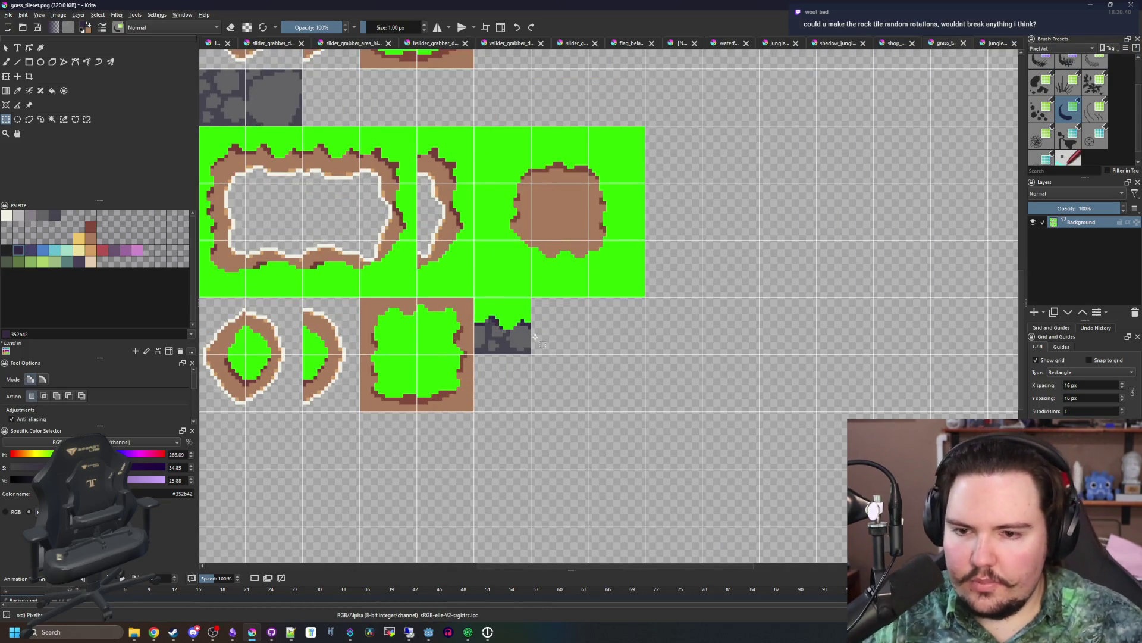
scroll(535, 338, up, 2)
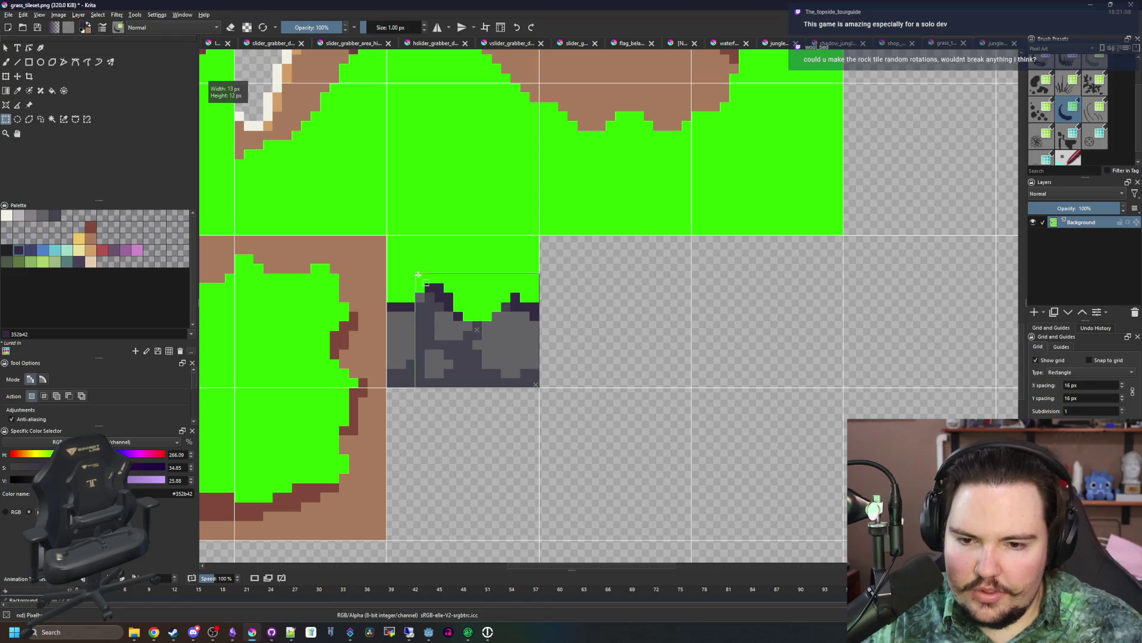
key(ctrl+t)
mouse_move(357, 262)
mouse_down()
mouse_move(510, 263)
mouse_move(480, 268)
mouse_up()
scroll(479, 268, up, 2)
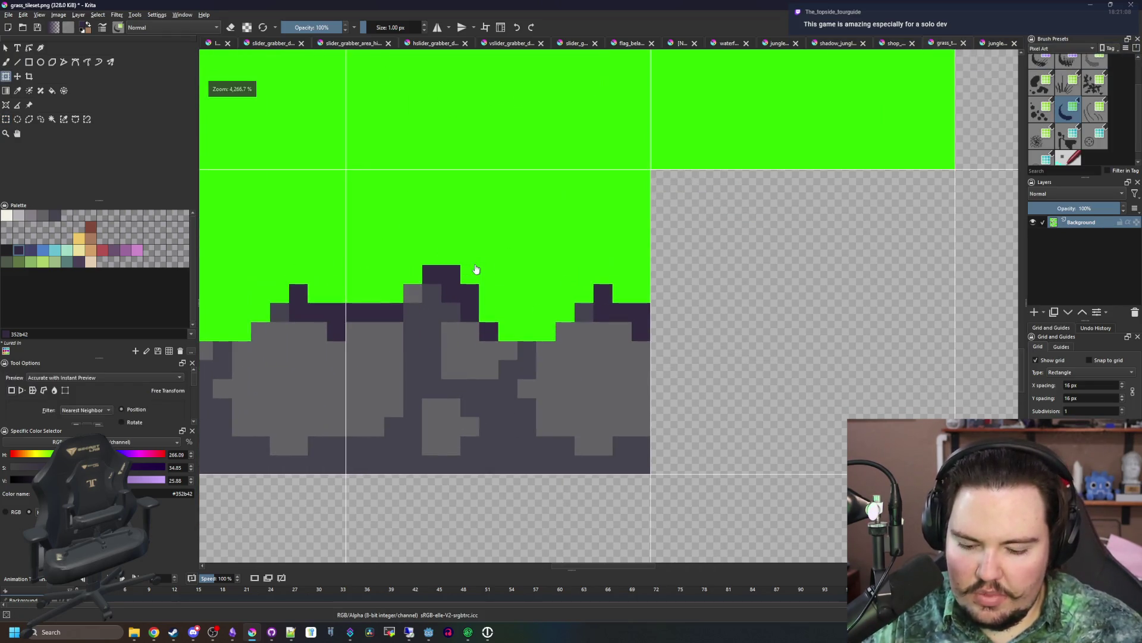
key(p)
- Draw a thin filled strip in sampled grass green below the rock tiles
click(510, 254)
scroll(495, 304, down, 5)
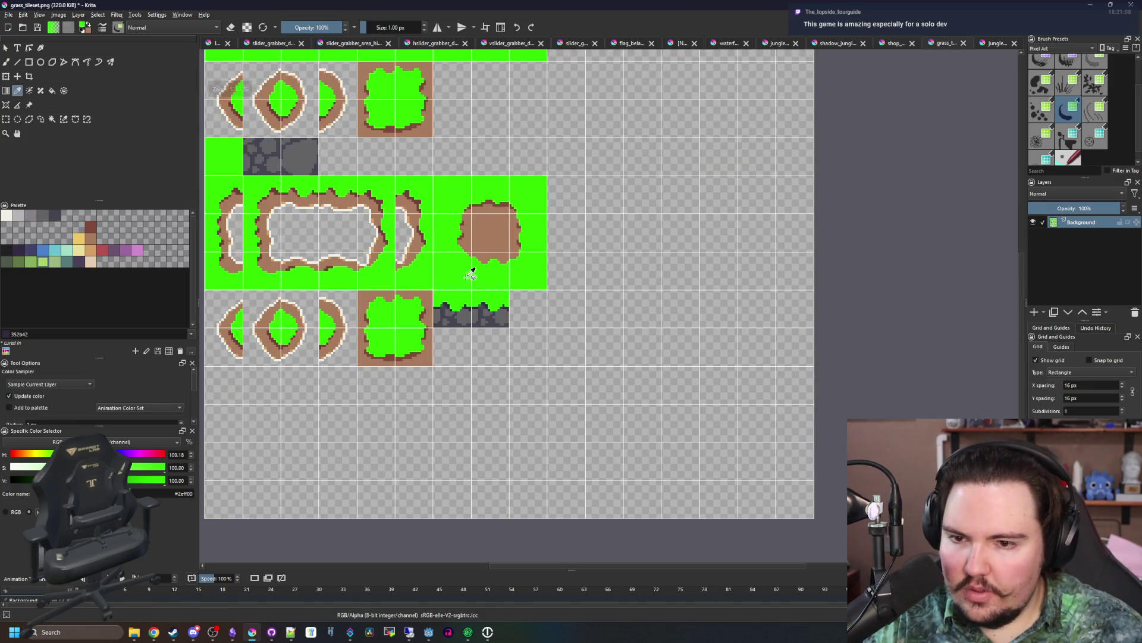
scroll(497, 305, up, 3)
click(29, 62)
scroll(473, 370, up, 2)
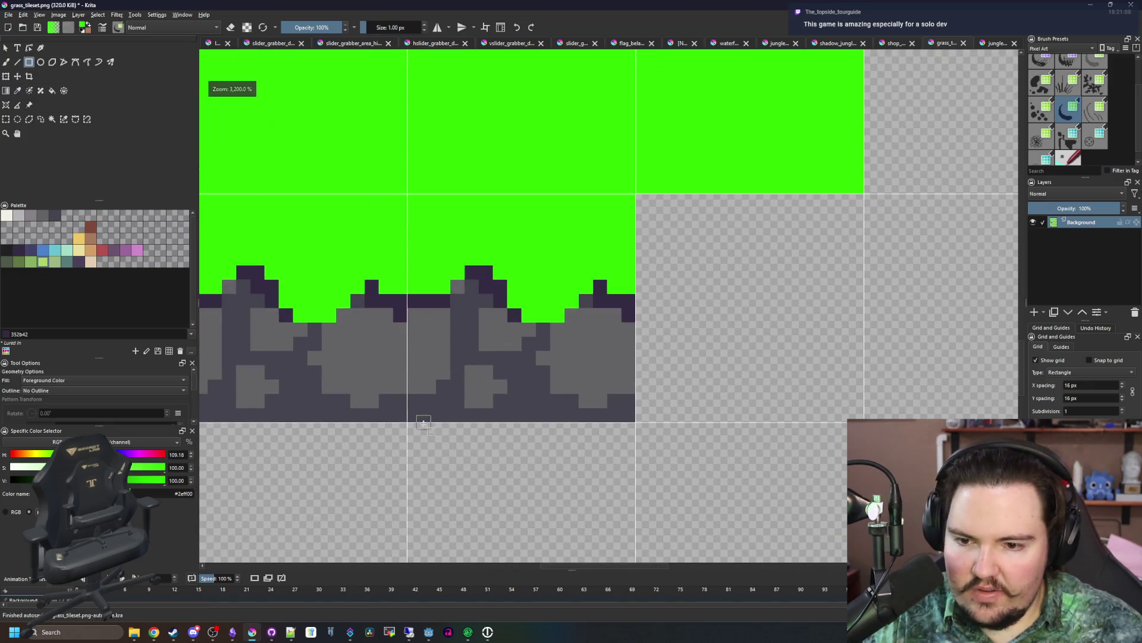
drag(412, 421, 633, 373)
scroll(498, 337, down, 5)
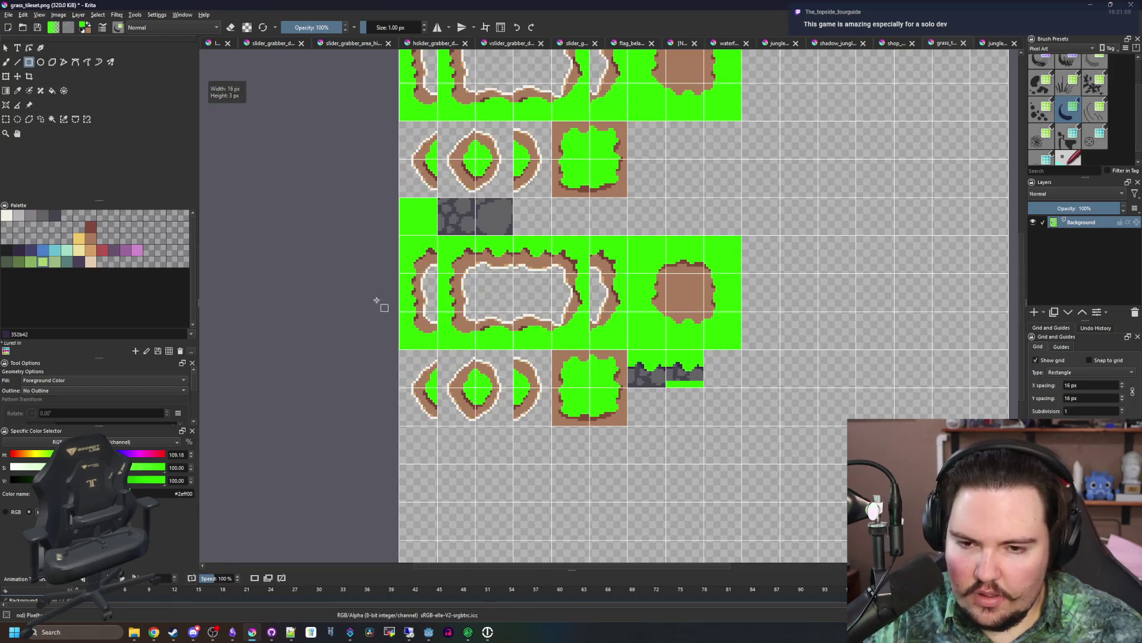
- Select a cobblestone piece and move it above the green strip
click(6, 119)
scroll(405, 220, up, 5)
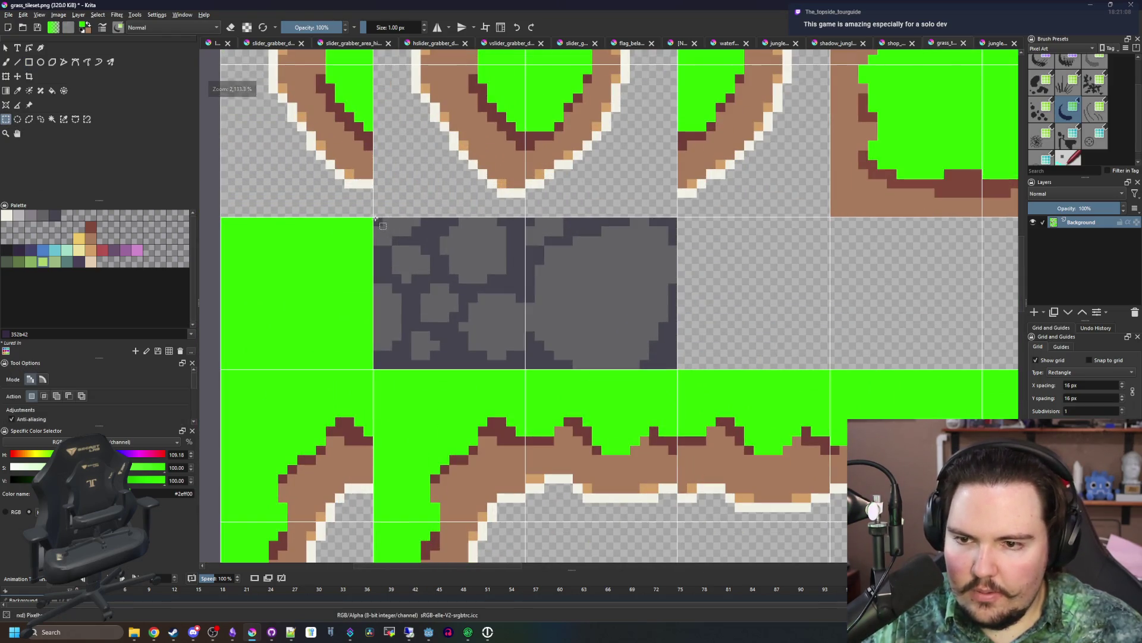
drag(522, 340, 522, 339)
scroll(332, 276, down, 4)
key(ctrl+t)
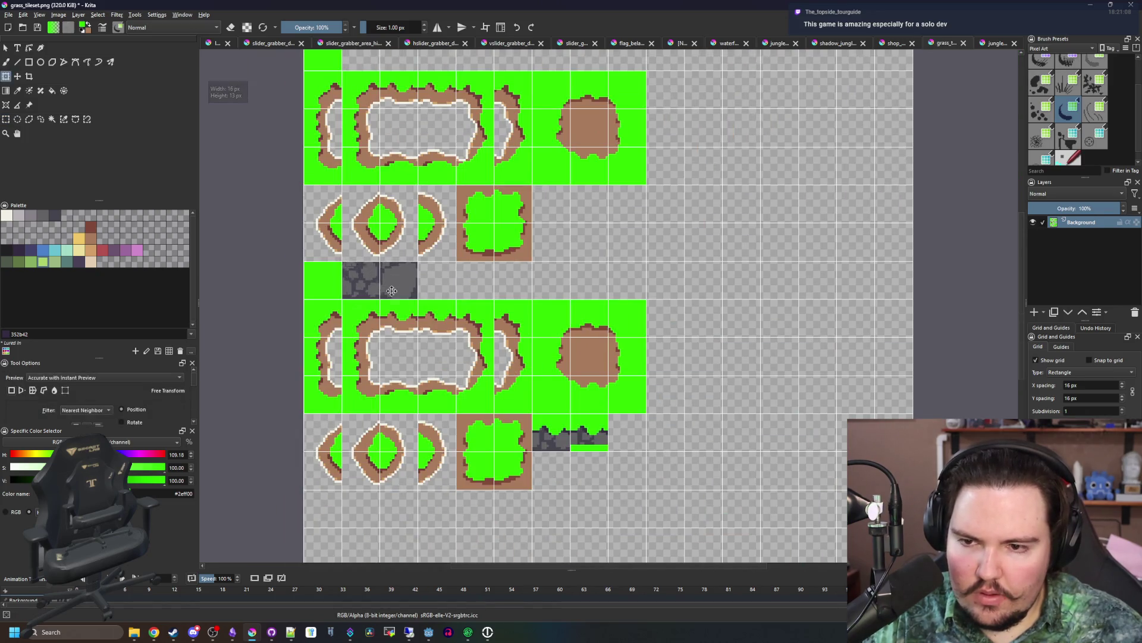
scroll(622, 441, up, 5)
drag(630, 496, 399, 310)
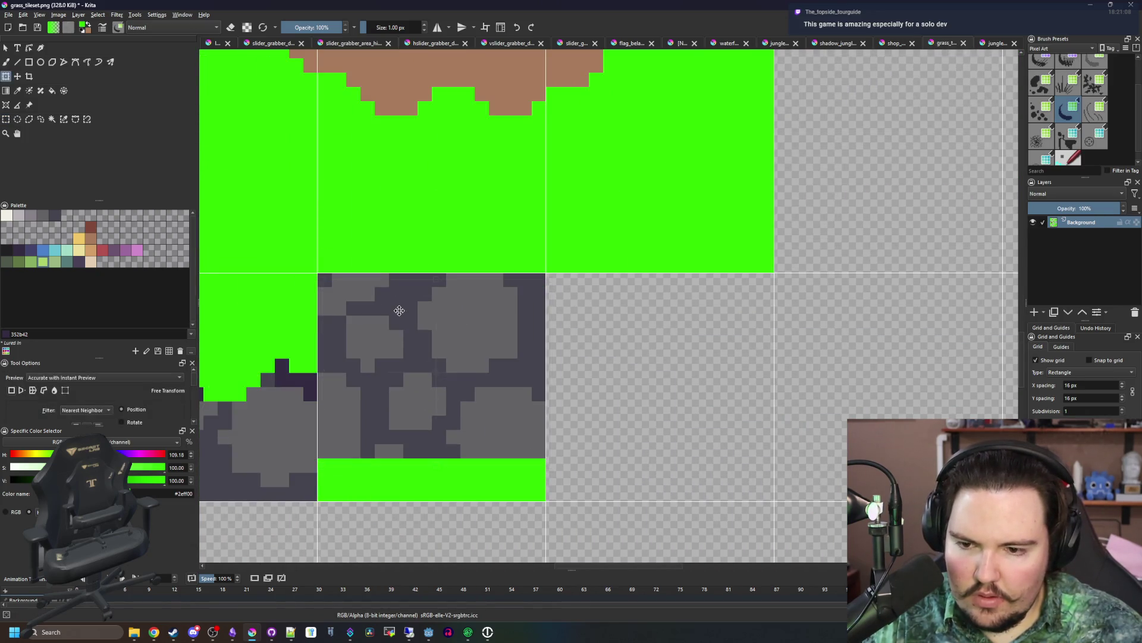
key(Return)
- Paint stone grey over parts of the green strip and add dark pixels to the grass edge
scroll(500, 421, up, 4)
key(b)
ctrl+click(500, 420)
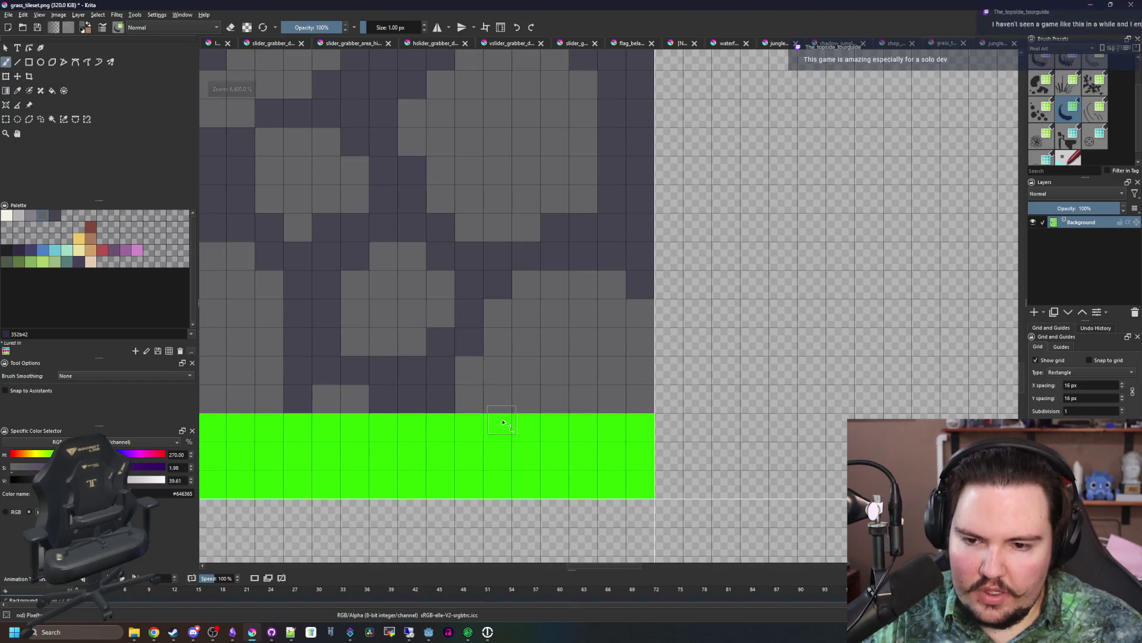
drag(502, 427, 619, 429)
scroll(539, 422, down, 3)
scroll(500, 443, up, 3)
drag(527, 440, 498, 444)
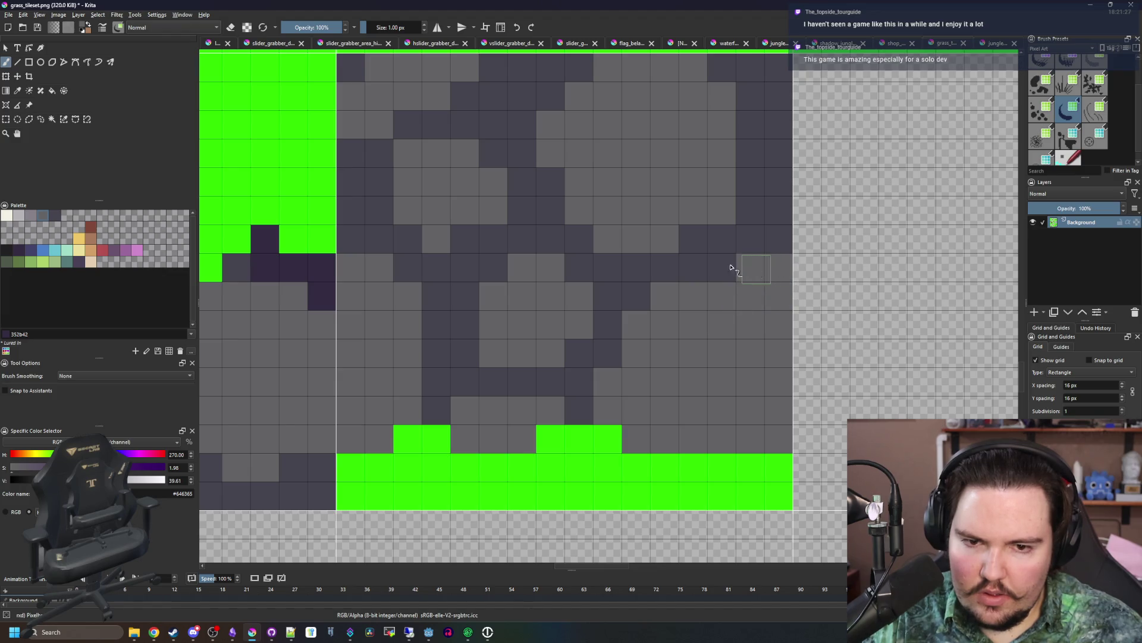
scroll(546, 308, down, 6)
scroll(547, 340, up, 6)
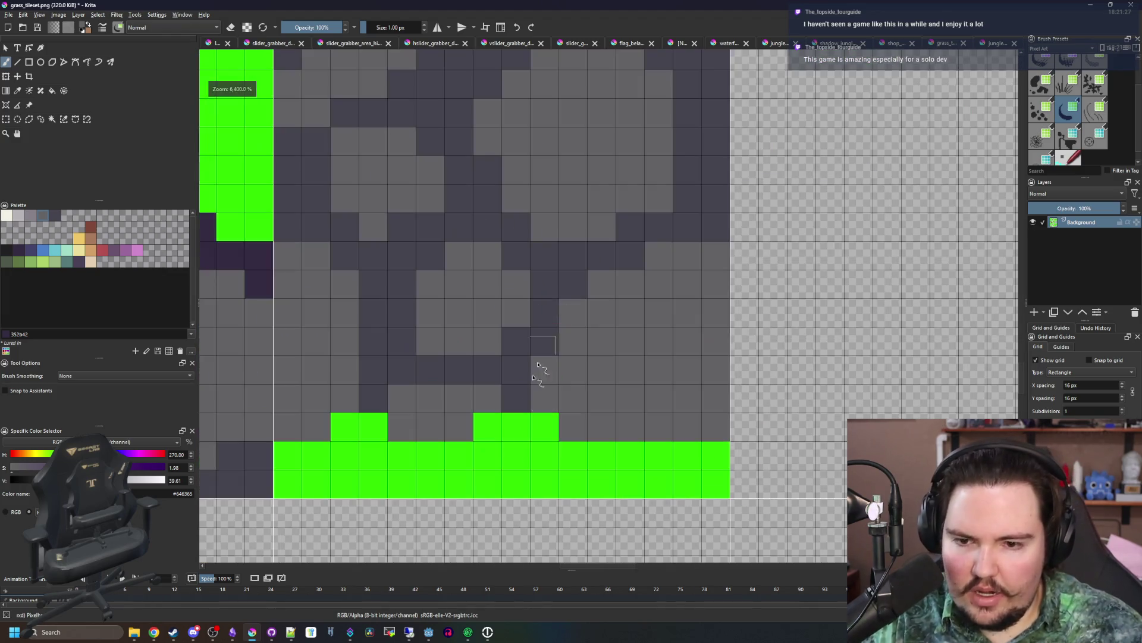
mouse_move(485, 457)
mouse_down()
mouse_move(459, 470)
mouse_move(488, 429)
mouse_up()
scroll(488, 429, down, 7)
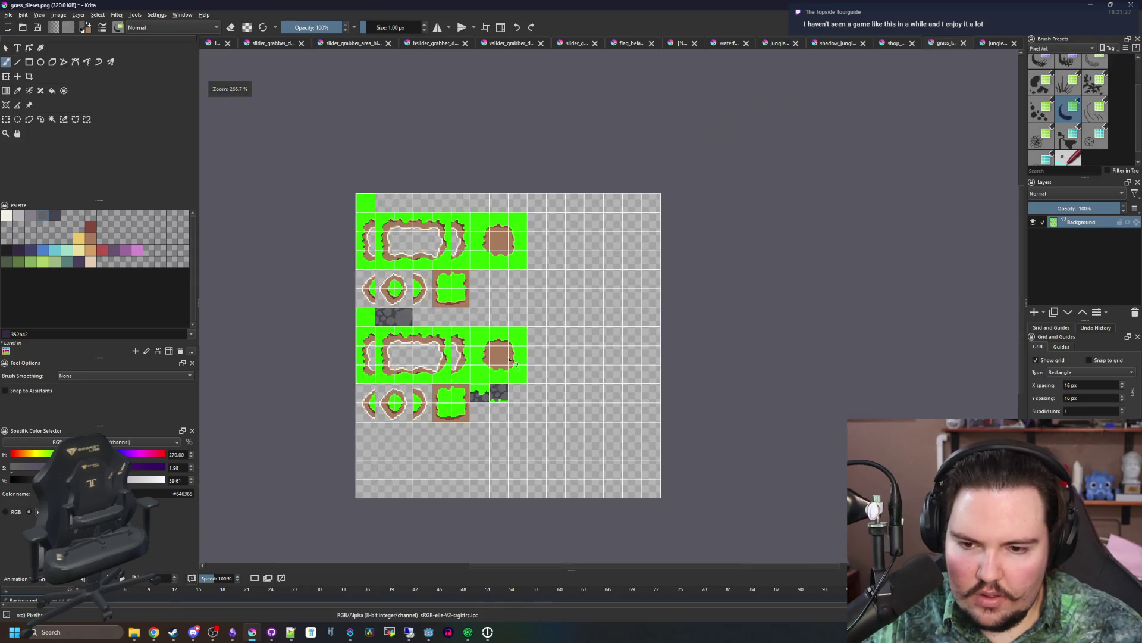
scroll(502, 400, up, 3)
- Save grass_tileset.png, accepting the PNG export options
key(ctrl+s)
click(625, 418)
scroll(565, 403, up, 4)
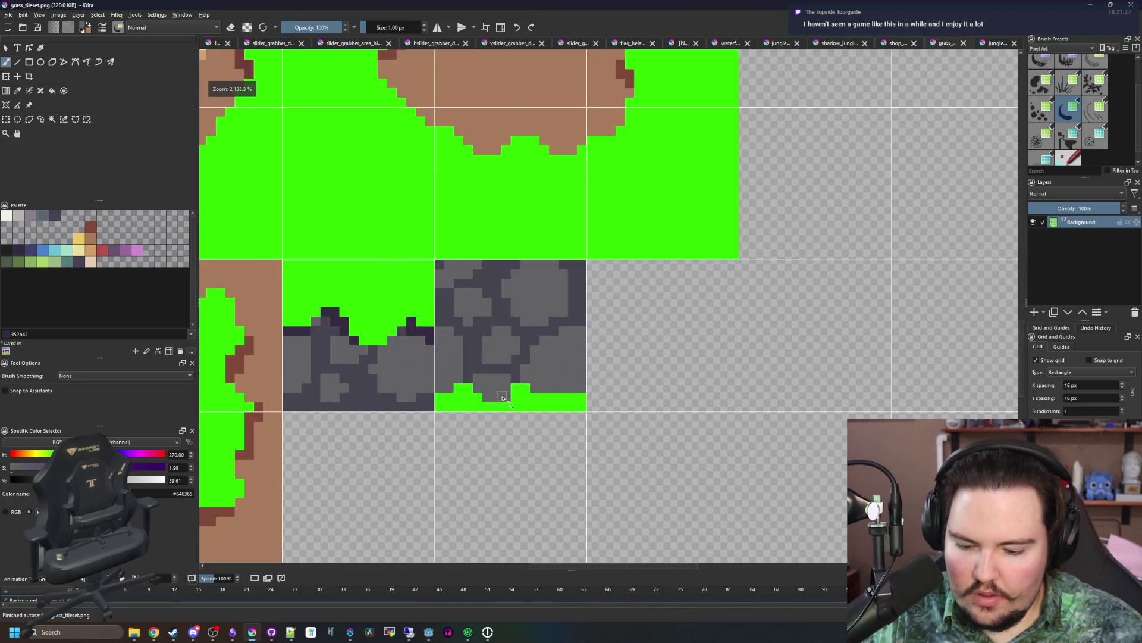
- Sample the grass green and paint grass blades rising into the cobblestones
key(p)
click(567, 403)
key(b)
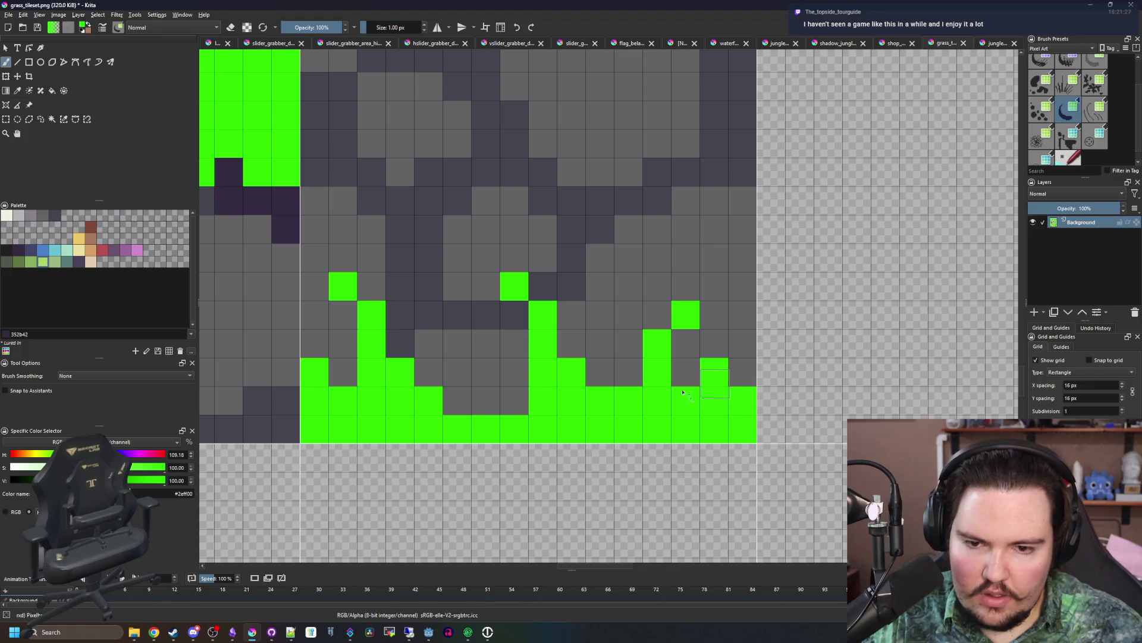
scroll(489, 393, down, 5)
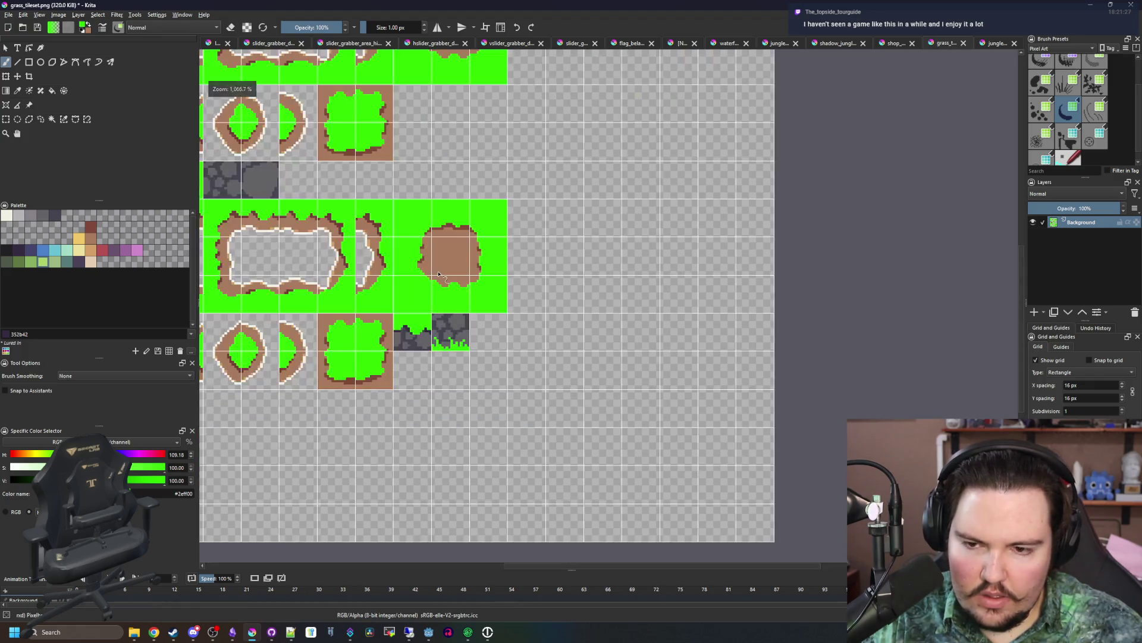
scroll(380, 410, up, 5)
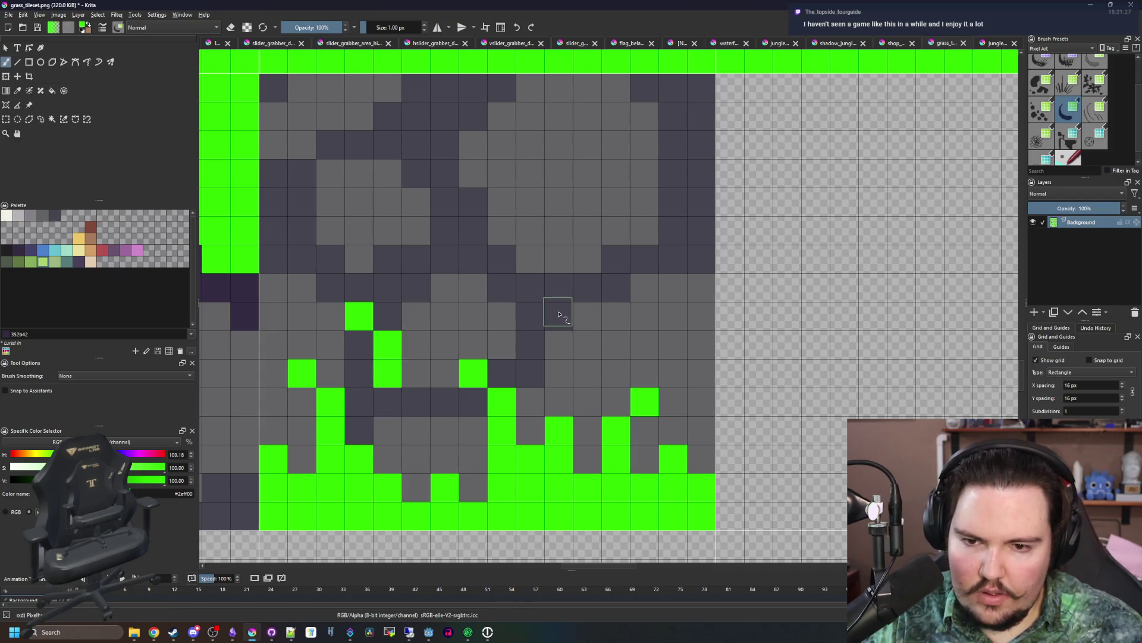
scroll(520, 370, down, 6)
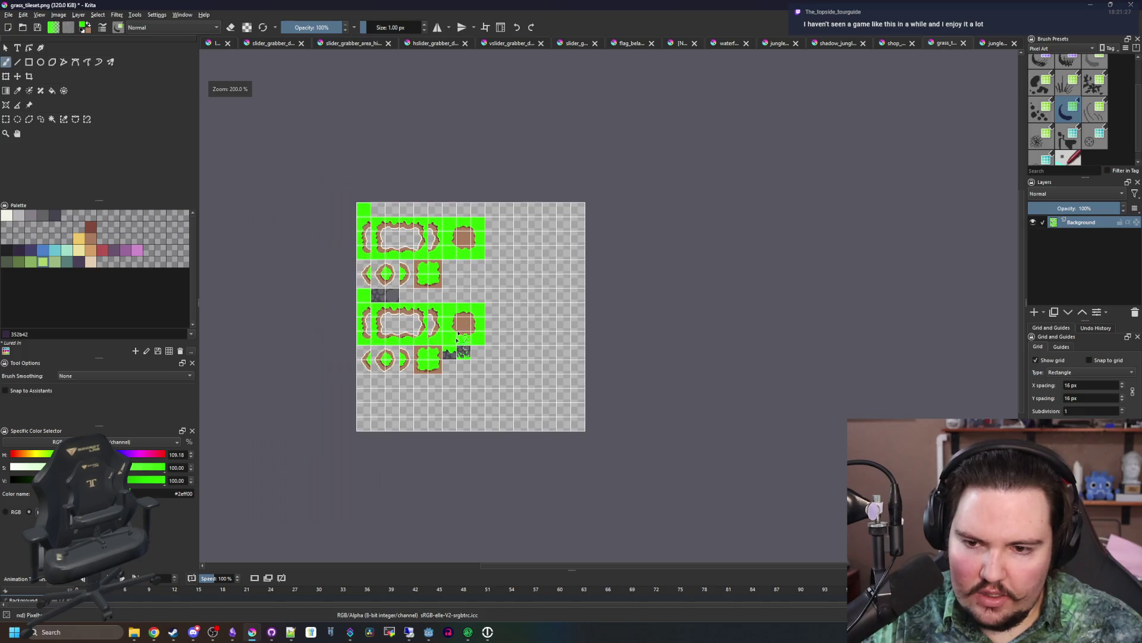
scroll(486, 360, up, 3)
- Save grass_tileset.png again as PNG and return to Godot
key(ctrl+s)
click(617, 414)
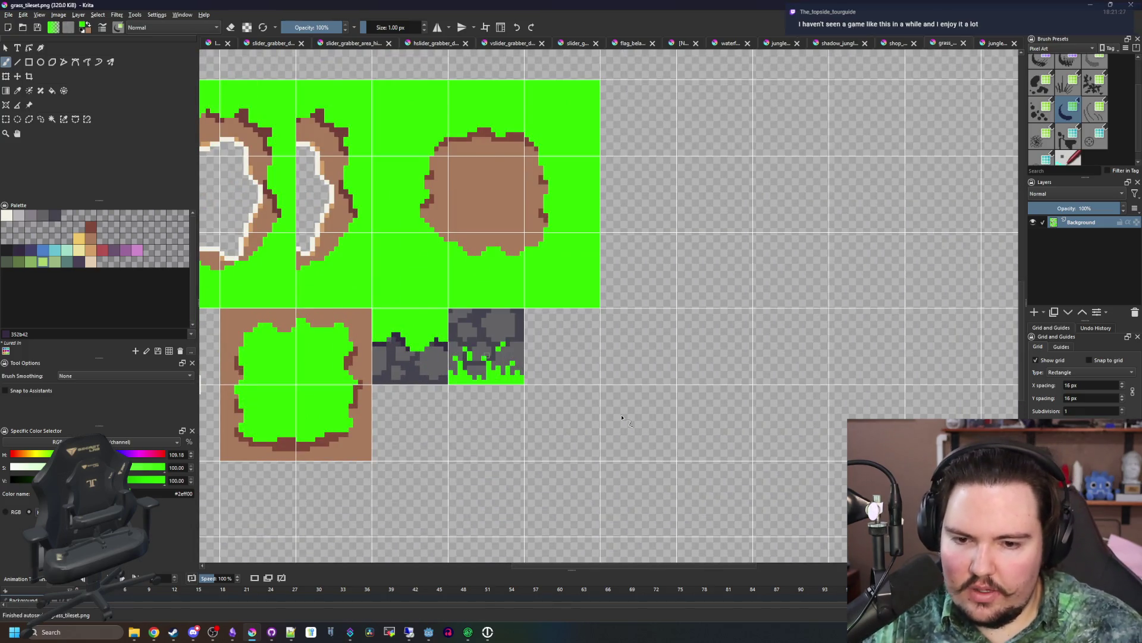
key(alt+Tab)
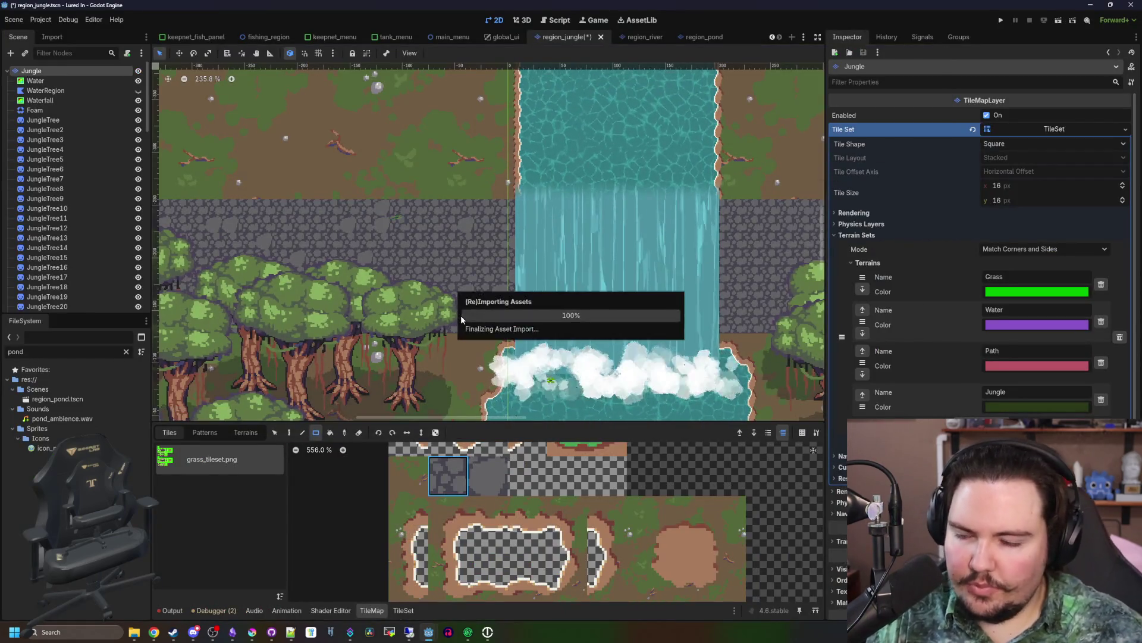
- Enlarge the tile palette and open the TileSet editor in Select mode
scroll(474, 374, up, 3)
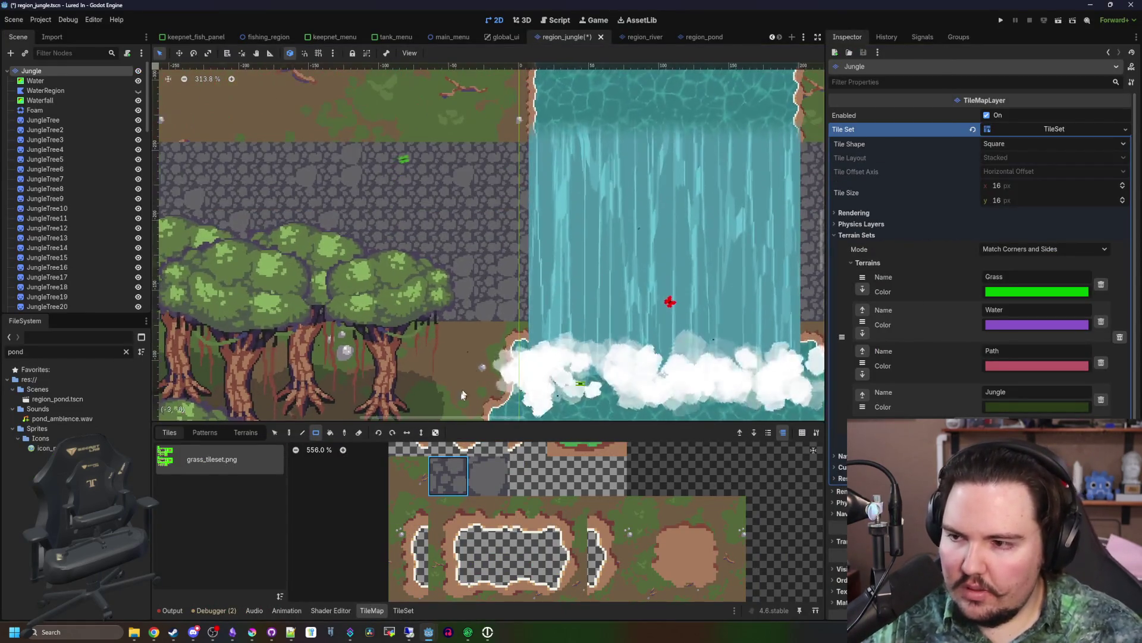
drag(798, 423, 797, 342)
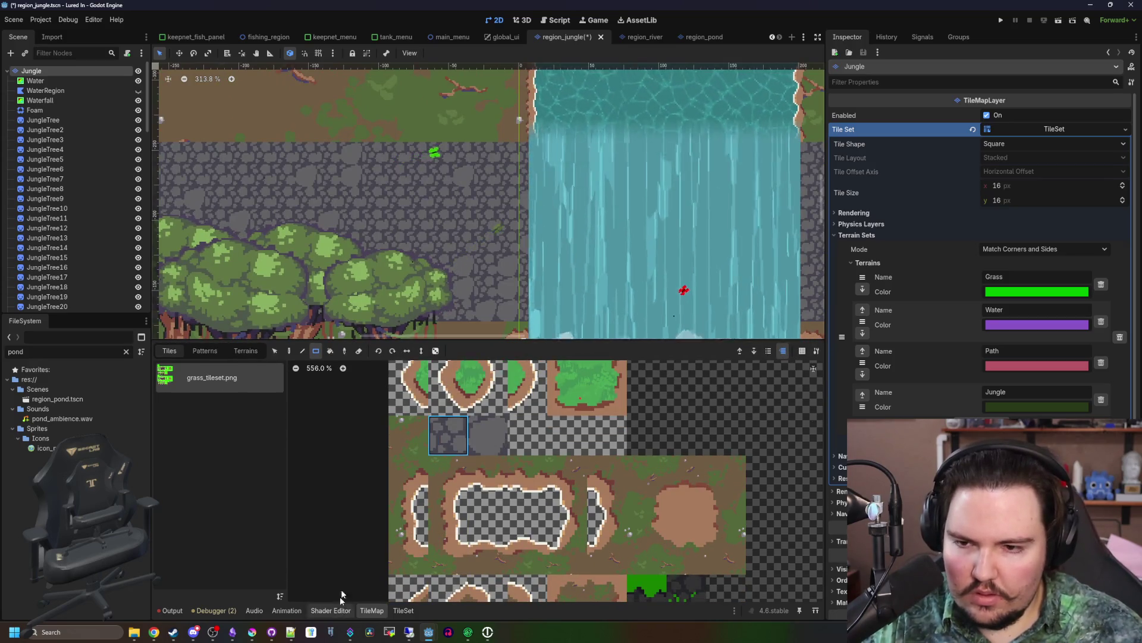
click(403, 611)
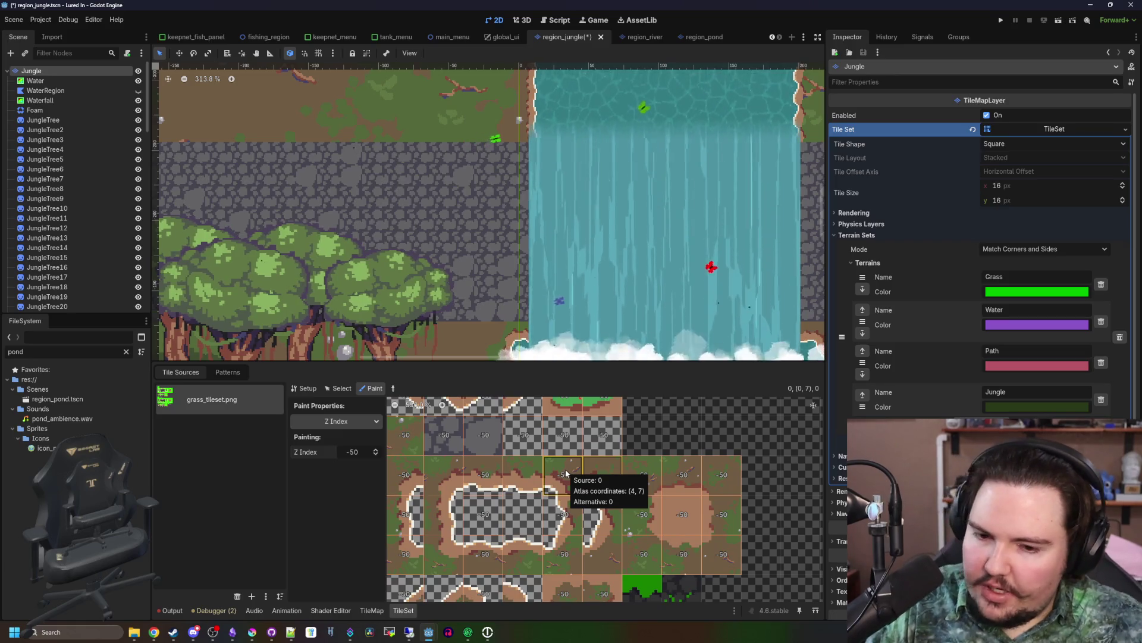
scroll(464, 410, down, 1)
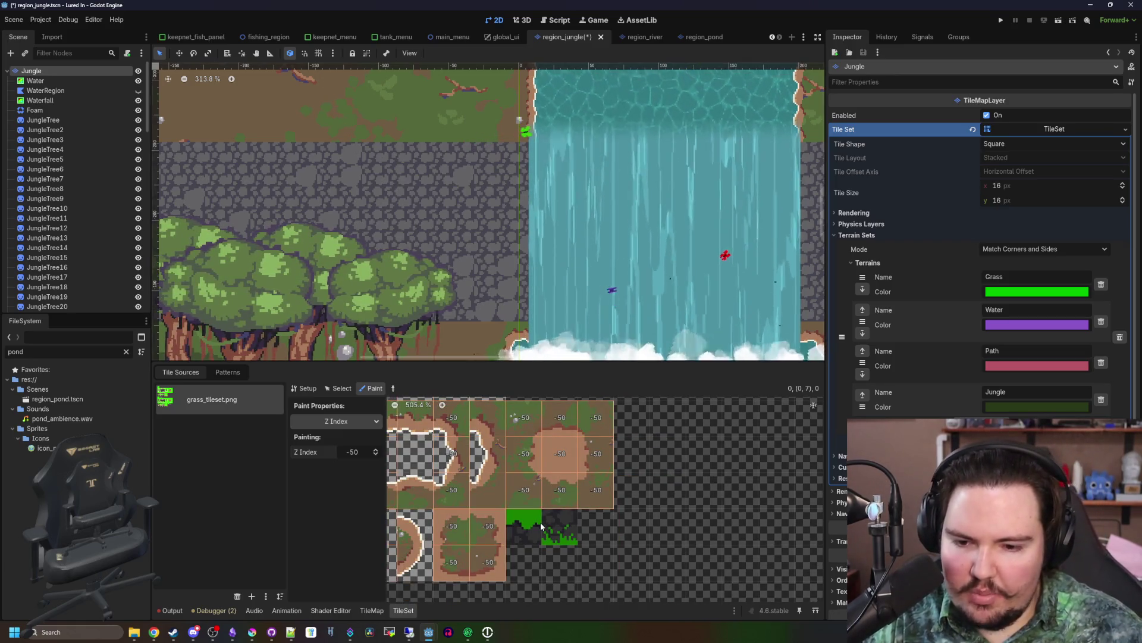
click(307, 388)
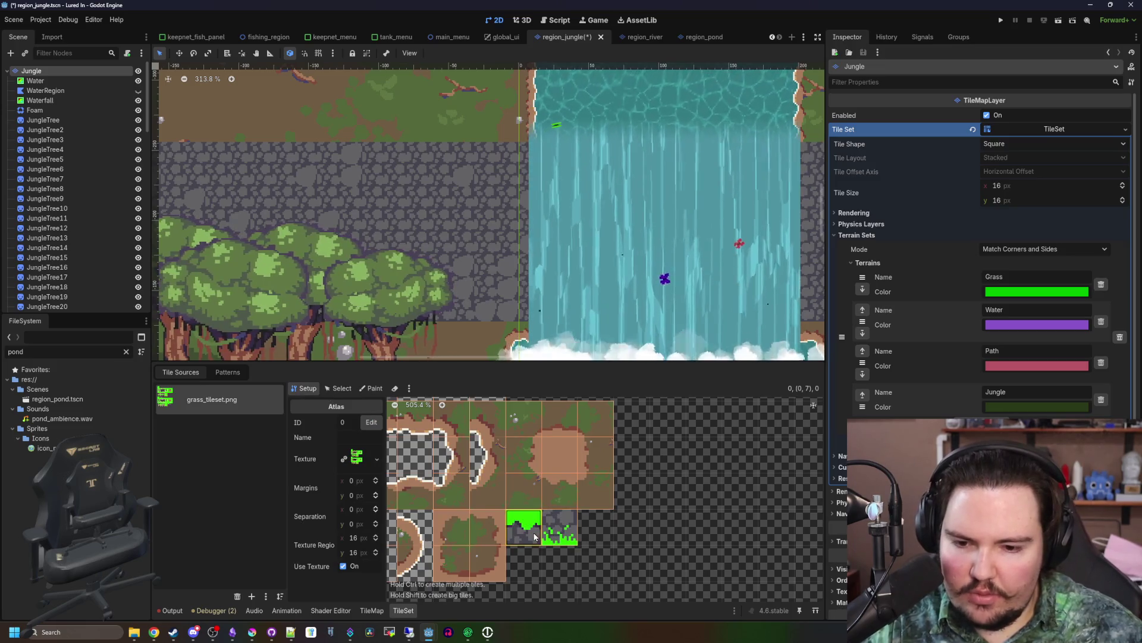
click(342, 388)
click(516, 503)
- Give ledge tile (7,10) a new ShaderMaterial
click(356, 542)
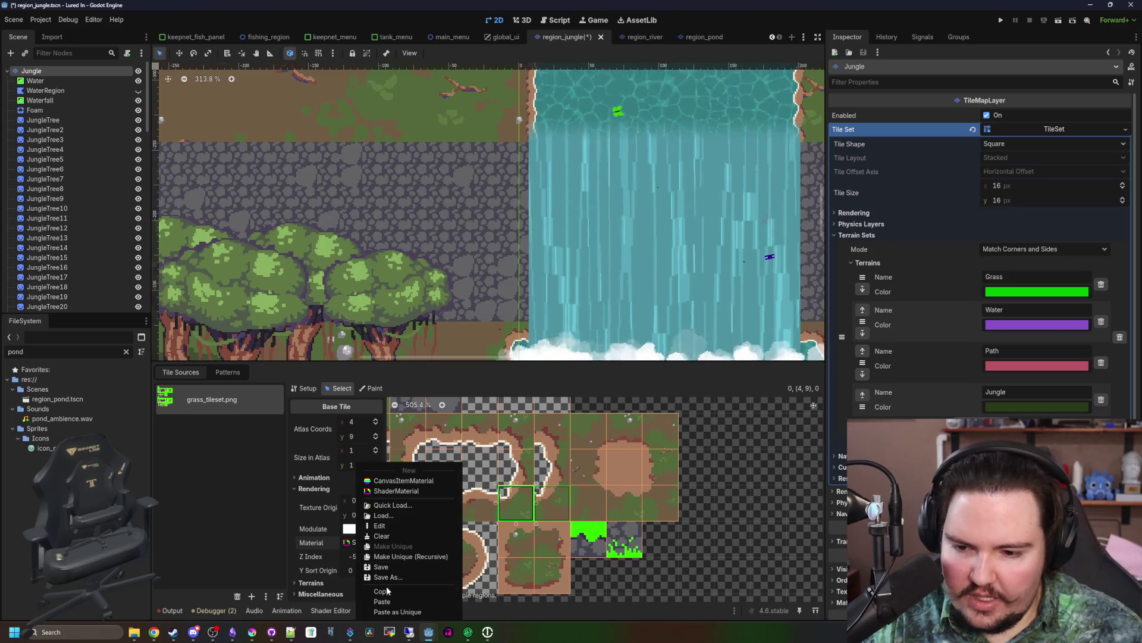
click(589, 539)
click(350, 543)
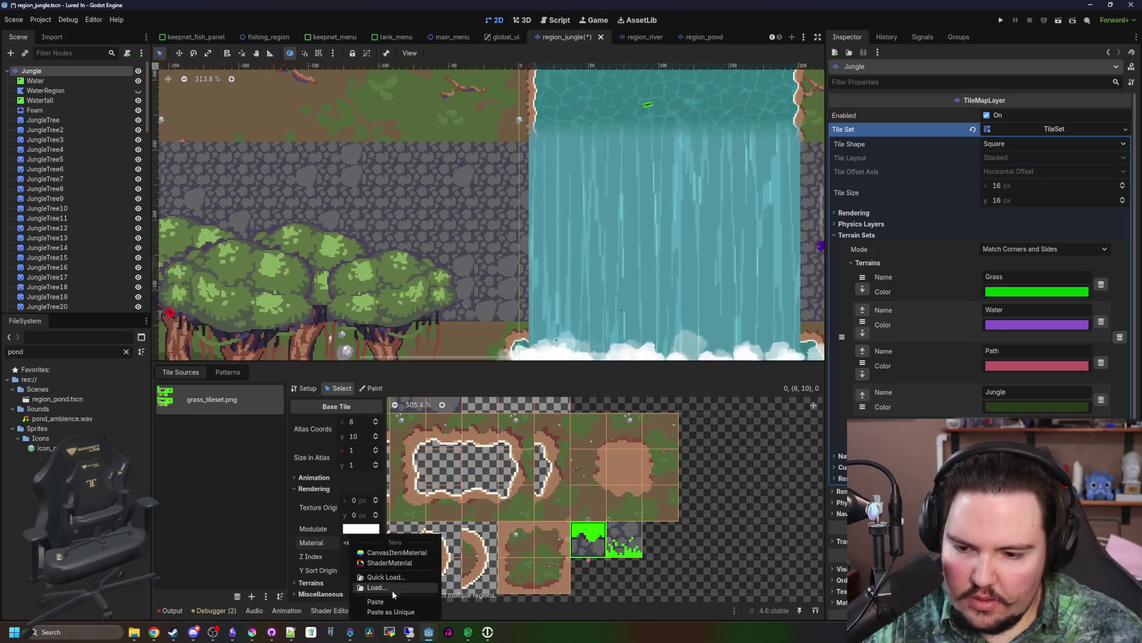
click(612, 545)
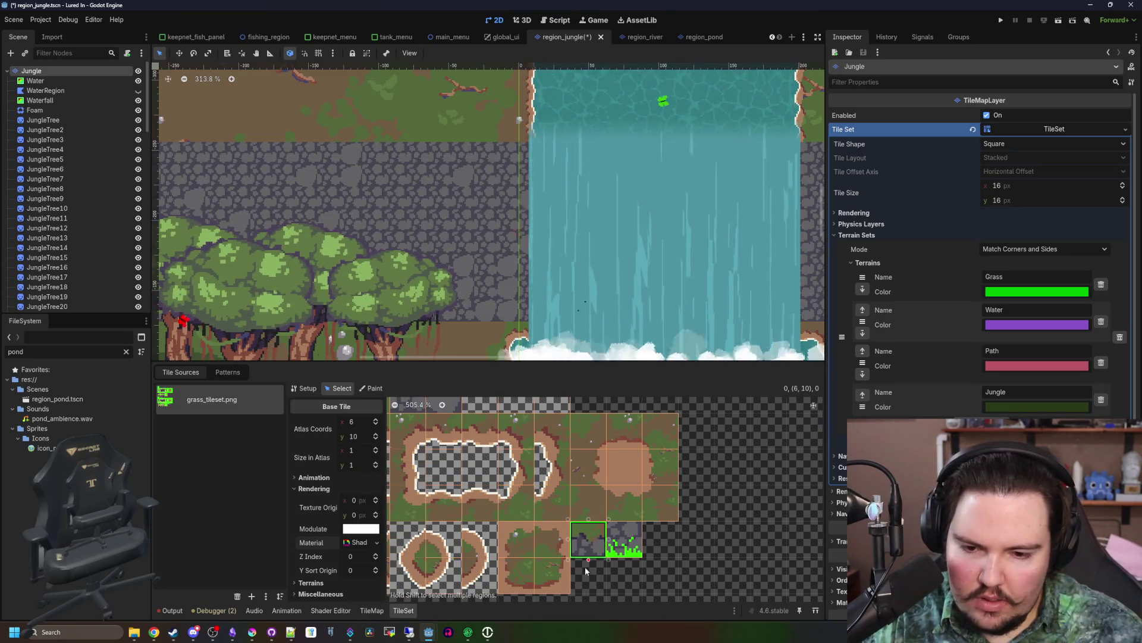
click(357, 542)
click(387, 607)
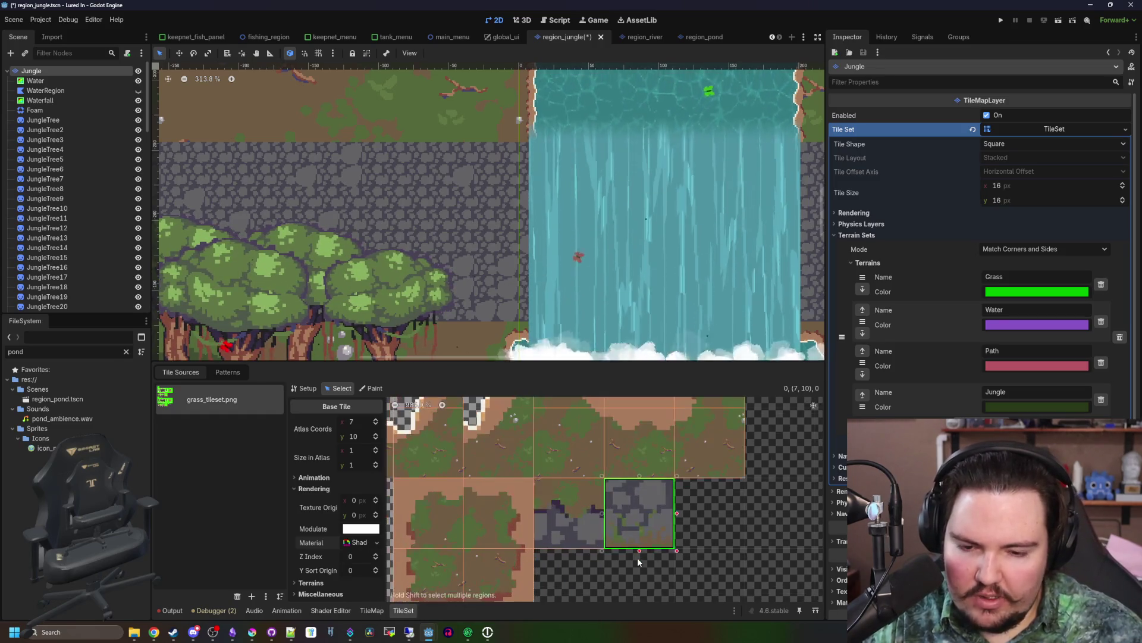
- Paint stone edge tiles (6,10) along the grass border on the map
scroll(523, 555, up, 1)
scroll(523, 555, down, 1)
click(529, 539)
click(372, 611)
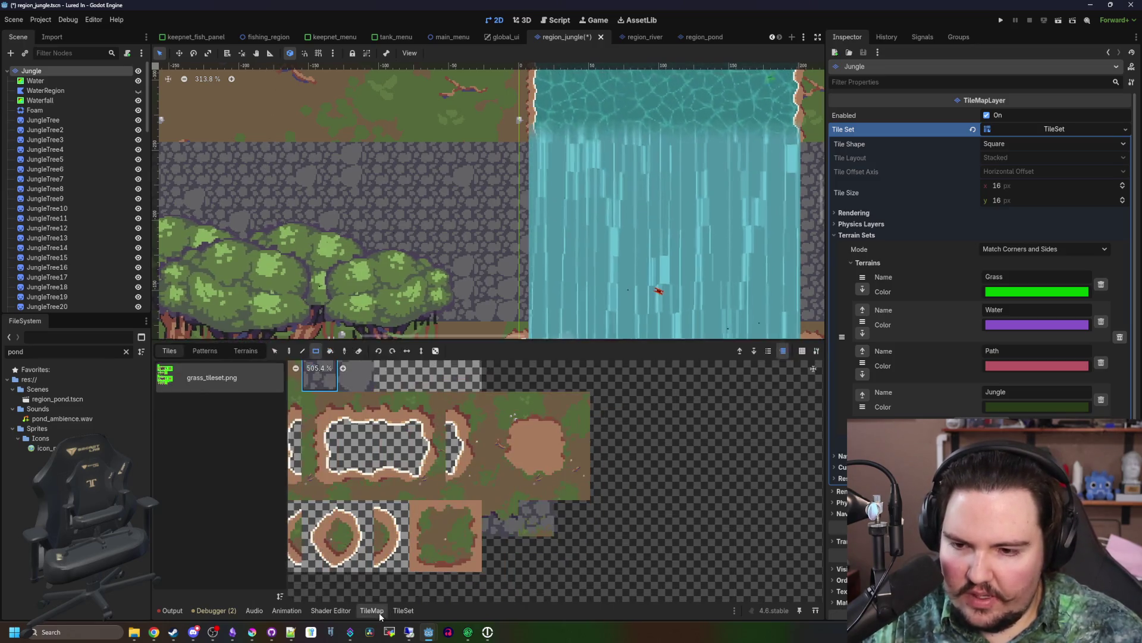
scroll(256, 153, down, 1)
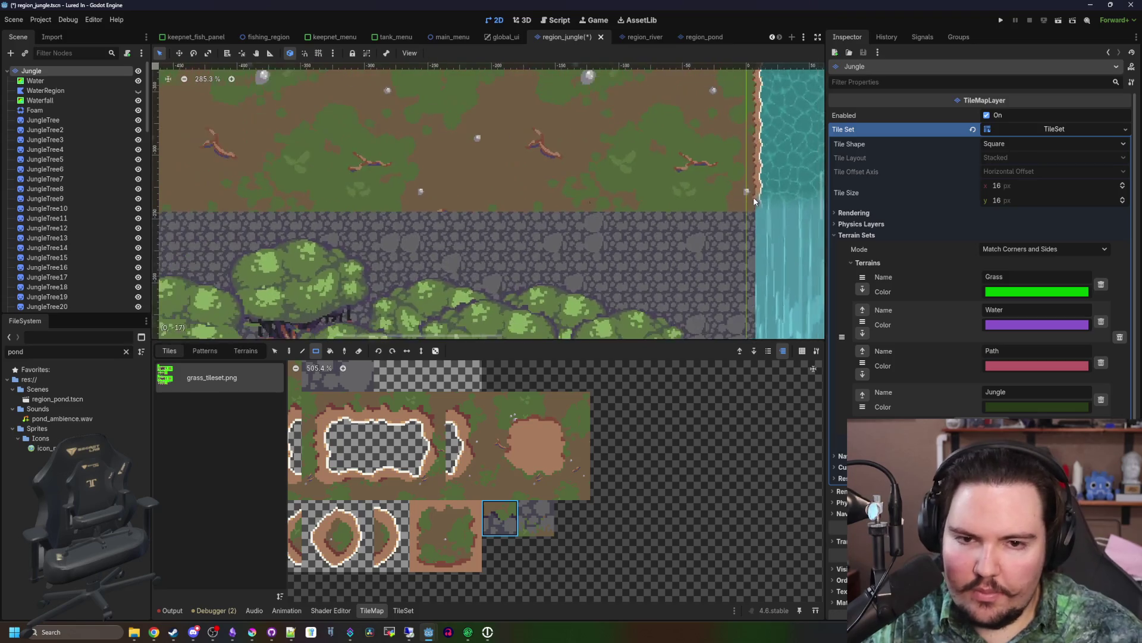
mouse_move(765, 219)
mouse_down()
mouse_move(443, 220)
mouse_move(765, 208)
mouse_up()
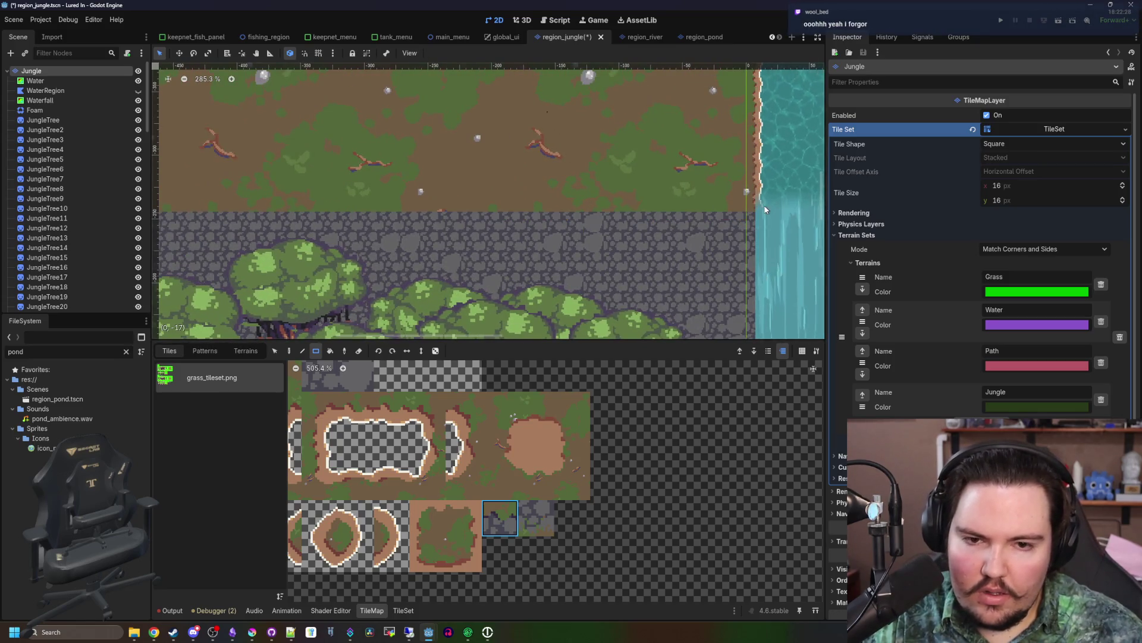
drag(676, 219, 511, 221)
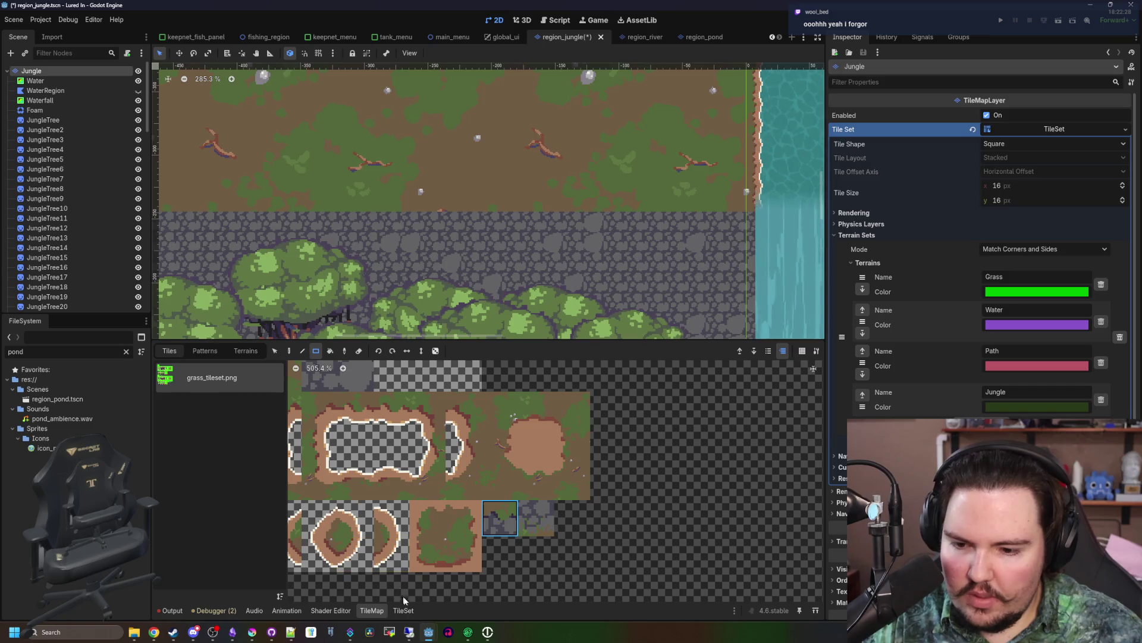
- Paint Z Index -50 onto both ledge tiles in the TileSet editor
click(403, 610)
click(371, 388)
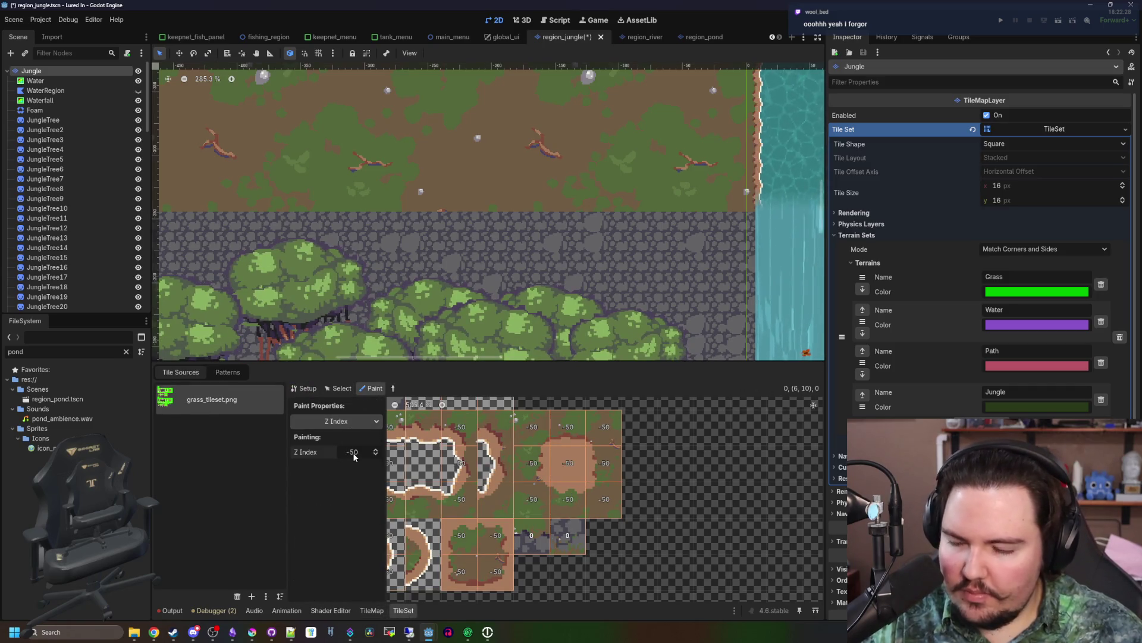
drag(531, 536, 564, 539)
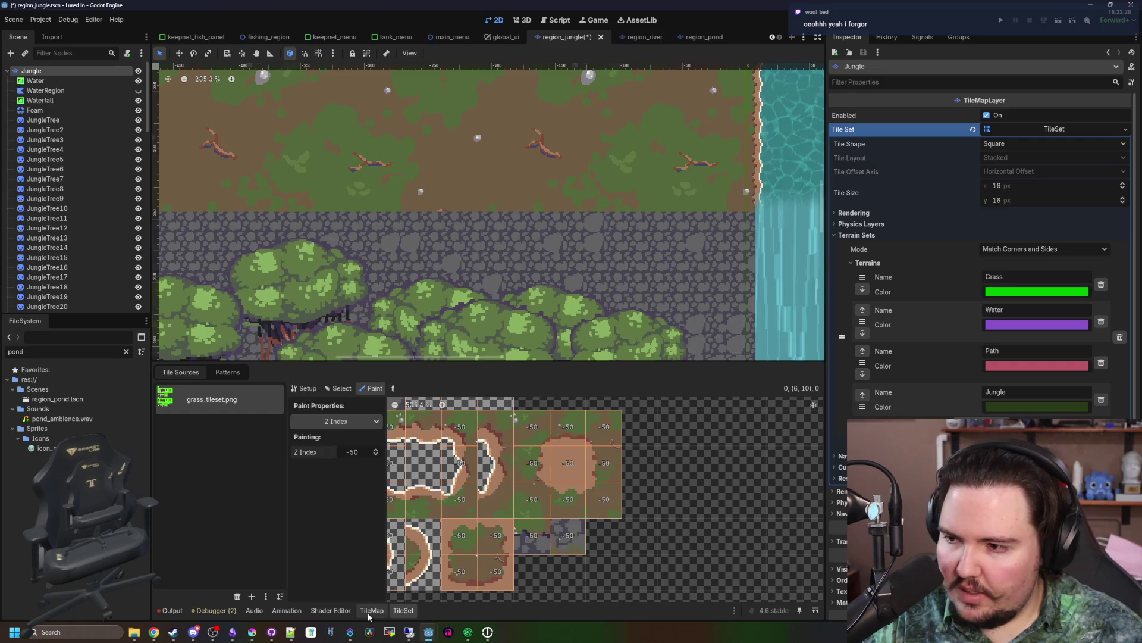
click(372, 610)
- Move over to the waterfall ledge and paint a three-tile strip along the stone edge
scroll(429, 252, down, 2)
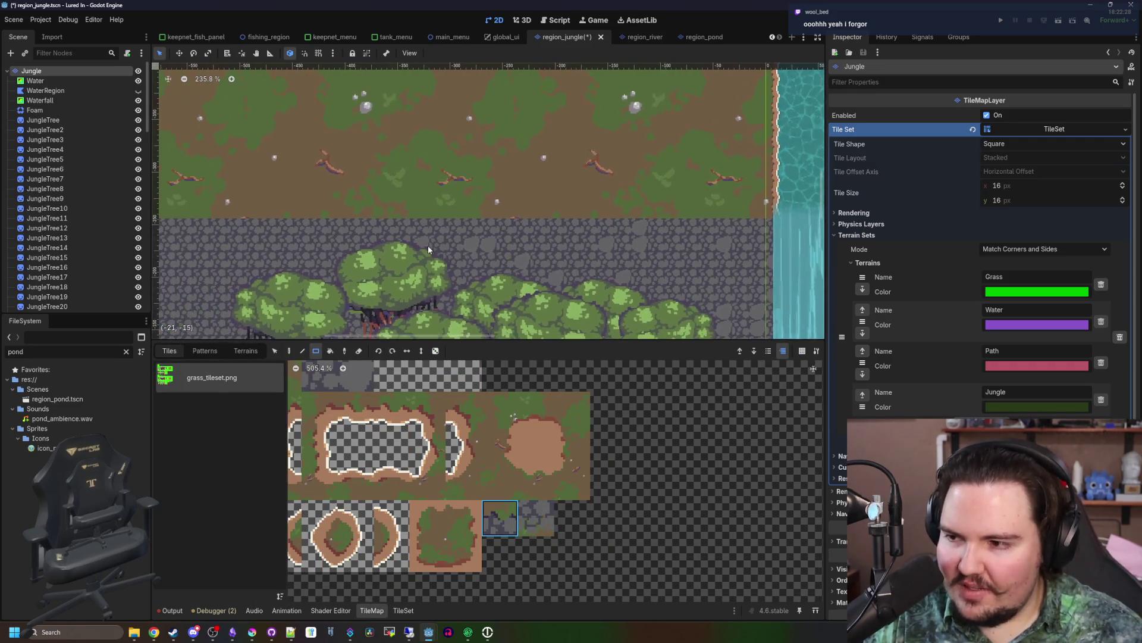
scroll(429, 248, down, 2)
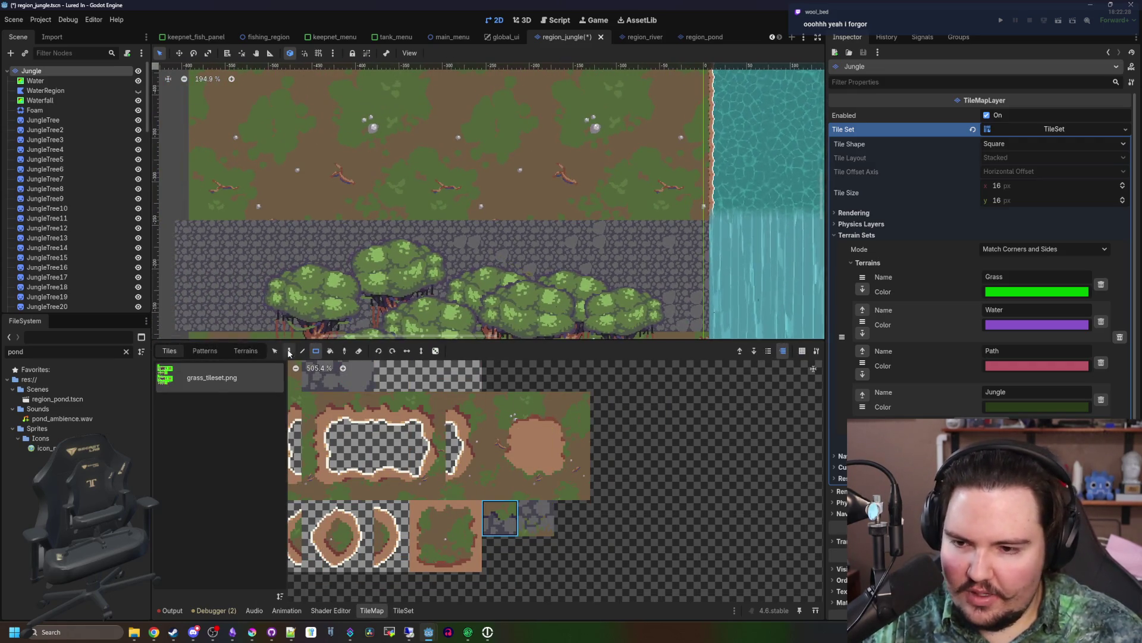
scroll(505, 229, right, 4)
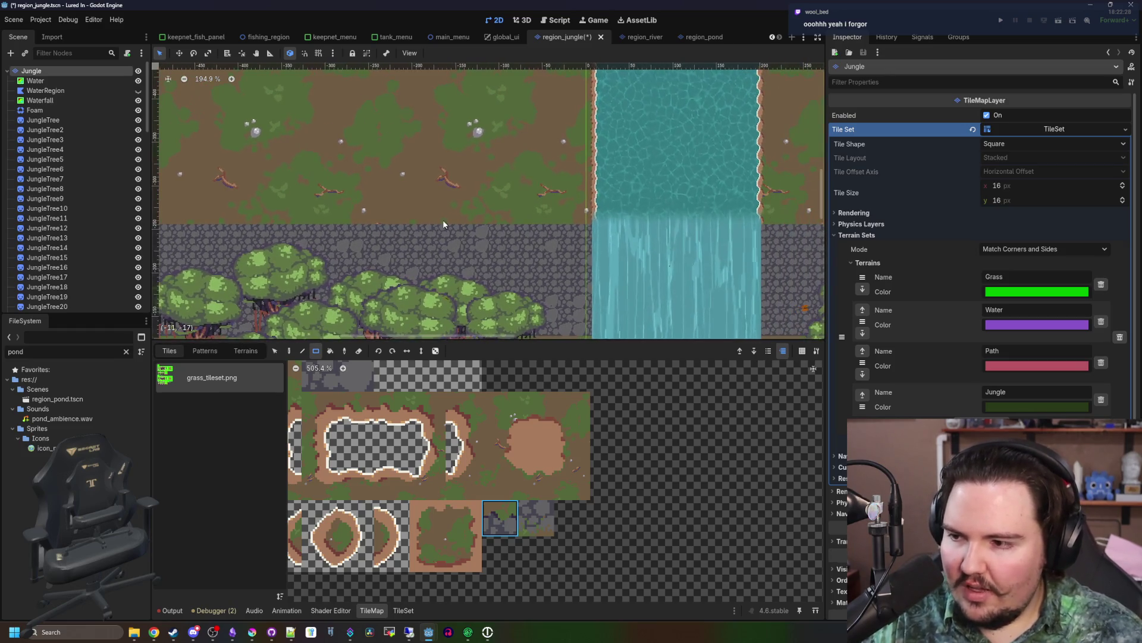
scroll(499, 226, up, 13)
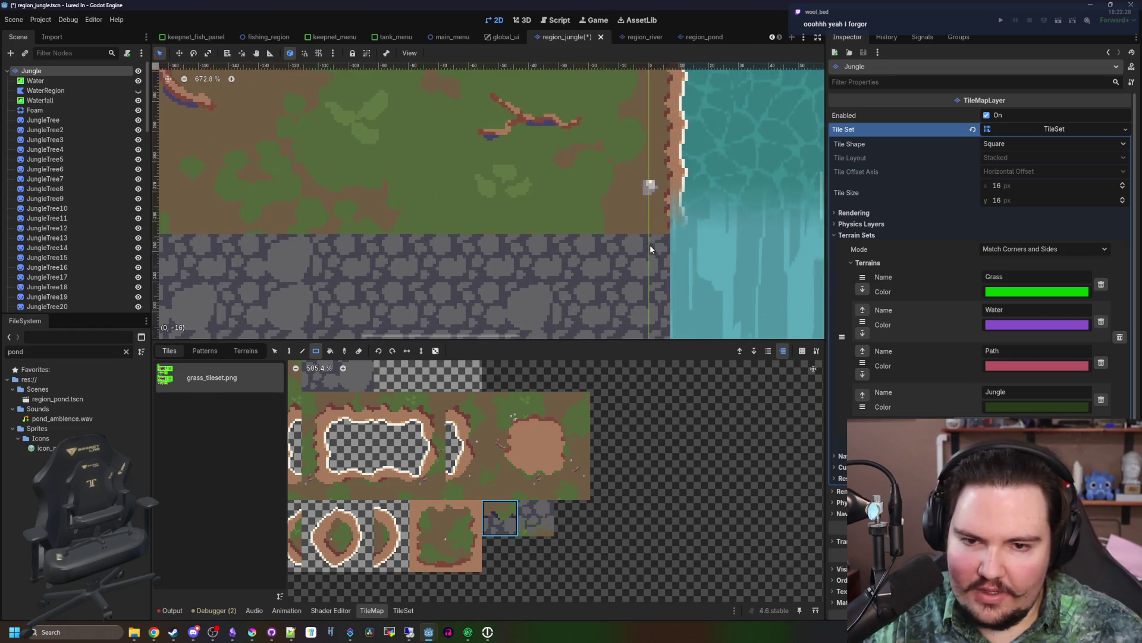
scroll(650, 249, down, 5)
scroll(427, 233, right, 3)
scroll(563, 237, left, 5)
scroll(563, 237, up, 2)
mouse_move(563, 240)
mouse_down()
mouse_move(476, 227)
mouse_move(564, 224)
mouse_move(443, 242)
mouse_up()
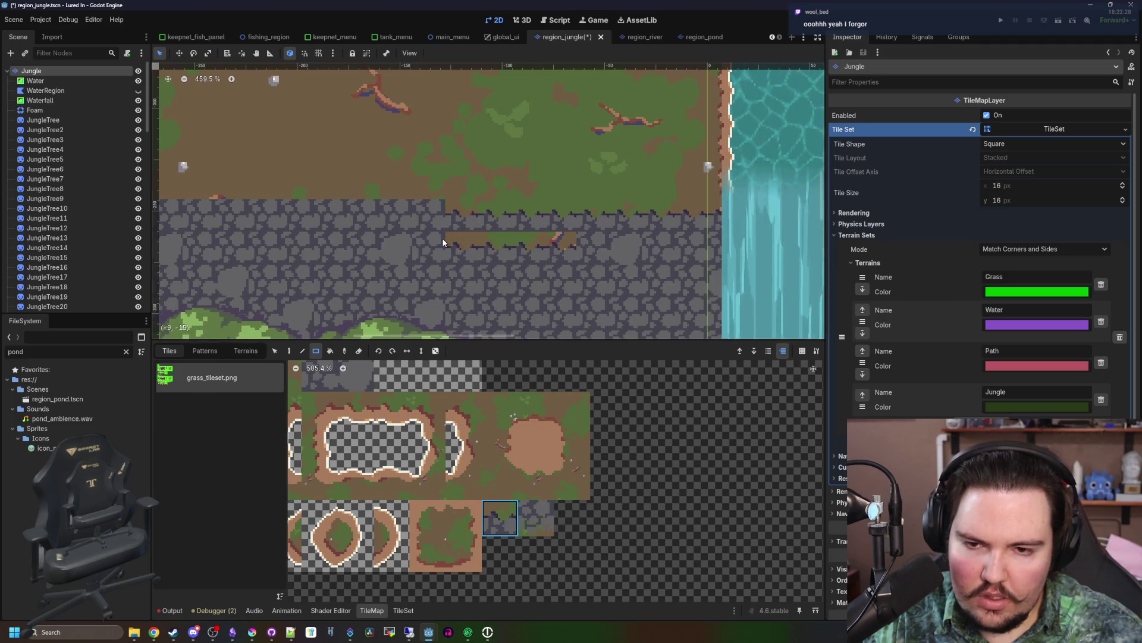
- Paint cobblestone edge tiles along the ledge and grass-edge tiles beneath it
scroll(518, 247, down, 3)
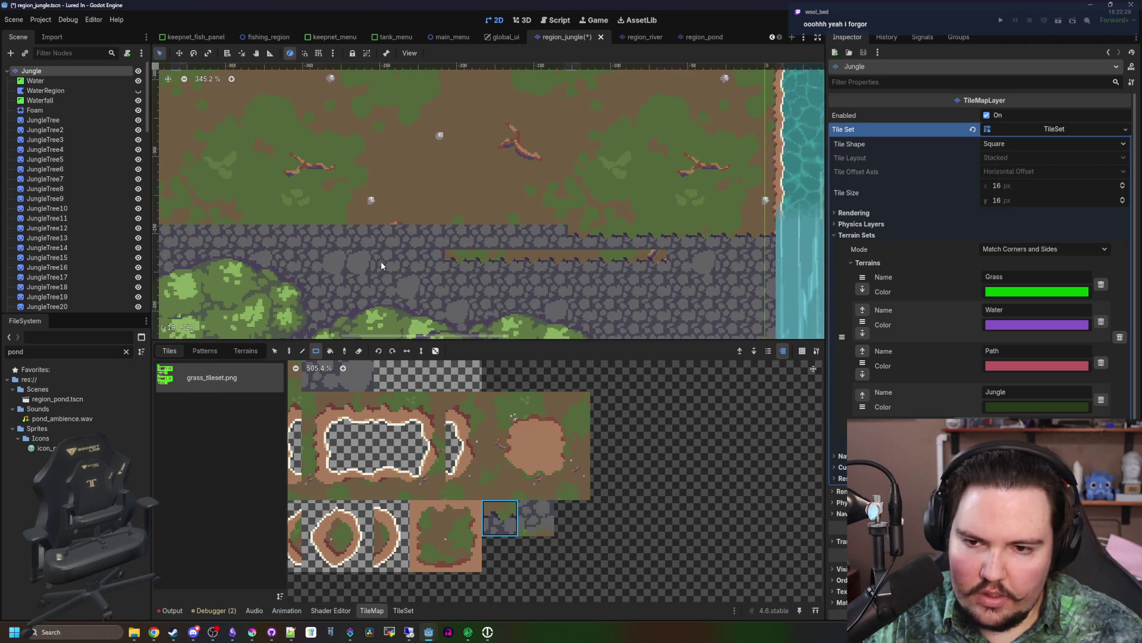
scroll(550, 244, down, 1)
drag(468, 231, 451, 235)
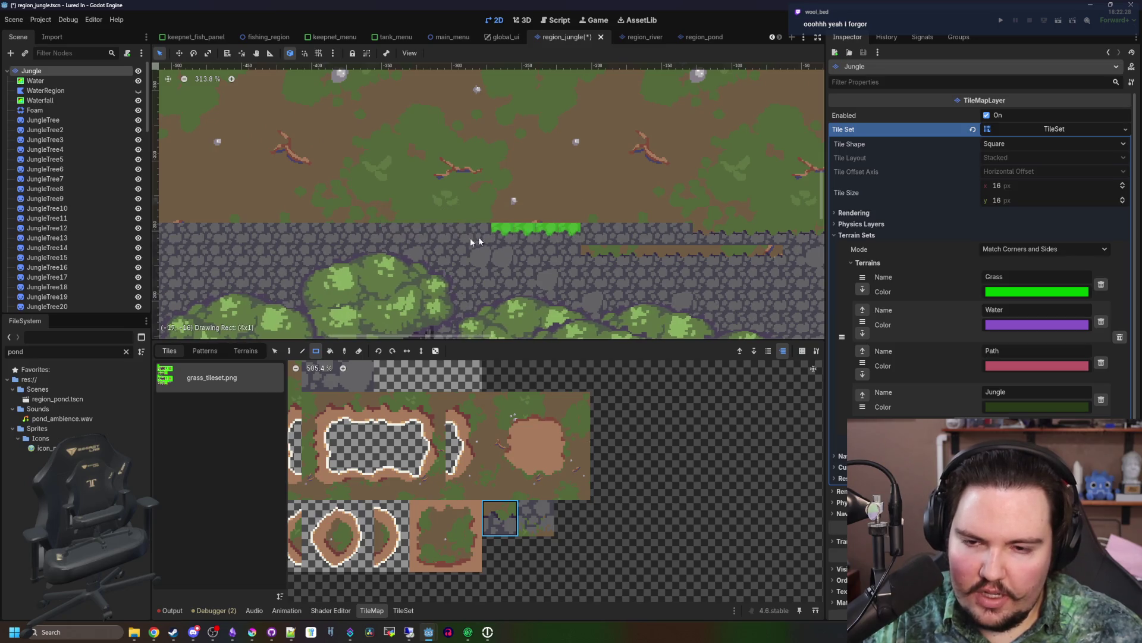
drag(304, 244, 582, 257)
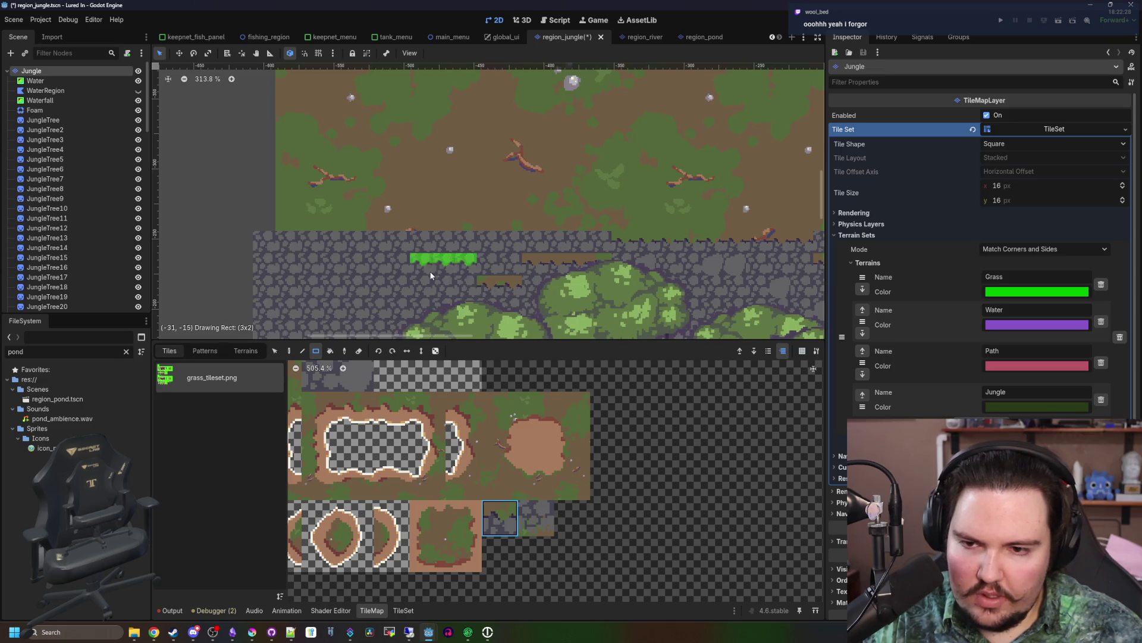
drag(310, 244, 276, 246)
scroll(372, 458, up, 2)
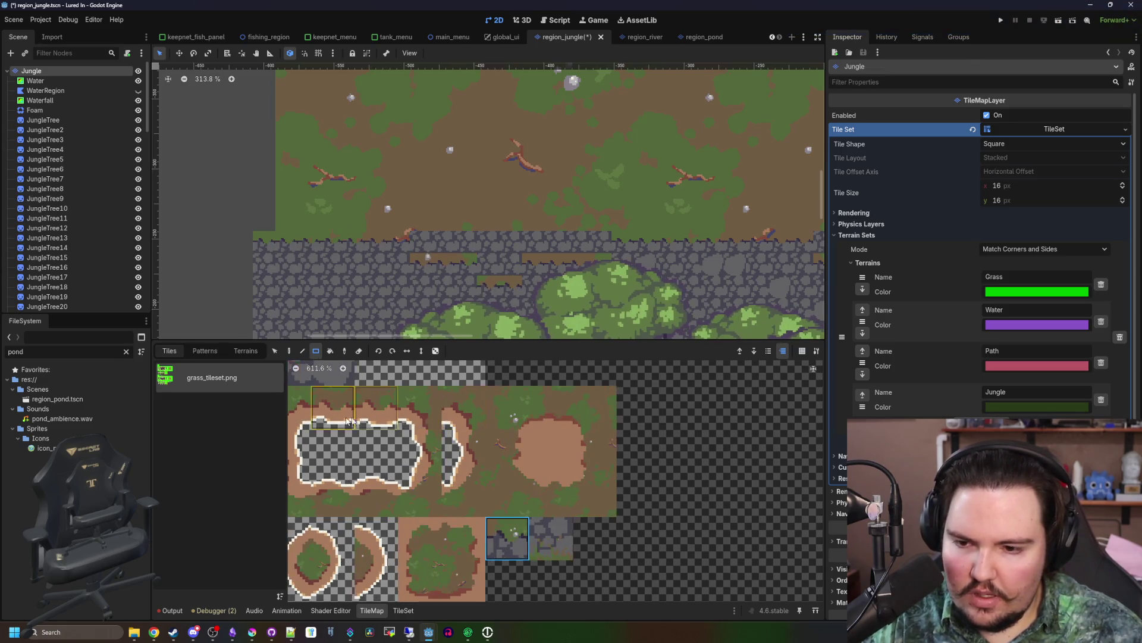
- Paint a five-tile dirt strip on the ledge, then zoom the atlas out to 345%
click(372, 458)
scroll(541, 264, up, 3)
drag(399, 234, 399, 234)
scroll(595, 238, right, 5)
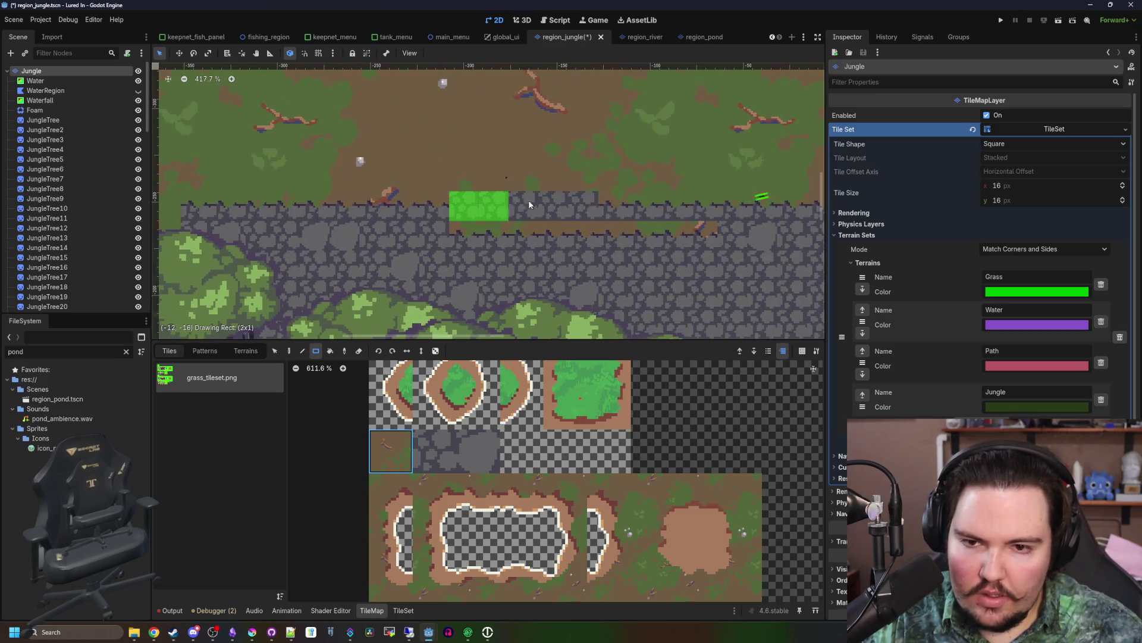
scroll(582, 206, right, 3)
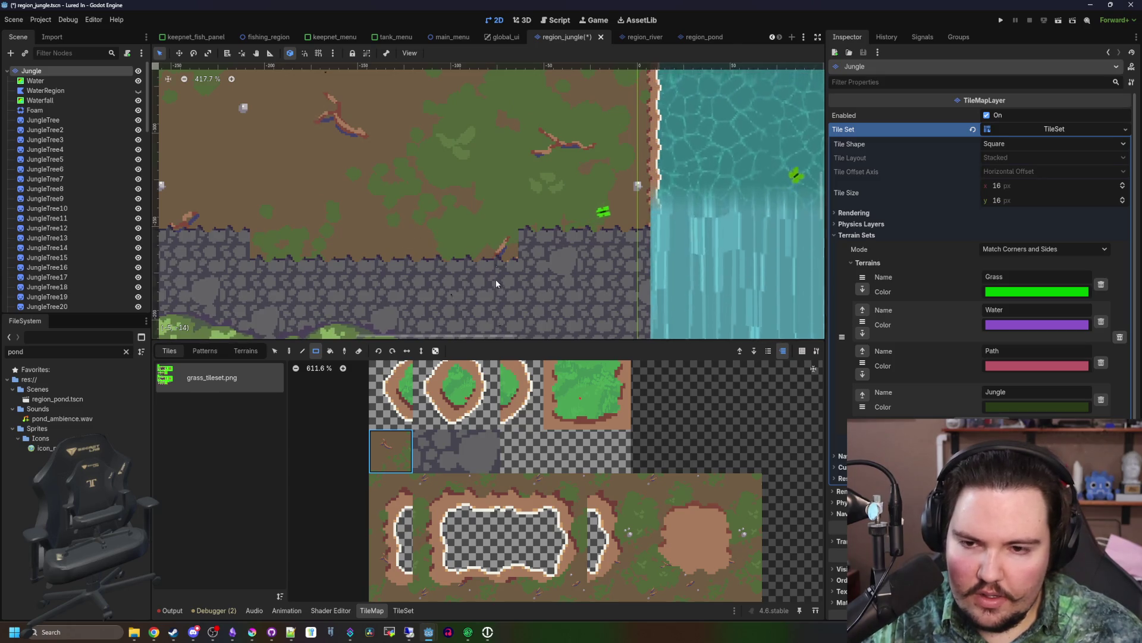
scroll(514, 242, down, 2)
scroll(524, 238, down, 3)
scroll(612, 538, down, 3)
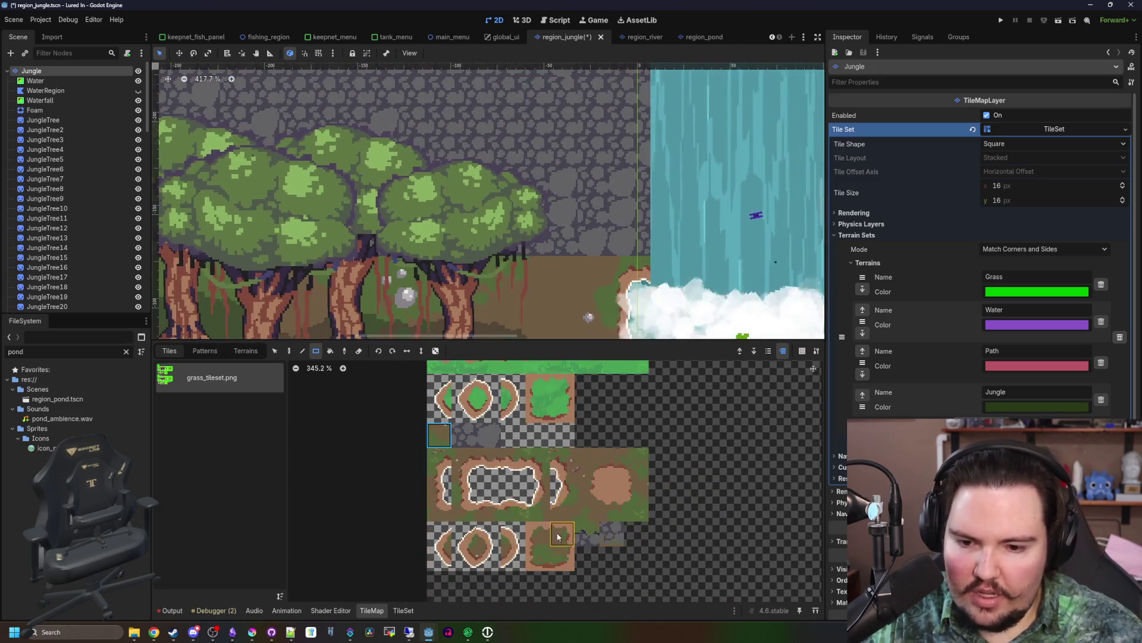
- Paint a four-tile dirt strip along the ledge, cancelling two mistaken grass rectangles
scroll(625, 267, up, 4)
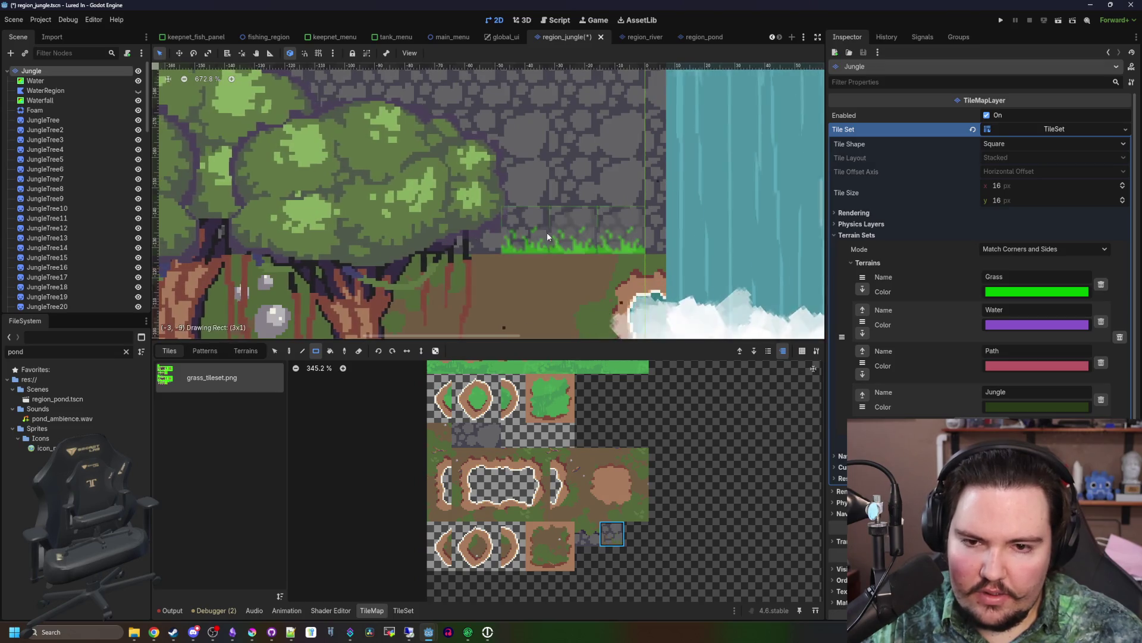
scroll(654, 238, down, 3)
drag(484, 235, 388, 246)
scroll(388, 246, down, 2)
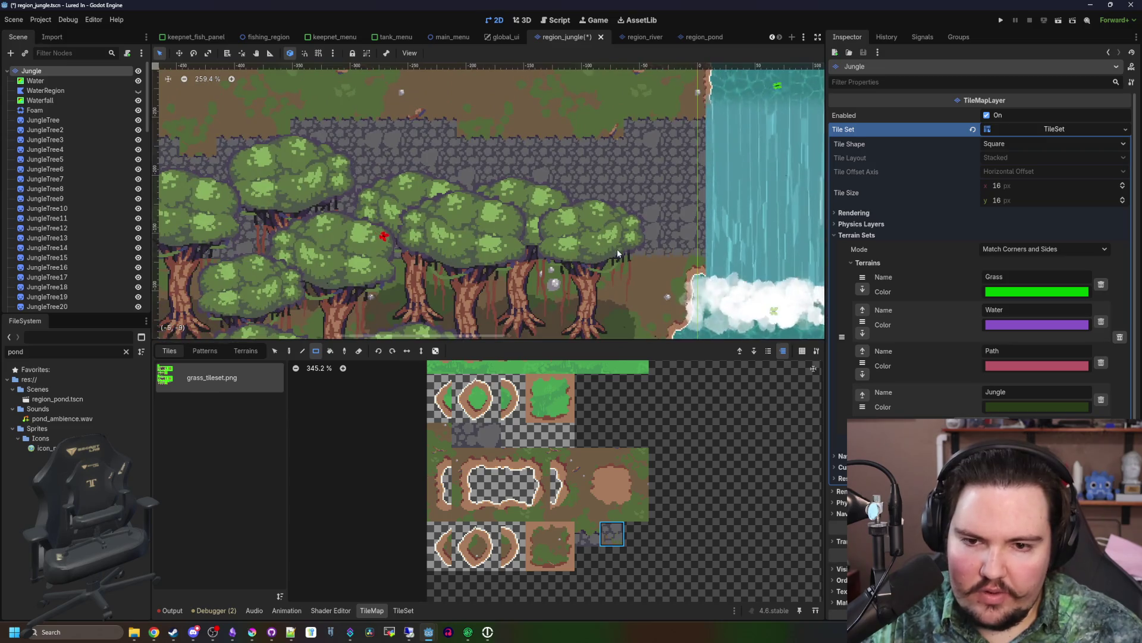
mouse_move(623, 262)
mouse_down()
mouse_move(462, 260)
mouse_move(637, 275)
mouse_up()
right_click(452, 264)
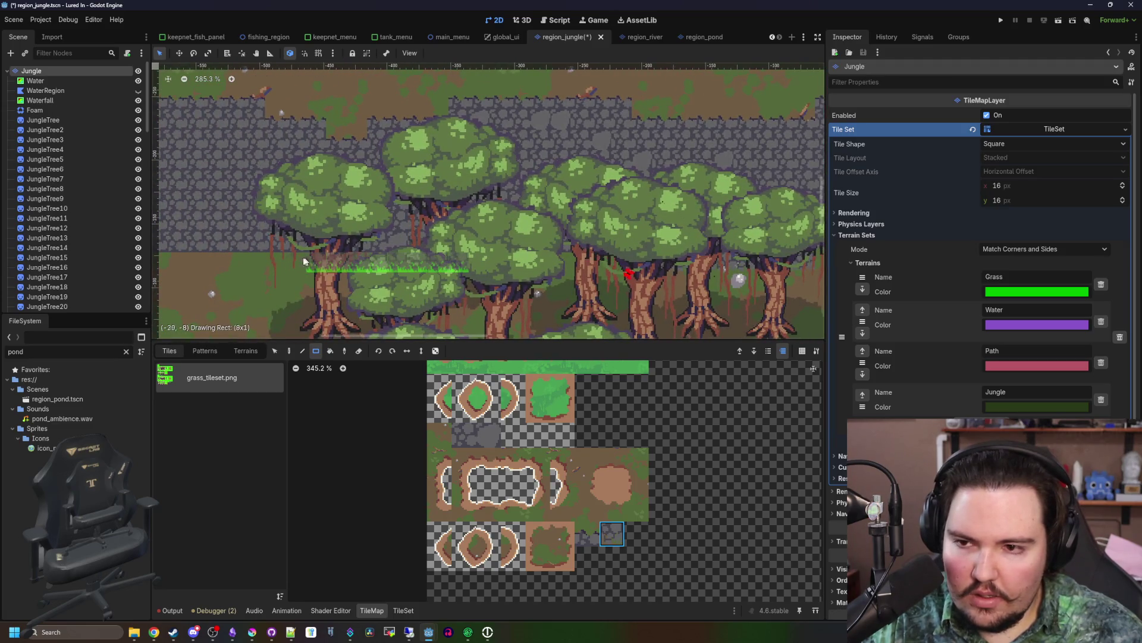
right_click(360, 287)
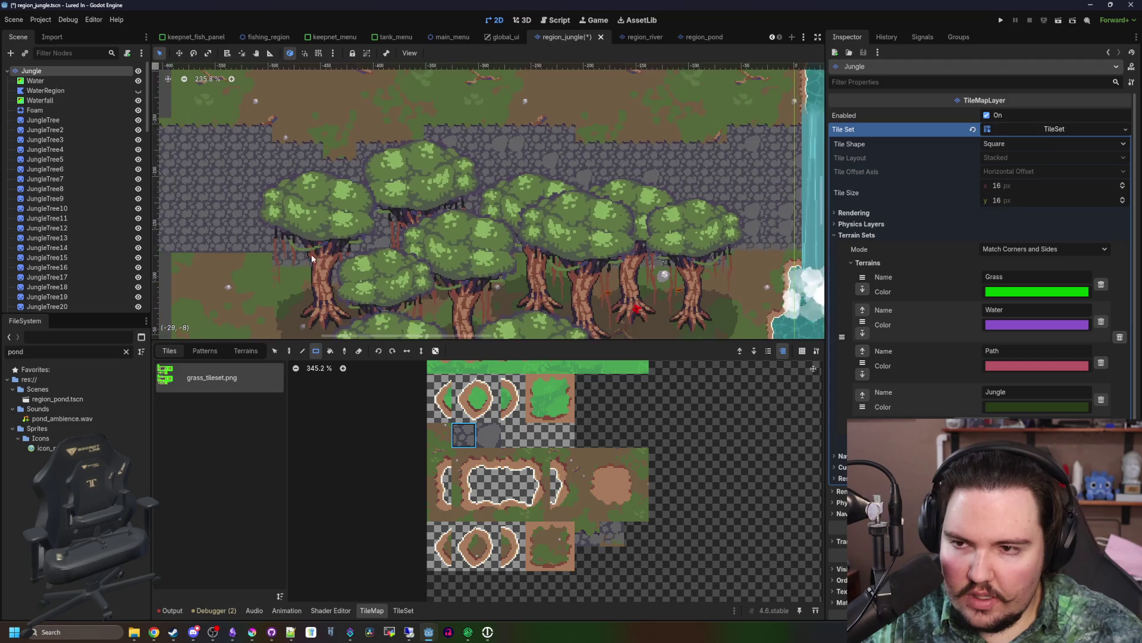
- Cancel another stray grass rectangle and paint a tile strip along the stone row
scroll(306, 255, right, 5)
scroll(495, 256, up, 7)
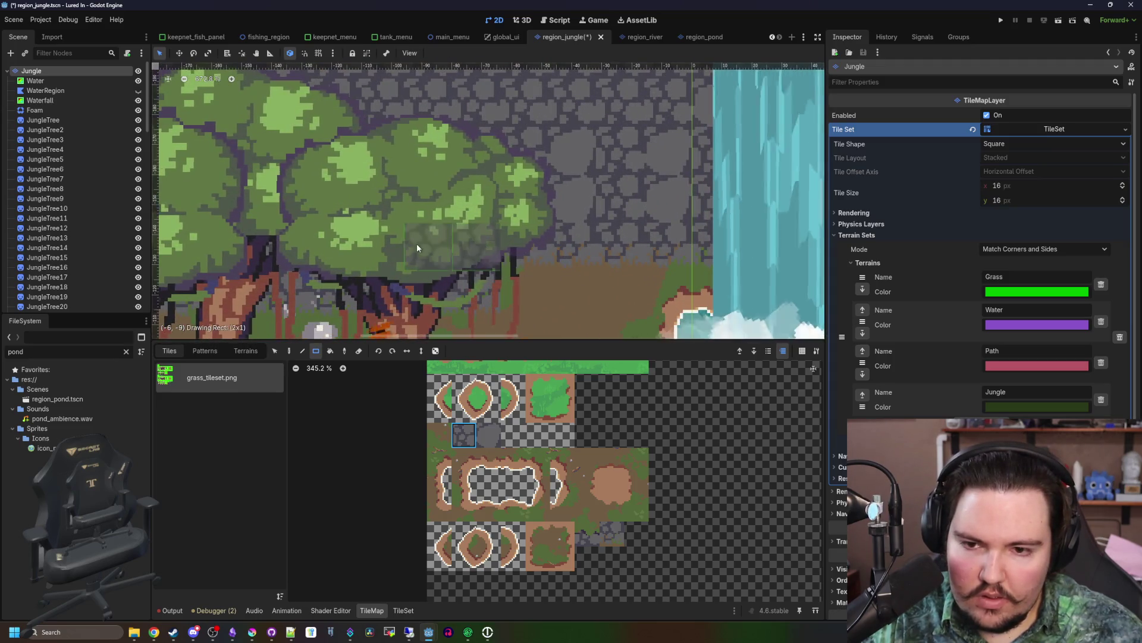
scroll(404, 251, down, 4)
scroll(417, 262, down, 5)
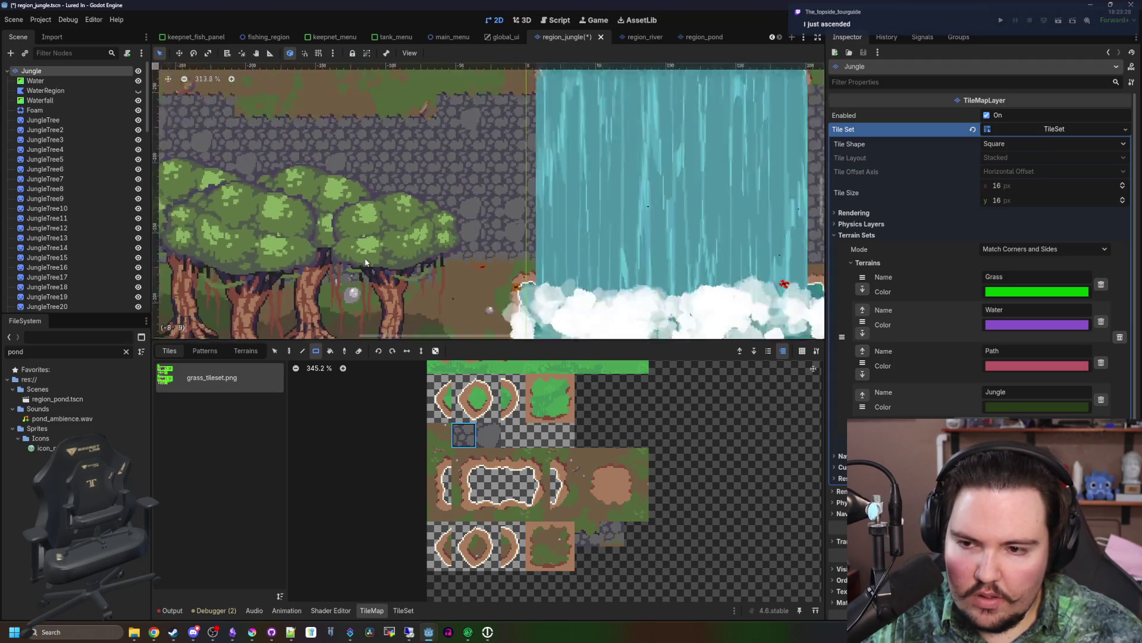
scroll(426, 287, down, 13)
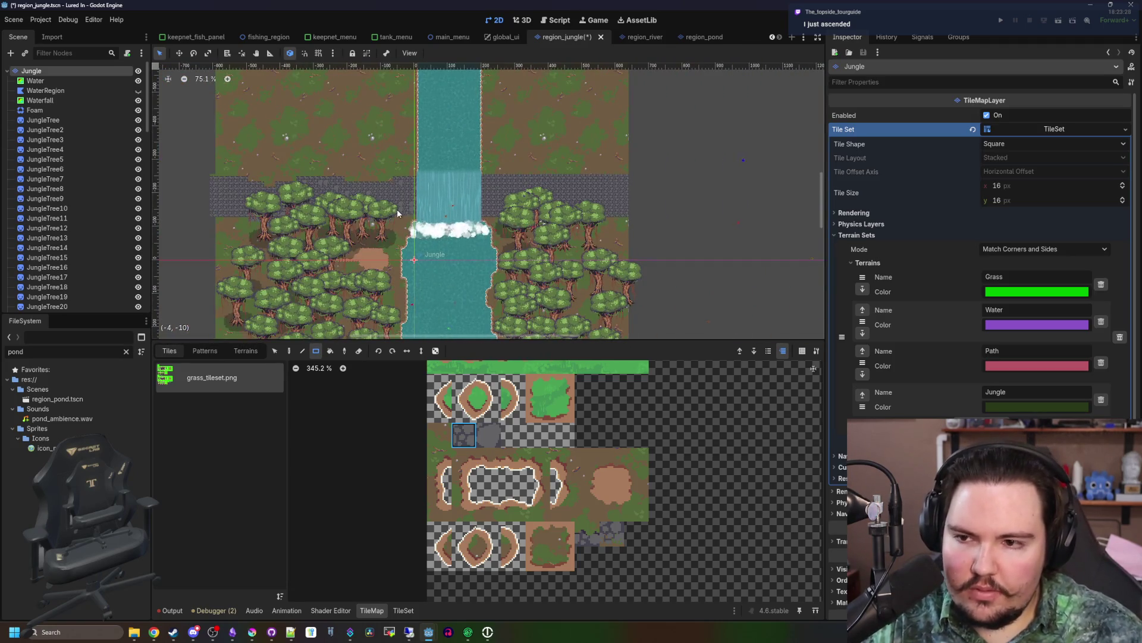
scroll(416, 217, up, 9)
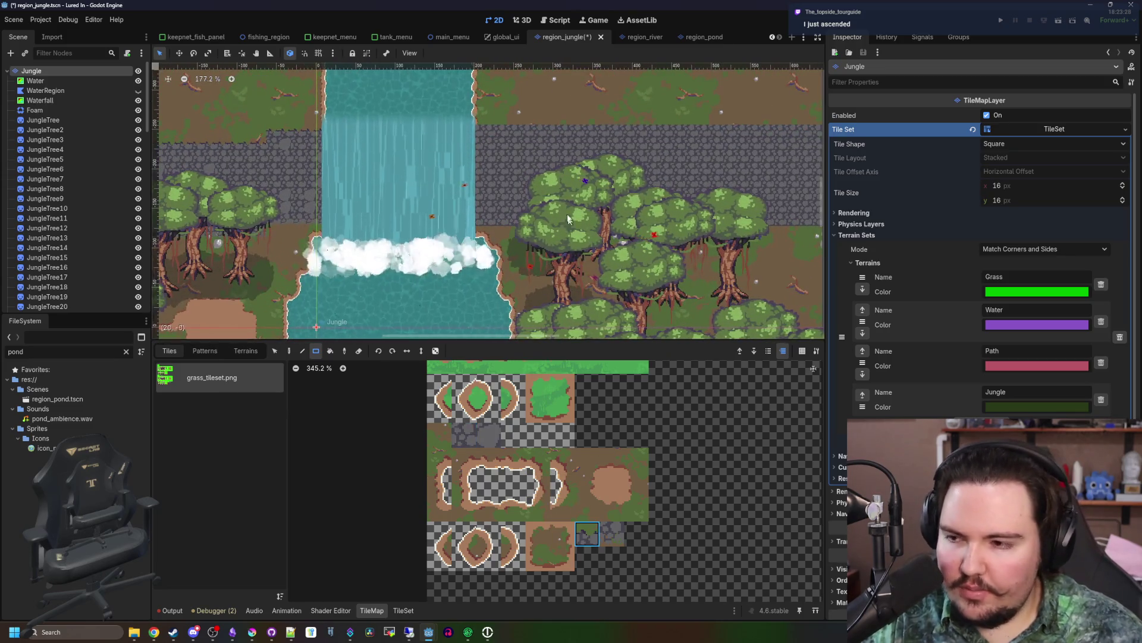
scroll(426, 243, up, 4)
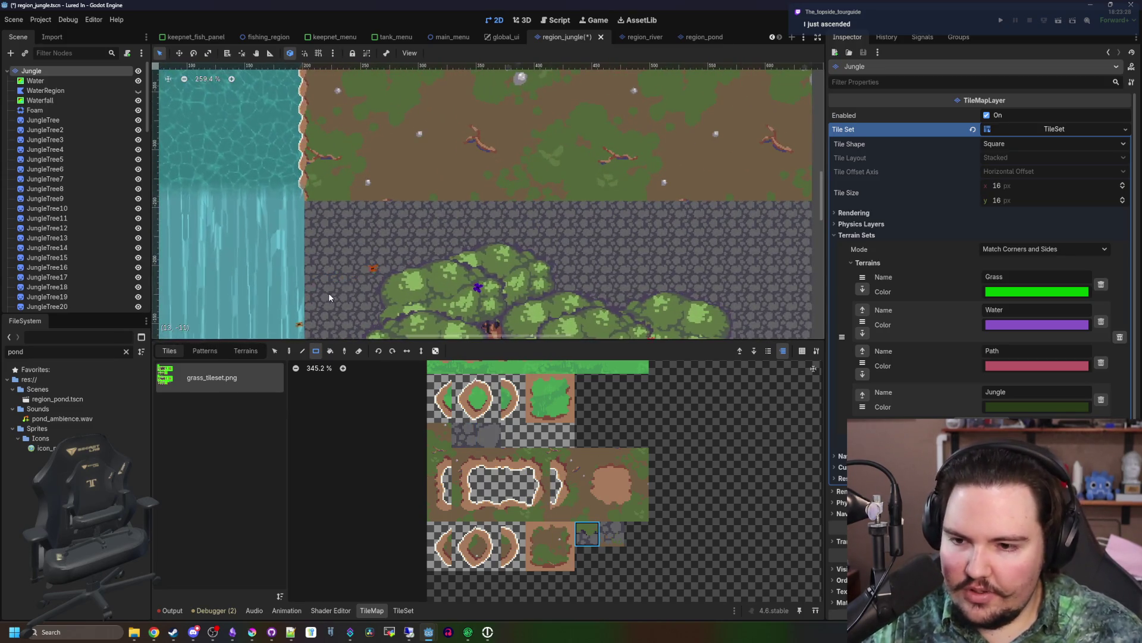
scroll(245, 209, down, 1)
mouse_move(365, 207)
mouse_down()
mouse_move(676, 207)
mouse_move(250, 205)
mouse_up()
right_click(250, 205)
scroll(244, 204, up, 3)
drag(380, 217, 651, 219)
- Paint brown dirt tiles across the stone wall in two strips
drag(533, 251, 508, 252)
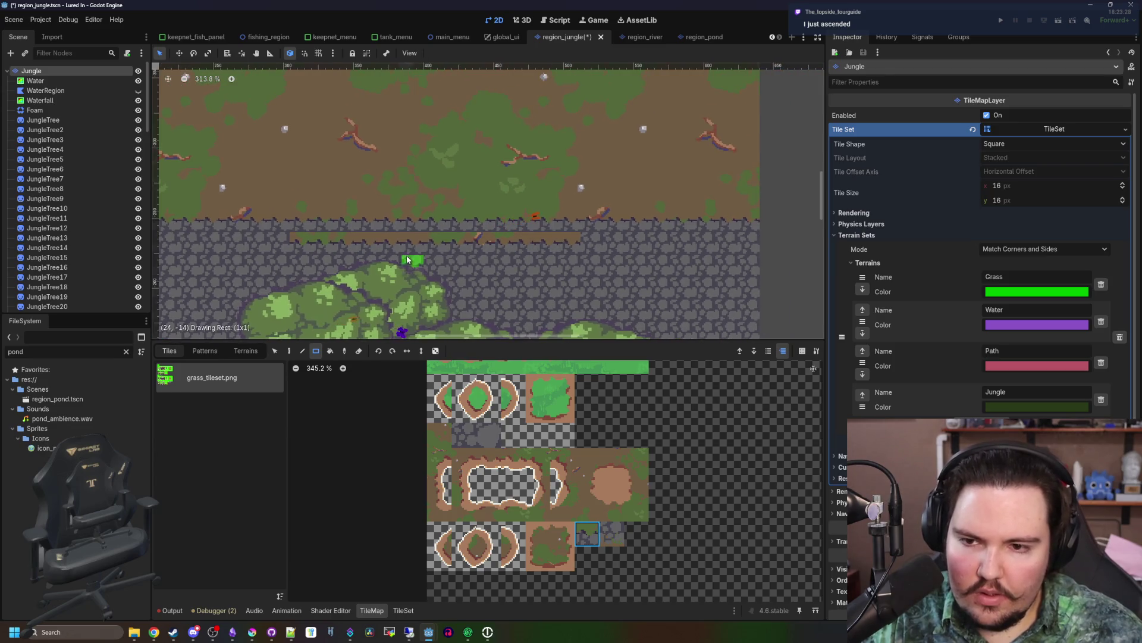
scroll(482, 434, up, 1)
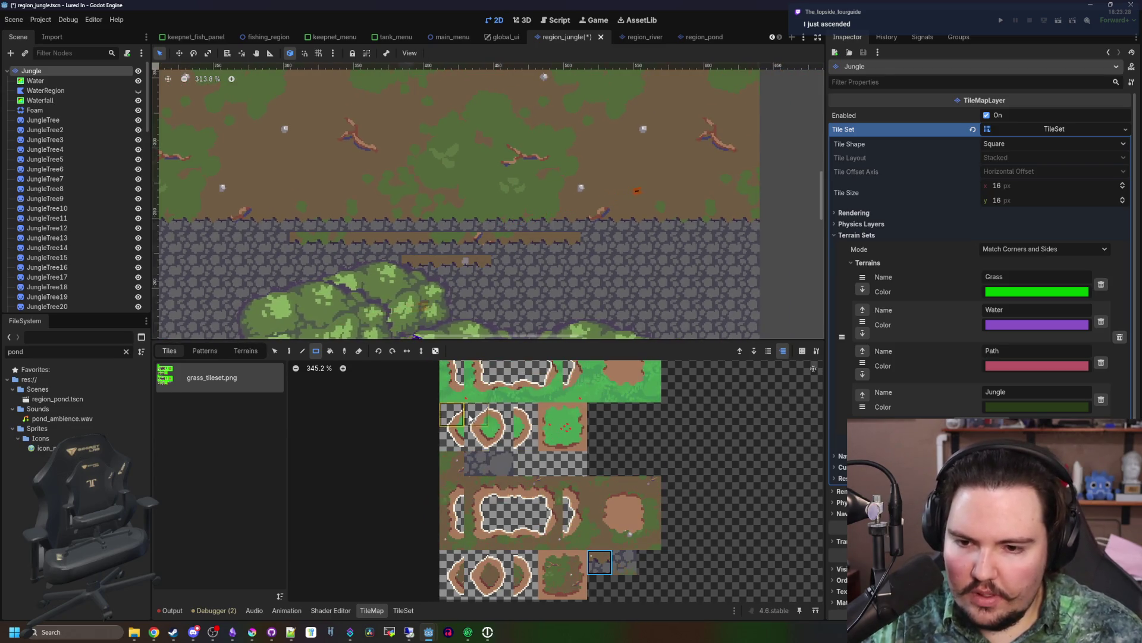
scroll(400, 226, up, 4)
drag(476, 232, 513, 222)
drag(583, 226, 244, 226)
- Select all 54 JungleTree nodes in the scene tree
scroll(404, 198, down, 6)
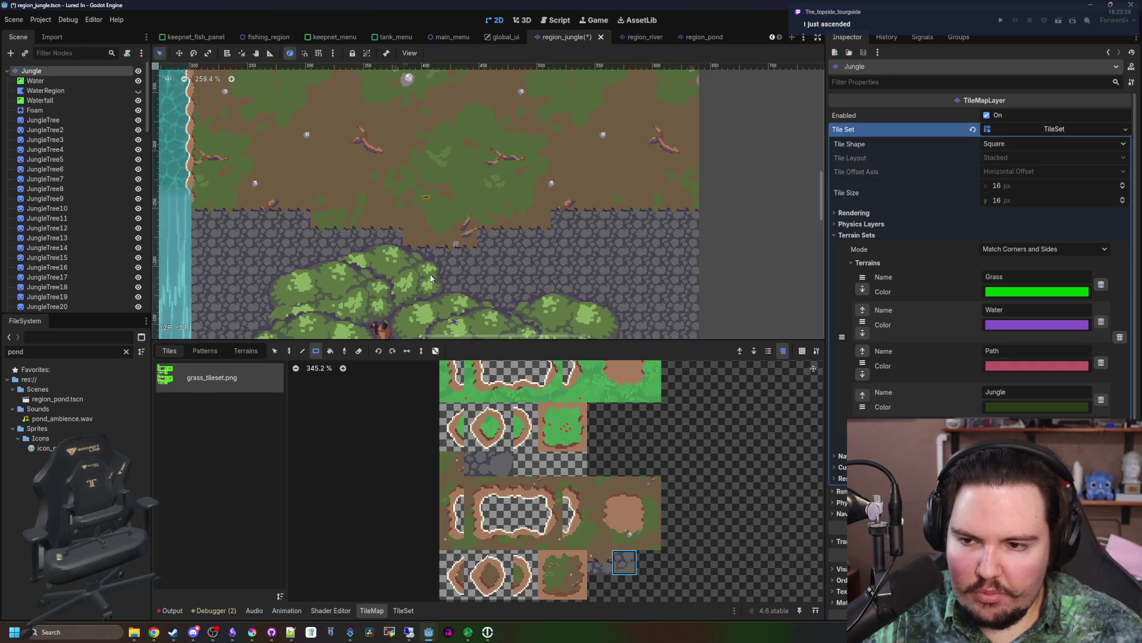
scroll(431, 278, up, 1)
click(43, 119)
scroll(107, 220, down, 5)
shift+click(76, 177)
scroll(100, 177, up, 6)
- Remove the unwanted plain Node accidentally added under Foam
click(36, 110)
right_click(46, 111)
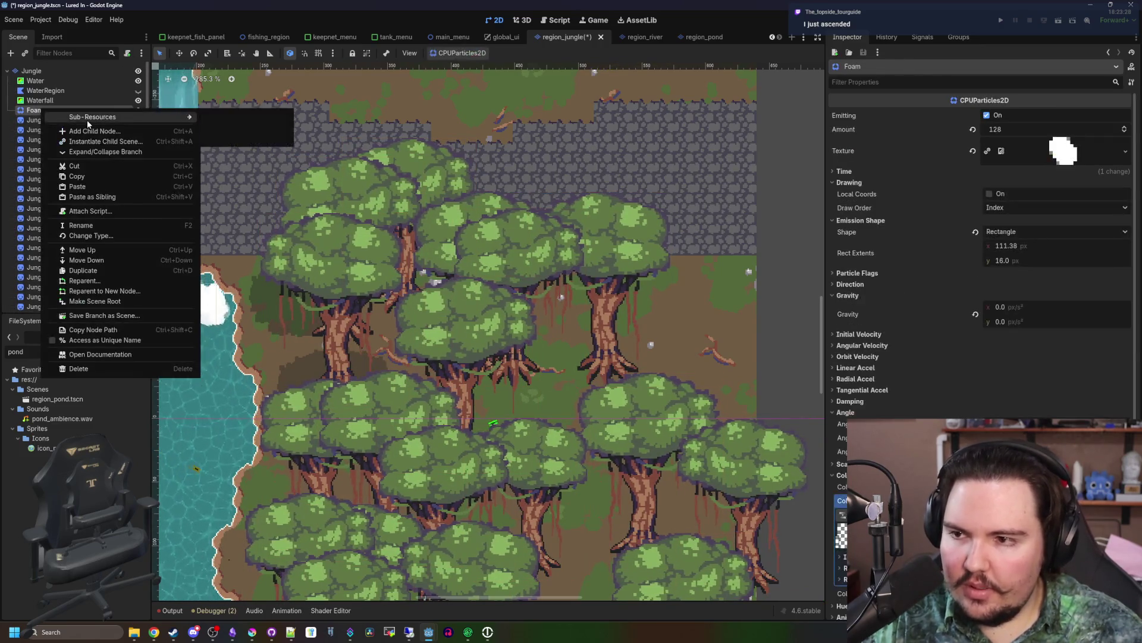
click(96, 131)
key(BackSpace)
key(BackSpace)
key(Return)
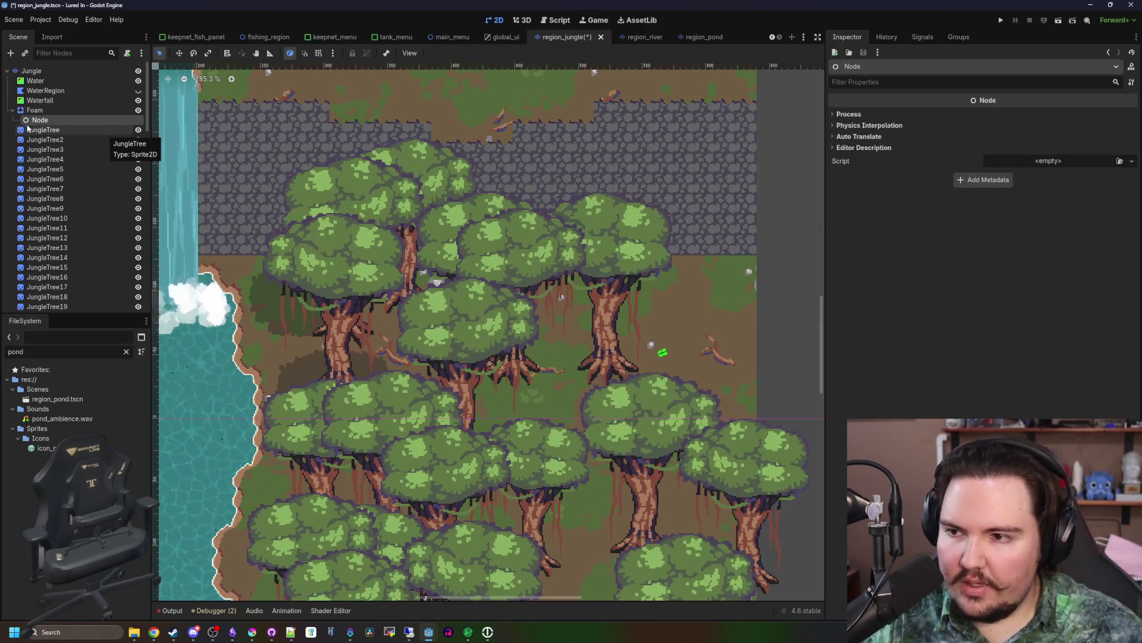
right_click(38, 121)
click(96, 368)
click(505, 340)
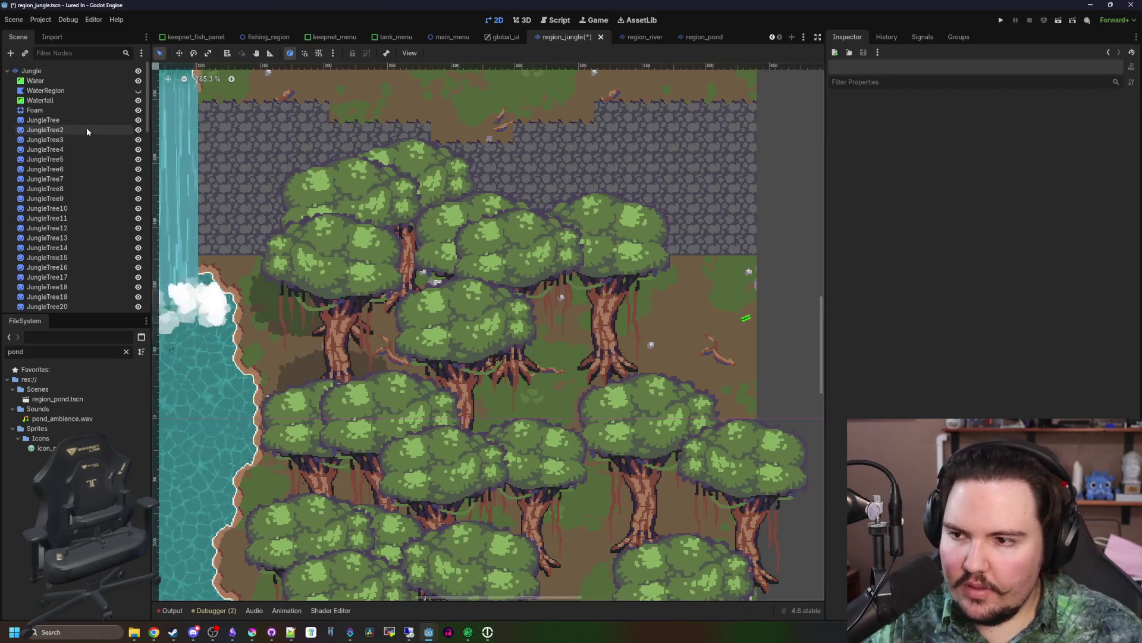
- Add a Node2D named Trees under the Jungle root and move it up the tree
click(46, 69)
right_click(45, 69)
click(76, 91)
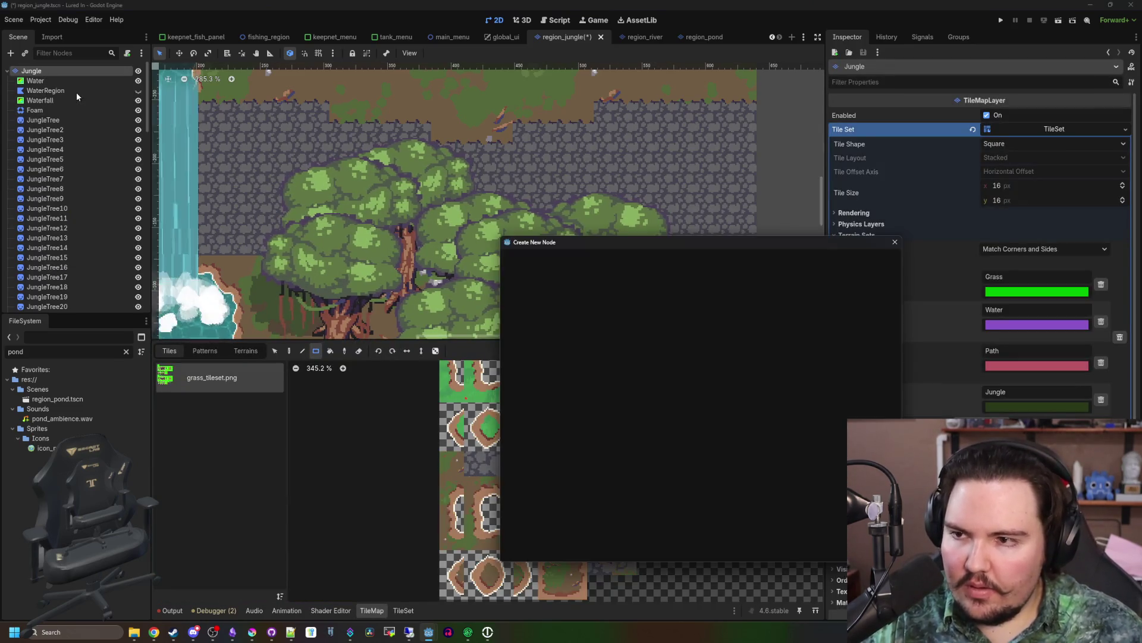
text(node2)
key(Return)
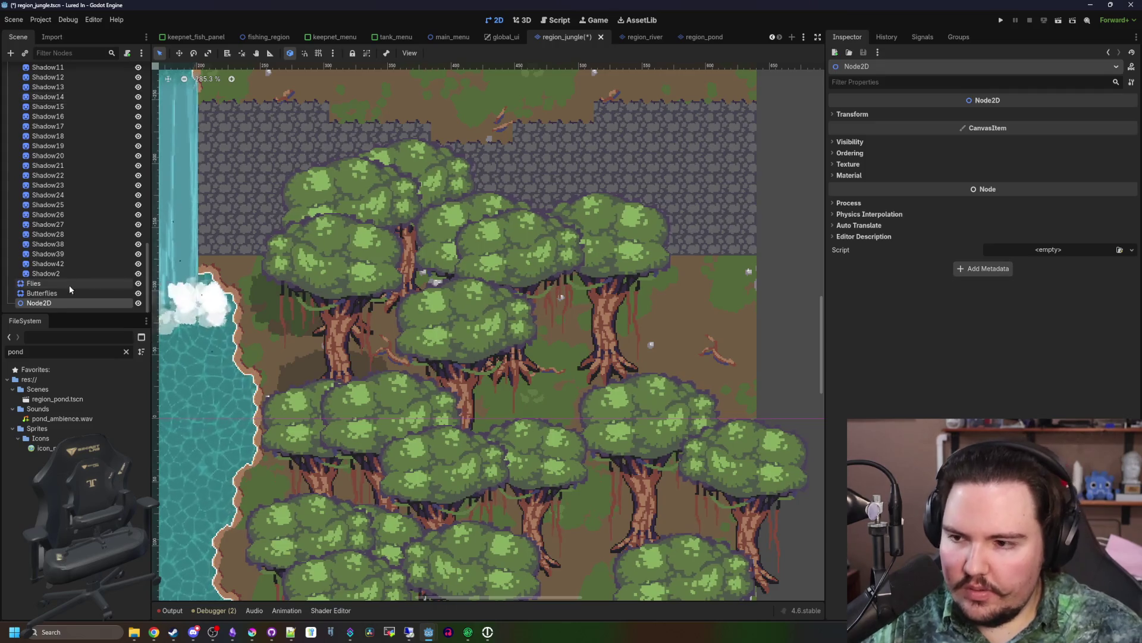
text(Trees)
key(Return)
mouse_move(36, 302)
mouse_down()
mouse_move(56, 291)
mouse_move(65, 236)
mouse_move(58, 120)
mouse_up()
- Move JungleTree1–54 under the Trees node
click(44, 129)
scroll(91, 203, down, 10)
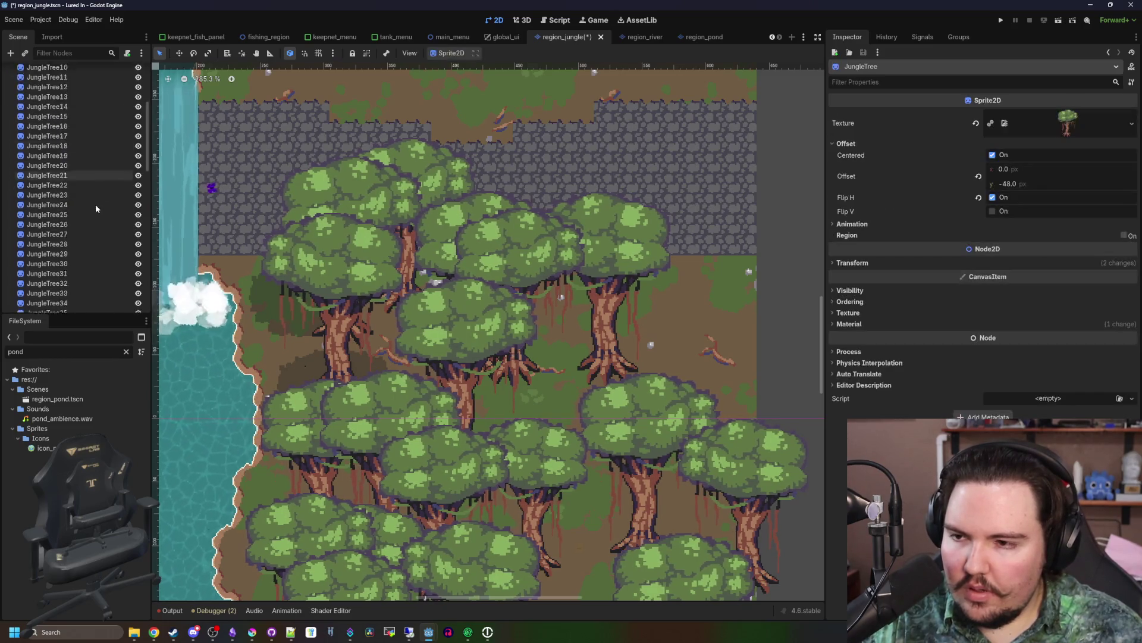
shift+click(67, 198)
mouse_move(67, 201)
mouse_down()
mouse_move(62, 77)
mouse_move(53, 122)
mouse_up()
- Enable Y Sort on Trees under Ordering and hide the group
click(52, 121)
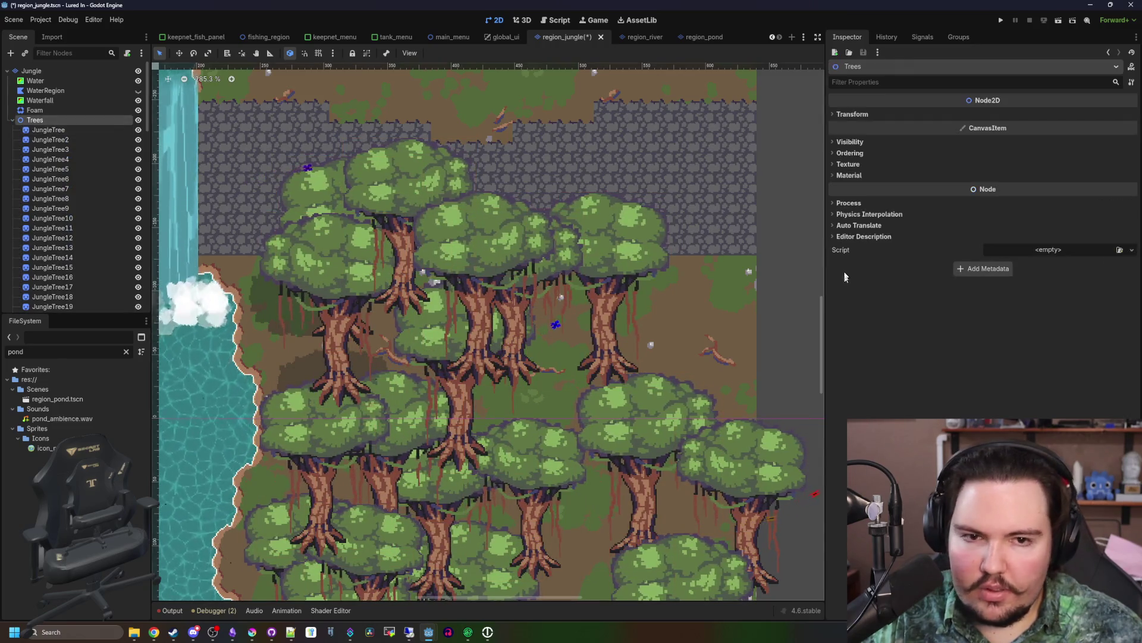
click(885, 153)
click(991, 192)
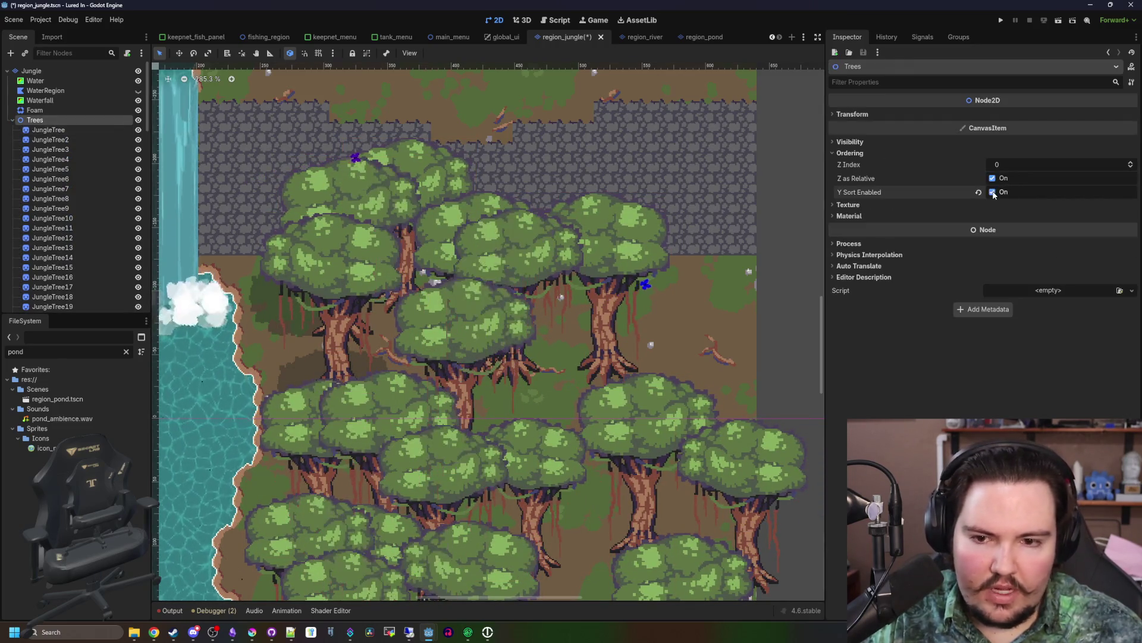
click(138, 121)
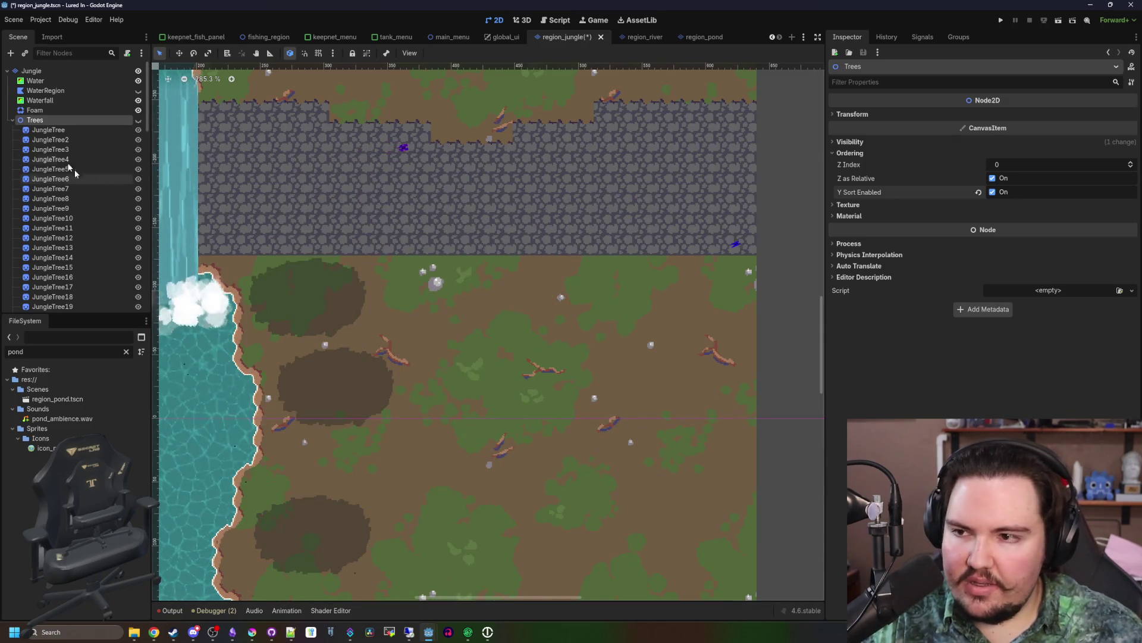
click(32, 71)
scroll(369, 133, up, 2)
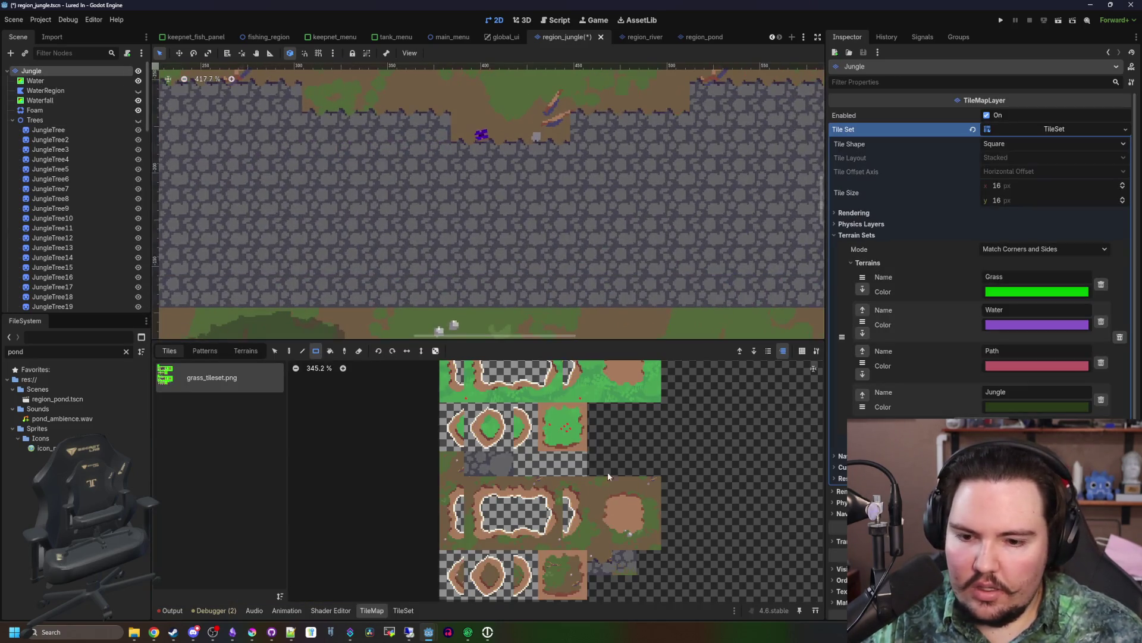
- Paint a rectangle of stone tiles into the grass below the wall
scroll(467, 255, down, 1)
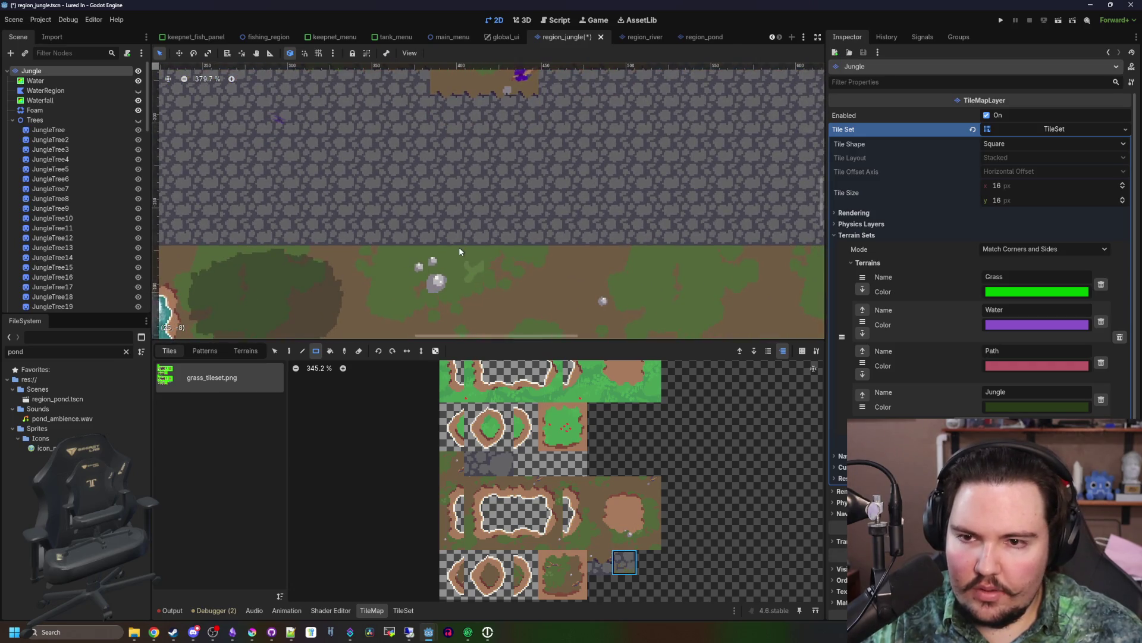
mouse_move(523, 252)
mouse_down()
mouse_move(513, 272)
mouse_move(448, 281)
mouse_up()
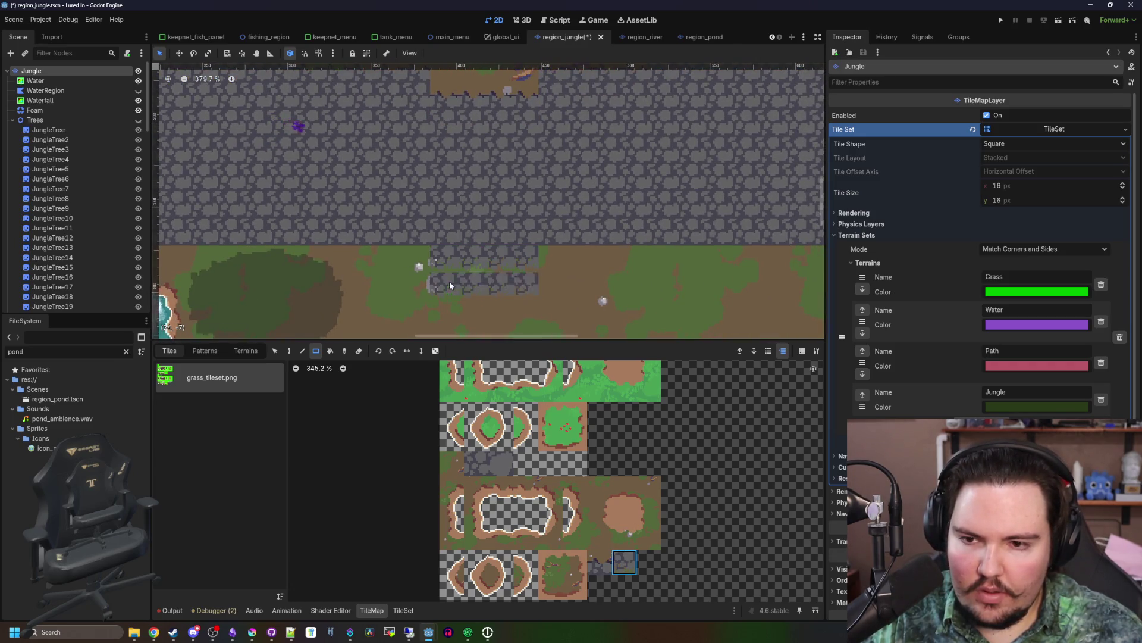
scroll(448, 281, down, 2)
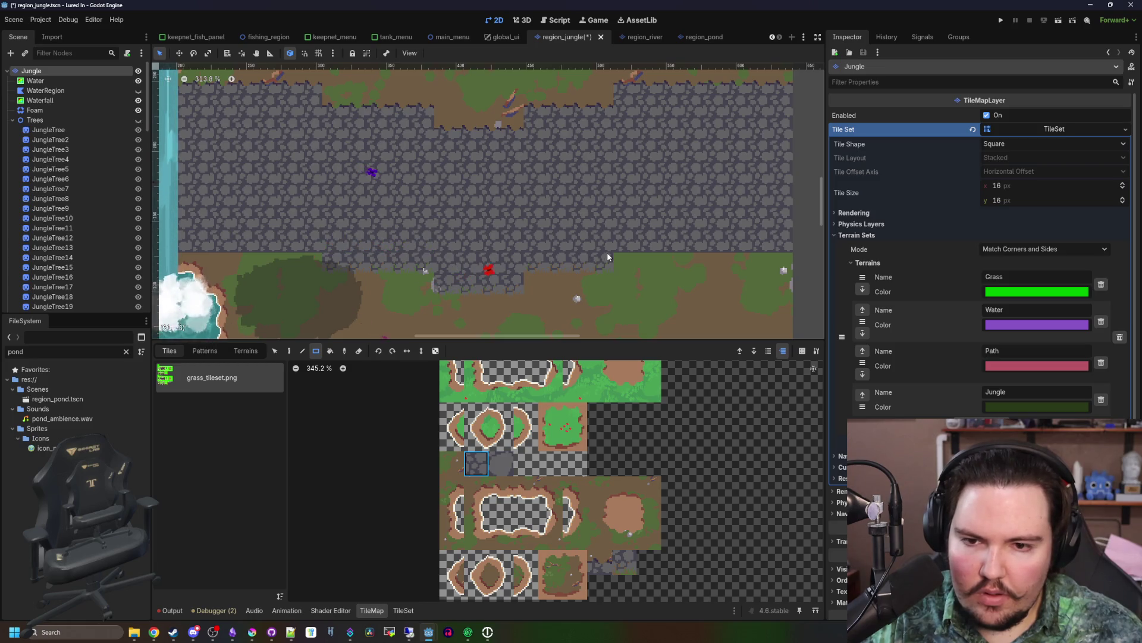
scroll(494, 244, down, 8)
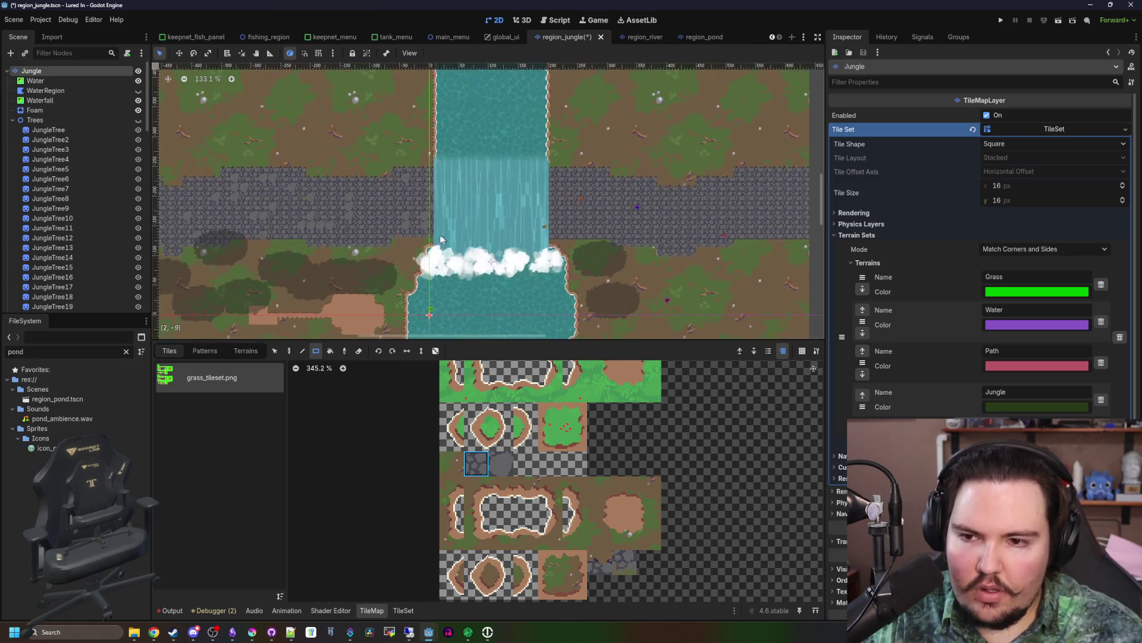
- Save the jungle scene and bring up the enlarged Krita tileset window
key(ctrl+s)
scroll(315, 181, up, 10)
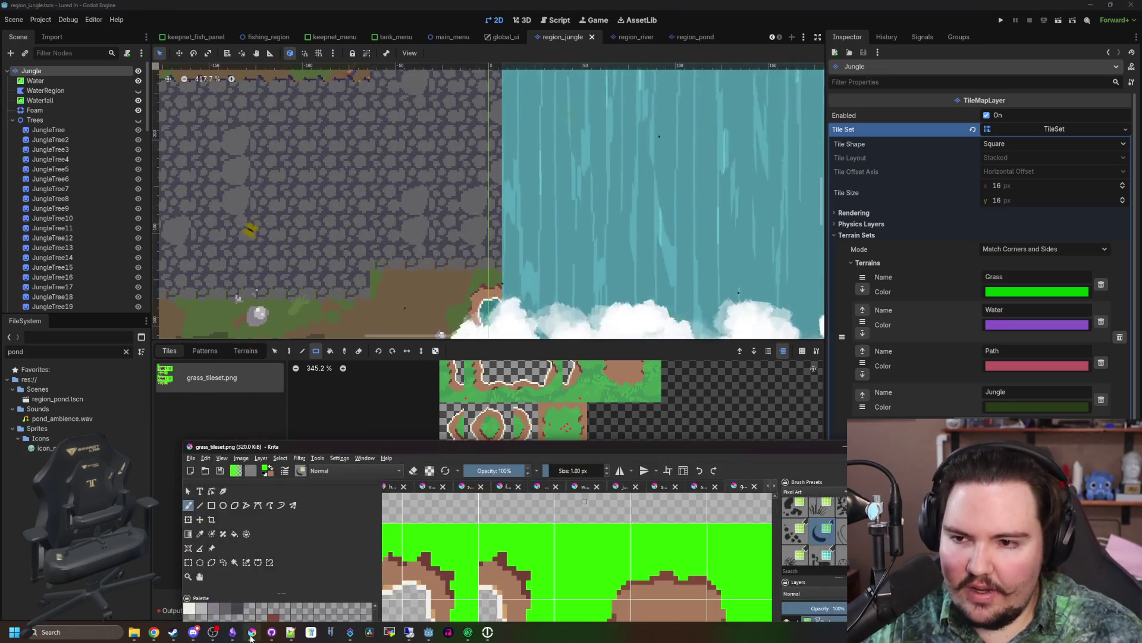
double_click(488, 451)
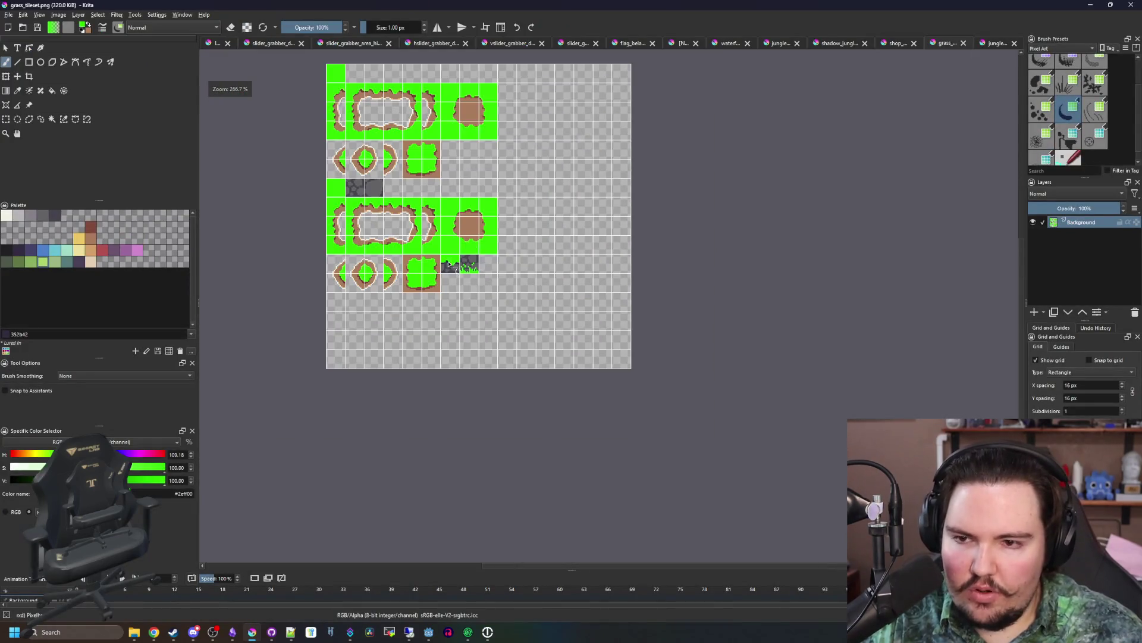
- Sample the grey stone colour, check the tile edge, save grass_tileset.png and return to Godot
scroll(455, 268, up, 10)
key(p)
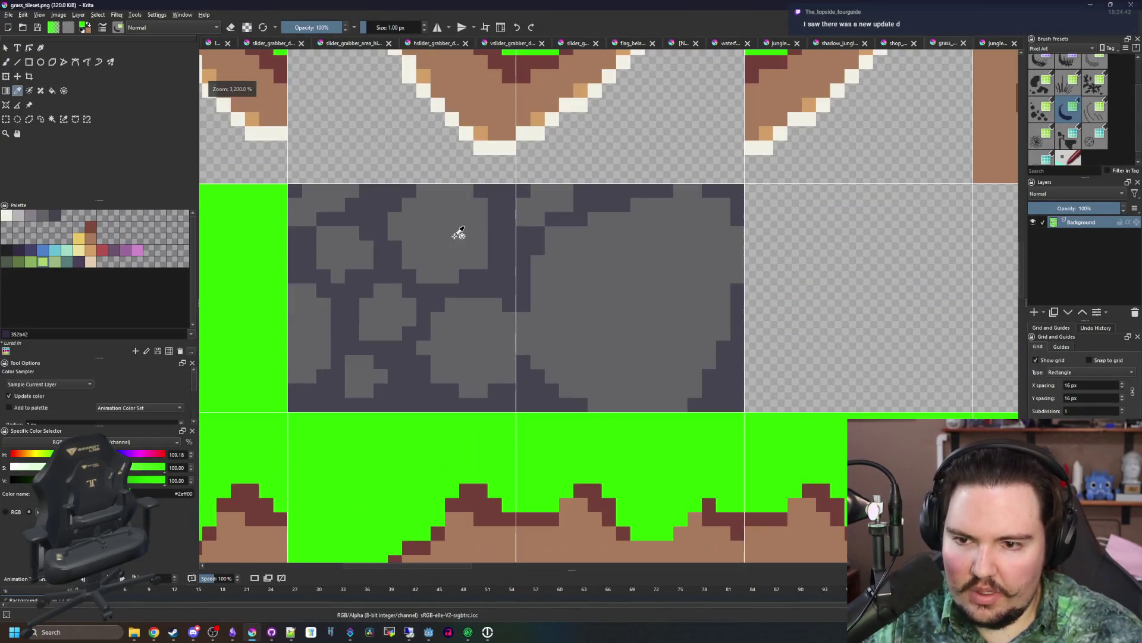
click(459, 233)
scroll(373, 303, up, 2)
key(b)
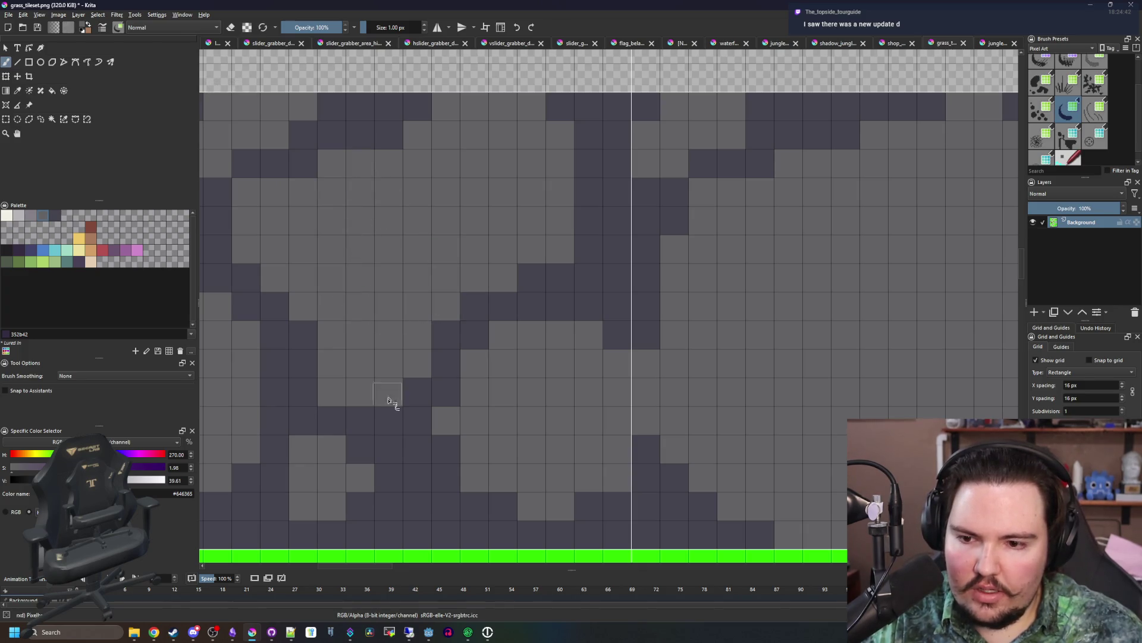
drag(405, 458, 481, 404)
scroll(438, 423, down, 6)
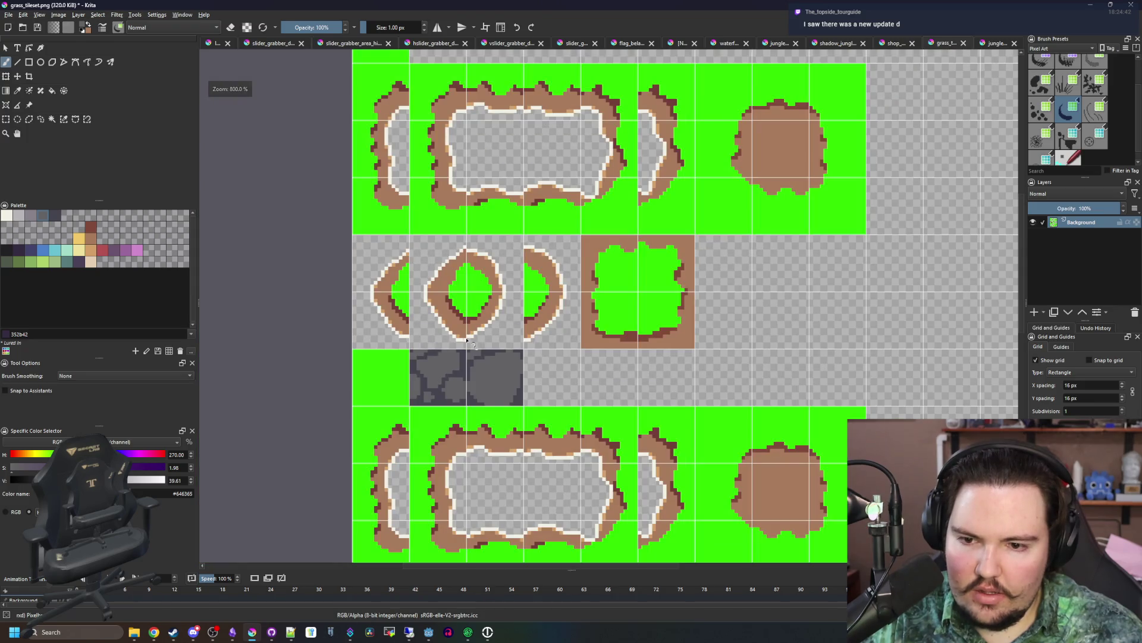
scroll(464, 341, up, 3)
key(ctrl+s)
key(alt+Tab)
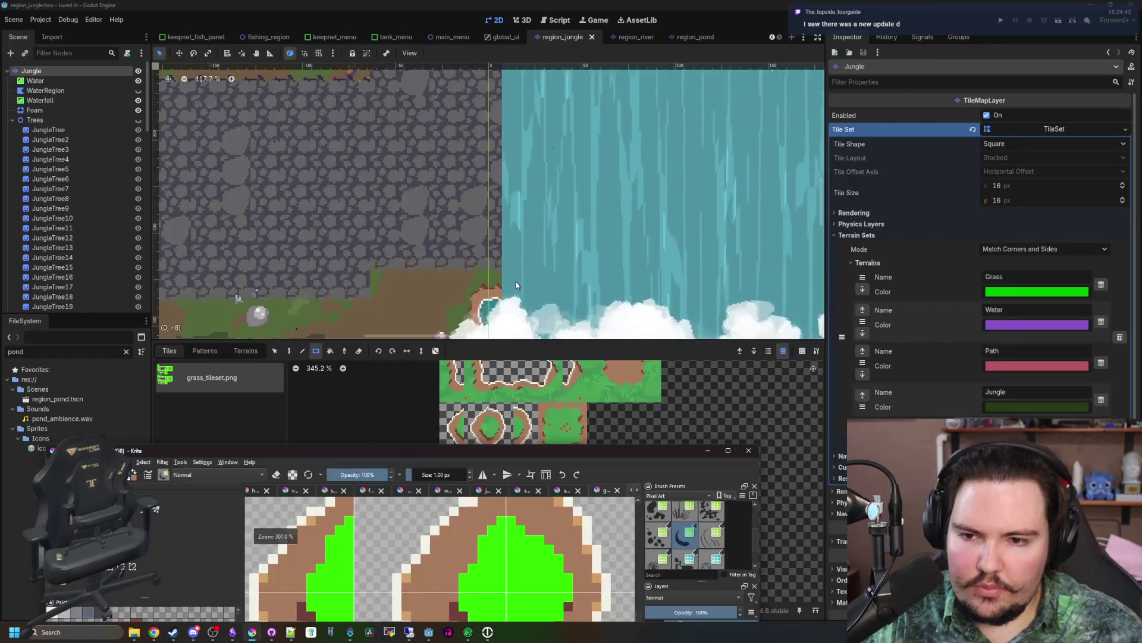
- Zoom over the waterfall scene, then bring Krita forward and maximize the tileset window
scroll(401, 226, down, 6)
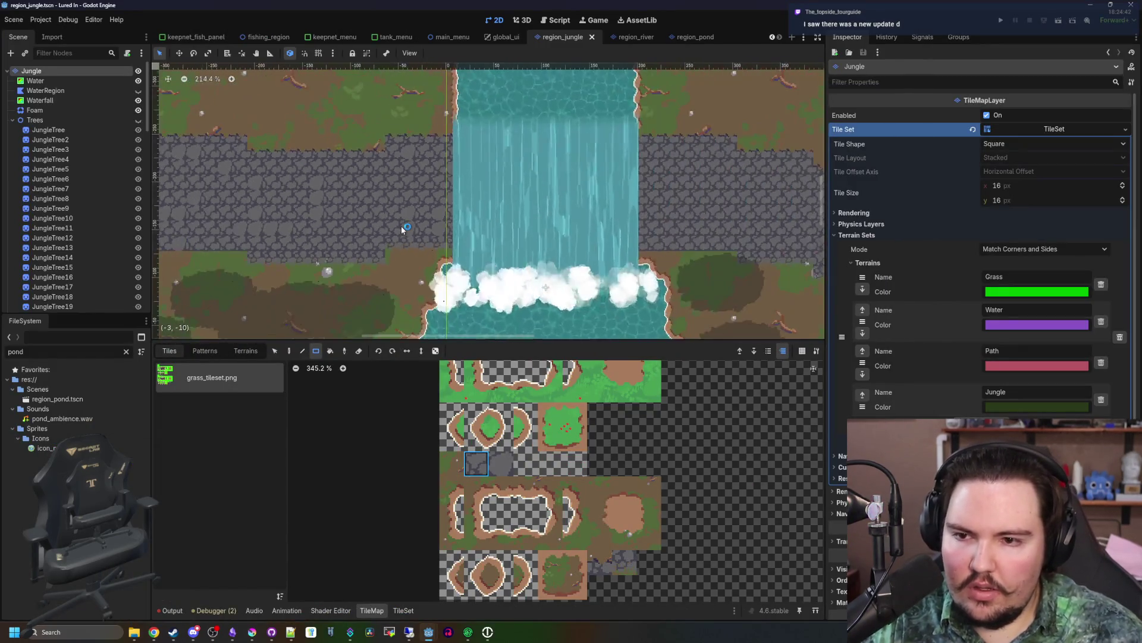
scroll(540, 205, up, 5)
scroll(541, 205, down, 6)
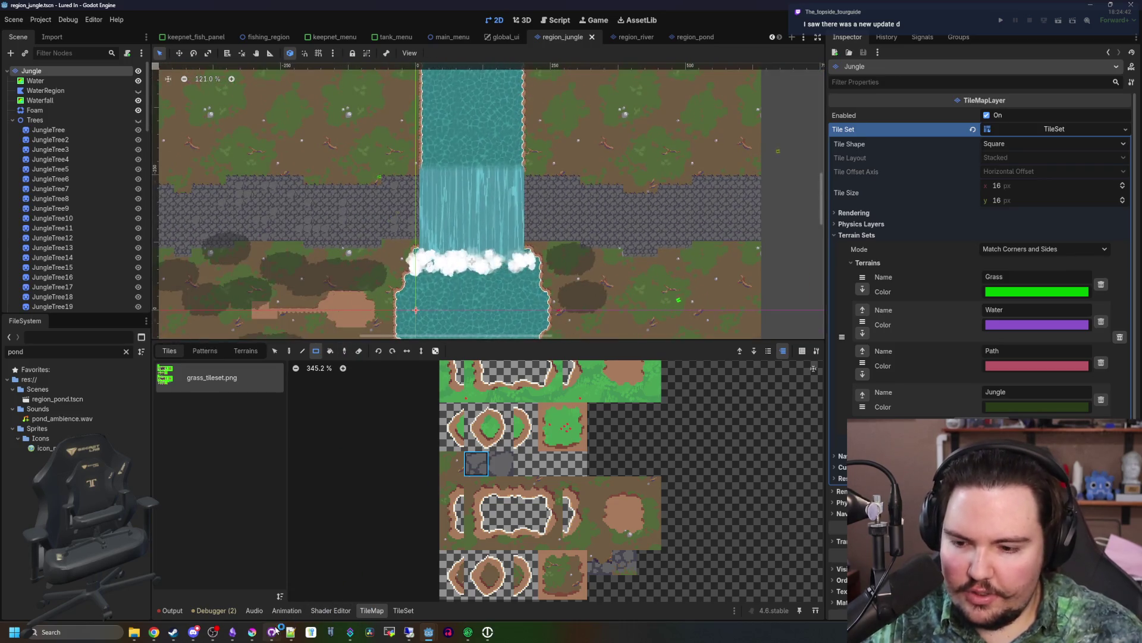
click(253, 632)
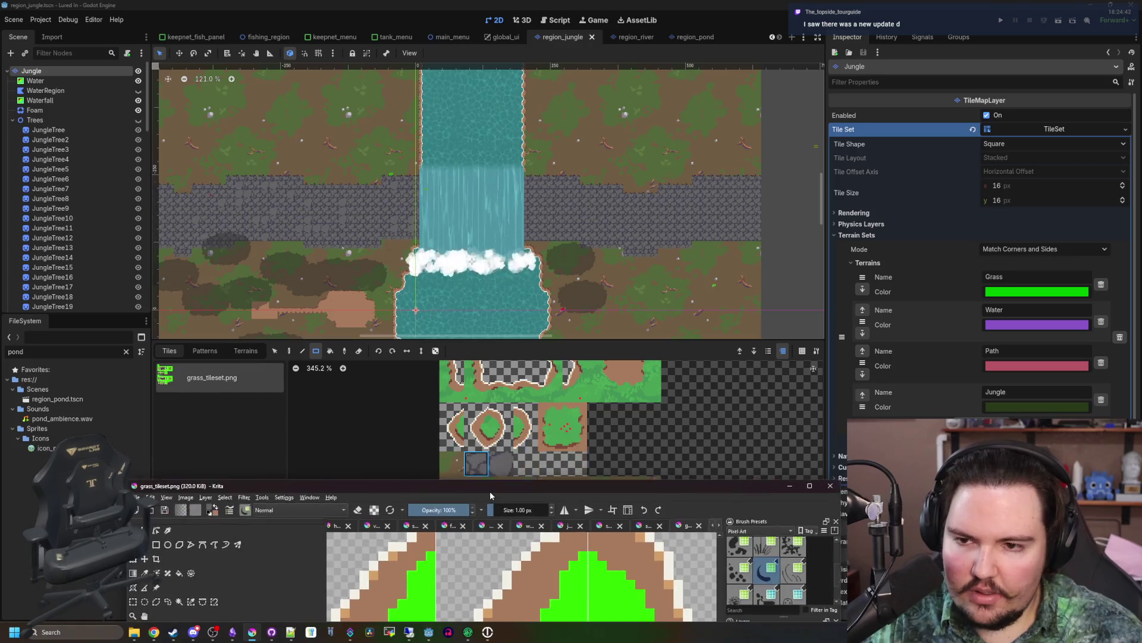
click(728, 450)
scroll(473, 296, up, 5)
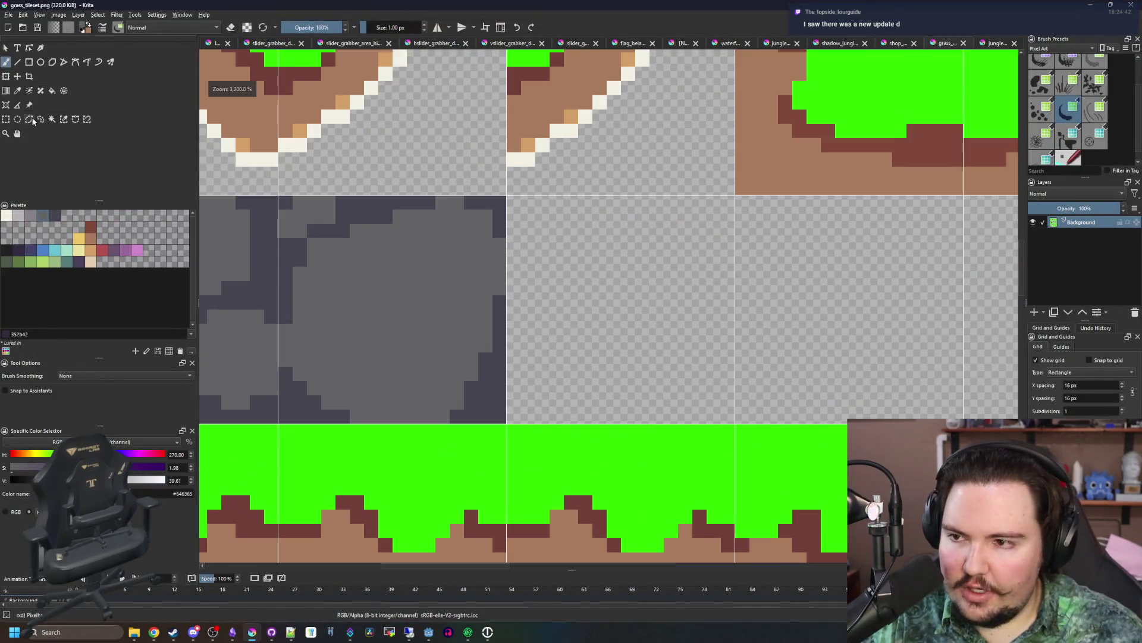
- Copy the selected grey stone tile into the adjacent slots of its row
click(7, 120)
drag(511, 198, 278, 424)
scroll(310, 357, down, 5)
scroll(343, 288, up, 2)
key(ctrl+t)
drag(344, 288, 427, 295)
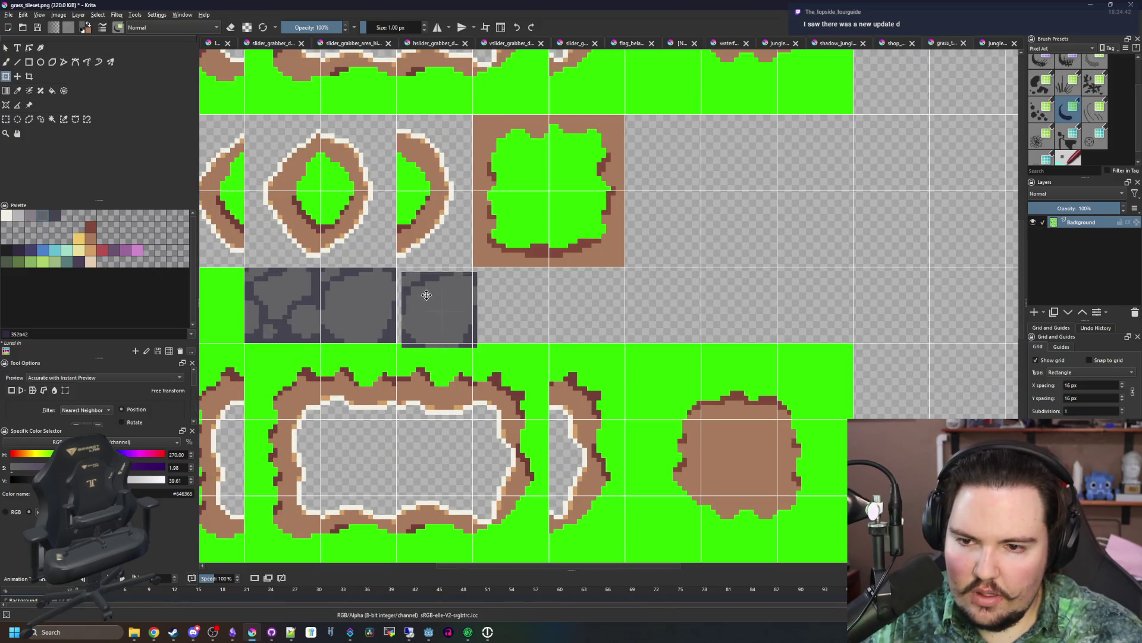
drag(364, 273, 518, 275)
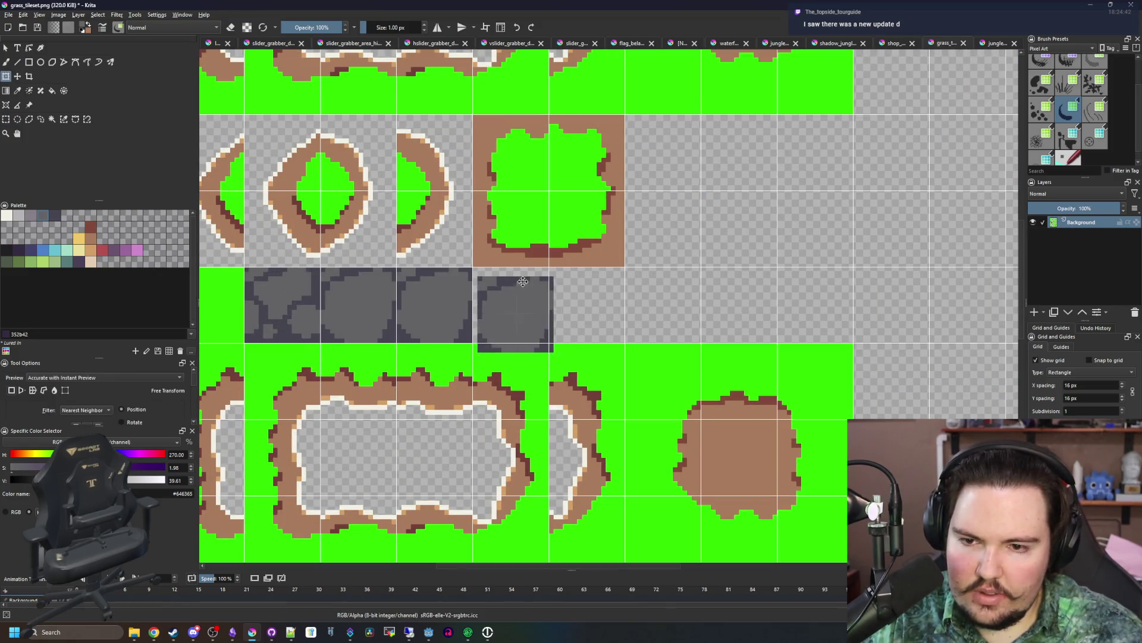
key(Return)
key(ctrl+v)
mouse_move(335, 290)
mouse_down()
mouse_move(598, 299)
mouse_move(567, 290)
mouse_up()
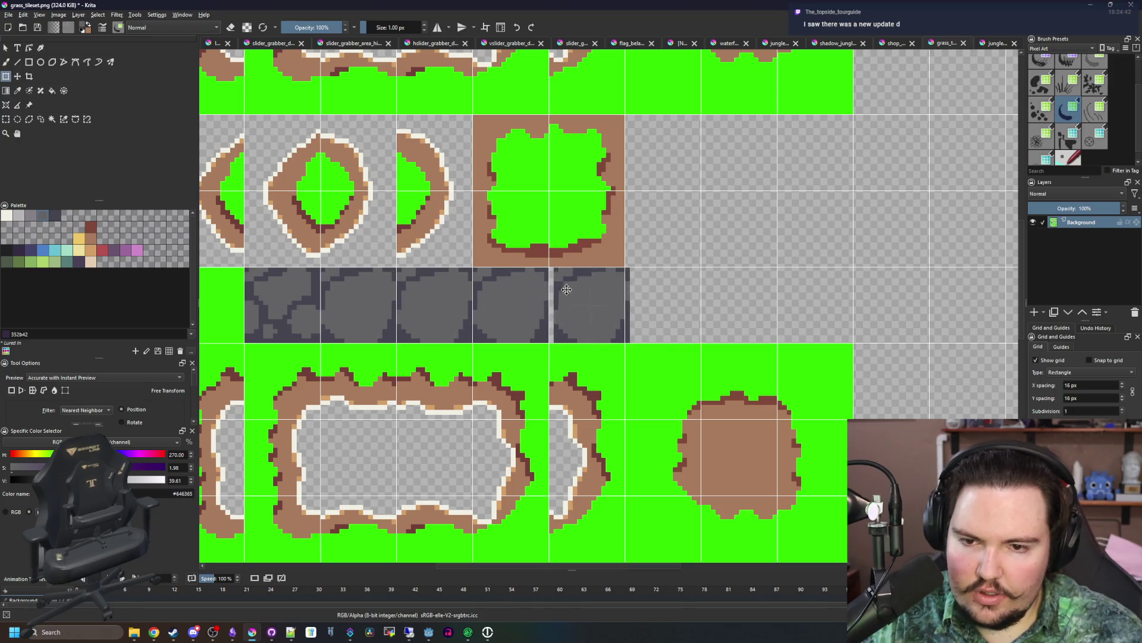
- Sample the bright green and paint a bush with a second cluster onto one stone copy
scroll(438, 312, up, 4)
key(p)
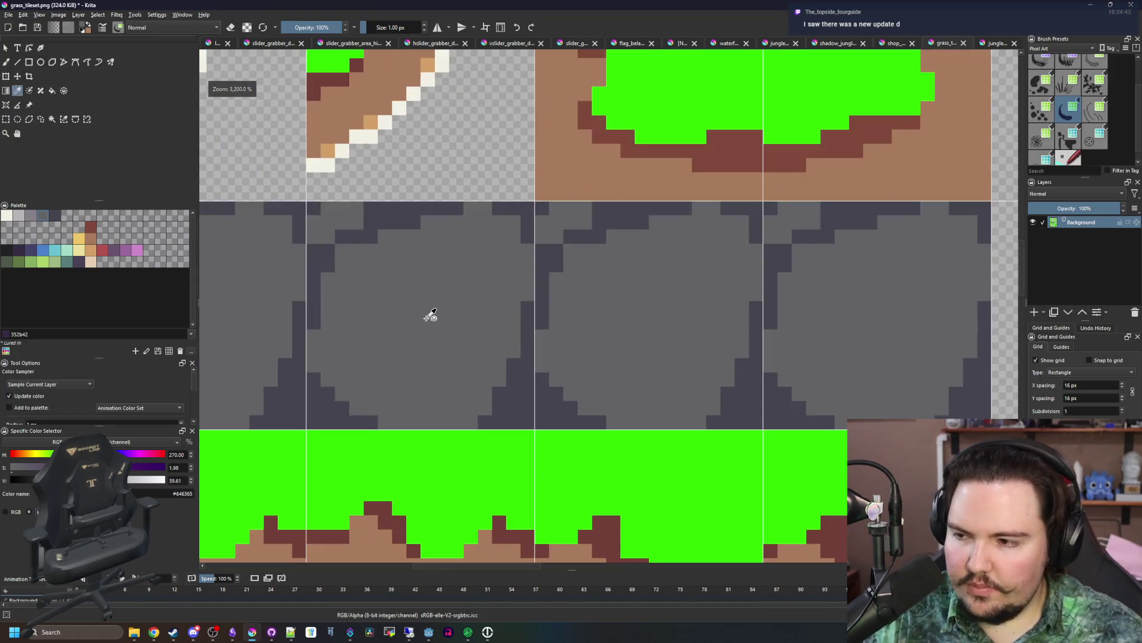
click(470, 492)
scroll(486, 362, up, 3)
key(b)
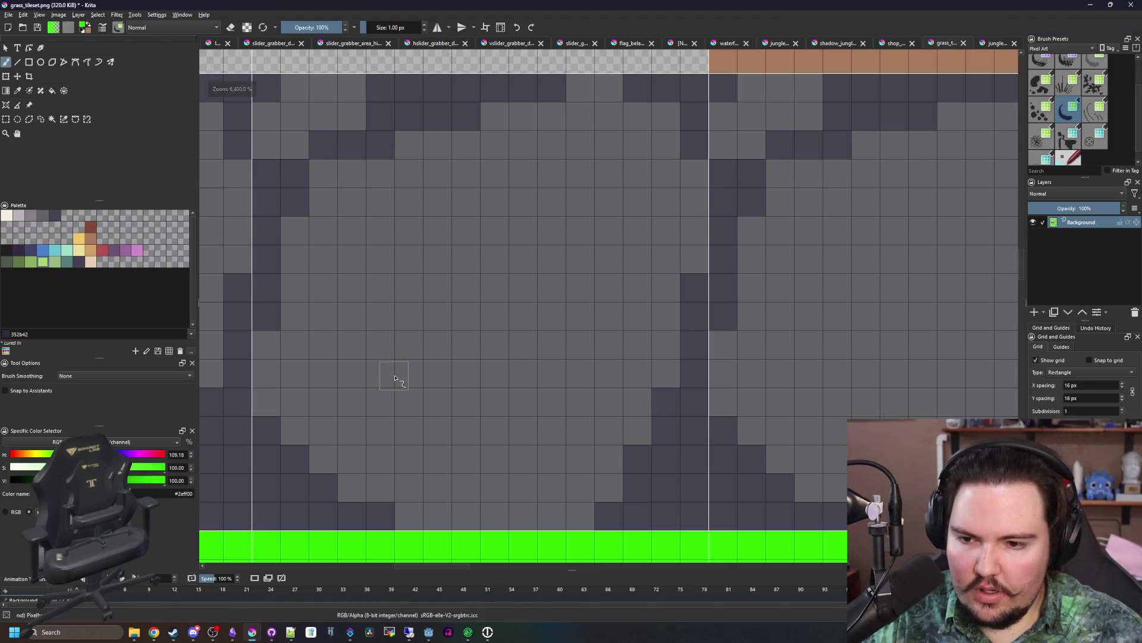
drag(394, 378, 474, 369)
scroll(474, 369, down, 2)
key(bracketright)
mouse_move(484, 306)
mouse_down()
mouse_move(505, 308)
mouse_move(378, 232)
mouse_move(339, 351)
mouse_move(460, 377)
mouse_move(465, 330)
mouse_up()
key(bracketleft)
drag(575, 290, 555, 365)
mouse_move(596, 318)
mouse_down()
mouse_move(580, 250)
mouse_move(613, 240)
mouse_up()
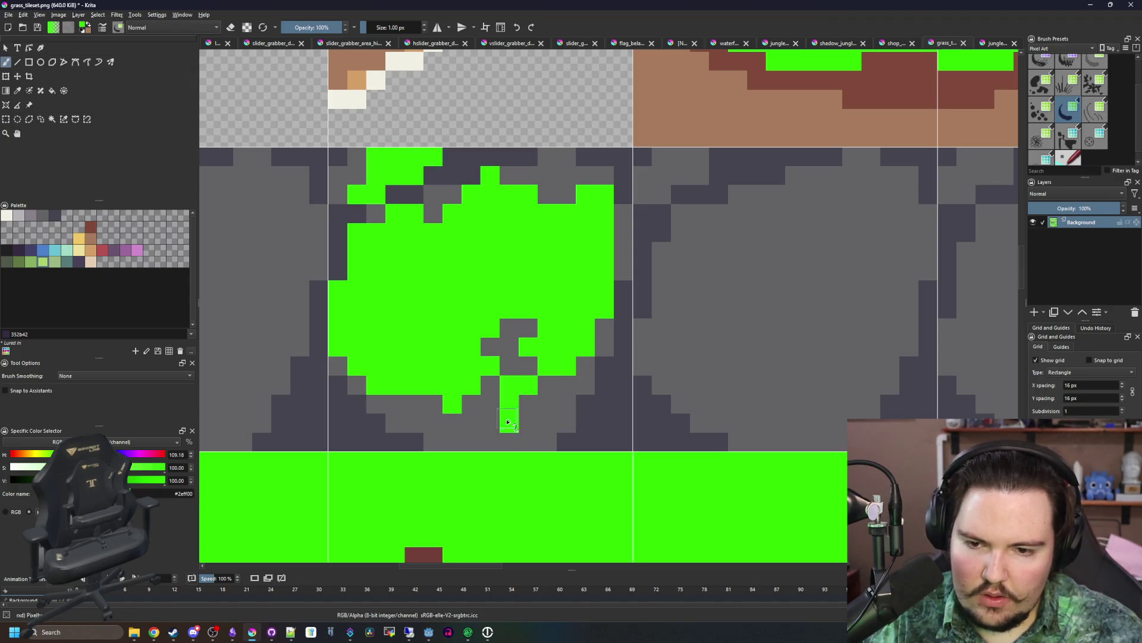
- Paint green moss patches across a second stone tile
scroll(523, 428, down, 5)
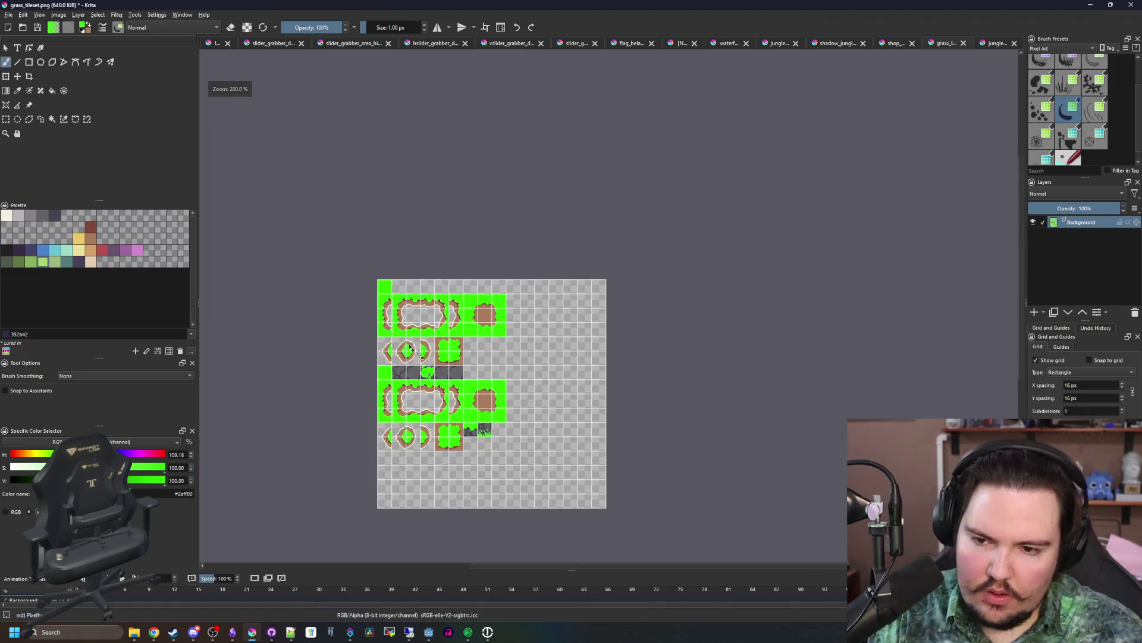
scroll(431, 394, up, 10)
mouse_move(420, 342)
mouse_down()
mouse_move(406, 266)
mouse_move(433, 276)
mouse_up()
mouse_move(549, 306)
mouse_down()
mouse_move(545, 369)
mouse_move(580, 428)
mouse_move(586, 382)
mouse_move(617, 340)
mouse_up()
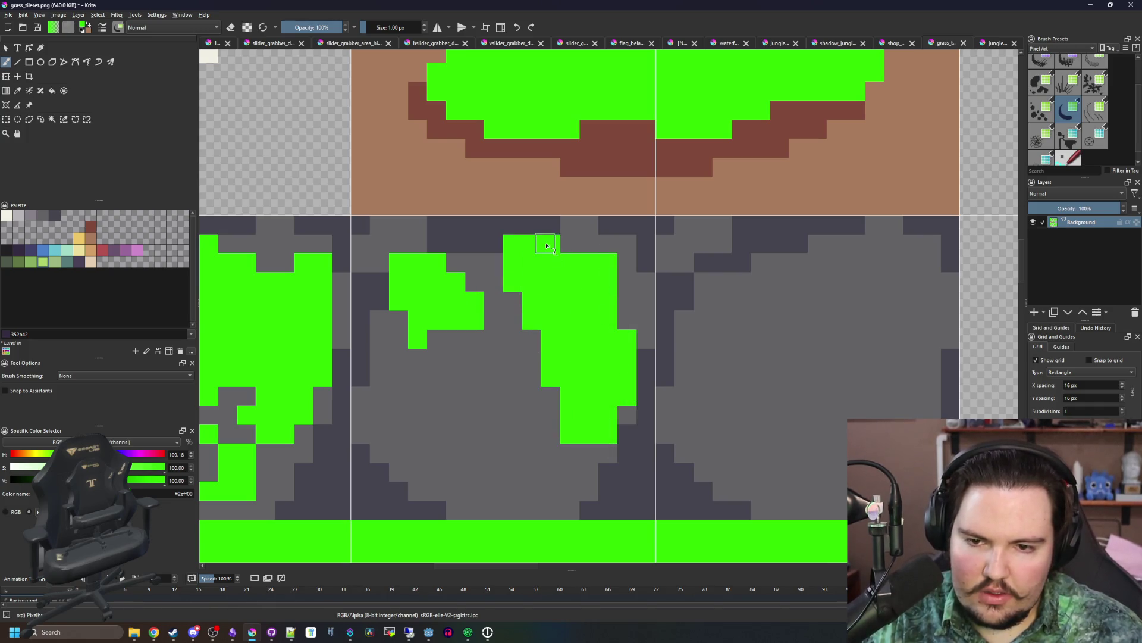
mouse_move(511, 433)
mouse_down()
mouse_move(509, 470)
mouse_move(466, 390)
mouse_move(490, 406)
mouse_up()
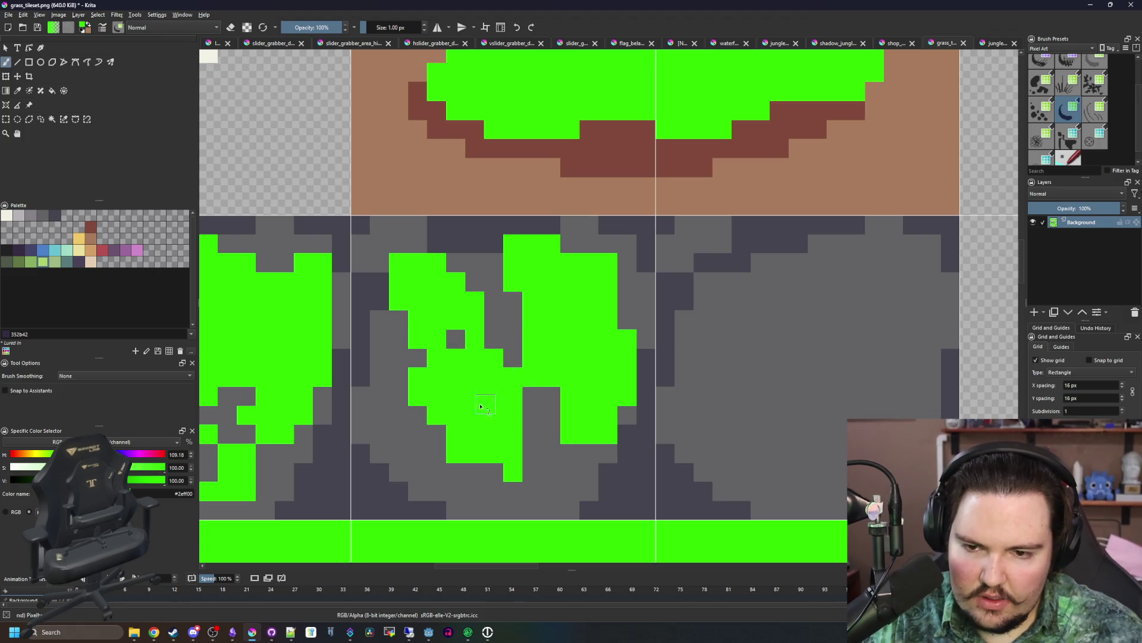
drag(409, 434, 410, 491)
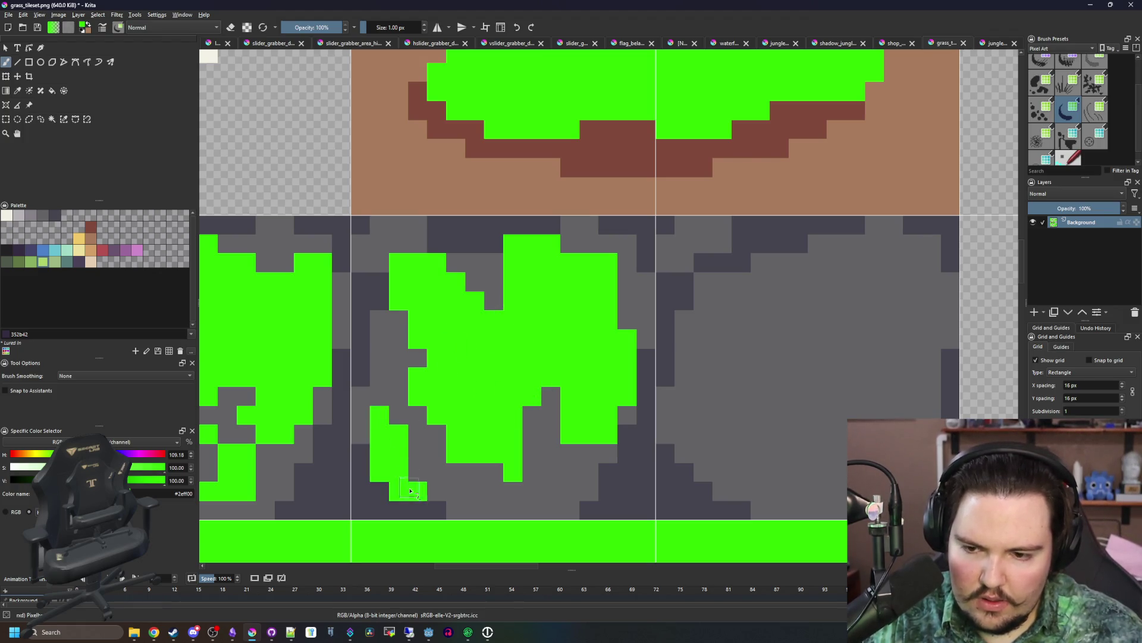
scroll(364, 460, down, 8)
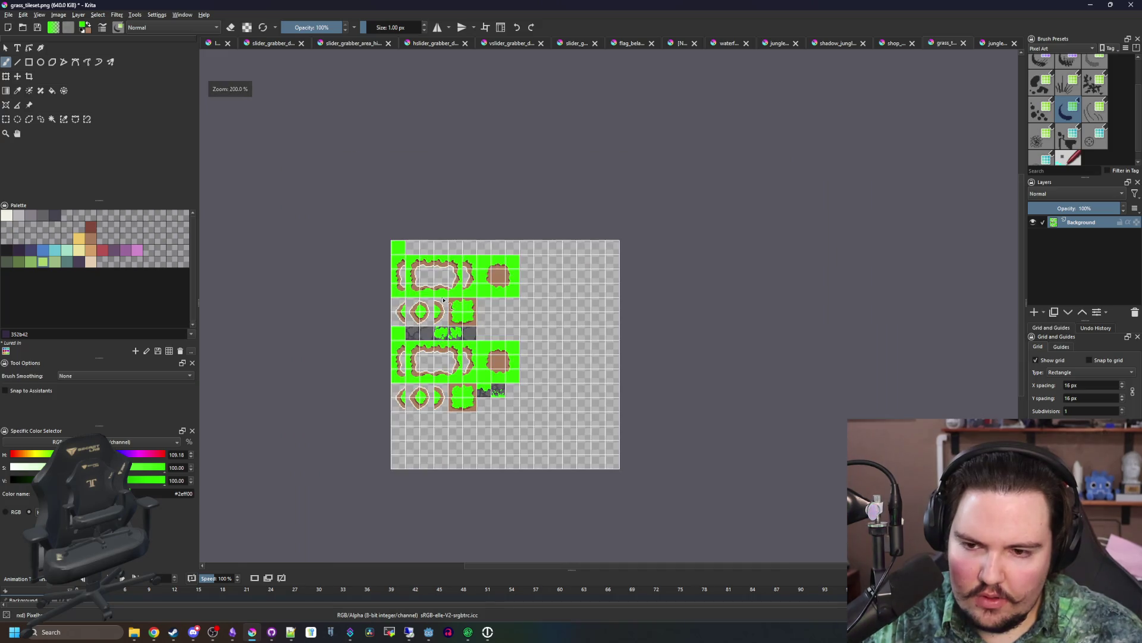
scroll(442, 299, up, 10)
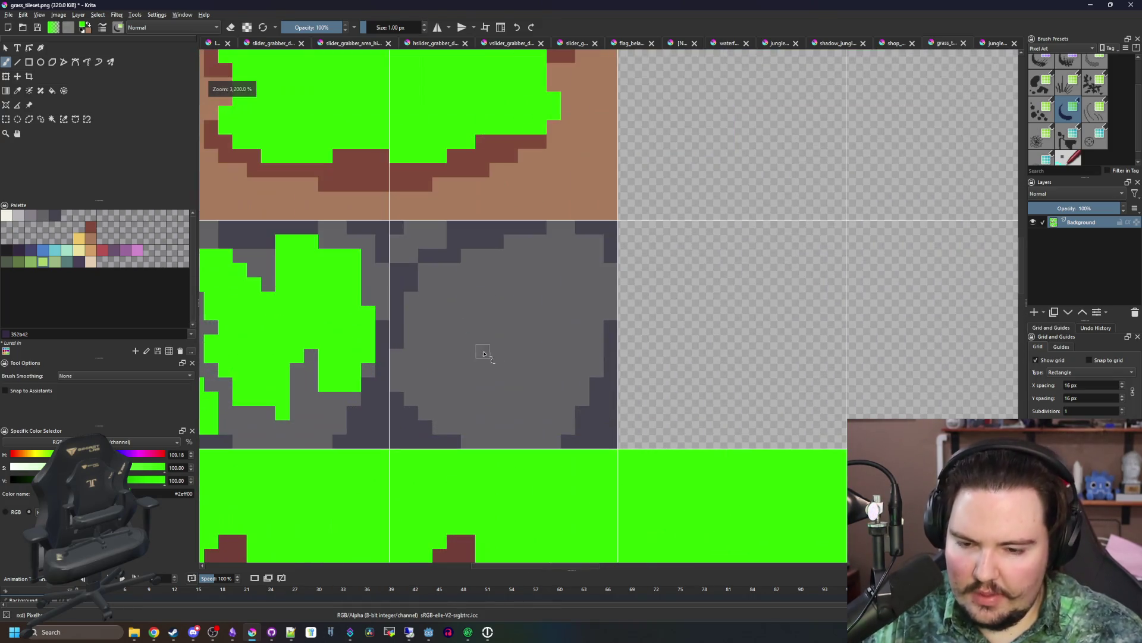
- Sample the stone's grey tones for the crack line and save the tileset image
key(p)
click(507, 313)
scroll(506, 295, up, 1)
key(b)
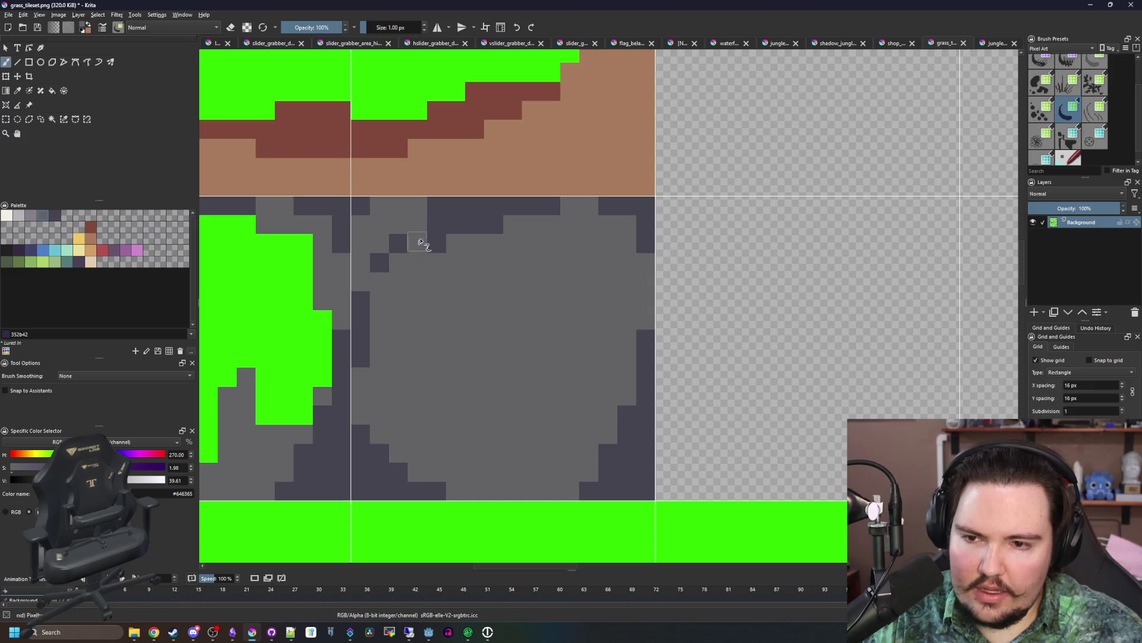
key(p)
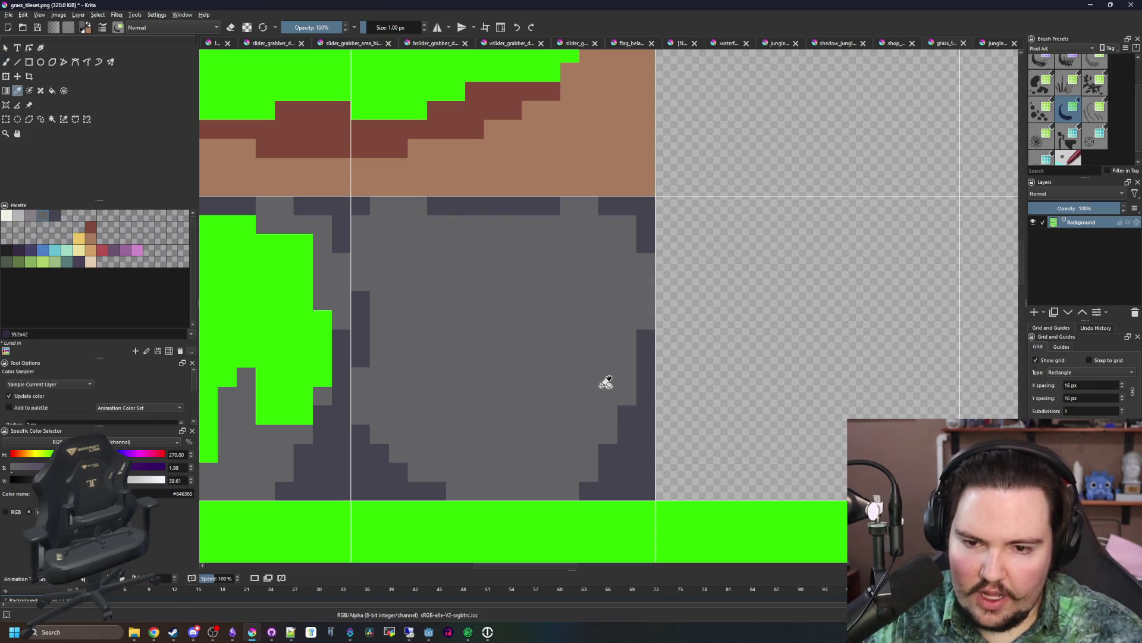
key(b)
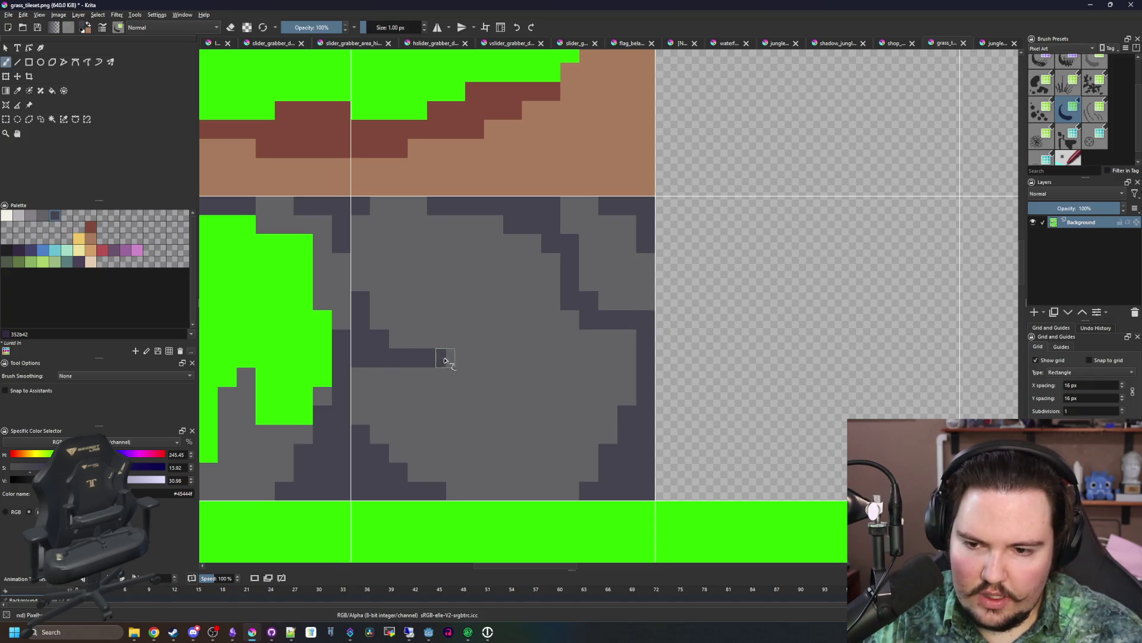
key(p)
click(371, 392)
scroll(429, 395, down, 8)
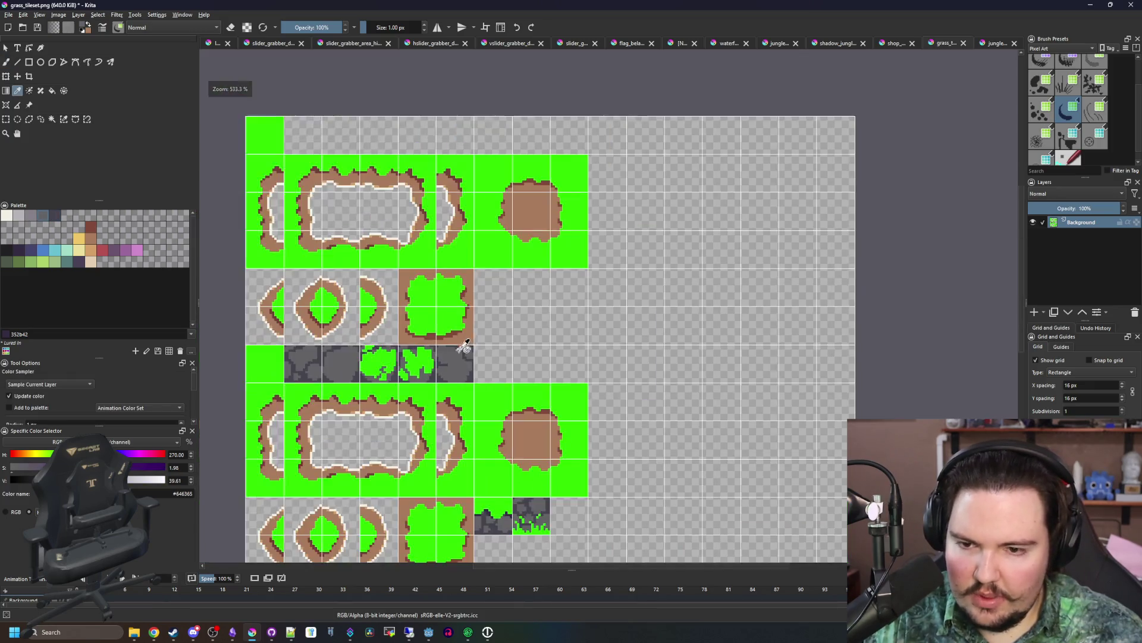
scroll(396, 333, up, 8)
key(ctrl+s)
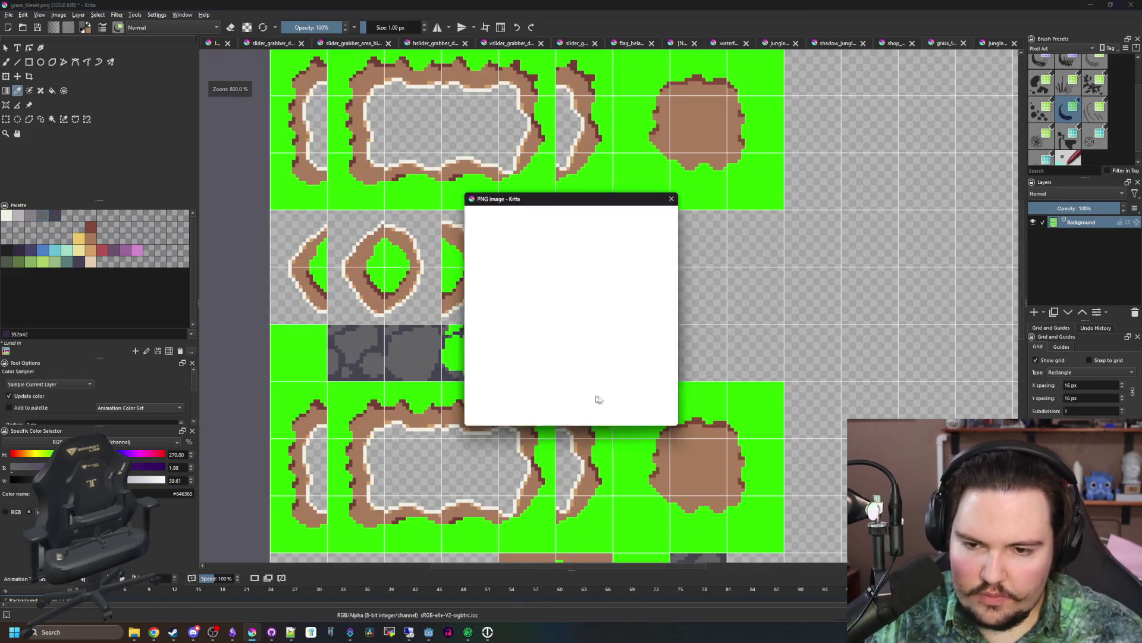
- Confirm the PNG export and, back in Godot, select the grass tile in the atlas's third row
key(Return)
key(alt+Tab)
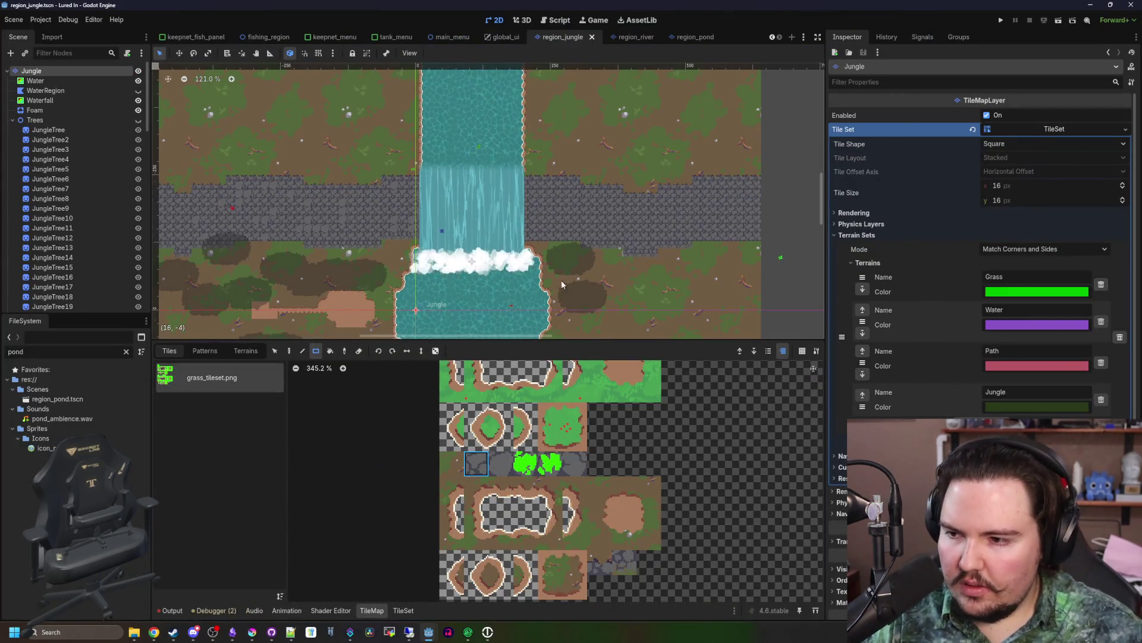
scroll(504, 474, up, 3)
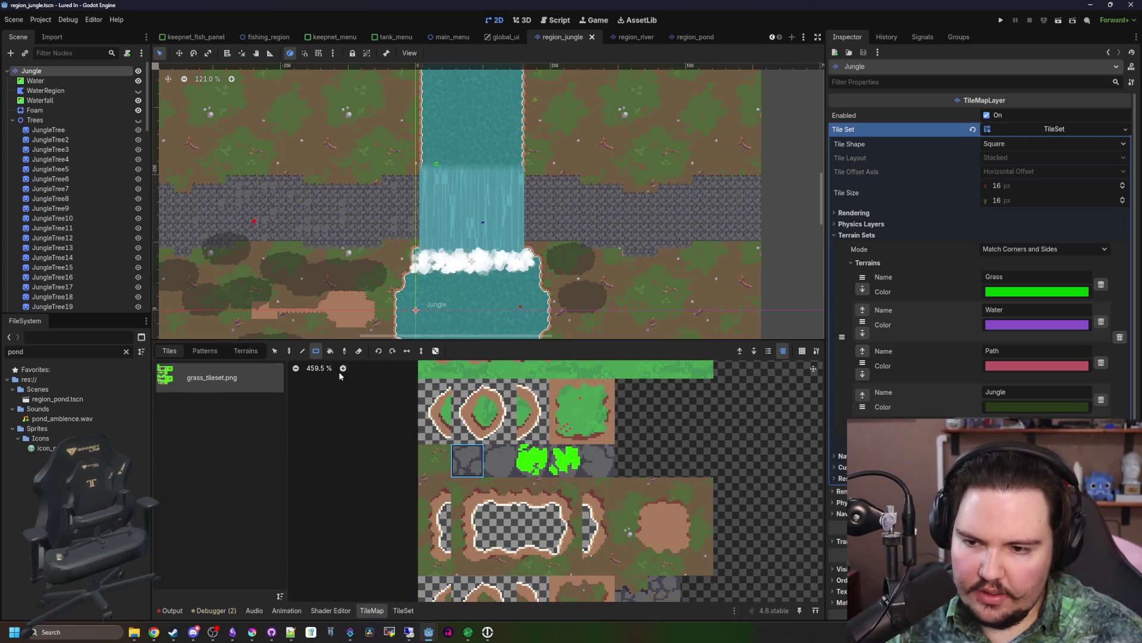
click(275, 351)
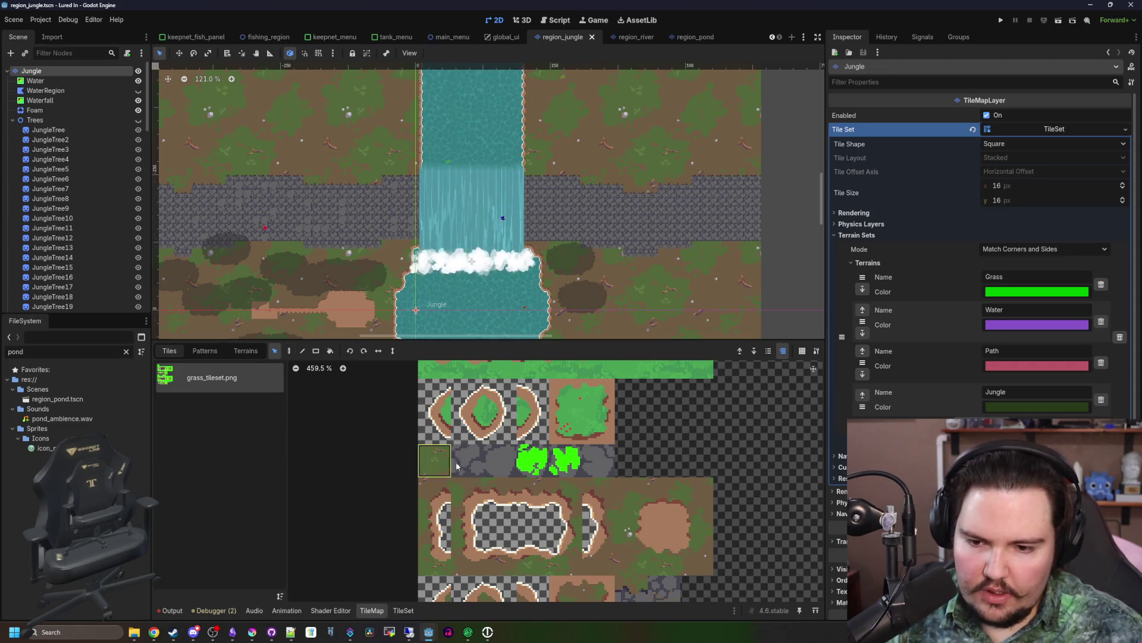
click(435, 460)
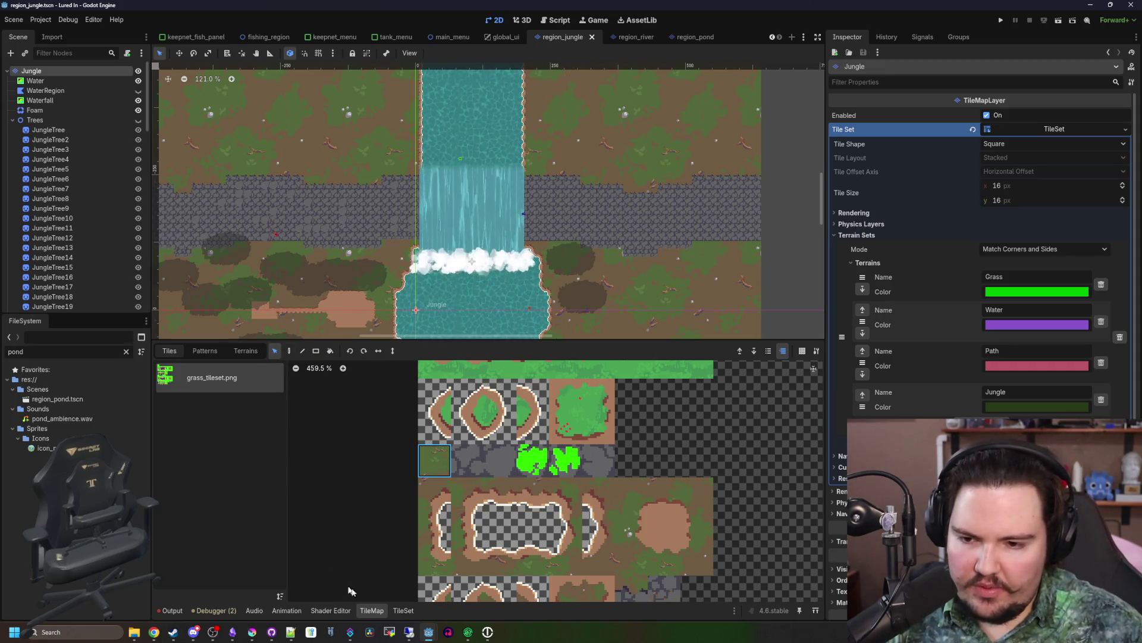
- Give atlas tile 3,6 the shader material in its tile properties
click(404, 610)
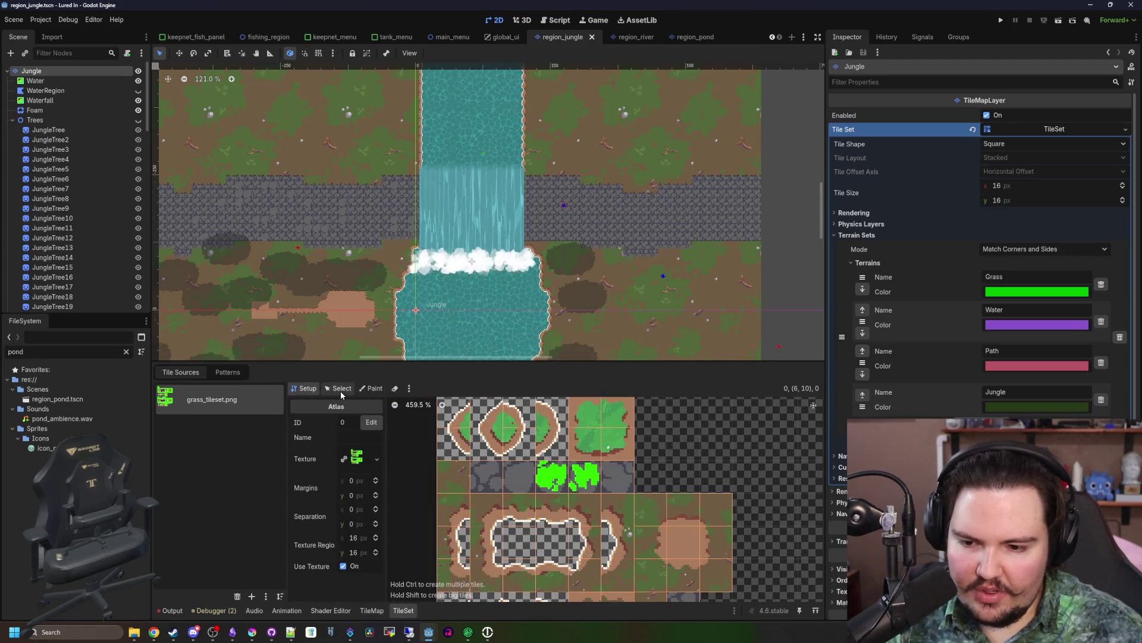
click(341, 390)
click(360, 543)
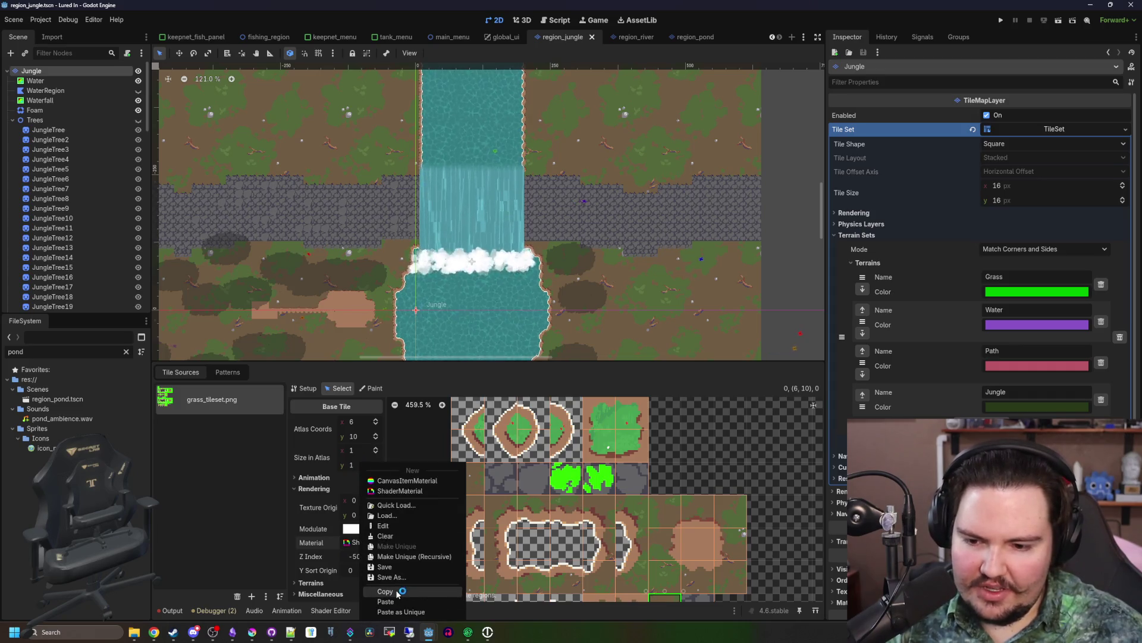
click(509, 501)
click(557, 482)
click(347, 542)
click(381, 602)
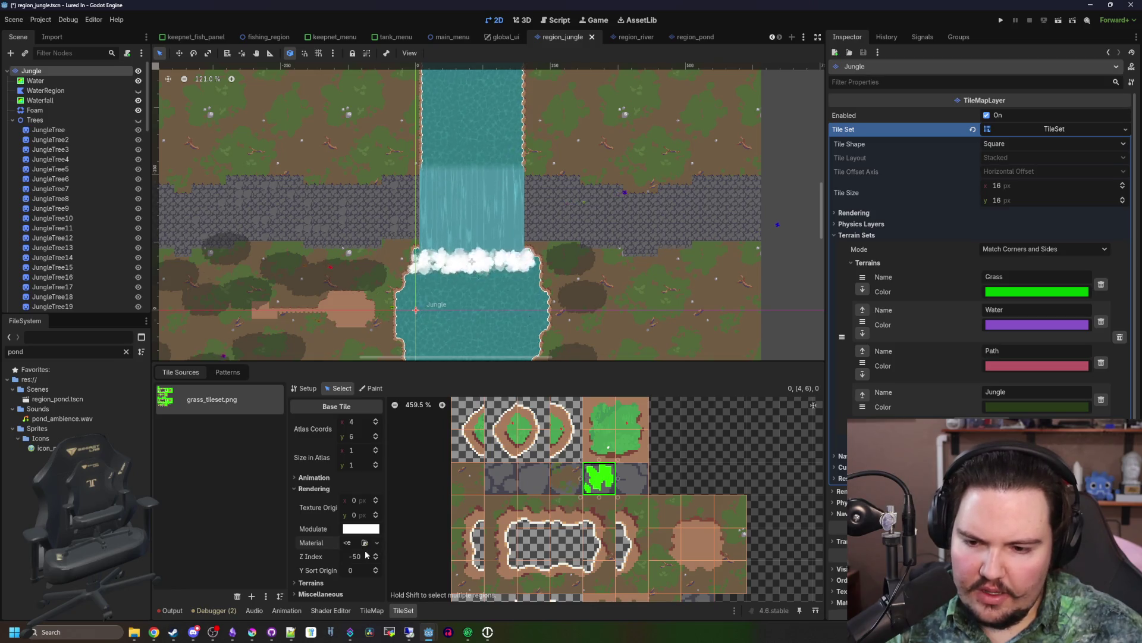
click(349, 541)
click(390, 601)
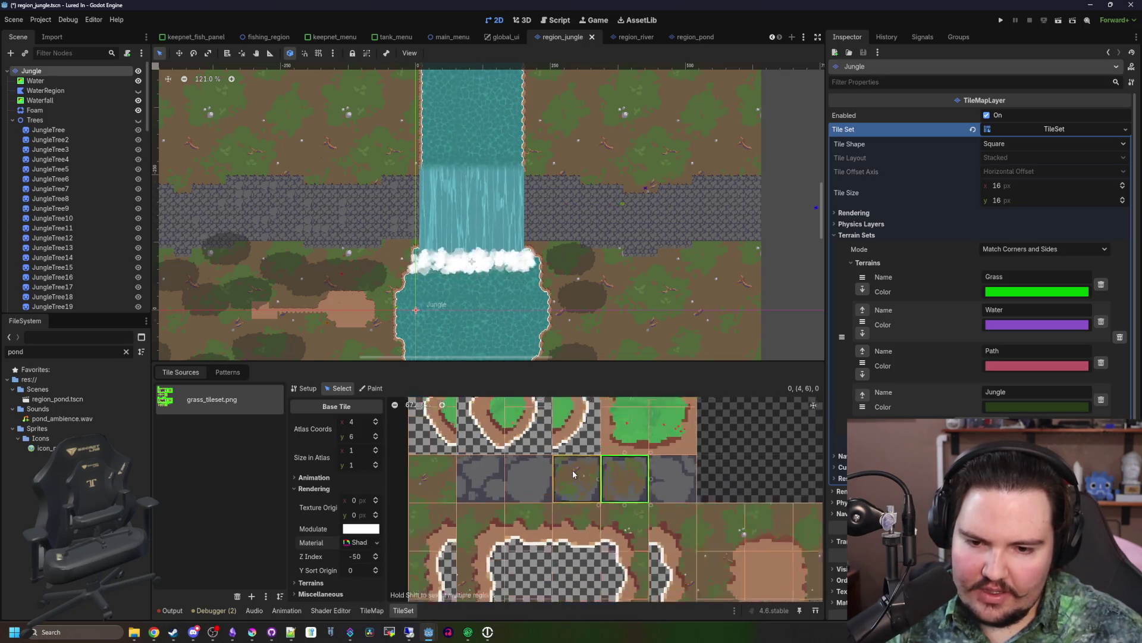
click(255, 634)
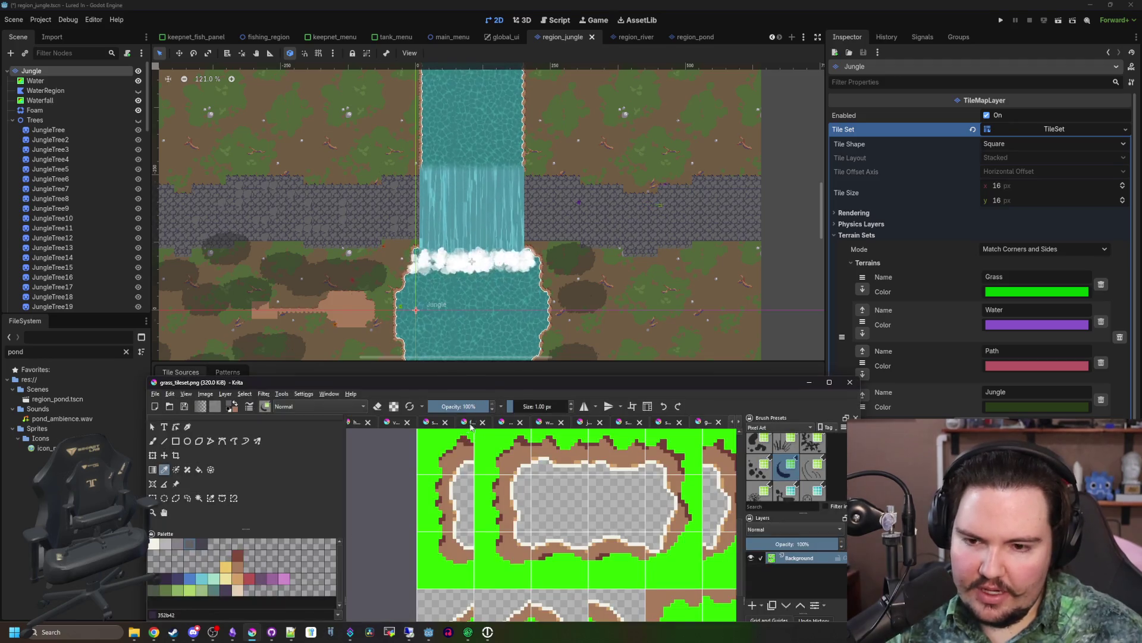
- Sample a near-black colour and outline the bottom edge of the first green bush blob
double_click(493, 384)
scroll(485, 382, up, 10)
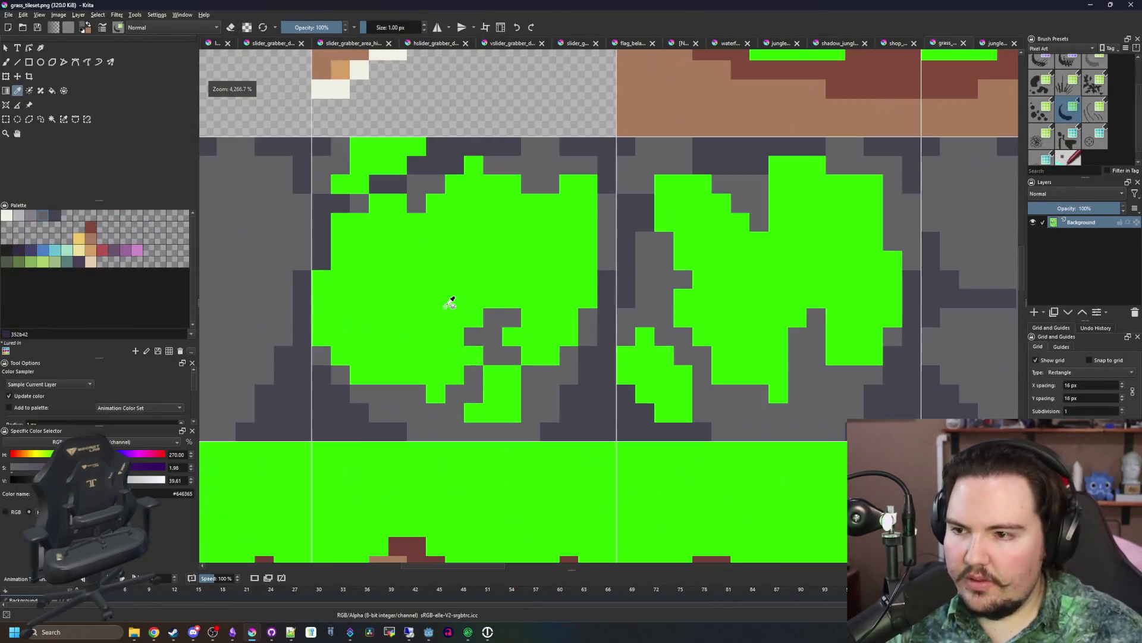
scroll(401, 403, up, 1)
click(357, 392)
key(b)
drag(380, 406, 291, 353)
drag(424, 410, 460, 417)
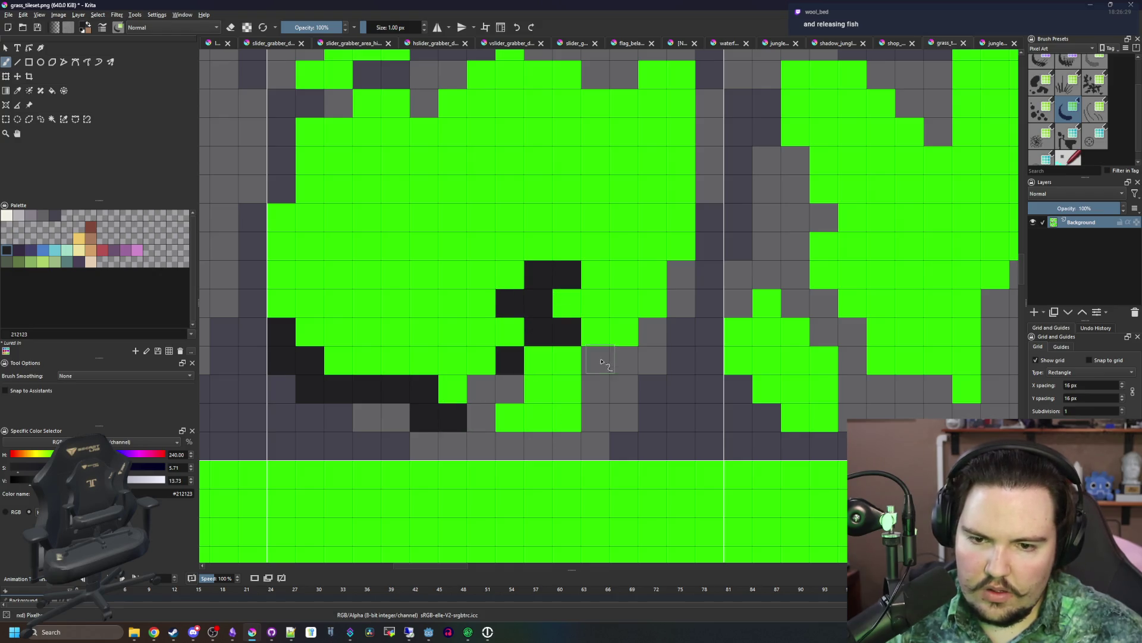
- Add near-black outline pixels around the bush blob on another stone tile
scroll(568, 331, down, 2)
scroll(369, 295, up, 2)
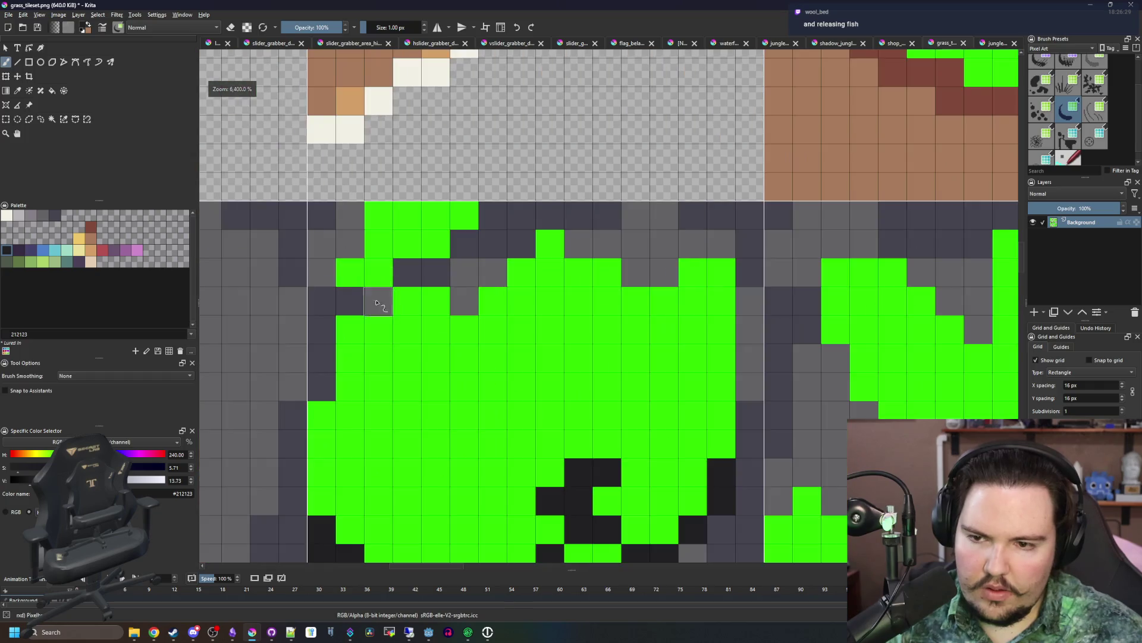
drag(407, 280, 466, 247)
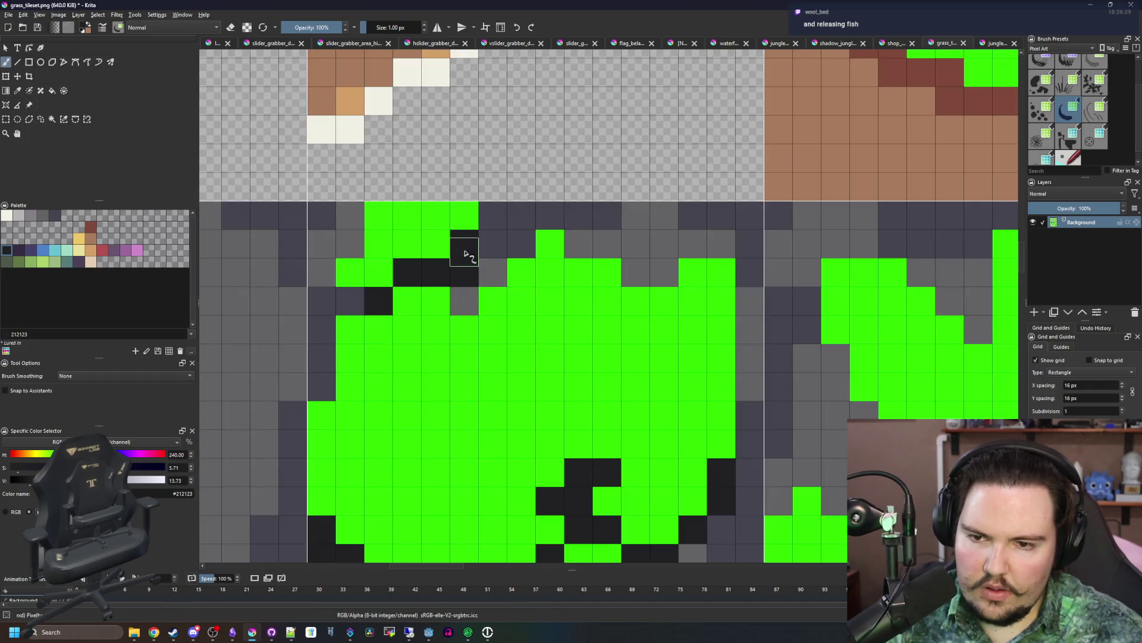
scroll(457, 278, down, 1)
scroll(465, 254, down, 2)
scroll(519, 390, up, 3)
mouse_move(524, 428)
mouse_down()
mouse_move(466, 429)
mouse_move(440, 388)
mouse_up()
drag(562, 376, 630, 375)
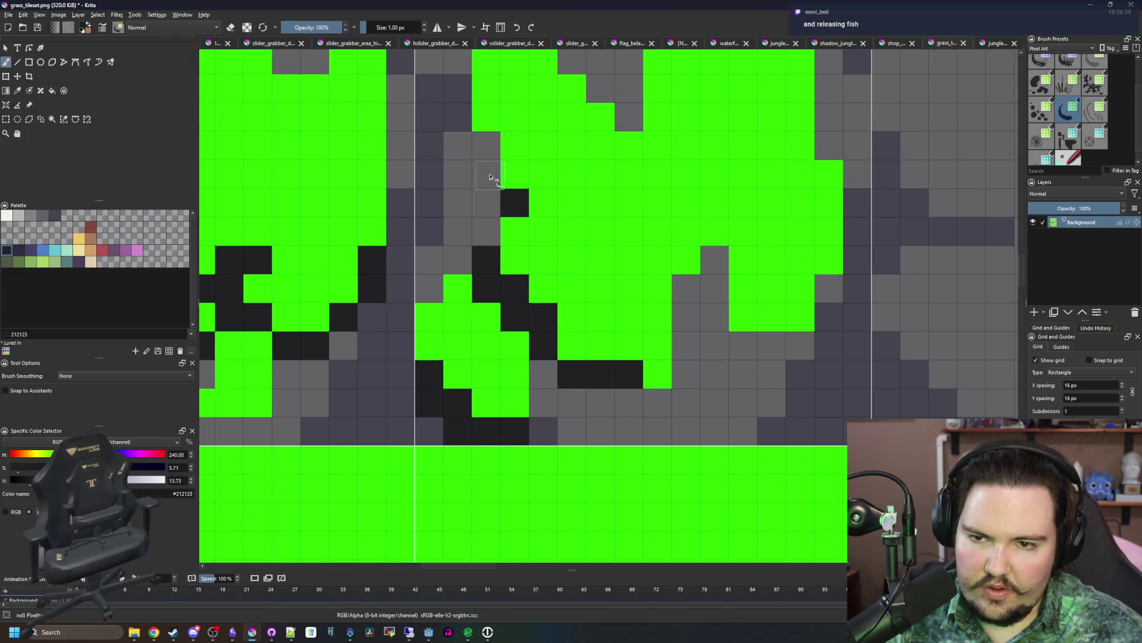
- Outline the upper-left edge and the right blob's lower edge in near-black
drag(490, 178, 458, 122)
drag(717, 294, 711, 270)
drag(752, 348, 817, 351)
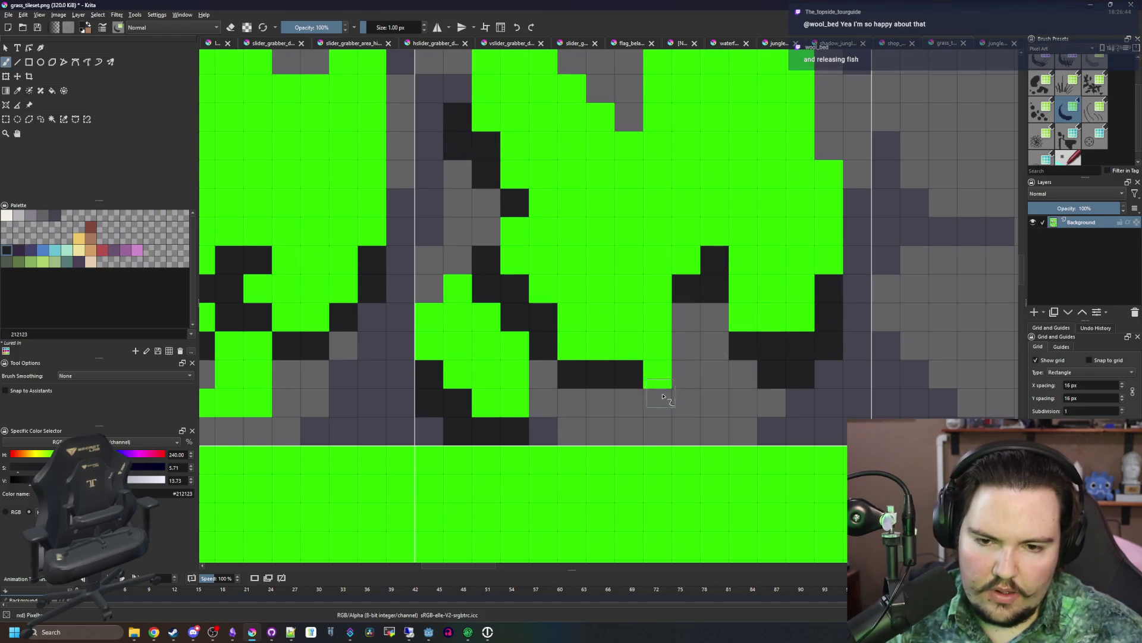
scroll(654, 399, down, 8)
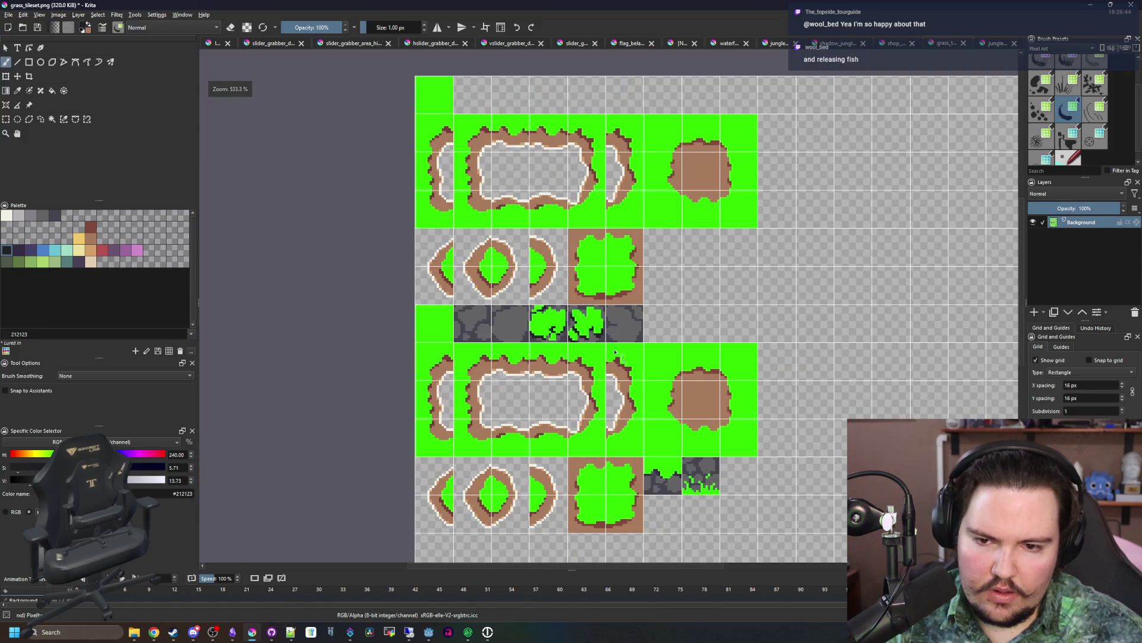
- Save grass_tileset.png as PNG and return to Godot
key(ctrl+s)
click(619, 414)
key(alt+Tab)
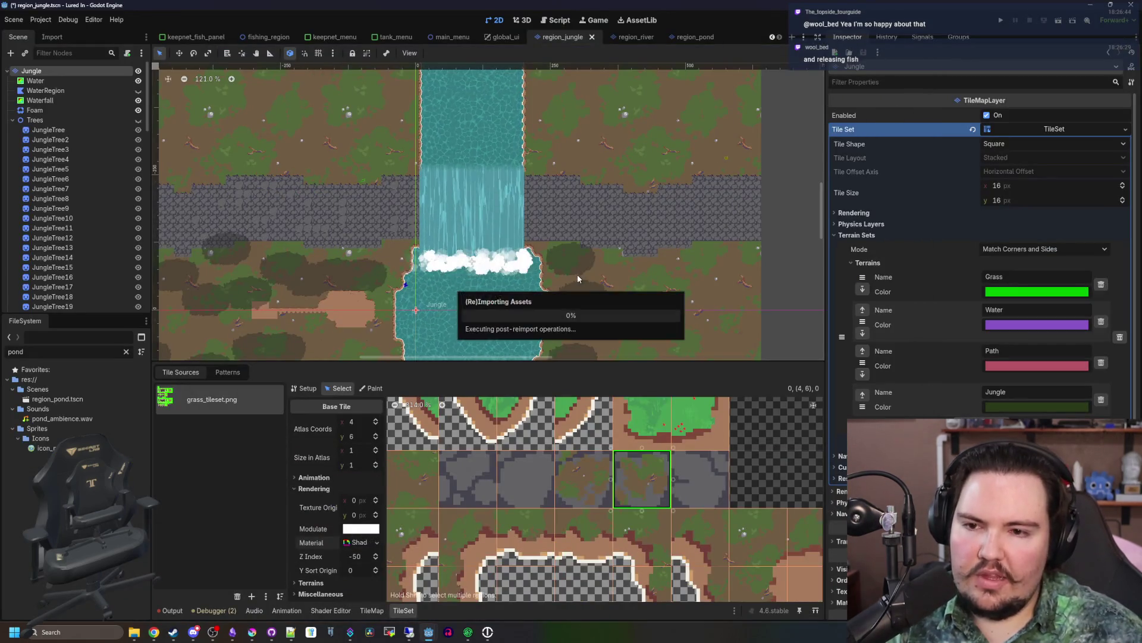
- Select the row of five reworked stone tiles in the tileset atlas
scroll(348, 178, up, 3)
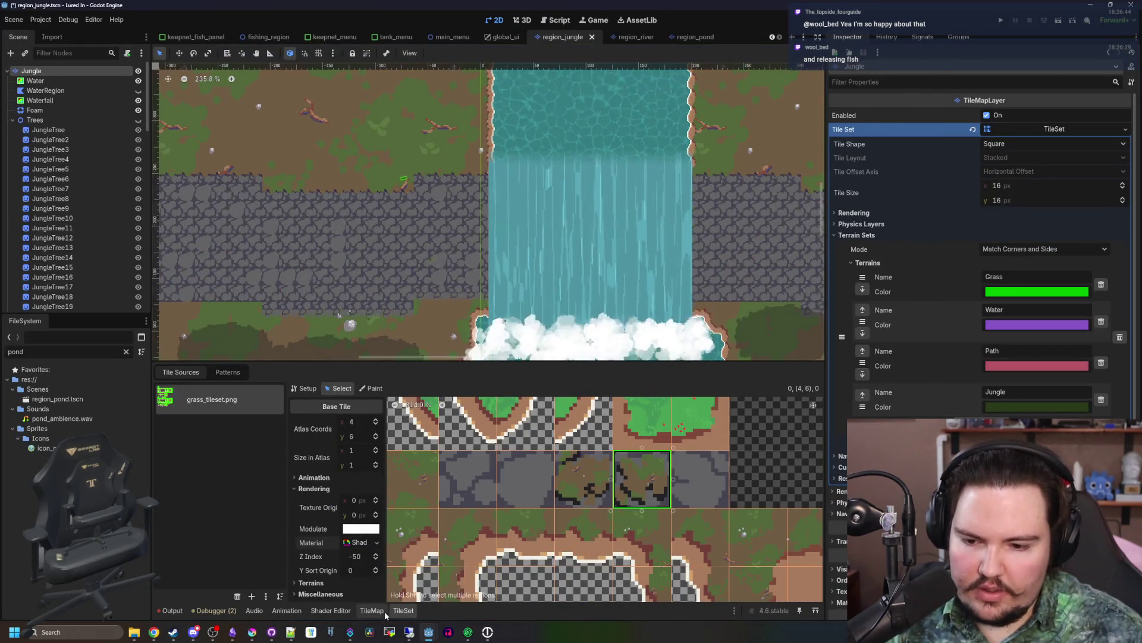
drag(417, 470, 588, 472)
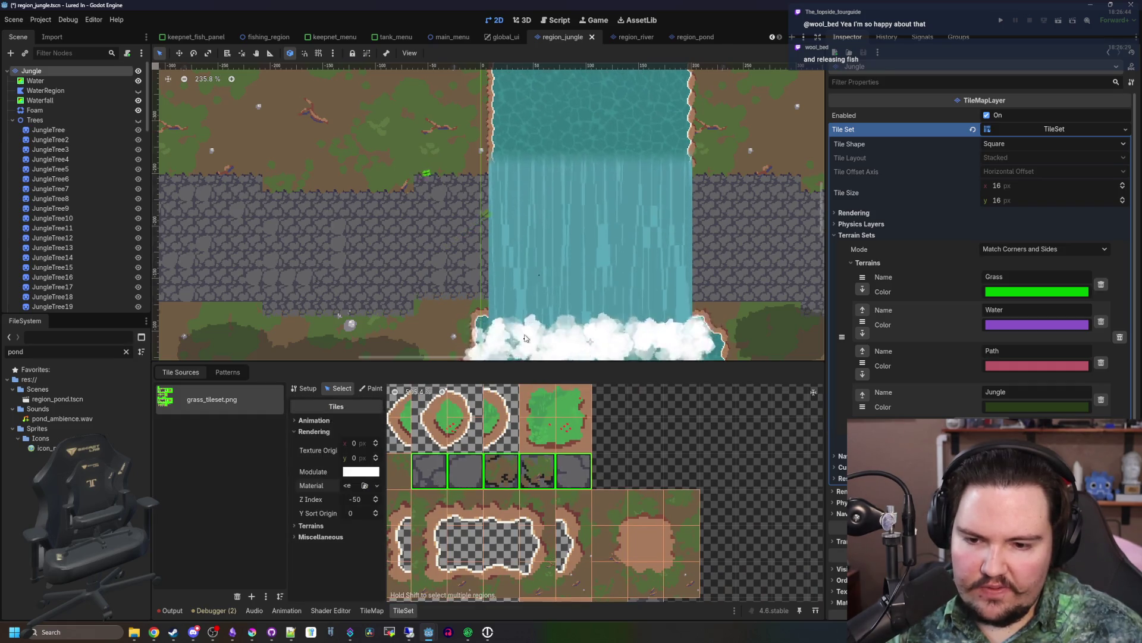
scroll(525, 338, down, 5)
scroll(393, 333, left, 2)
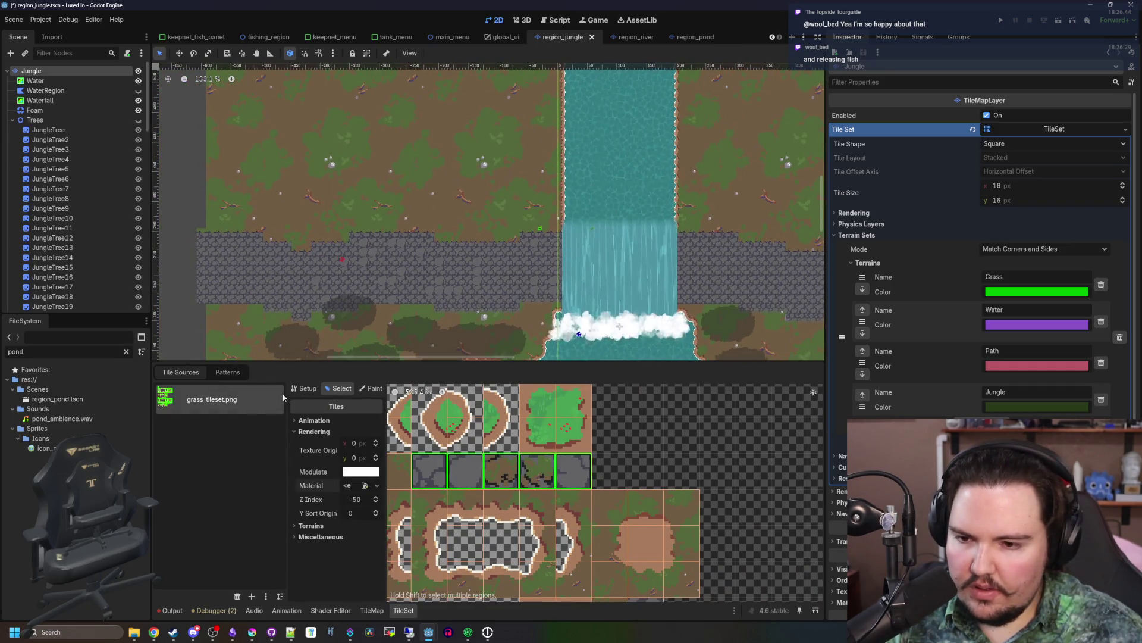
click(399, 470)
- In the TileMap panel pick the five stone tiles, undo a test rectangle, enable random placement
click(372, 610)
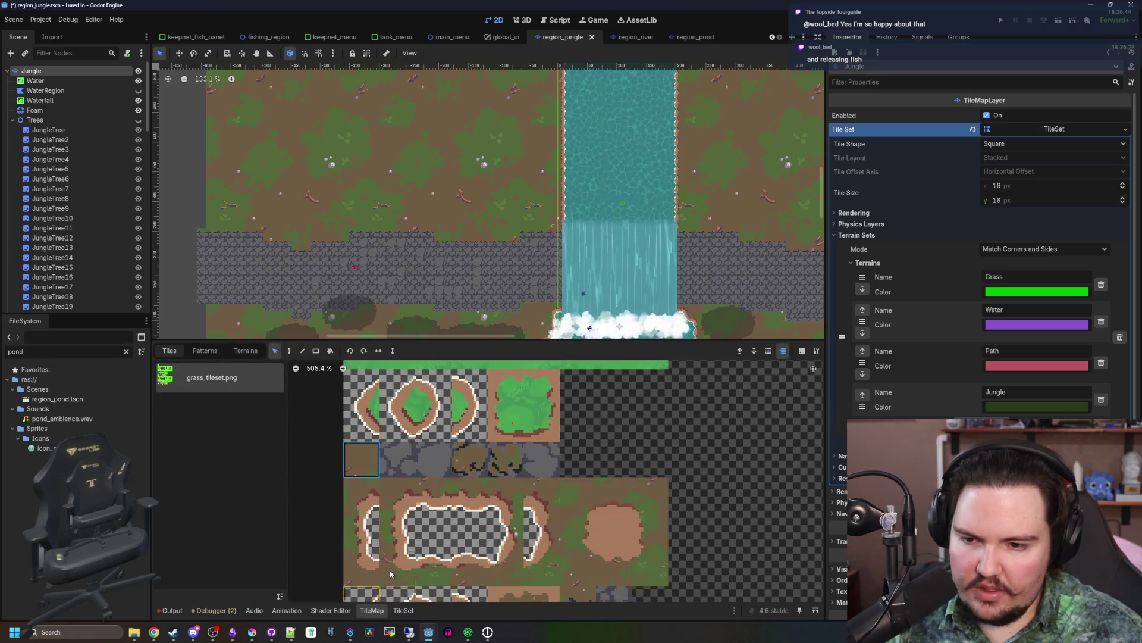
drag(541, 459, 391, 460)
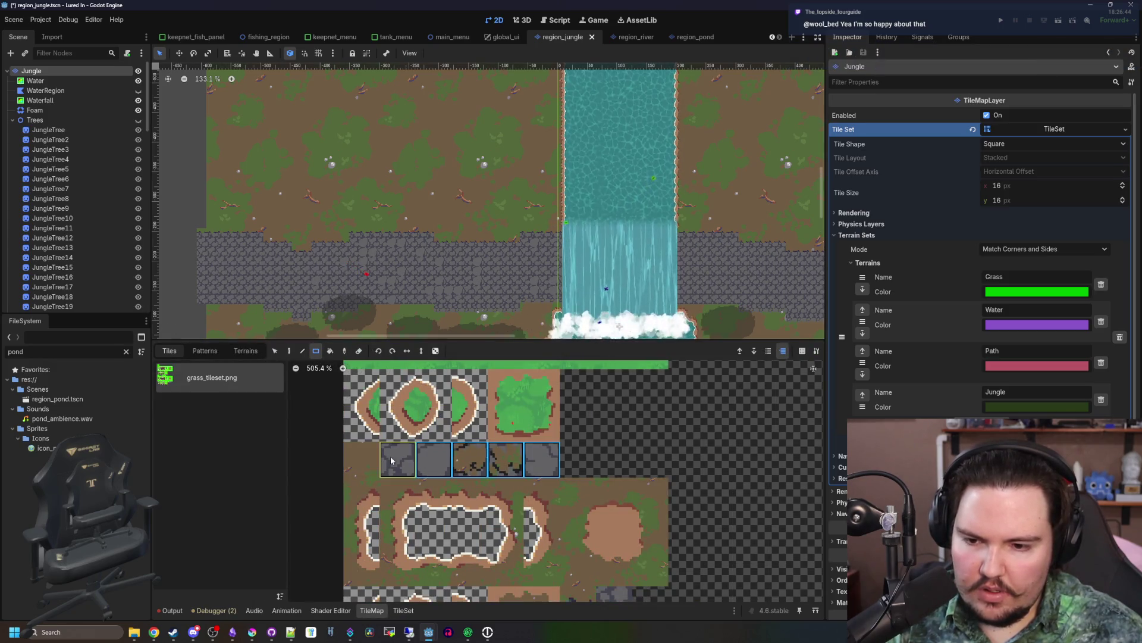
scroll(470, 300, up, 7)
drag(469, 300, 369, 225)
key(ctrl+z)
click(436, 351)
- Set Scattering to 1.0 and try a scattered bush rectangle, then undo it
text(1)
drag(493, 253, 416, 220)
drag(598, 278, 303, 173)
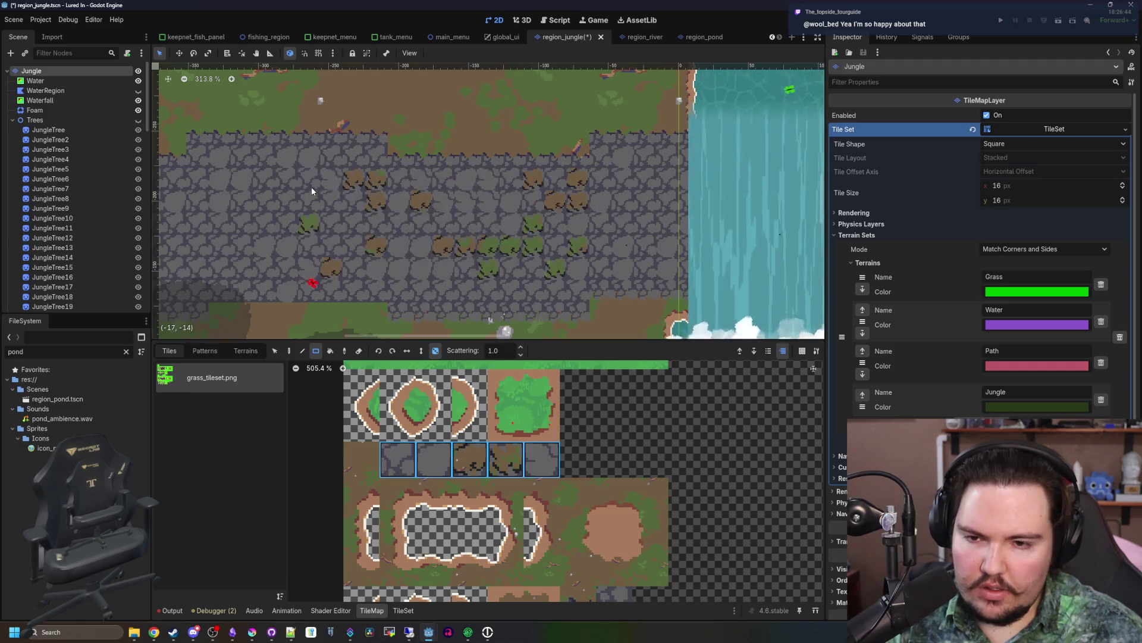
key(ctrl+z)
scroll(683, 285, down, 1)
scroll(683, 285, left, 5)
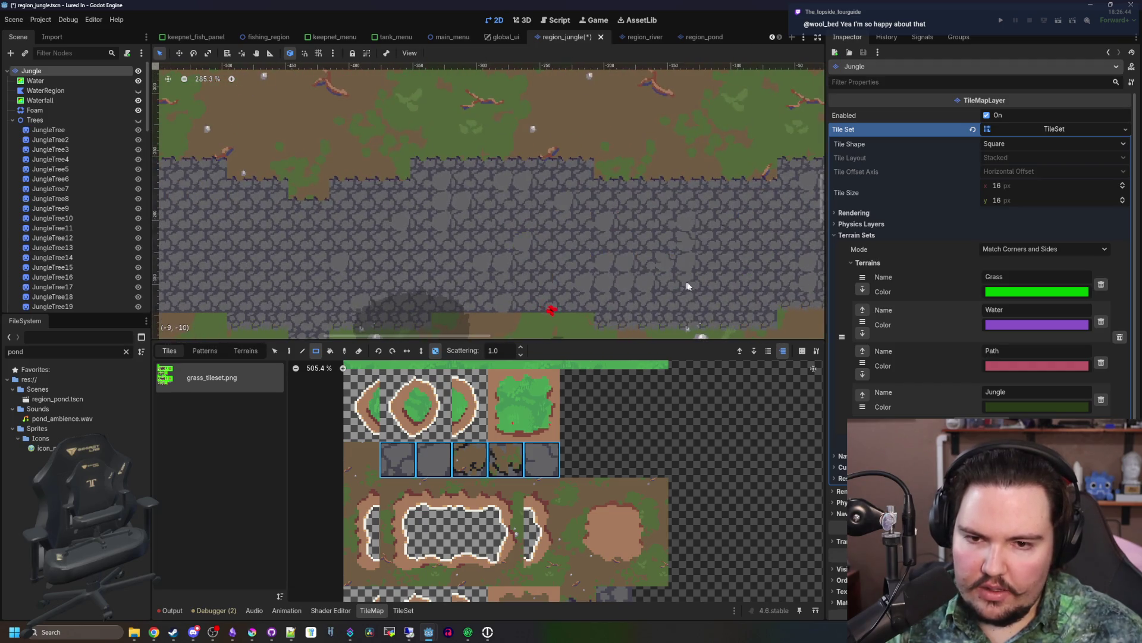
scroll(743, 315, down, 1)
- Scatter tiles over 9x4 and 5x2 patches and the upper-left ledge
mouse_move(724, 297)
mouse_down()
mouse_move(609, 258)
mouse_move(602, 205)
mouse_move(443, 277)
mouse_move(457, 288)
mouse_up()
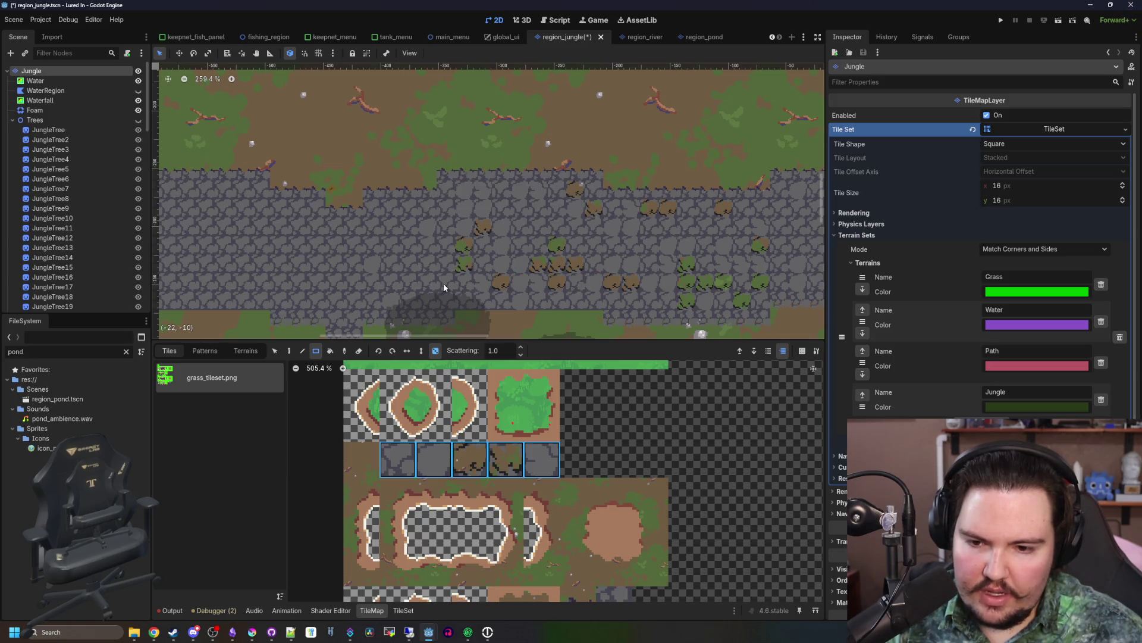
mouse_move(458, 279)
mouse_down()
mouse_move(564, 247)
mouse_move(412, 233)
mouse_move(307, 176)
mouse_up()
drag(342, 262, 282, 197)
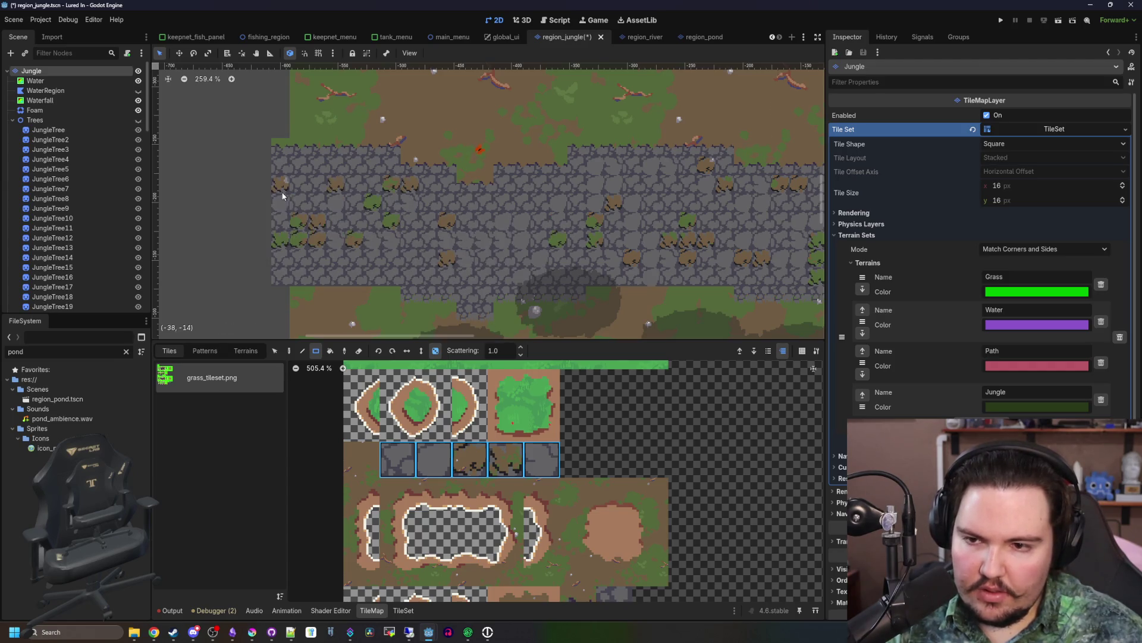
scroll(308, 226, down, 2)
scroll(440, 237, right, 15)
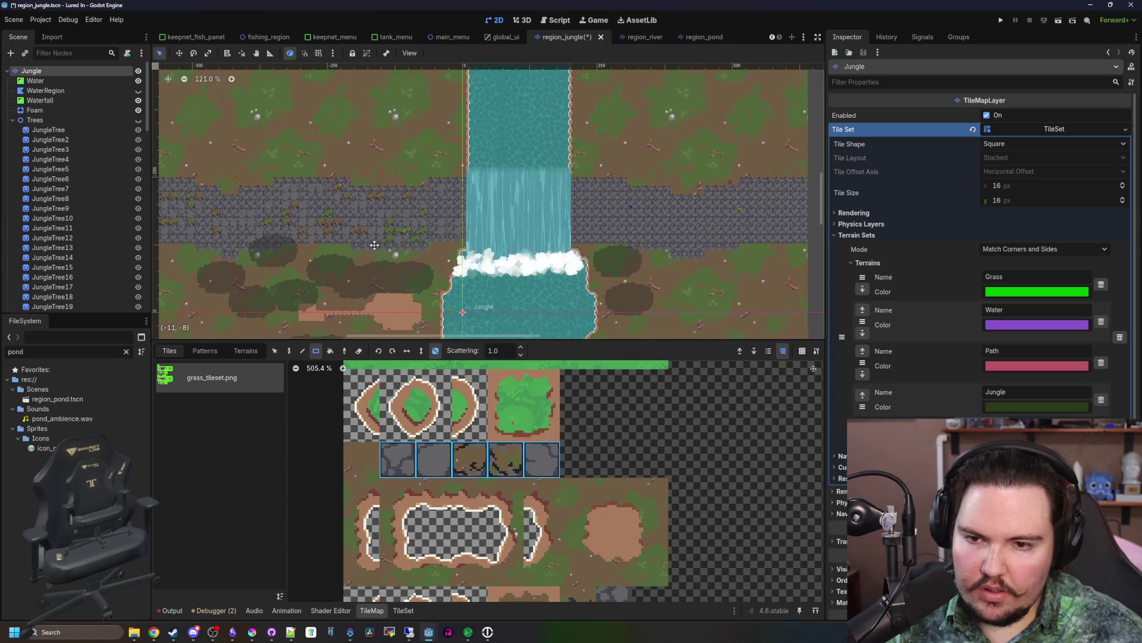
scroll(441, 236, up, 3)
mouse_move(381, 253)
mouse_down()
mouse_move(392, 238)
mouse_move(452, 226)
mouse_move(491, 255)
mouse_move(551, 179)
mouse_up()
- Paint more scattered patches, including 4x6 and 6x3 areas, across the cobblestone
scroll(595, 233, right, 10)
mouse_move(328, 278)
mouse_down()
mouse_move(390, 235)
mouse_move(529, 208)
mouse_up()
mouse_move(589, 282)
mouse_down()
mouse_move(651, 170)
mouse_move(729, 155)
mouse_up()
mouse_move(640, 247)
mouse_down()
mouse_move(487, 159)
mouse_move(649, 253)
mouse_up()
scroll(504, 231, left, 3)
scroll(503, 231, left, 3)
mouse_move(536, 232)
mouse_down()
mouse_move(494, 194)
mouse_move(405, 166)
mouse_up()
mouse_move(446, 231)
mouse_down()
mouse_move(291, 150)
mouse_move(420, 286)
mouse_up()
- Extend the scattered stone tiles further left, including 1x2 and 8x4 patches
scroll(704, 266, left, 5)
scroll(704, 266, down, 1)
scroll(704, 266, left, 5)
drag(421, 143, 524, 290)
scroll(531, 244, left, 5)
scroll(532, 244, left, 1)
drag(531, 244, 429, 197)
scroll(428, 196, left, 5)
drag(499, 202, 405, 143)
mouse_move(410, 226)
mouse_down()
mouse_move(386, 213)
mouse_move(325, 265)
mouse_move(402, 236)
mouse_move(244, 187)
mouse_up()
scroll(324, 265, left, 5)
scroll(408, 285, up, 3)
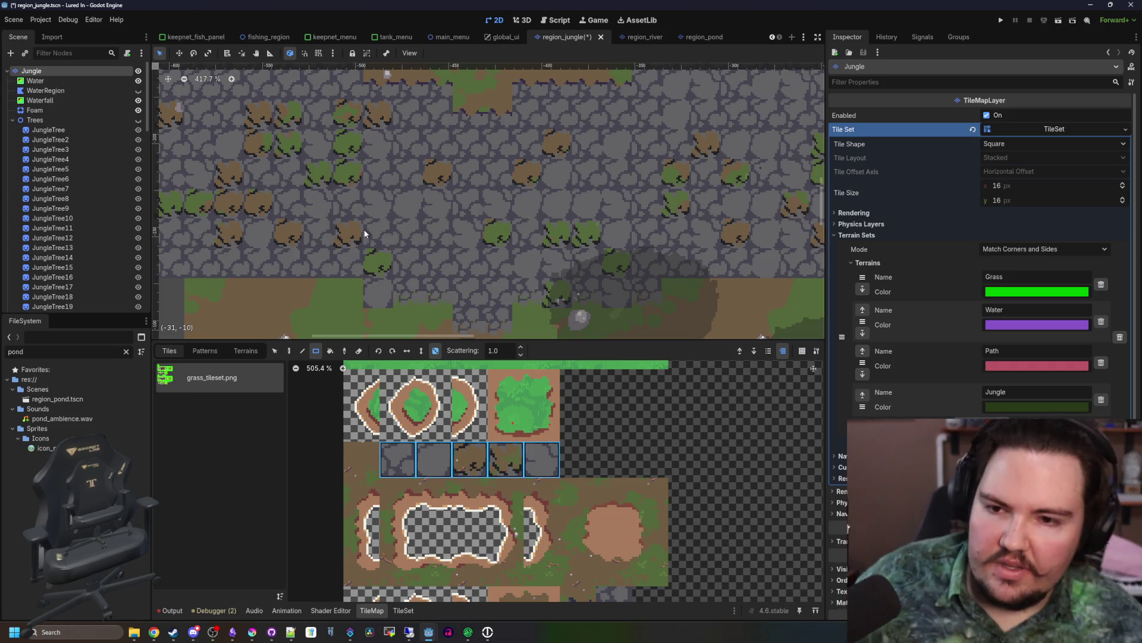
scroll(415, 248, down, 5)
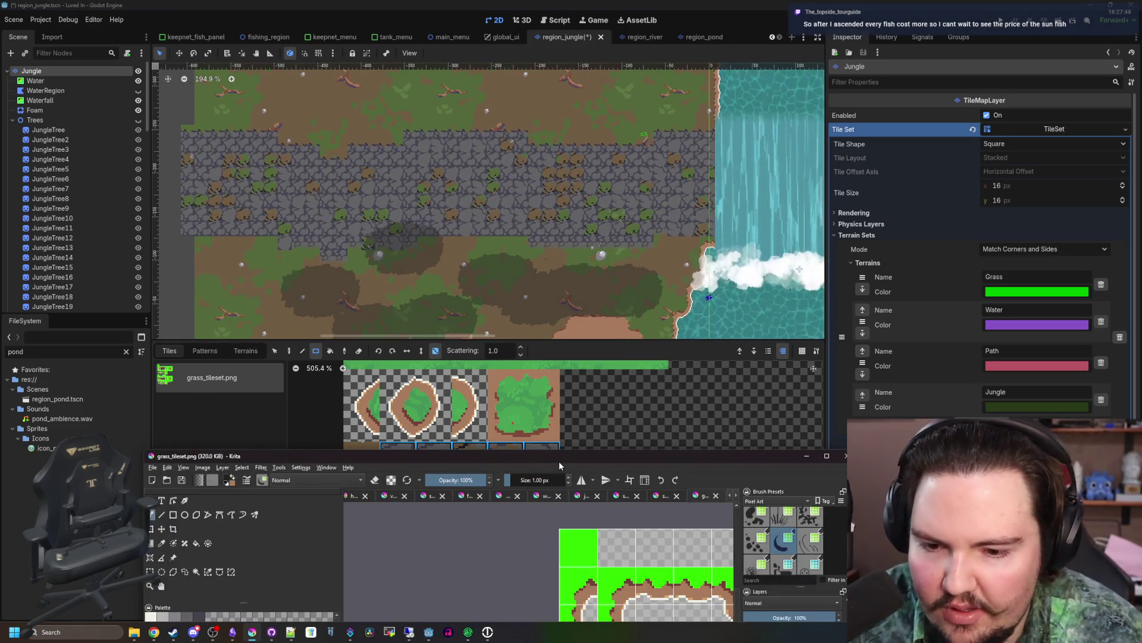
- Rectangle-select the two bush-on-stone tiles and pick the dark 352b42 colour for filling
click(252, 632)
scroll(651, 295, up, 8)
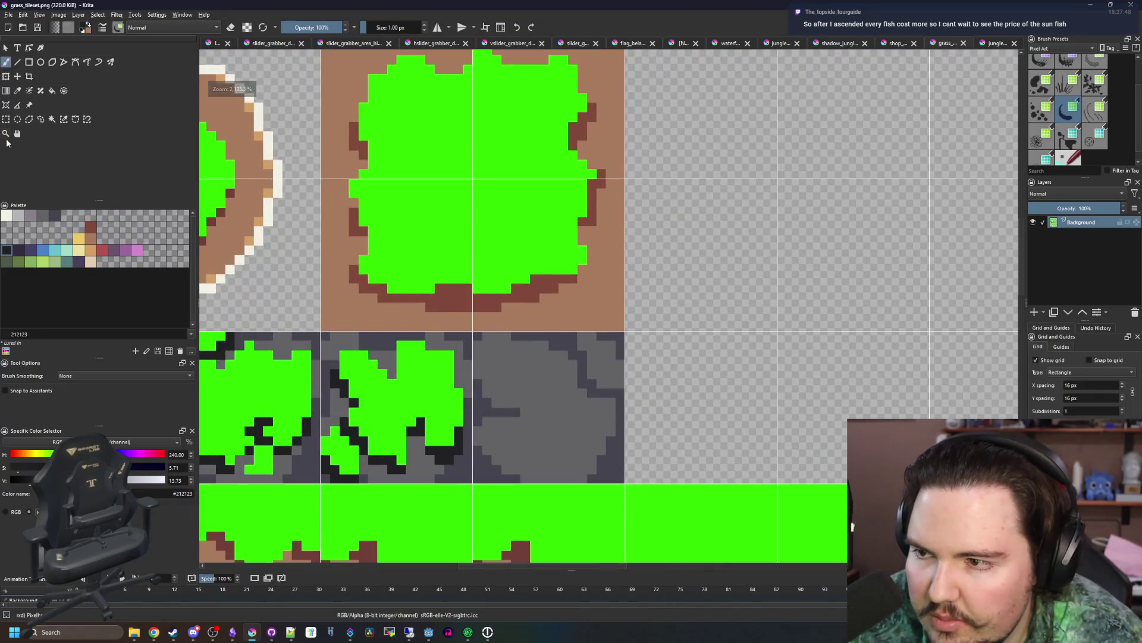
click(6, 119)
scroll(576, 412, left, 3)
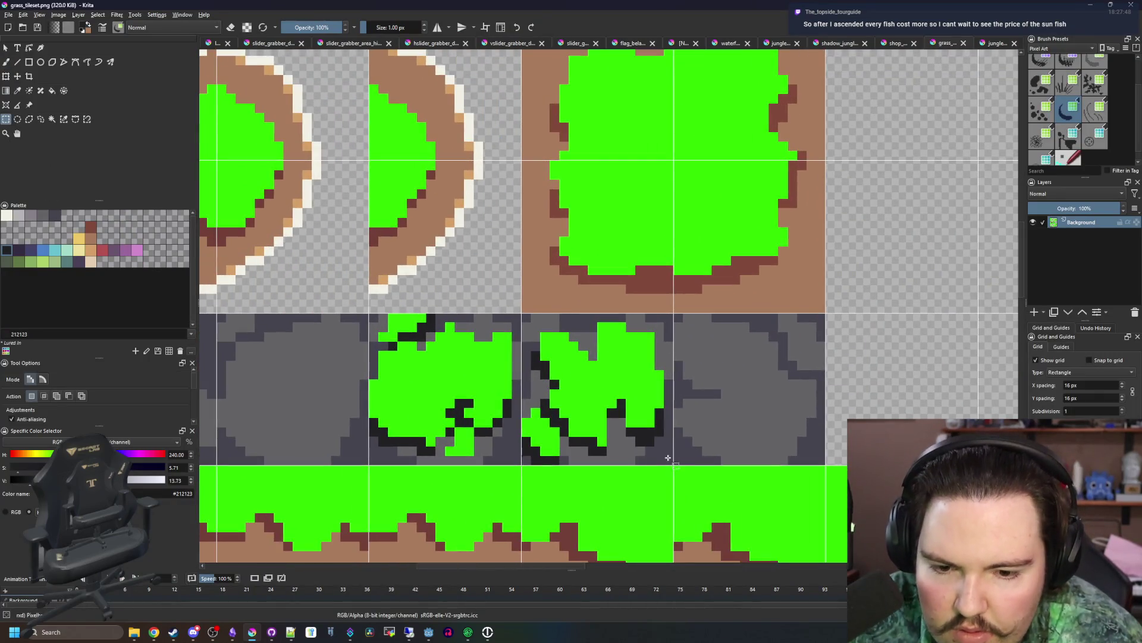
drag(609, 426, 369, 317)
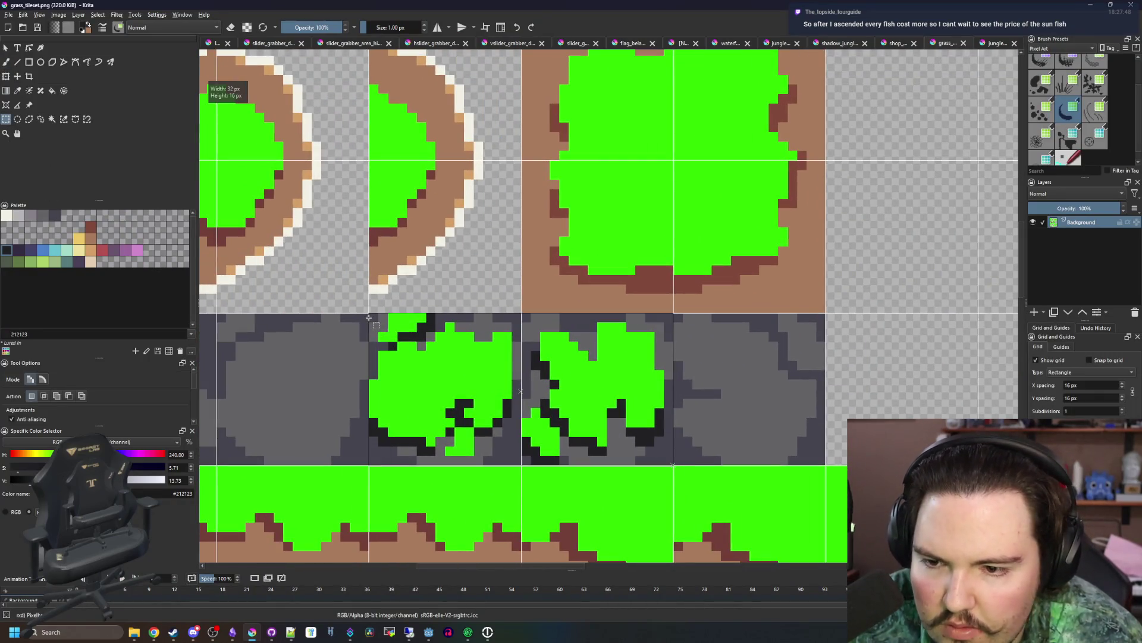
click(21, 250)
key(f)
- Save grass_tileset.png as PNG and switch to Godot for the reimport
scroll(453, 410, up, 1)
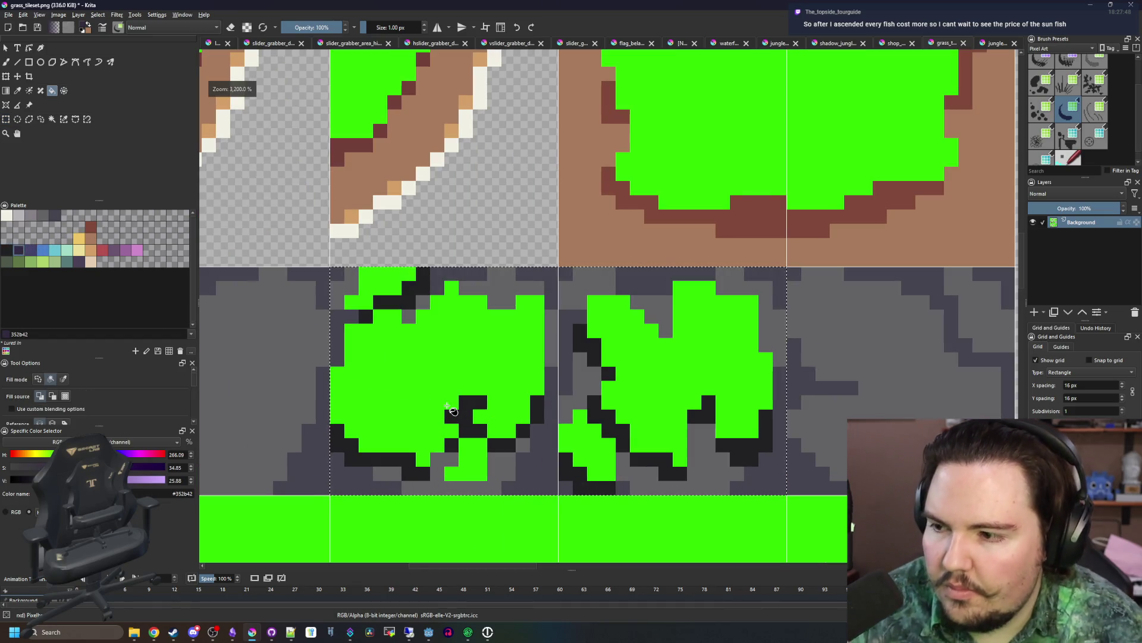
scroll(467, 421, up, 2)
scroll(467, 421, down, 3)
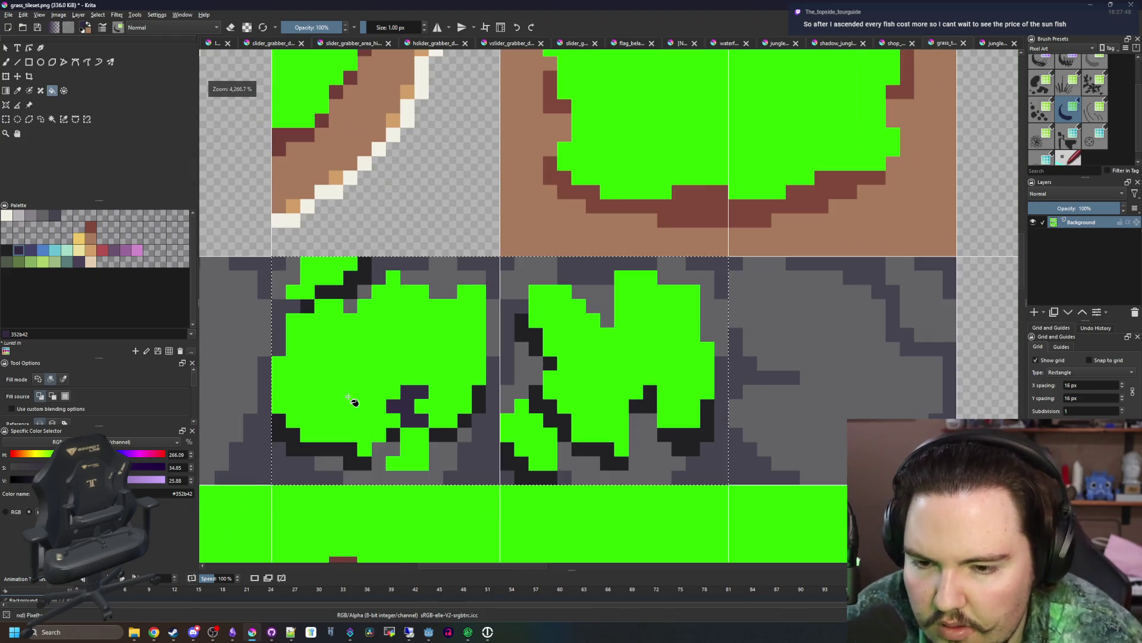
scroll(498, 381, down, 2)
key(ctrl+s)
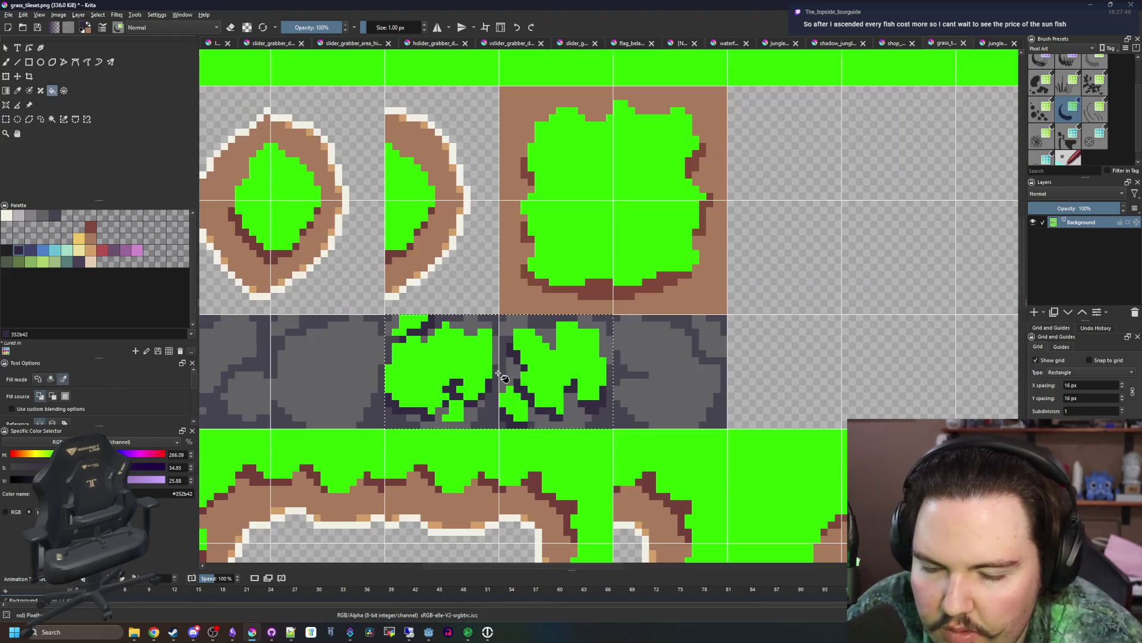
click(617, 421)
key(alt+Tab)
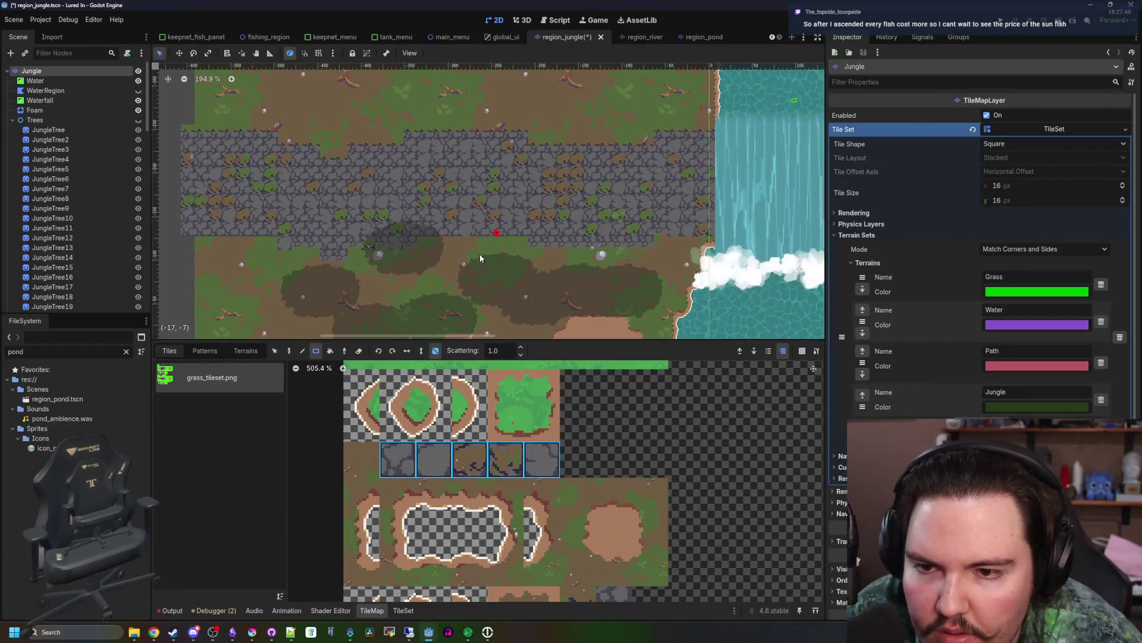
- Check the reimported tileset in Godot, then return to Krita maximized
scroll(363, 182, up, 6)
scroll(350, 188, down, 5)
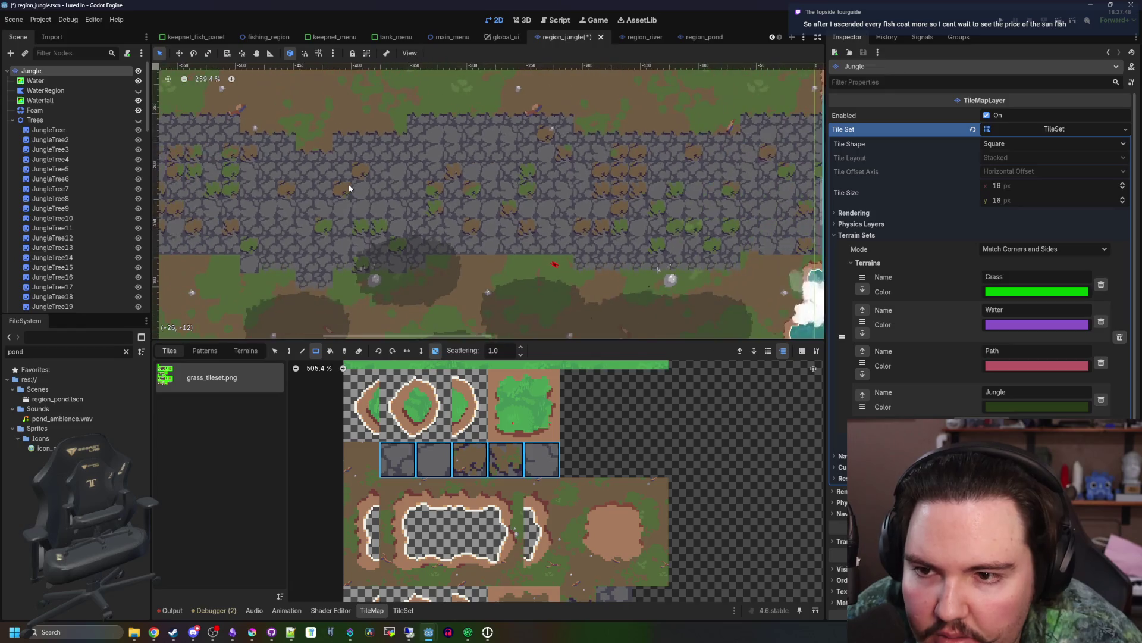
scroll(423, 229, up, 4)
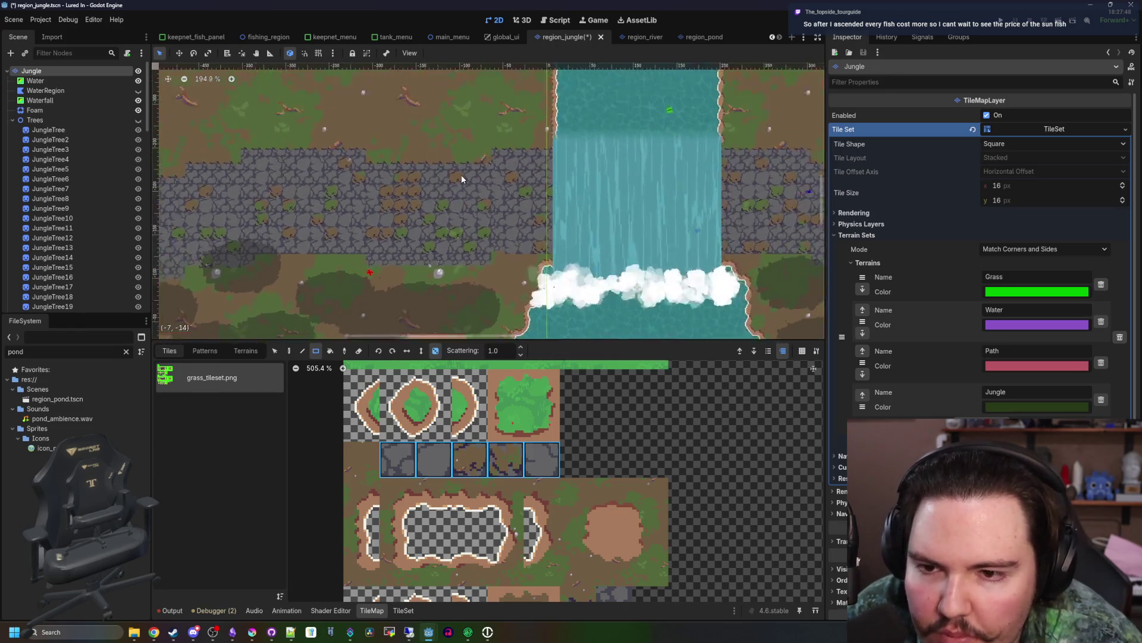
key(alt+Tab)
double_click(432, 452)
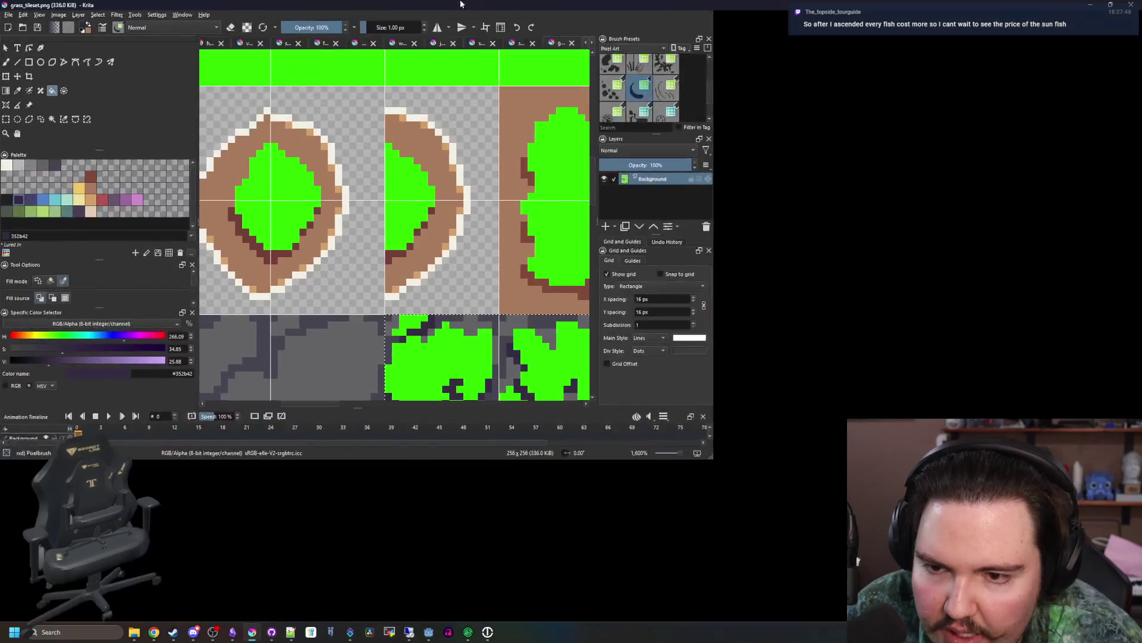
- Rectangle-select the row of stone tiles in the tileset
scroll(442, 386, up, 2)
scroll(442, 385, down, 2)
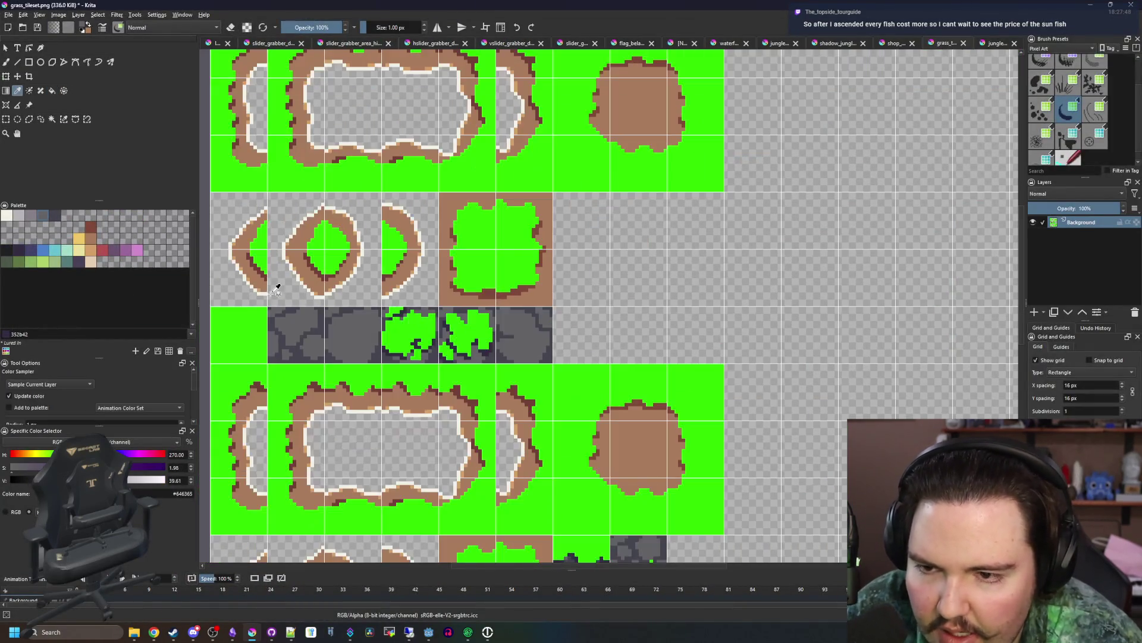
scroll(404, 357, up, 1)
scroll(357, 334, down, 3)
scroll(311, 303, up, 4)
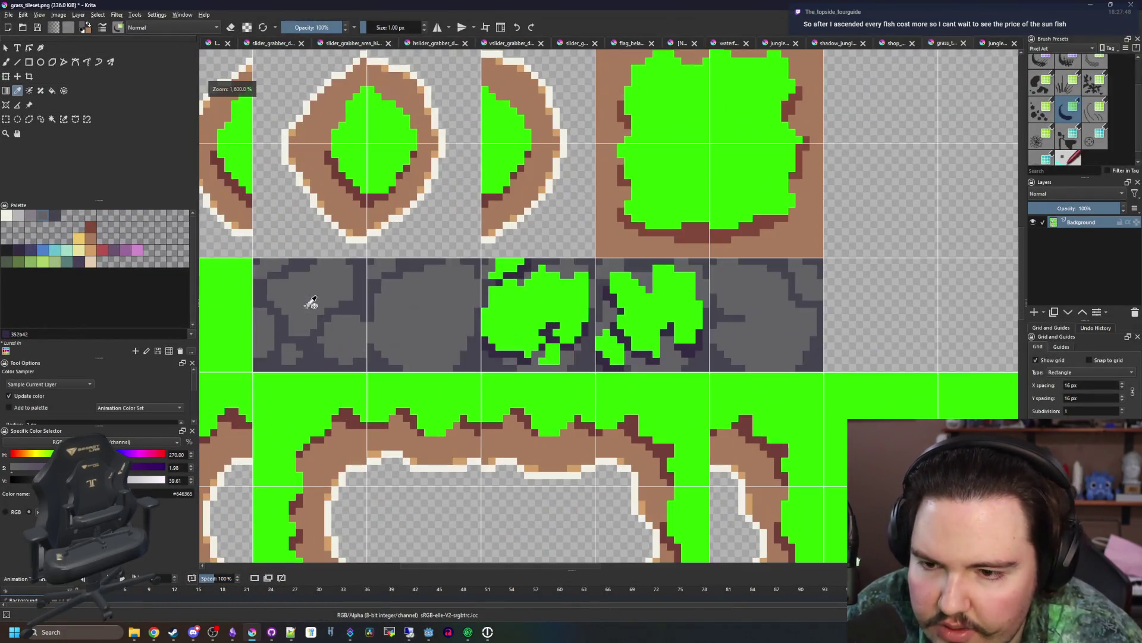
click(8, 120)
drag(804, 368, 824, 369)
scroll(344, 280, down, 4)
scroll(337, 278, up, 5)
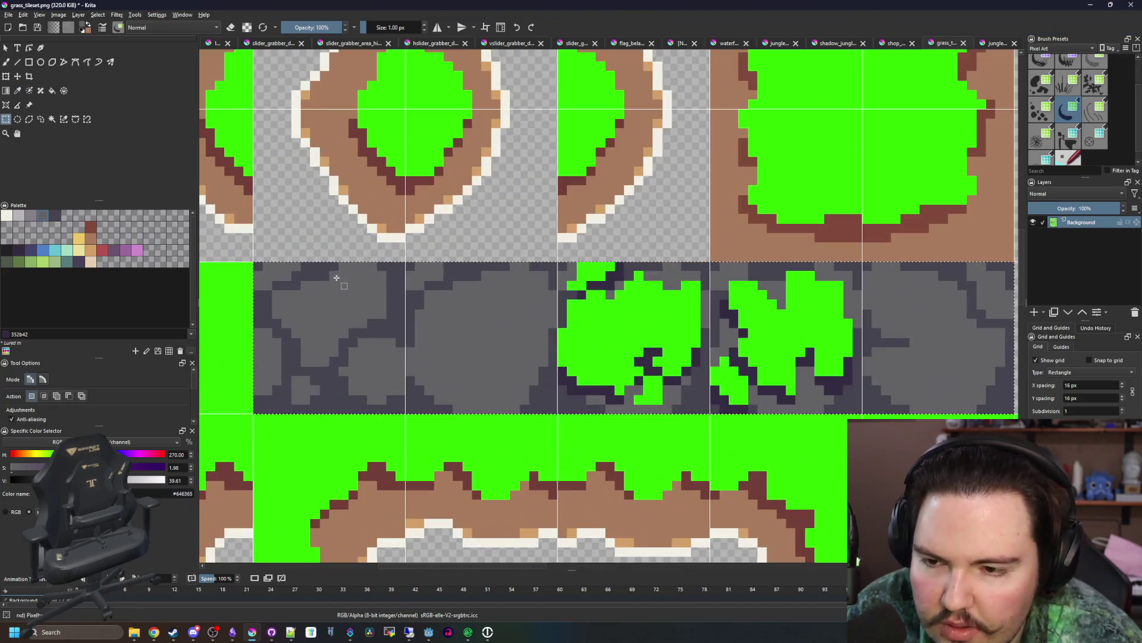
- Sample the stone colour and bucket-fill the selected stone row with a darker grey
key(f)
scroll(324, 290, up, 4)
scroll(268, 273, down, 1)
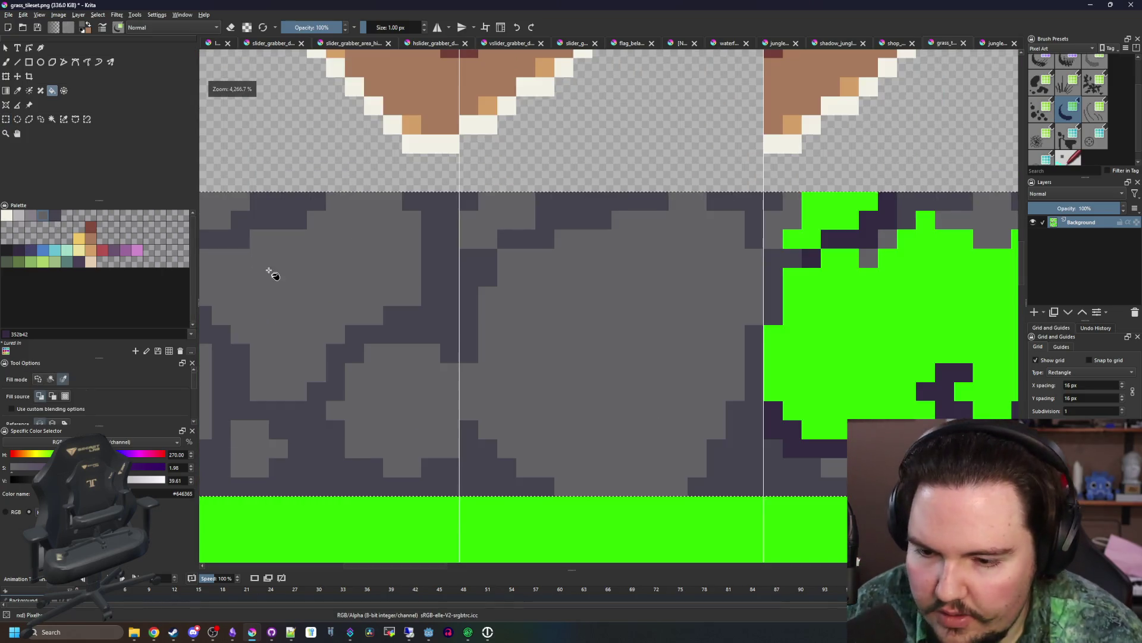
key(p)
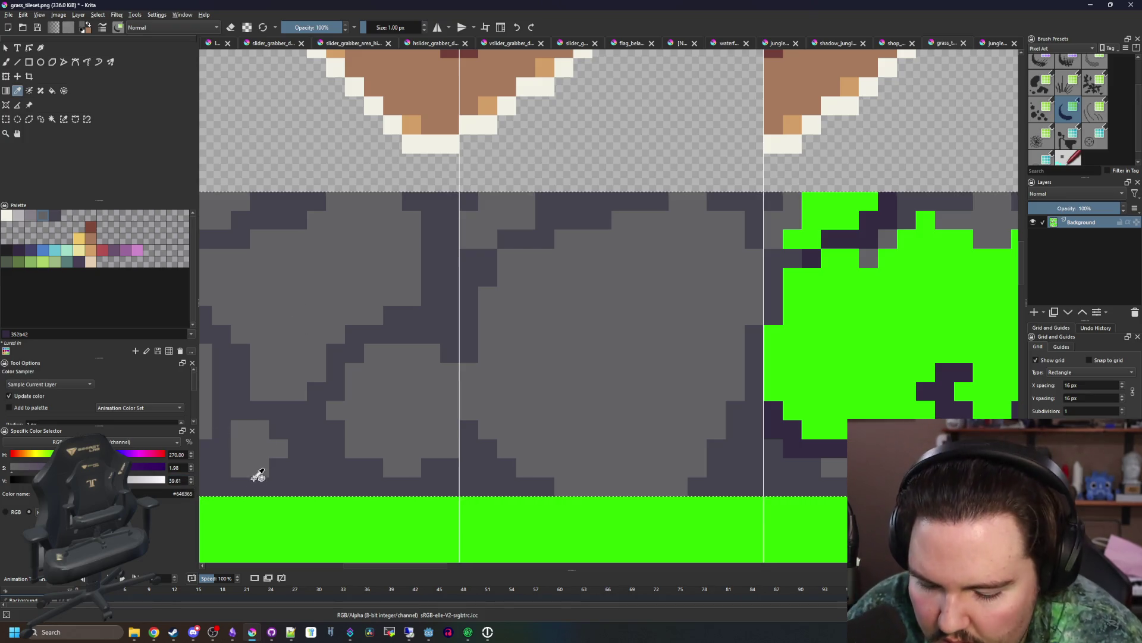
key(f)
scroll(191, 483, down, 5)
click(281, 301)
scroll(285, 301, down, 1)
scroll(192, 480, down, 3)
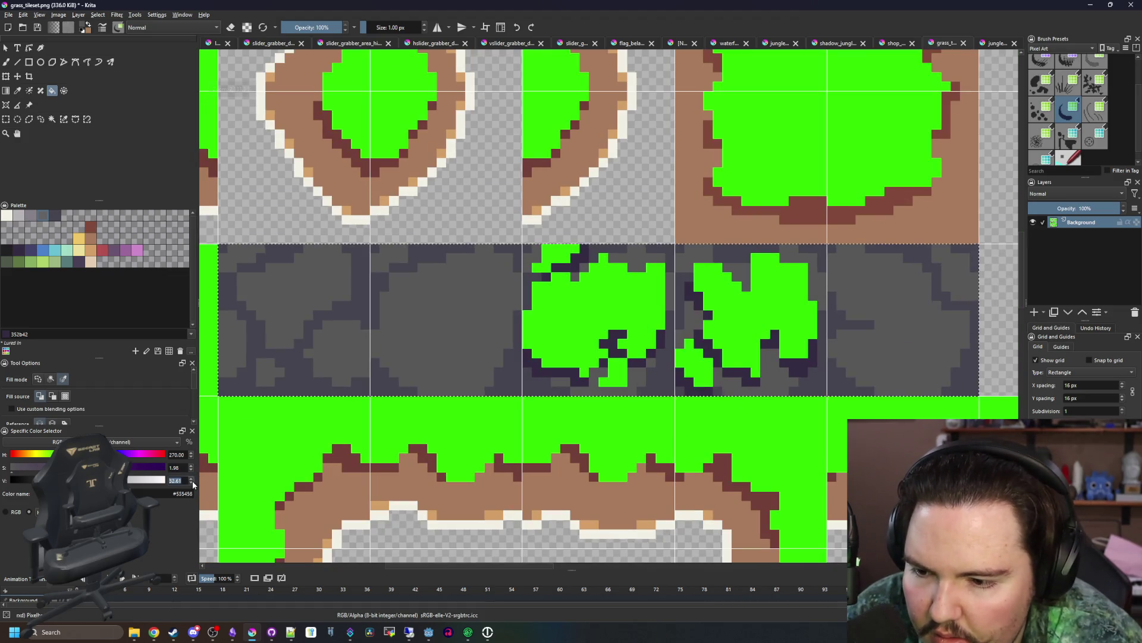
scroll(284, 289, down, 6)
click(284, 288)
- Bucket-fill the lower stone tiles with the darker grey as well
scroll(307, 305, up, 3)
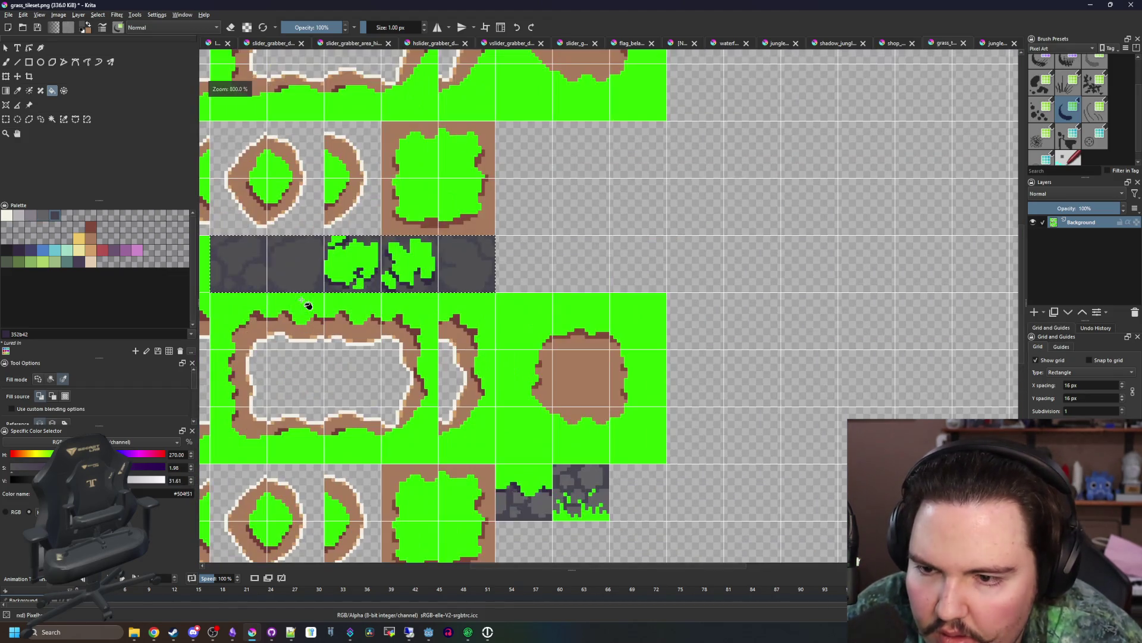
key(ctrl+r)
scroll(609, 530, up, 2)
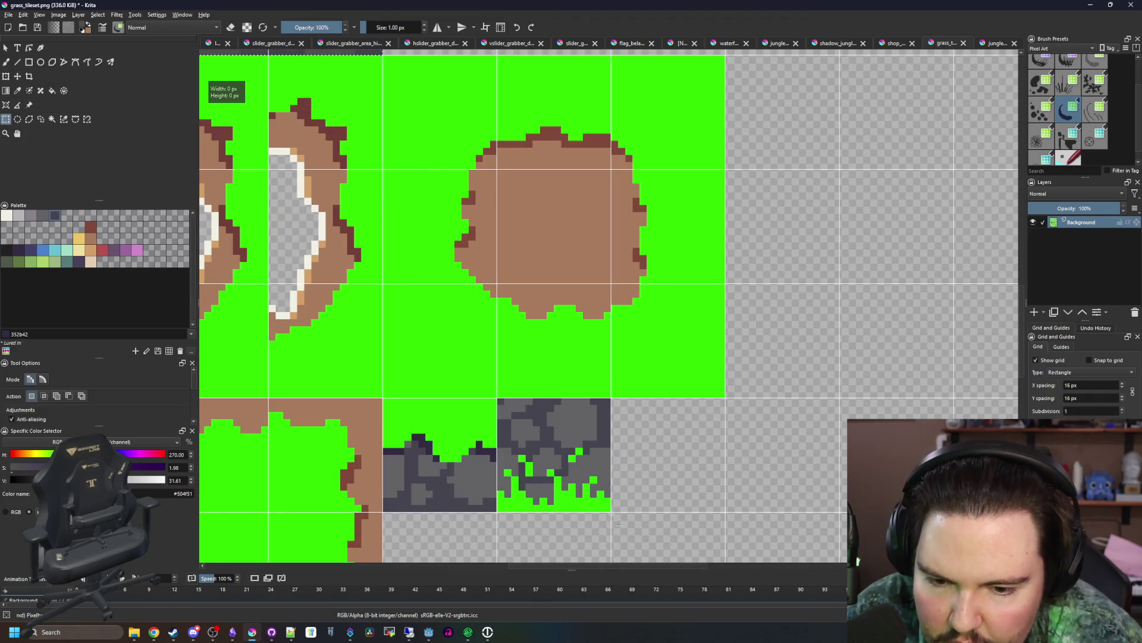
key(f)
click(470, 474)
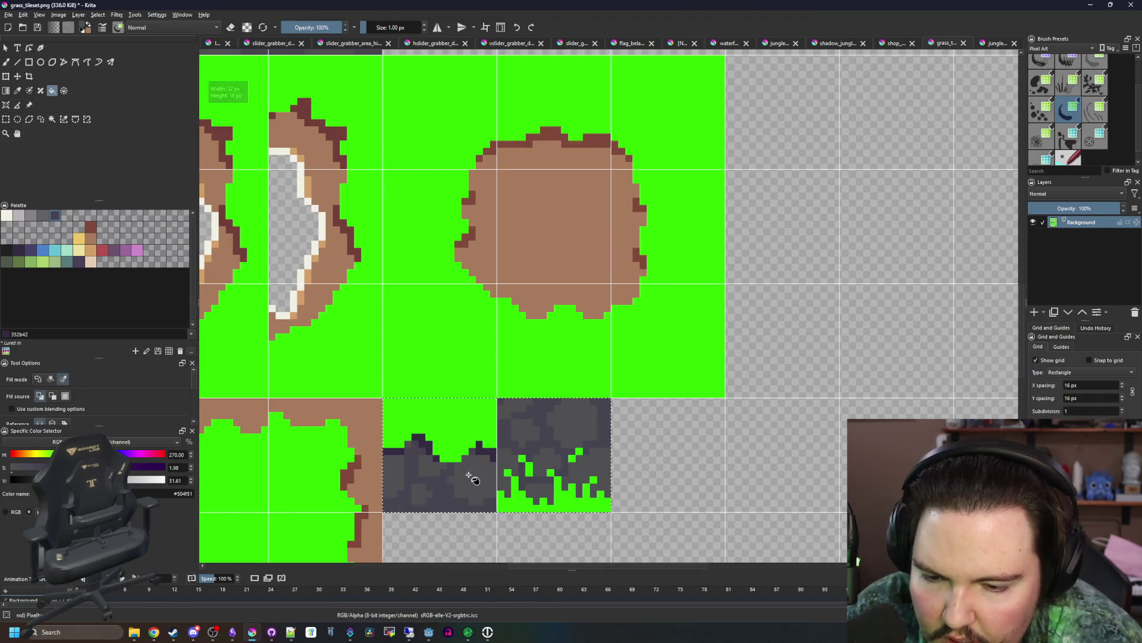
scroll(473, 476, down, 3)
scroll(256, 299, up, 3)
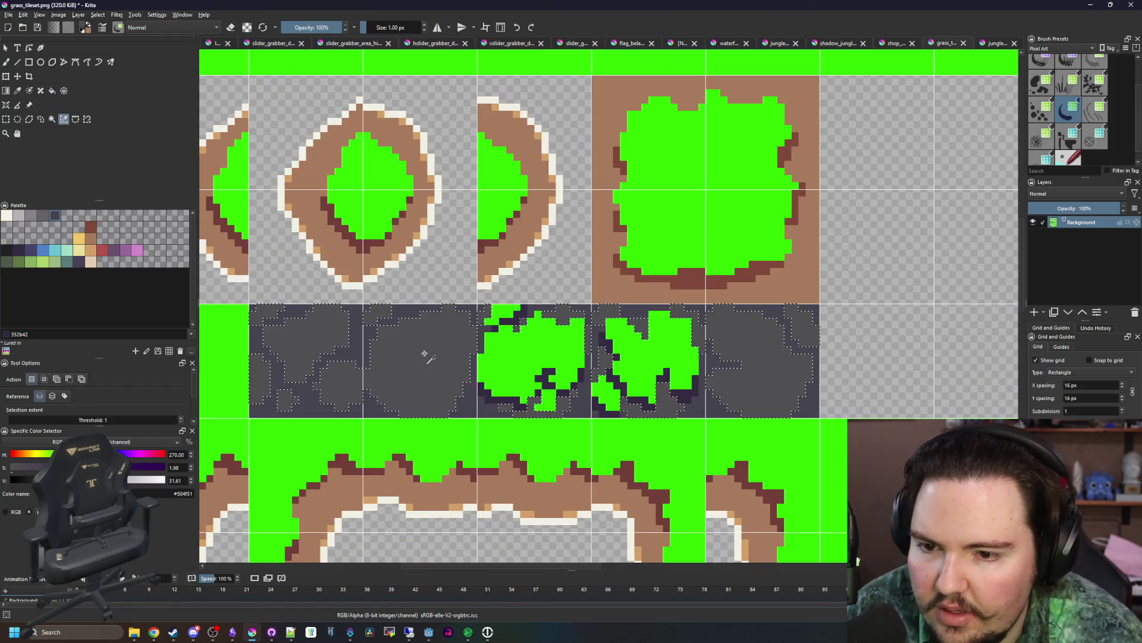
- Switch to the freehand brush with dark grey #45444f
key(b)
scroll(303, 368, up, 2)
click(130, 244)
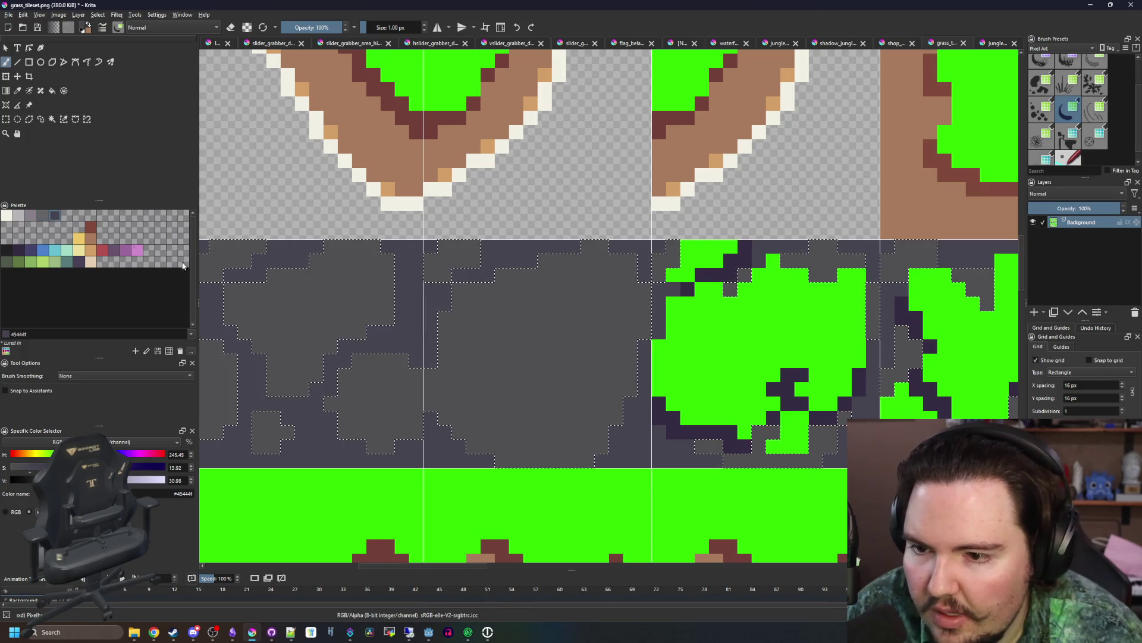
- Paint dark grey, then lighter #646365 grey patches on the stone tile with a 4–5 px brush
scroll(415, 375, up, 2)
key(])
key(])
key(])
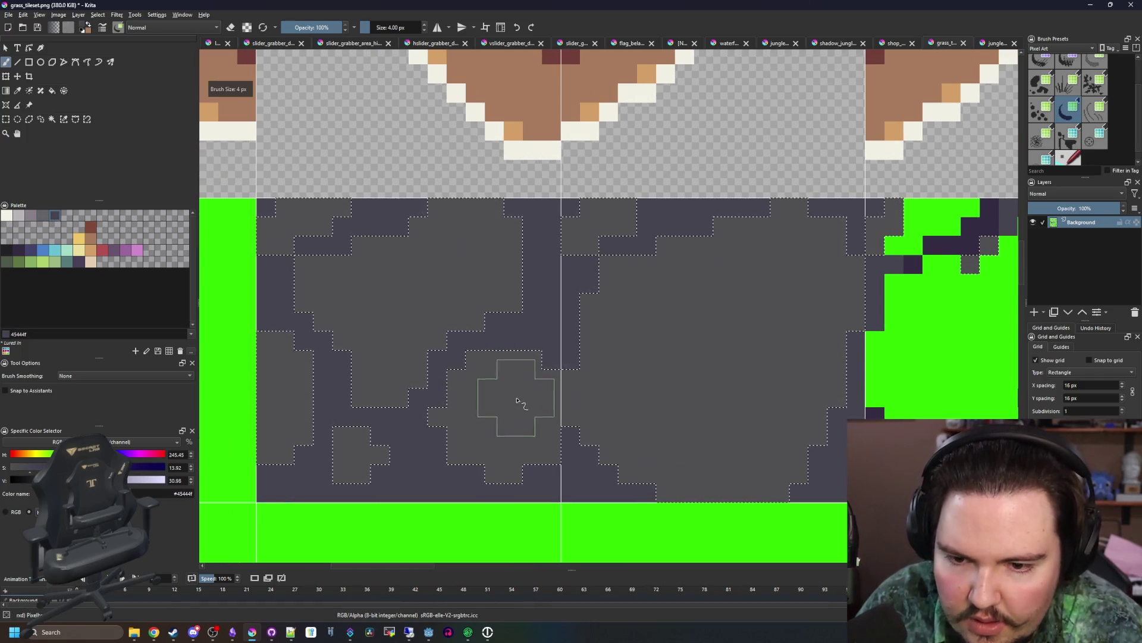
drag(512, 419, 468, 328)
click(43, 215)
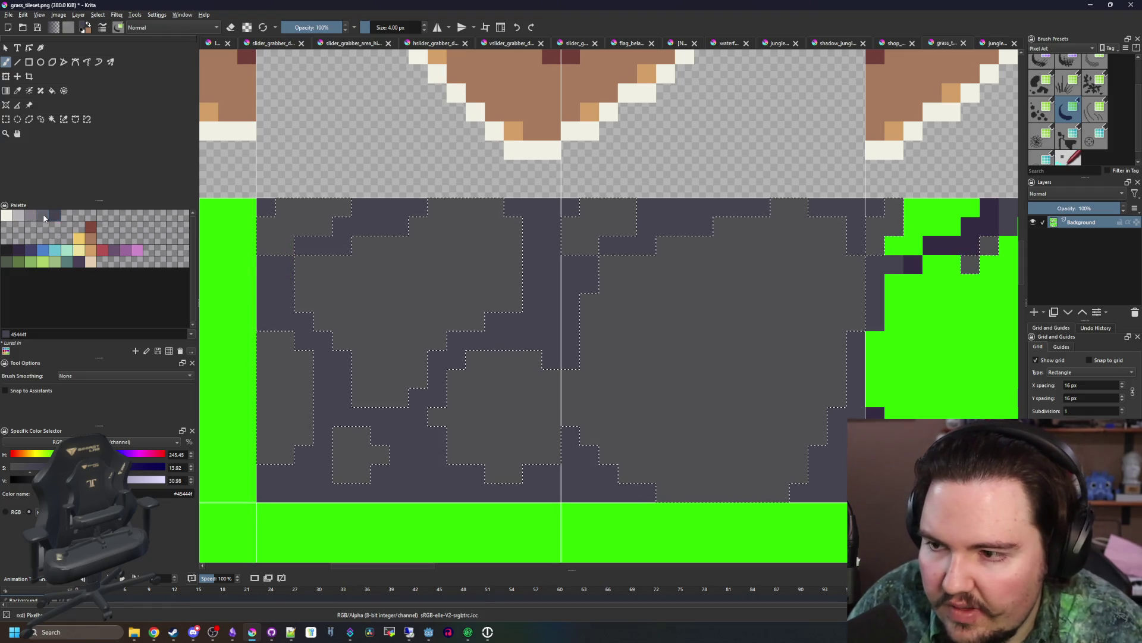
click(510, 395)
key(])
click(513, 400)
click(452, 250)
- Add light grey highlights and lighten dark cells on the neighbouring stone tiles
scroll(512, 351, right, 5)
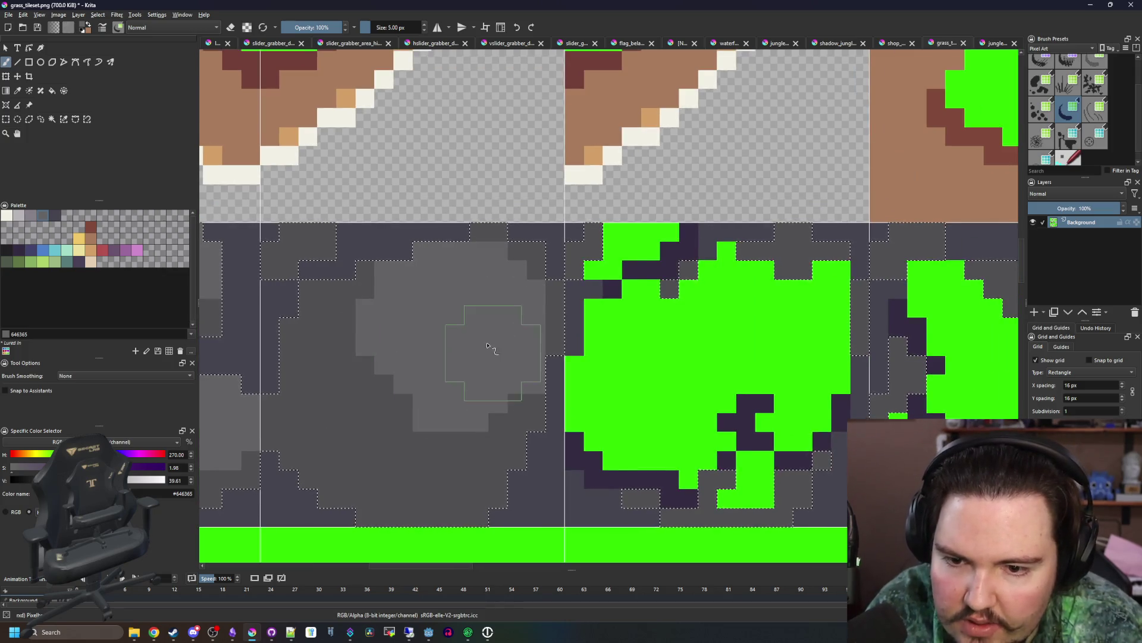
scroll(443, 325, right, 6)
scroll(442, 325, right, 5)
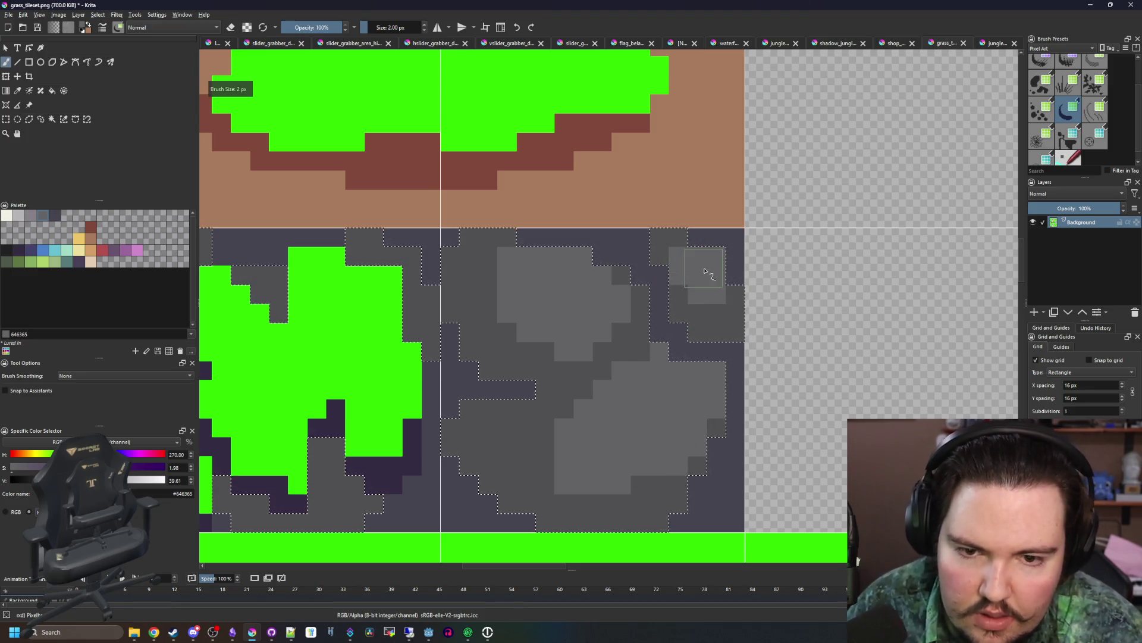
scroll(604, 305, down, 5)
scroll(488, 372, up, 8)
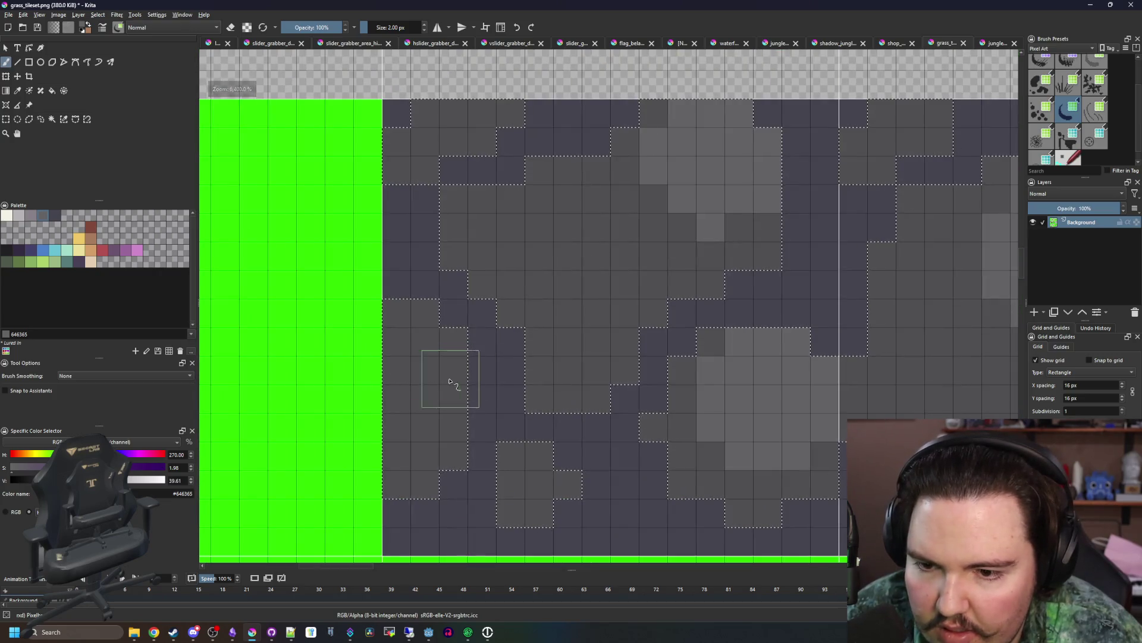
drag(449, 382, 405, 330)
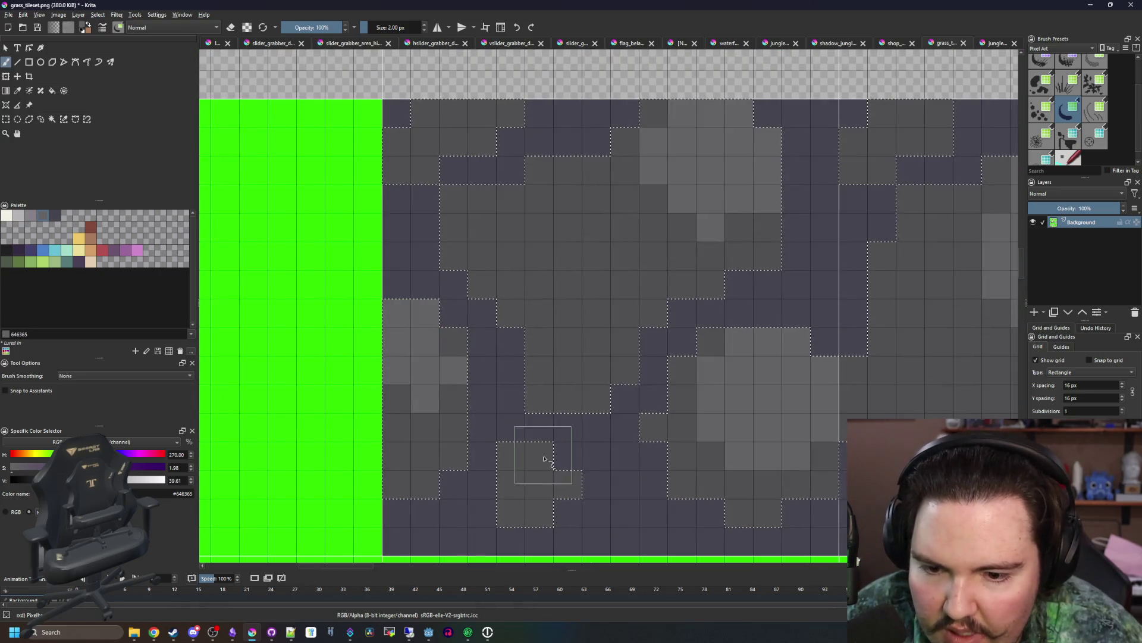
scroll(554, 476, down, 4)
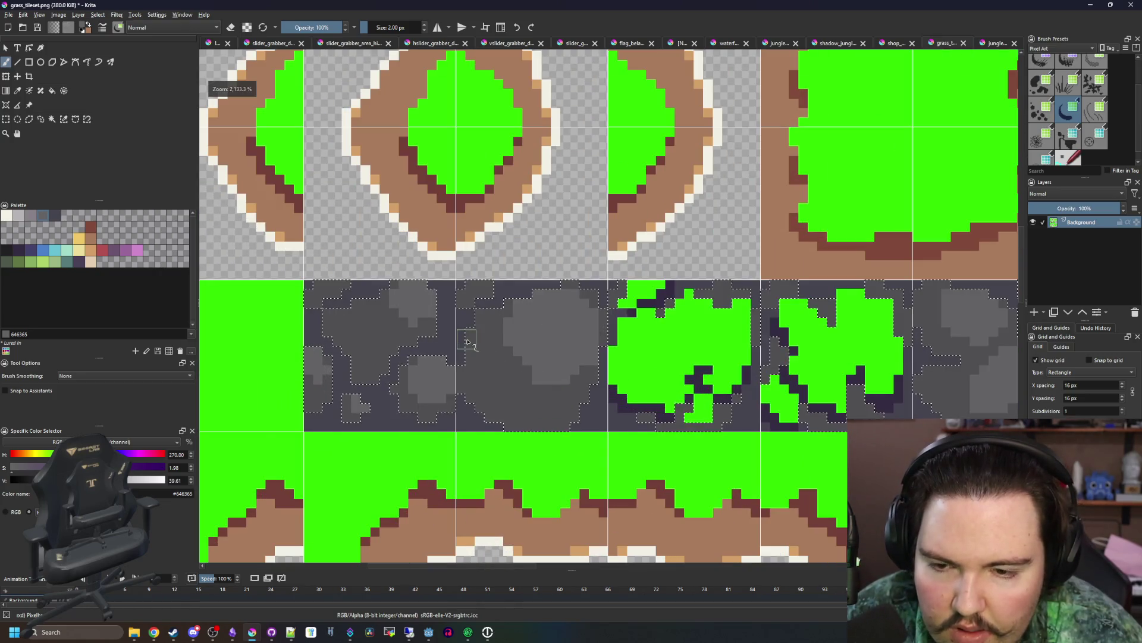
scroll(426, 329, up, 2)
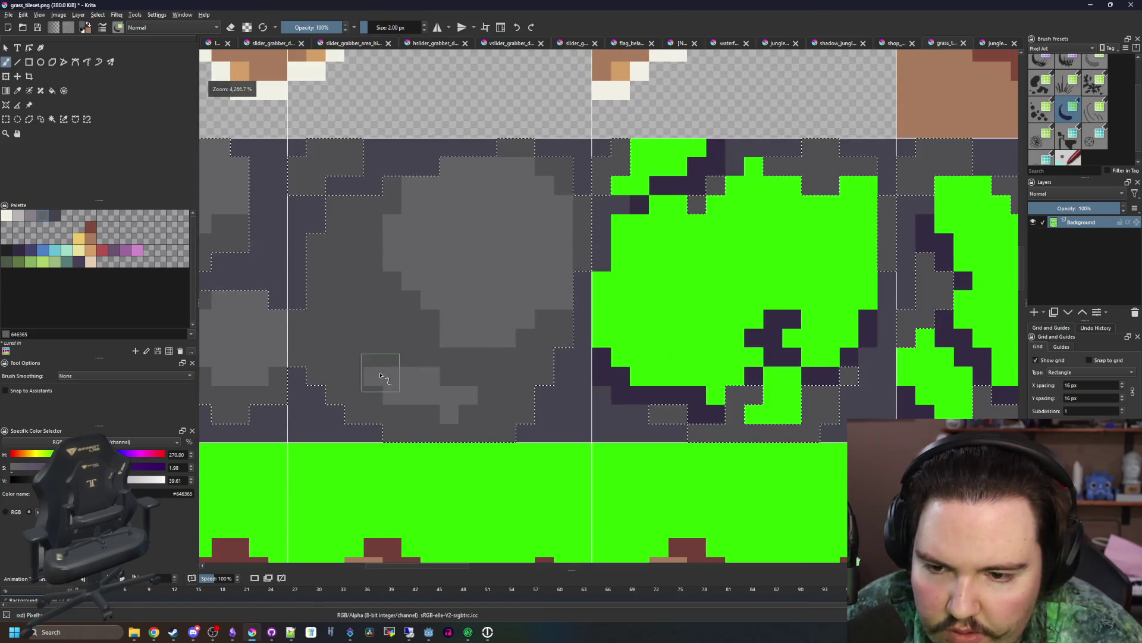
scroll(357, 375, down, 5)
scroll(496, 473, up, 6)
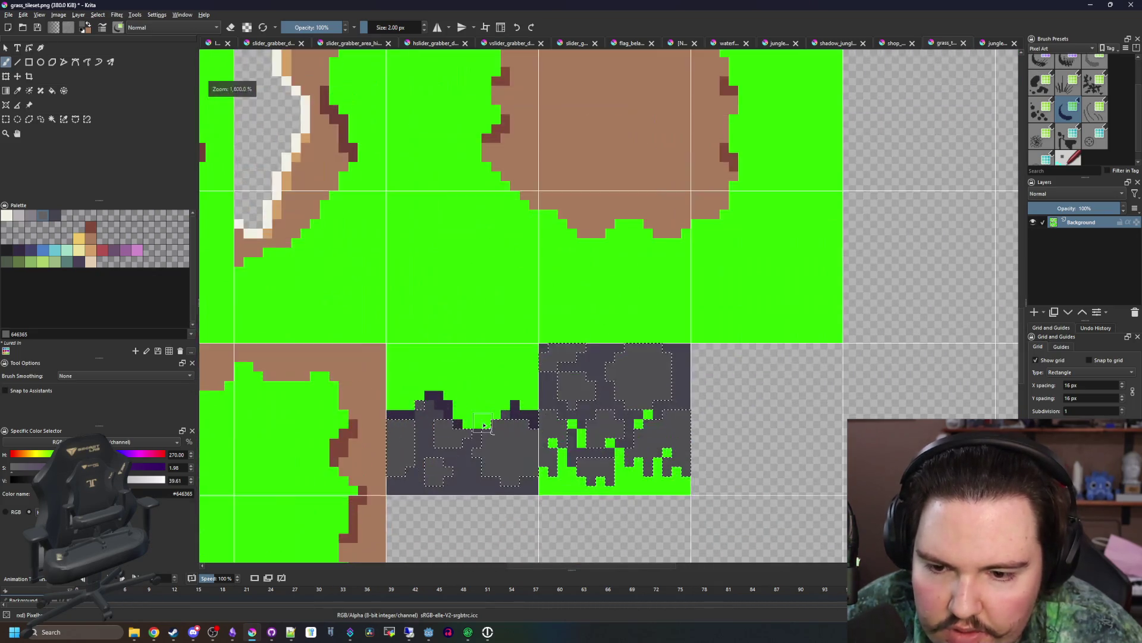
drag(342, 404, 443, 387)
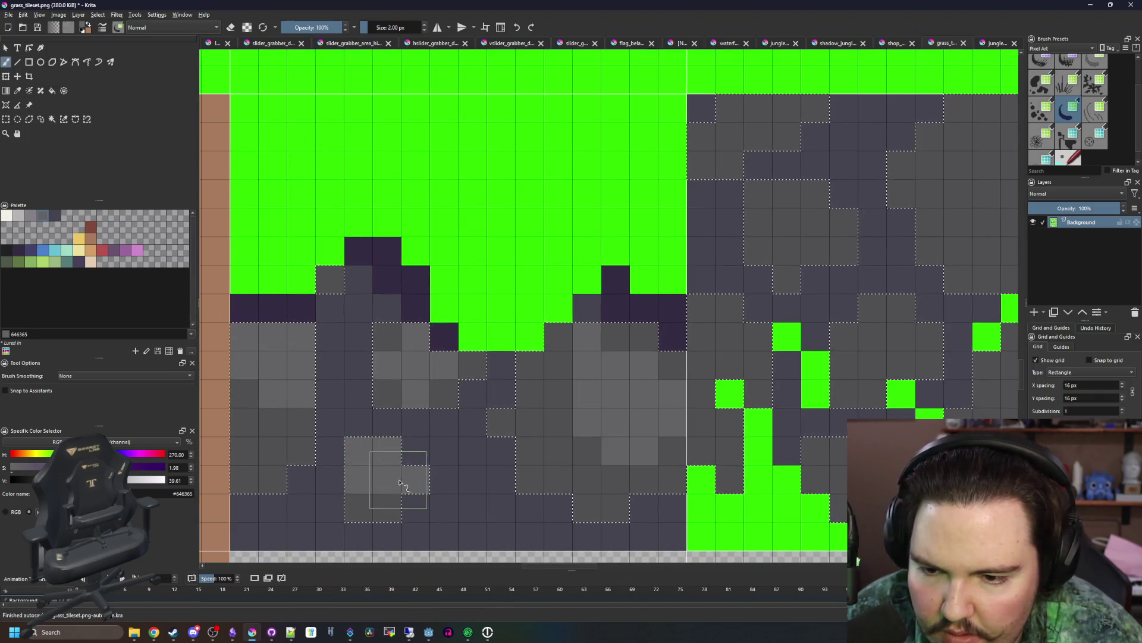
scroll(393, 470, down, 3)
scroll(722, 336, up, 3)
scroll(693, 327, down, 3)
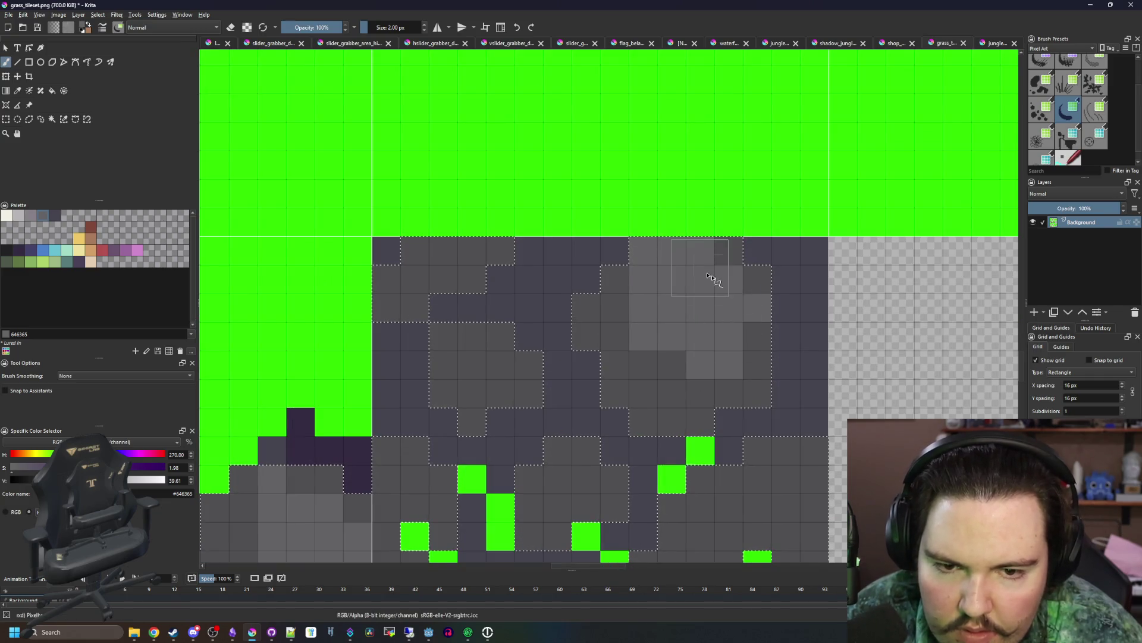
scroll(685, 357, up, 3)
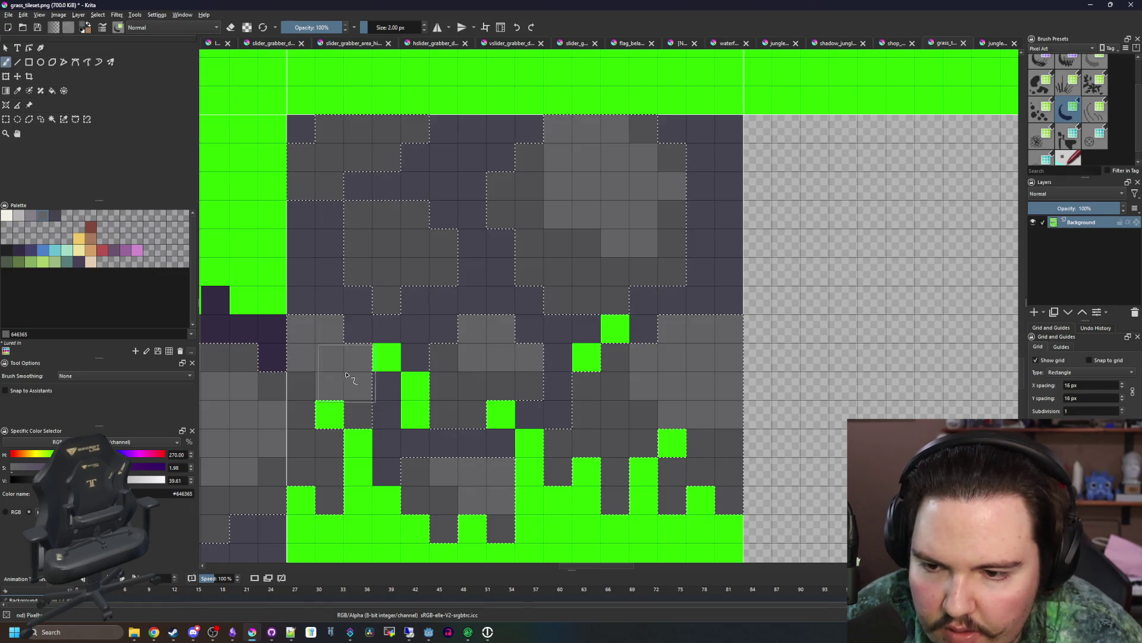
drag(396, 237, 418, 241)
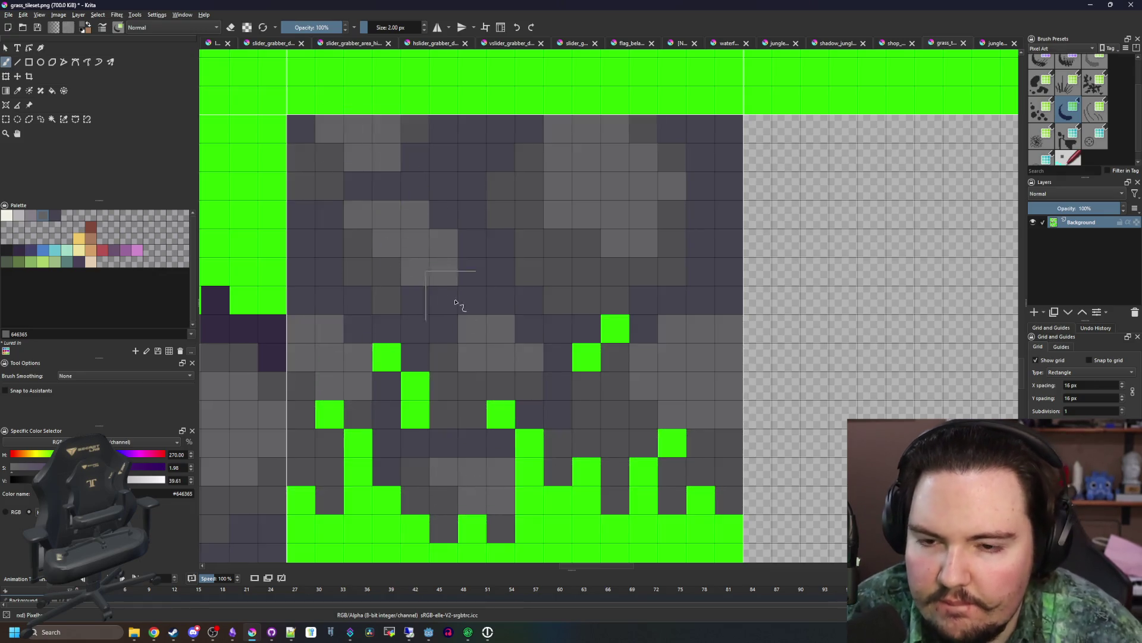
scroll(441, 288, down, 4)
scroll(319, 310, up, 4)
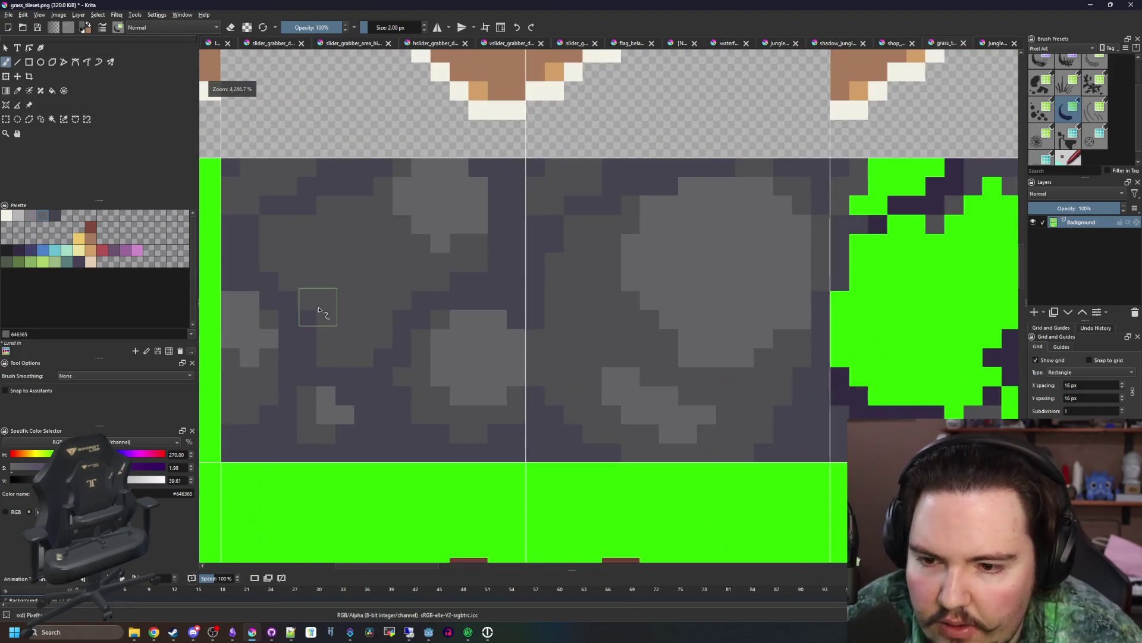
- Select every pixel of the dark stone colour using similar-colour selection
click(64, 120)
click(329, 359)
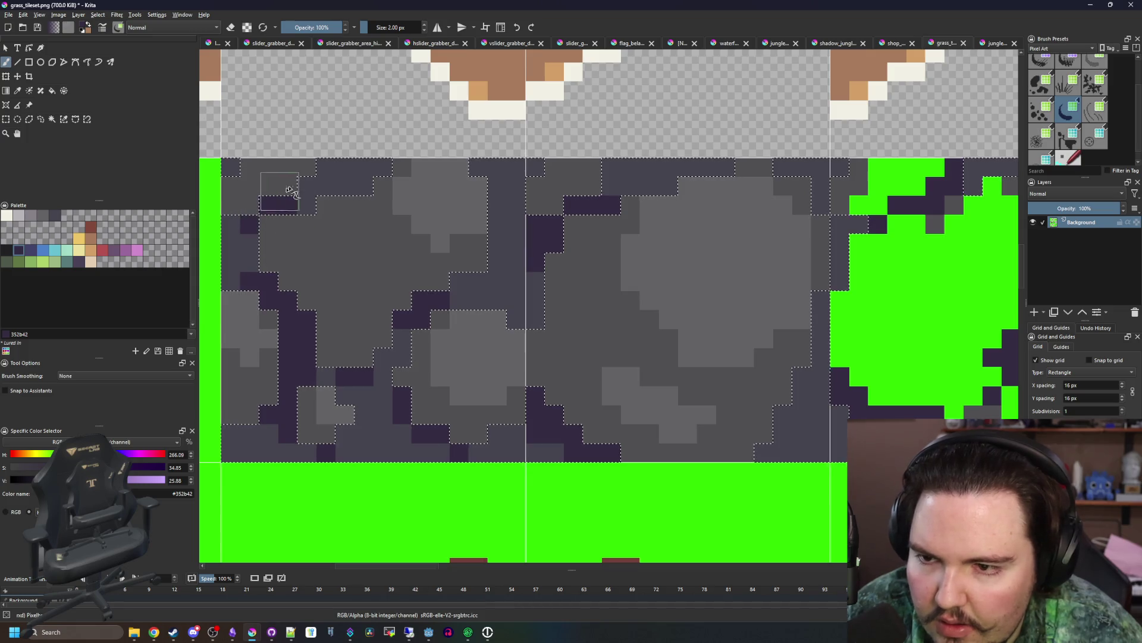
scroll(284, 196, down, 5)
scroll(327, 268, up, 3)
scroll(370, 354, down, 2)
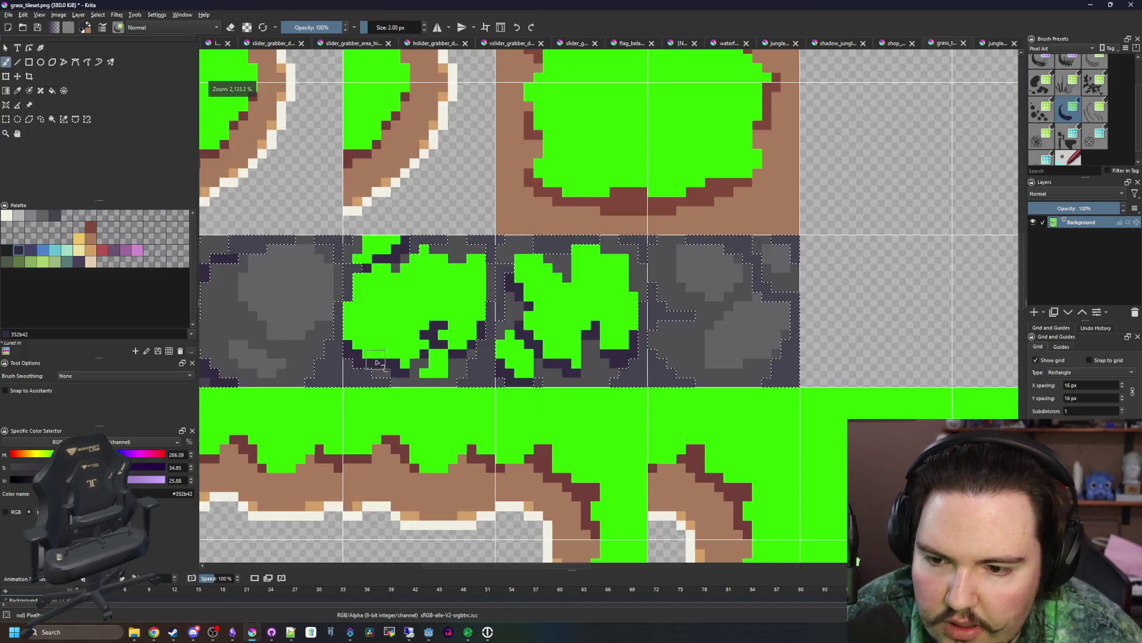
scroll(710, 356, up, 2)
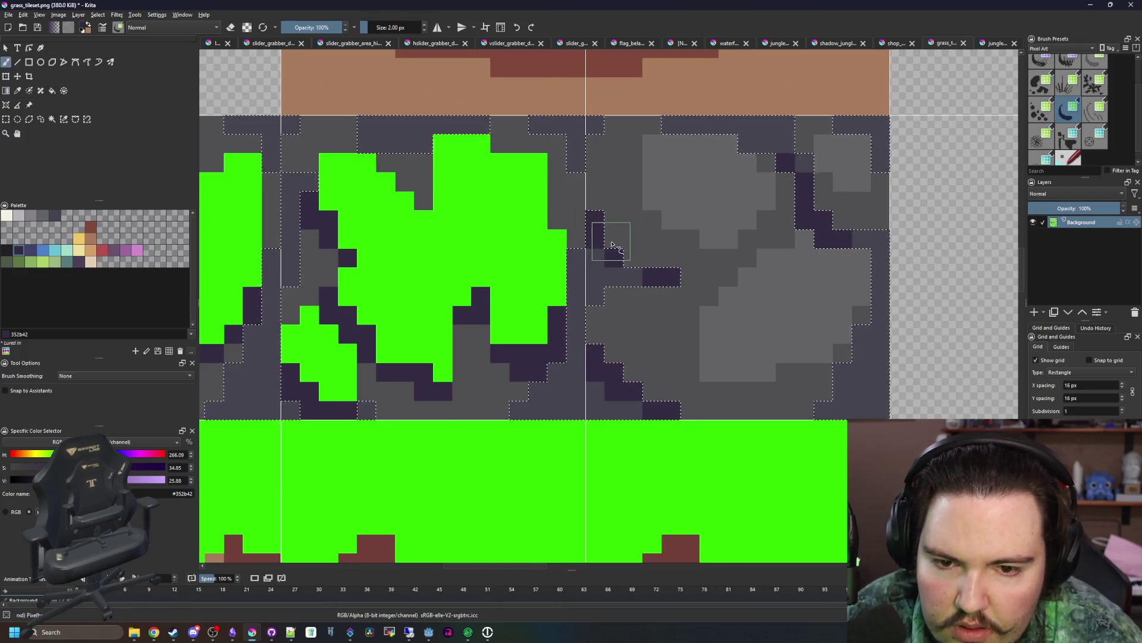
scroll(612, 244, down, 6)
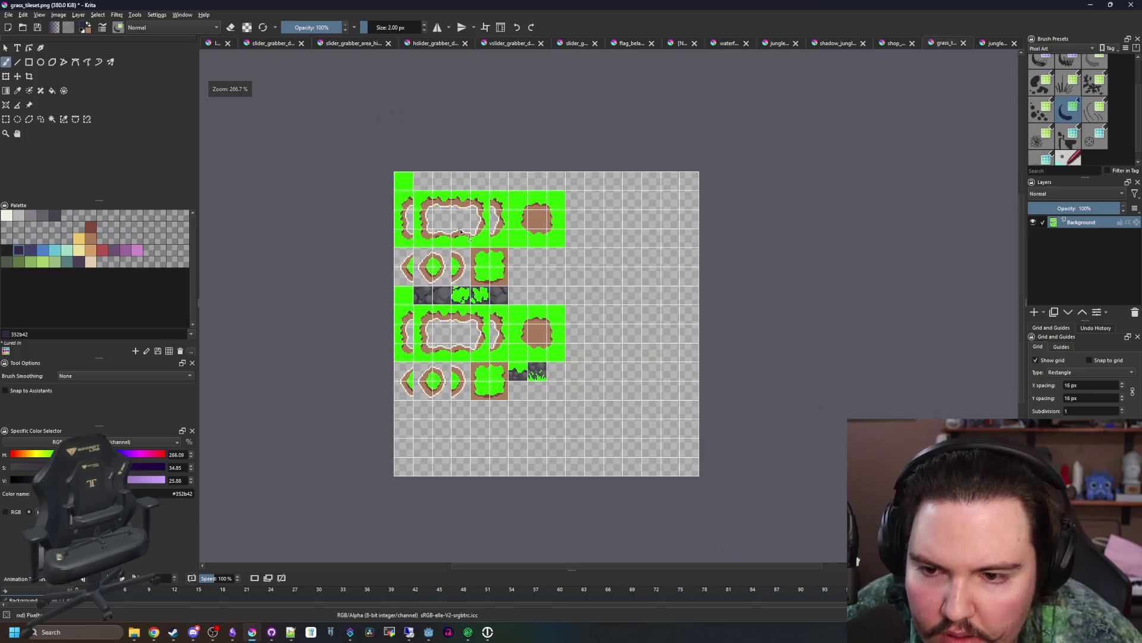
scroll(421, 294, up, 10)
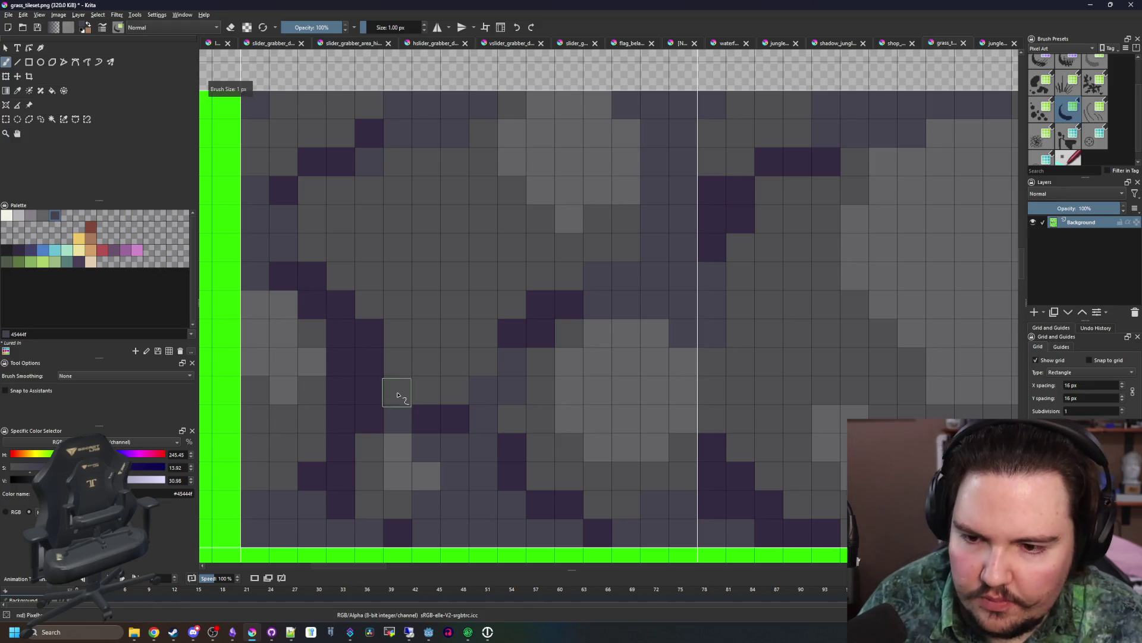
scroll(584, 445, down, 6)
- Save the tileset as a PNG and return to the Godot editor
key(ctrl+s)
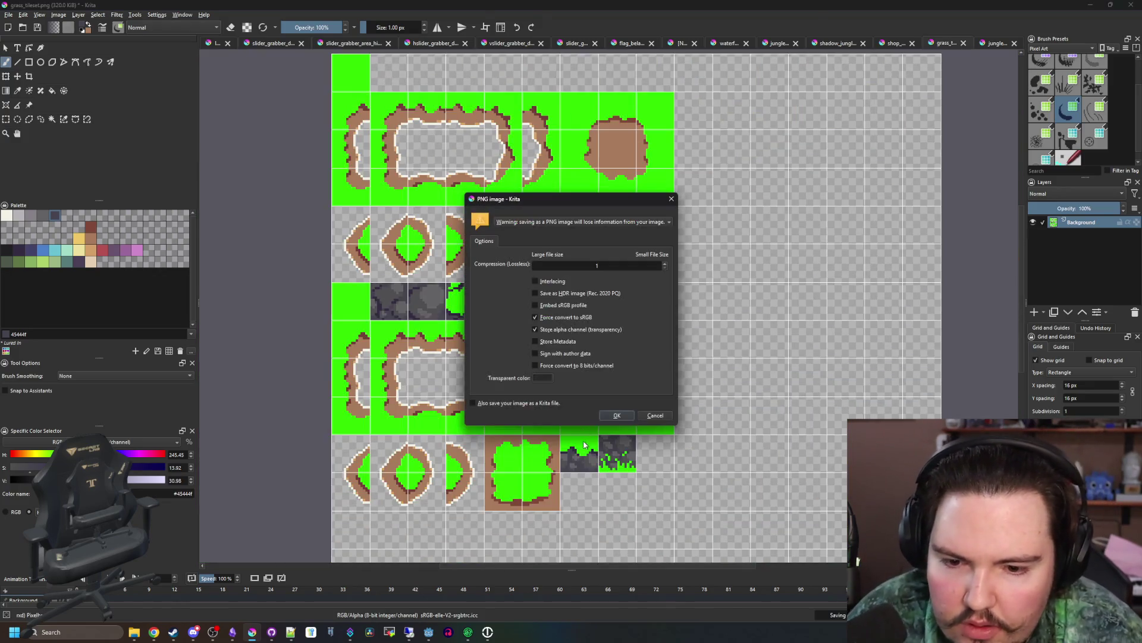
click(613, 416)
key(alt+Tab)
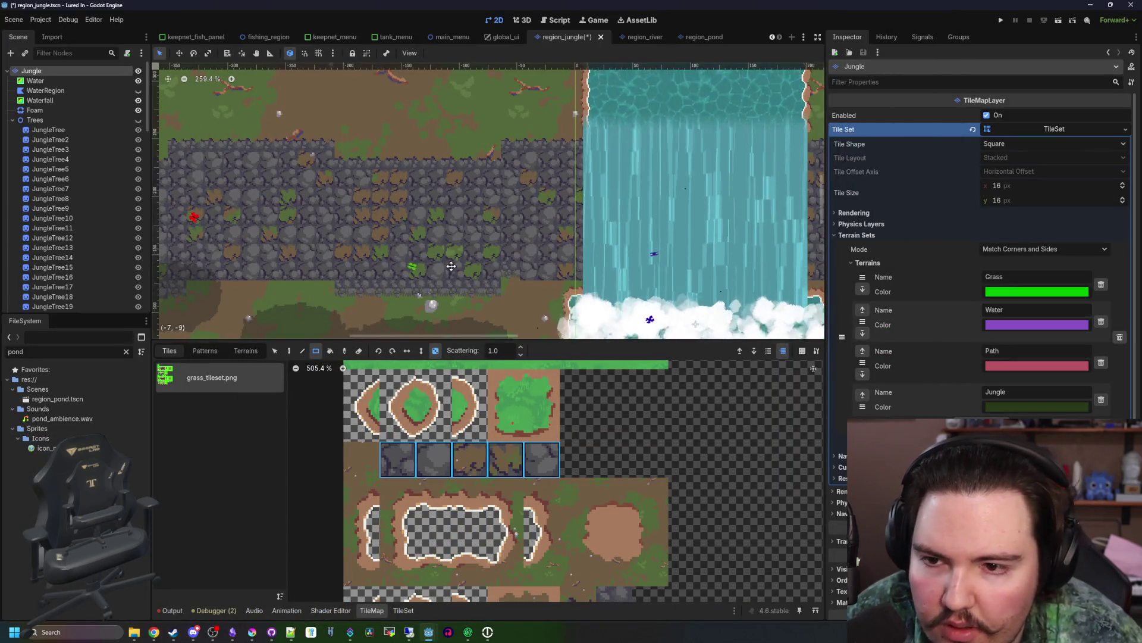
- Inspect the darker reworked stone tiles along the waterfall, then save region_jungle.tscn
scroll(337, 221, down, 3)
scroll(567, 194, up, 4)
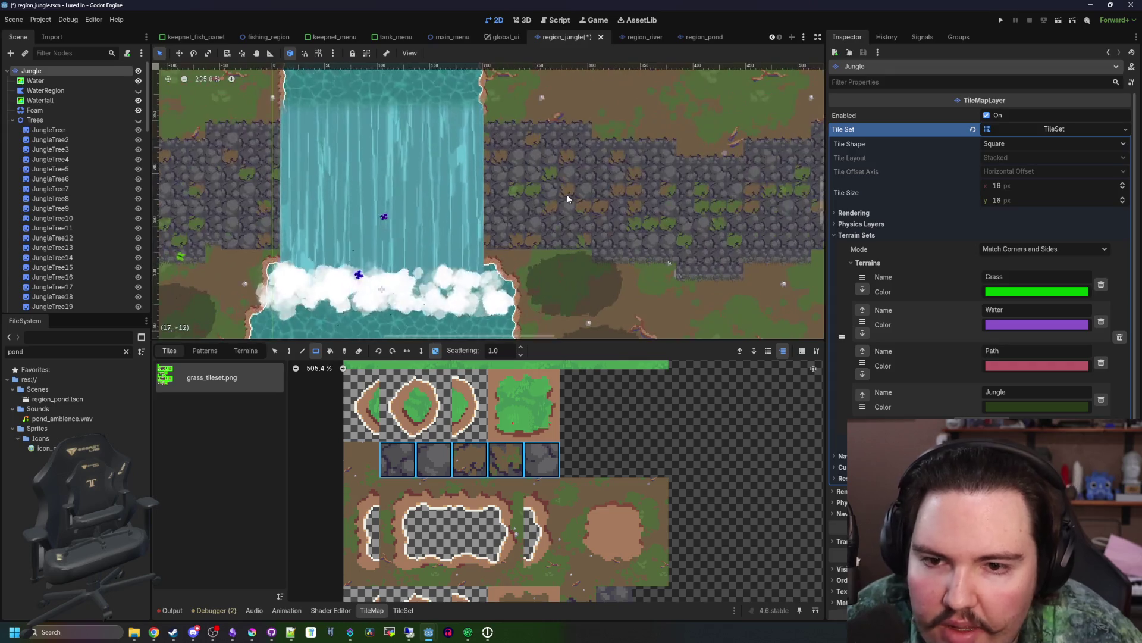
scroll(566, 194, down, 4)
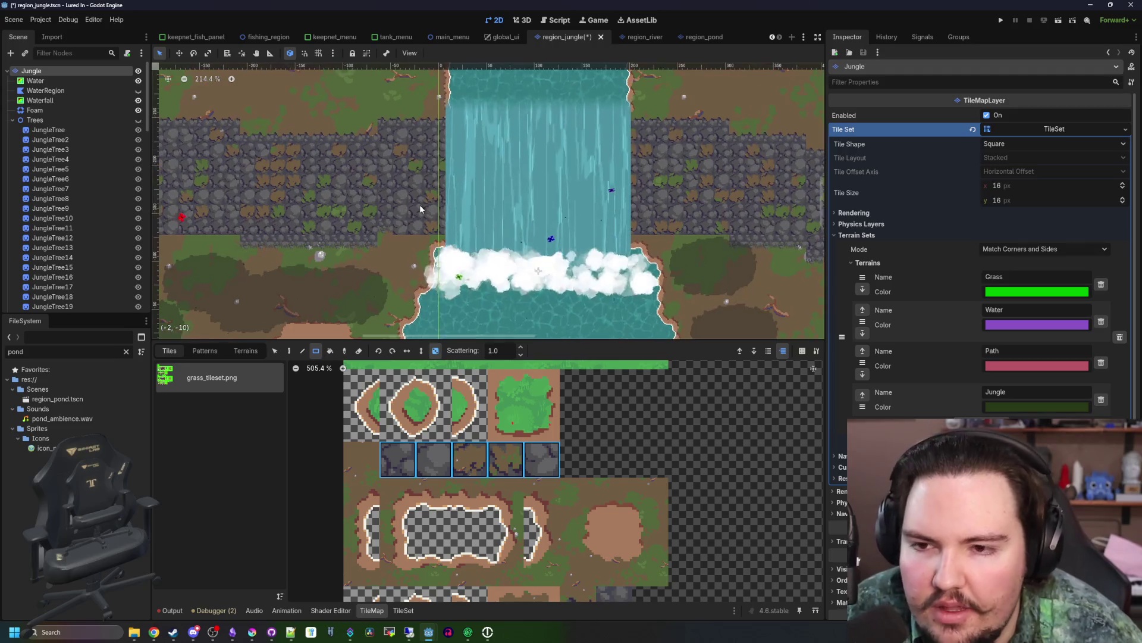
scroll(420, 209, down, 2)
scroll(405, 208, up, 5)
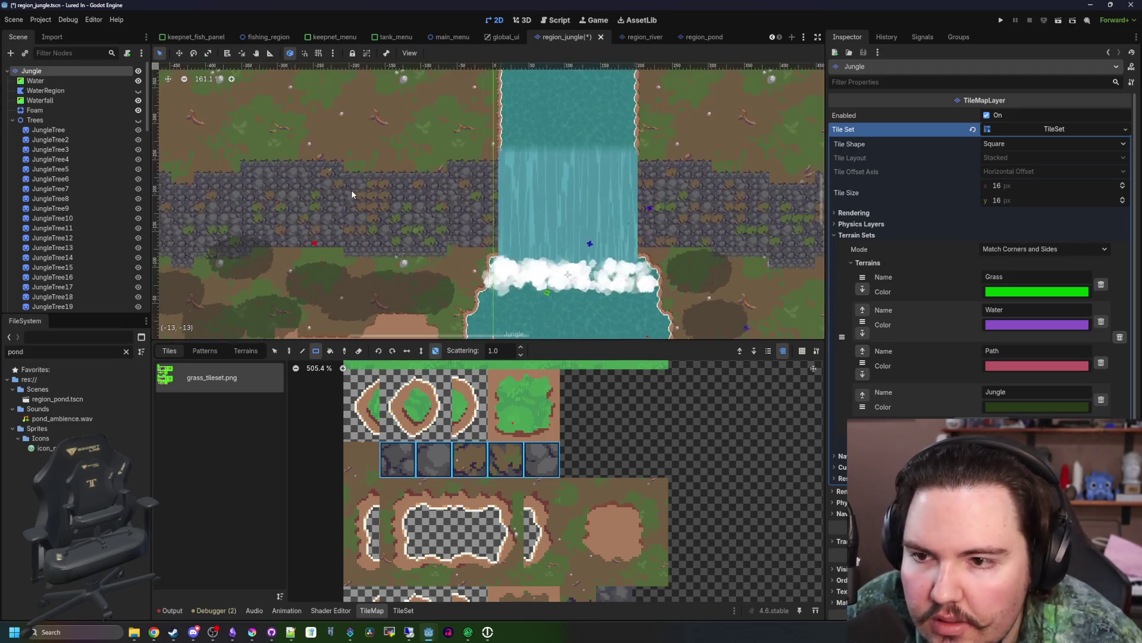
scroll(399, 205, up, 2)
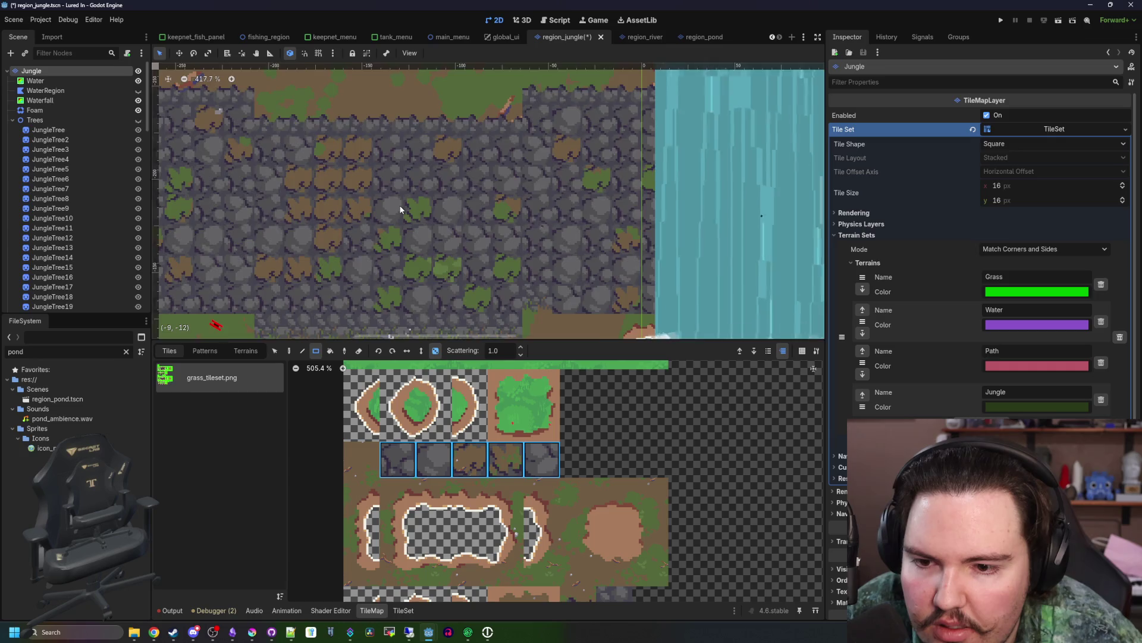
scroll(401, 206, down, 3)
scroll(401, 206, down, 2)
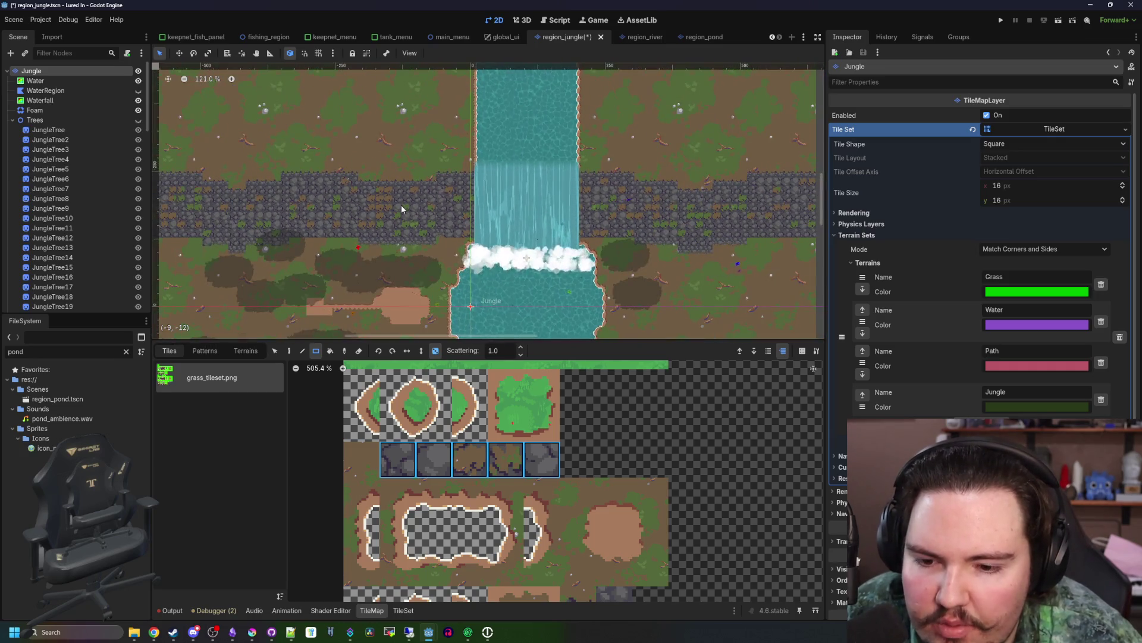
scroll(399, 203, down, 2)
scroll(394, 201, up, 1)
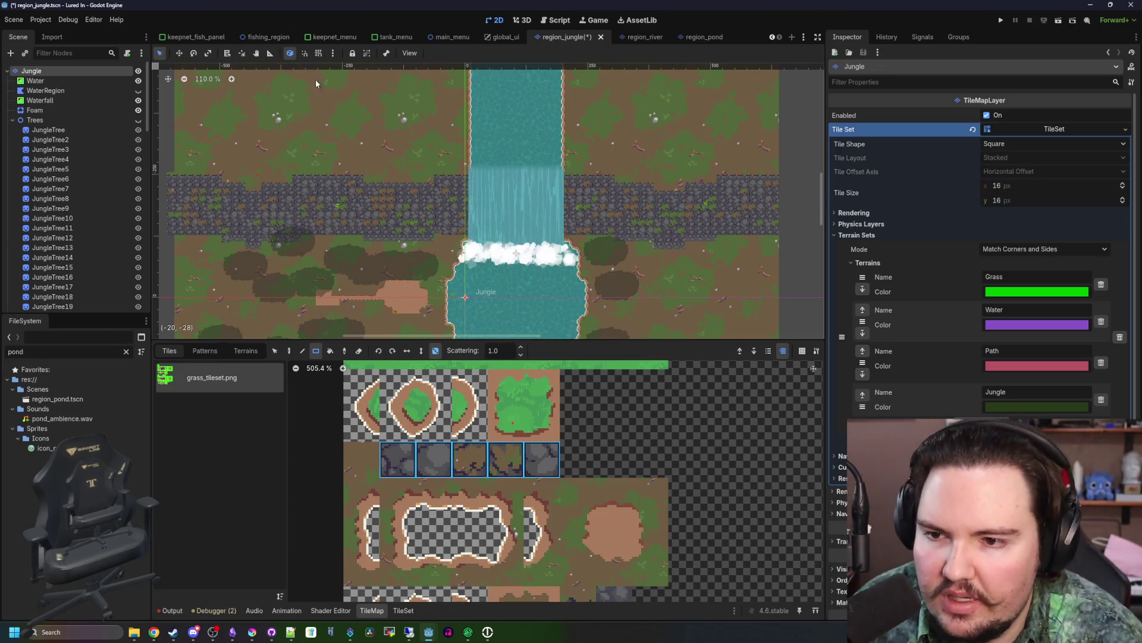
scroll(314, 77, up, 2)
scroll(466, 172, up, 2)
scroll(510, 180, down, 2)
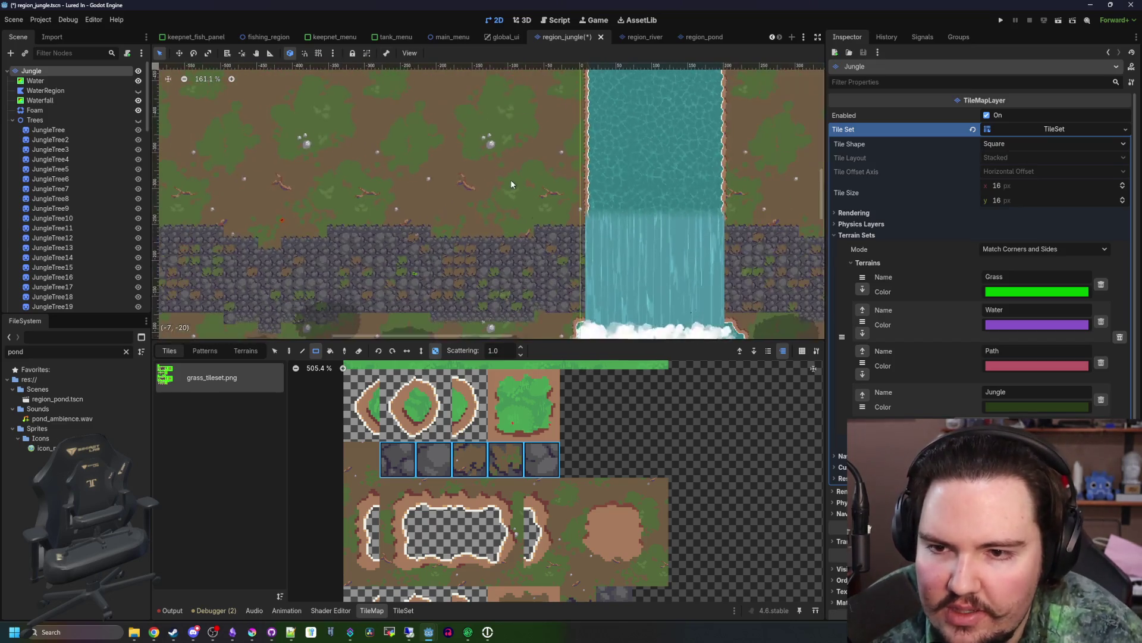
scroll(510, 180, down, 4)
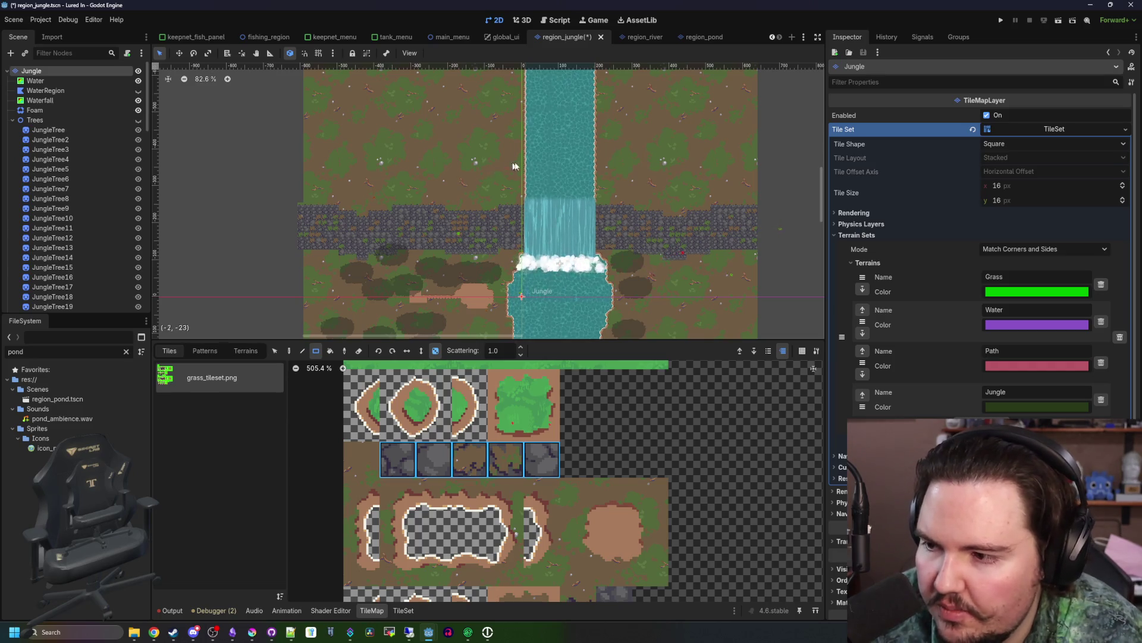
scroll(509, 170, up, 4)
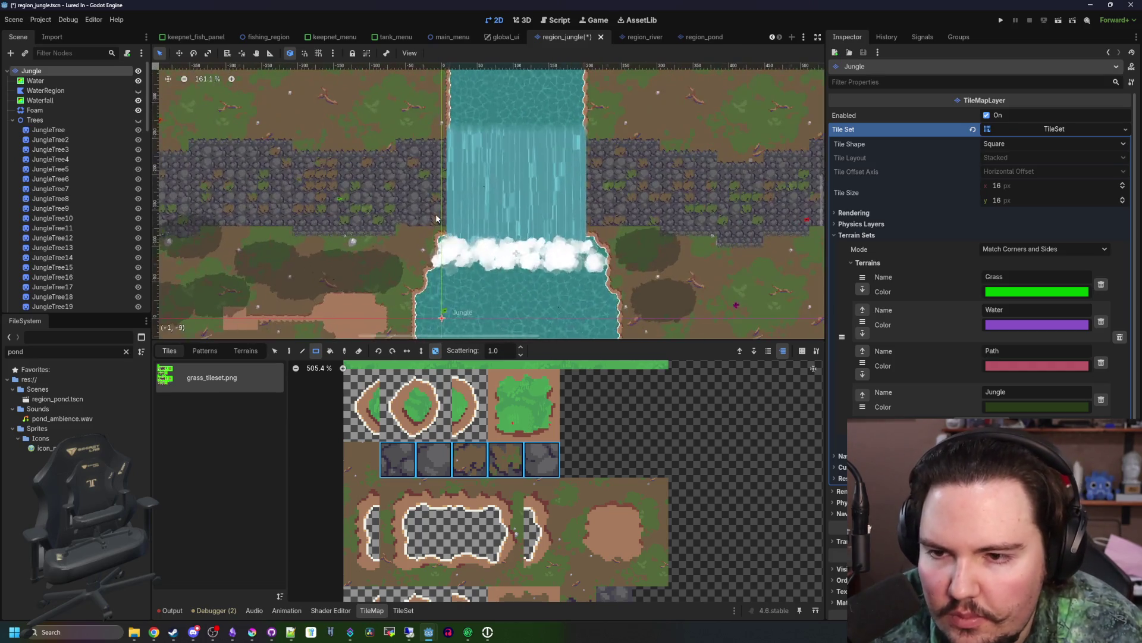
scroll(436, 218, up, 4)
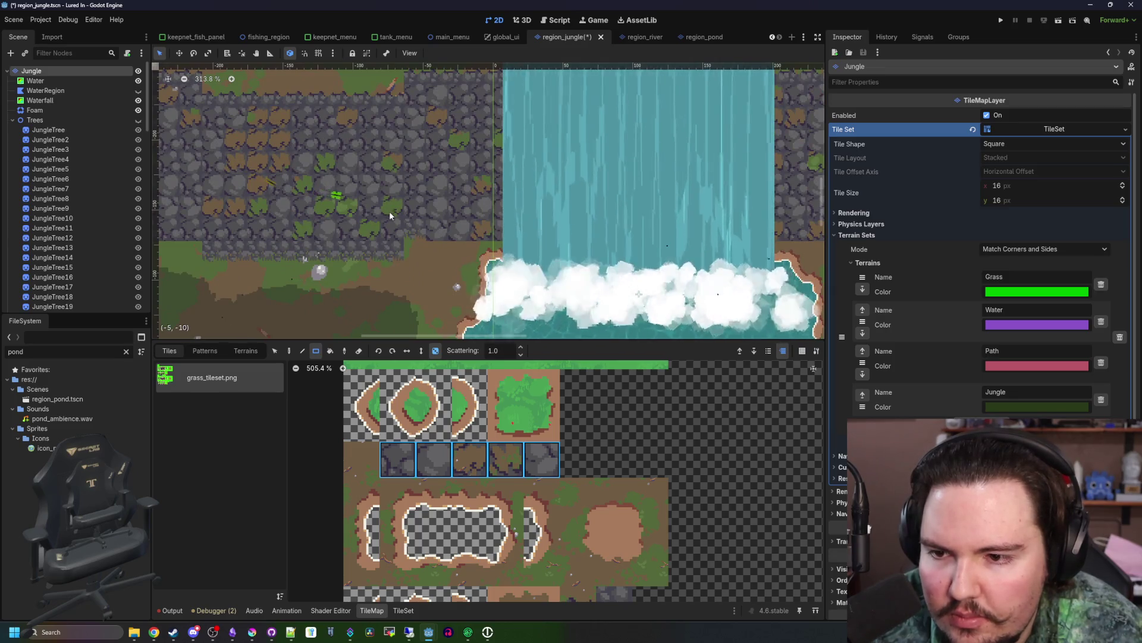
scroll(388, 215, down, 7)
key(ctrl+s)
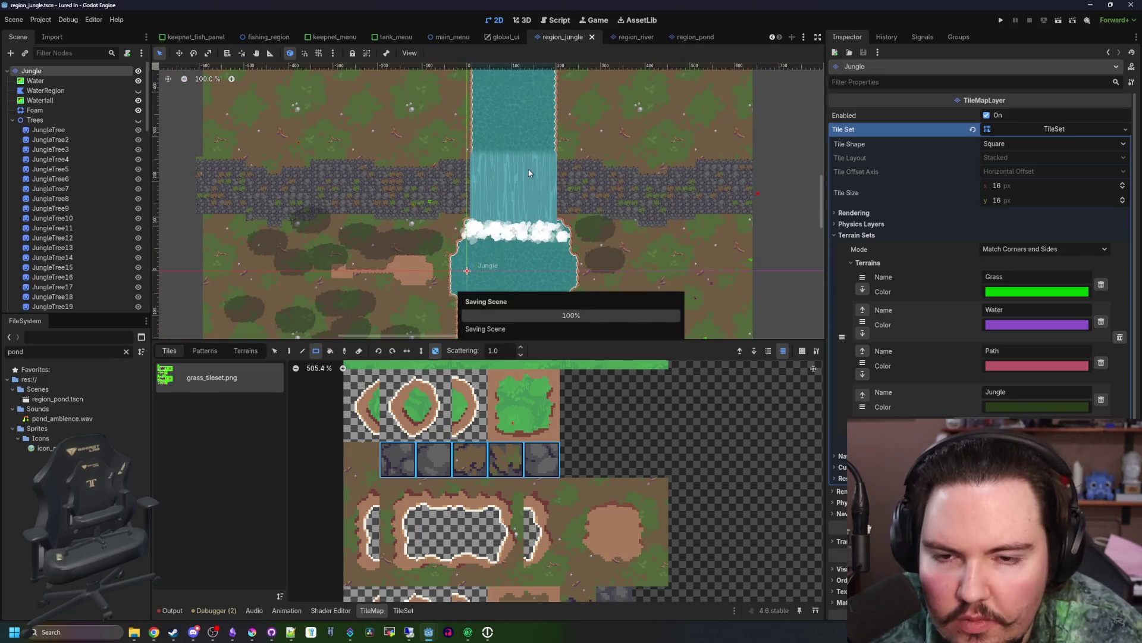
- Launch the game, stop it to unhide the jungle trees, and relaunch
key(F5)
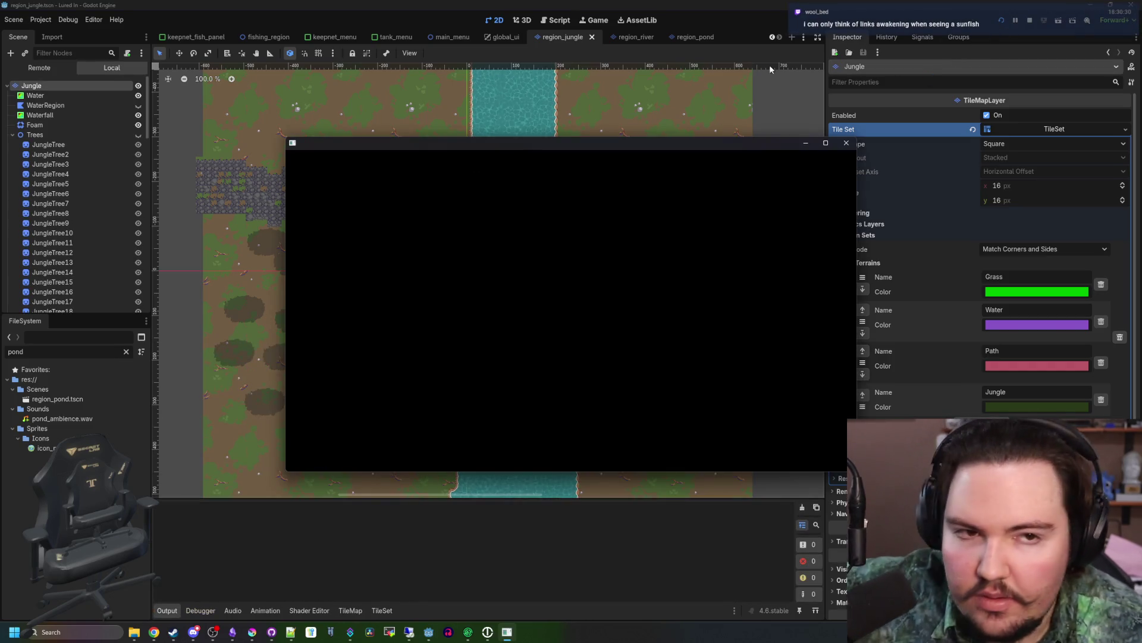
click(1030, 20)
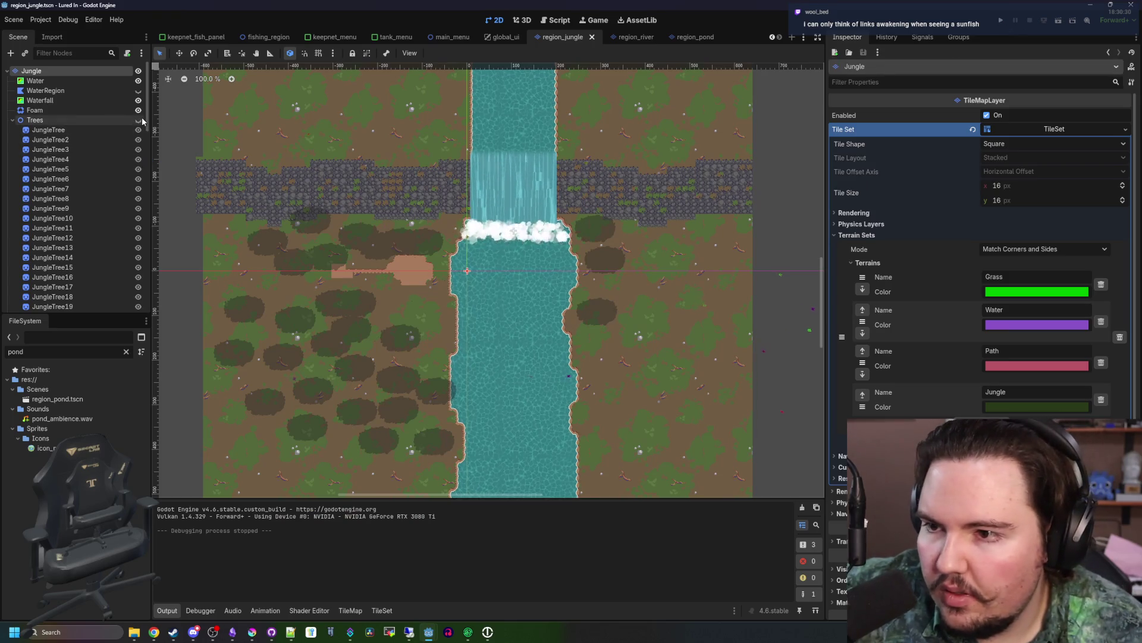
key(h)
key(F5)
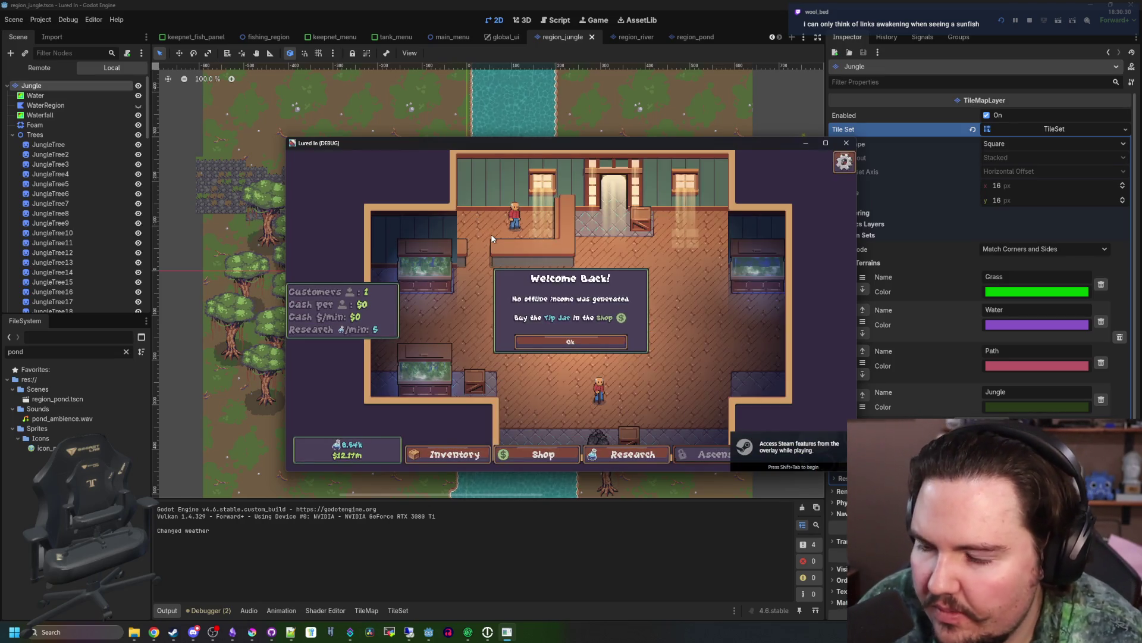
- Dismiss the welcome message, travel to the Jungle region and maximize the game window
click(561, 340)
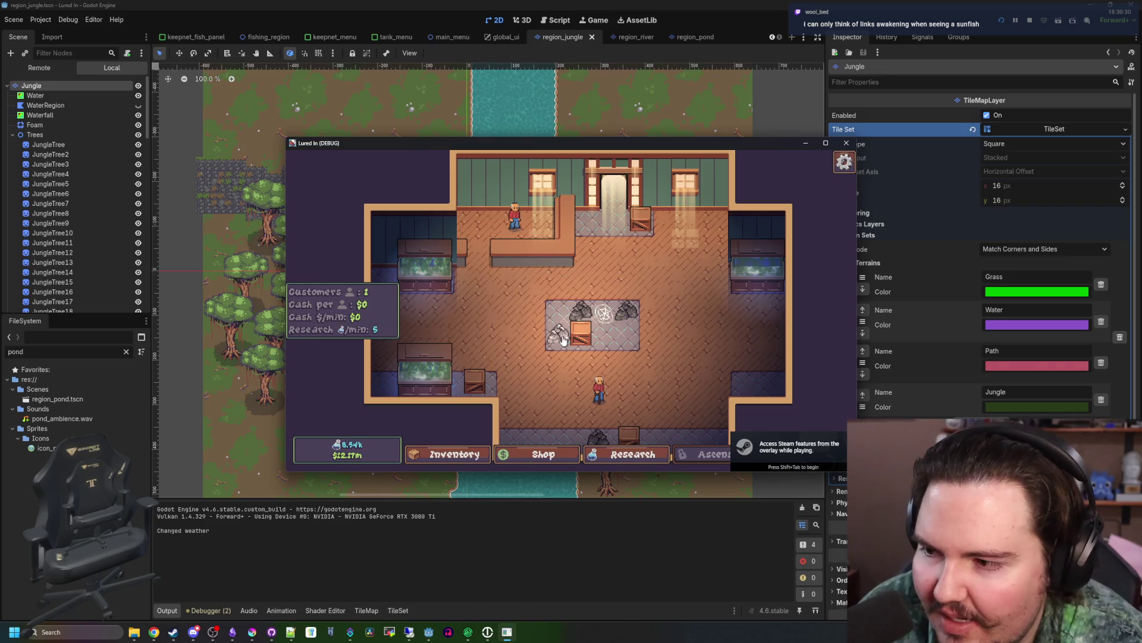
click(784, 457)
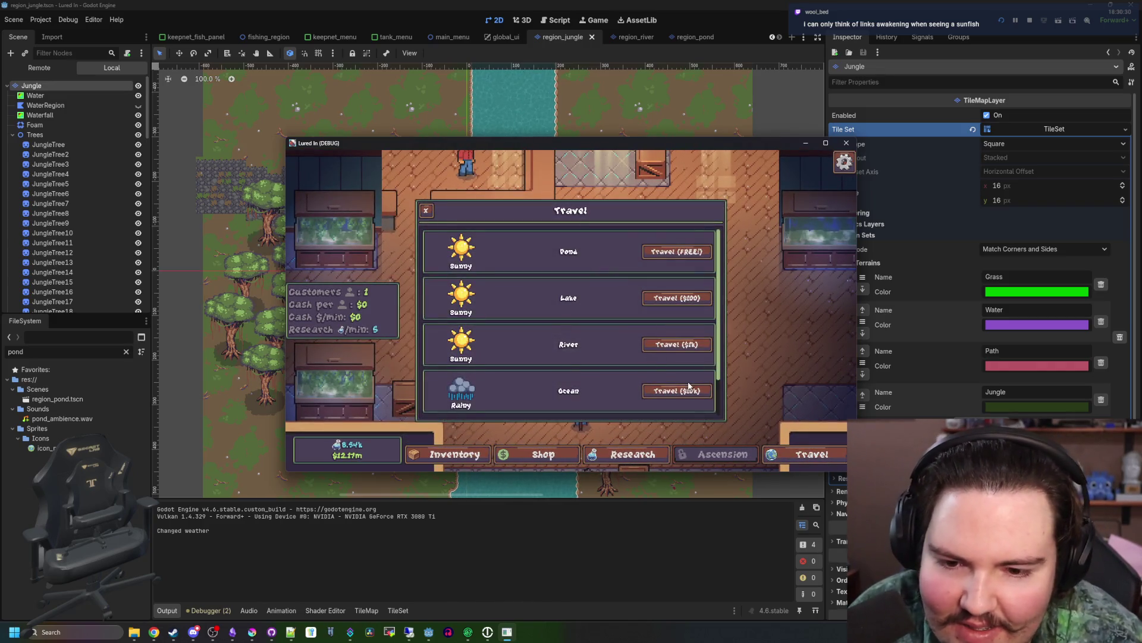
scroll(648, 366, down, 1)
click(677, 390)
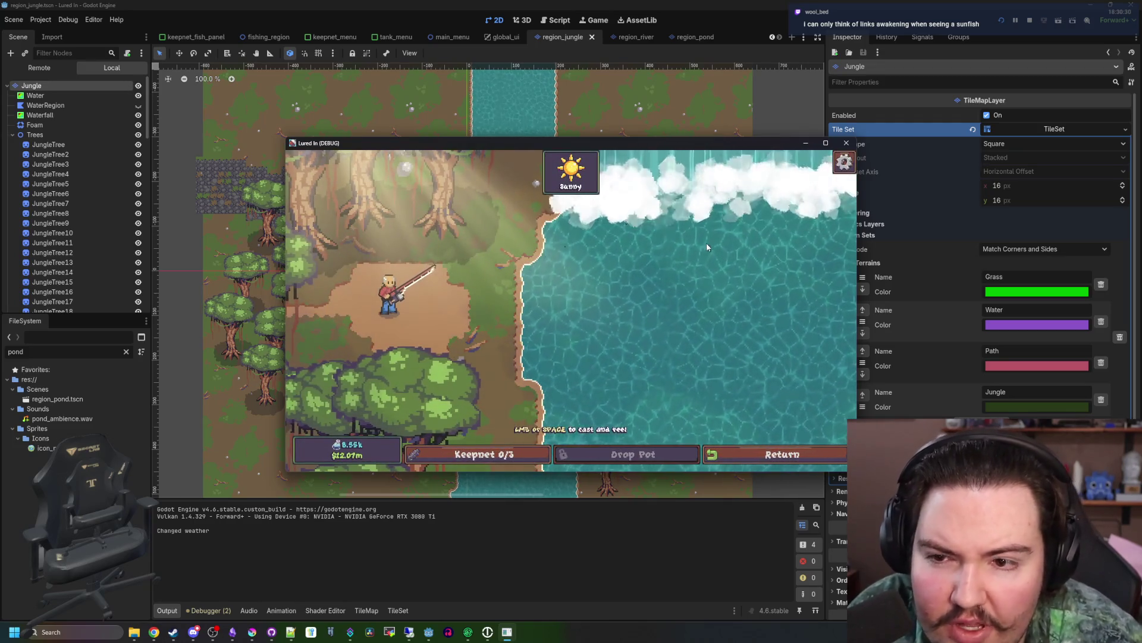
drag(772, 145, 731, 72)
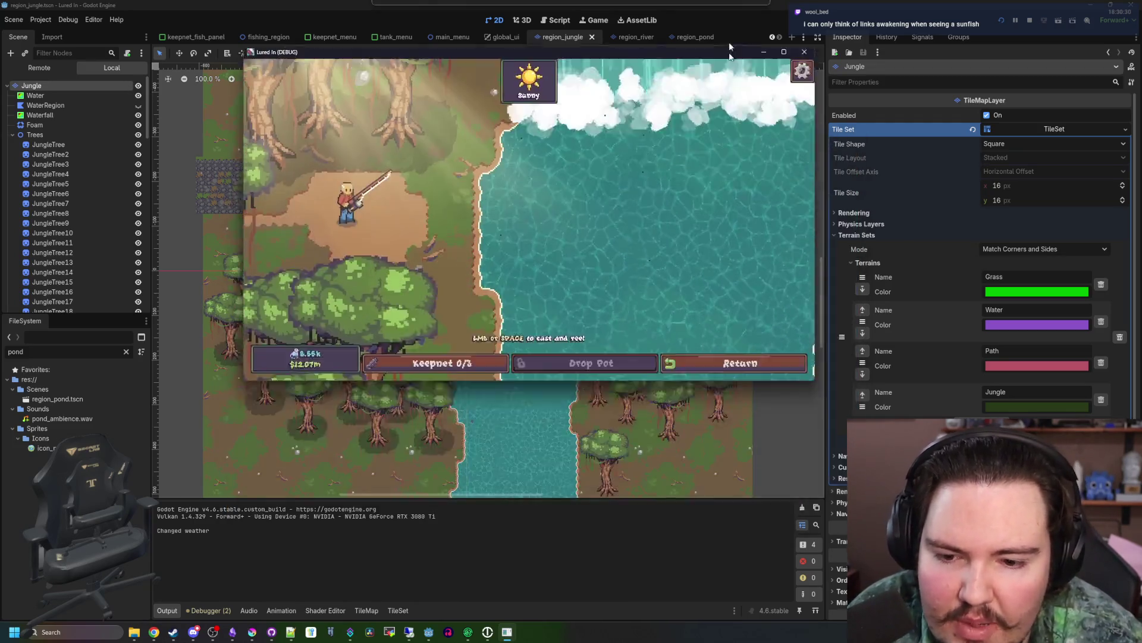
double_click(730, 72)
- Cast twice into the waterfall pool and reel in, then close the game
key(space)
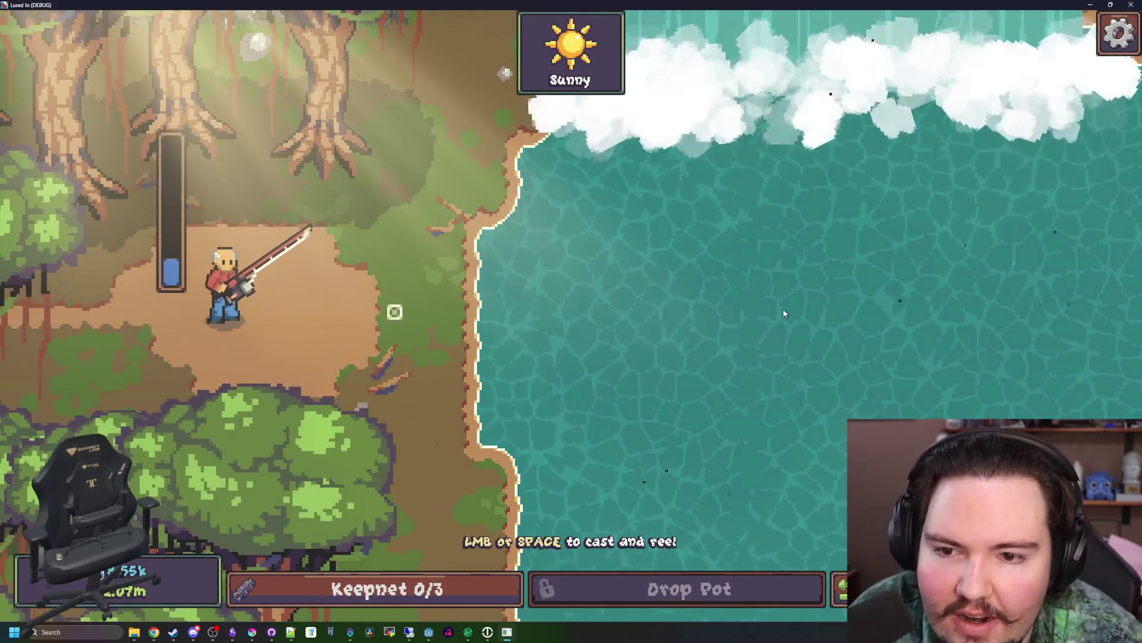
key(space)
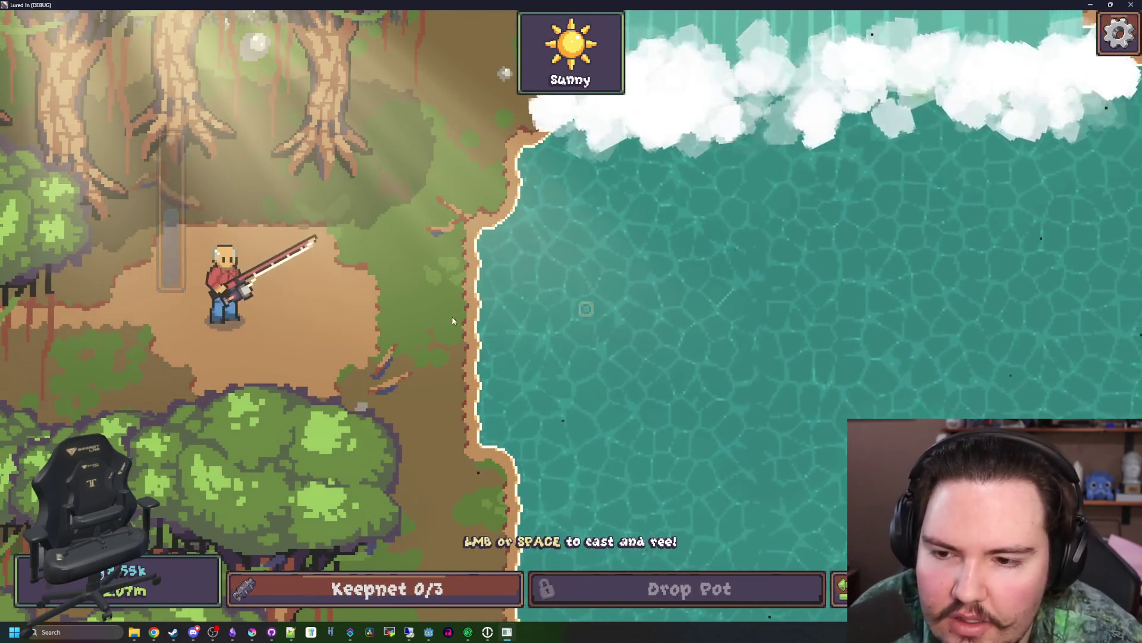
key(space)
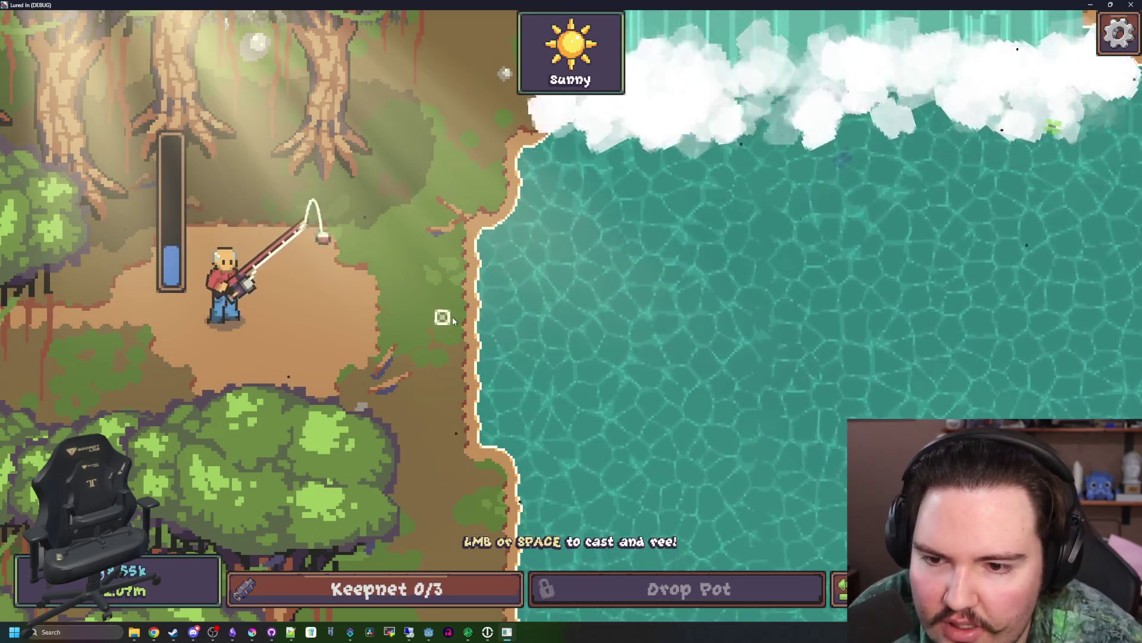
key(space)
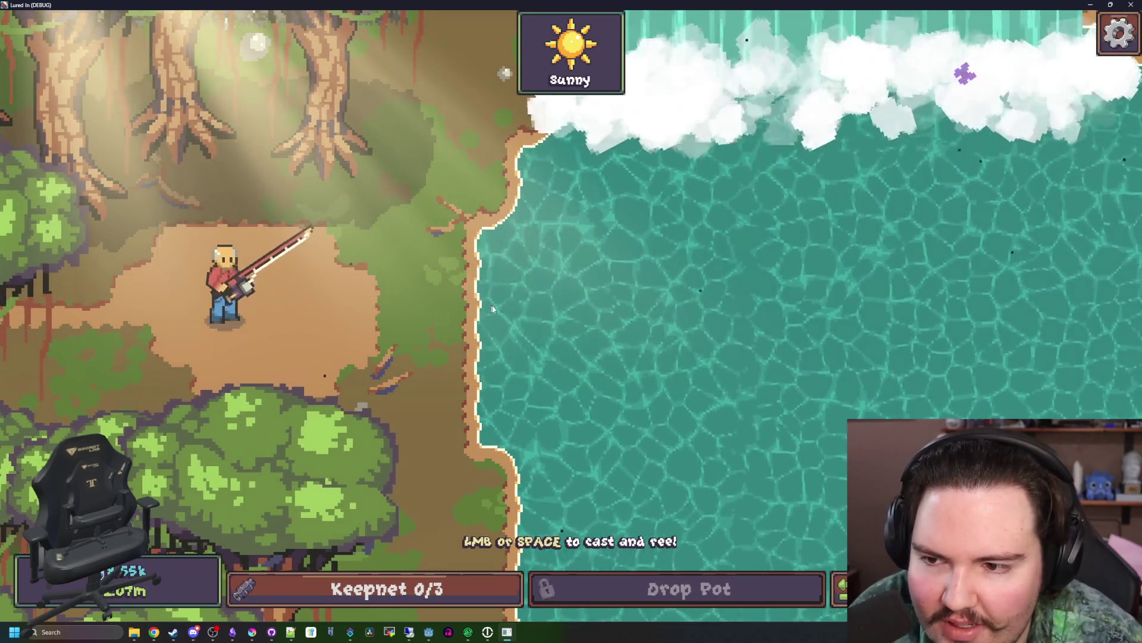
key(space)
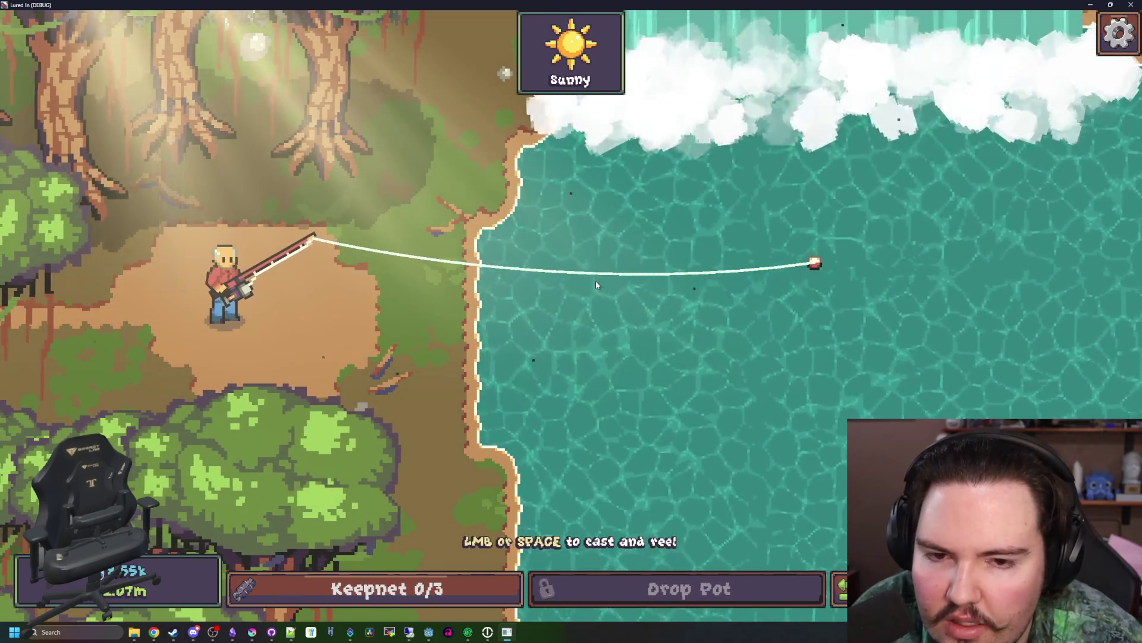
key(space)
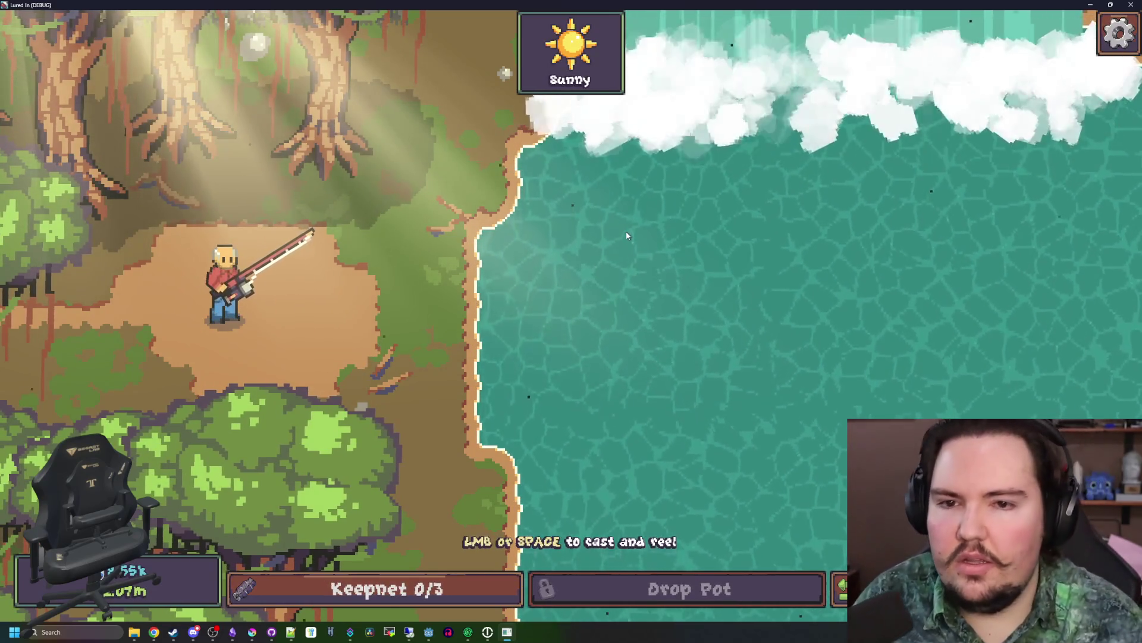
key(F11)
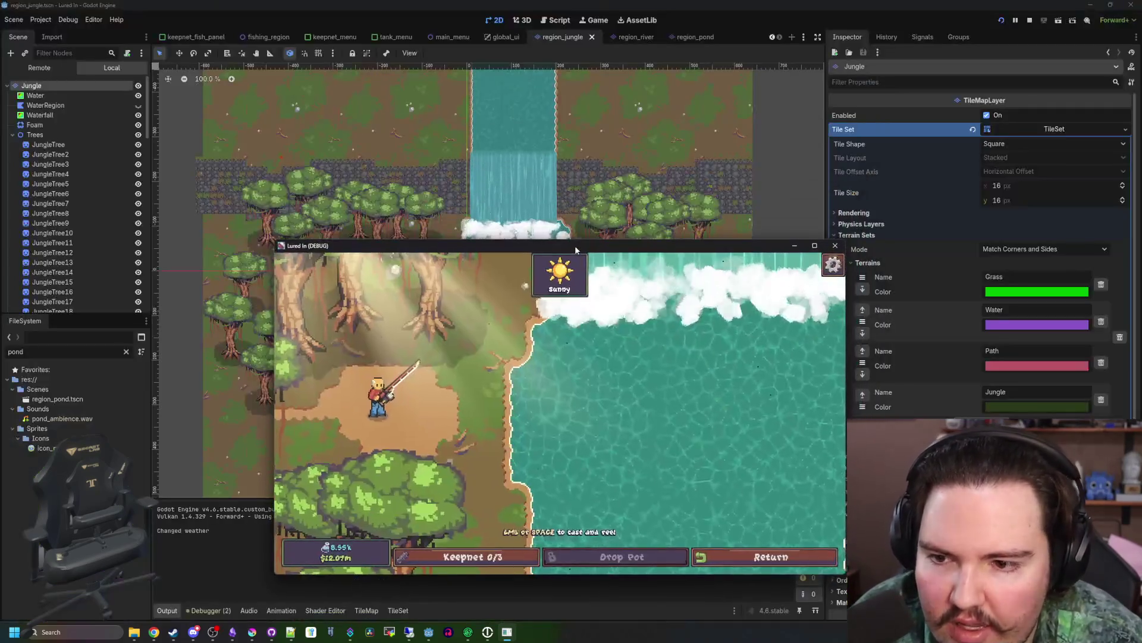
click(835, 245)
scroll(437, 275, up, 3)
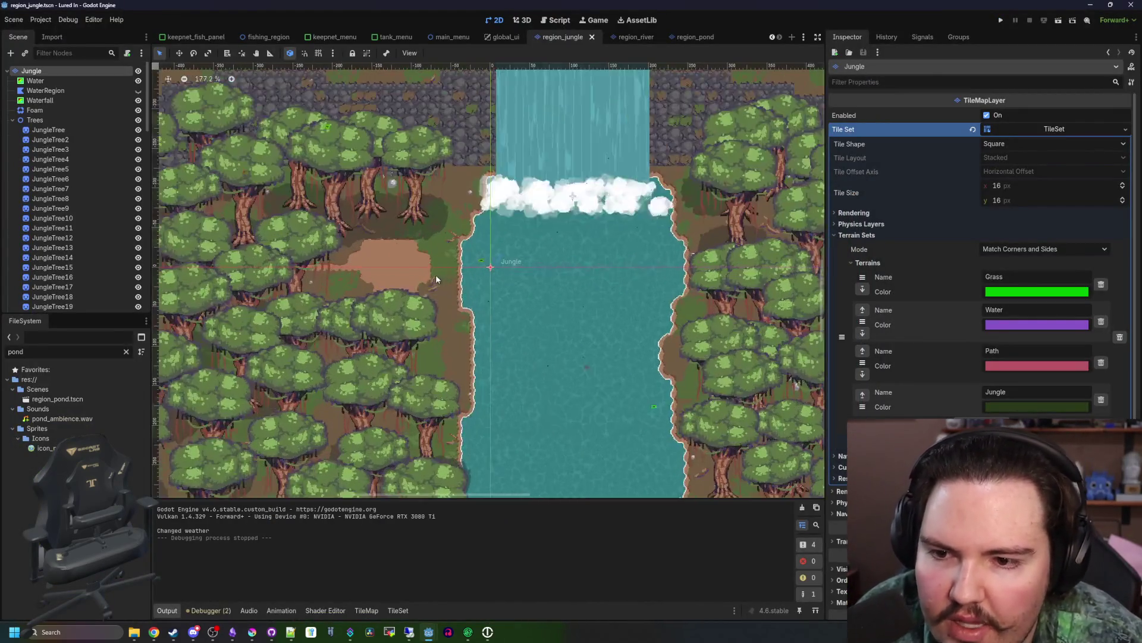
- Select a block of Jungle tilemap tiles over the pond
scroll(419, 259, up, 5)
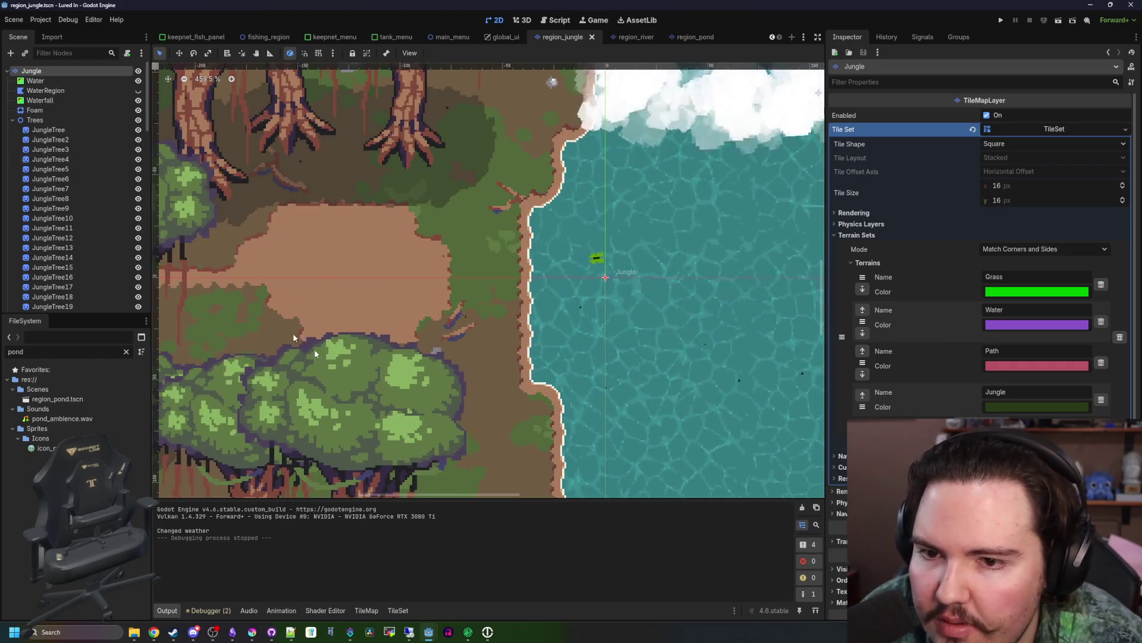
scroll(264, 315, down, 10)
scroll(262, 133, down, 2)
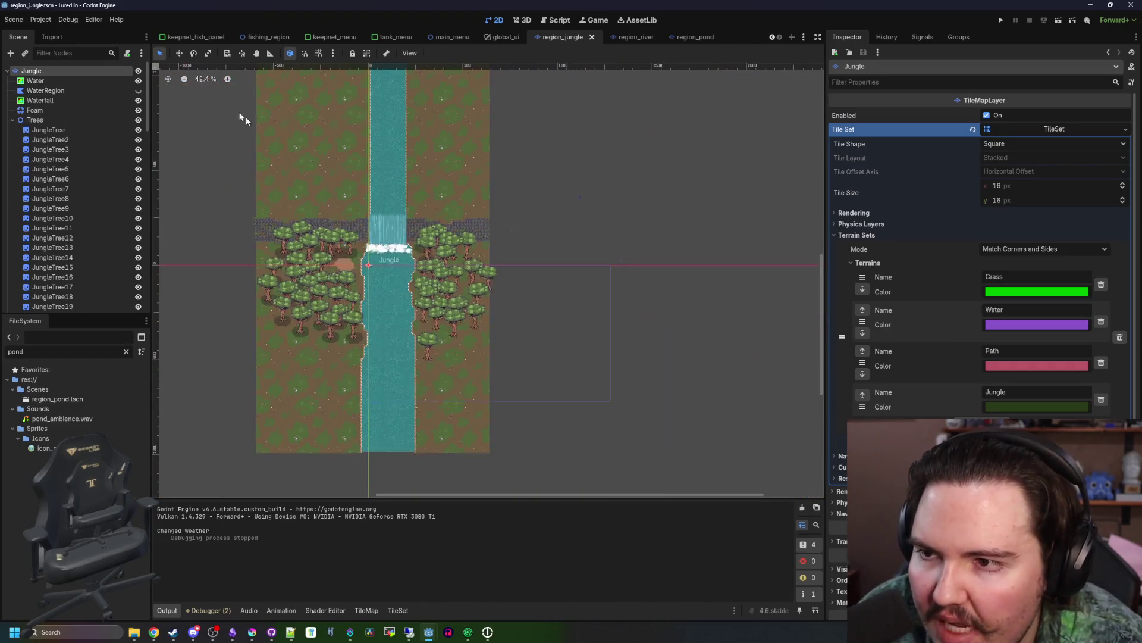
click(45, 90)
click(31, 71)
scroll(599, 181, down, 4)
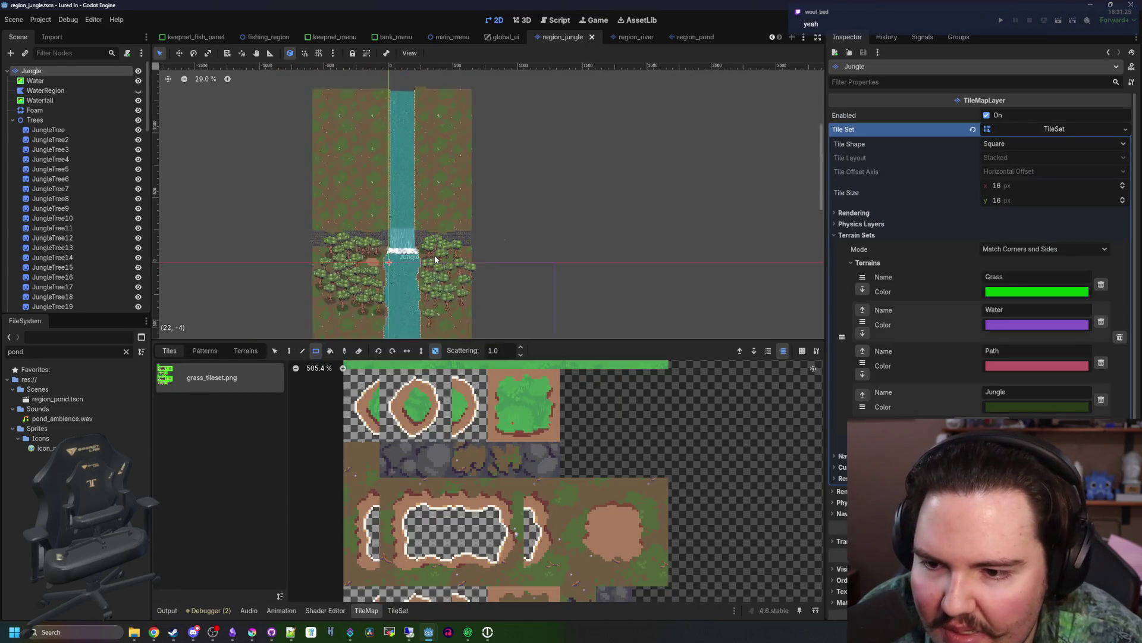
key(s)
mouse_move(571, 257)
mouse_down()
mouse_move(433, 127)
mouse_move(424, 91)
mouse_up()
scroll(488, 199, up, 3)
scroll(500, 305, up, 6)
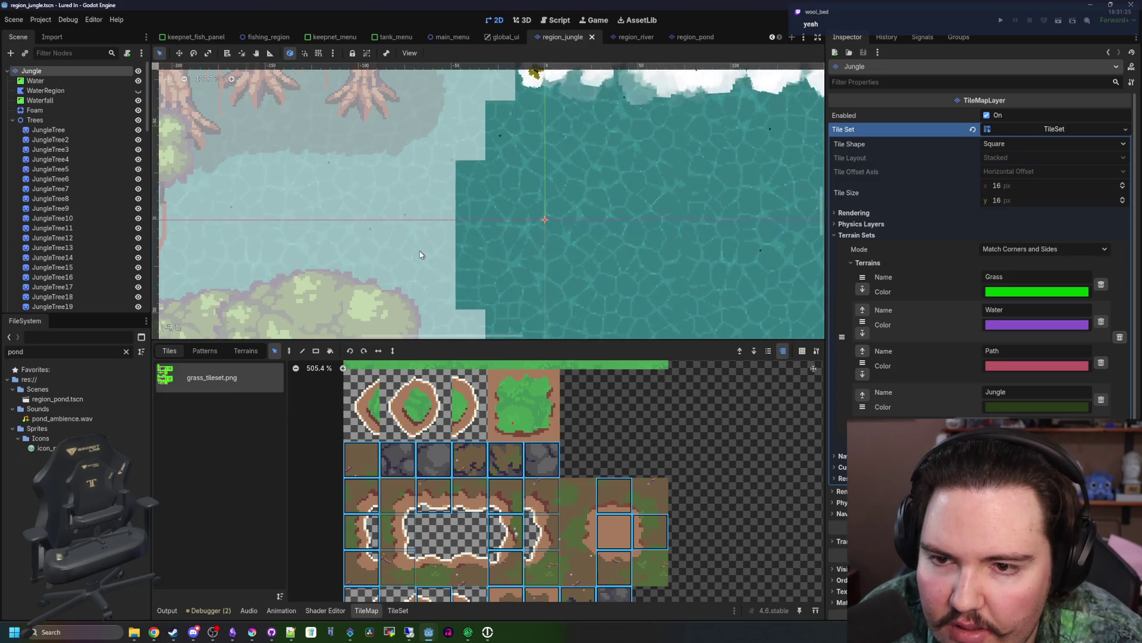
scroll(392, 257, down, 6)
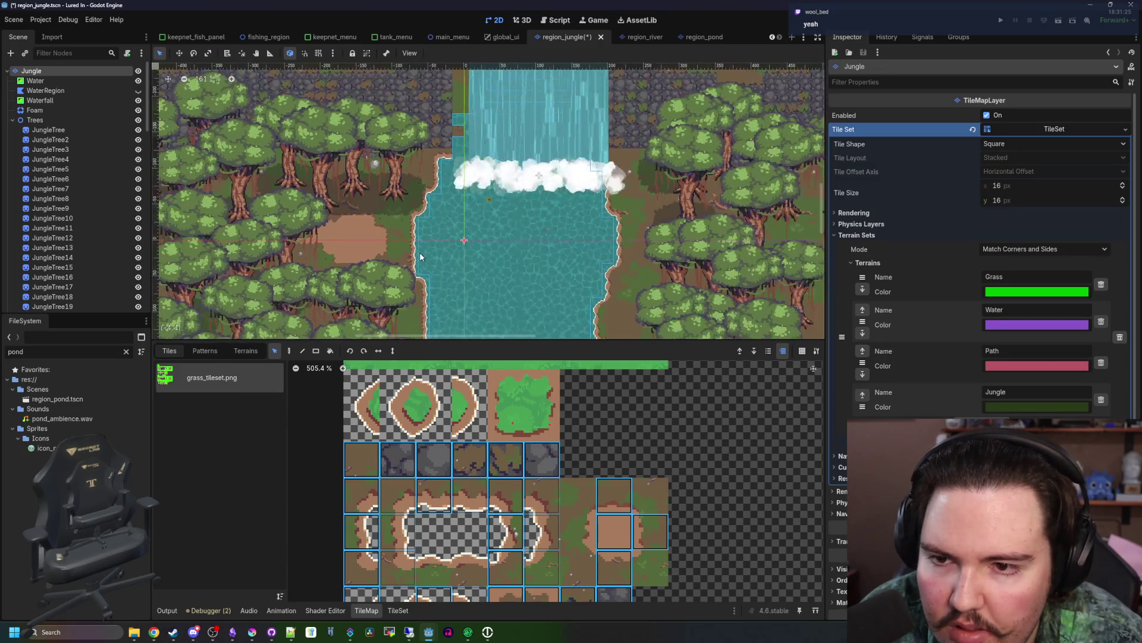
scroll(420, 257, down, 5)
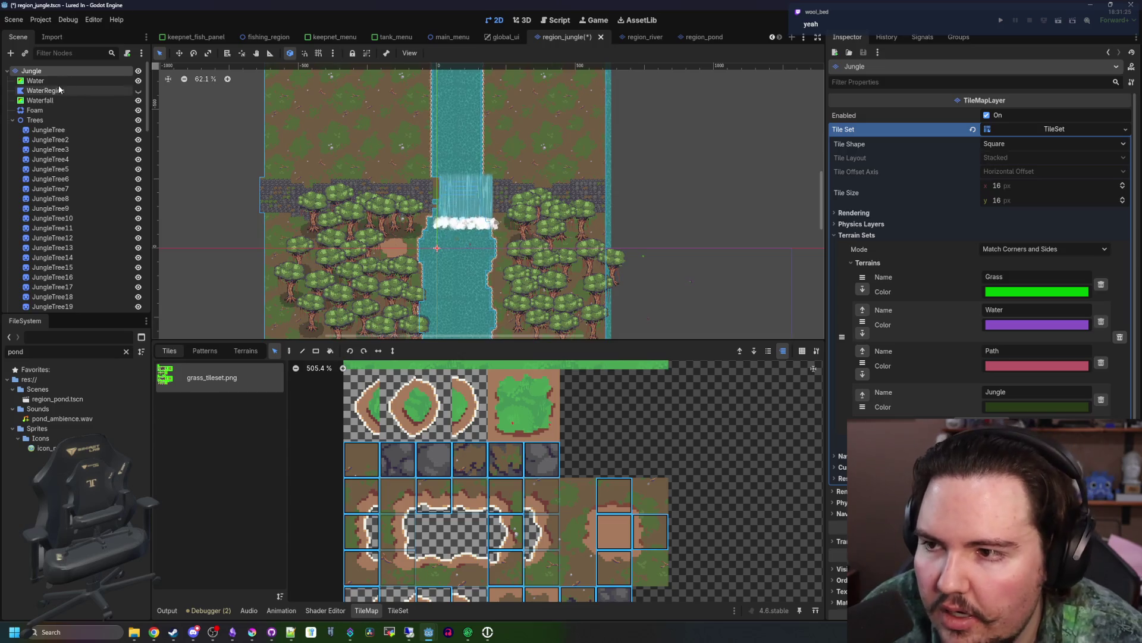
- Select the Waterfall and Foam nodes together in the Scene dock
click(44, 90)
click(40, 100)
shift+click(36, 111)
scroll(435, 198, up, 2)
- Zoom into the waterfall's top-left edge and shift the waterfall and foam left to meet the cliff
scroll(435, 198, up, 3)
scroll(450, 290, up, 1)
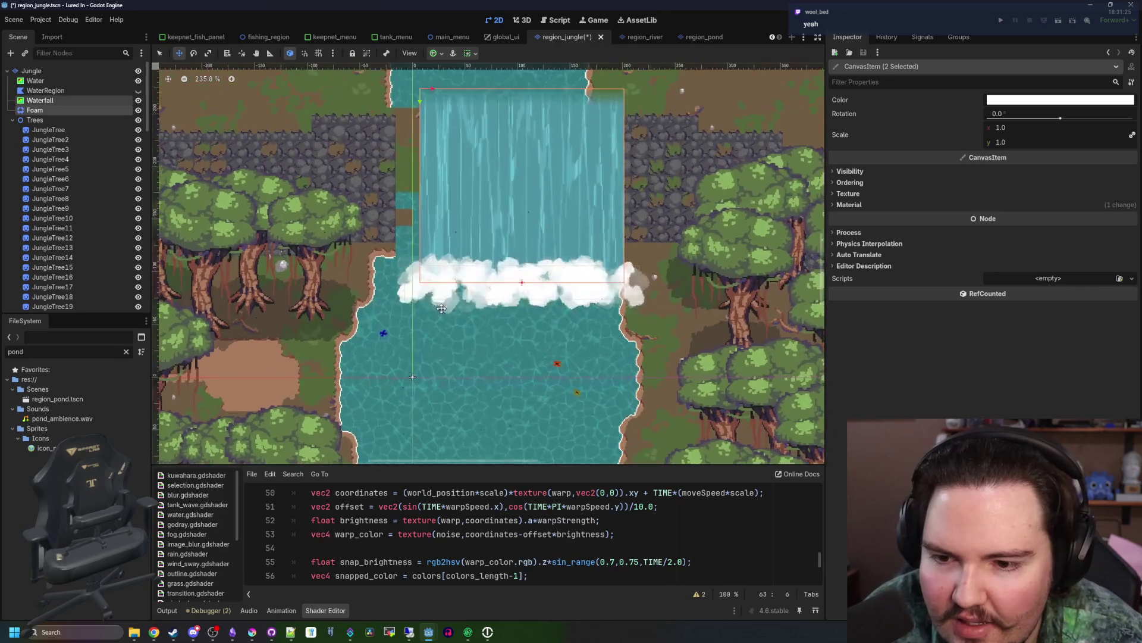
scroll(420, 113, up, 2)
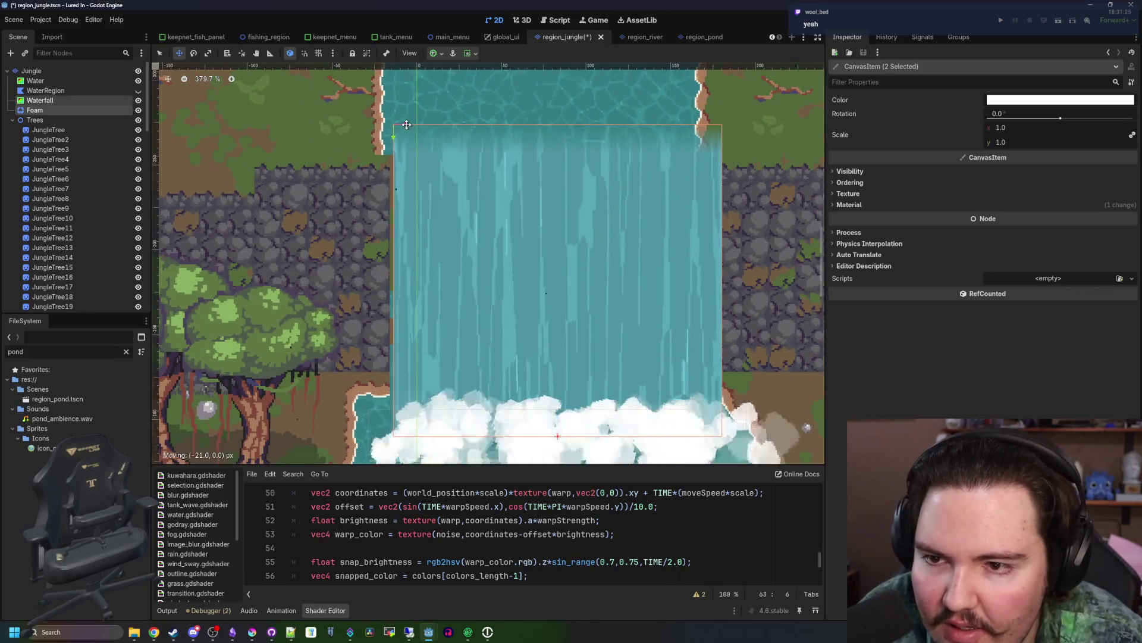
scroll(393, 122, up, 5)
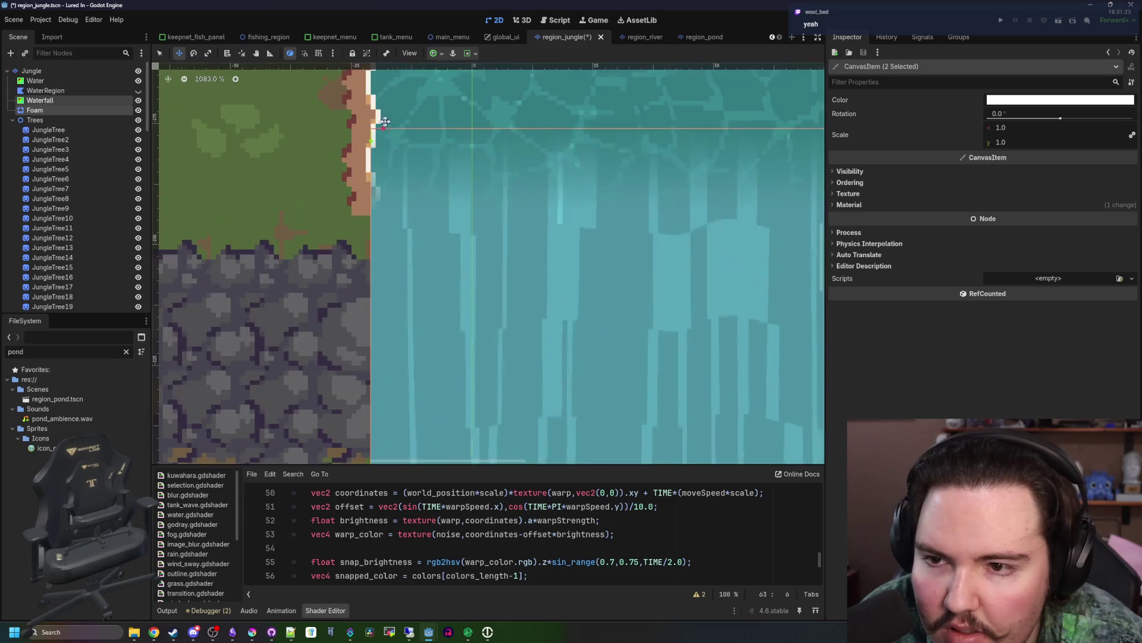
drag(365, 131, 364, 130)
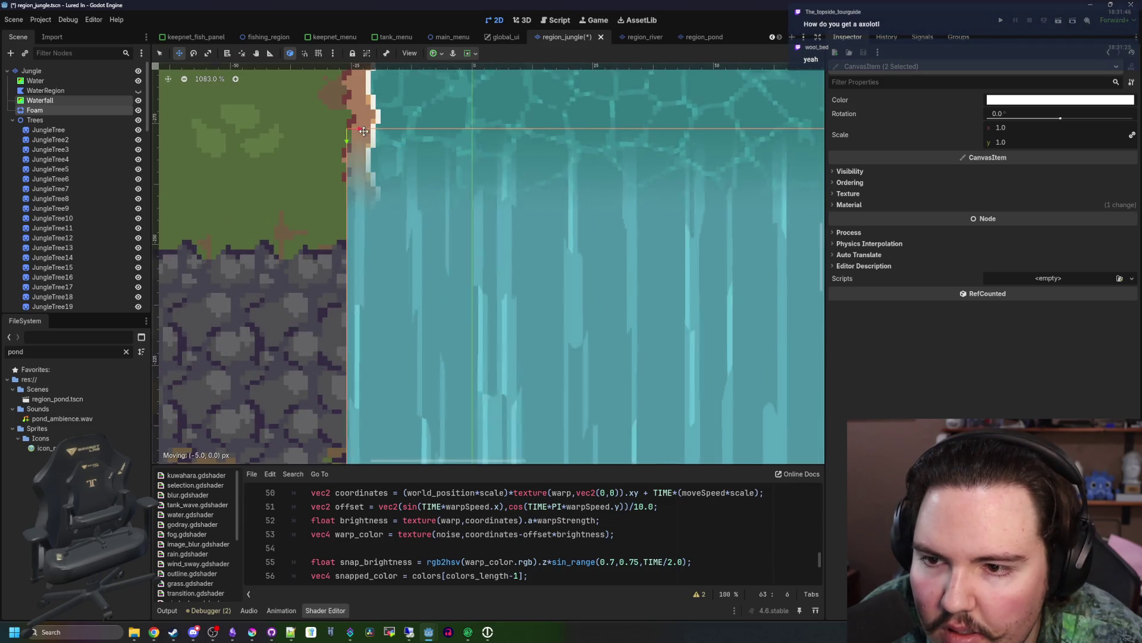
scroll(257, 143, down, 3)
scroll(305, 137, down, 1)
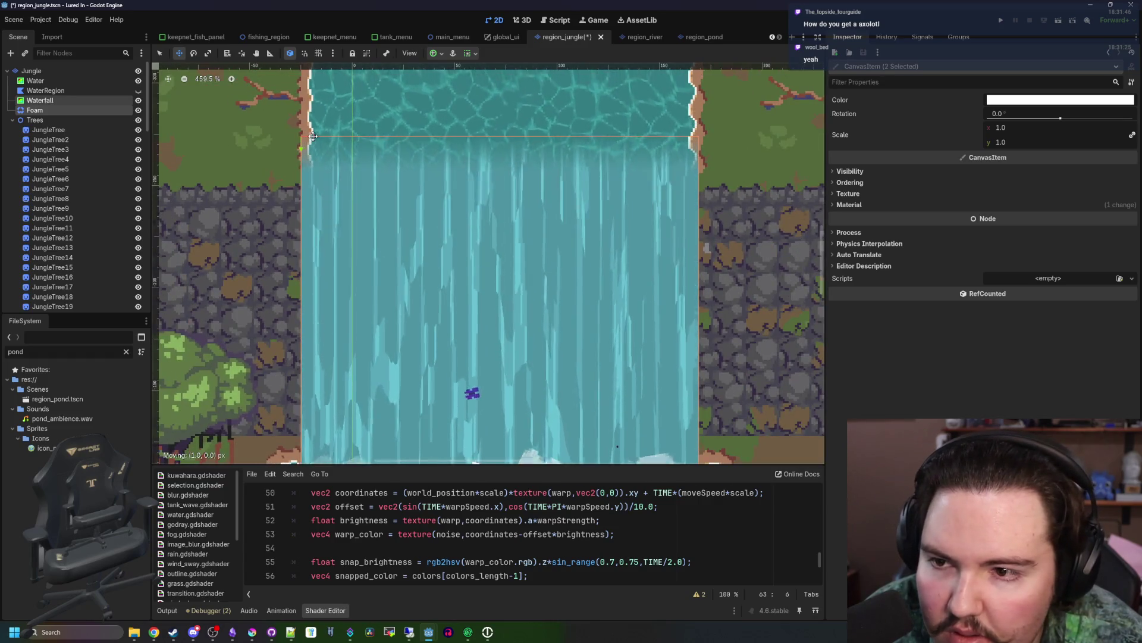
scroll(316, 137, down, 8)
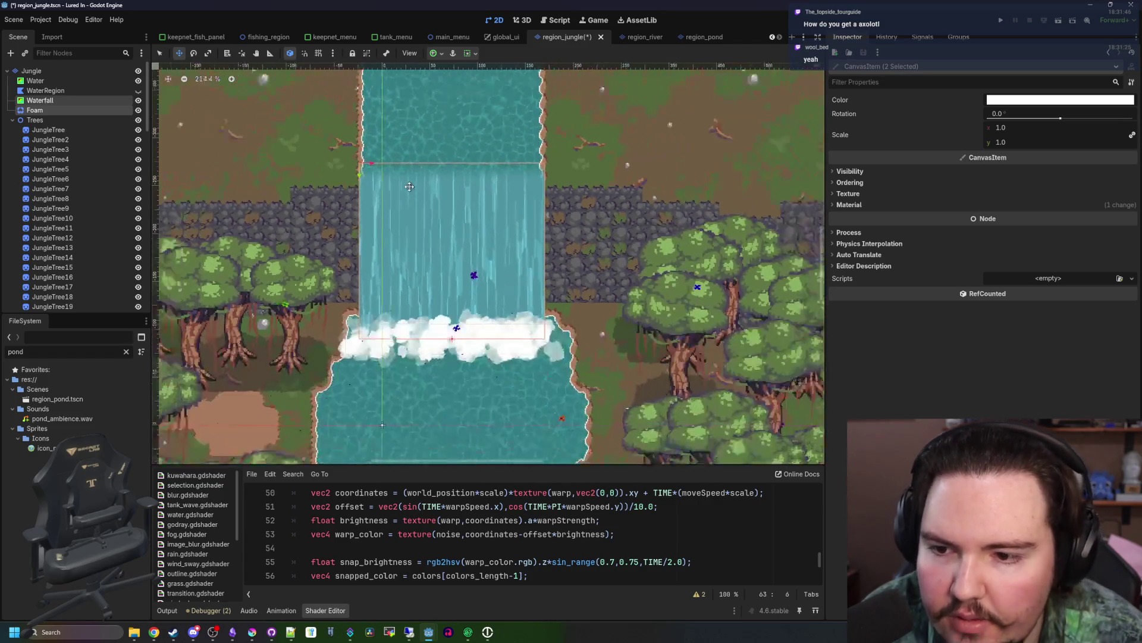
- Select the JungleTree6 sprite and save the jungle scene
click(65, 179)
key(ctrl+s)
scroll(567, 259, down, 5)
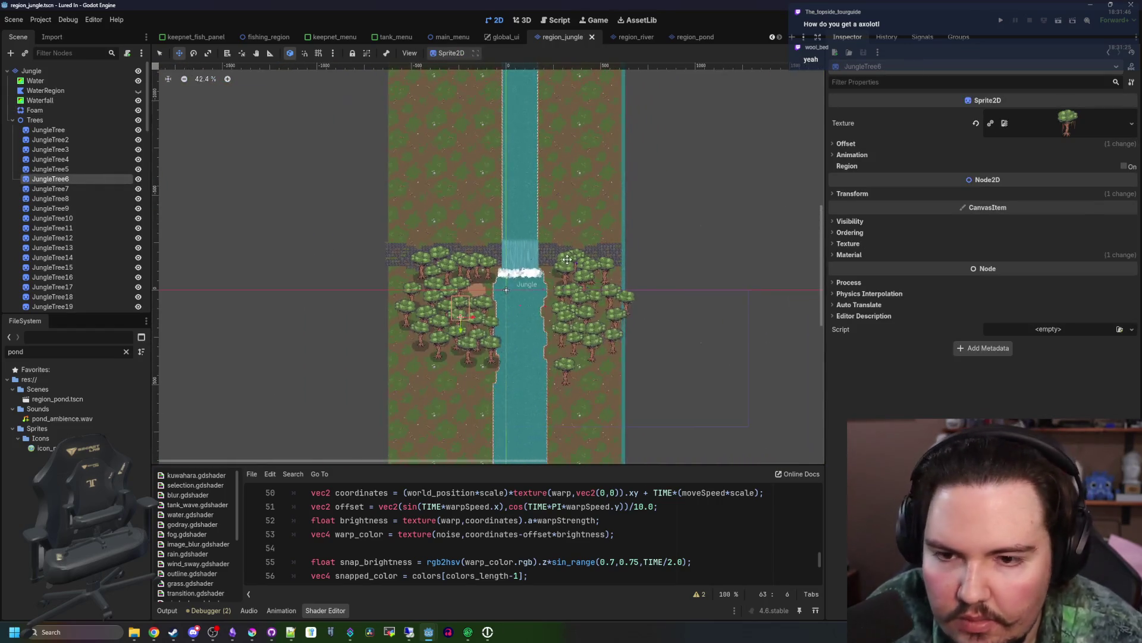
- Launch the game, open regions_table.gd and search it for 'ax' to find axolotl
click(1006, 21)
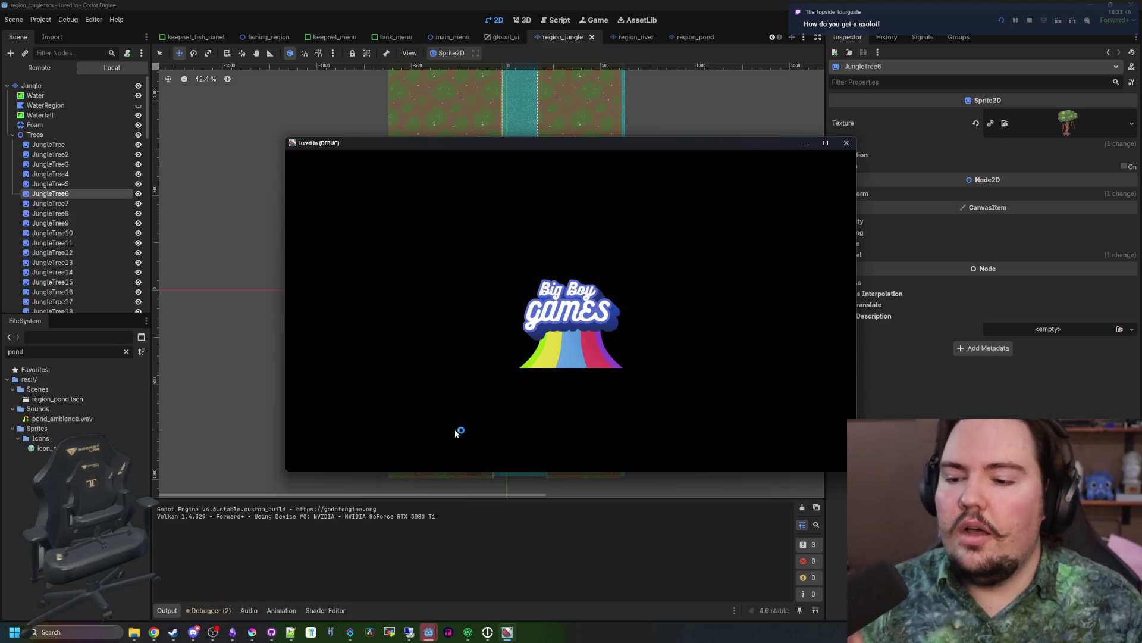
click(127, 350)
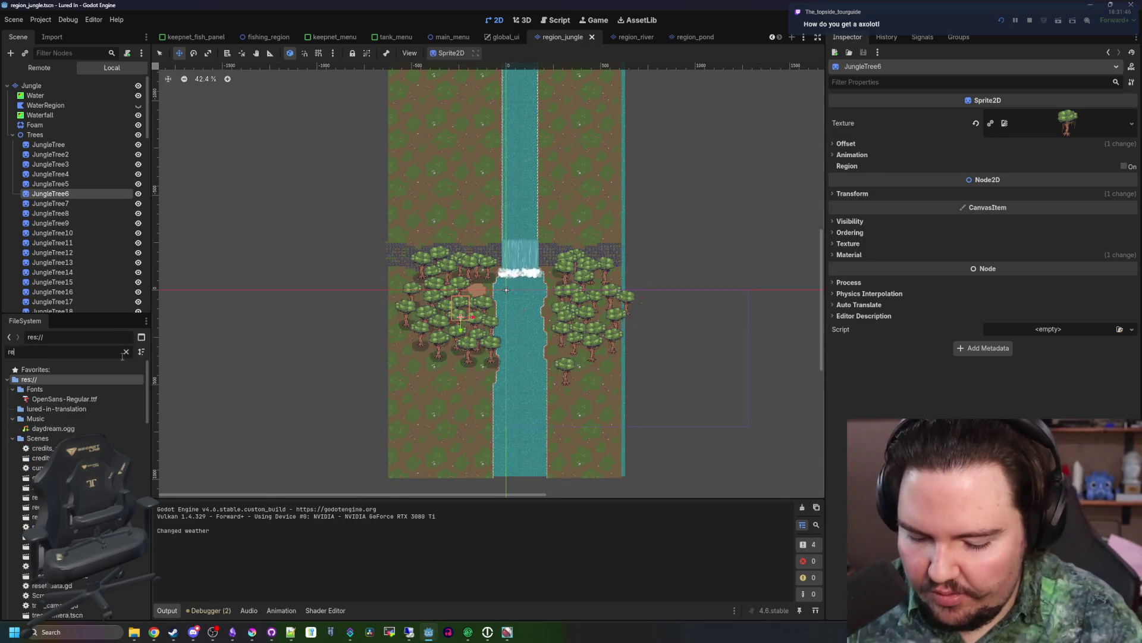
double_click(36, 507)
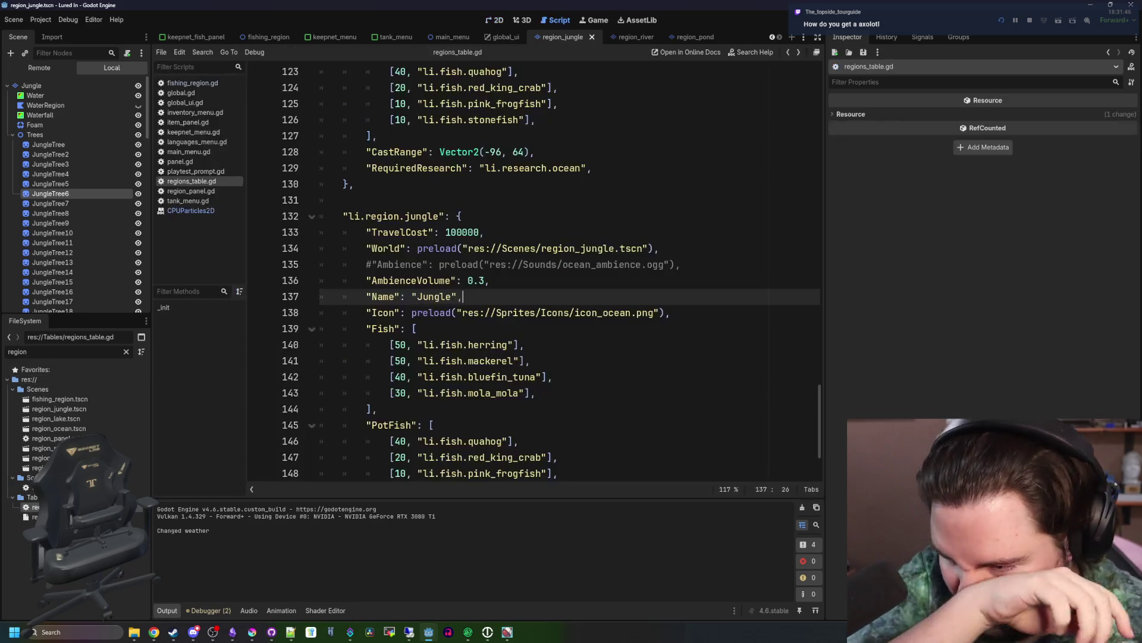
key(ctrl+f)
text(axolot)
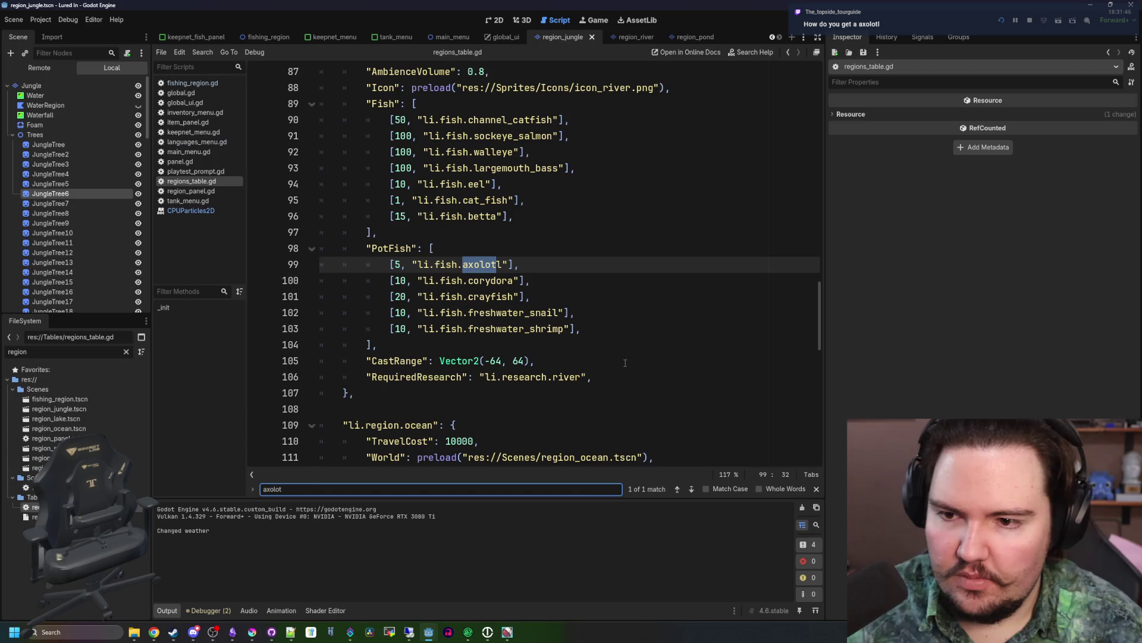
scroll(422, 243, up, 2)
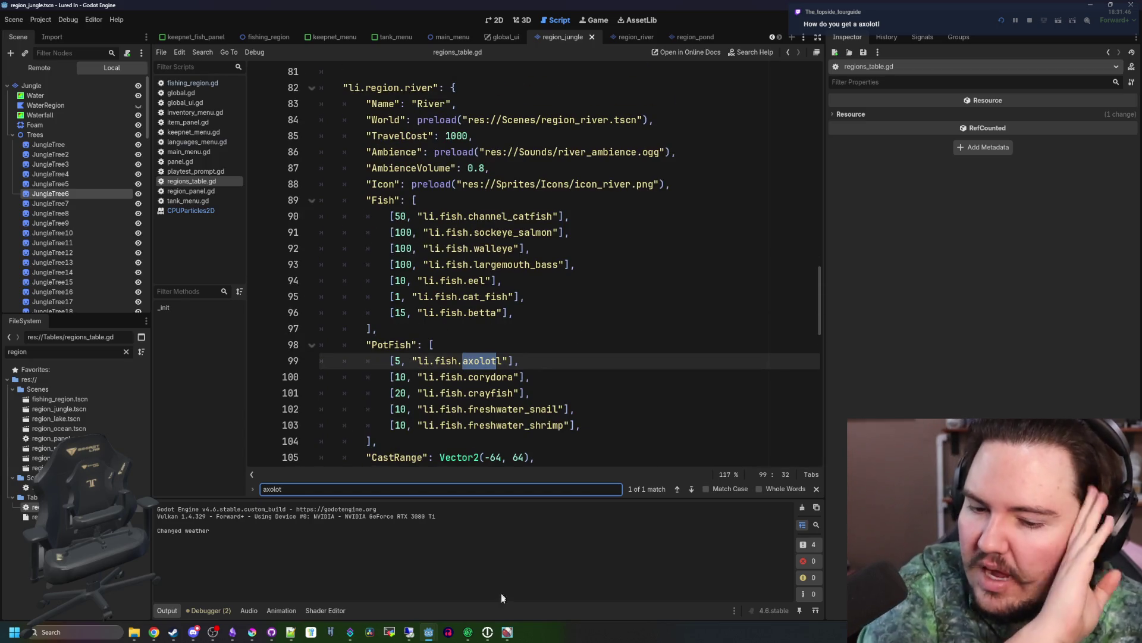
- In the running game, travel to the Pond, back to the shop, then to the Jungle region
click(507, 632)
click(812, 454)
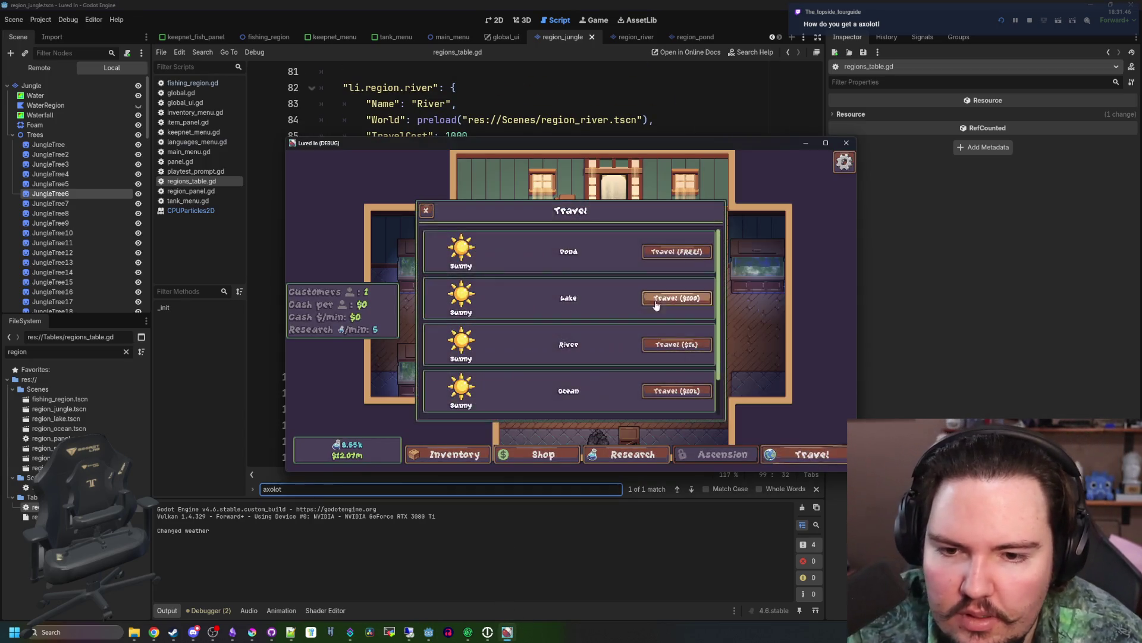
click(683, 257)
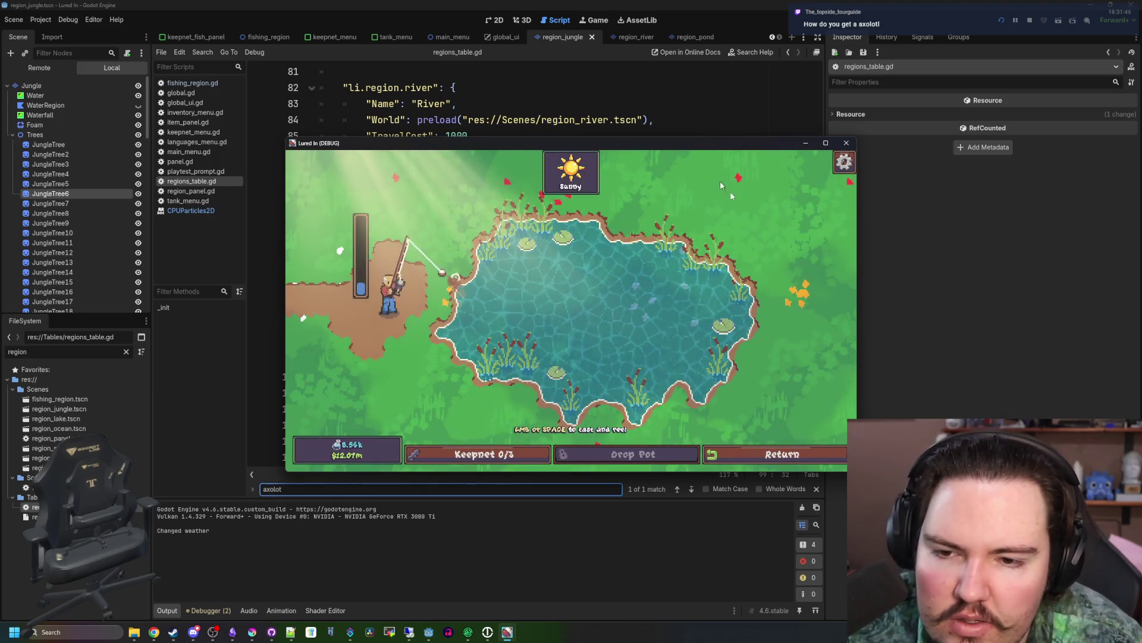
click(797, 453)
click(809, 454)
scroll(660, 368, down, 1)
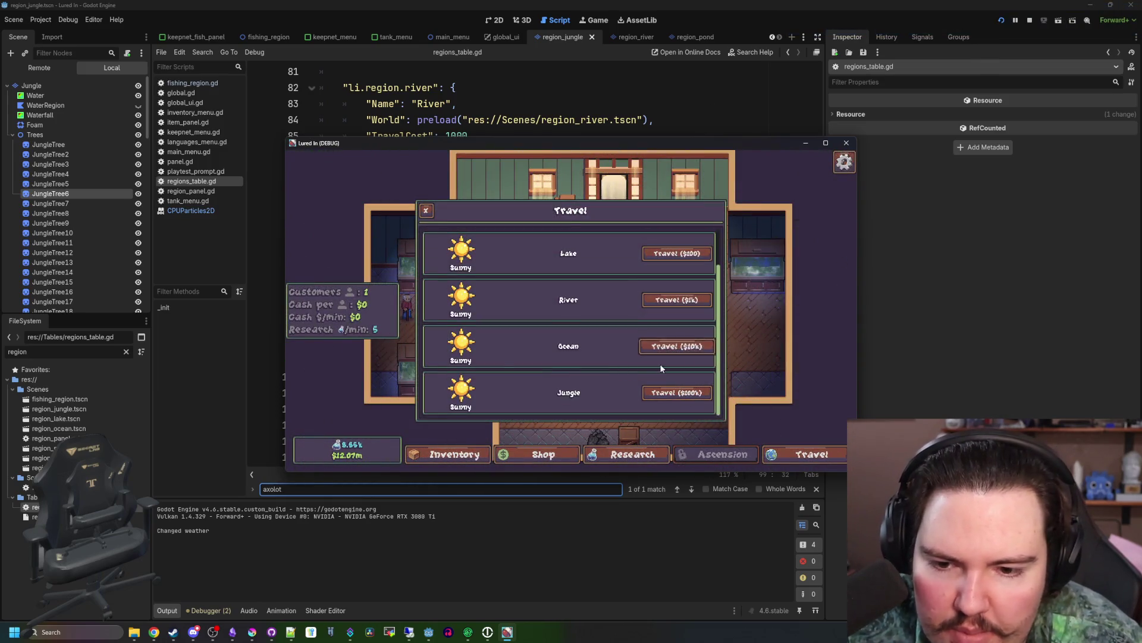
click(673, 390)
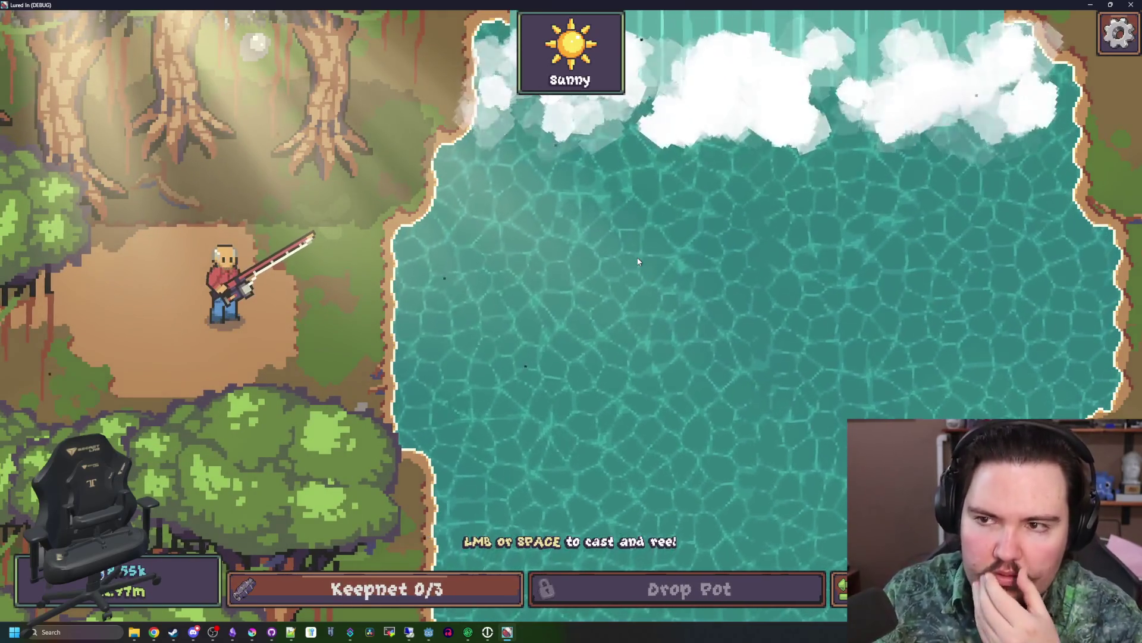
- Cast into the jungle pool and reel in, then exit fullscreen and view the jungle scene
drag(615, 287, 614, 289)
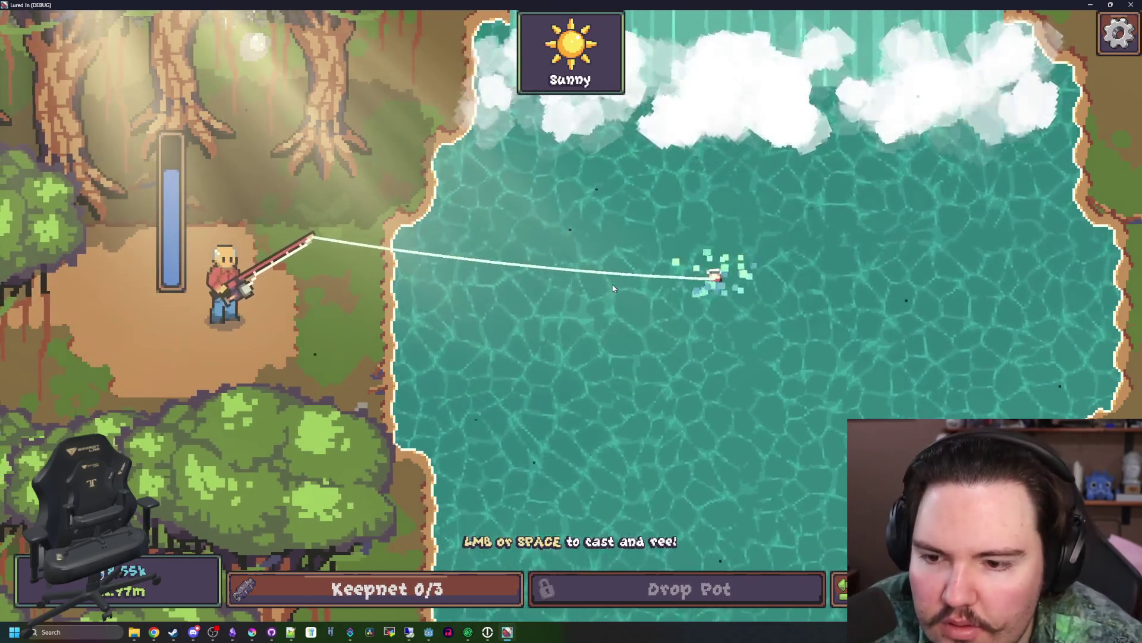
click(581, 295)
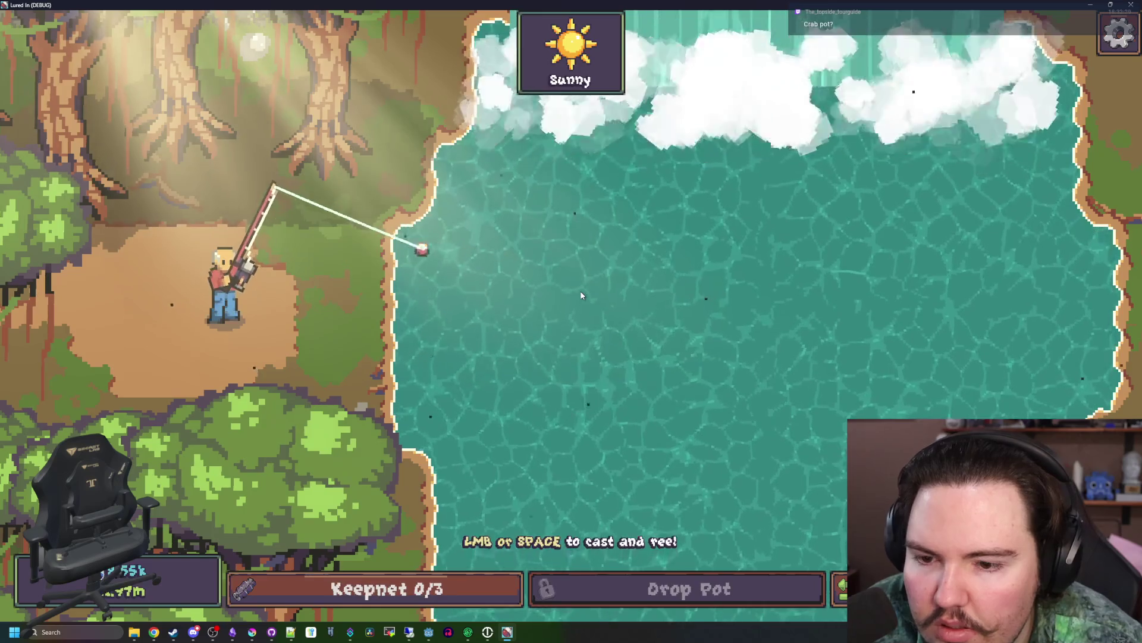
key(F11)
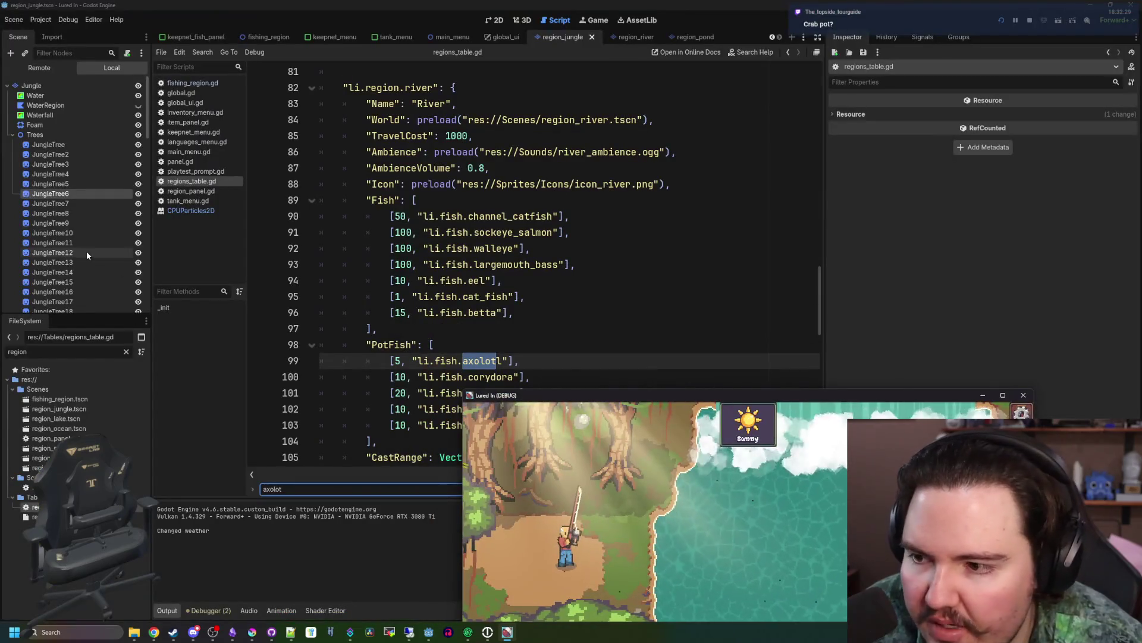
click(494, 20)
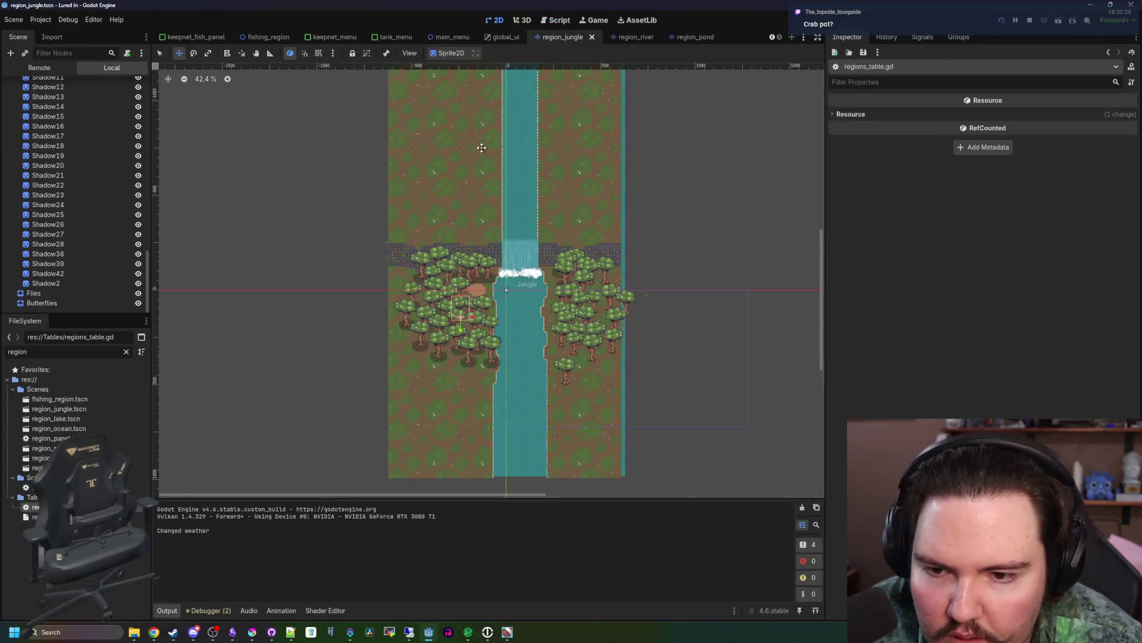
scroll(560, 318, up, 8)
scroll(263, 249, down, 3)
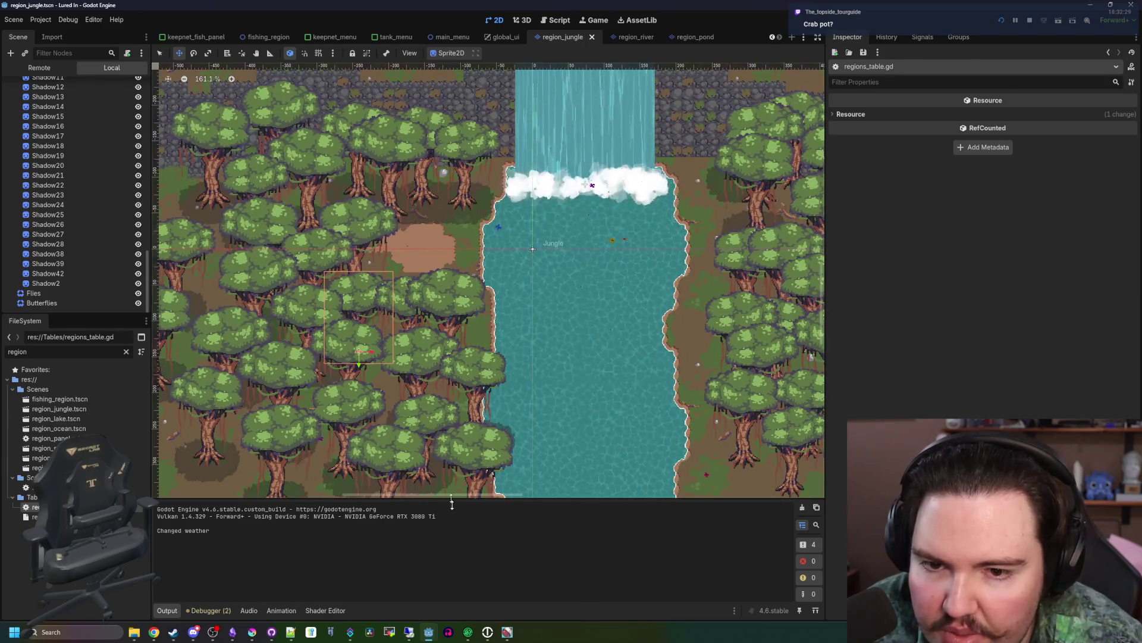
- Cast and reel once more in fullscreen, then leave the game and select the waterfall
click(507, 632)
key(F11)
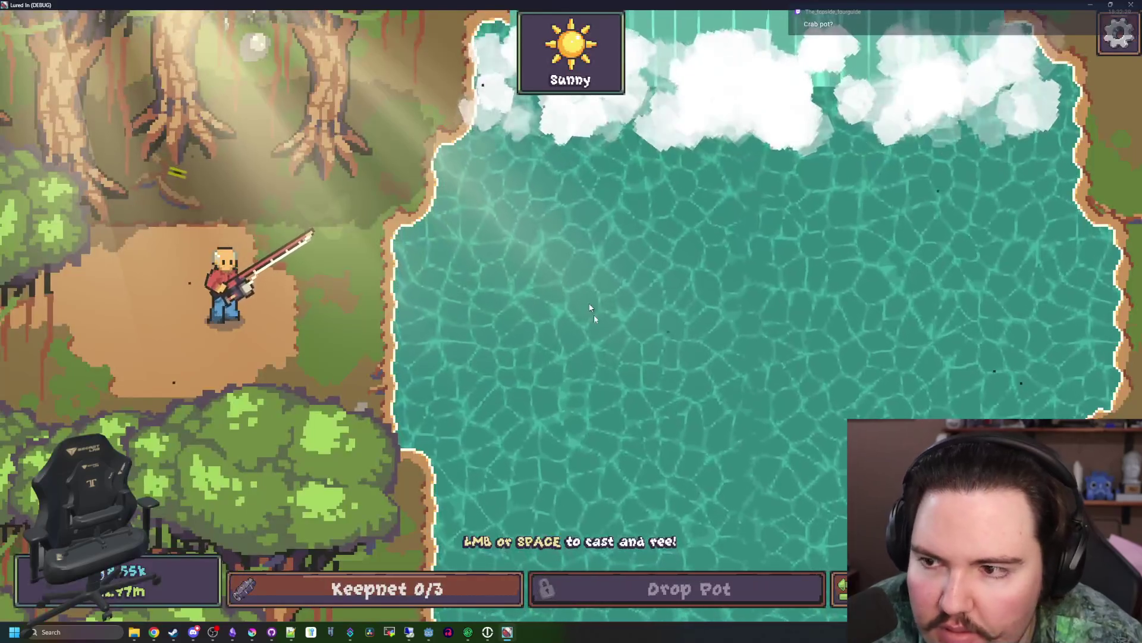
drag(617, 312, 615, 278)
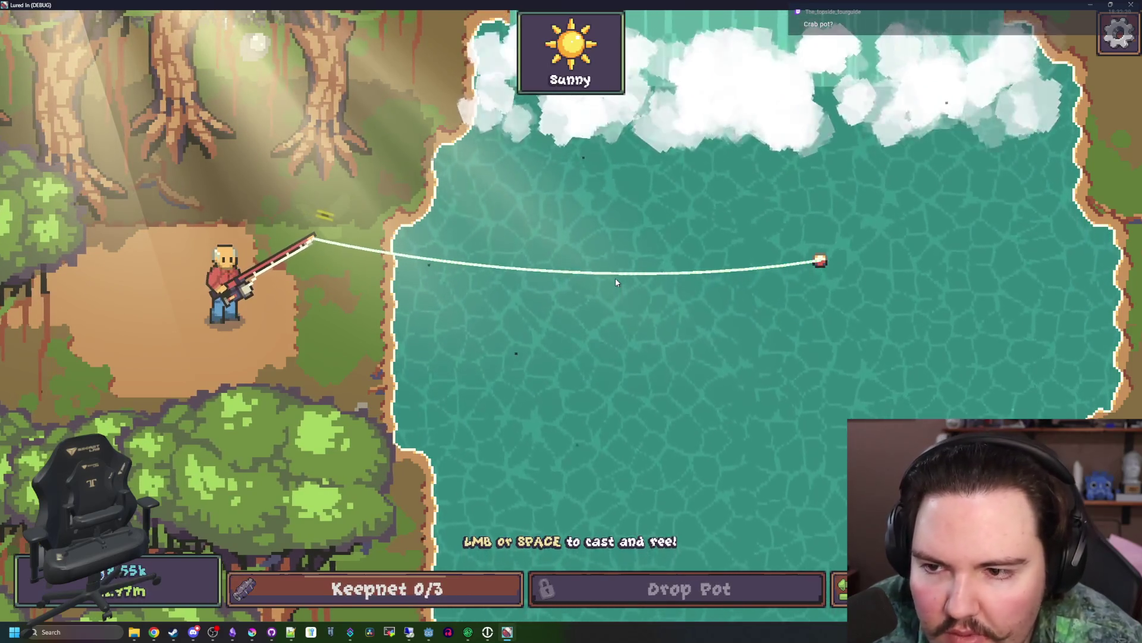
drag(615, 277, 615, 277)
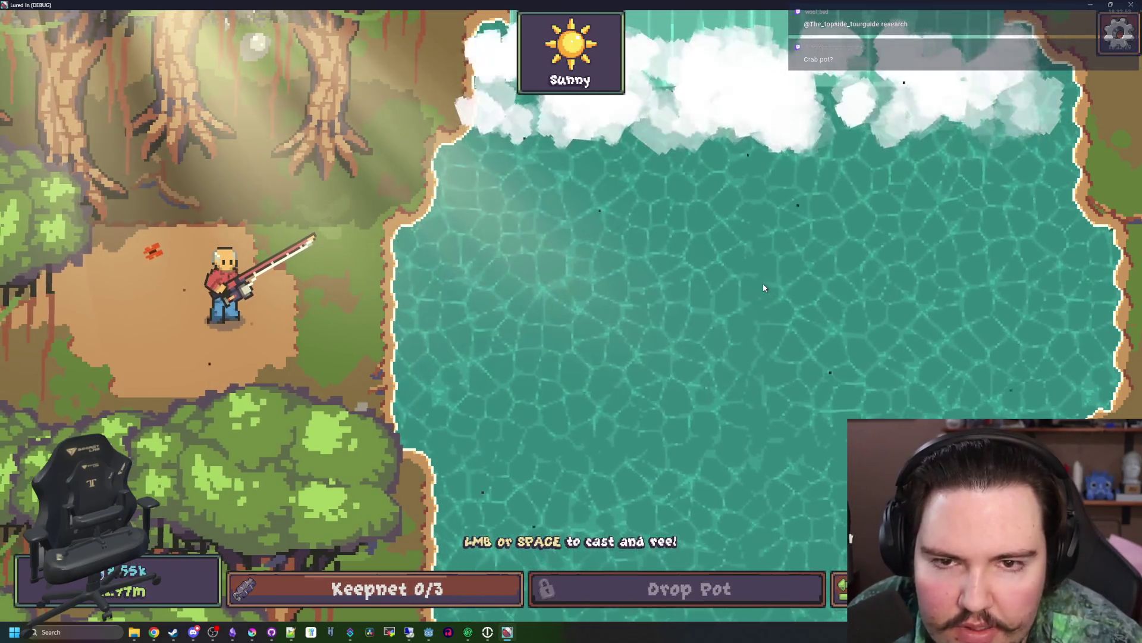
key(super+Down)
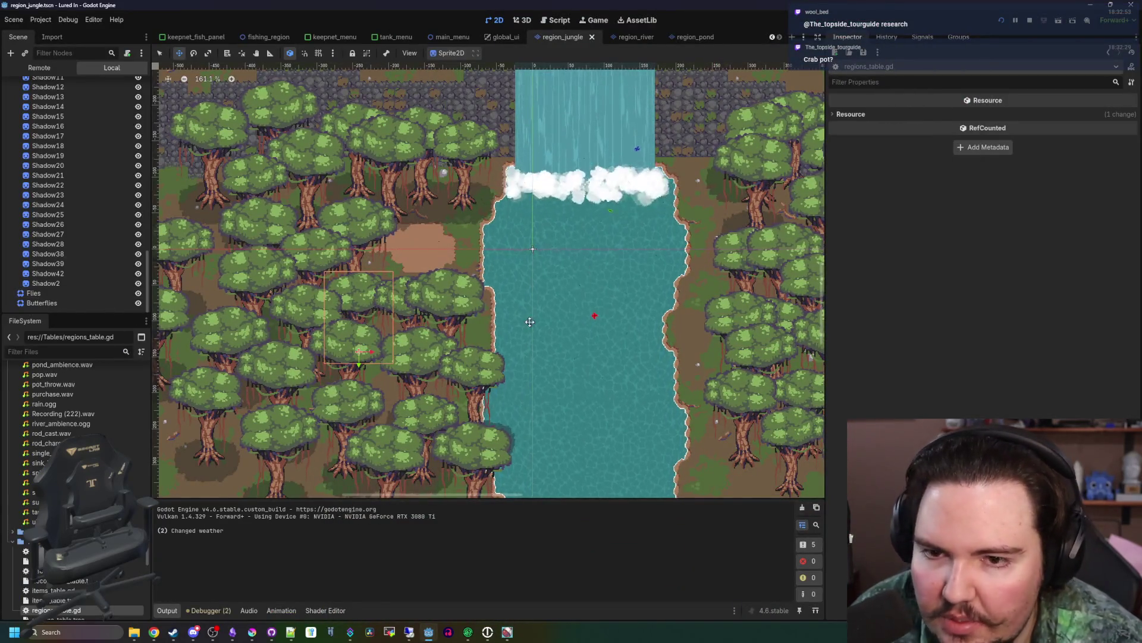
scroll(529, 322, down, 4)
click(450, 274)
- Make a stop on the Waterfall's fade gradient transparent
scroll(453, 279, up, 8)
scroll(679, 273, down, 3)
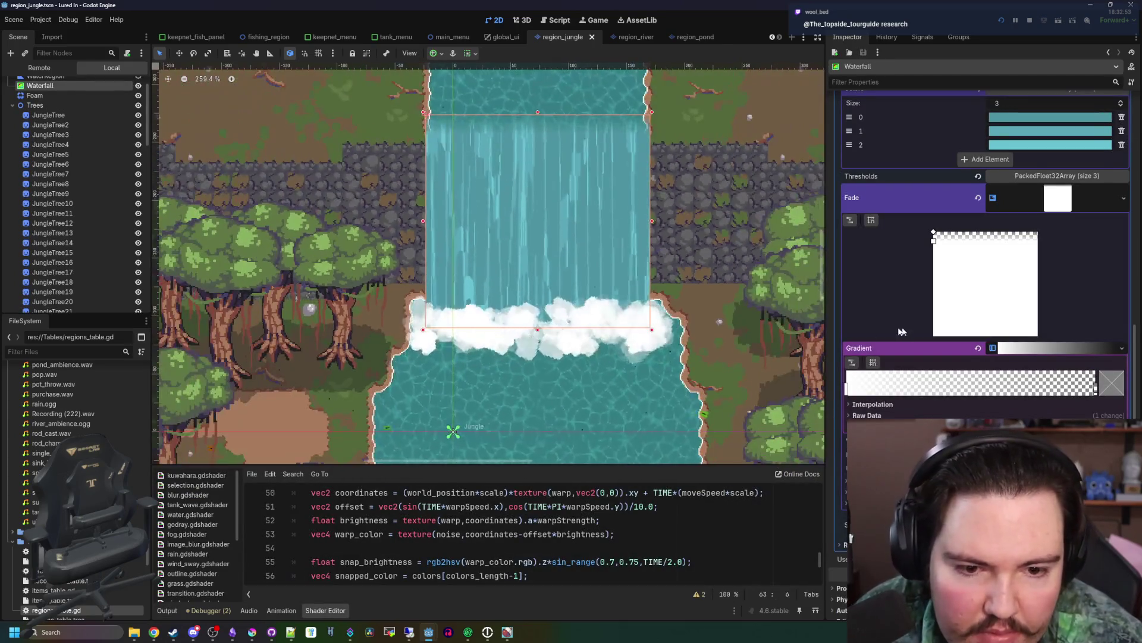
scroll(905, 331, down, 1)
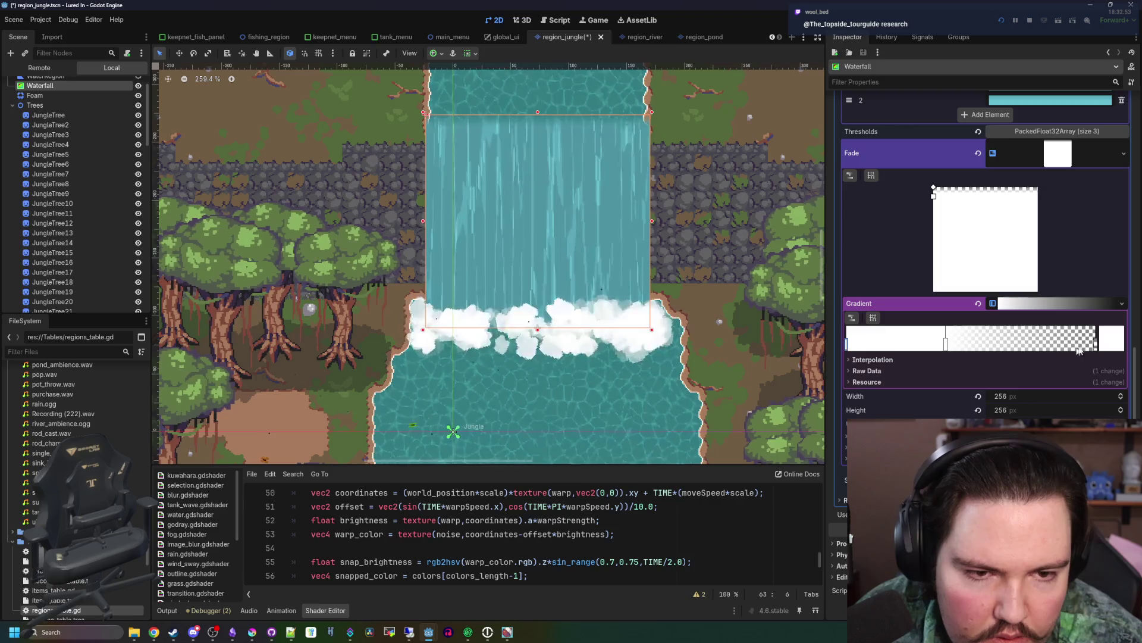
click(1114, 340)
drag(952, 252, 880, 252)
click(755, 482)
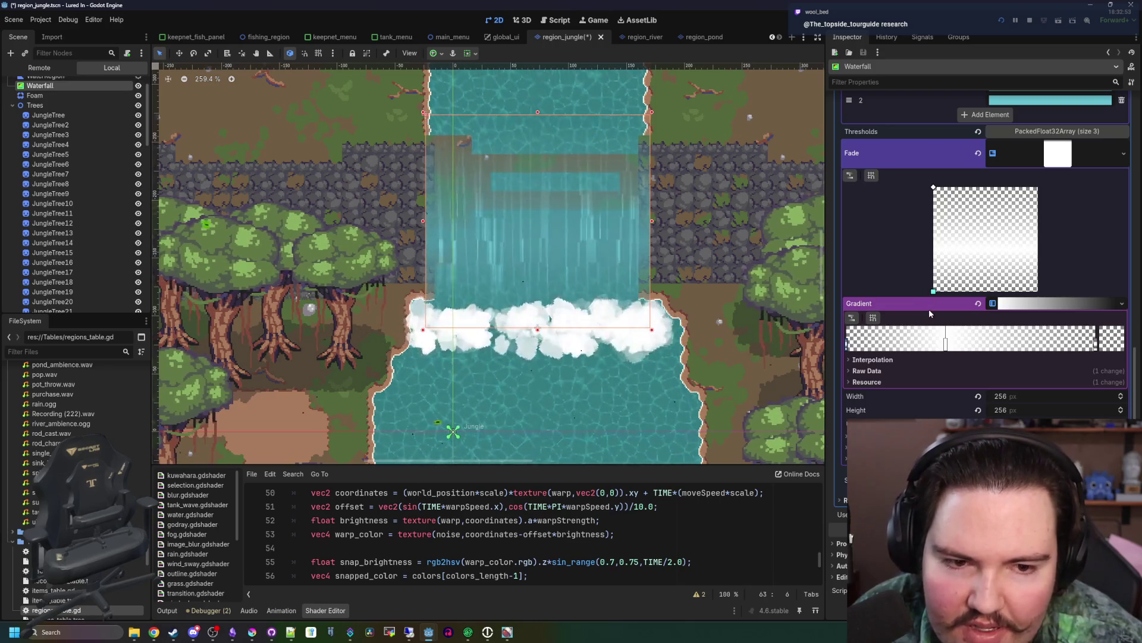
- Drag the left fade stop right and the right stop further right, then select JungleTree13
scroll(595, 286, down, 3)
scroll(488, 266, up, 5)
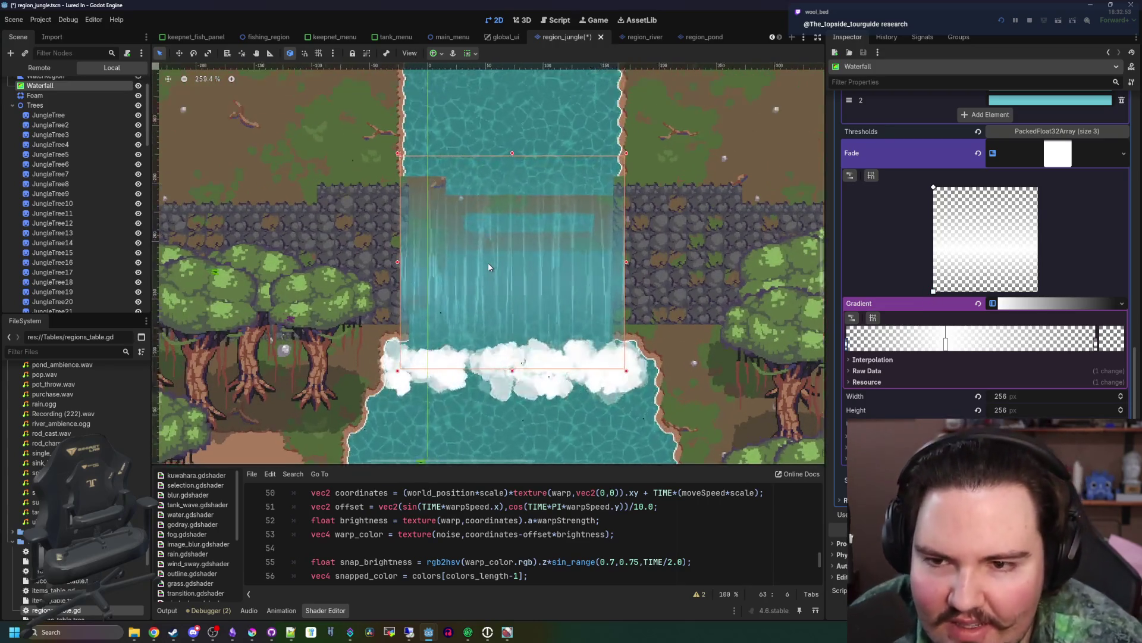
scroll(489, 270, up, 1)
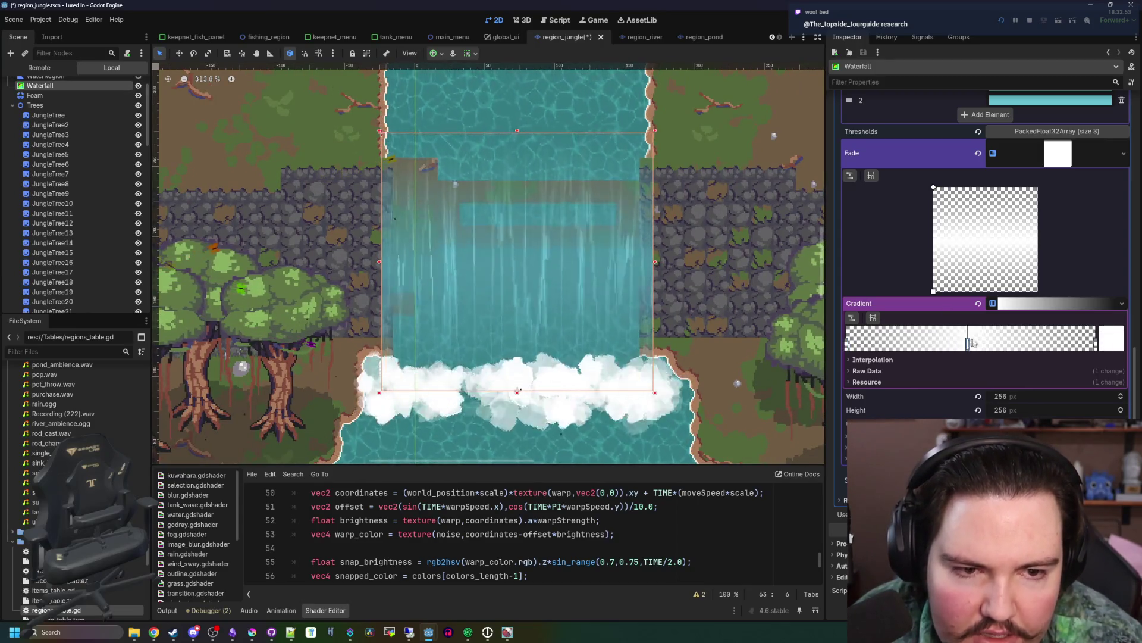
click(1101, 344)
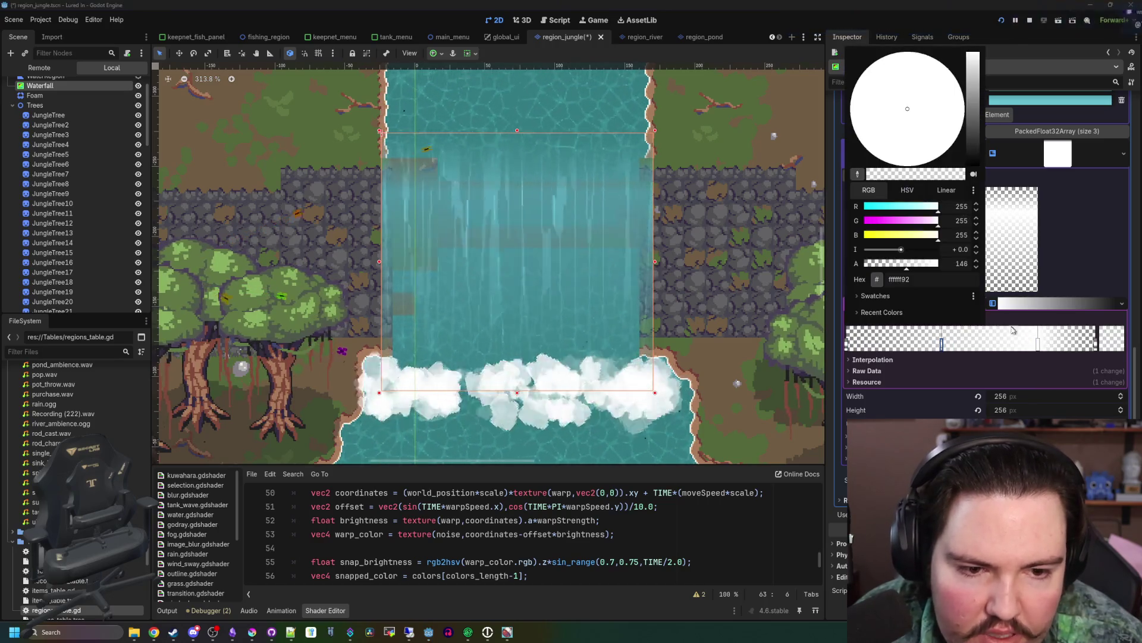
click(950, 337)
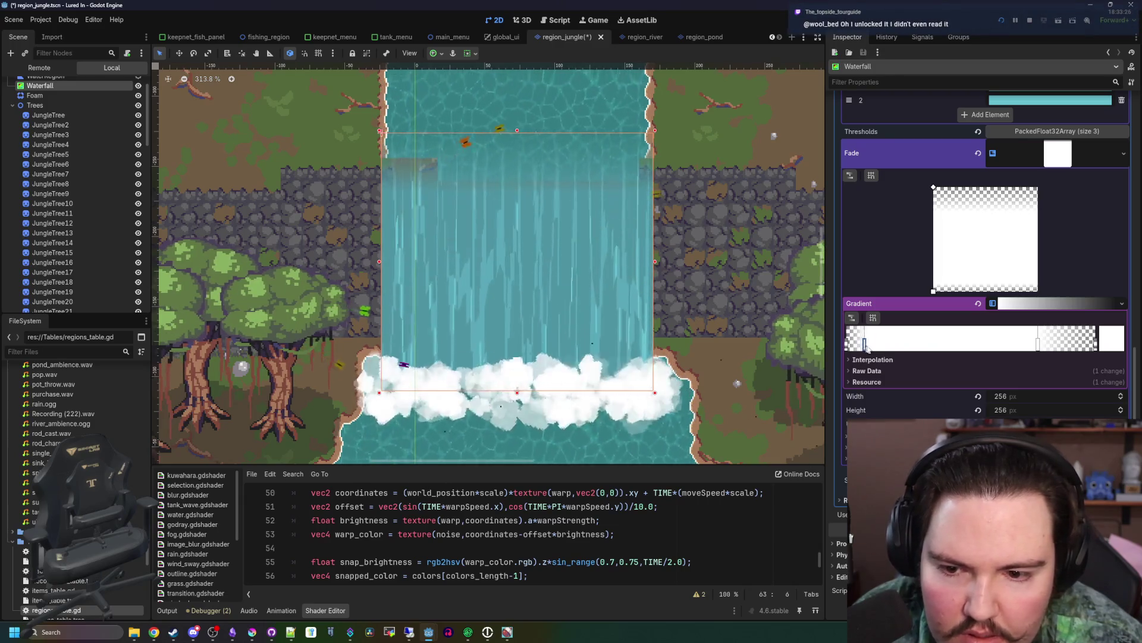
drag(871, 349, 884, 349)
drag(1039, 345, 1082, 351)
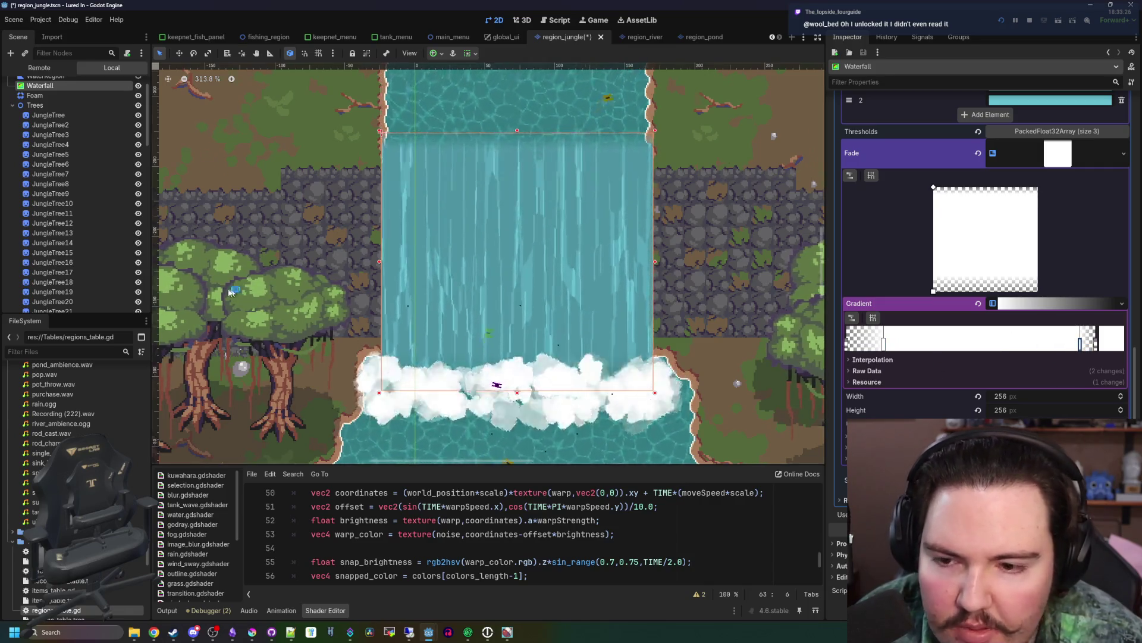
scroll(226, 287, down, 4)
click(94, 236)
- Run the project, cast the fishing line into the pond and reel it back in
scroll(307, 335, up, 4)
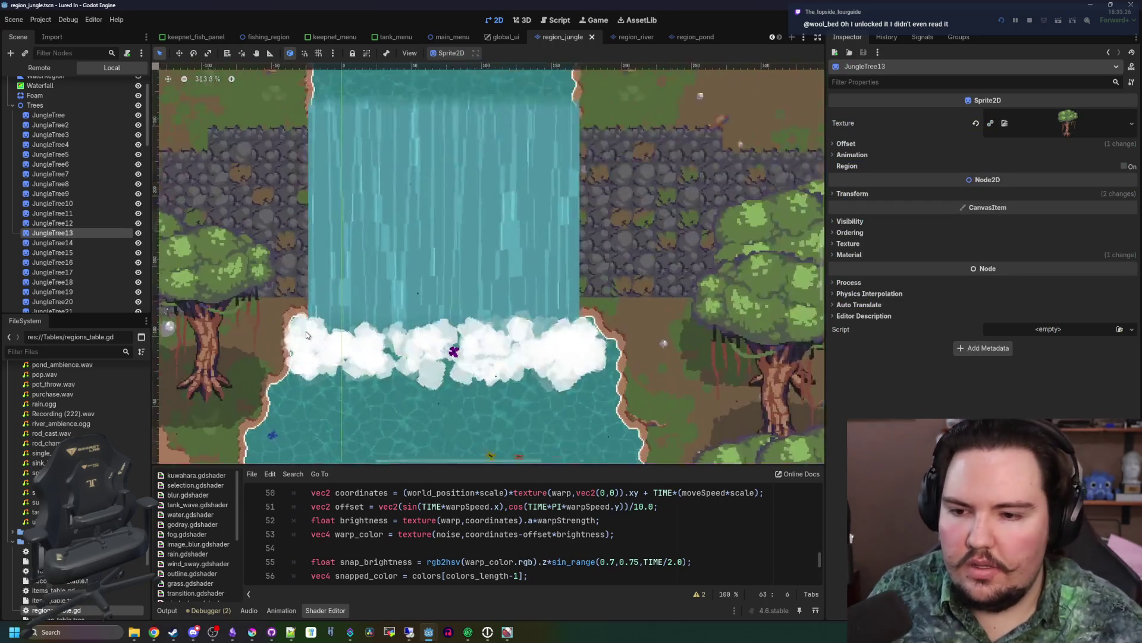
scroll(561, 280, down, 5)
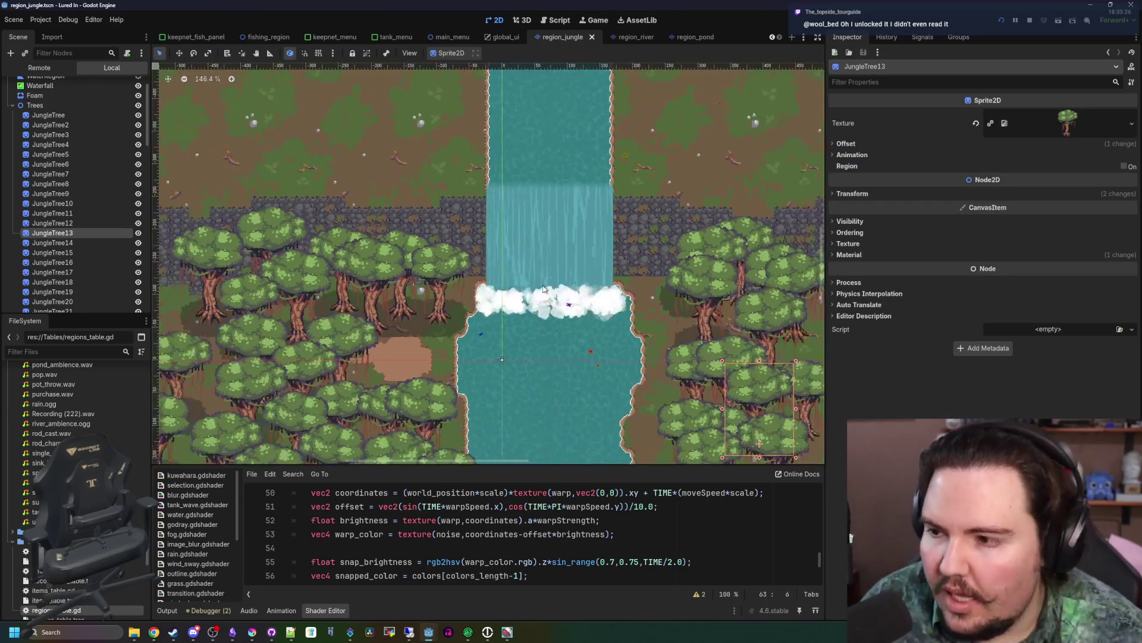
scroll(543, 288, down, 1)
scroll(551, 251, down, 1)
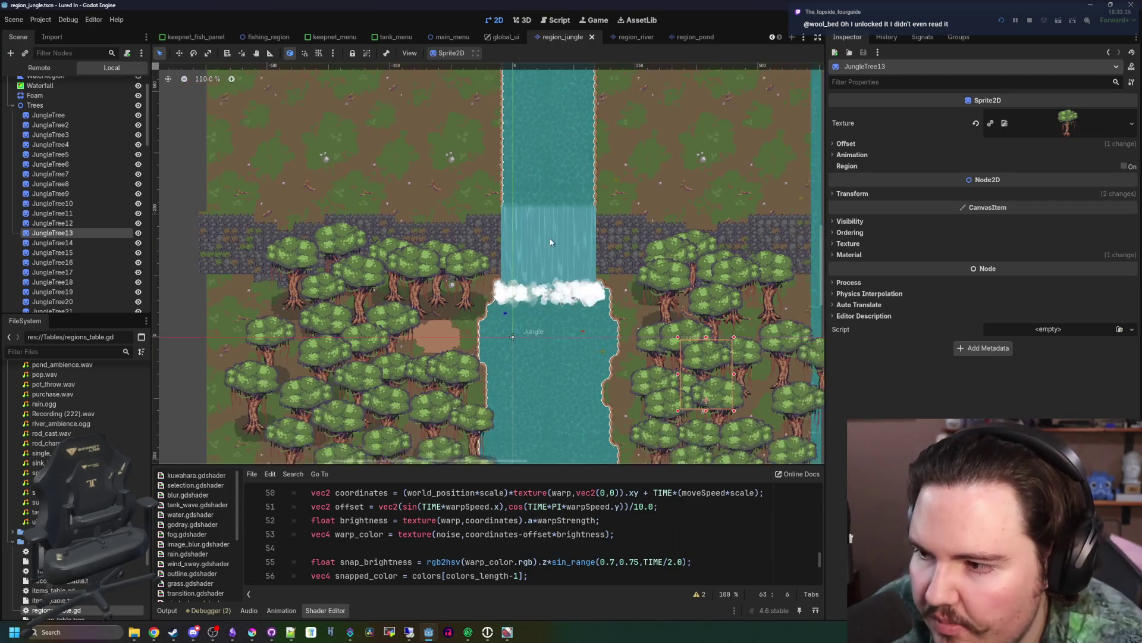
scroll(551, 251, up, 10)
scroll(565, 247, down, 3)
scroll(538, 206, up, 2)
scroll(539, 207, down, 3)
scroll(543, 184, up, 2)
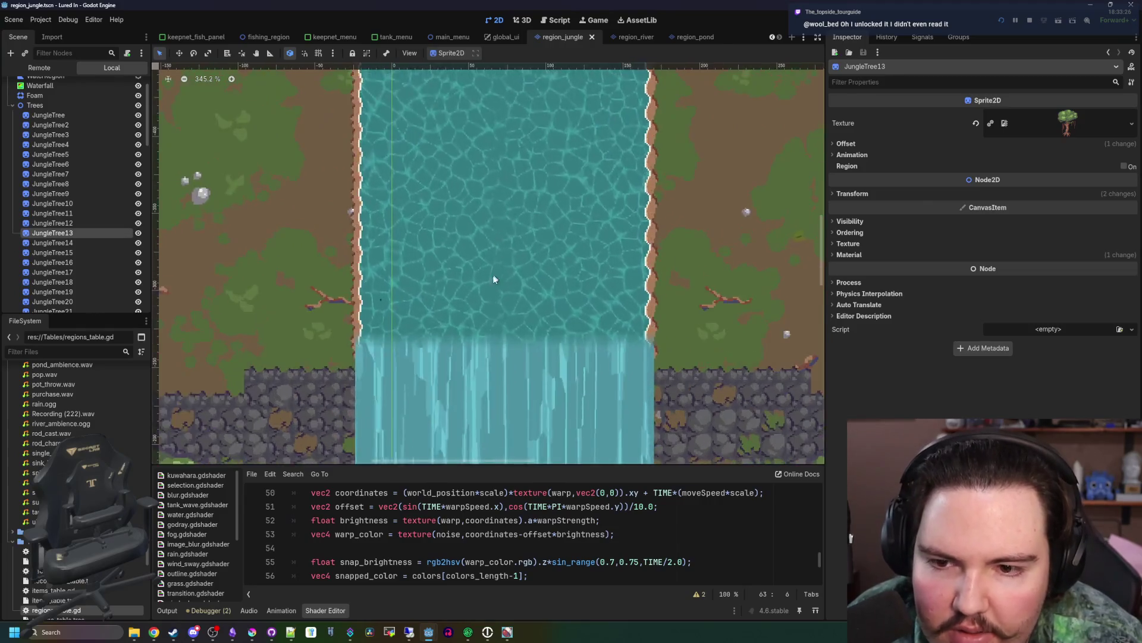
scroll(480, 315, down, 4)
scroll(481, 315, down, 5)
scroll(496, 216, up, 8)
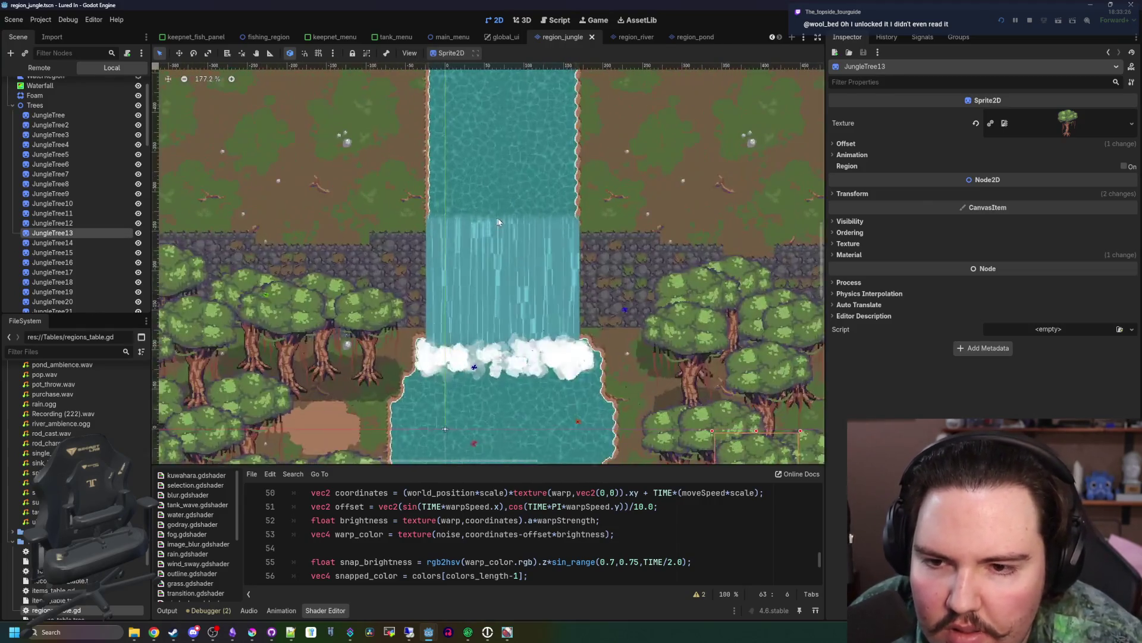
scroll(521, 248, down, 3)
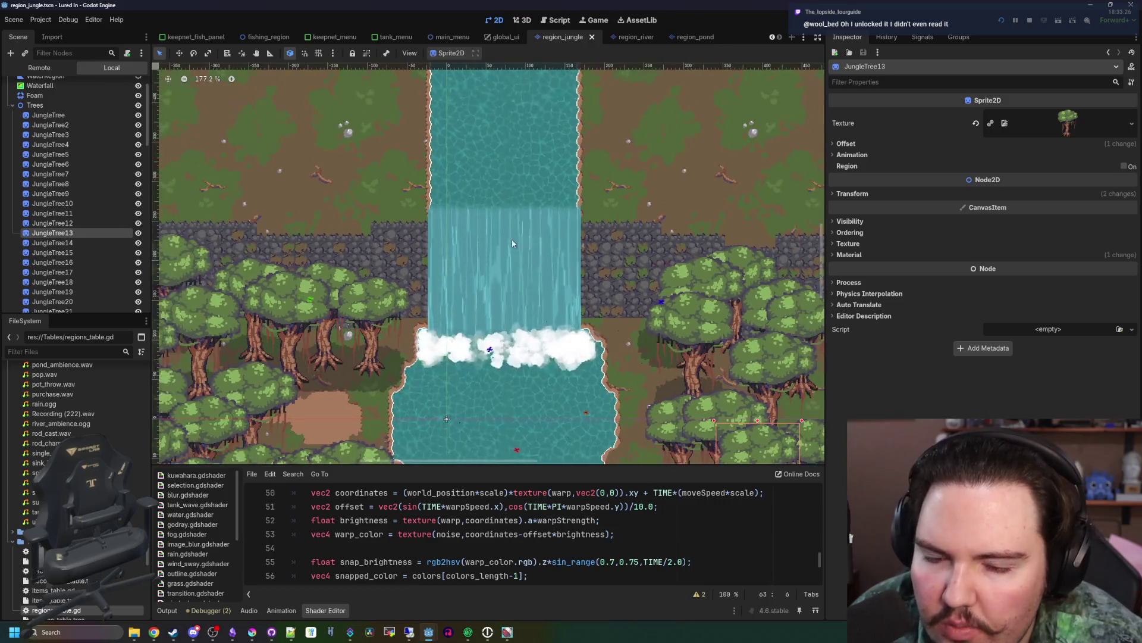
scroll(526, 247, up, 1)
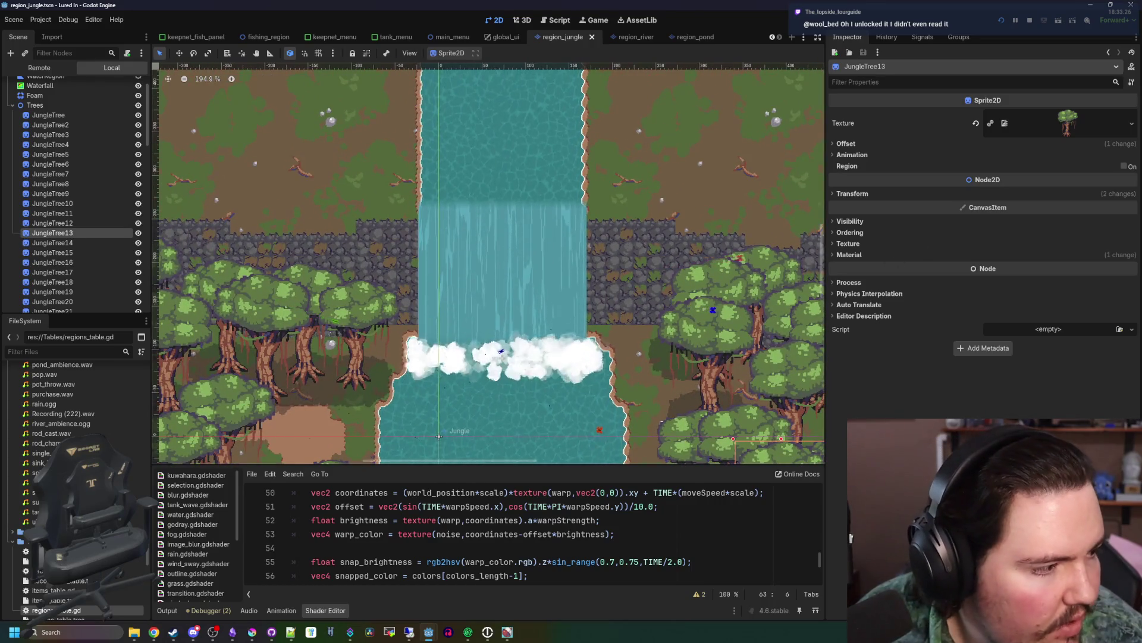
scroll(565, 158, down, 5)
scroll(554, 170, up, 5)
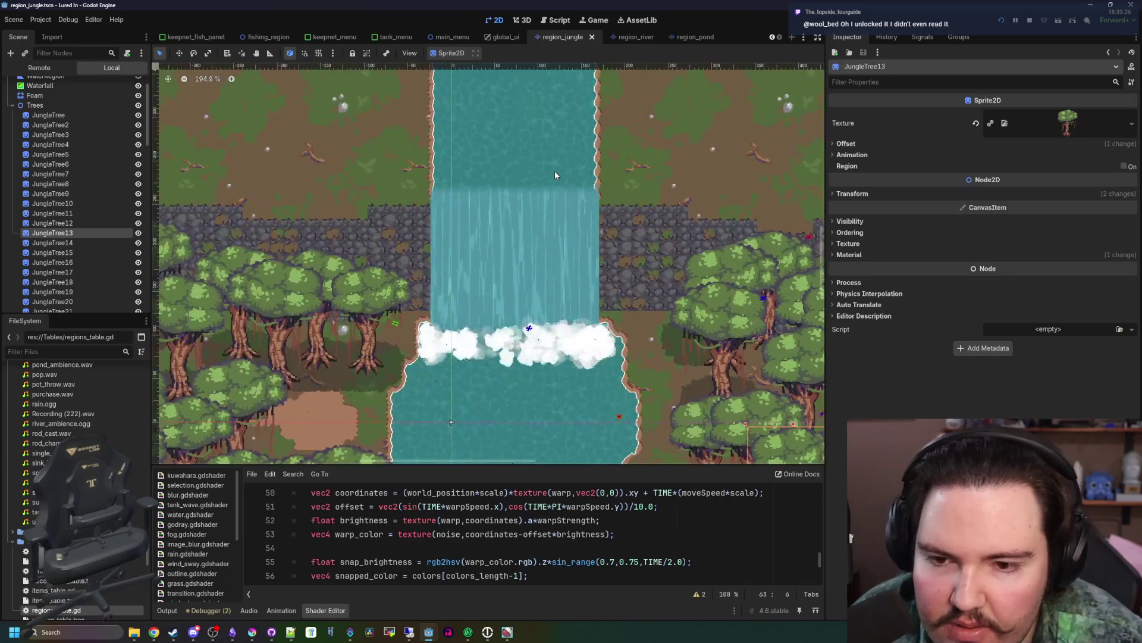
scroll(557, 244, down, 10)
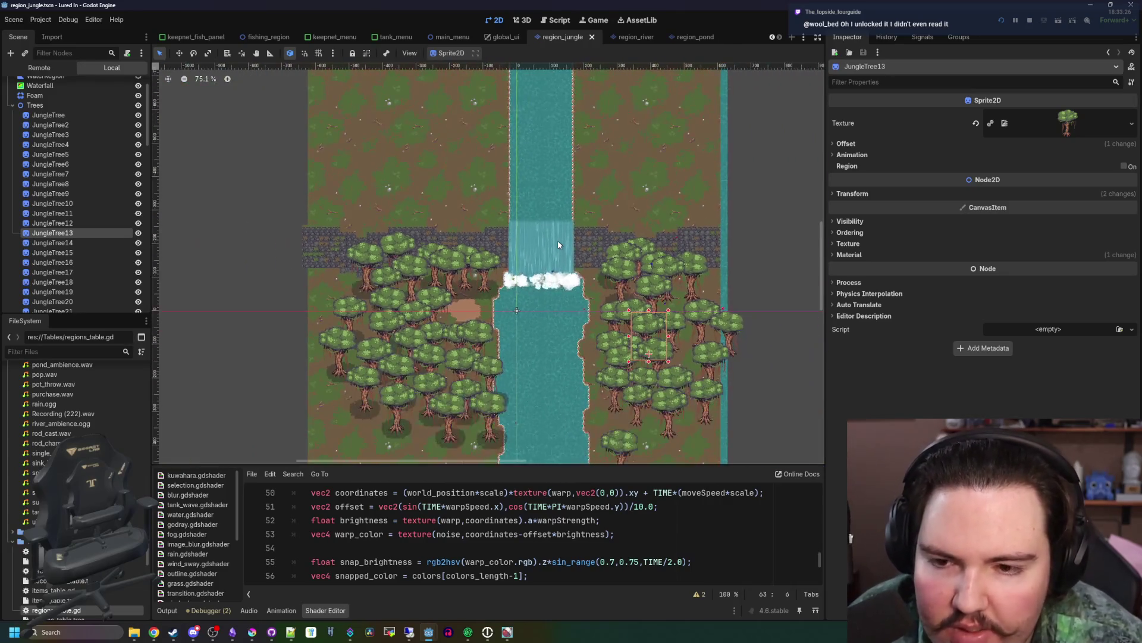
scroll(527, 258, up, 19)
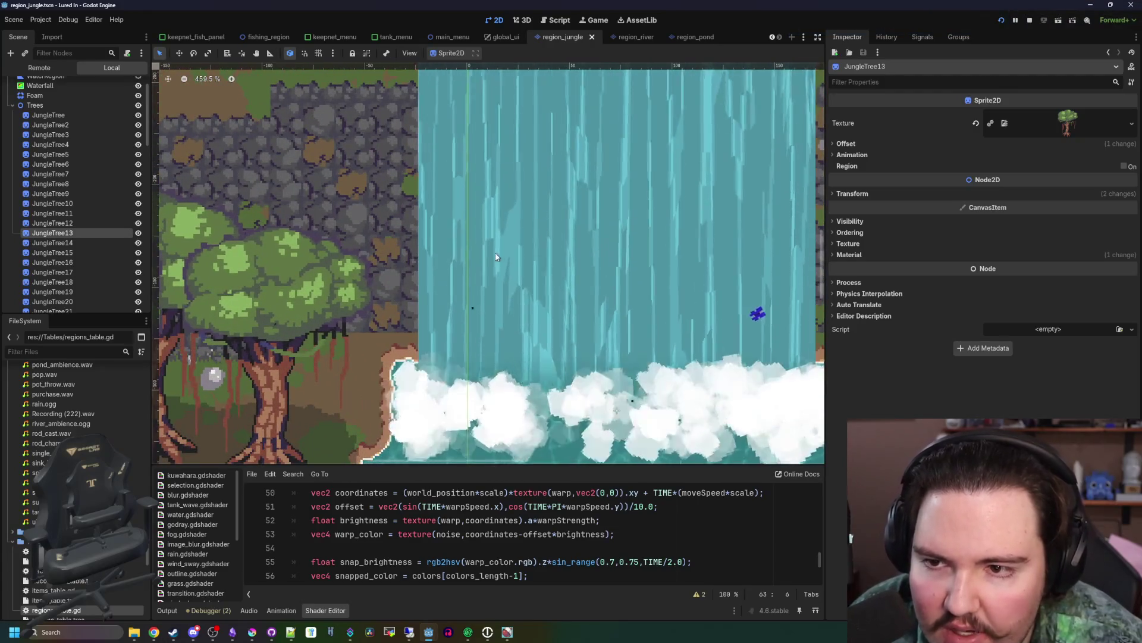
scroll(495, 257, down, 3)
scroll(470, 262, down, 3)
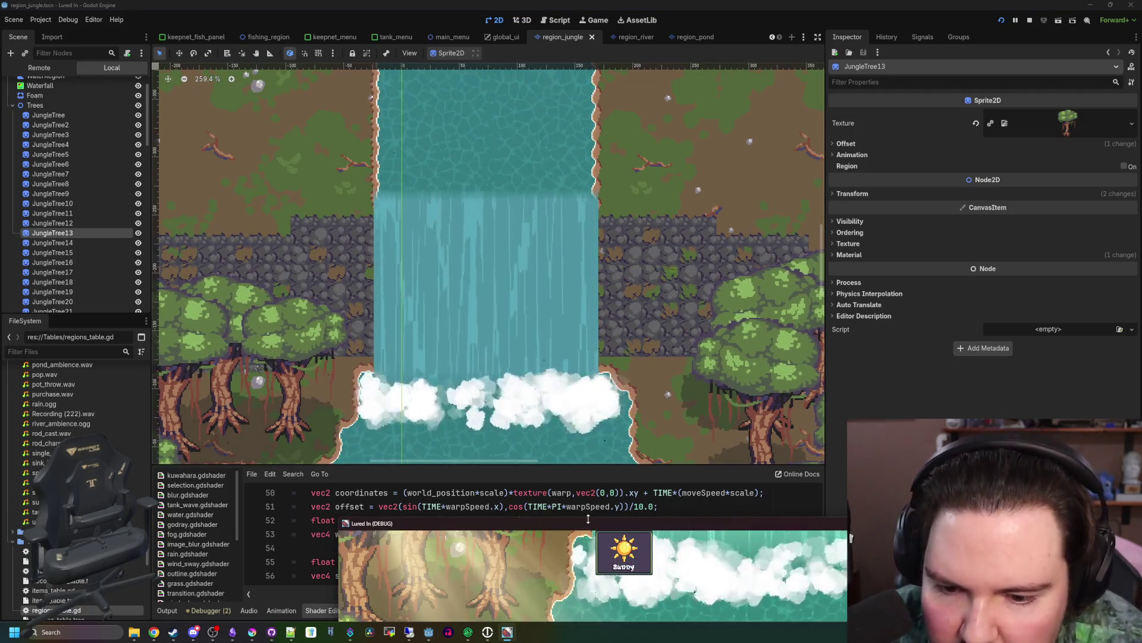
click(507, 631)
mouse_move(619, 226)
mouse_down()
mouse_move(641, 277)
mouse_move(681, 307)
mouse_up()
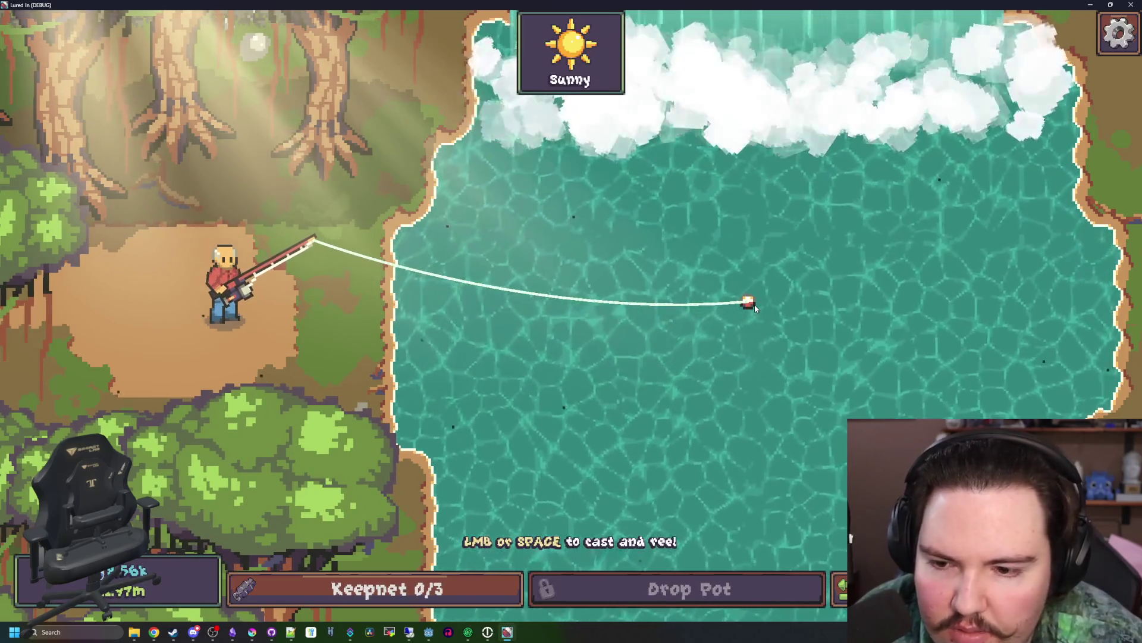
click(755, 305)
key(super+Down)
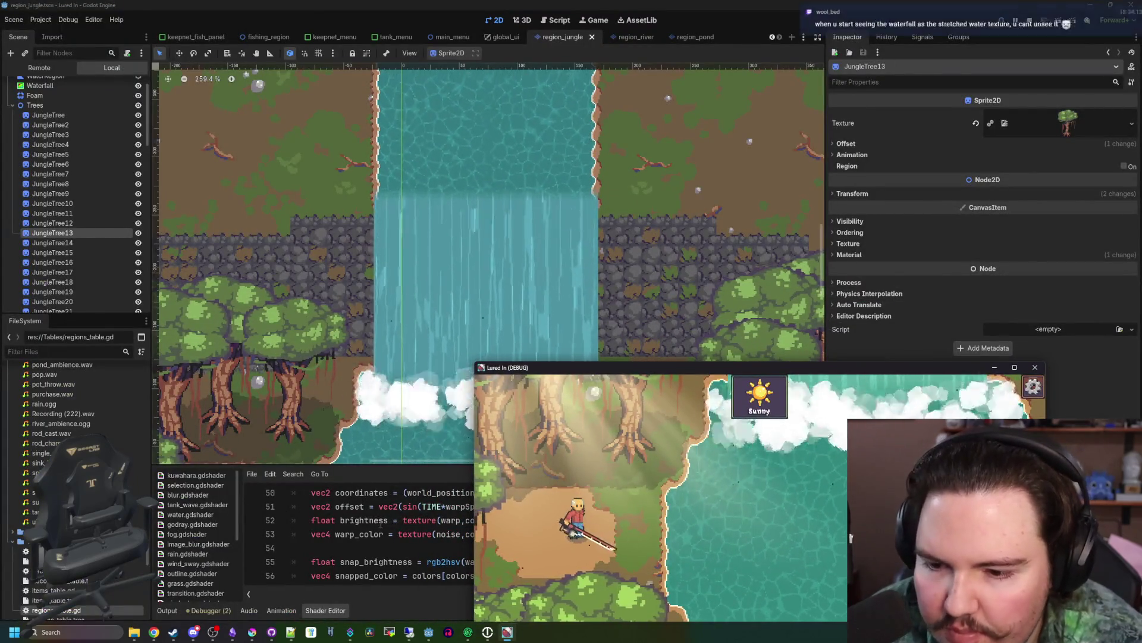
- Stop the running game with F8 and save the jungle scene
key(F8)
scroll(496, 271, up, 1)
key(ctrl+s)
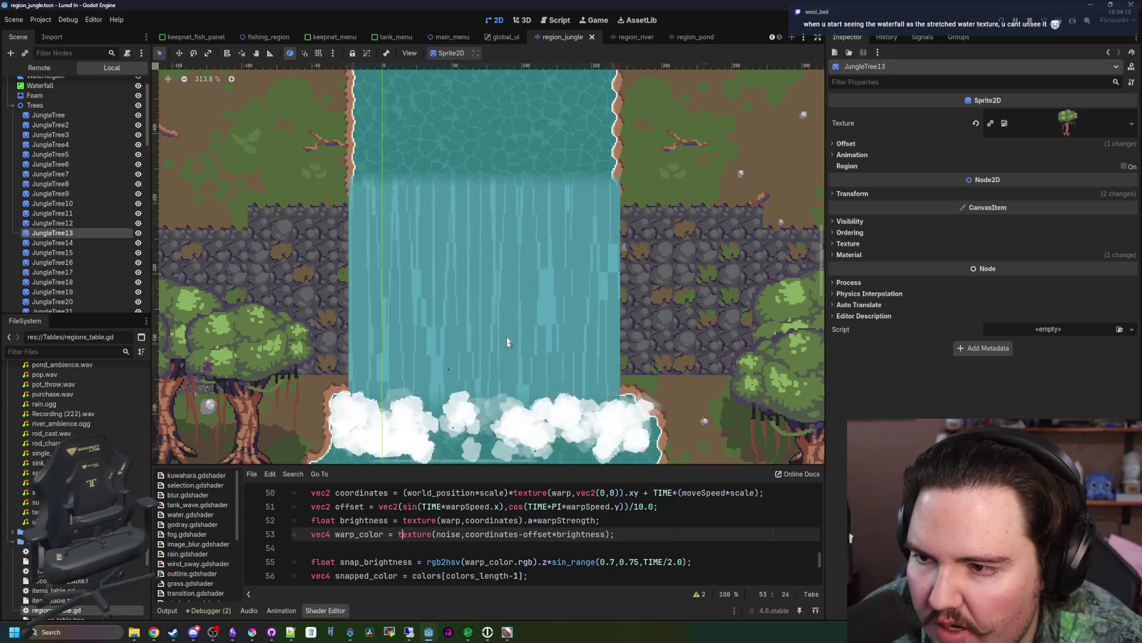
scroll(479, 303, down, 1)
scroll(479, 303, up, 1)
key(ctrl+s)
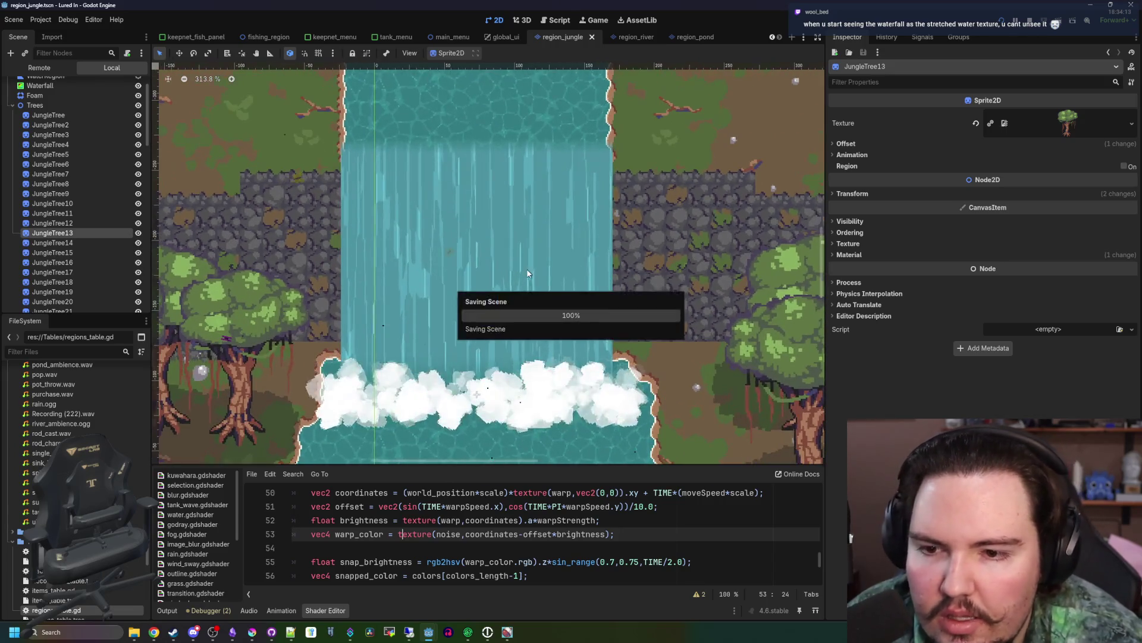
scroll(90, 162, up, 1)
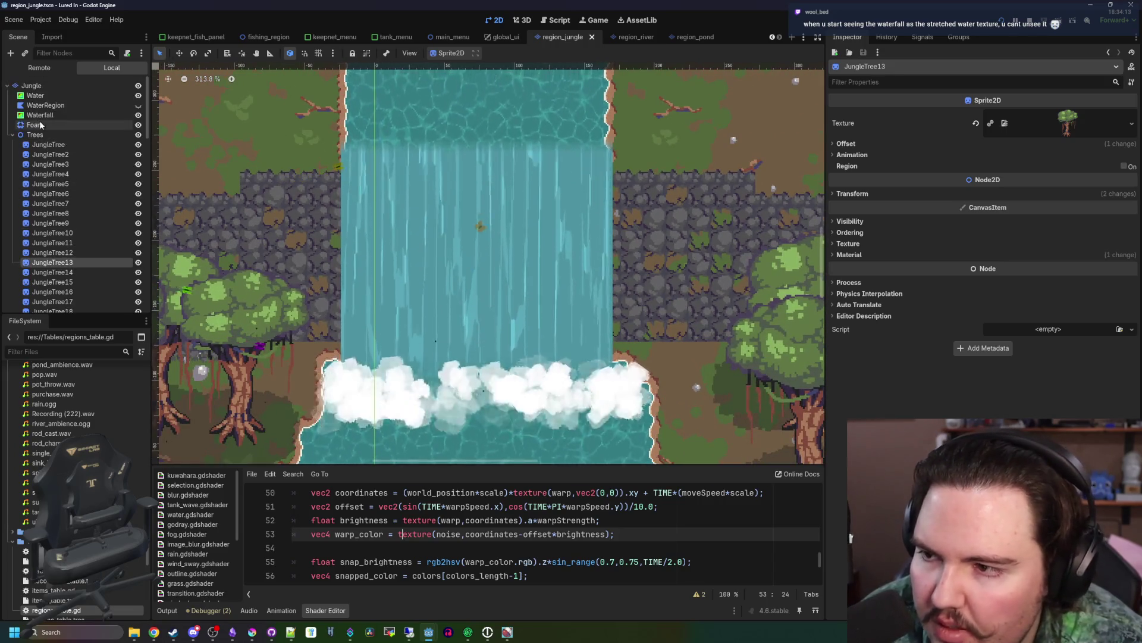
- Select Waterfall, enlarge the shader panel, and expand the Noise texture's FastNoiseLite settings
click(40, 114)
drag(653, 465, 652, 394)
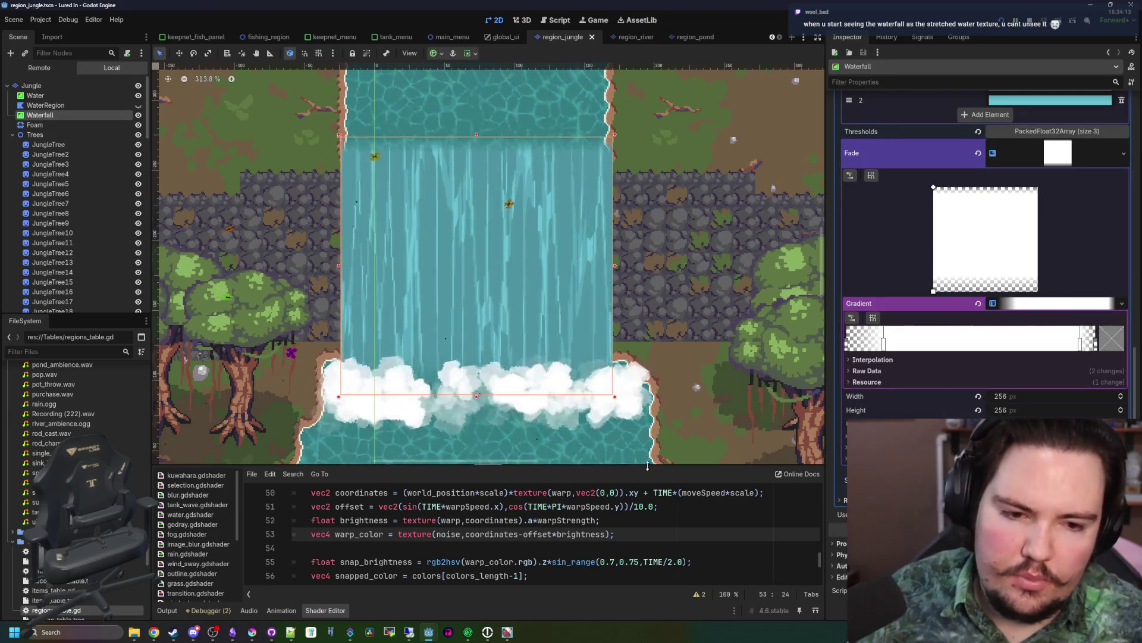
scroll(492, 272, down, 3)
scroll(492, 273, up, 3)
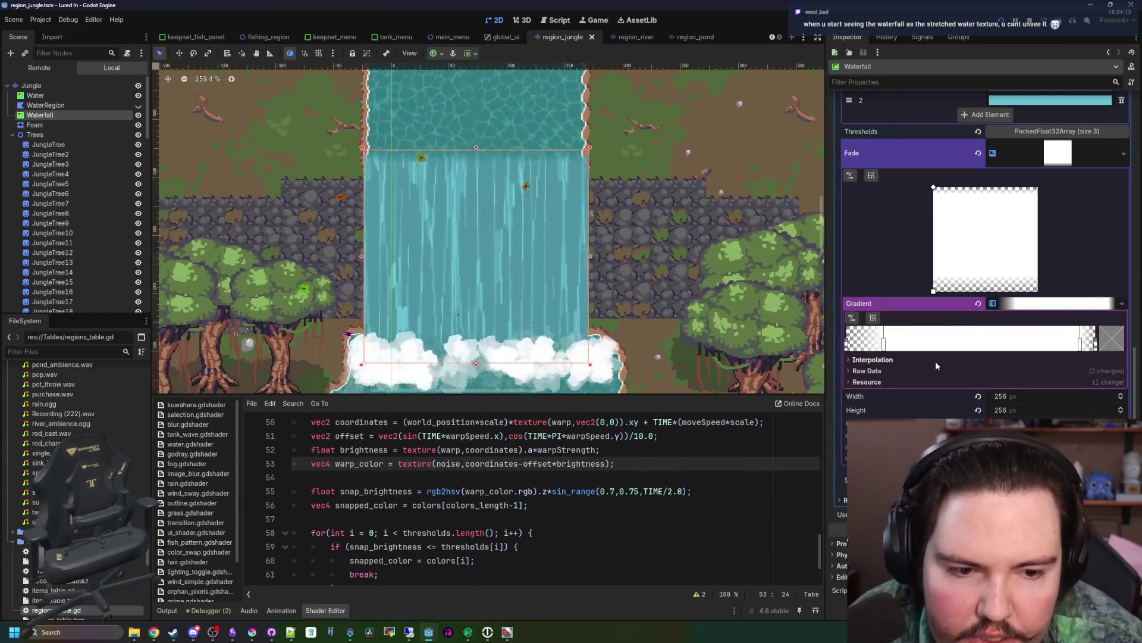
scroll(936, 362, up, 5)
click(1064, 387)
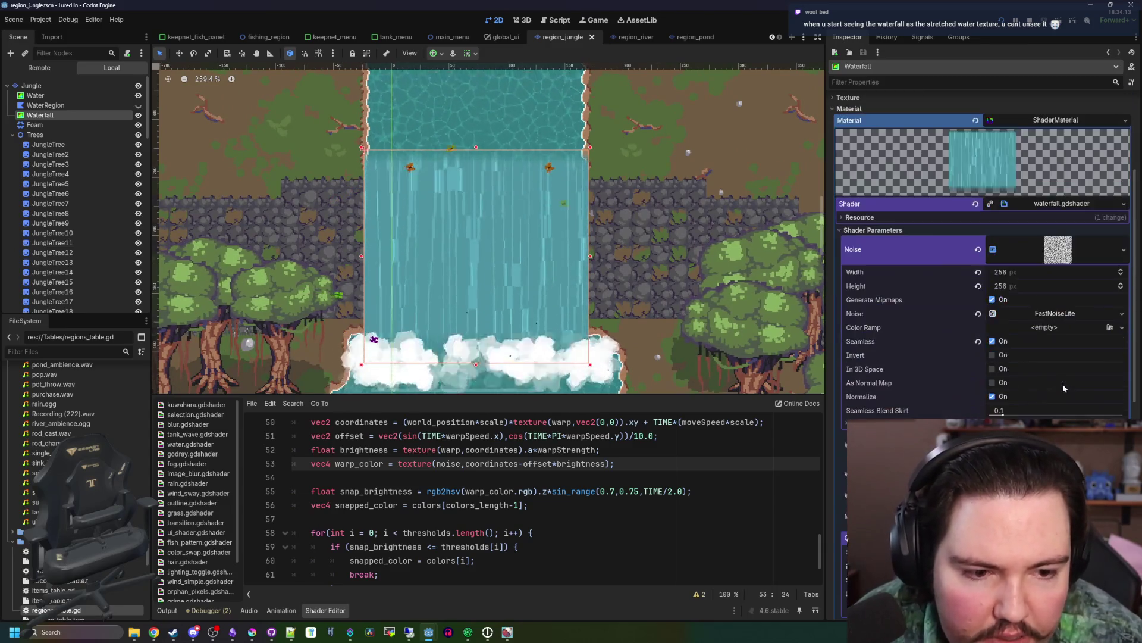
click(1055, 314)
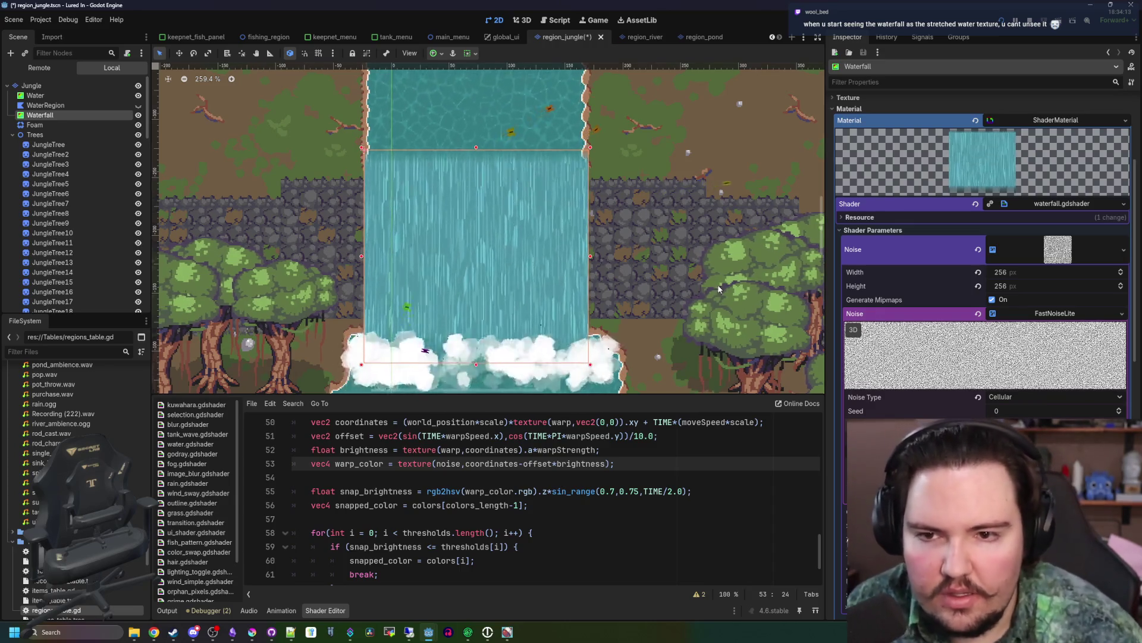
scroll(532, 168, down, 5)
scroll(532, 168, up, 5)
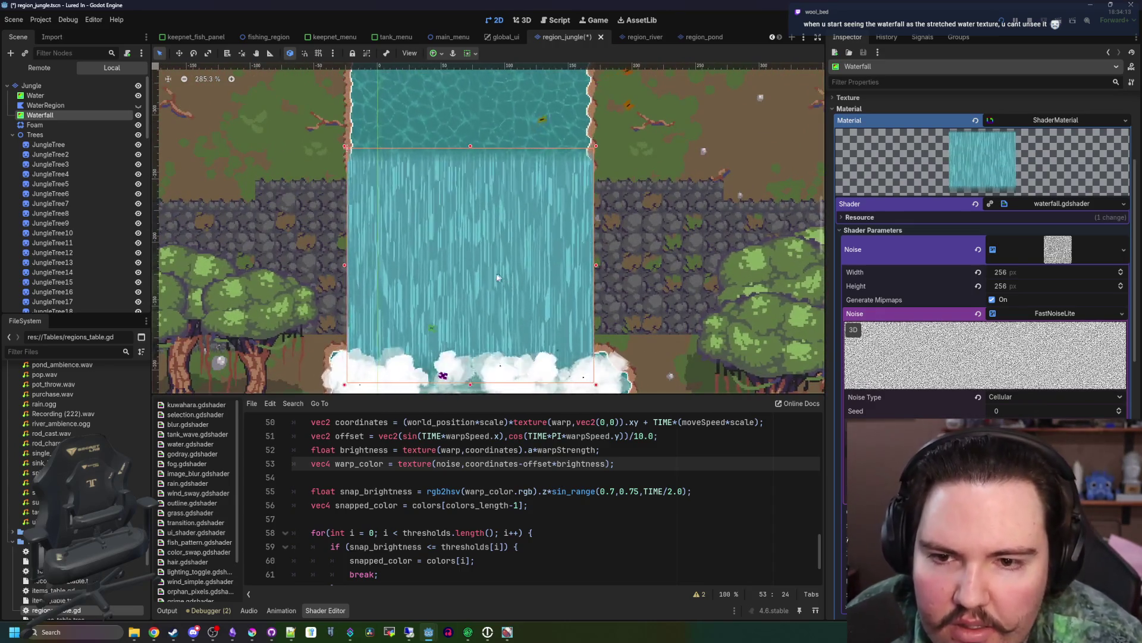
scroll(505, 172, down, 5)
scroll(483, 176, up, 5)
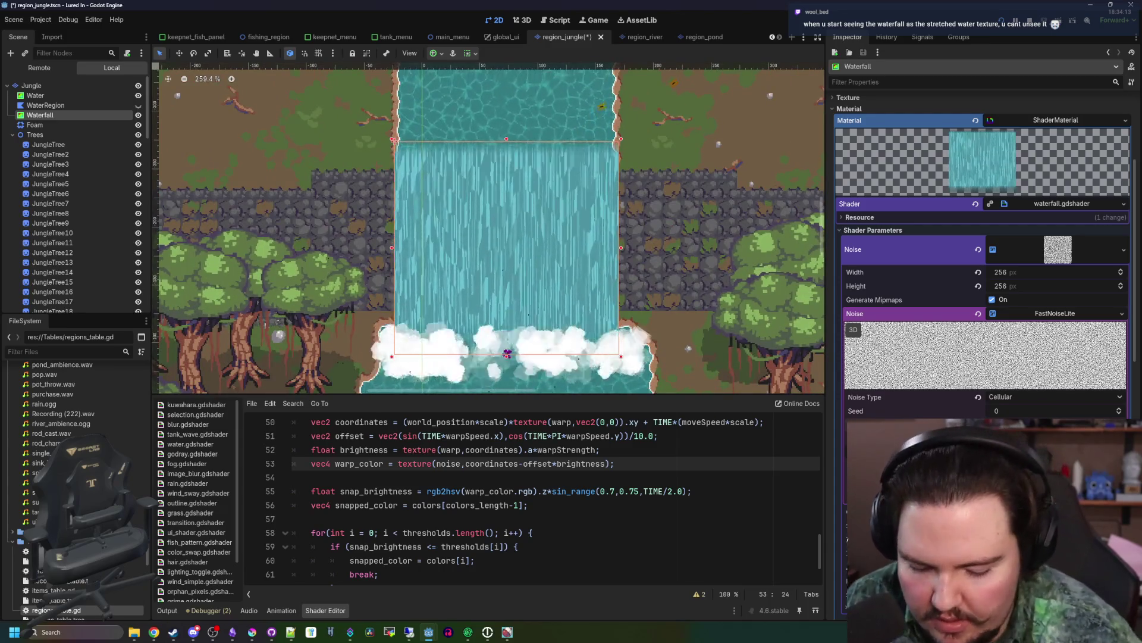
scroll(610, 300, up, 4)
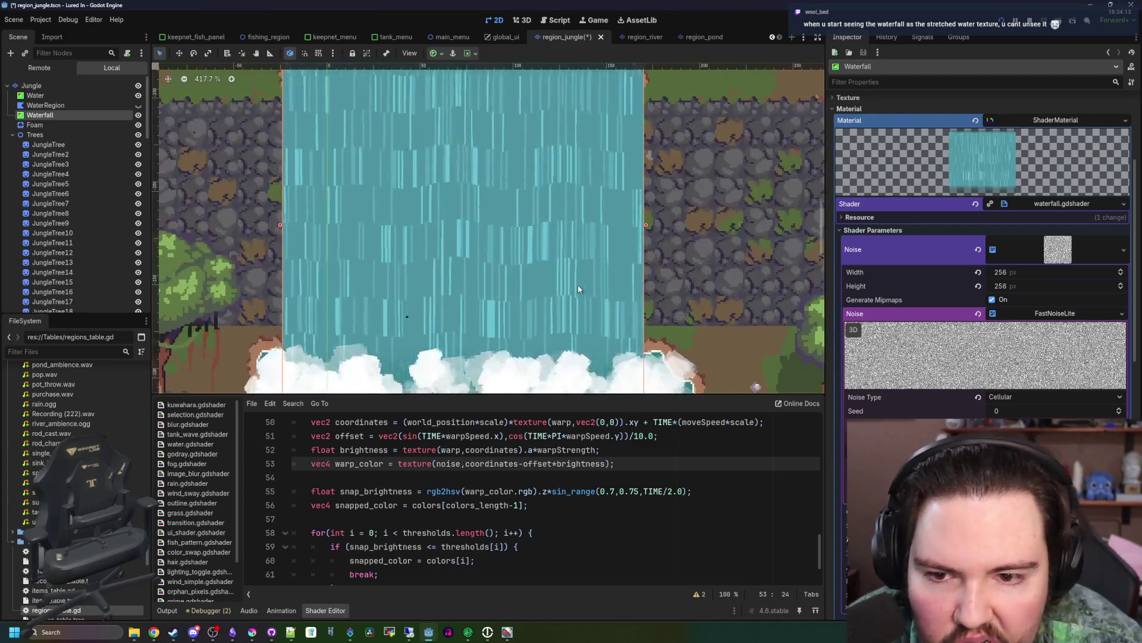
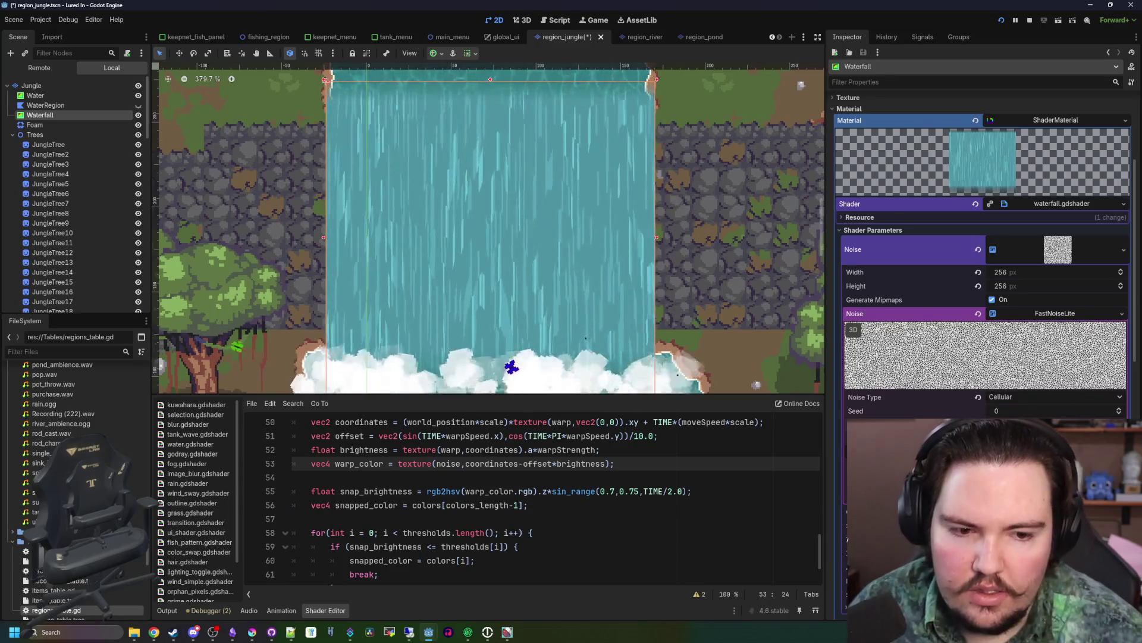
- Set the waterfall shader's Move Speed y value to -0.5
scroll(559, 294, down, 3)
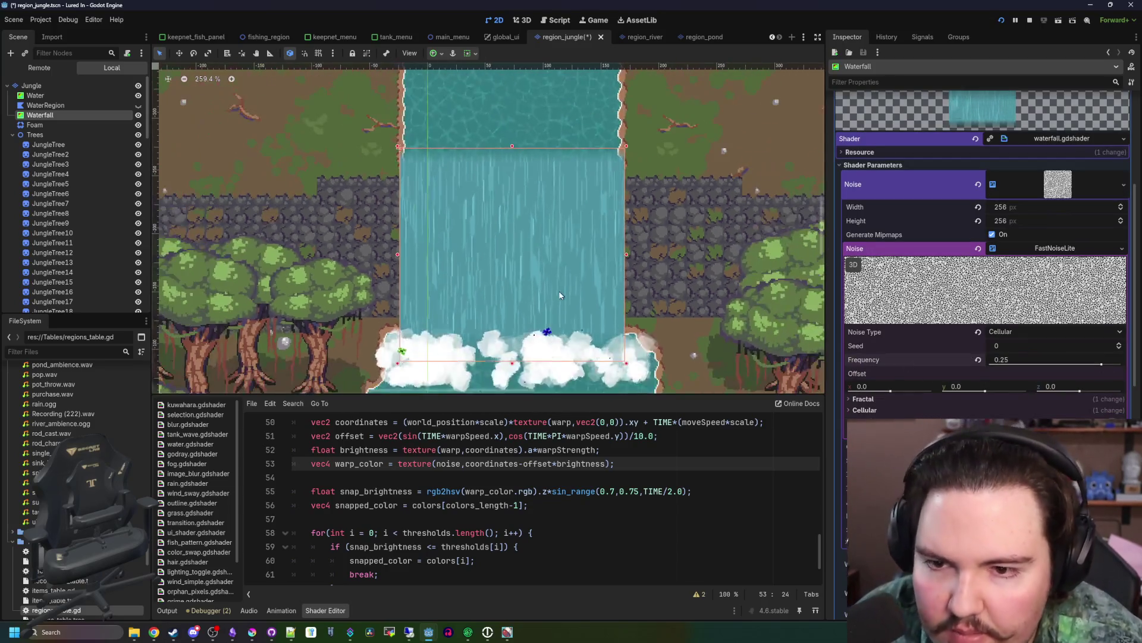
scroll(980, 374, down, 5)
scroll(936, 355, down, 3)
click(1023, 313)
text(-0.5)
key(Return)
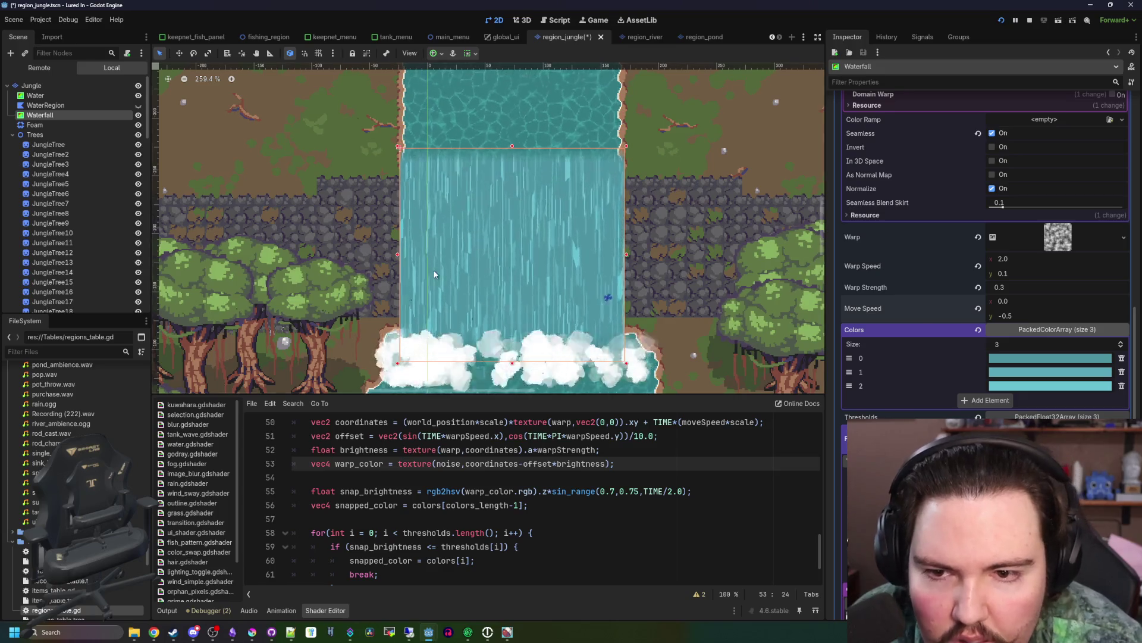
- Review the shader code where TIME is scaled by moveSpeed
scroll(532, 276, down, 8)
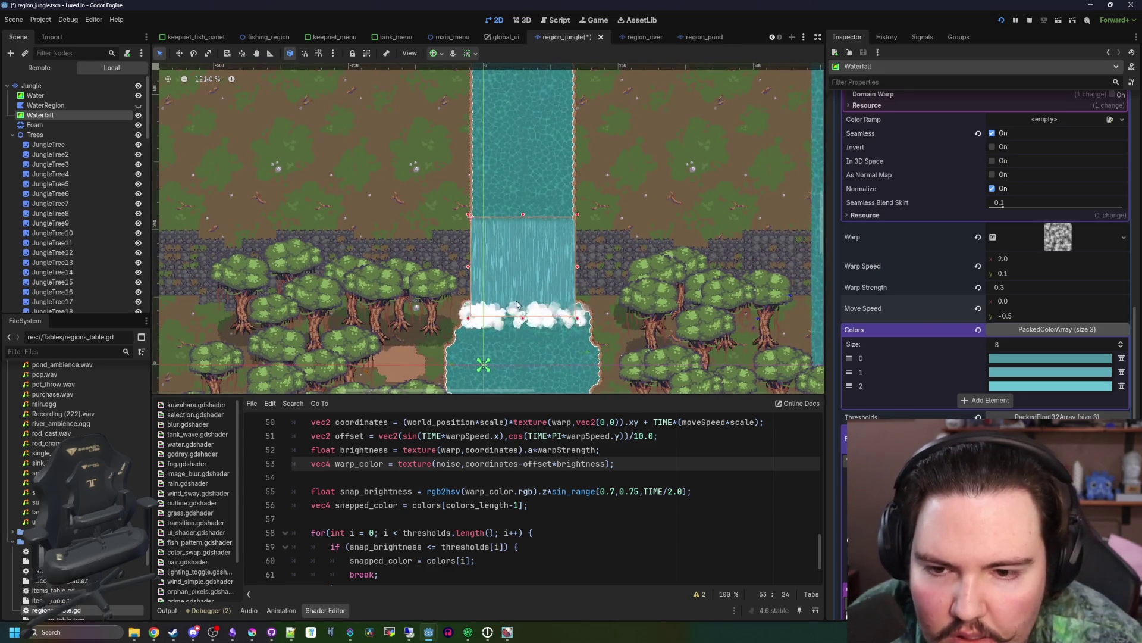
scroll(516, 305, up, 6)
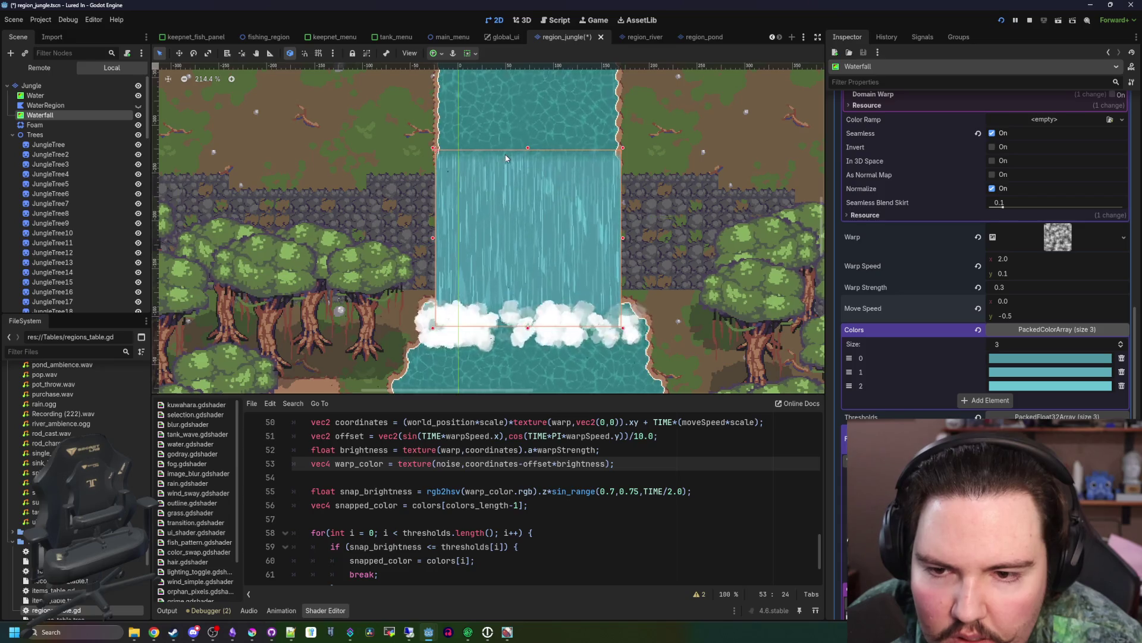
scroll(506, 158, down, 1)
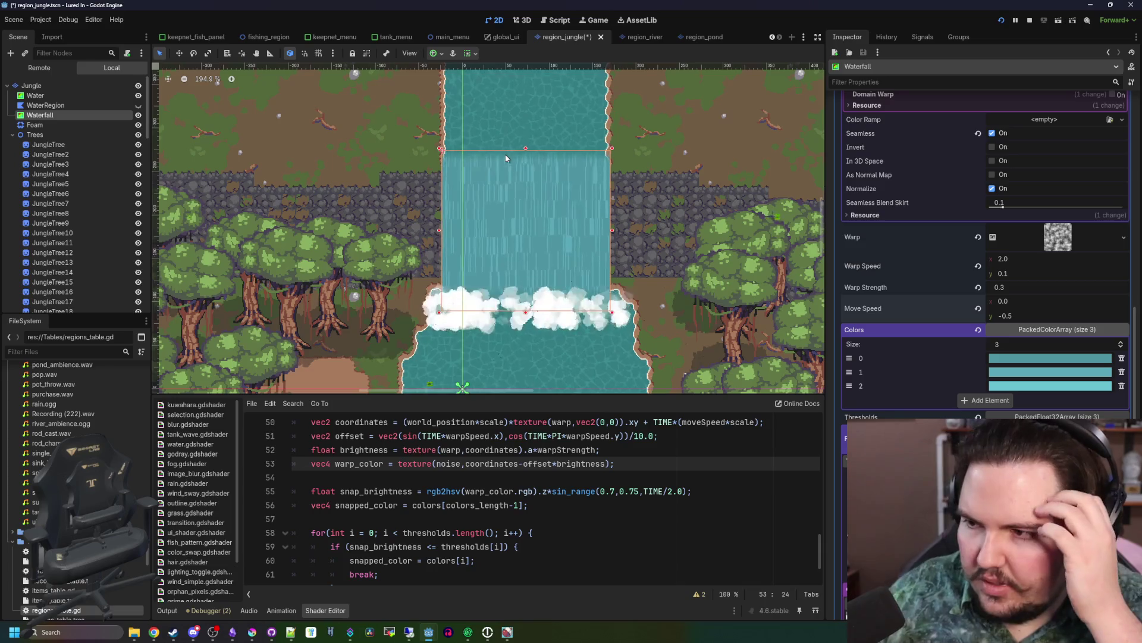
scroll(546, 209, up, 4)
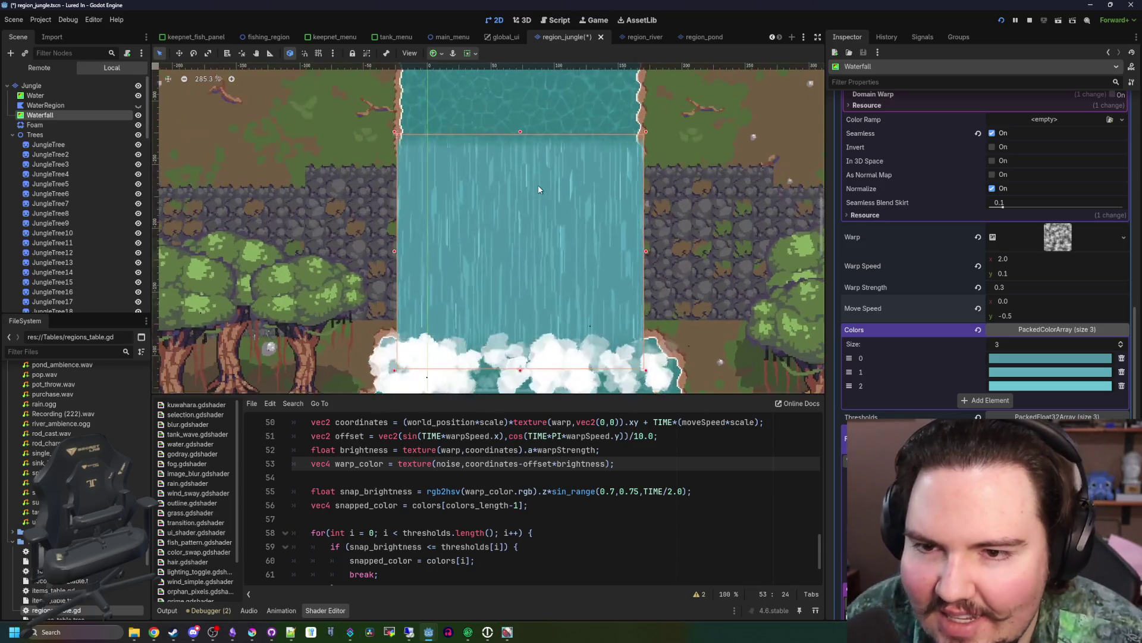
scroll(545, 214, up, 5)
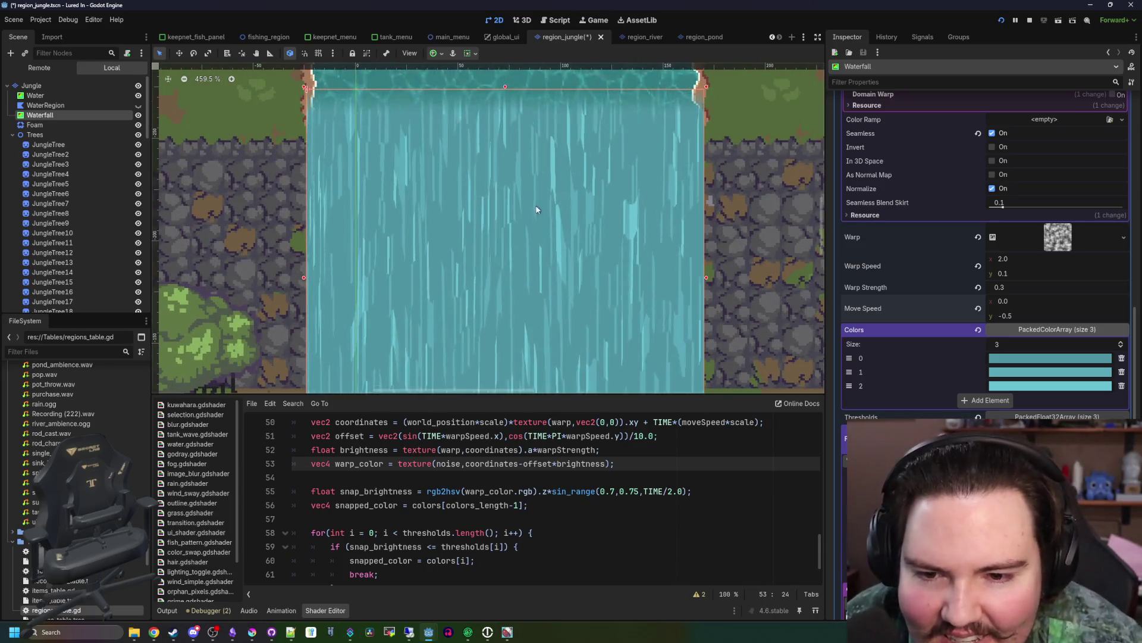
scroll(488, 289, down, 4)
scroll(493, 281, up, 1)
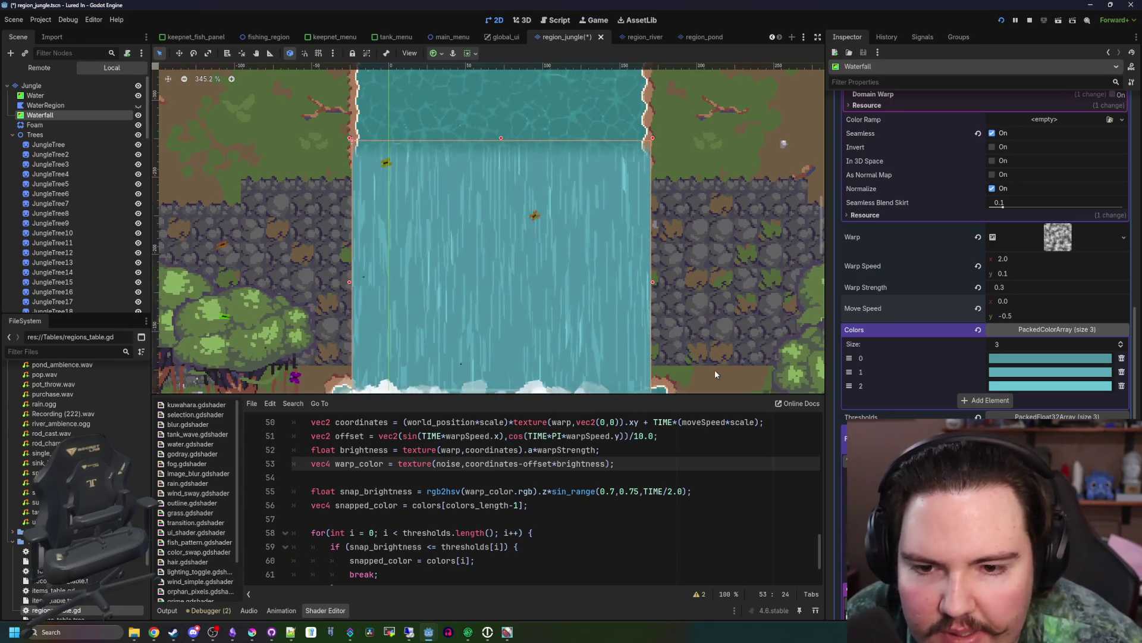
click(702, 422)
scroll(541, 220, down, 5)
scroll(535, 232, down, 1)
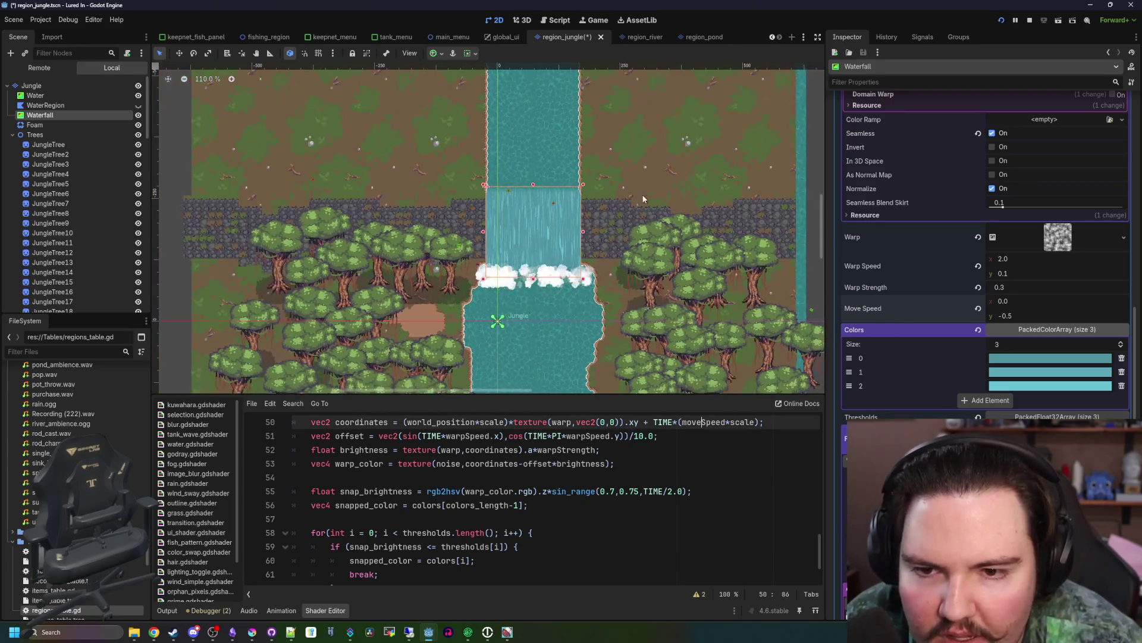
scroll(531, 241, up, 10)
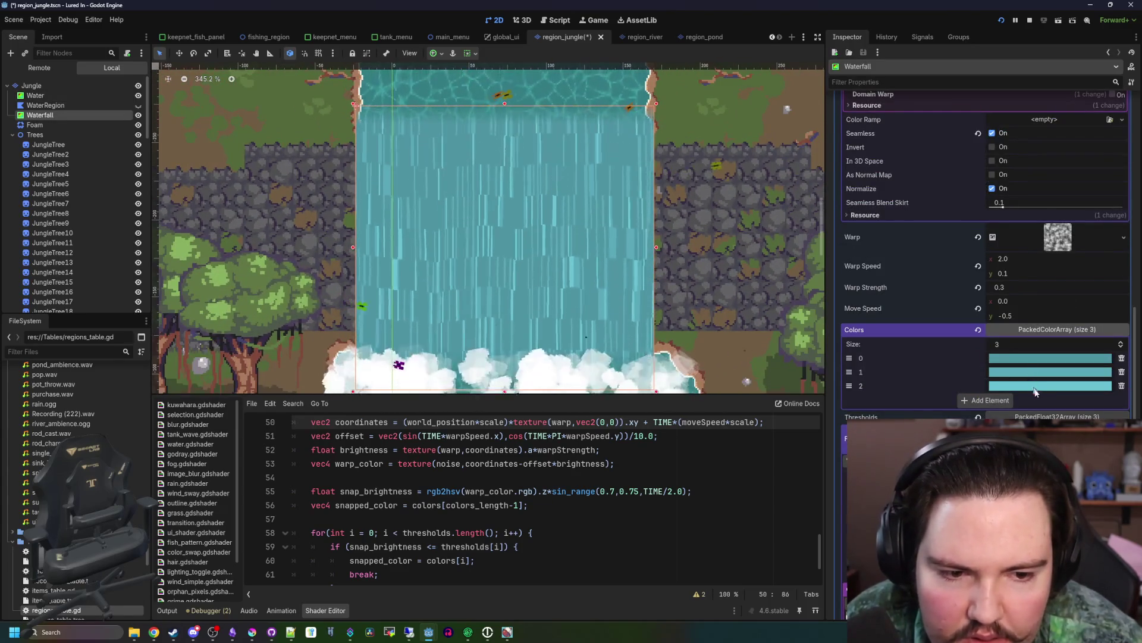
- Change Colors element 2 of the waterfall palette to pure white (ffffff)
click(1012, 385)
drag(1108, 173, 1105, 80)
click(1105, 80)
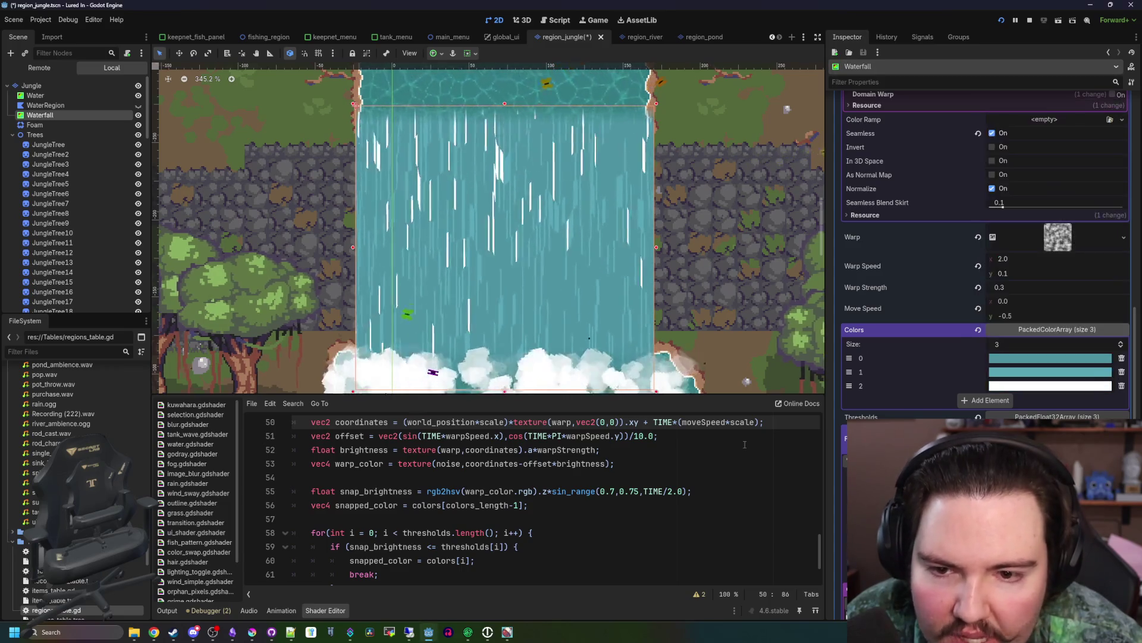
scroll(515, 214, down, 14)
scroll(517, 259, up, 13)
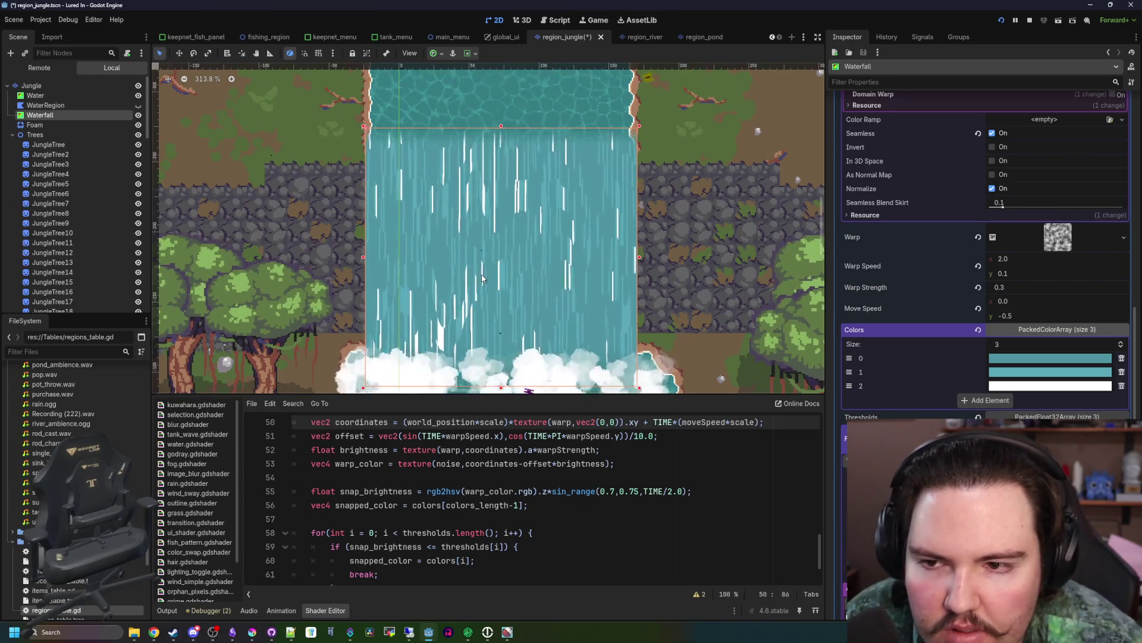
scroll(500, 266, down, 3)
scroll(506, 270, up, 2)
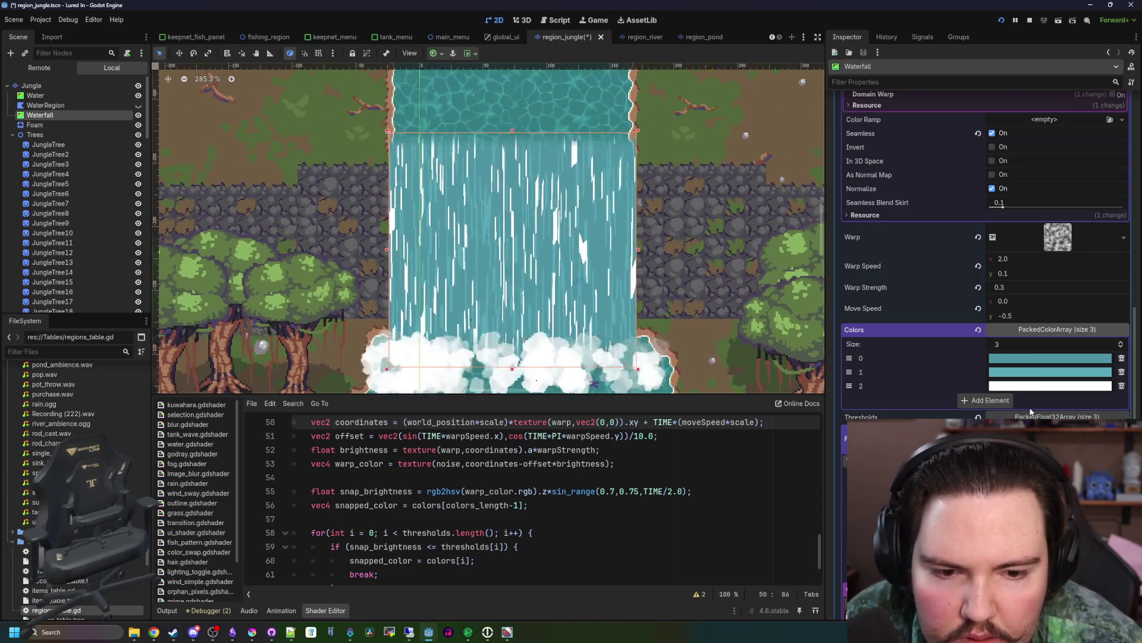
scroll(446, 454, down, 2)
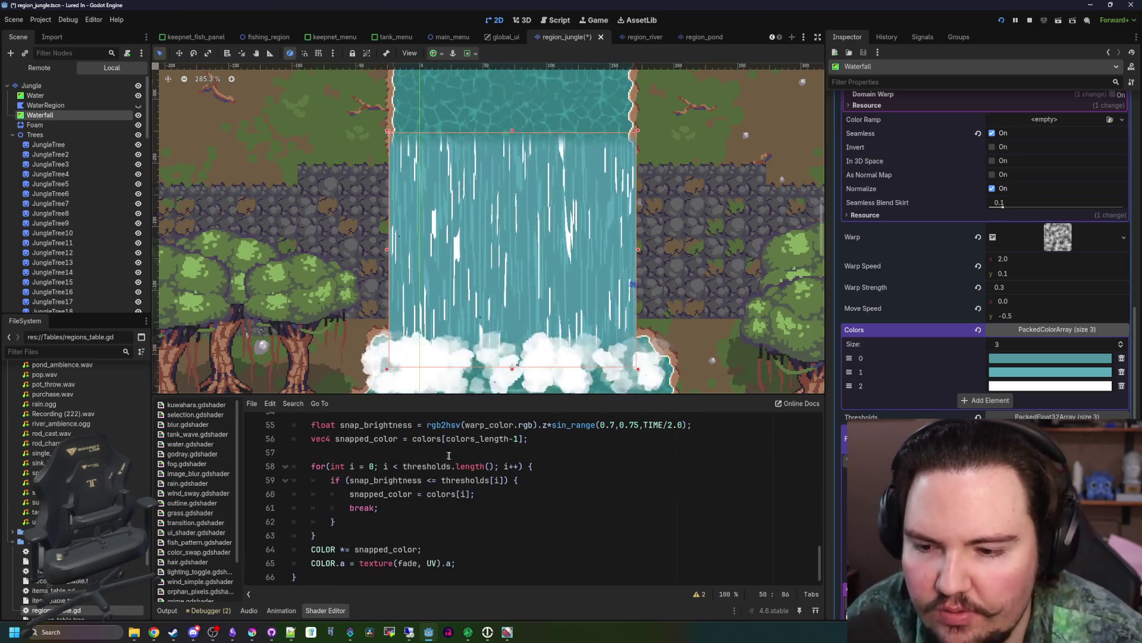
- Comment out the colour-snapping for loop on lines 58–63 with Ctrl+K
click(434, 448)
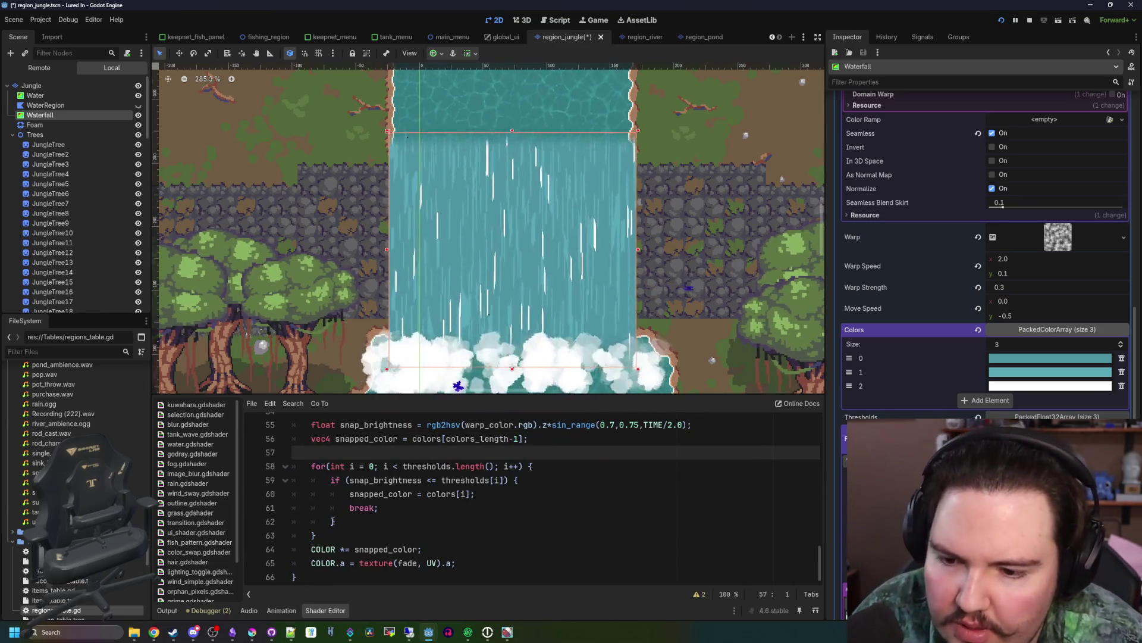
scroll(349, 512, up, 1)
scroll(349, 511, down, 1)
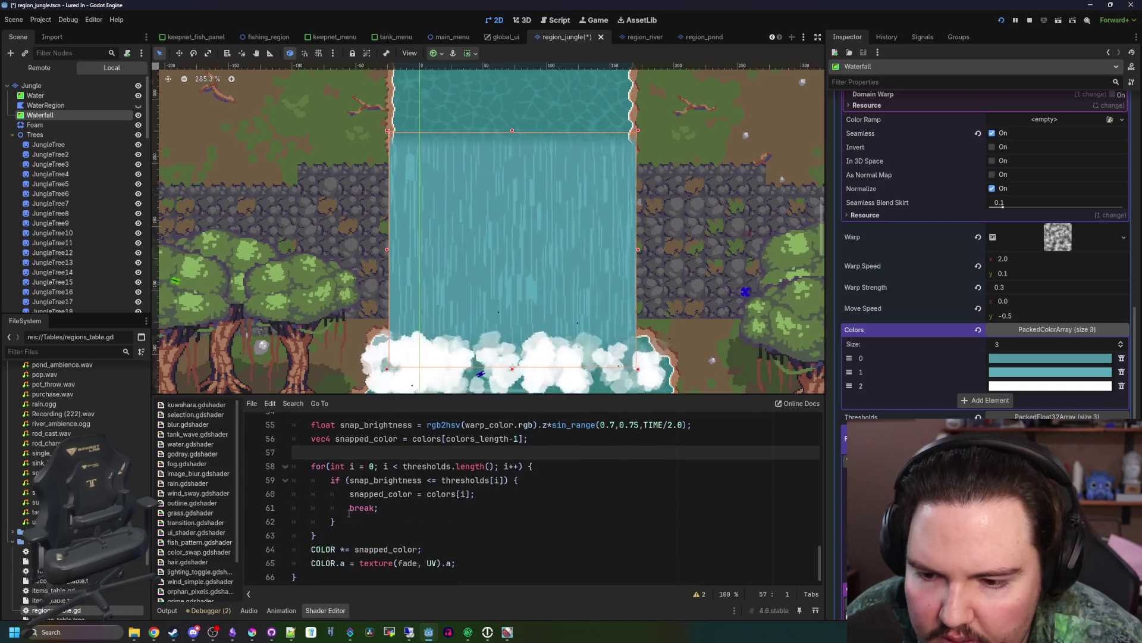
drag(350, 537, 298, 466)
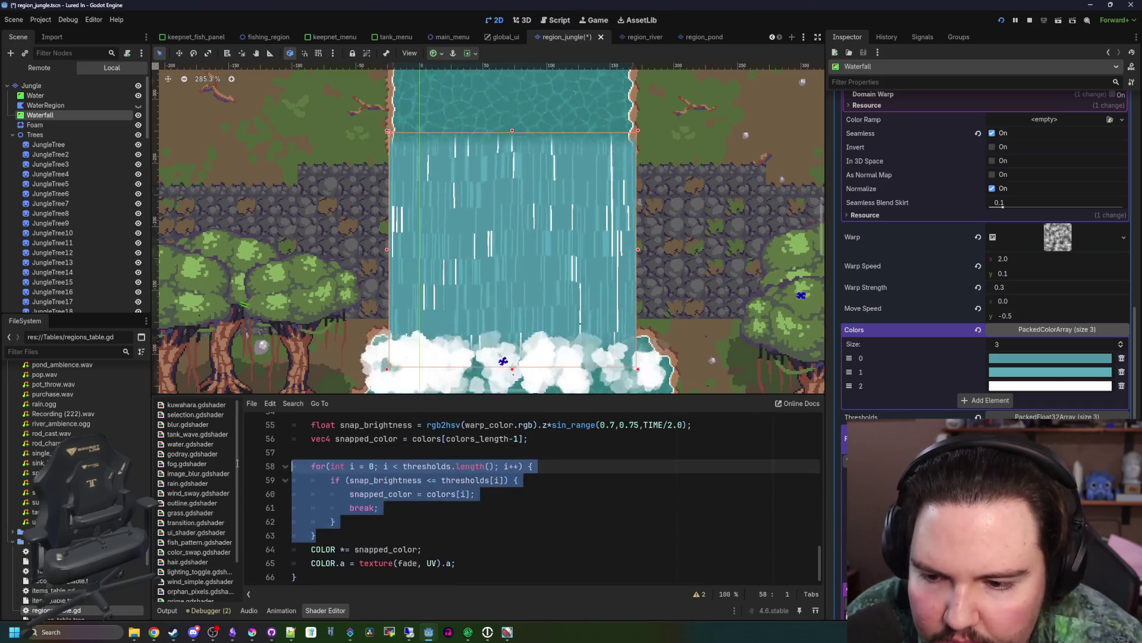
click(440, 454)
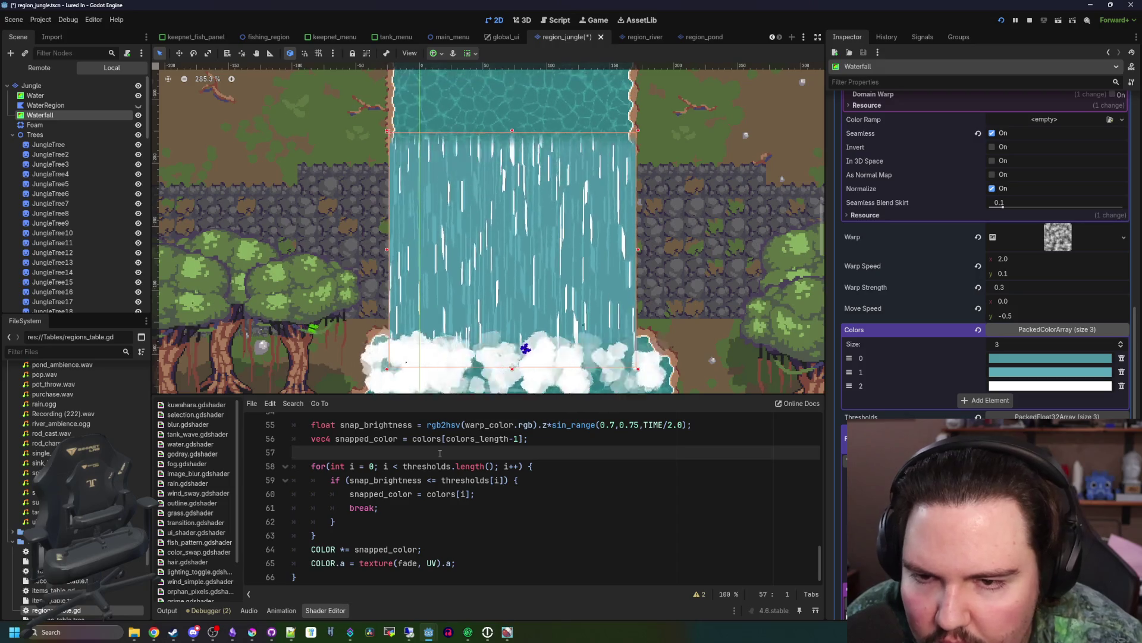
scroll(566, 225, down, 7)
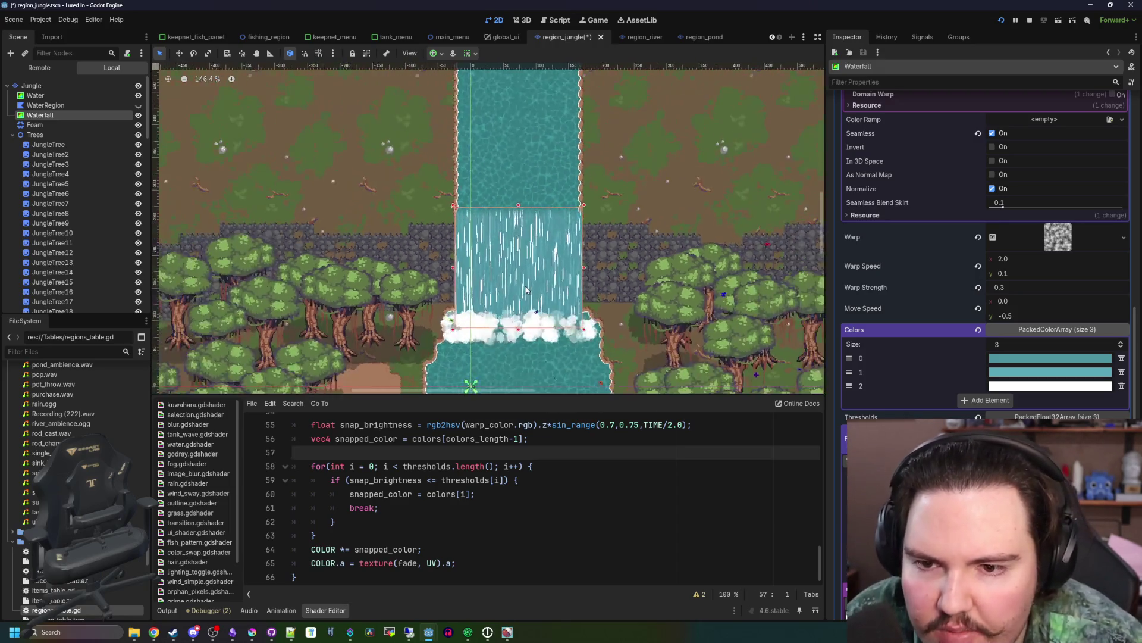
scroll(526, 290, up, 8)
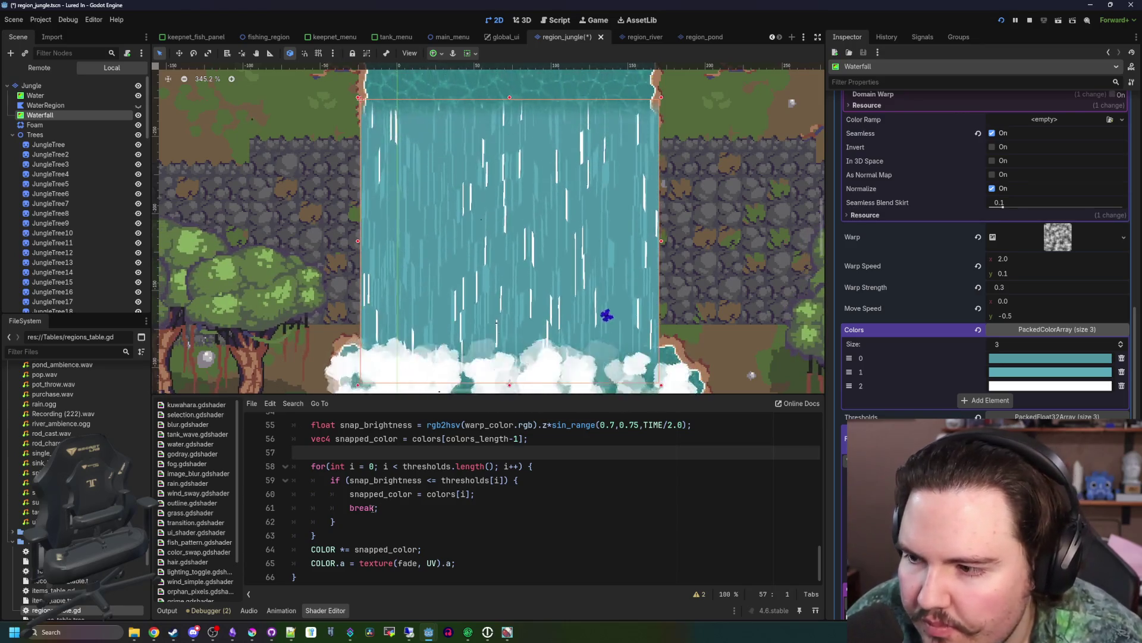
scroll(487, 238, down, 8)
scroll(521, 252, up, 4)
scroll(411, 492, up, 4)
scroll(412, 492, down, 3)
scroll(412, 492, down, 1)
click(392, 539)
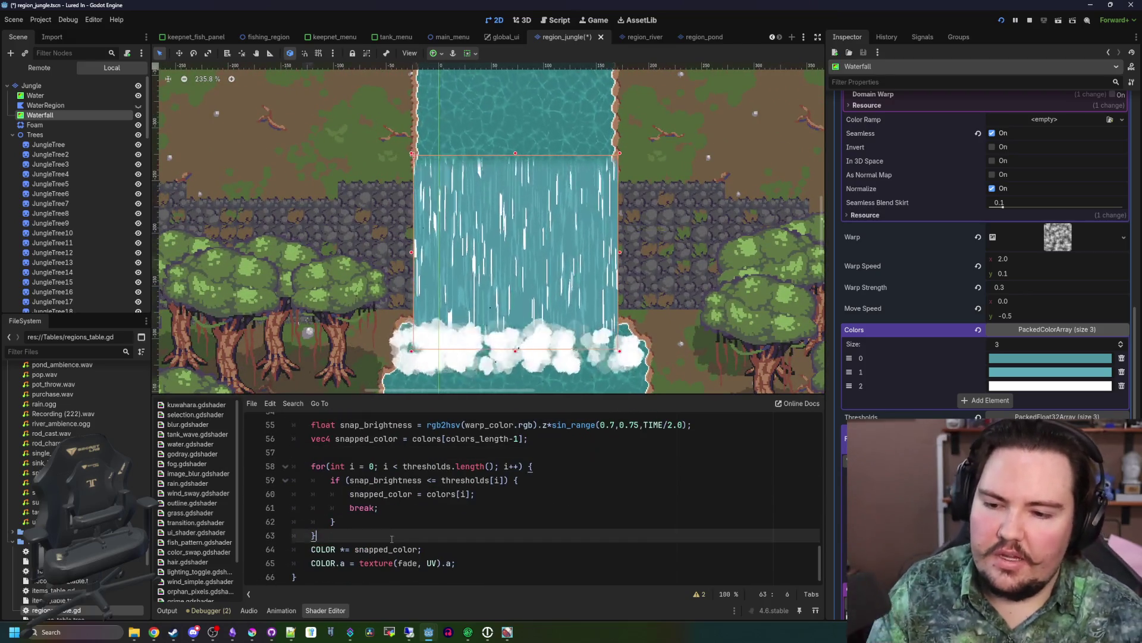
mouse_move(392, 539)
mouse_down()
mouse_move(310, 480)
mouse_move(259, 469)
mouse_up()
key(ctrl+k)
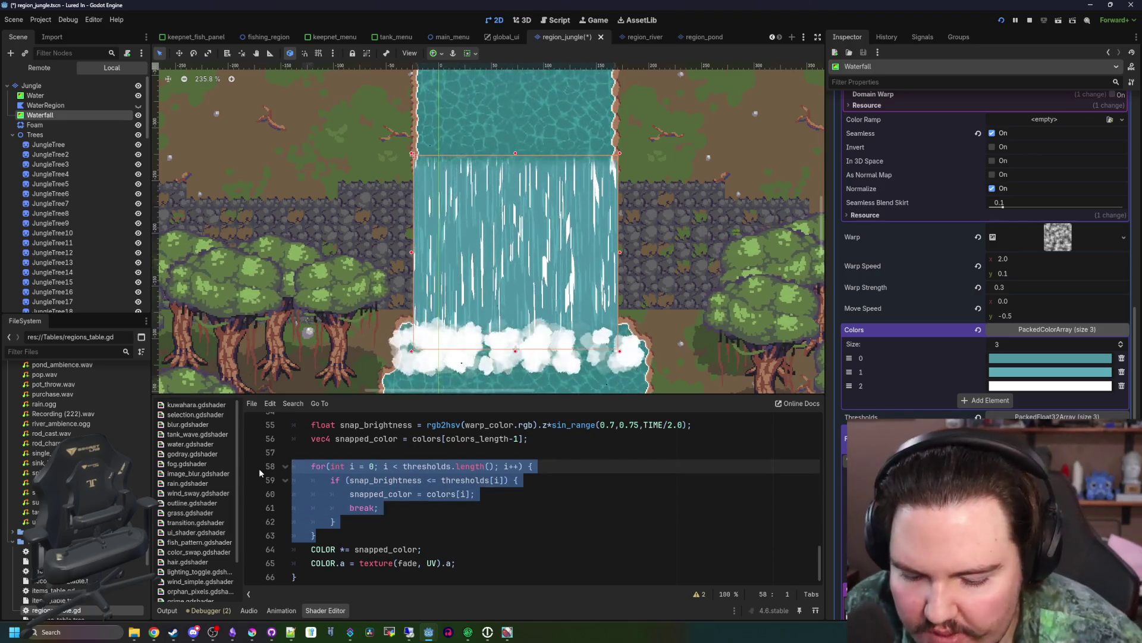
click(433, 455)
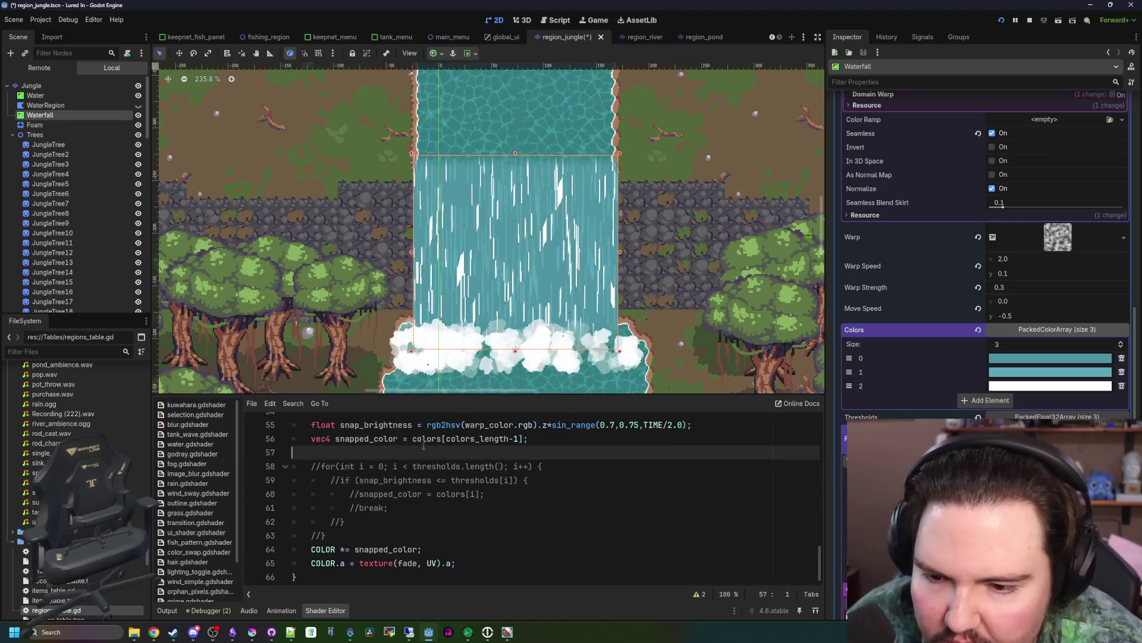
- Comment out the snap_brightness and snapped_color lines 55–56
scroll(425, 461, up, 1)
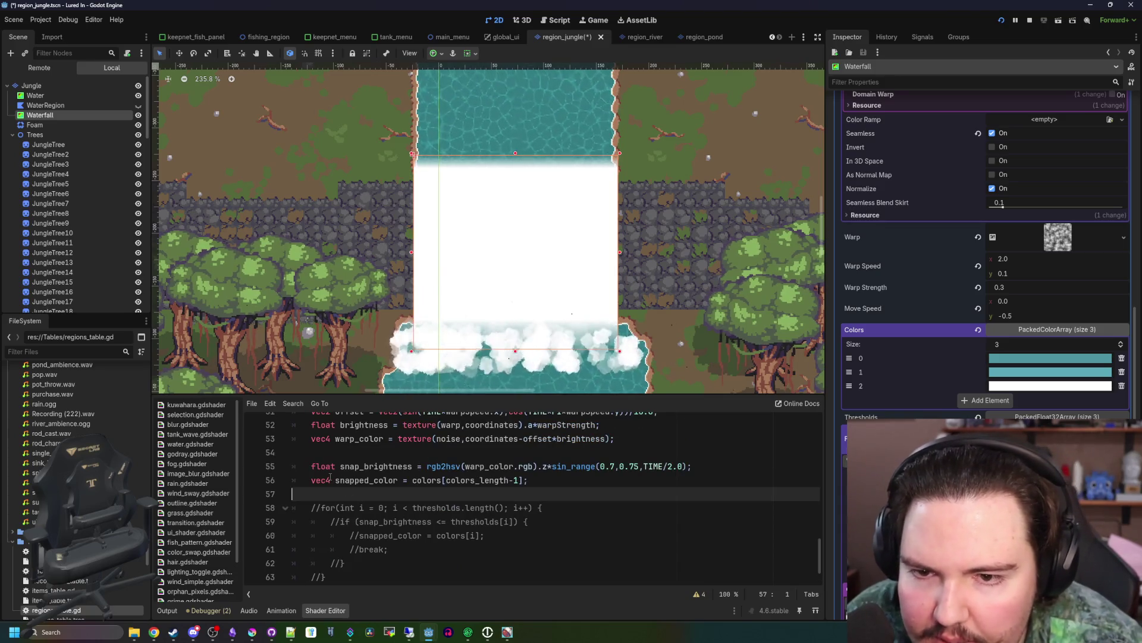
click(312, 479)
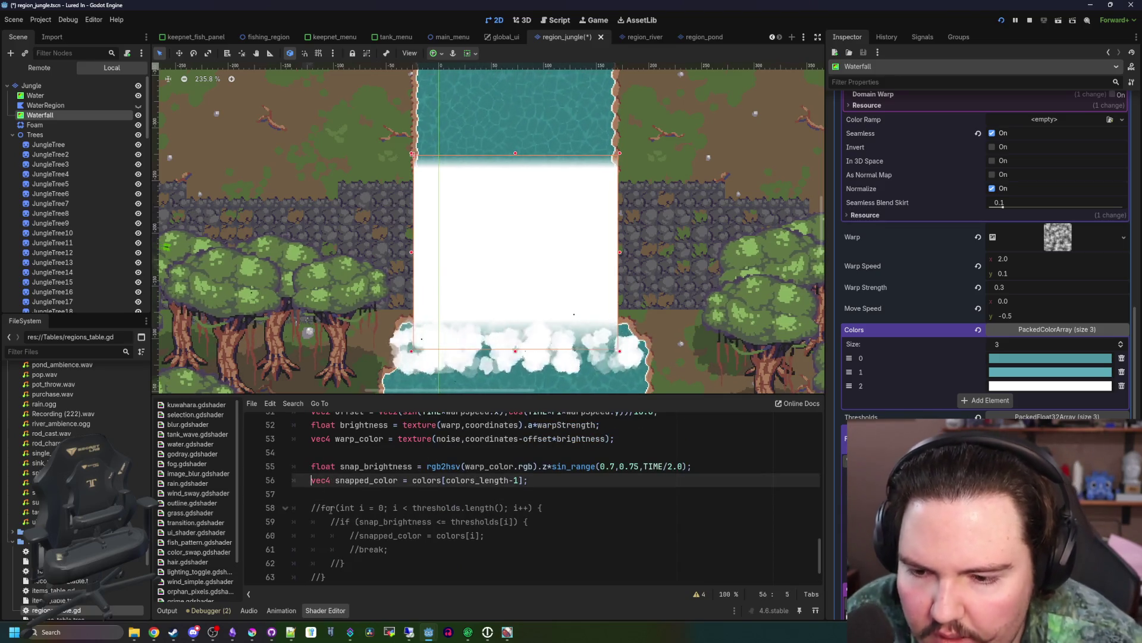
text(//)
key(Up)
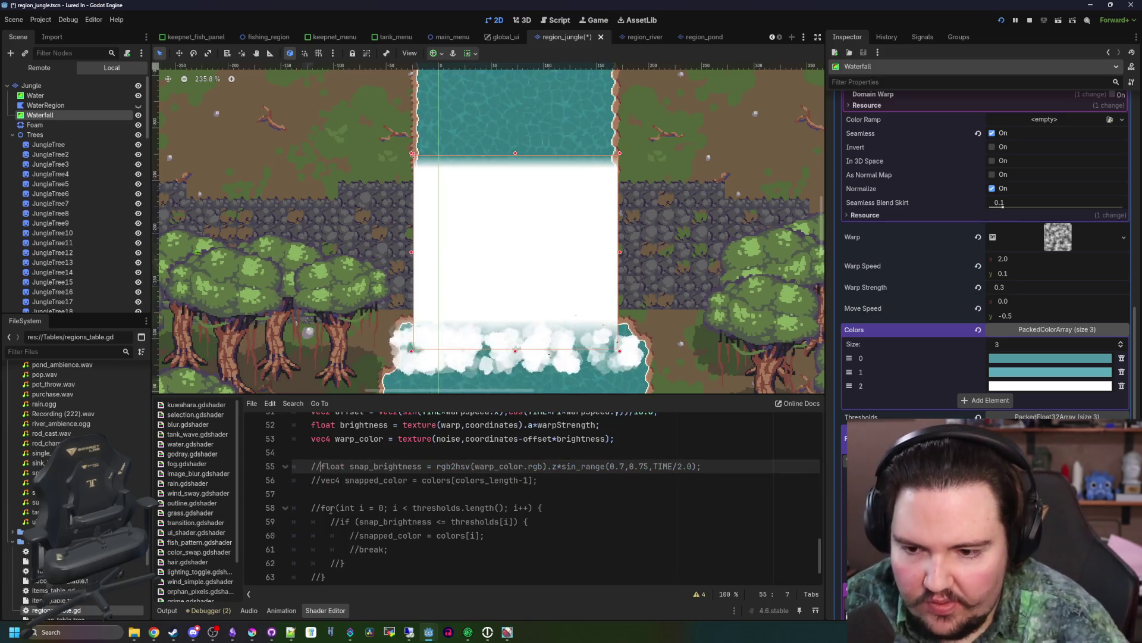
key(Up)
scroll(372, 473, up, 1)
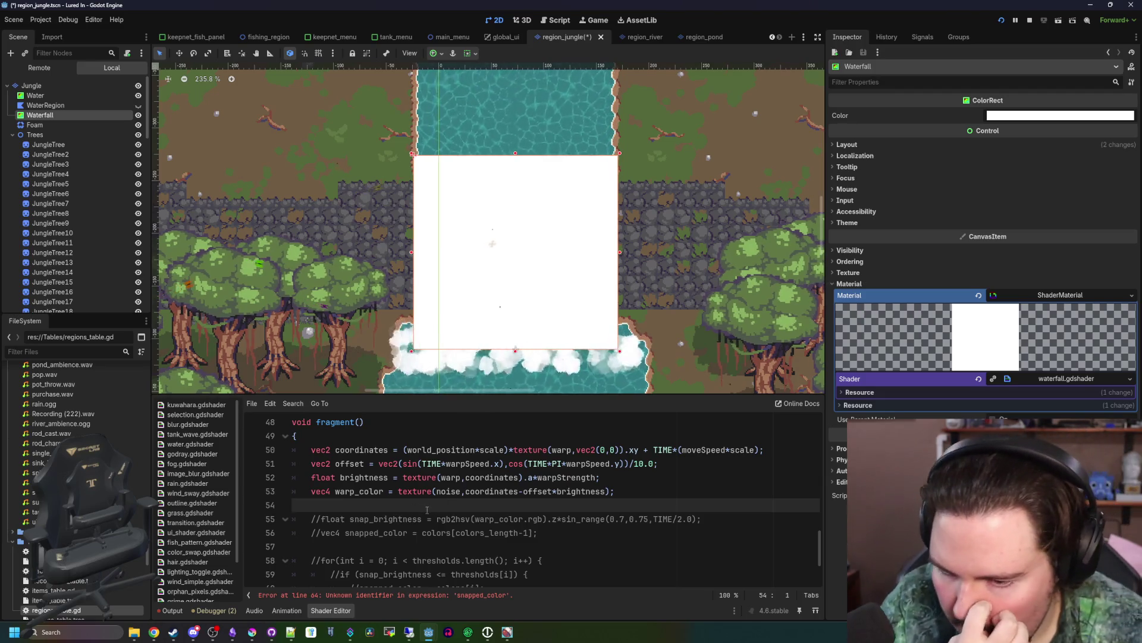
- Uncomment lines 55–56 and make snapped_color use warp_color instead of colors[colors_length-1]
key(BackSpace)
key(Delete)
scroll(357, 500, down, 2)
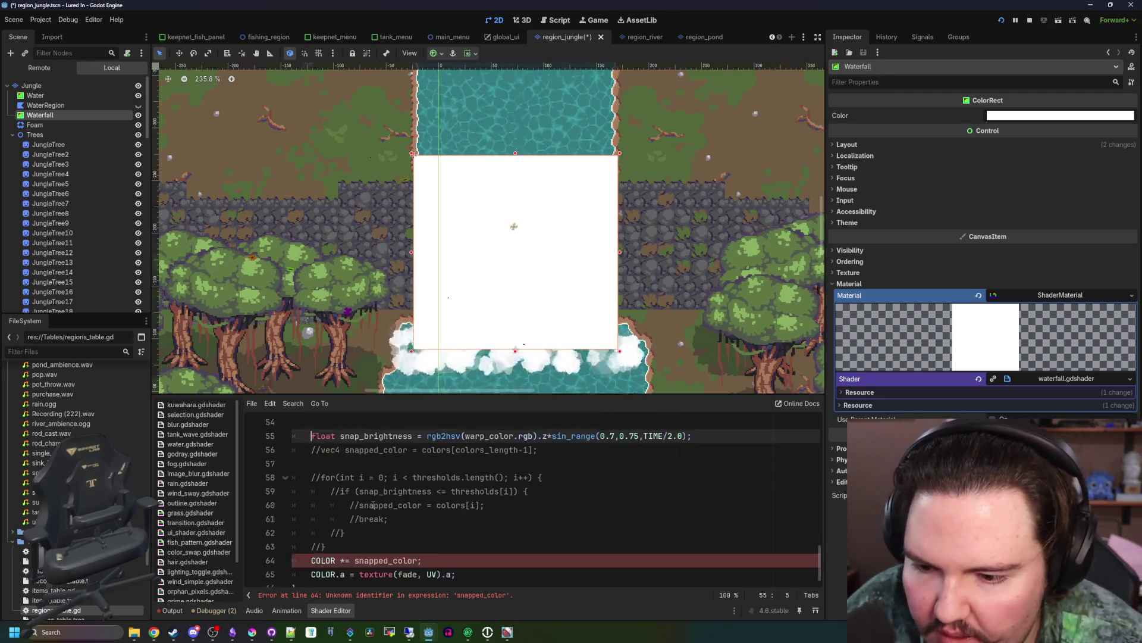
scroll(381, 491, up, 1)
scroll(397, 488, down, 1)
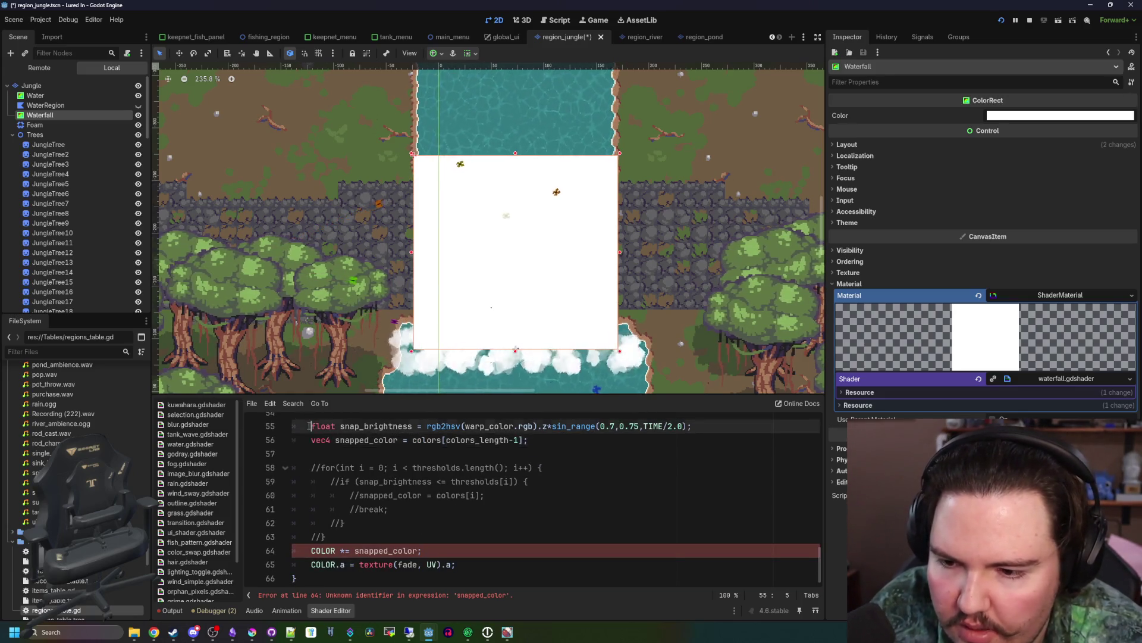
scroll(388, 461, up, 1)
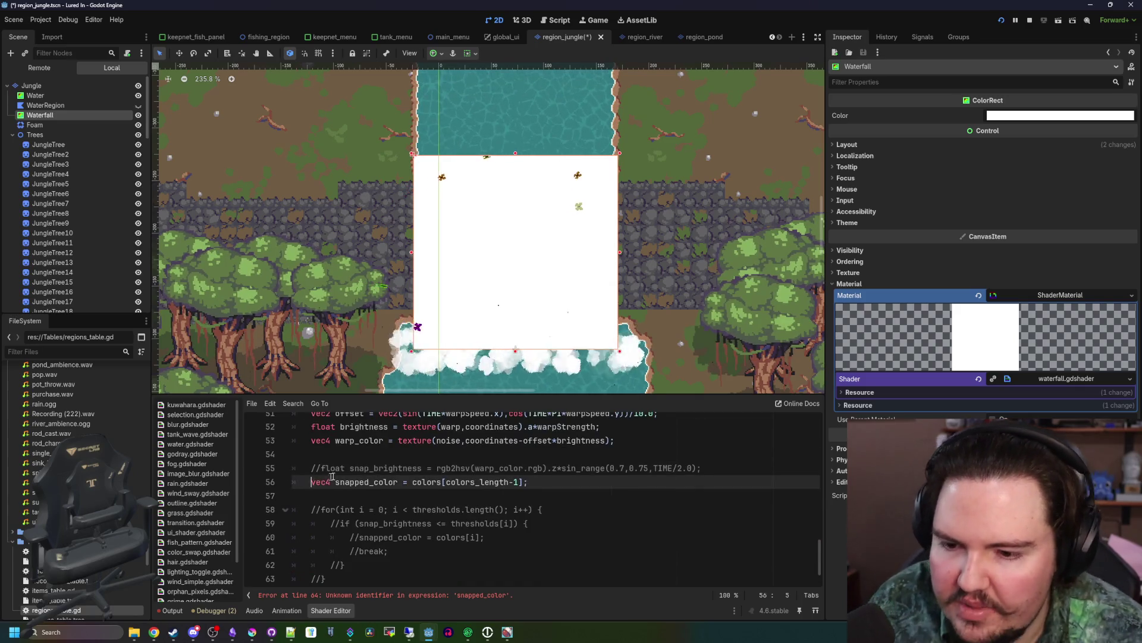
key(Return)
scroll(422, 479, down, 1)
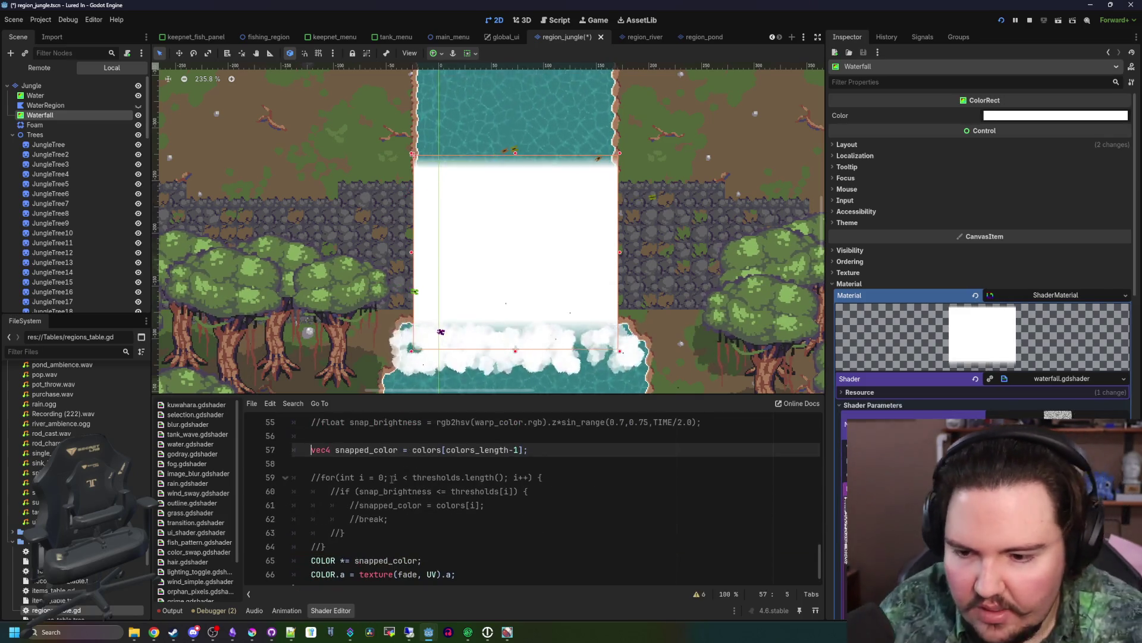
scroll(405, 491, up, 1)
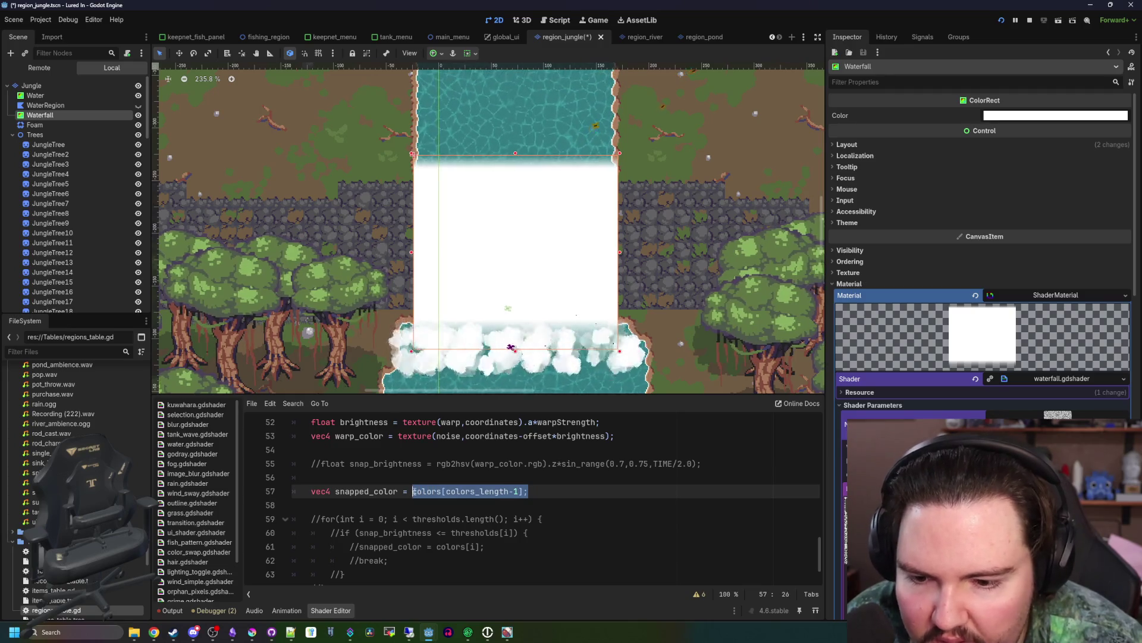
scroll(462, 496, up, 1)
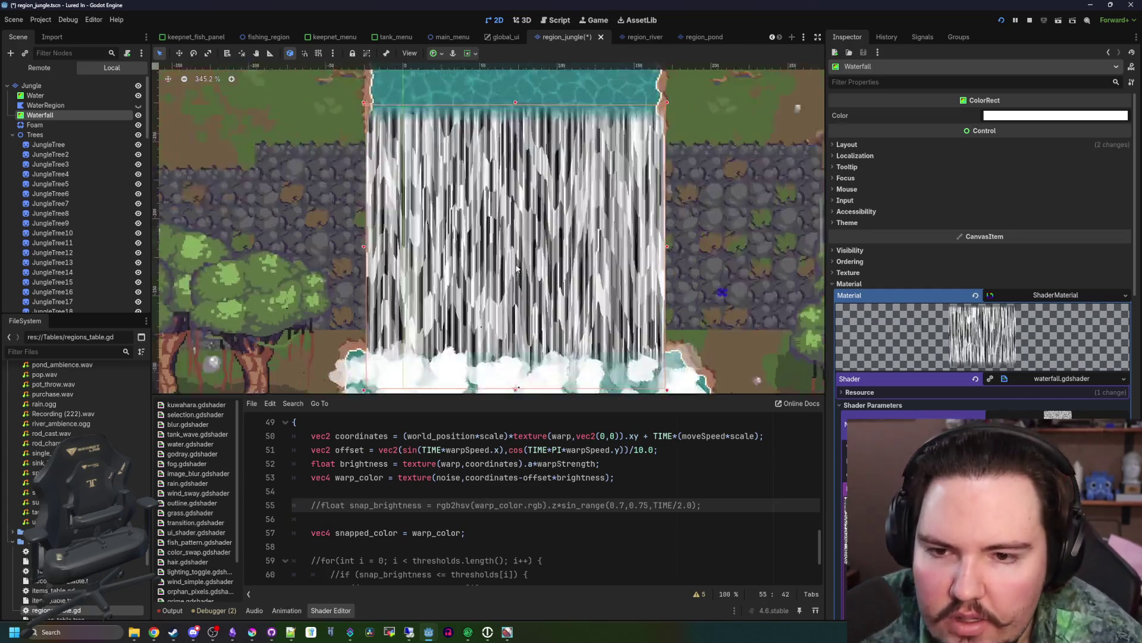
- Comment out the /vec2(textureSize(noise,0)) division on the vertex world_position line
scroll(516, 269, up, 8)
scroll(488, 298, down, 7)
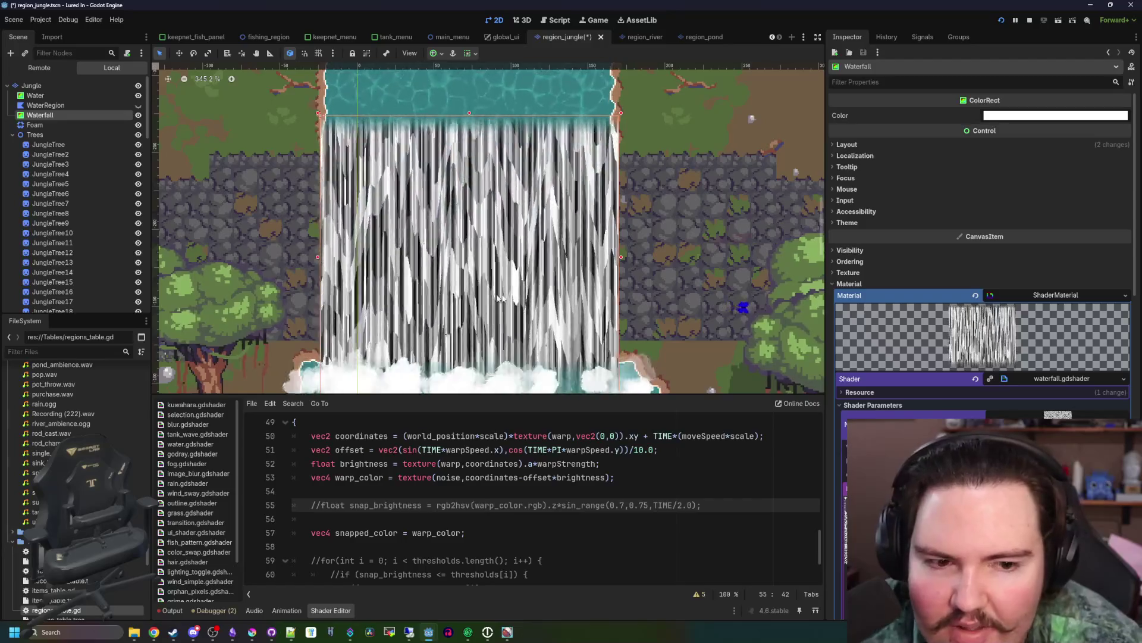
scroll(419, 272, up, 3)
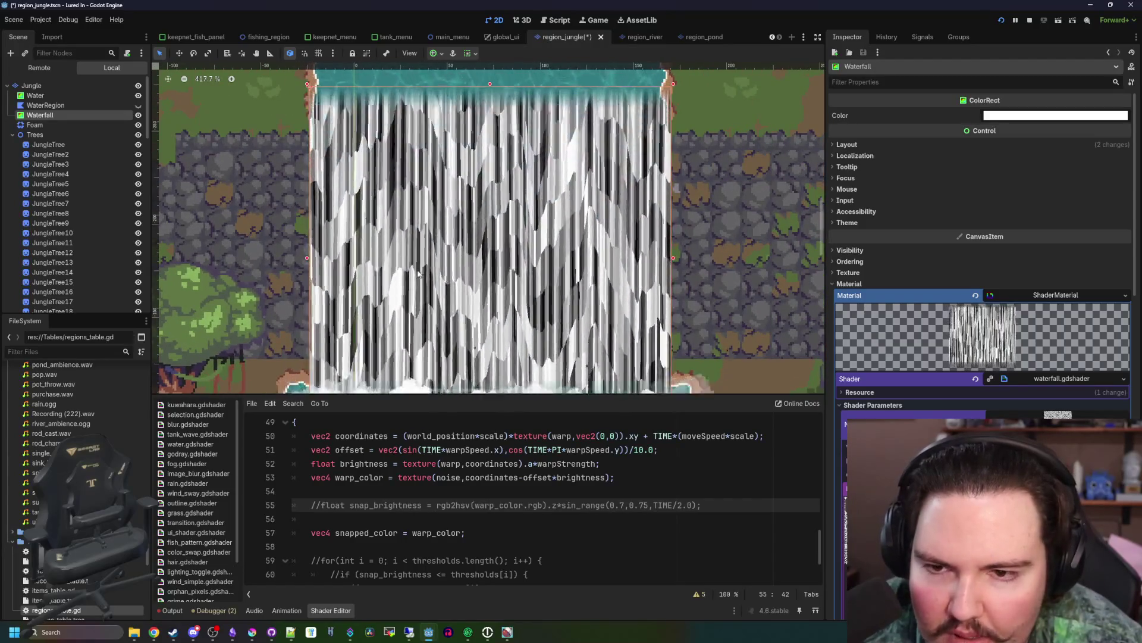
scroll(528, 238, down, 1)
scroll(517, 242, down, 1)
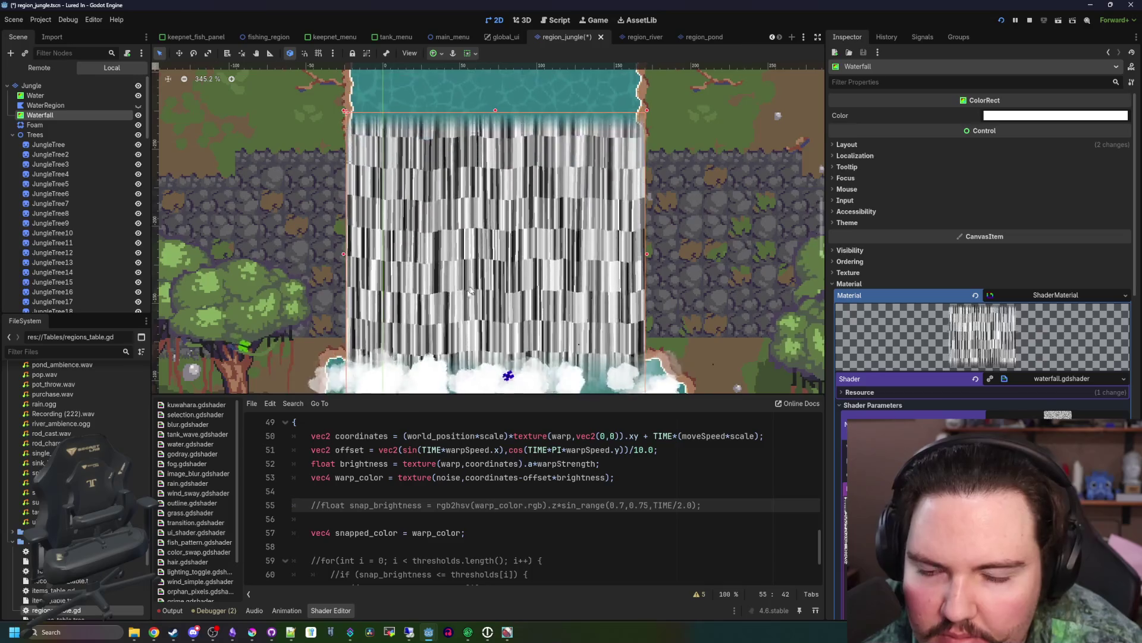
scroll(463, 301, up, 1)
scroll(463, 300, up, 5)
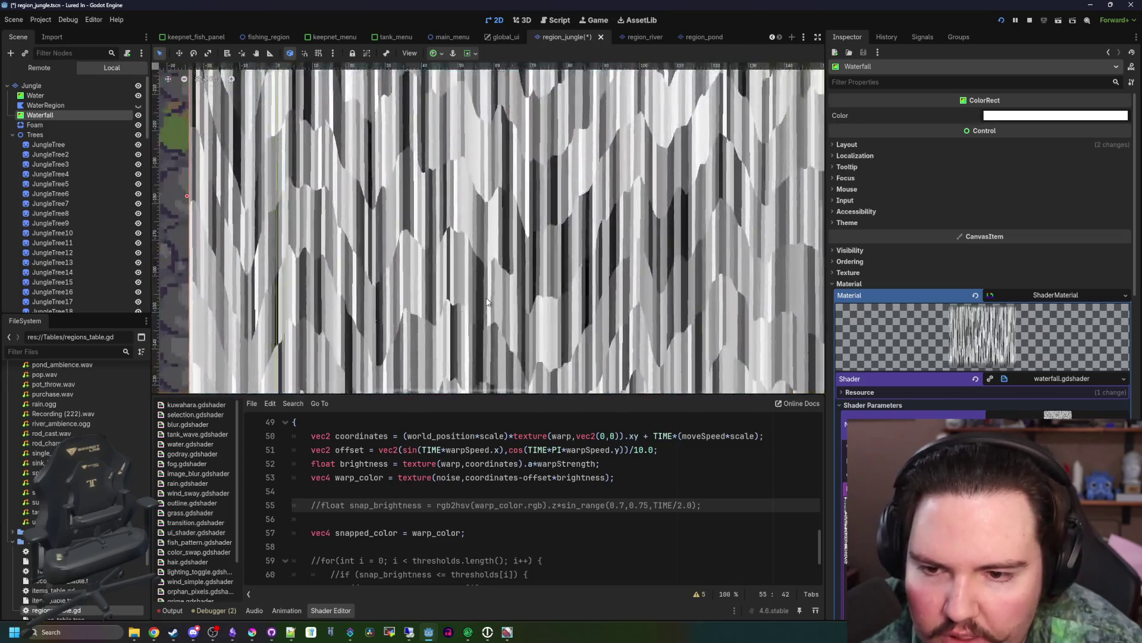
scroll(491, 302, down, 6)
scroll(982, 268, down, 3)
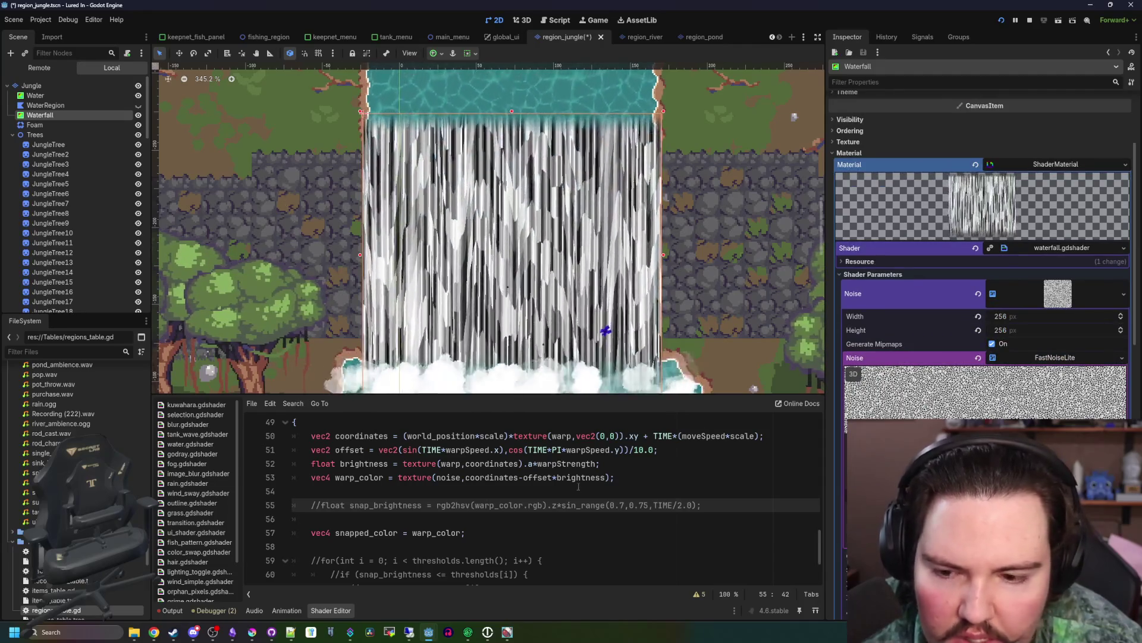
scroll(570, 491, up, 6)
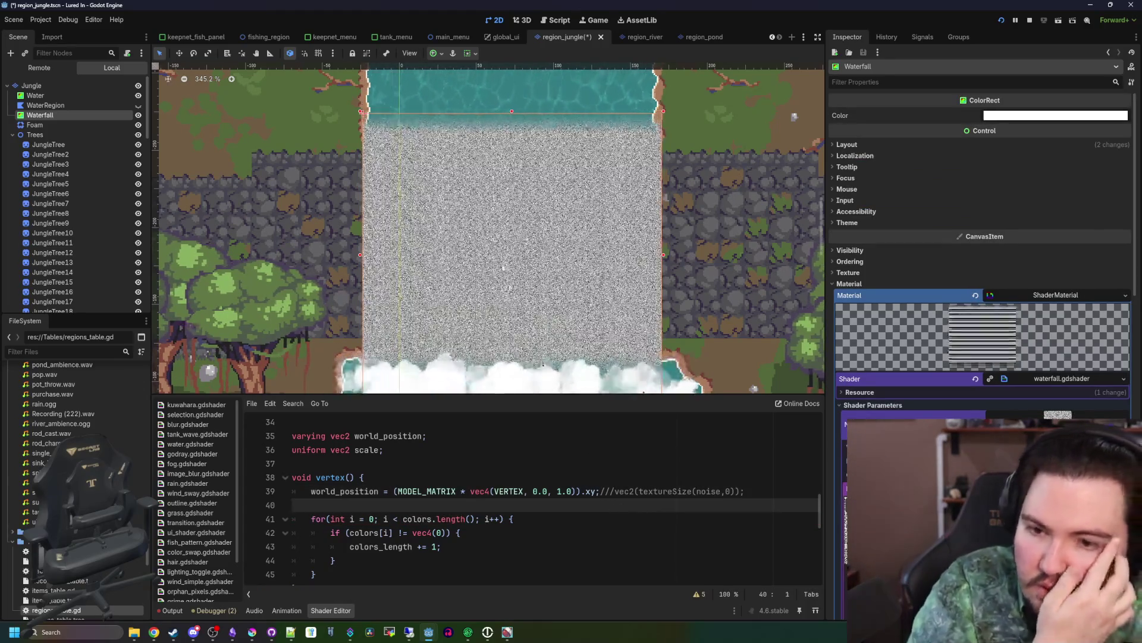
- Lower the cellular noise Frequency and begin adding /vec2(16.0, 16.0) on line 39
scroll(519, 311, up, 3)
scroll(514, 256, down, 3)
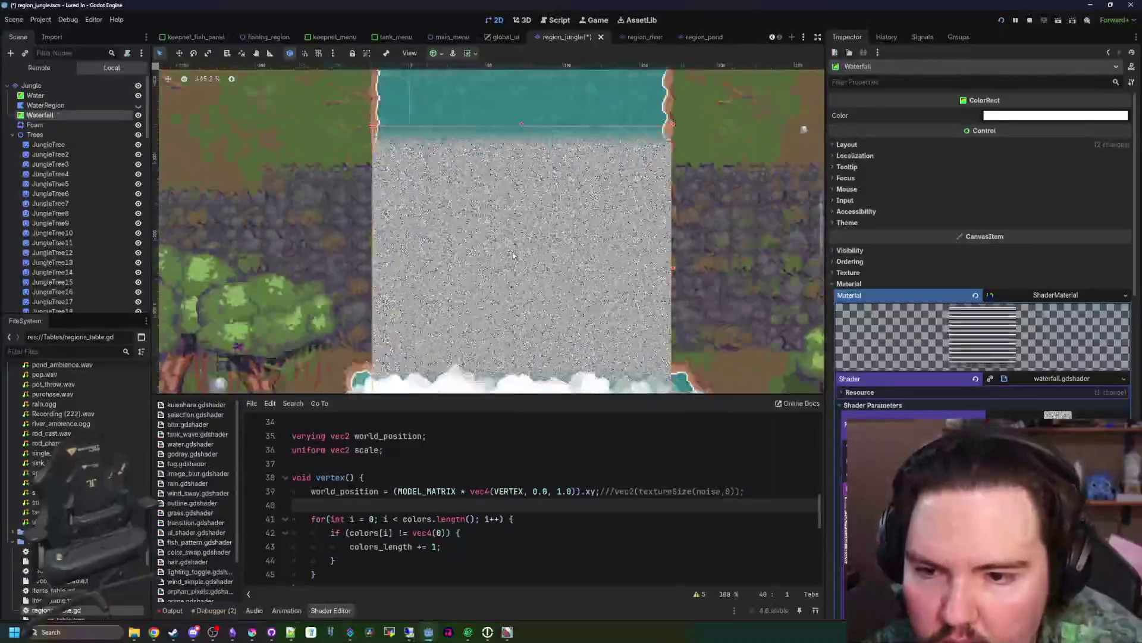
scroll(514, 256, down, 4)
scroll(519, 275, up, 5)
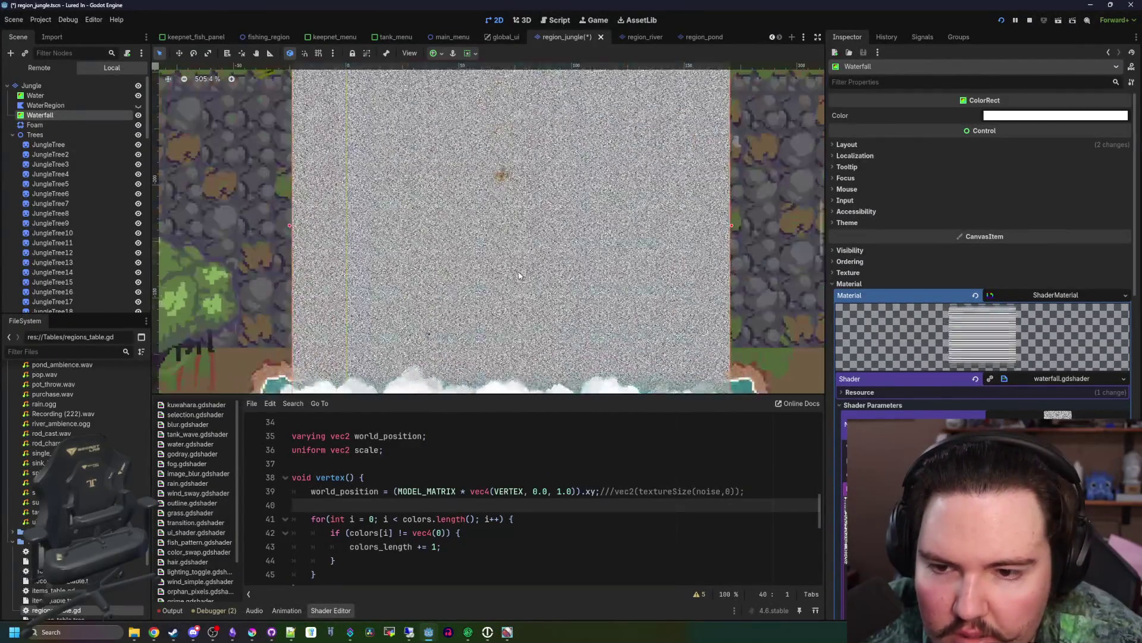
scroll(542, 337, down, 2)
scroll(637, 318, up, 3)
click(1058, 415)
scroll(1025, 352, down, 3)
mouse_move(1102, 343)
mouse_down()
mouse_move(1049, 345)
mouse_move(1074, 345)
mouse_up()
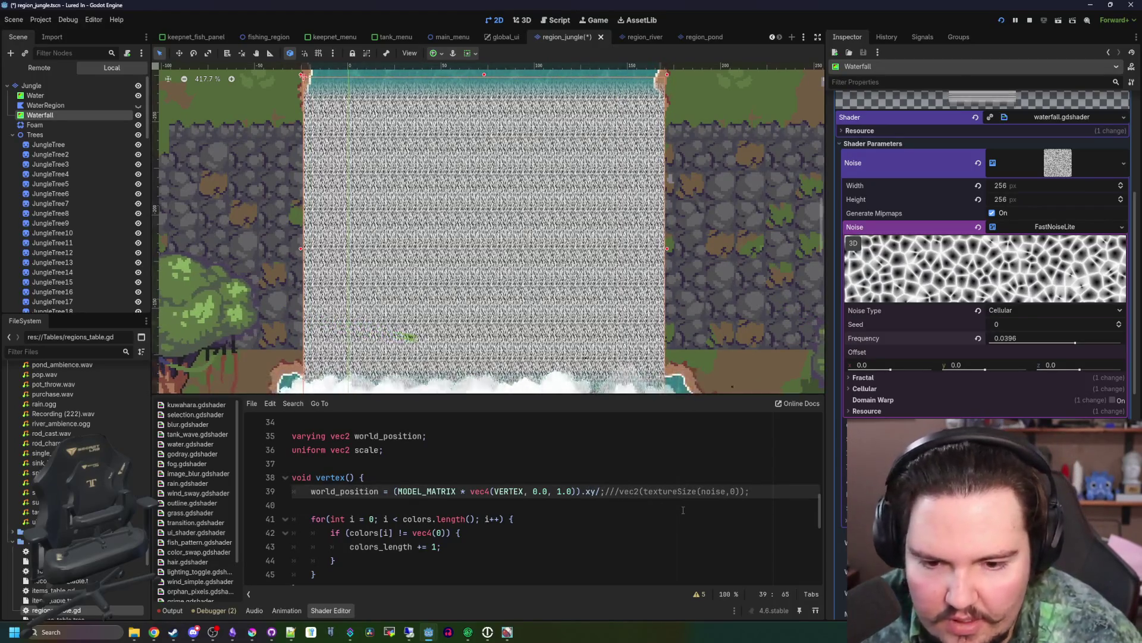
text(vec2(16.0, 16.0)
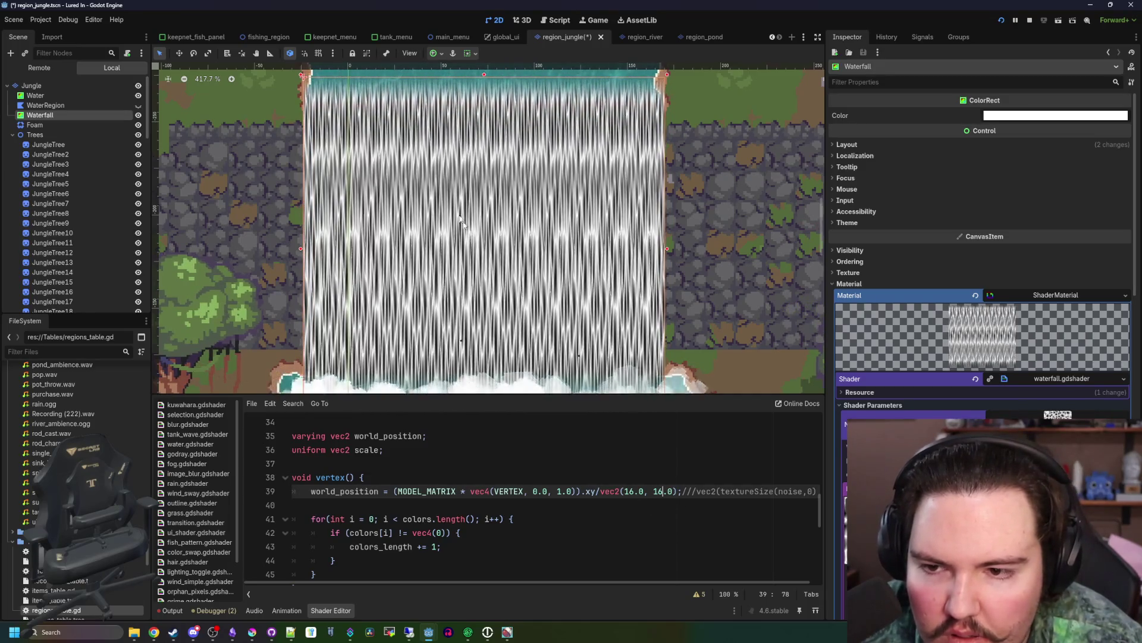
- Set the noise texture Width and Height to 512
scroll(458, 218, down, 2)
scroll(458, 218, up, 3)
scroll(459, 218, down, 3)
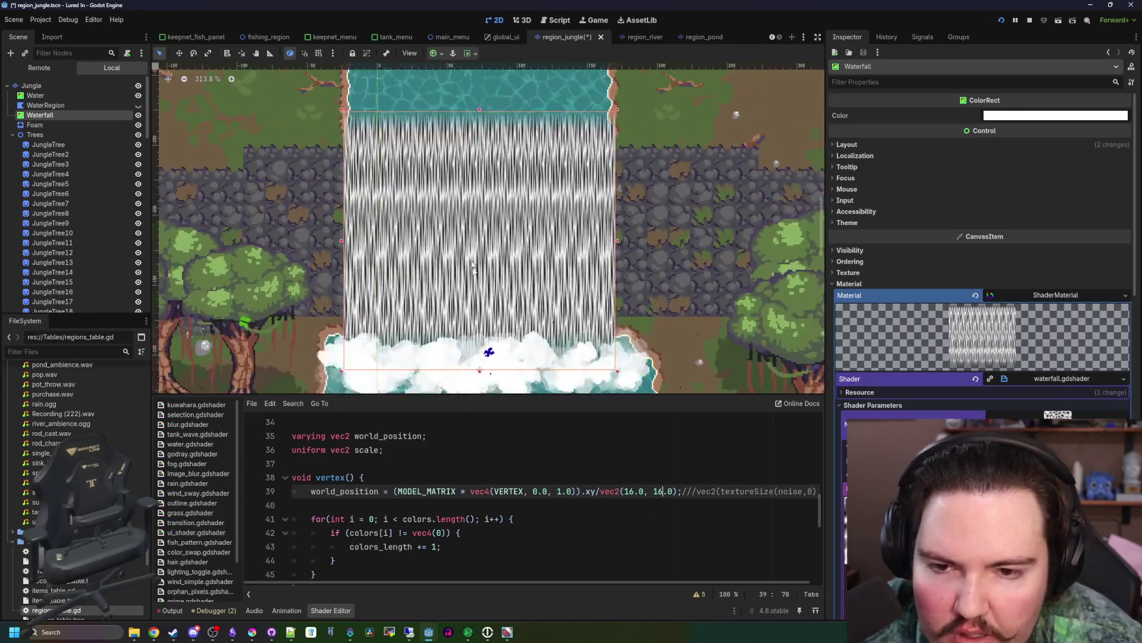
scroll(458, 218, up, 2)
scroll(1028, 337, down, 3)
click(1017, 316)
text(512)
key(Return)
click(1027, 329)
text(512)
key(Return)
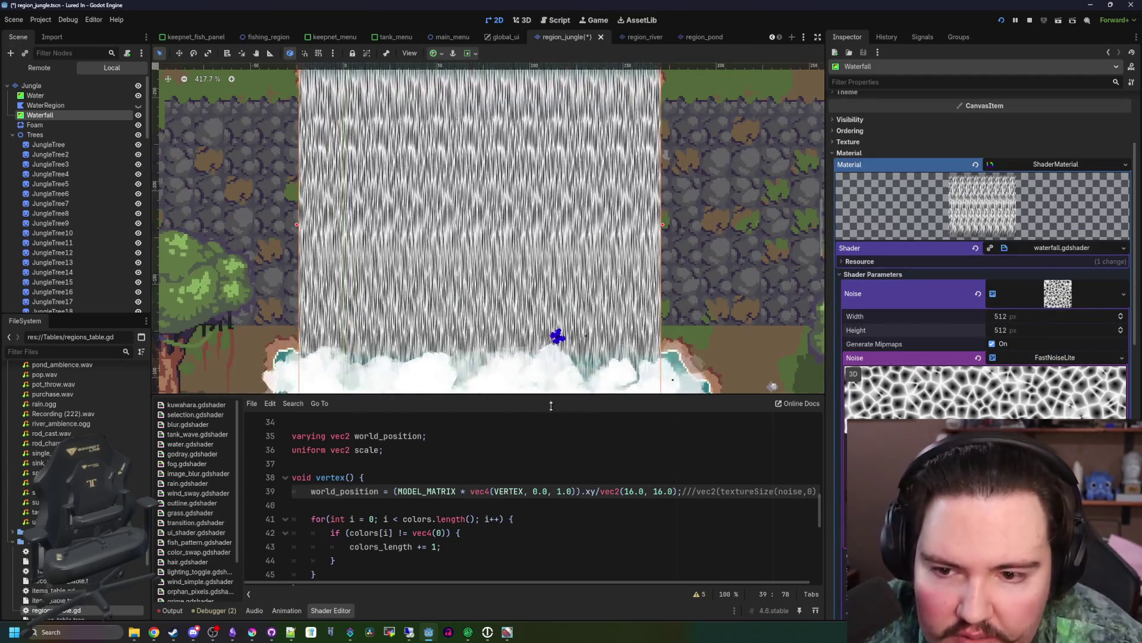
- Change line 39's divisor to vec2(32.0, 32.0), fixing a mistyped 132
double_click(630, 492)
text(32)
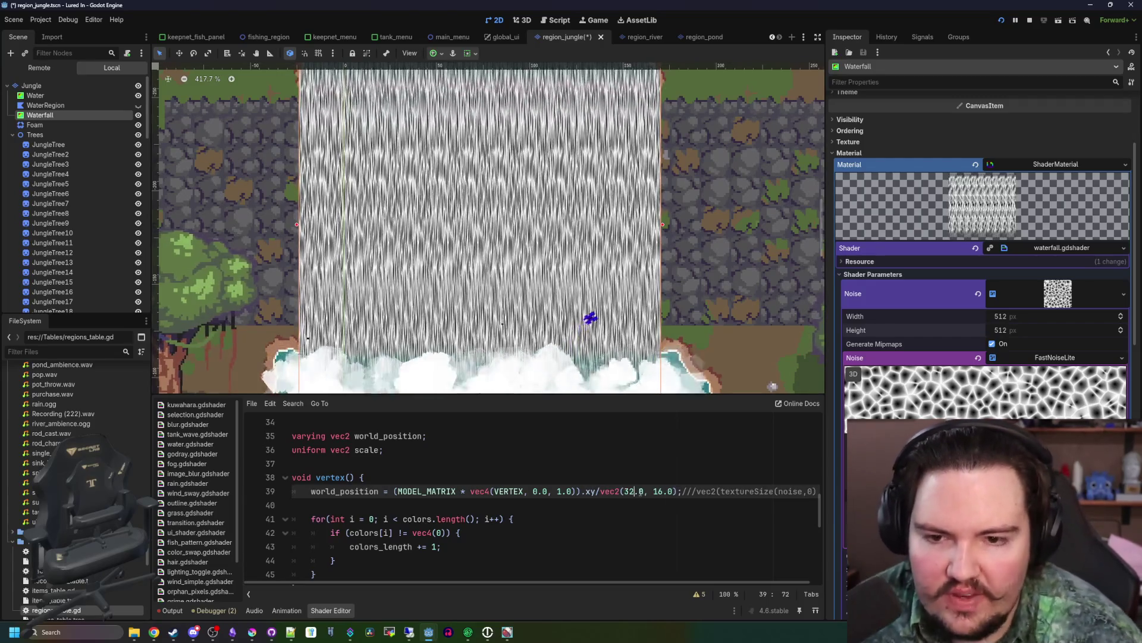
key(BackSpace)
text(32)
click(333, 463)
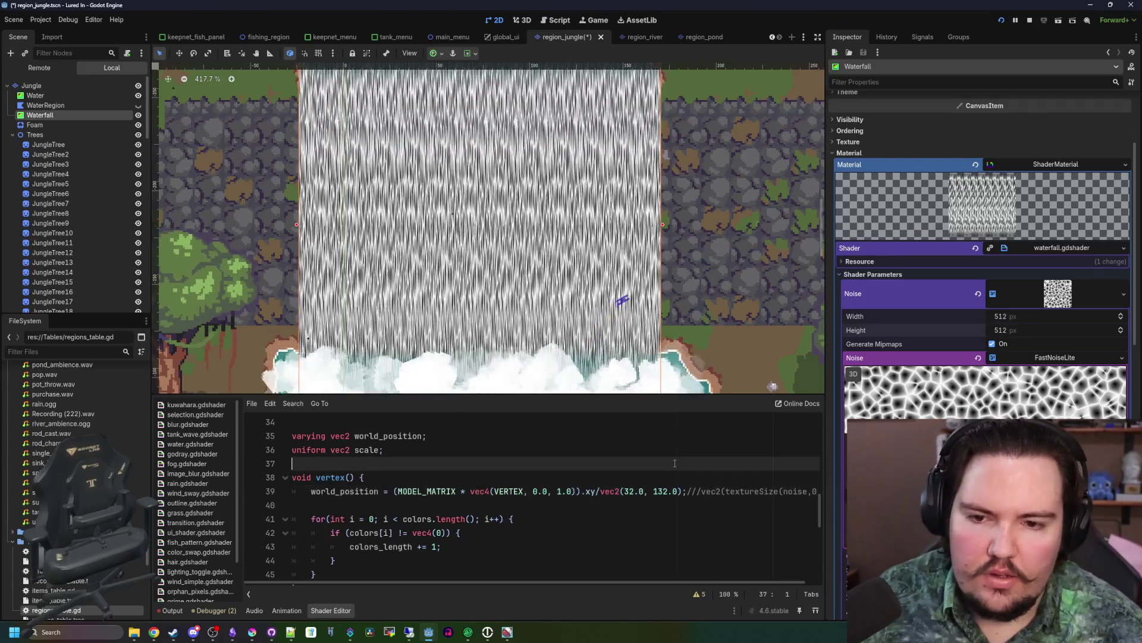
scroll(486, 259, up, 1)
scroll(485, 260, up, 4)
scroll(479, 259, down, 11)
scroll(478, 258, up, 13)
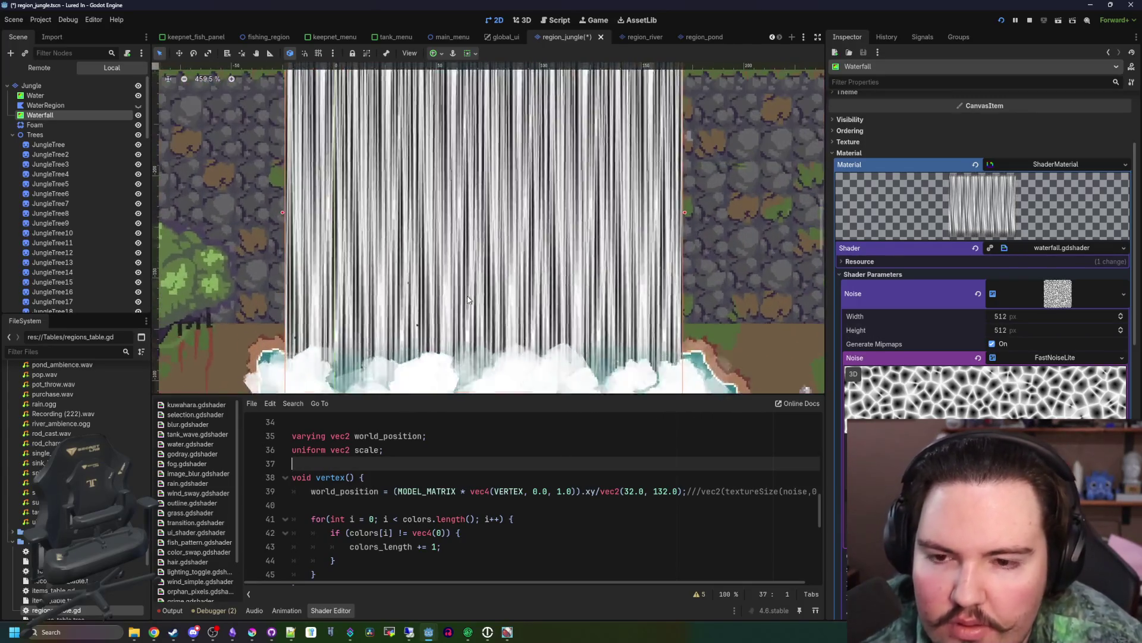
scroll(506, 333, down, 9)
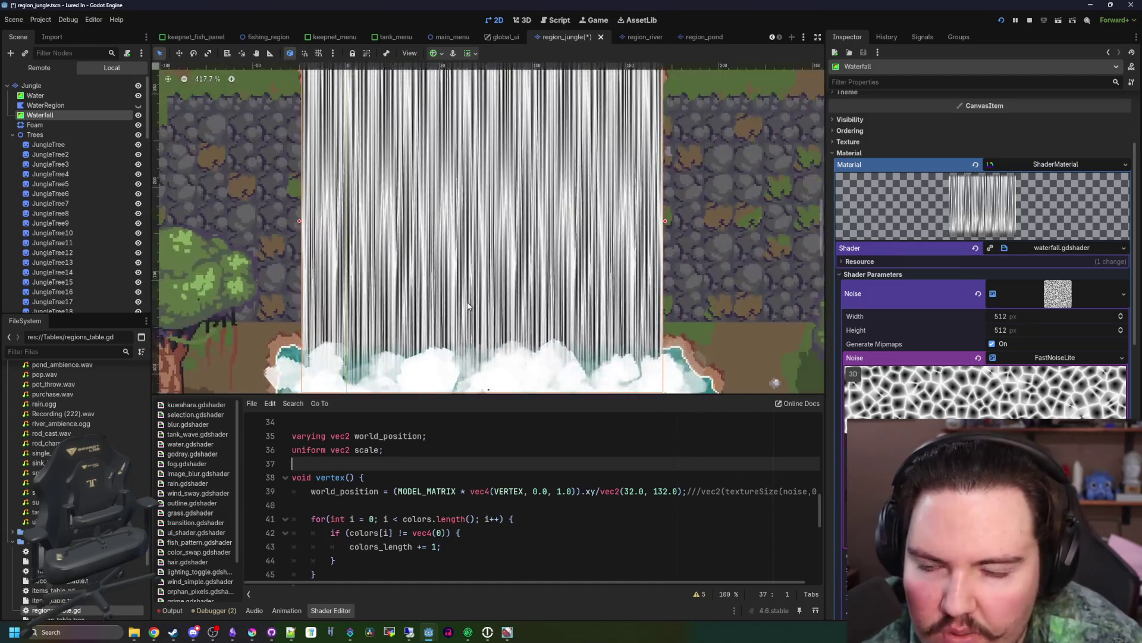
click(635, 491)
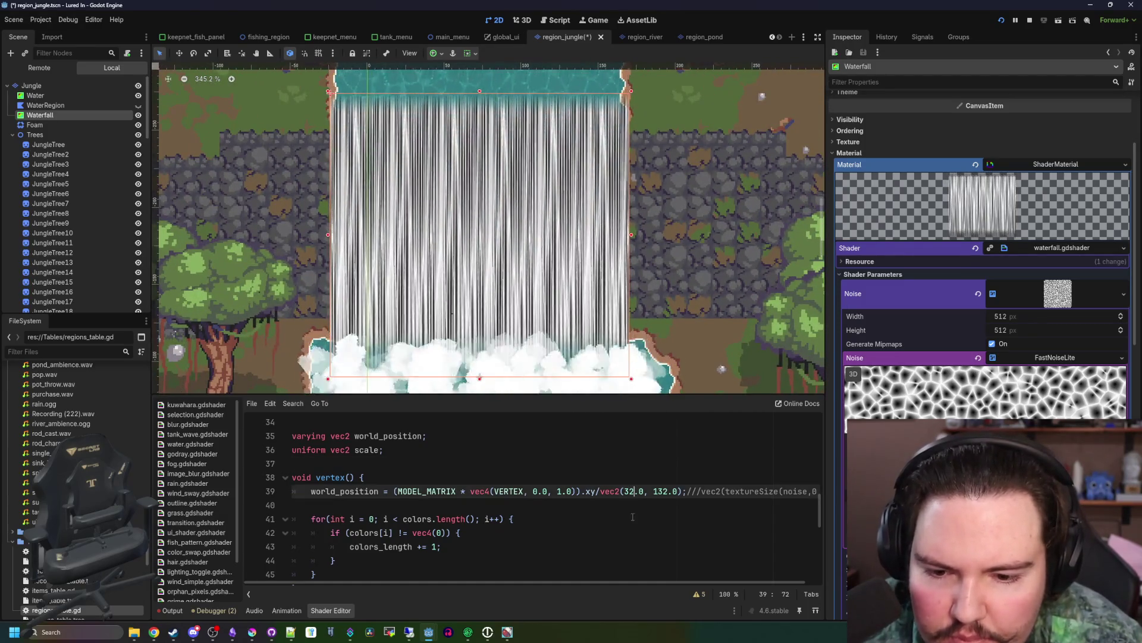
double_click(662, 490)
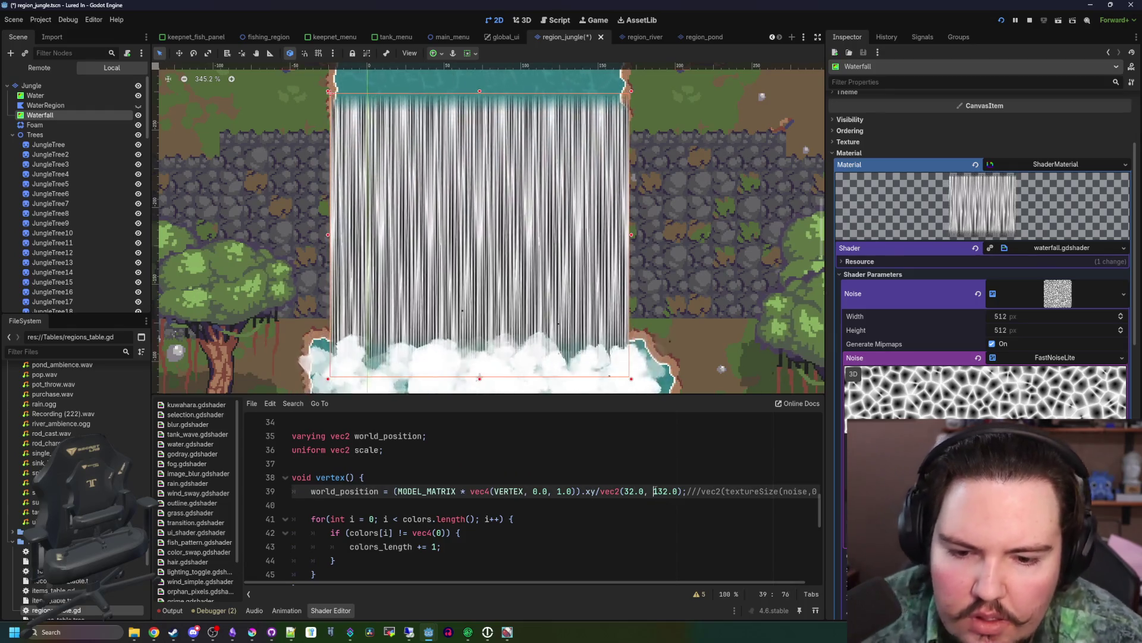
text(32)
click(659, 477)
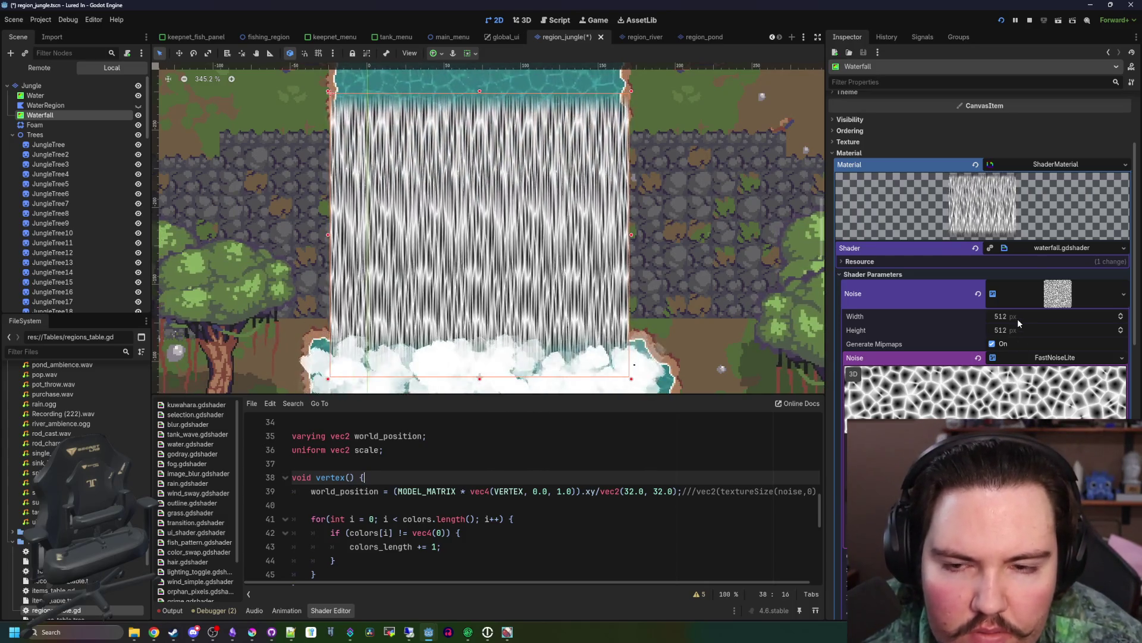
scroll(464, 261, up, 6)
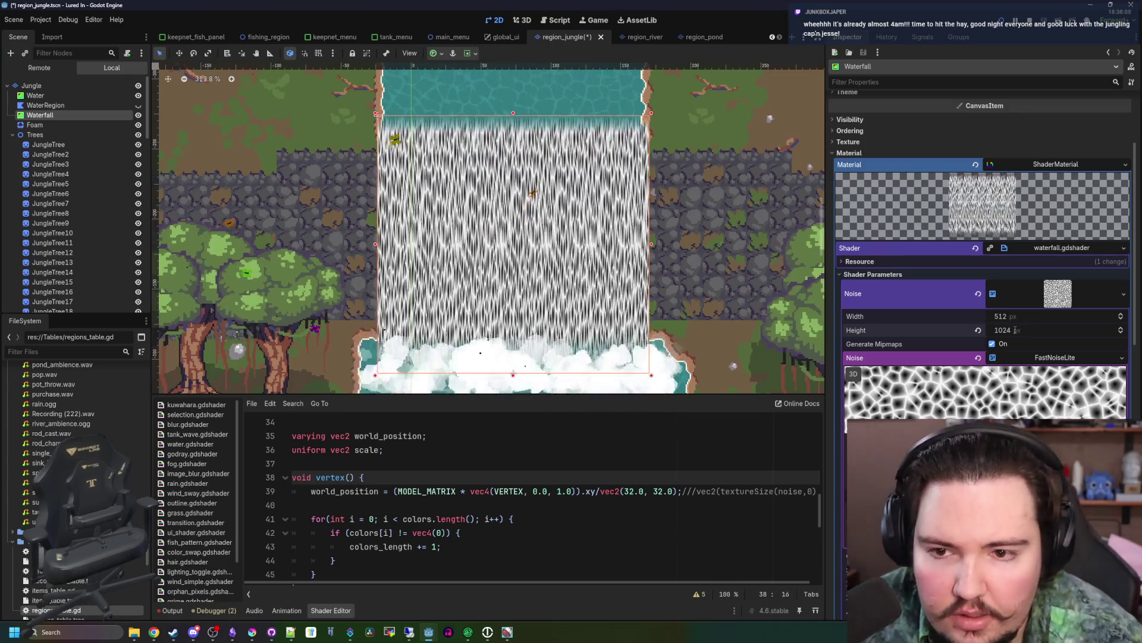
scroll(520, 289, up, 10)
scroll(520, 288, down, 9)
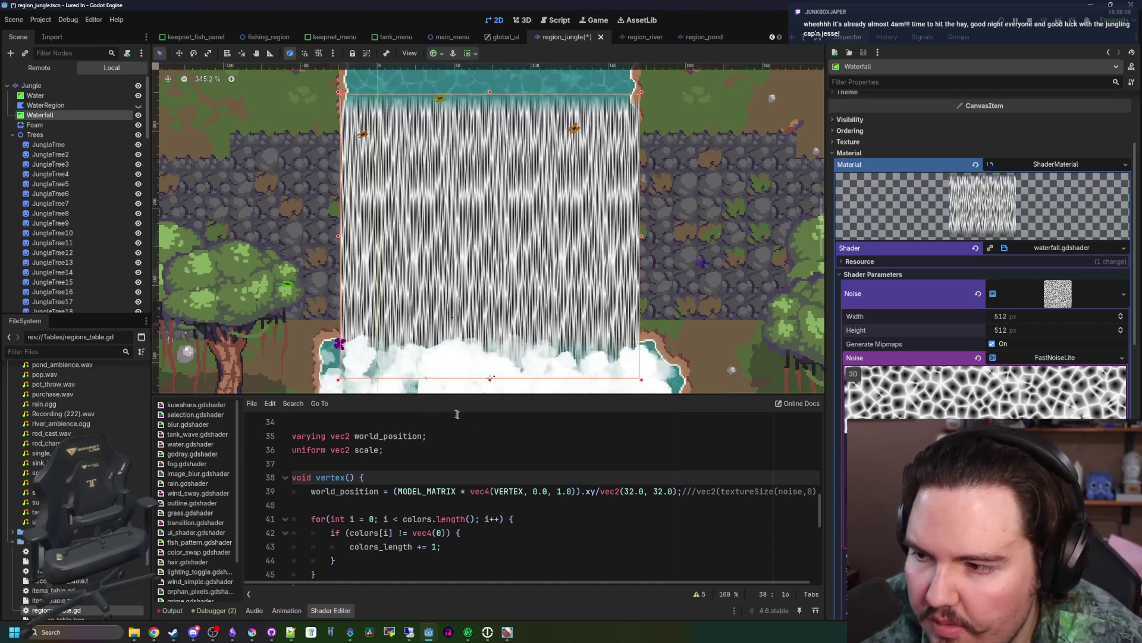
click(536, 441)
scroll(538, 440, down, 7)
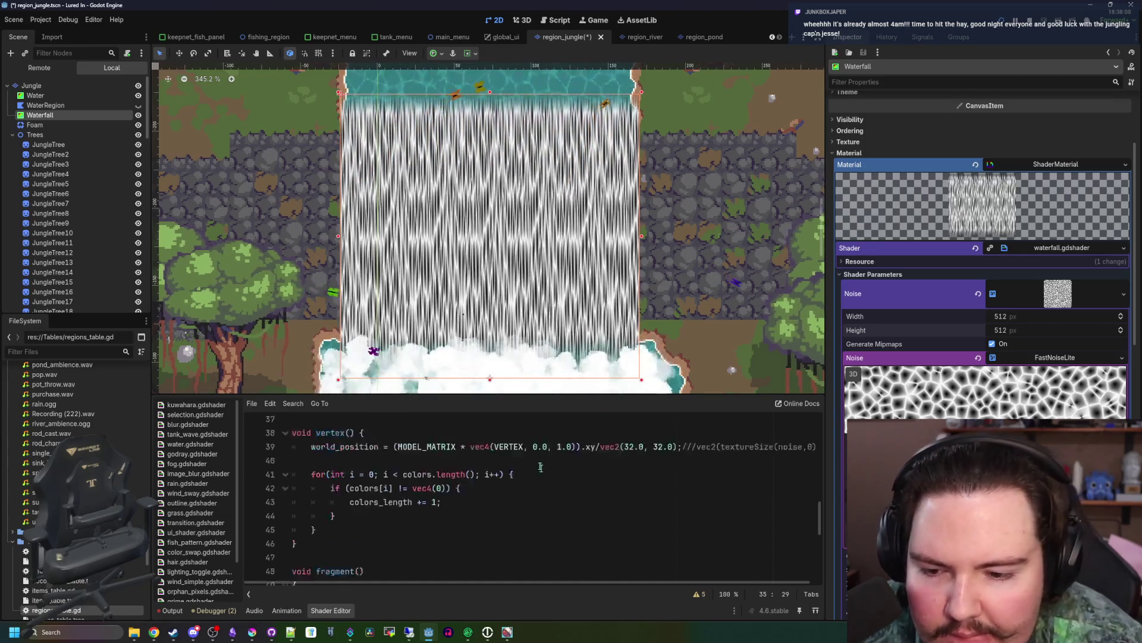
scroll(483, 483, up, 1)
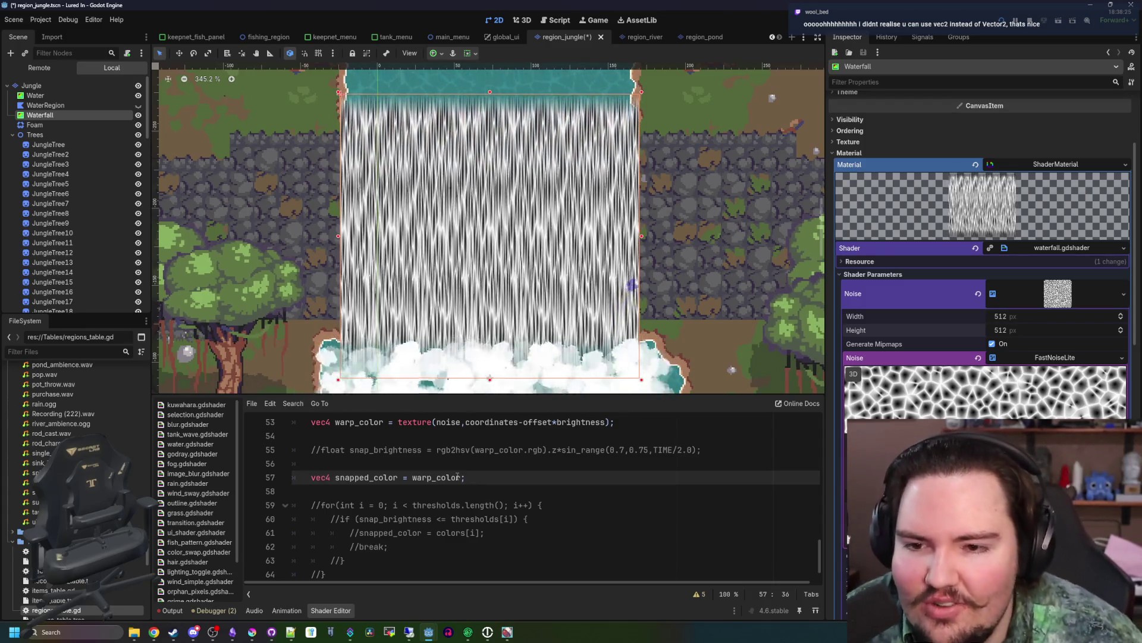
scroll(561, 359, up, 2)
scroll(561, 359, down, 5)
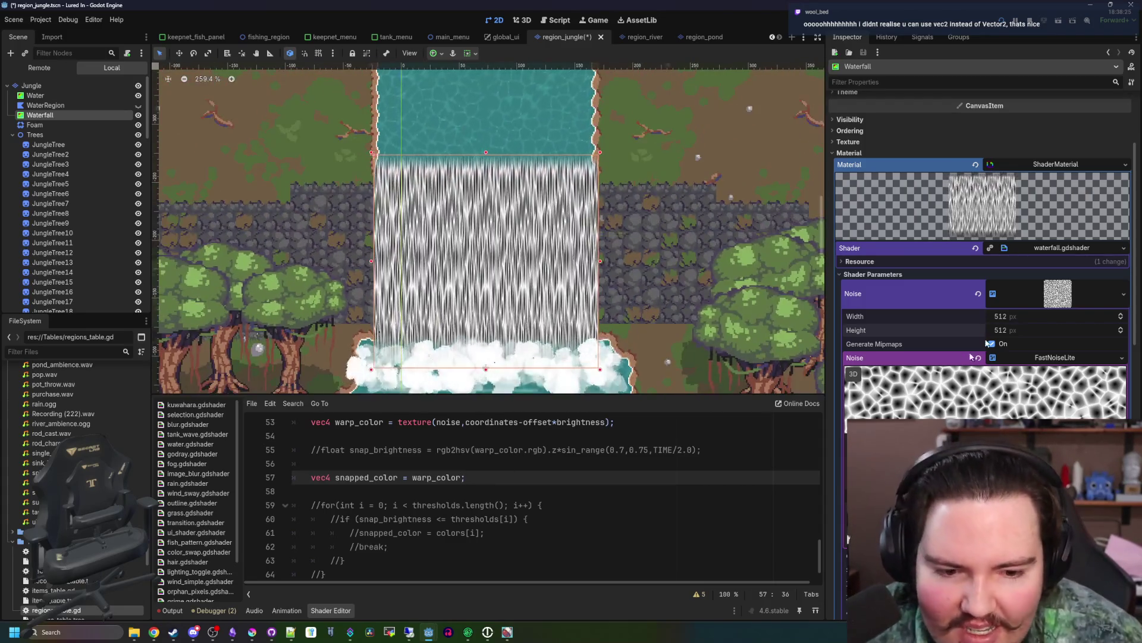
scroll(468, 302, up, 3)
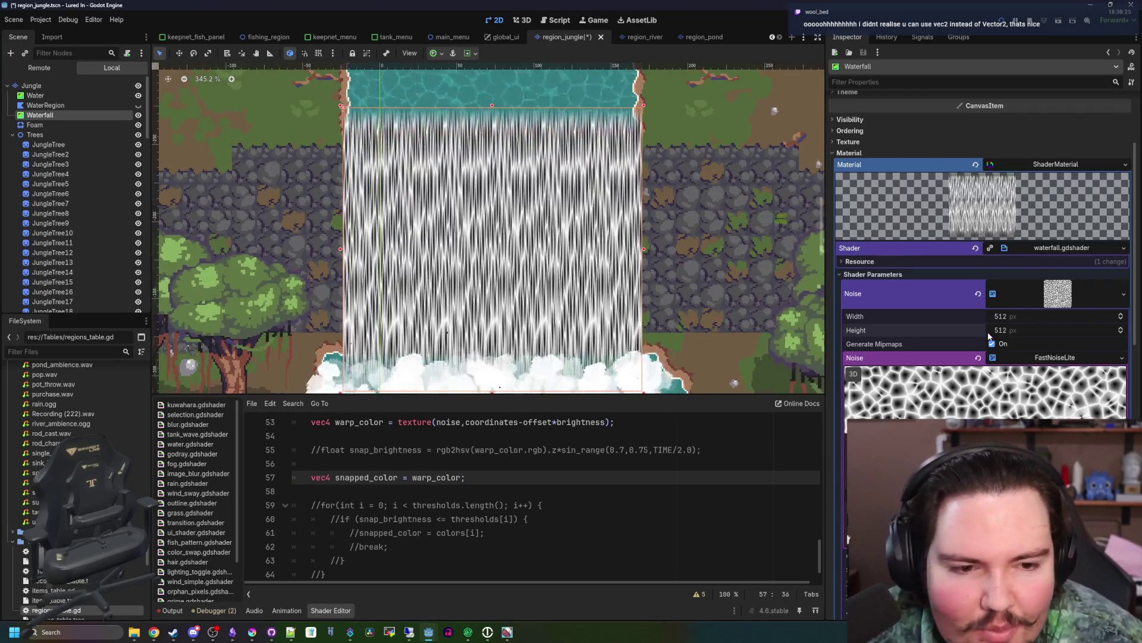
click(1035, 358)
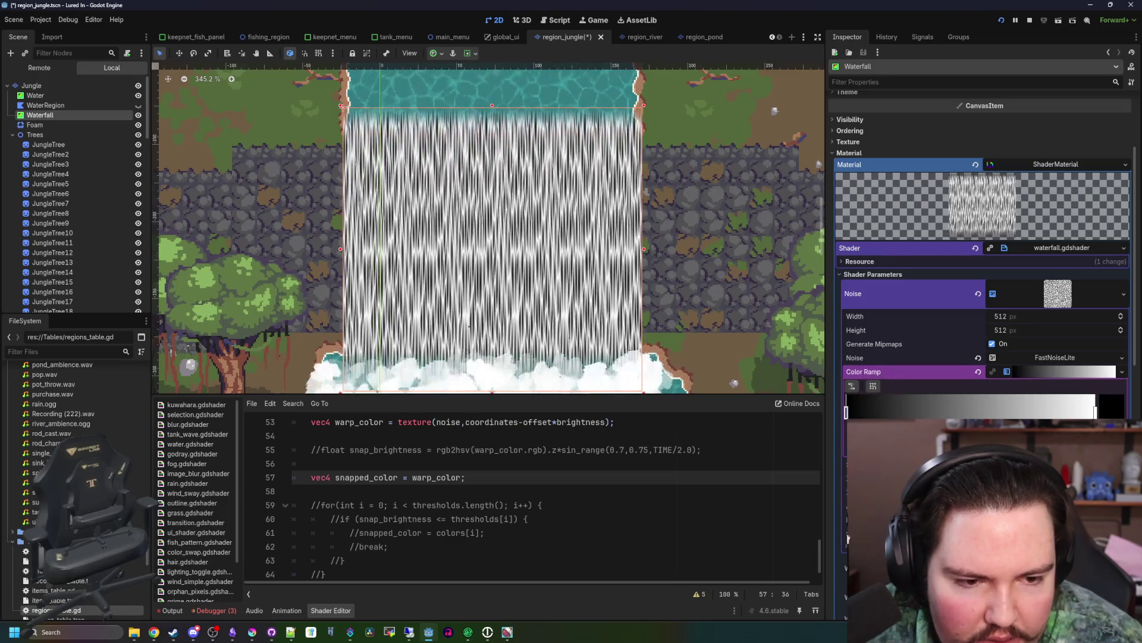
- Make the Color Ramp's dark stop fully blue and check the teal of Colors entry 1
click(1124, 406)
drag(883, 303, 939, 302)
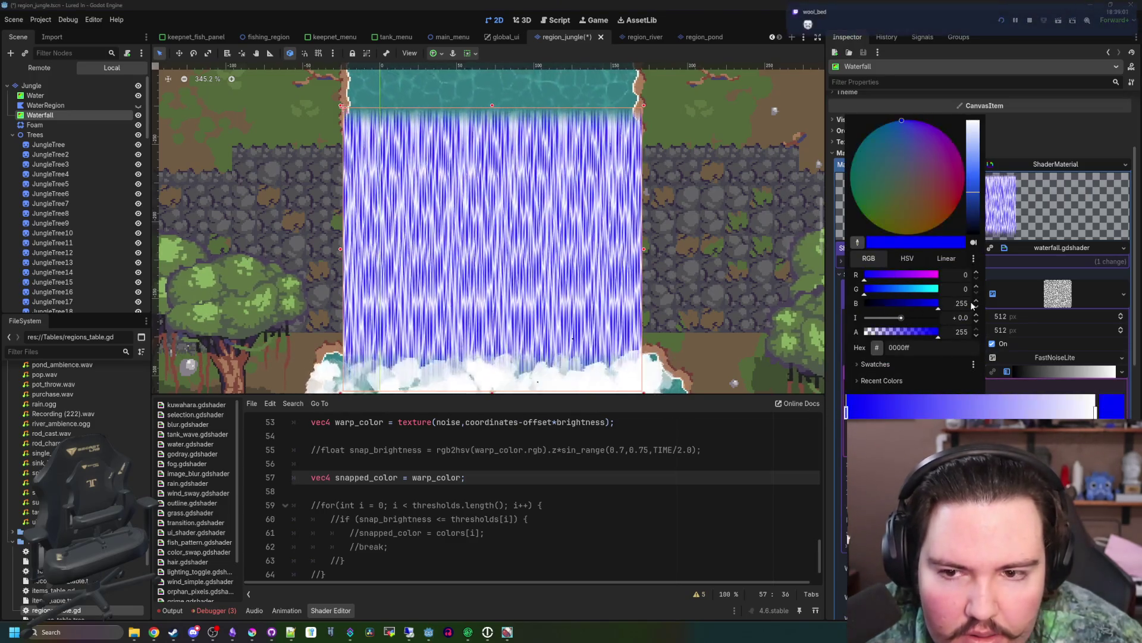
scroll(982, 298, down, 5)
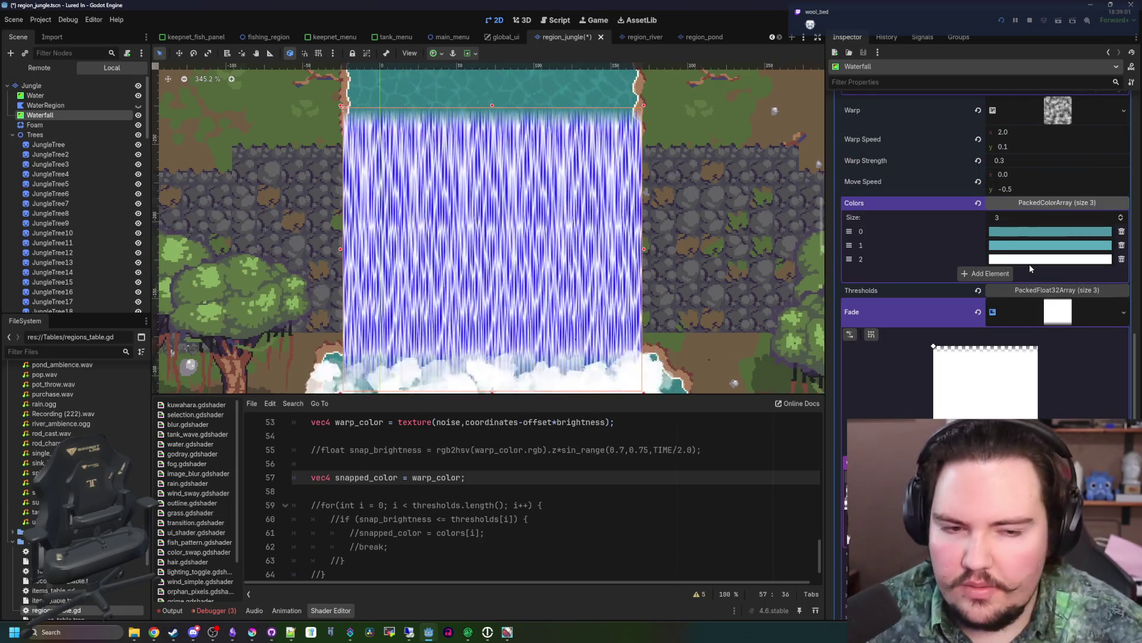
click(1032, 245)
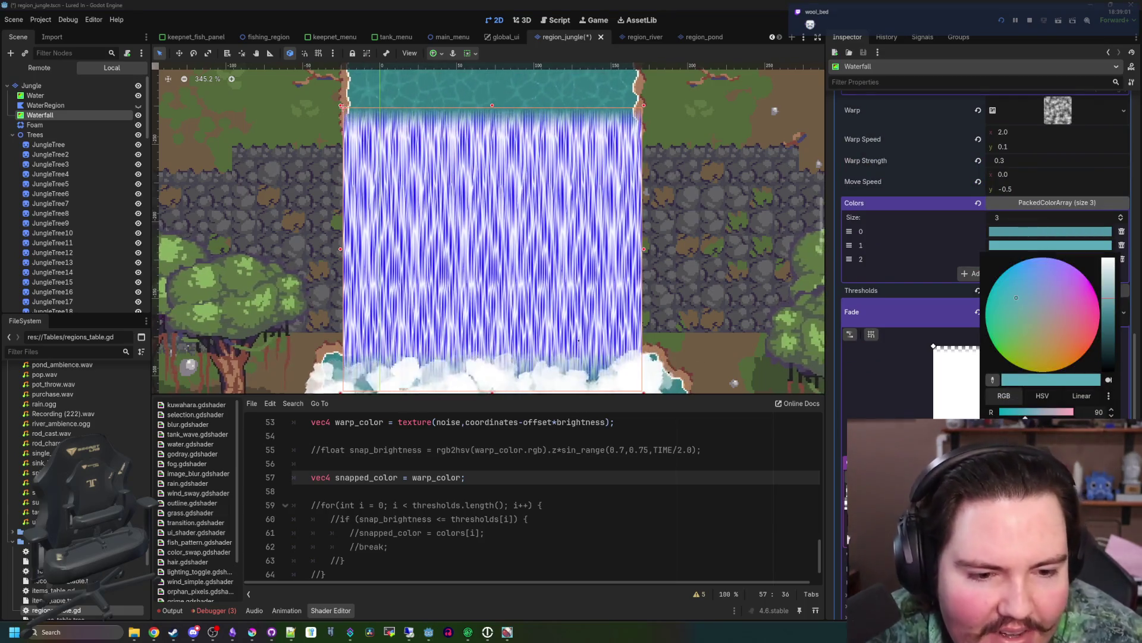
click(833, 397)
scroll(976, 291, up, 5)
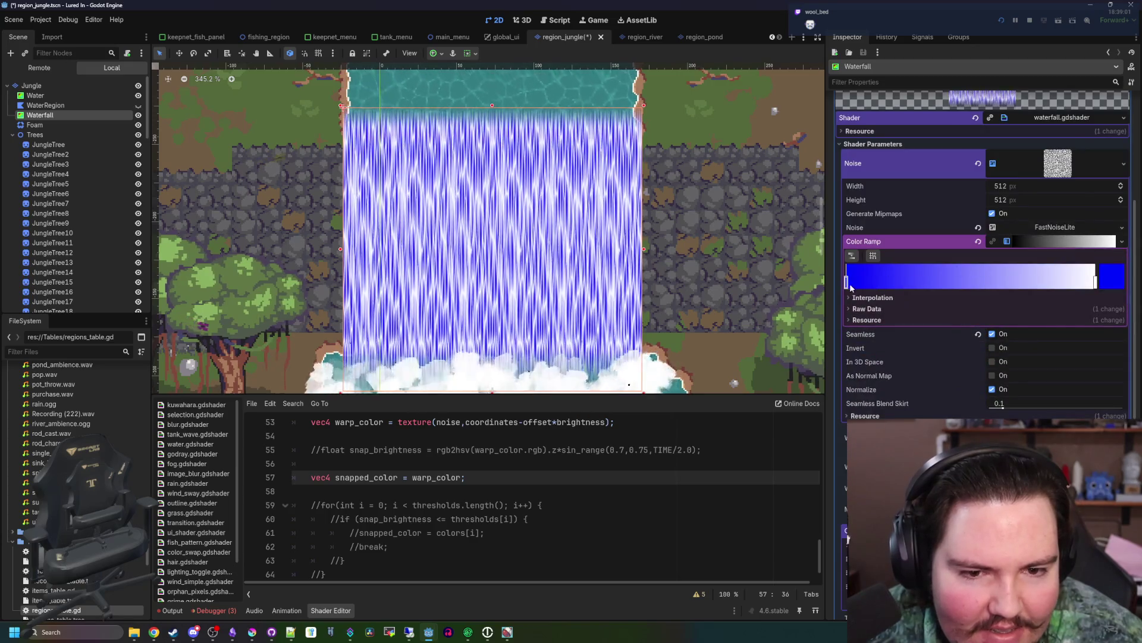
- Recolour the Color Ramp's gradient stops to teal and white
click(1112, 277)
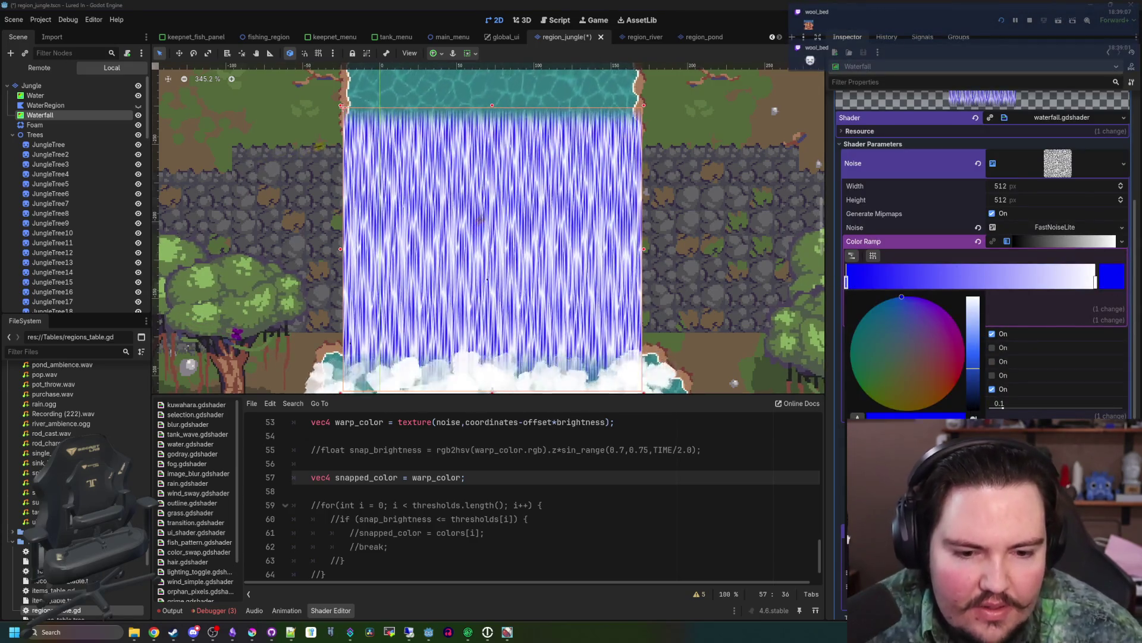
click(848, 539)
click(1107, 285)
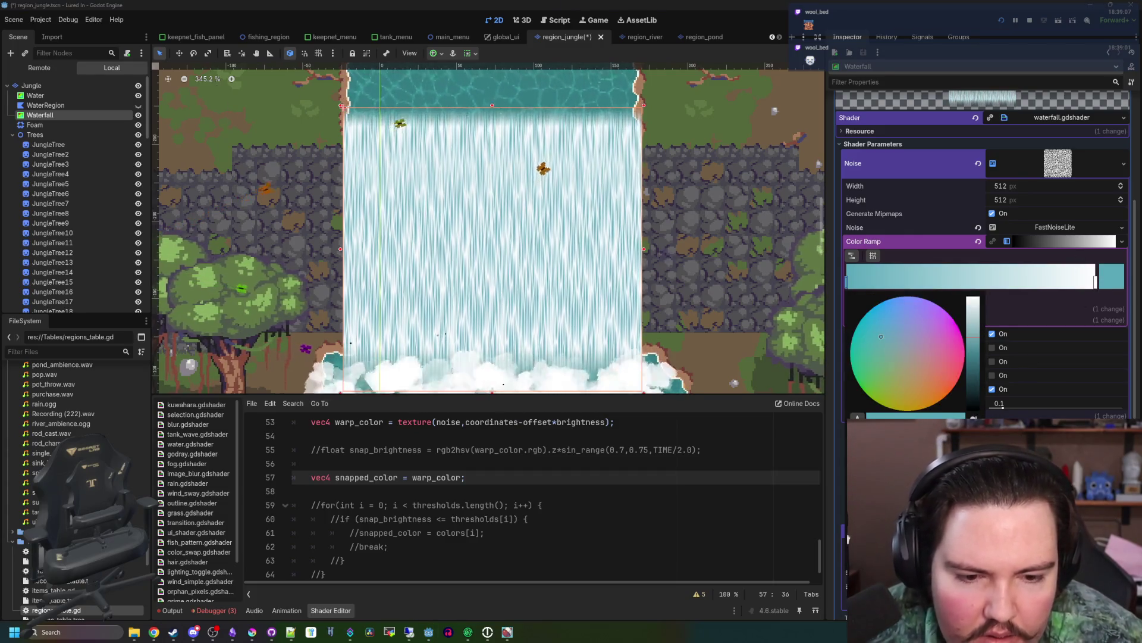
click(1096, 278)
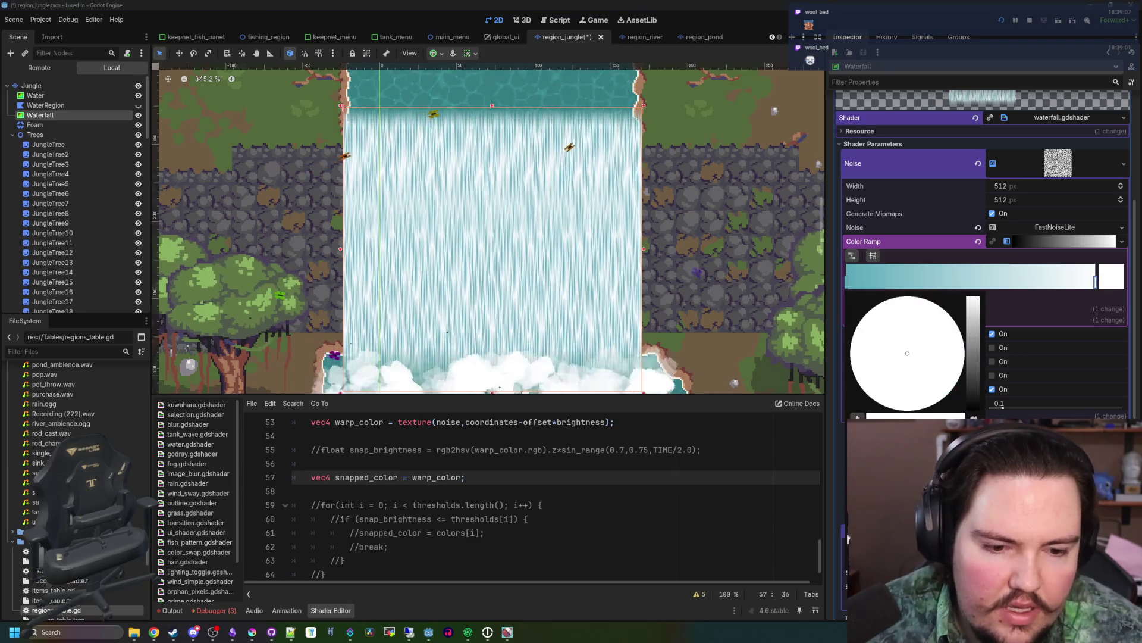
click(847, 538)
click(1042, 275)
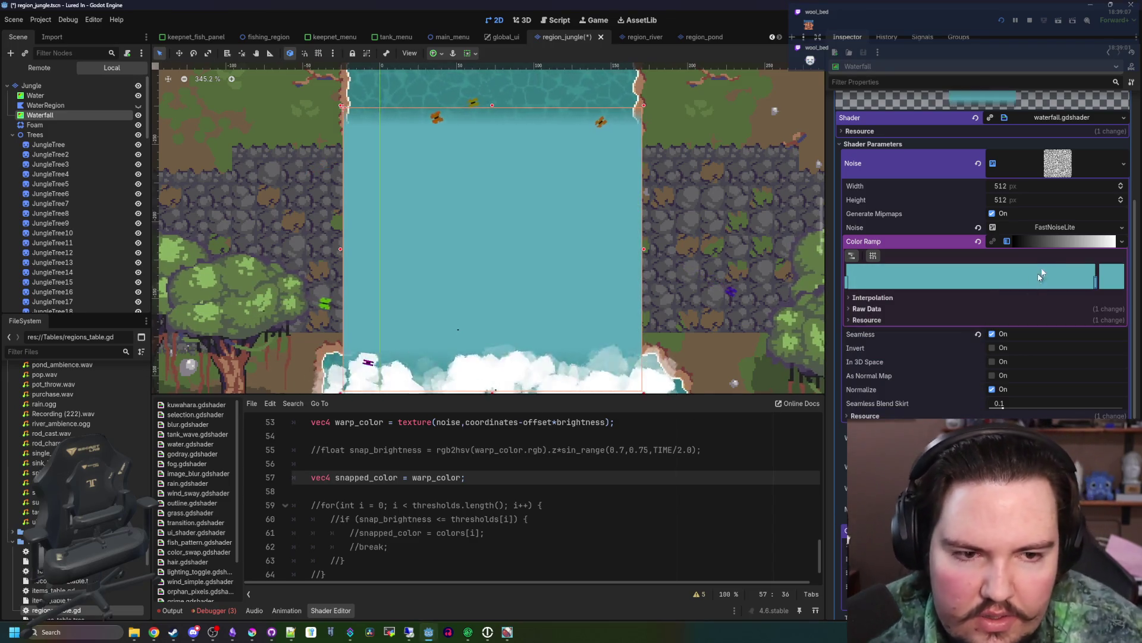
click(1100, 280)
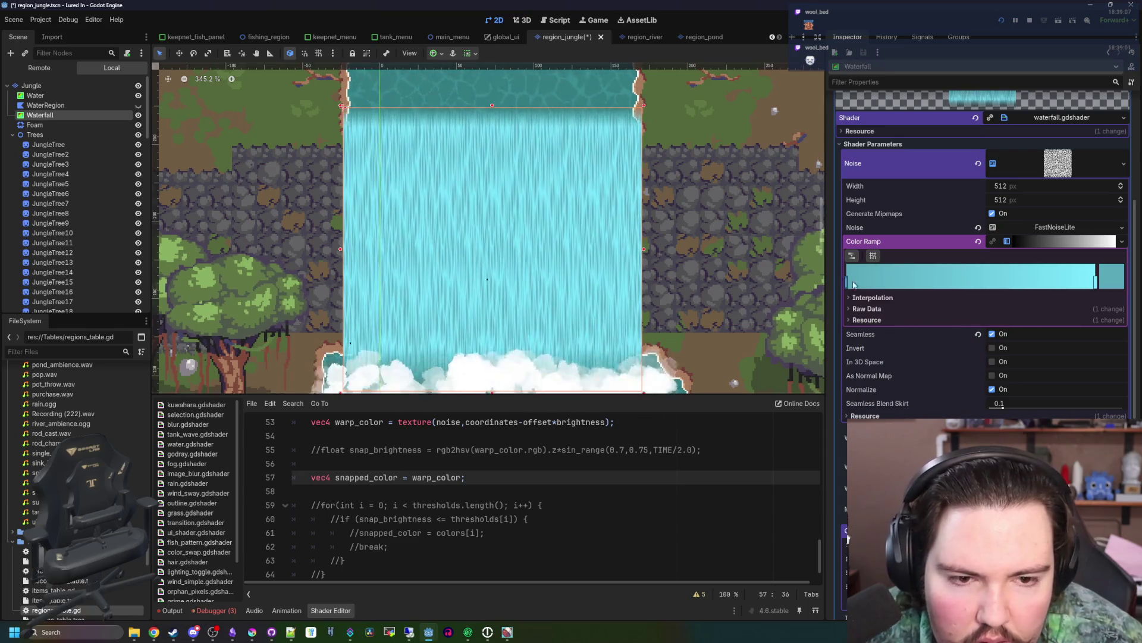
double_click(1096, 288)
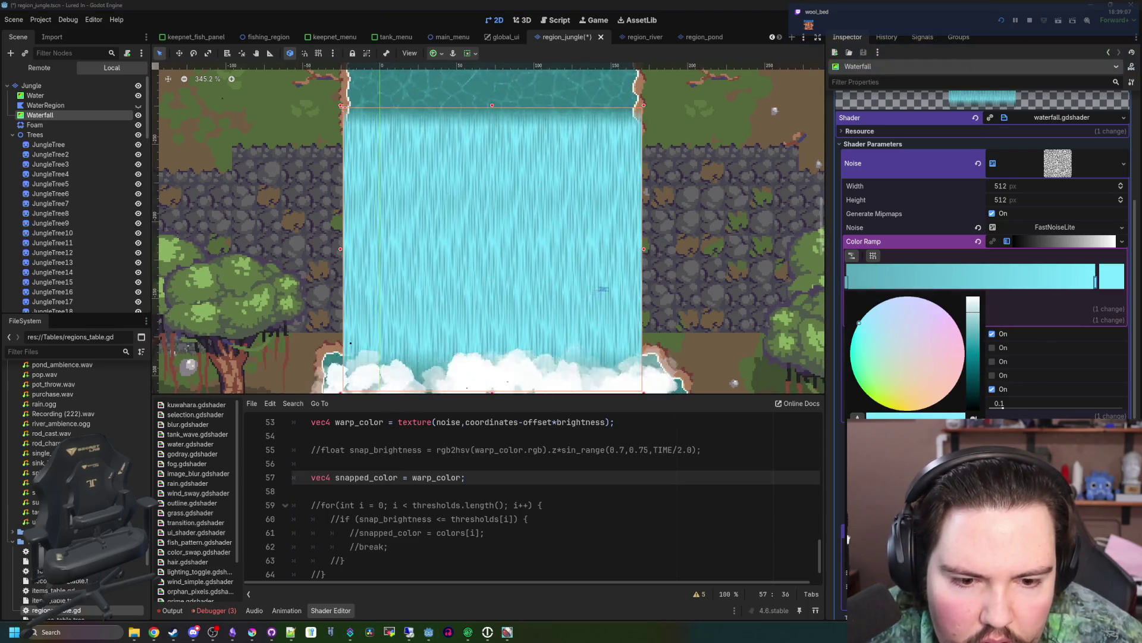
click(796, 473)
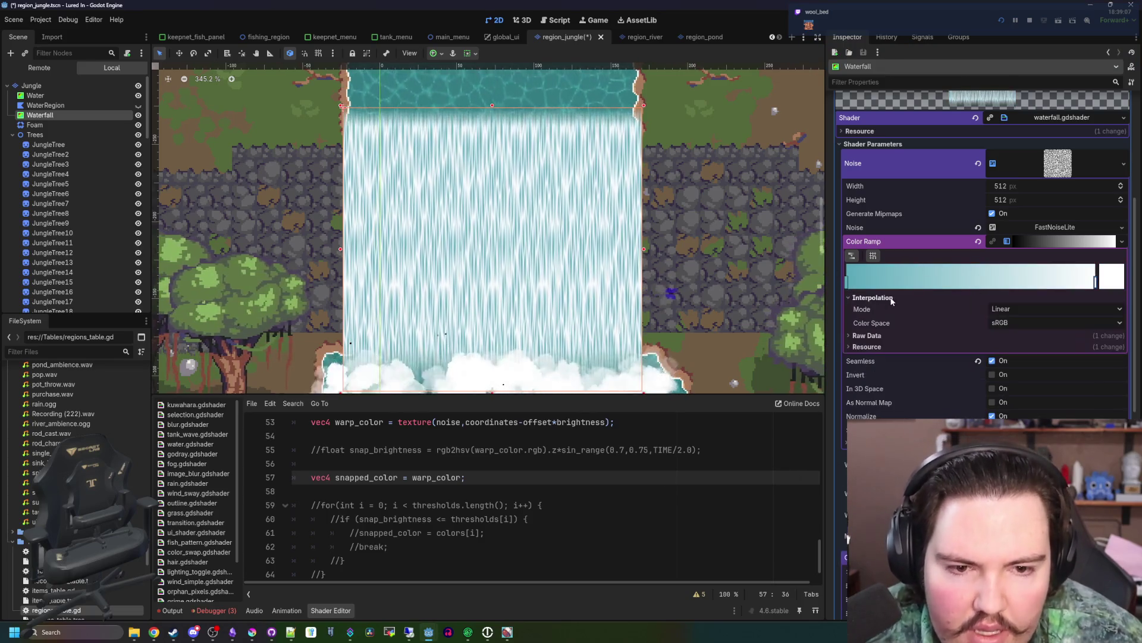
- Set the ramp Interpolation Mode to Cubic and drag the left stop right for mostly teal
click(1008, 312)
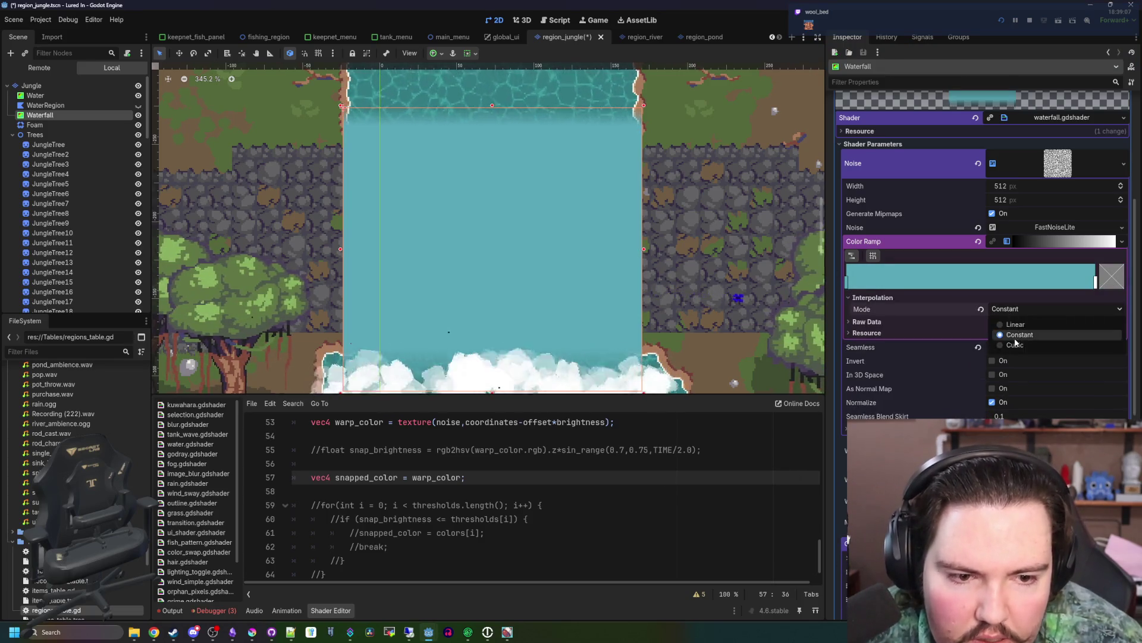
click(1012, 348)
mouse_move(847, 287)
mouse_down()
mouse_move(1016, 281)
mouse_move(961, 283)
mouse_up()
scroll(503, 285, up, 4)
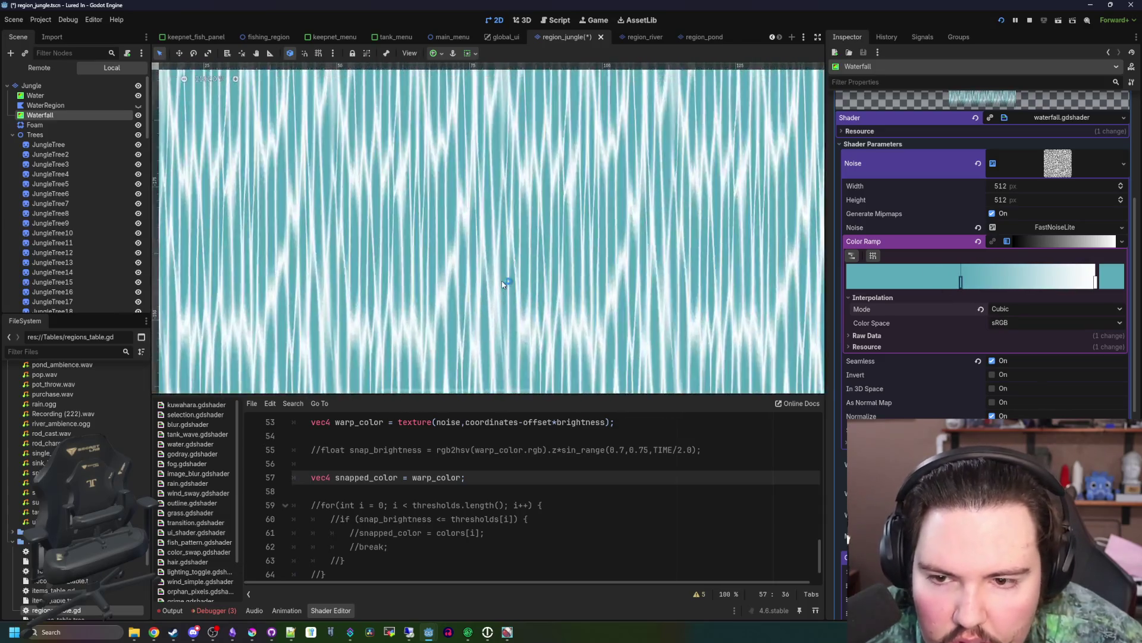
- Switch the noise sampler on line 2 from filter_nearest to filter_linear
scroll(466, 469, up, 15)
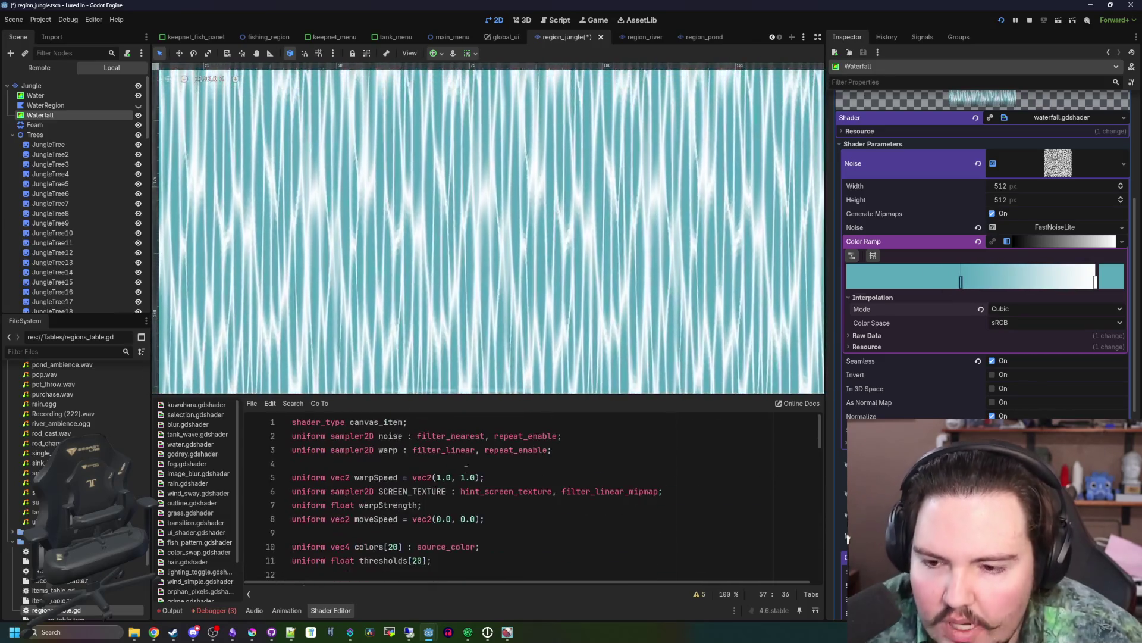
double_click(462, 434)
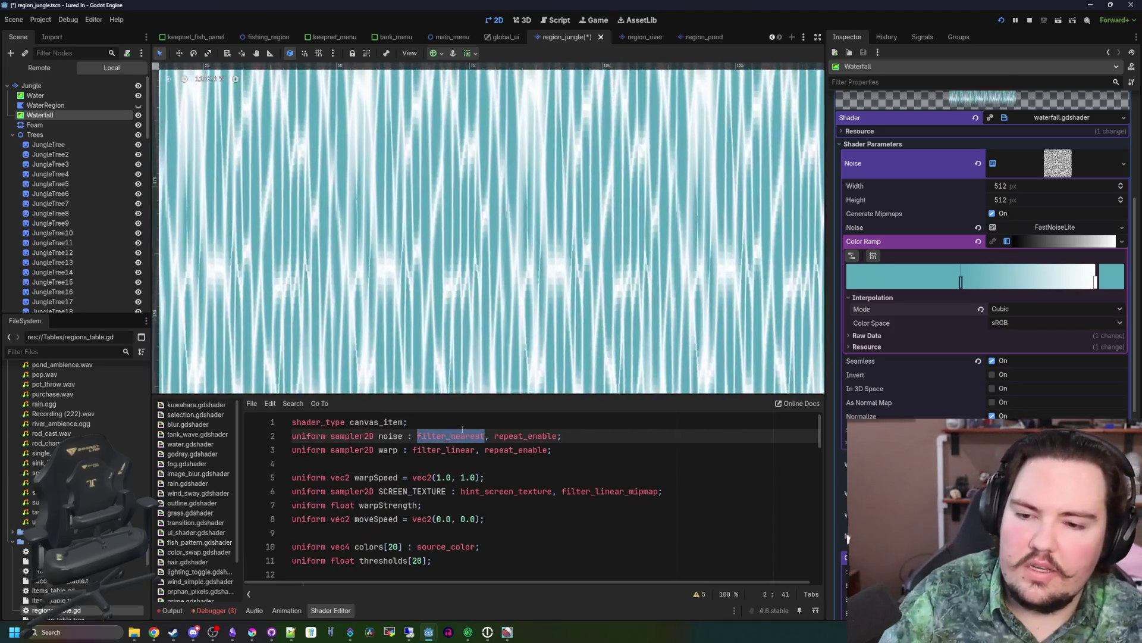
key(Right)
key(BackSpace)
key(BackSpace)
key(BackSpace)
key(BackSpace)
key(BackSpace)
key(BackSpace)
text(linear)
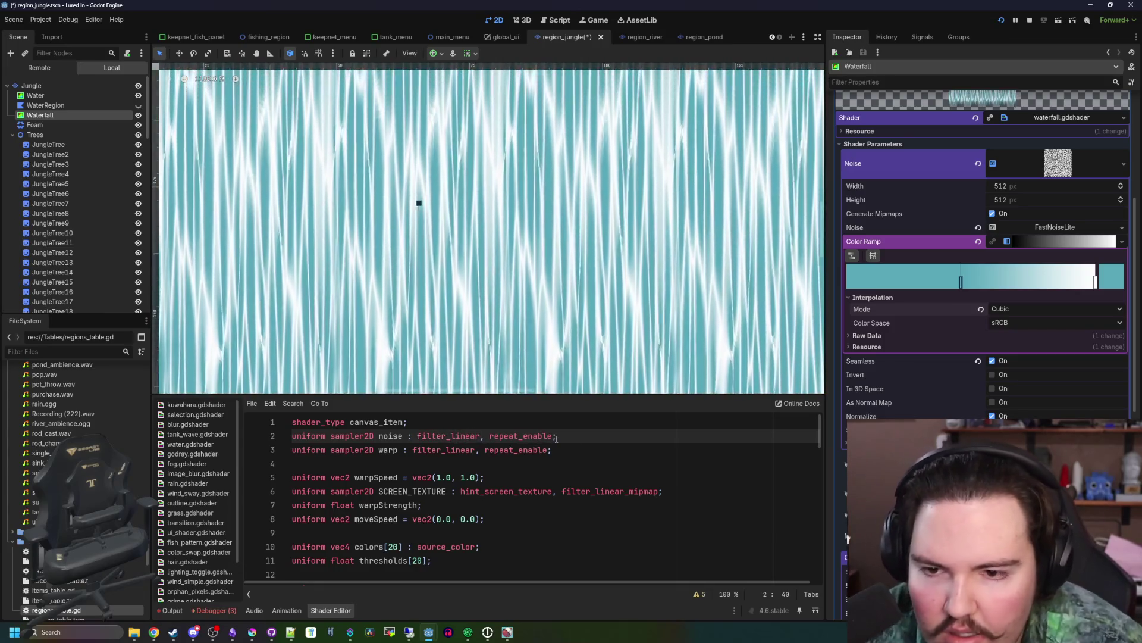
key(Up)
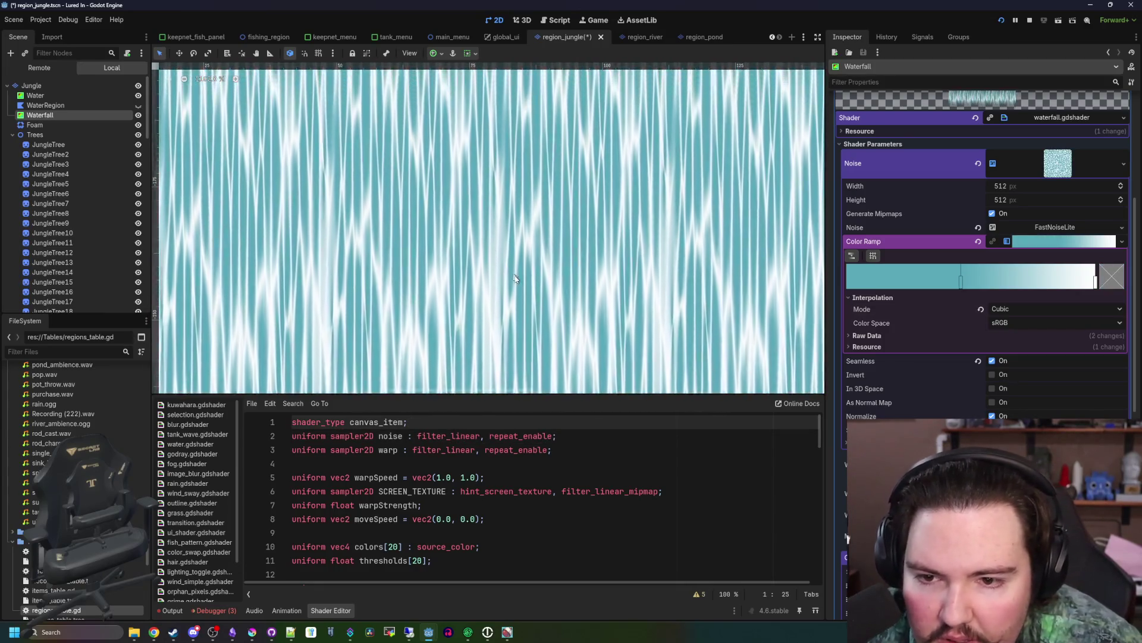
- Replace vec2(32.0, 32.0) on line 39 with vec2(textureSize(noise,0))
scroll(514, 278, down, 10)
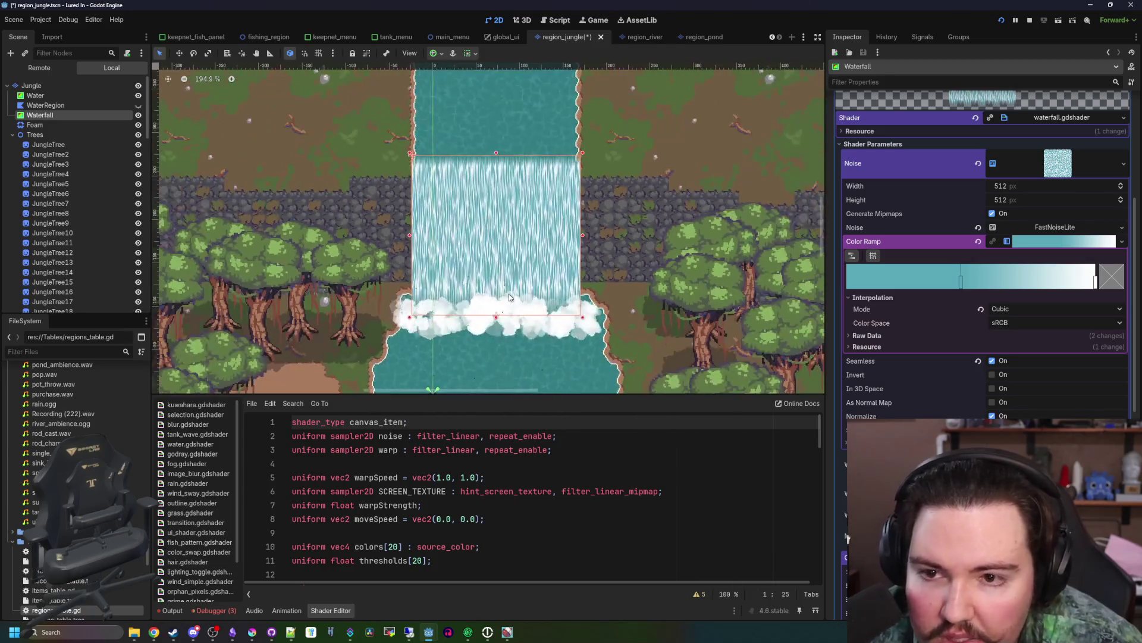
scroll(508, 297, up, 3)
scroll(498, 250, up, 1)
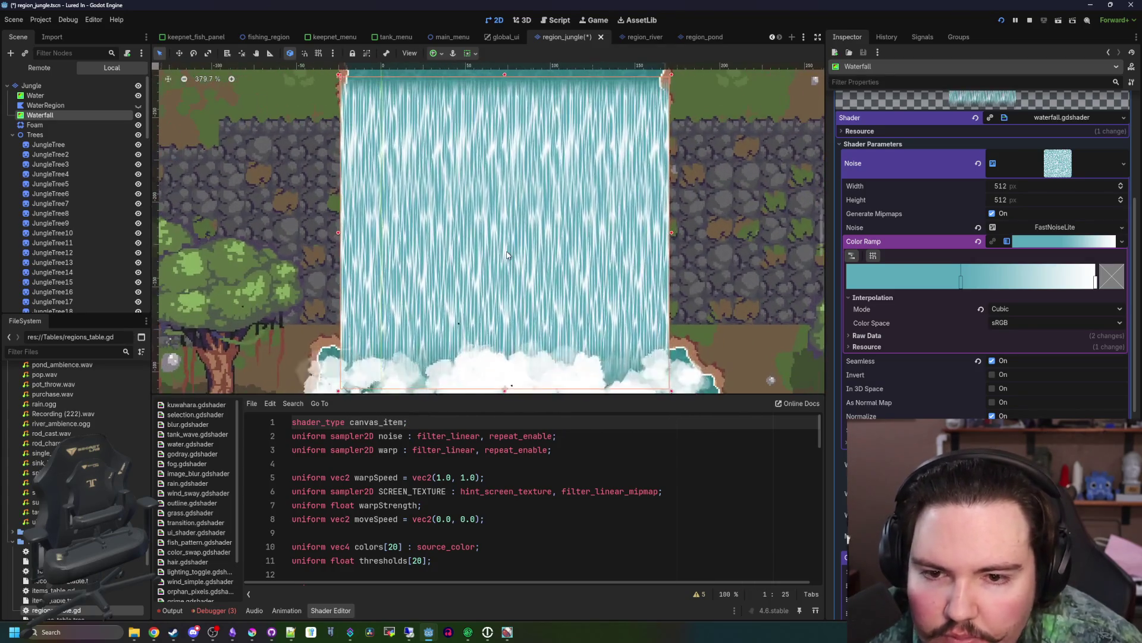
scroll(527, 445, down, 11)
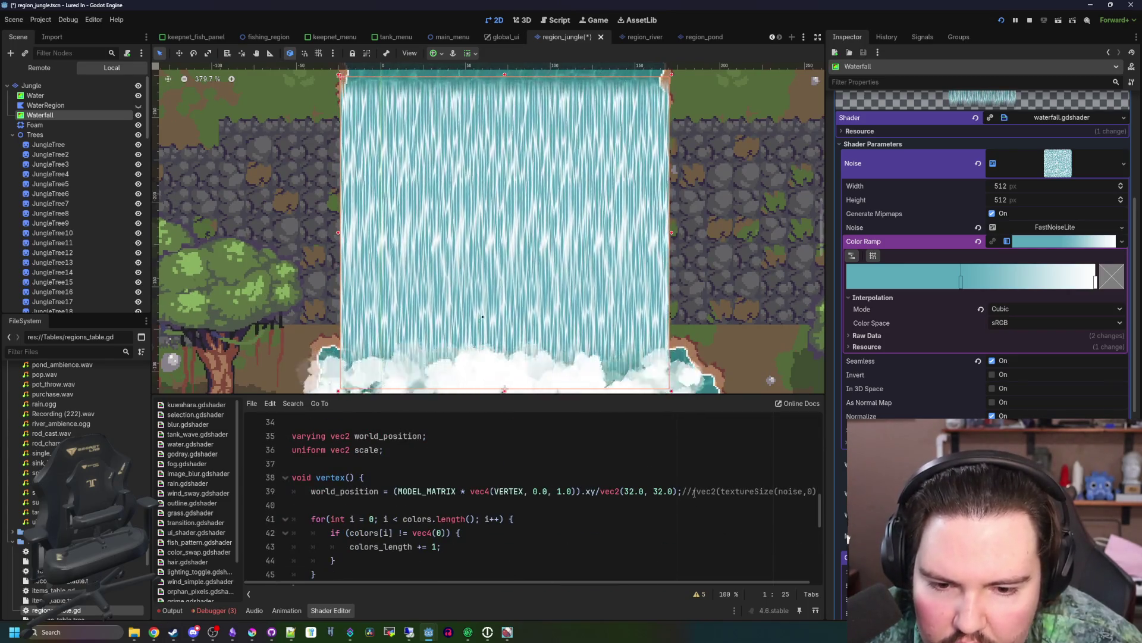
drag(697, 492, 609, 491)
key(BackSpace)
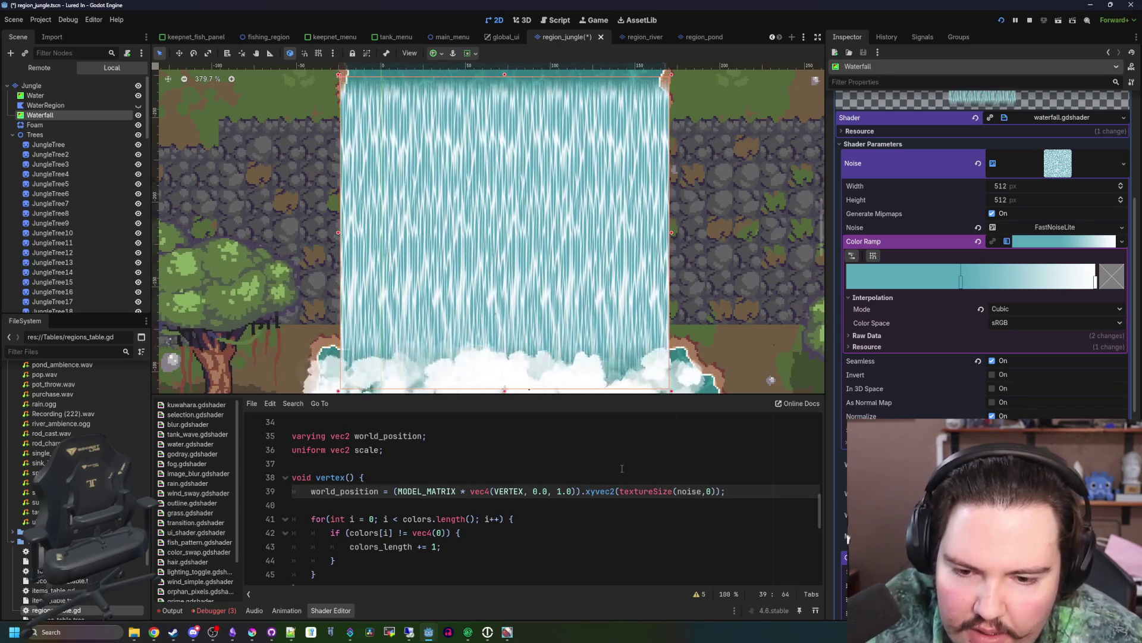
click(624, 465)
- Set the noise texture width to 256
scroll(504, 265, down, 5)
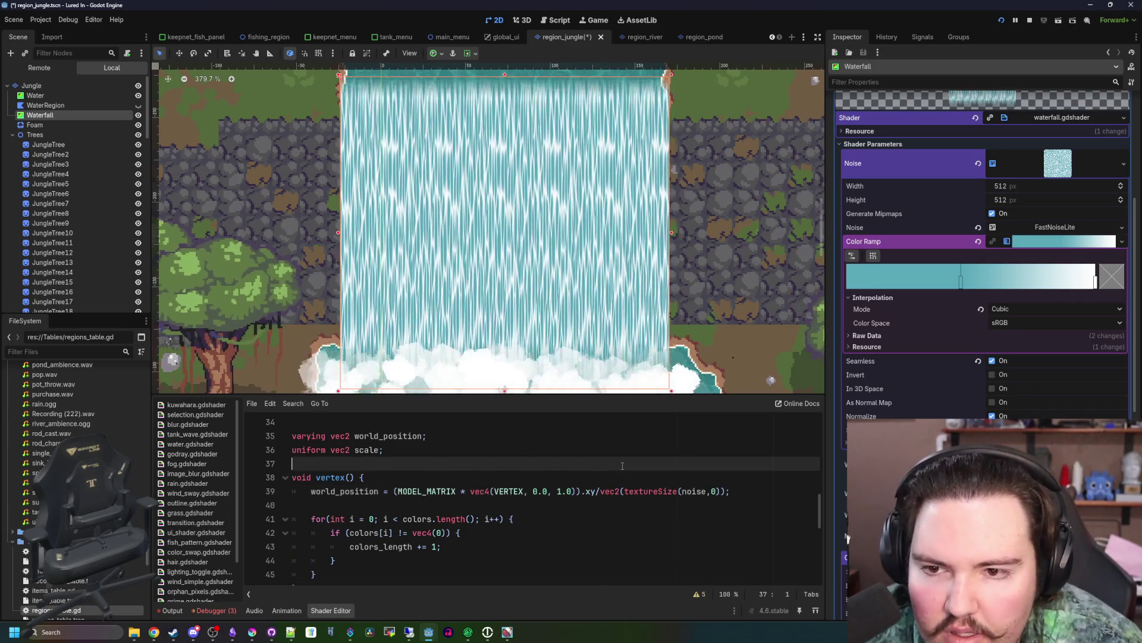
scroll(505, 265, up, 2)
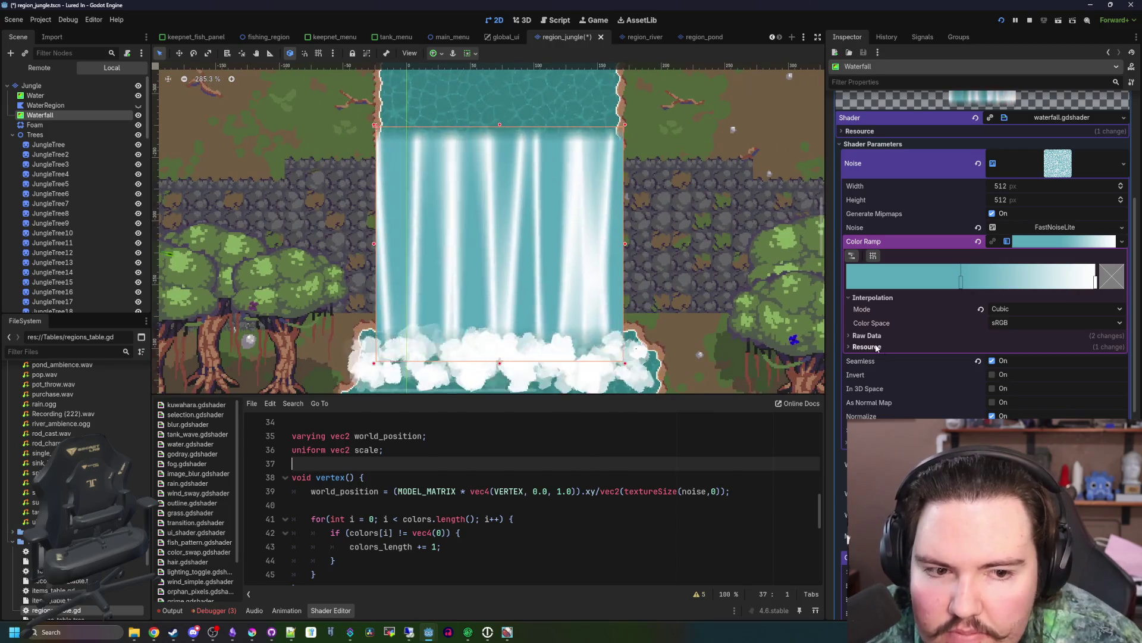
scroll(941, 337, up, 2)
click(1000, 317)
text(256)
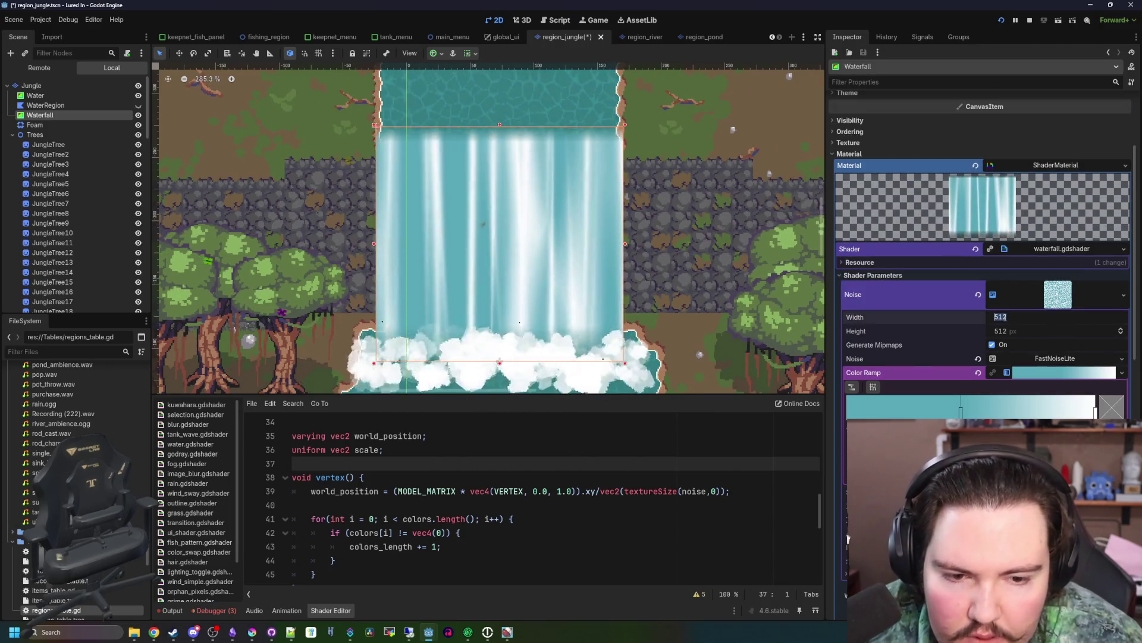
click(1017, 334)
- Set the noise height to 256 and raise the FastNoiseLite frequency to 0.1614
text(256)
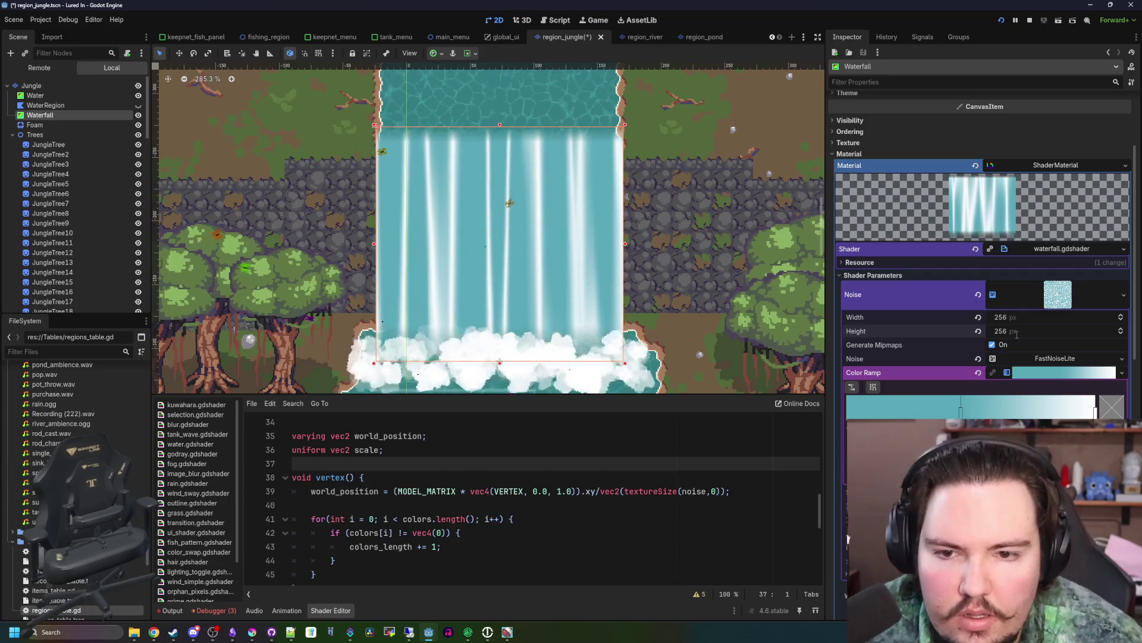
key(Return)
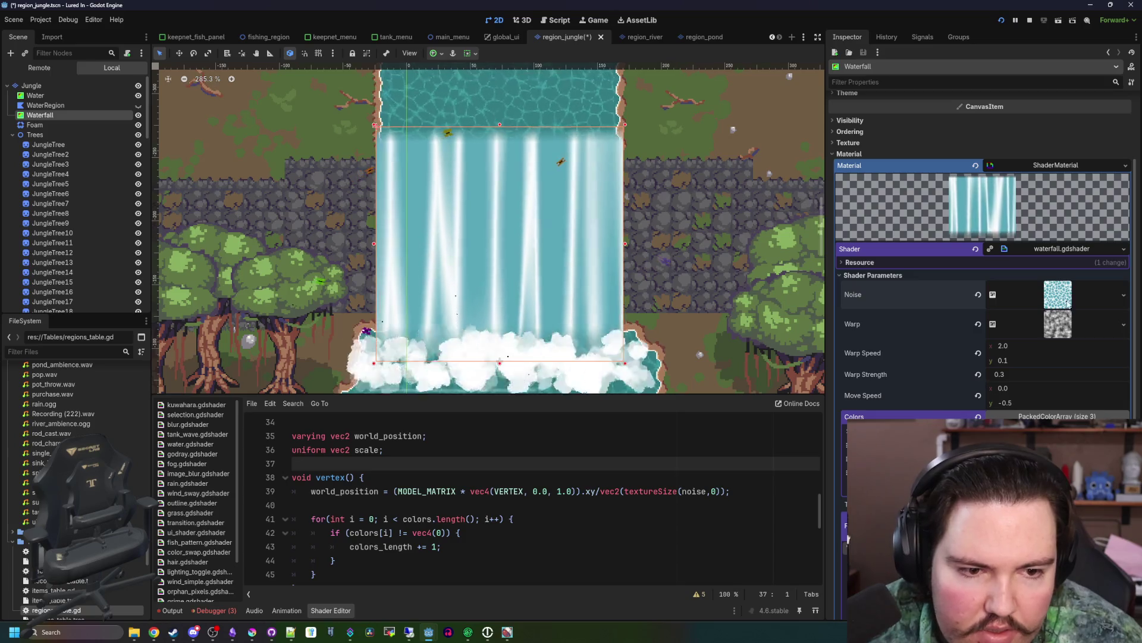
scroll(1025, 356, down, 2)
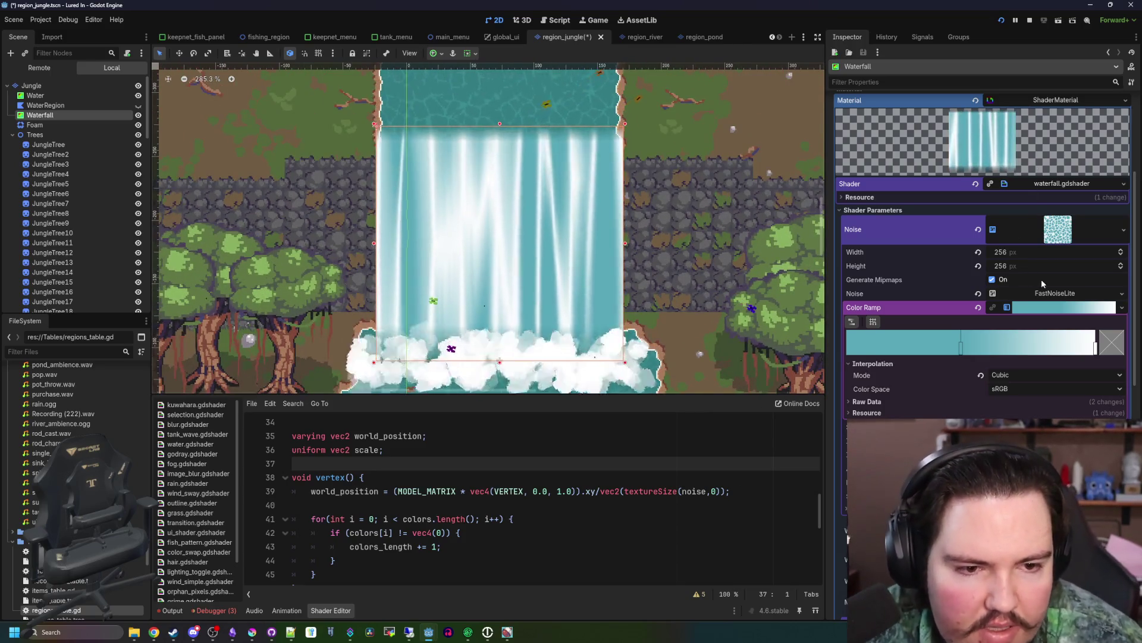
click(1055, 293)
mouse_move(1077, 411)
mouse_down()
mouse_move(1112, 409)
mouse_move(1095, 410)
mouse_up()
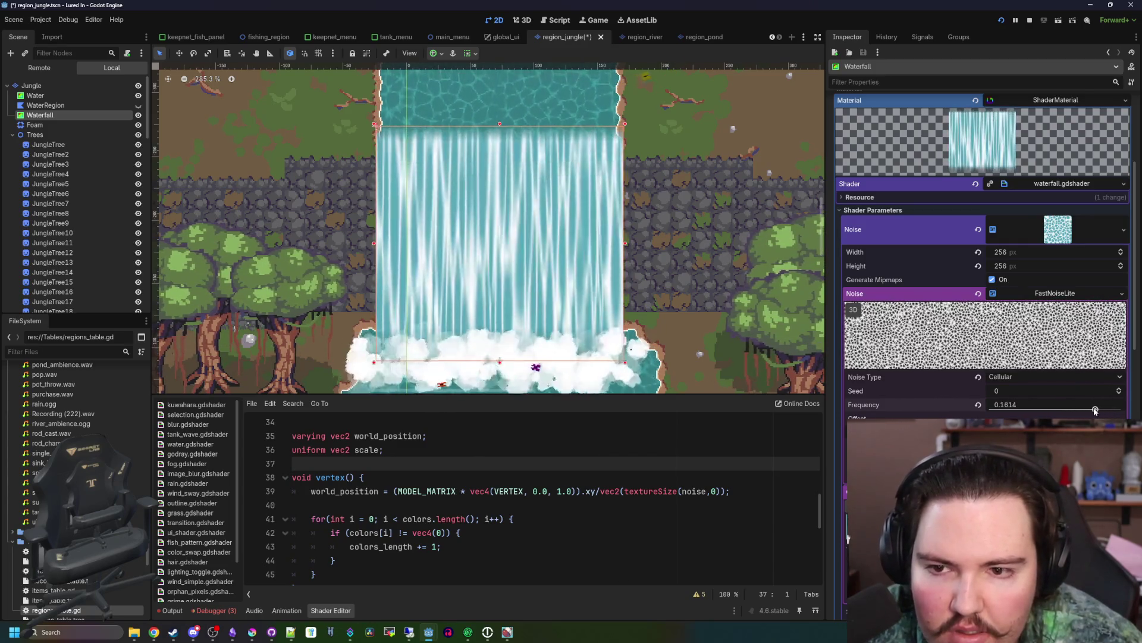
- Compare the Water node's material, then reselect the Waterfall node
click(559, 504)
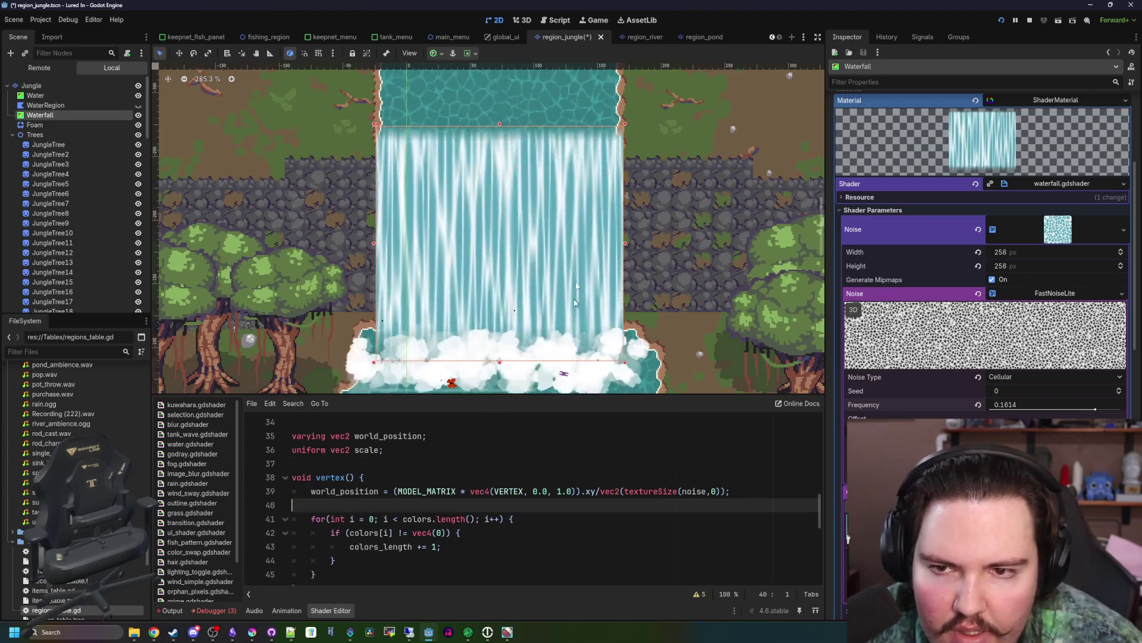
click(494, 294)
scroll(495, 294, down, 8)
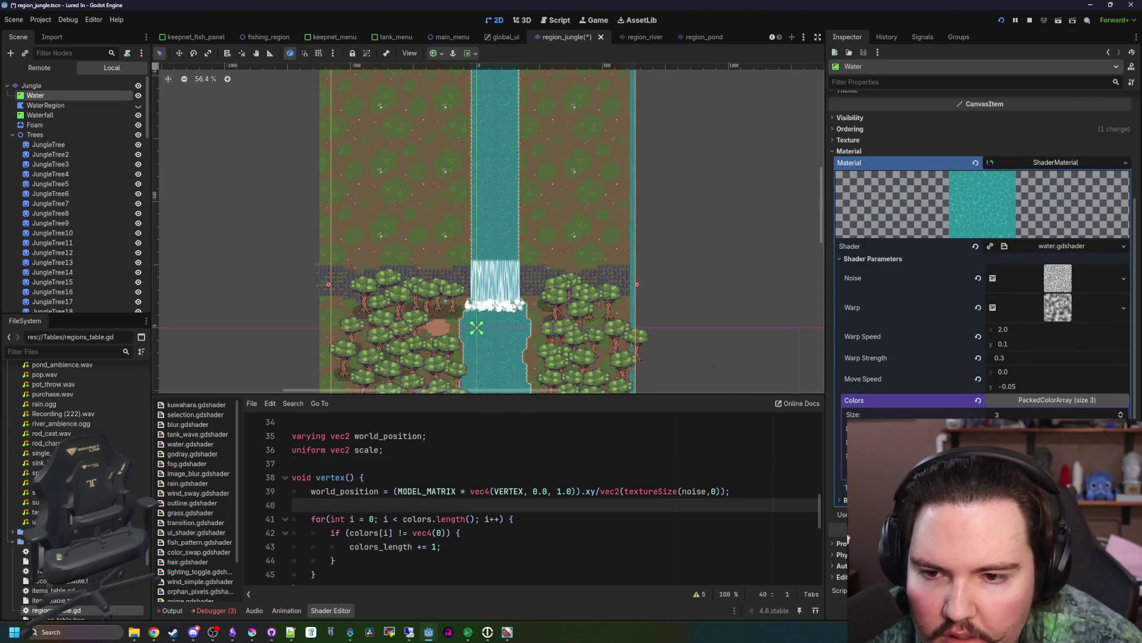
click(515, 306)
scroll(515, 306, up, 8)
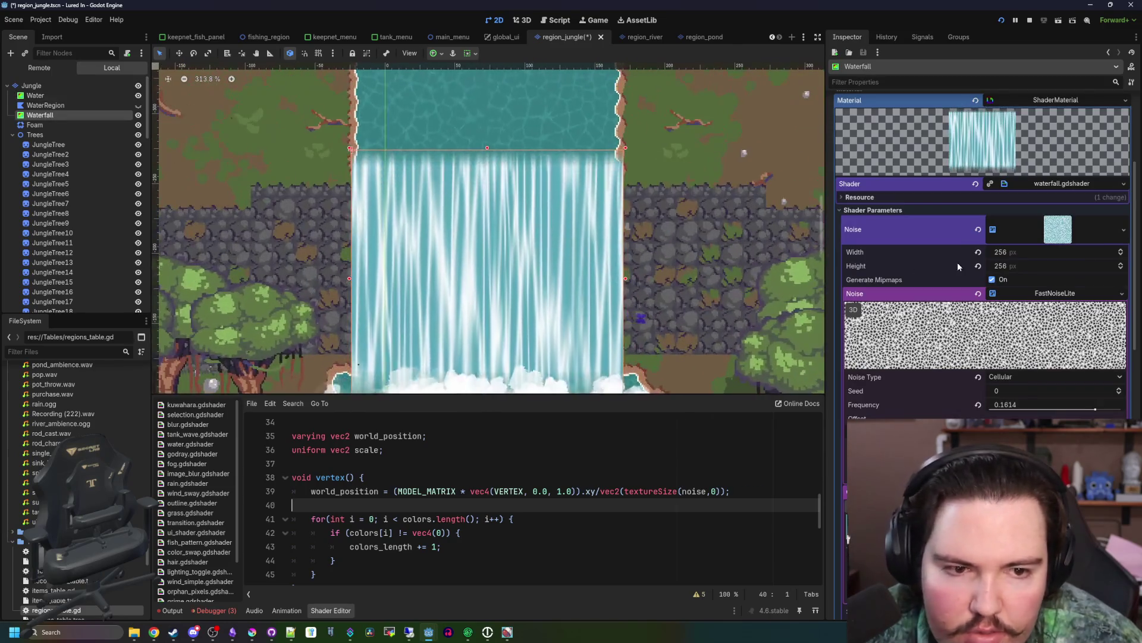
scroll(964, 333, down, 4)
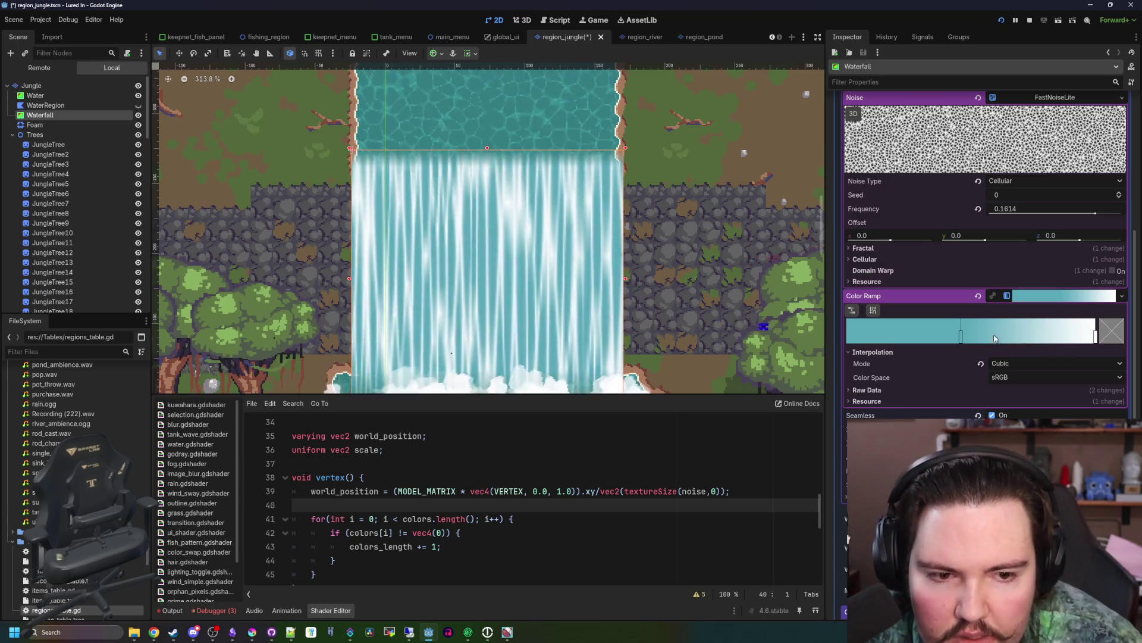
- Shift the colour ramp stops so the gradient is mostly cyan with fewer white streaks
drag(988, 335, 1095, 335)
drag(958, 344, 1058, 334)
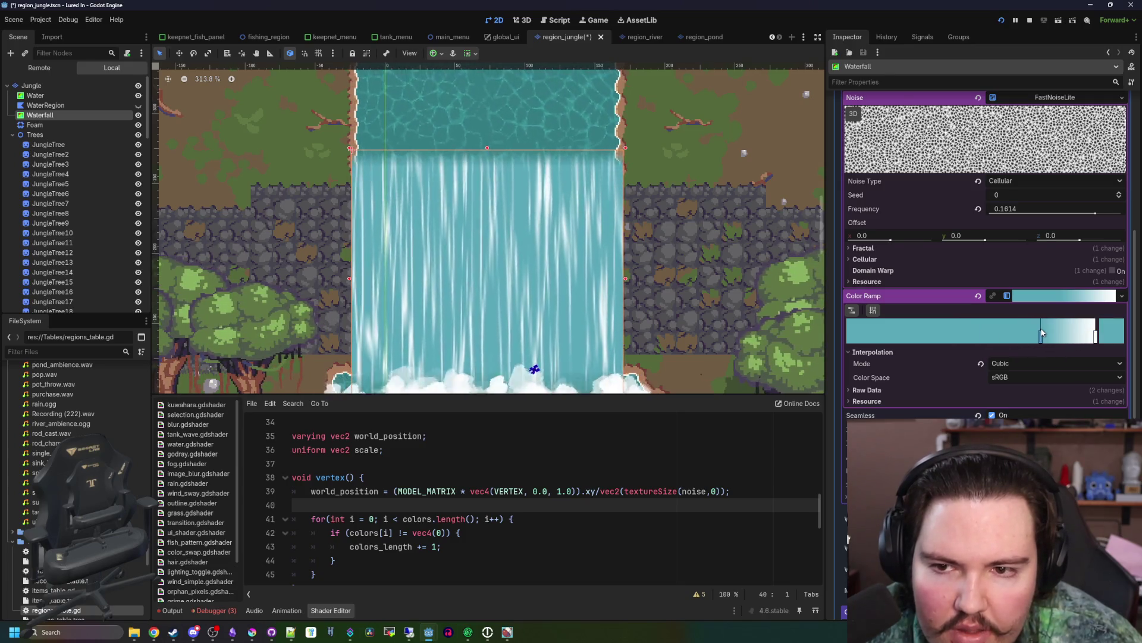
scroll(1052, 332, down, 10)
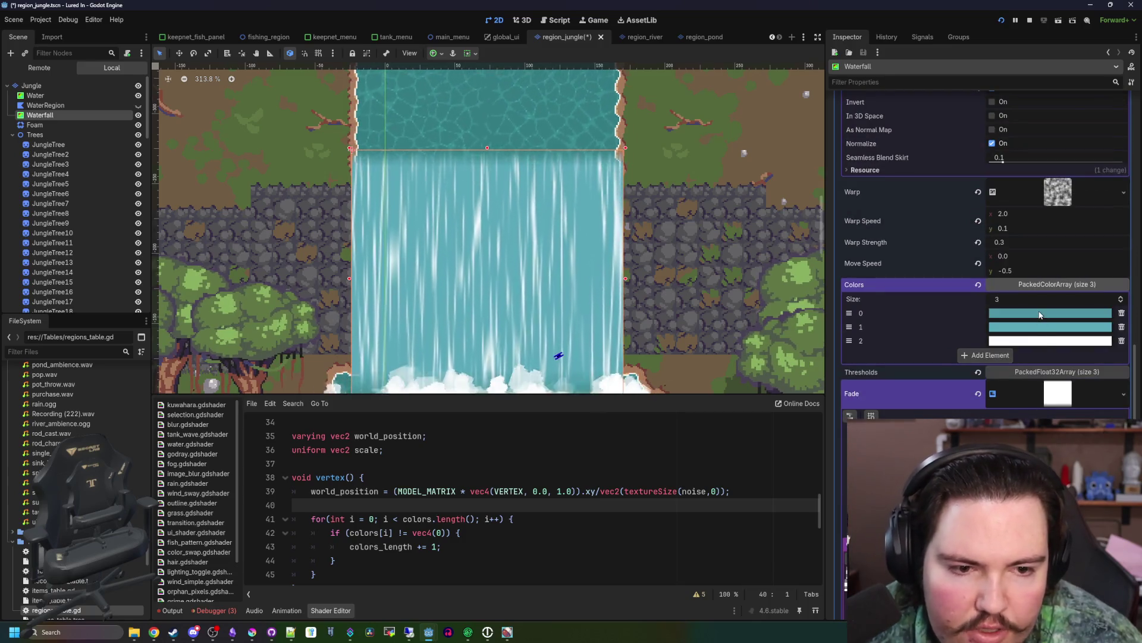
- Tint the noise colour ramp stop to a darker teal
click(1050, 313)
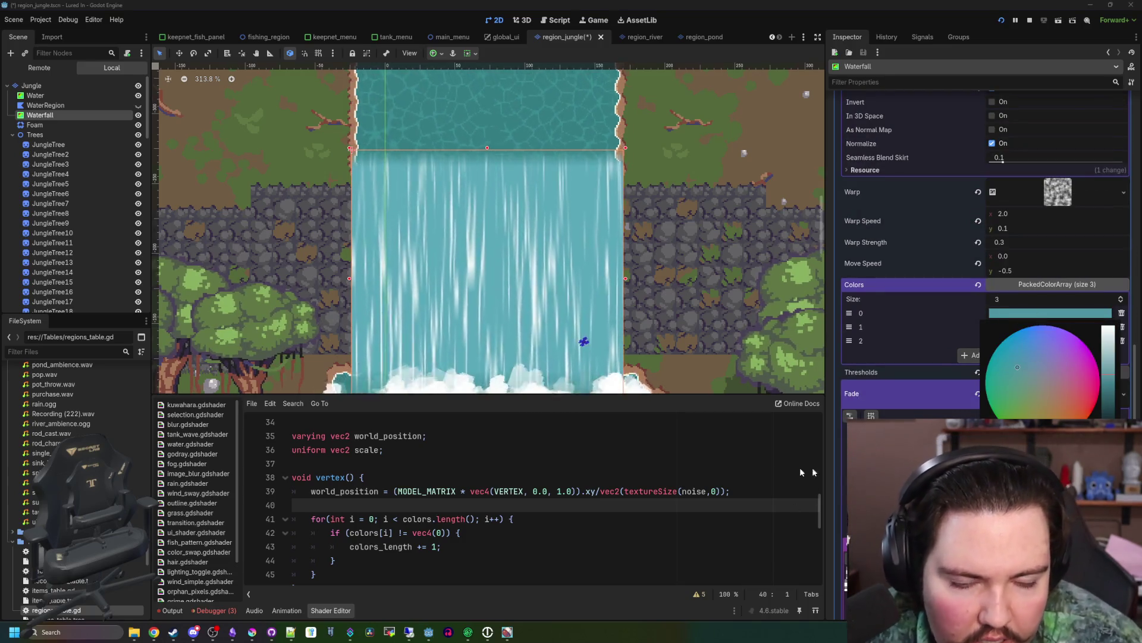
click(1017, 236)
scroll(1036, 307, up, 10)
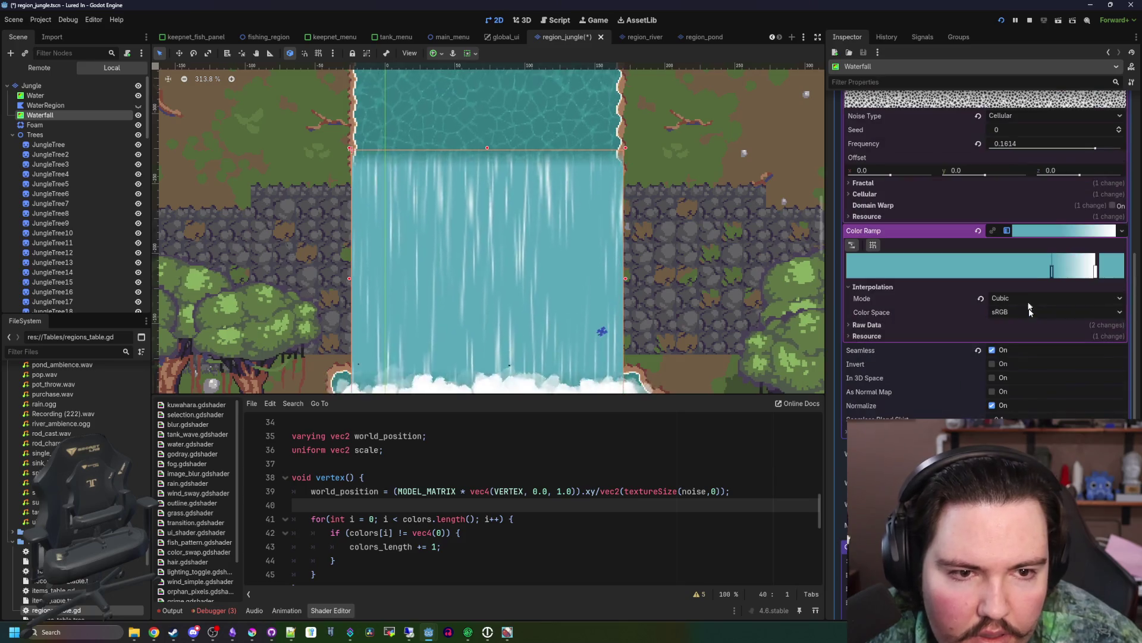
click(1052, 271)
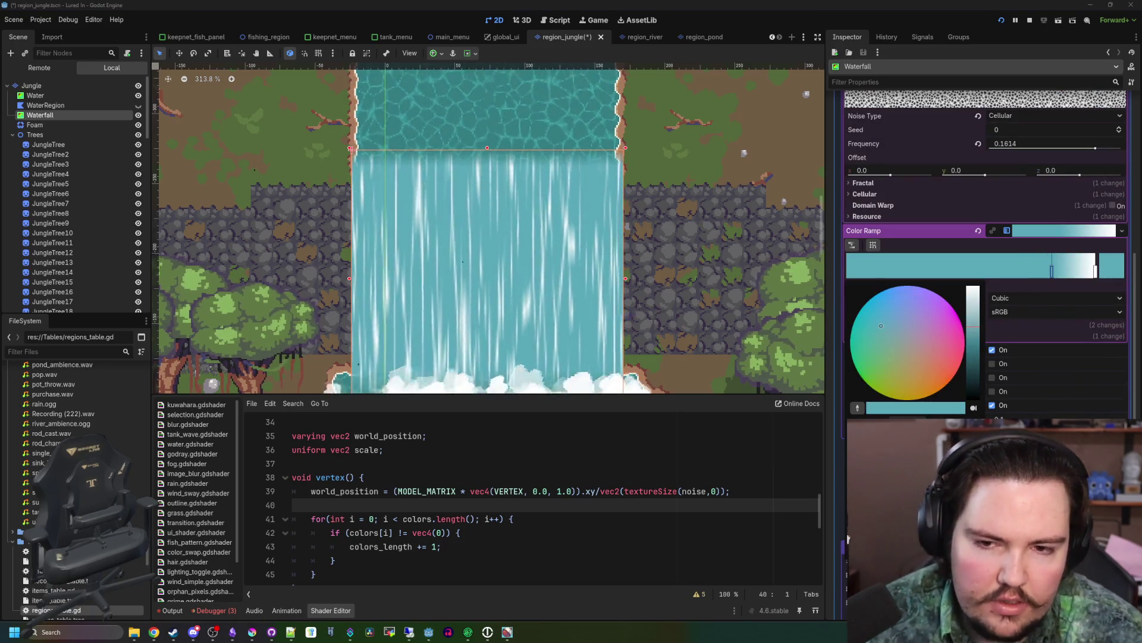
click(553, 303)
- Save the region_jungle scene with Ctrl+S
scroll(532, 160, up, 8)
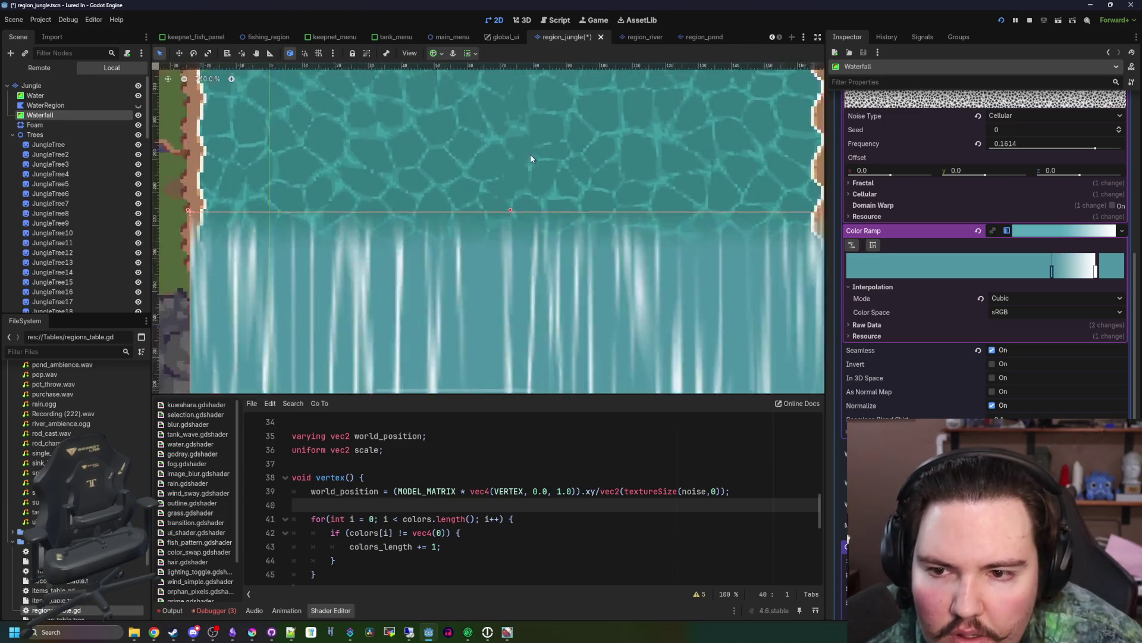
scroll(452, 187, down, 6)
scroll(452, 187, down, 4)
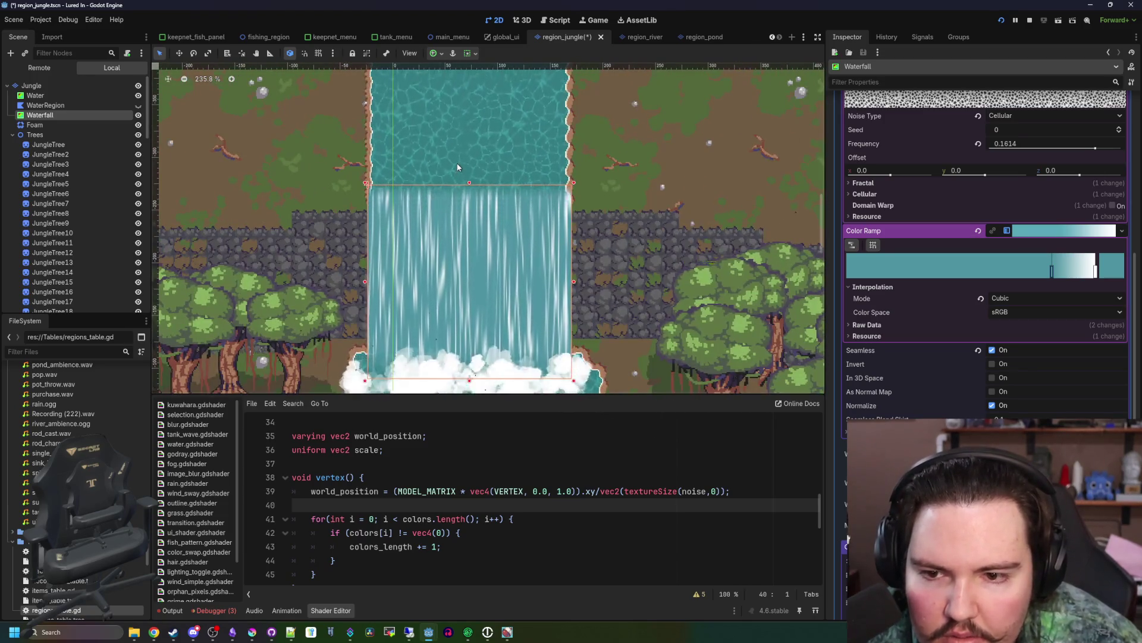
scroll(464, 241, down, 4)
click(581, 429)
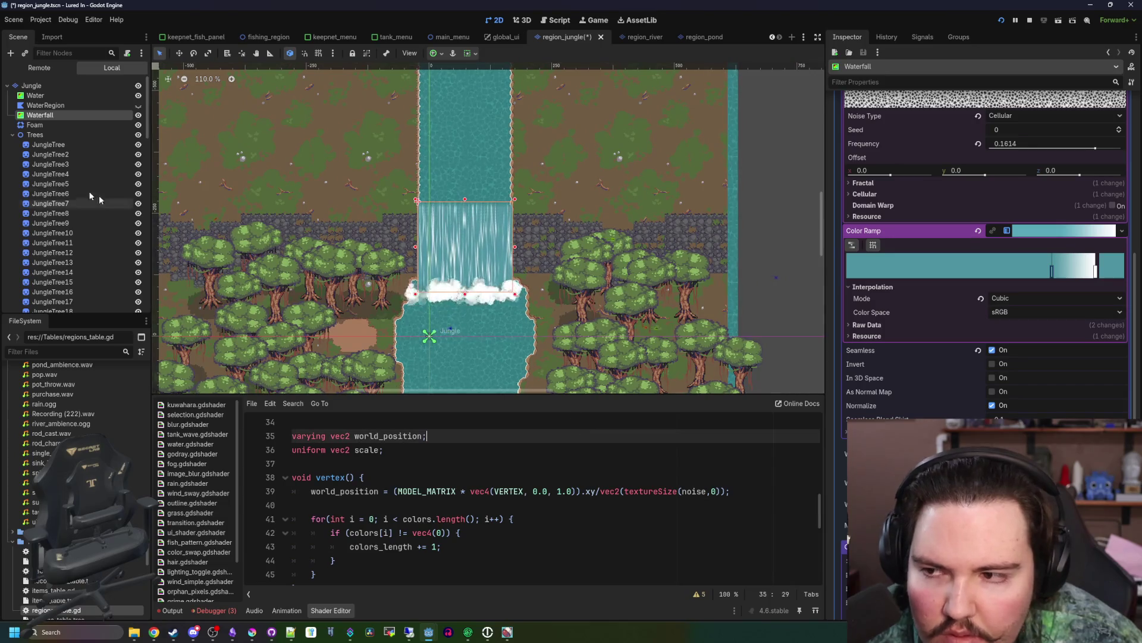
click(73, 184)
scroll(458, 232, up, 4)
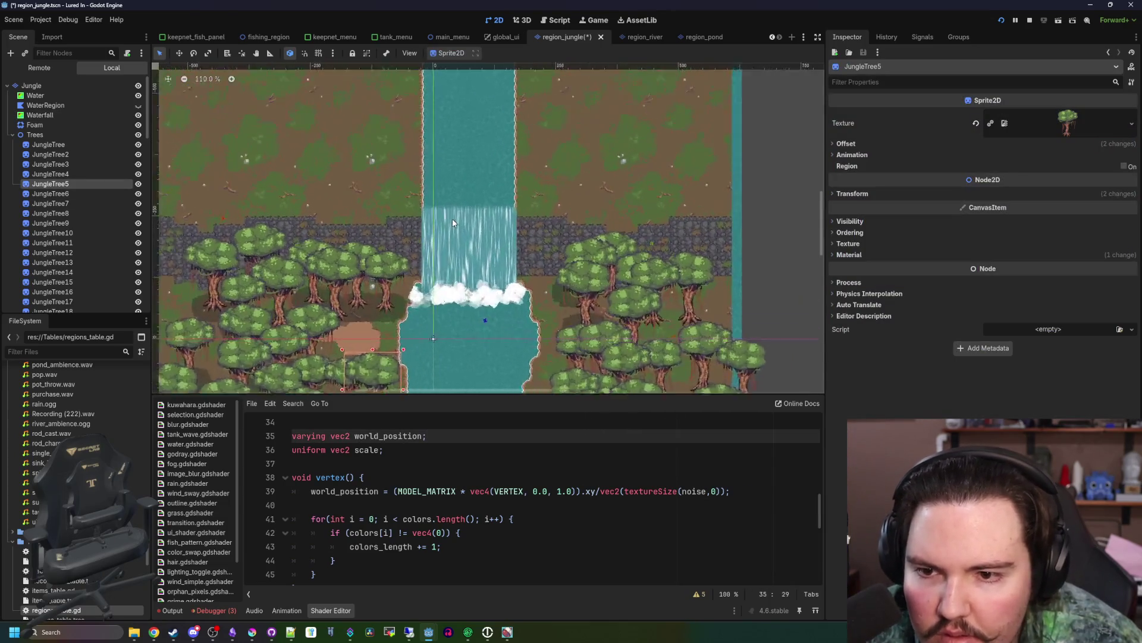
key(ctrl+s)
scroll(467, 257, up, 1)
key(ctrl+s)
click(468, 240)
scroll(460, 309, up, 1)
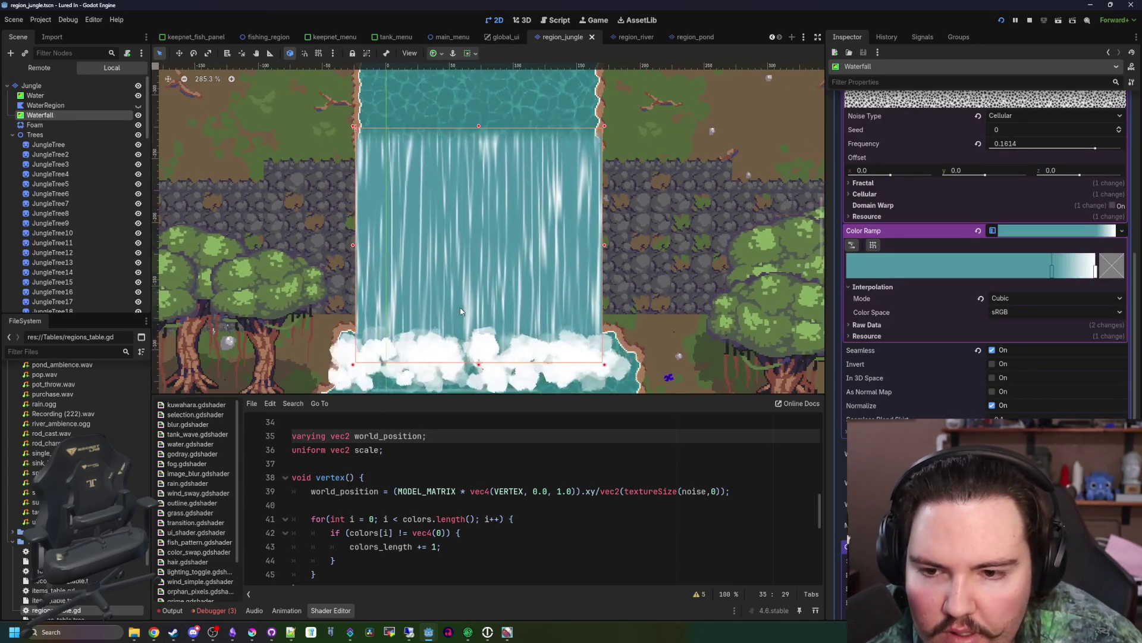
scroll(479, 292, up, 1)
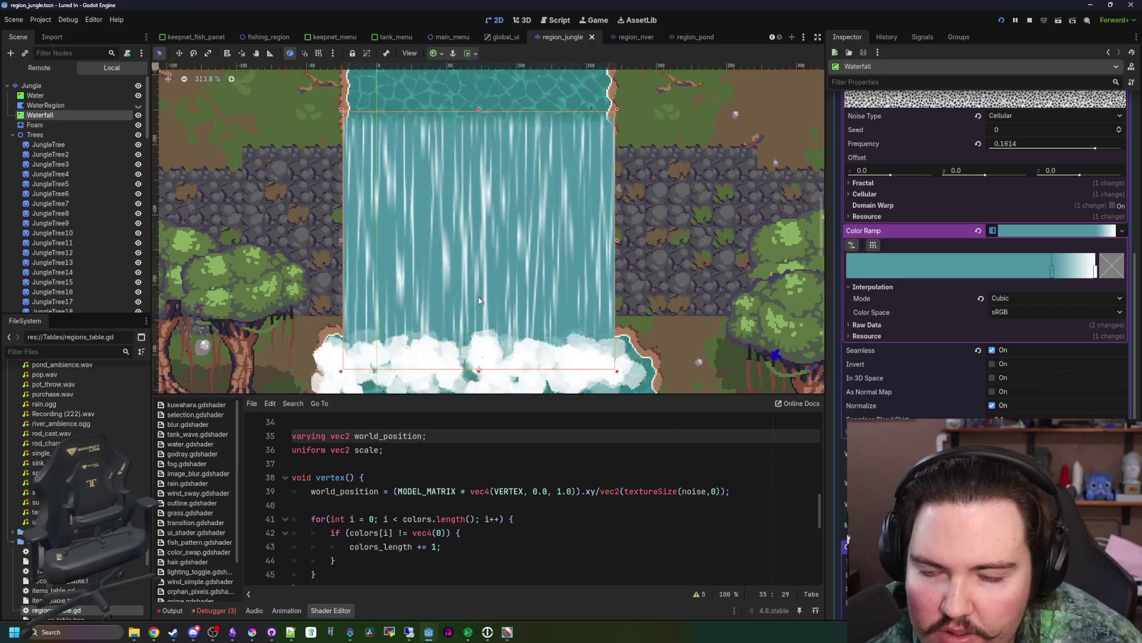
key(ctrl+s)
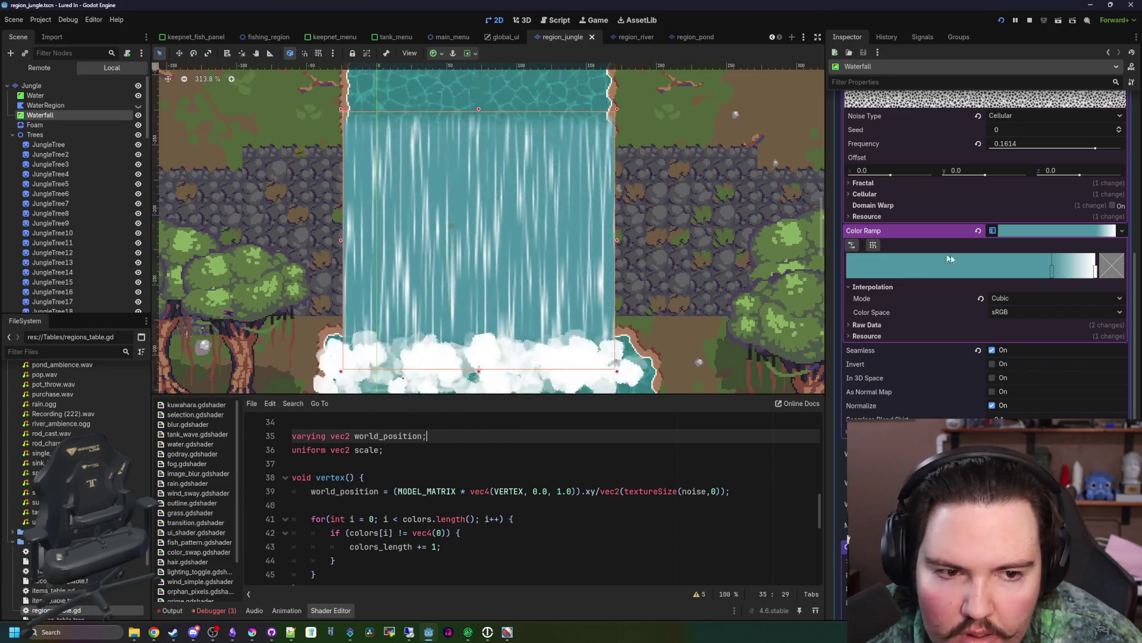
- Fade the Color Ramp's left stop to zero alpha
click(848, 271)
click(1115, 263)
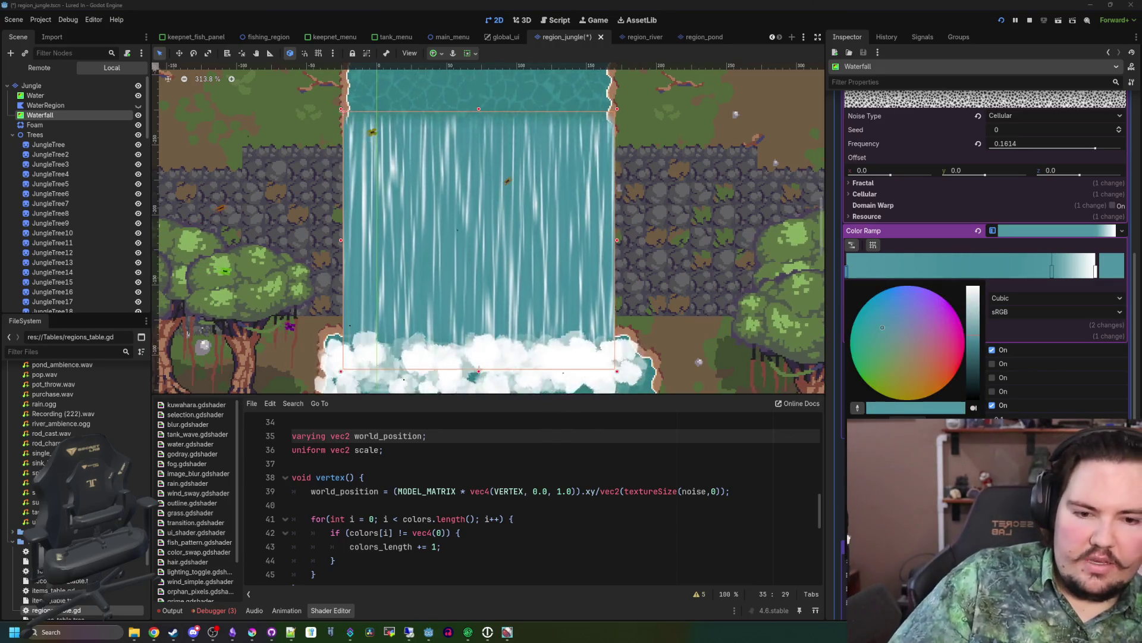
click(884, 320)
mouse_move(973, 333)
mouse_down()
mouse_move(973, 297)
mouse_move(974, 399)
mouse_move(973, 288)
mouse_up()
click(604, 462)
click(603, 450)
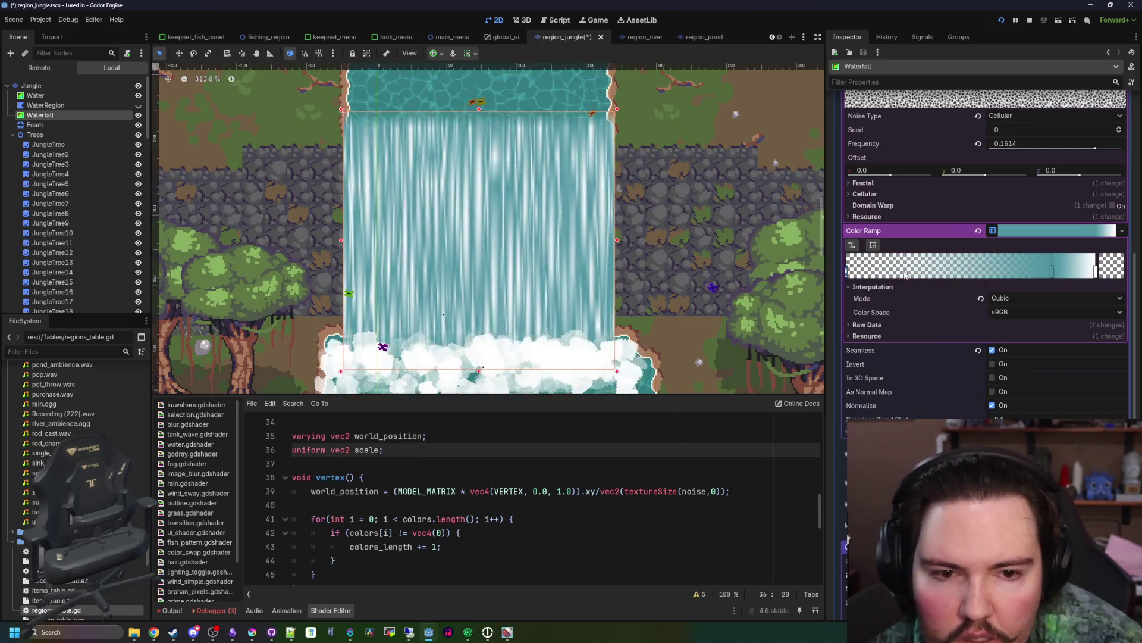
- Change line 66 to COLOR.a *= texture(fade, UV).a so the alpha is multiplied
scroll(560, 298, up, 8)
scroll(559, 298, down, 7)
scroll(381, 488, down, 7)
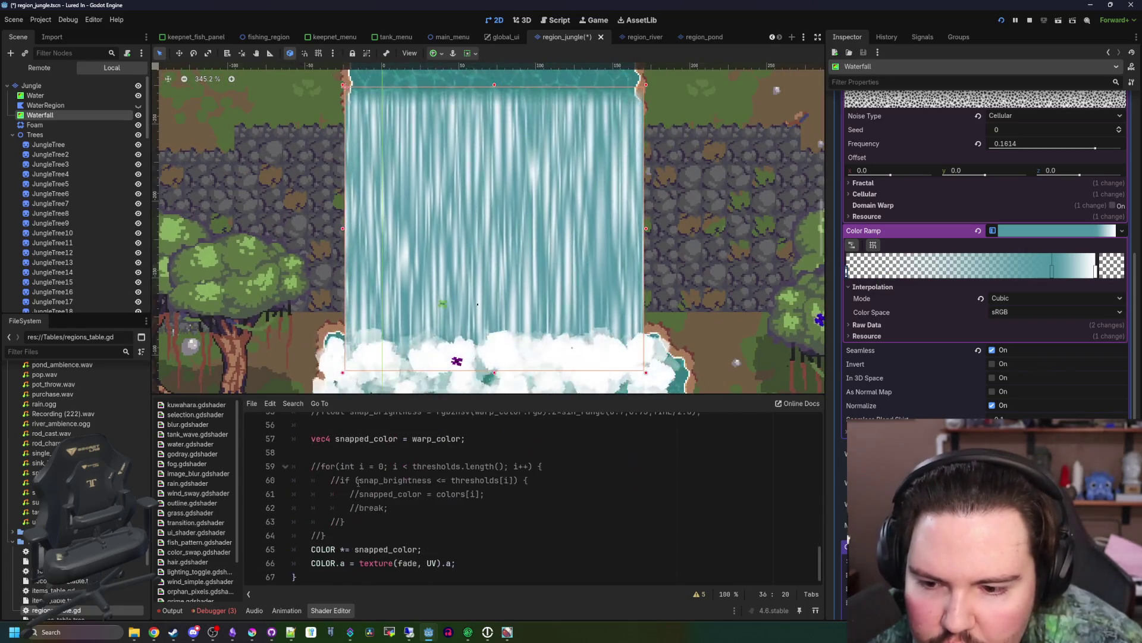
click(361, 536)
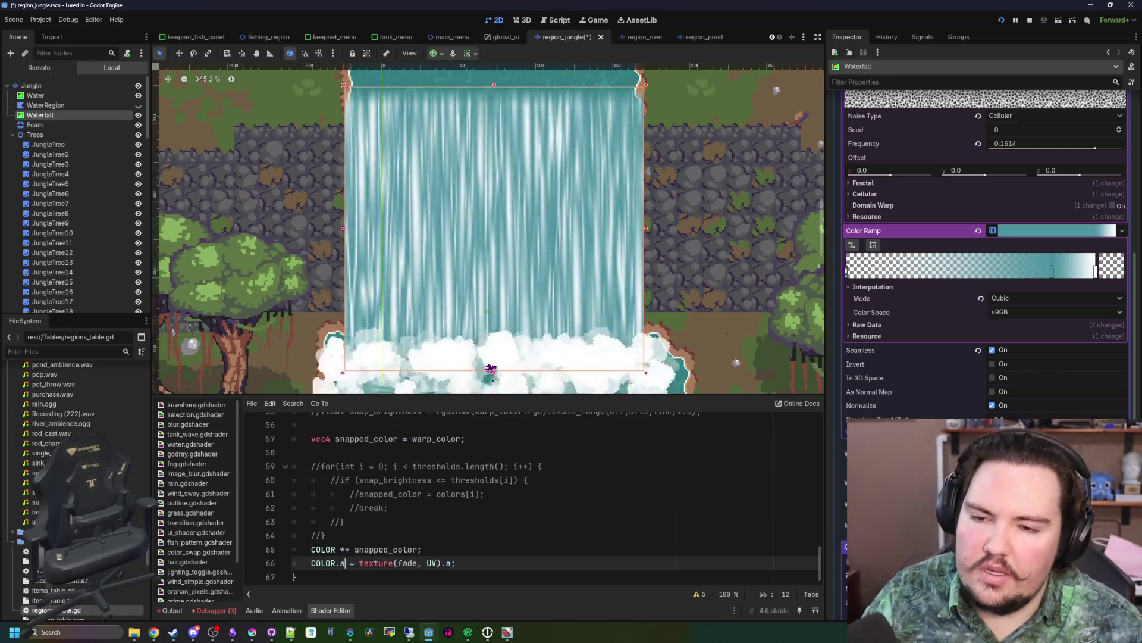
click(344, 563)
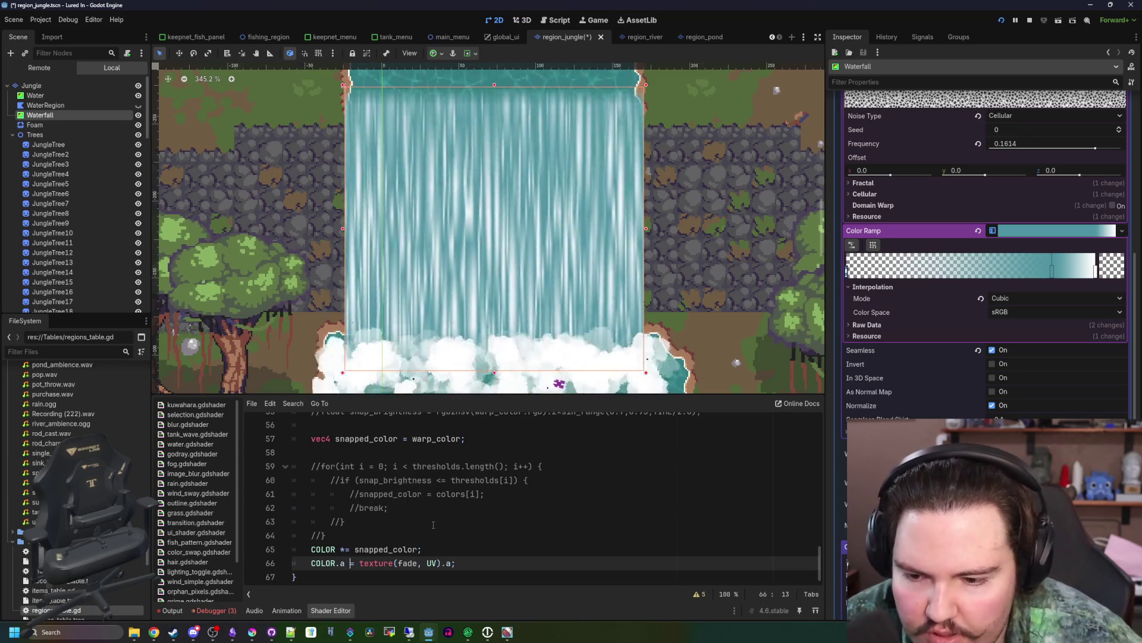
key(Right)
text(*)
click(344, 522)
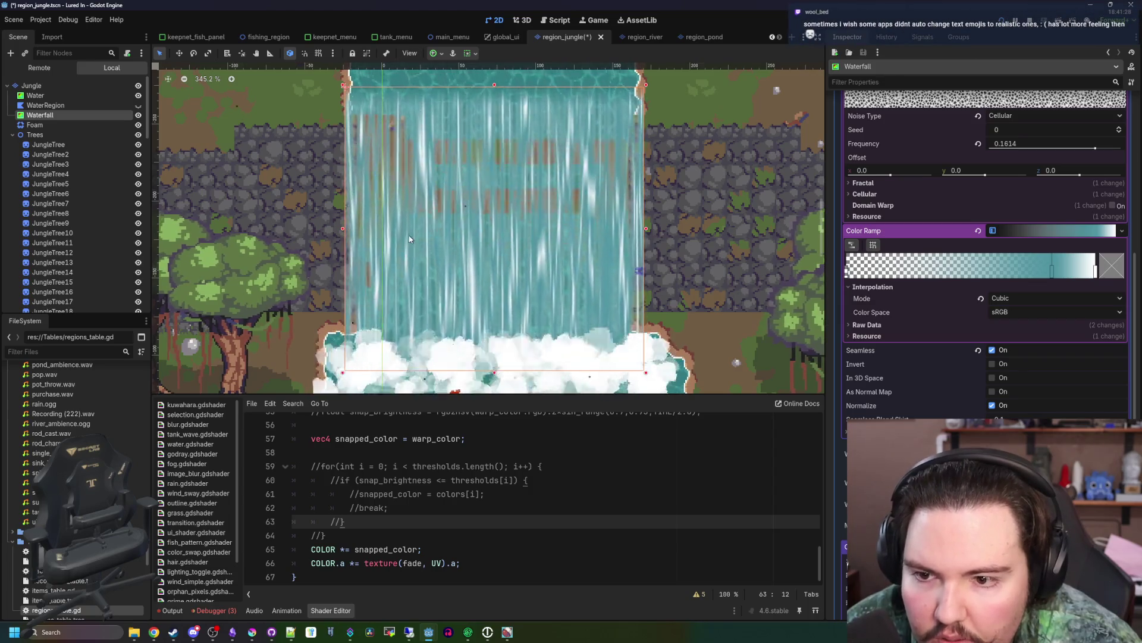
- Review the shader and select the Jungle tilemap layer
scroll(373, 293, up, 4)
scroll(373, 292, down, 3)
scroll(417, 285, up, 4)
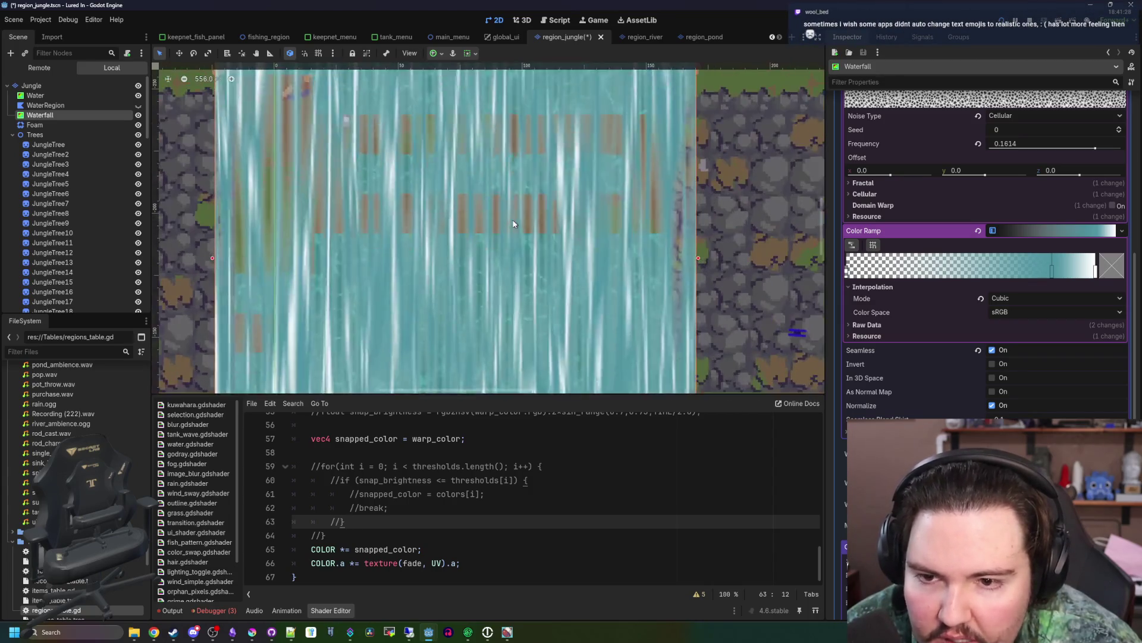
scroll(473, 275, down, 5)
scroll(473, 276, down, 5)
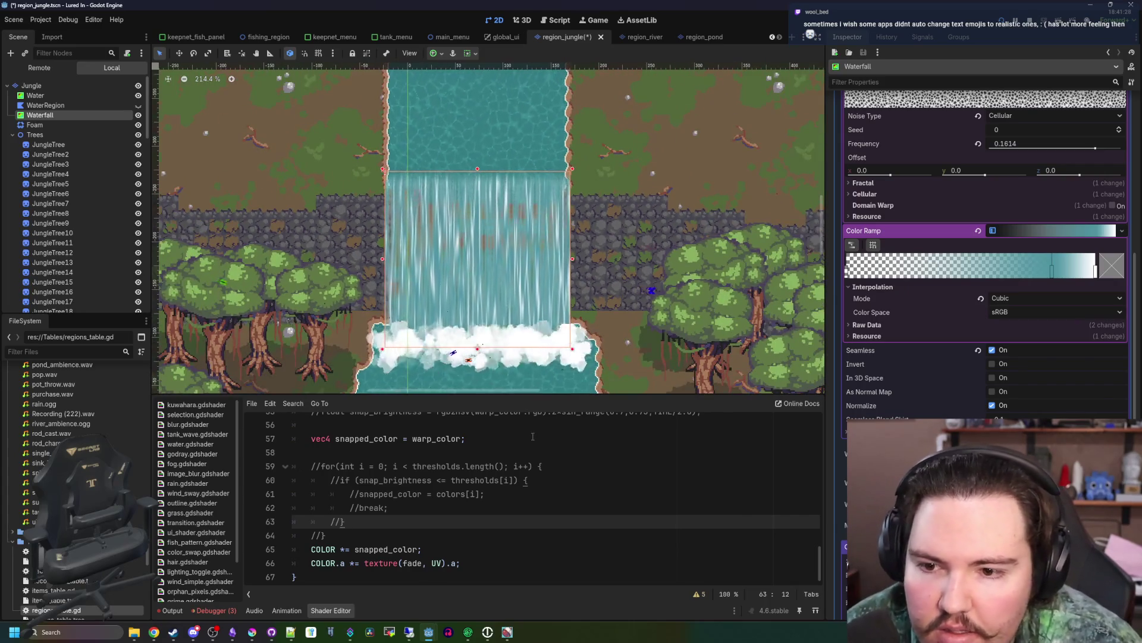
click(43, 90)
- Fill the area behind the waterfall with a rectangle of stone tiles
click(394, 458)
click(316, 350)
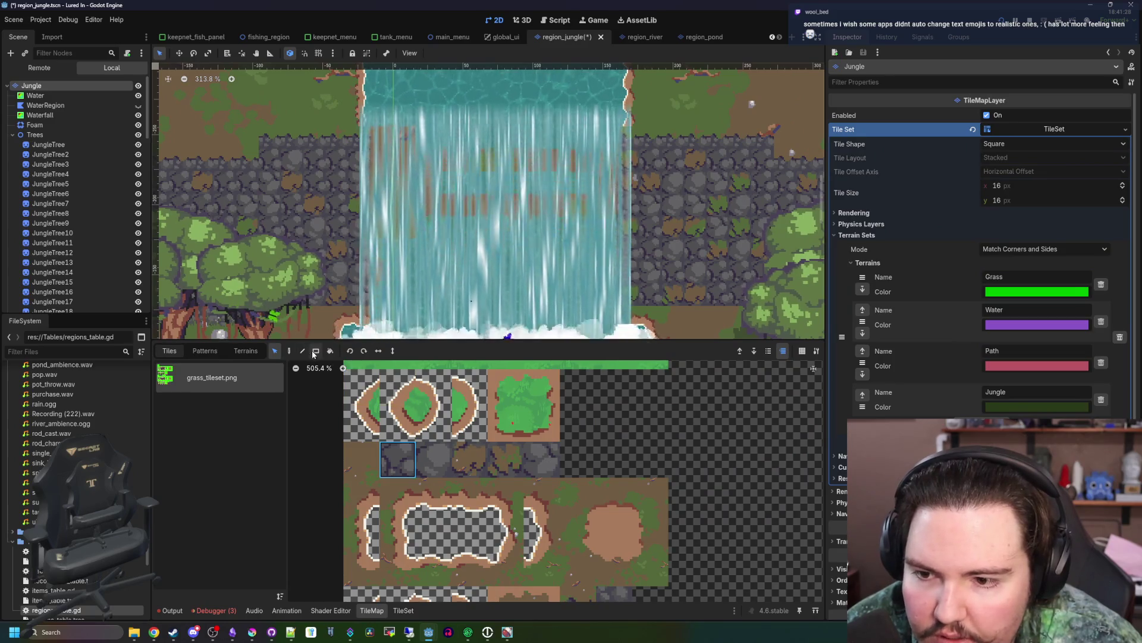
drag(607, 297, 389, 181)
drag(616, 291, 417, 148)
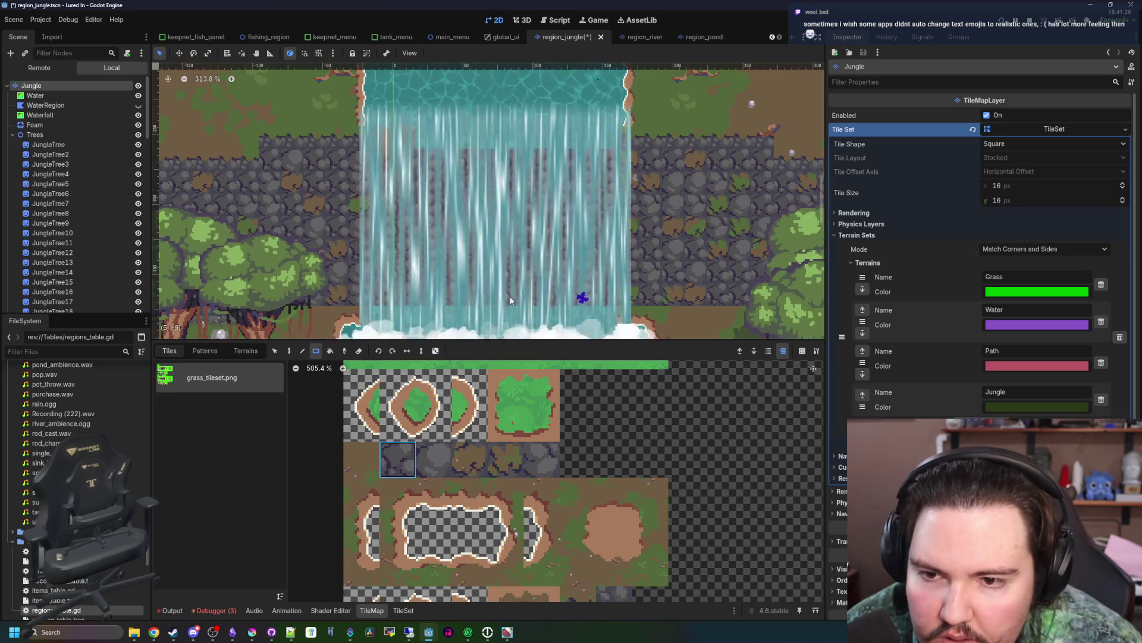
- Paint a strip of grass-edge tiles along the waterfall's base
scroll(402, 296, up, 1)
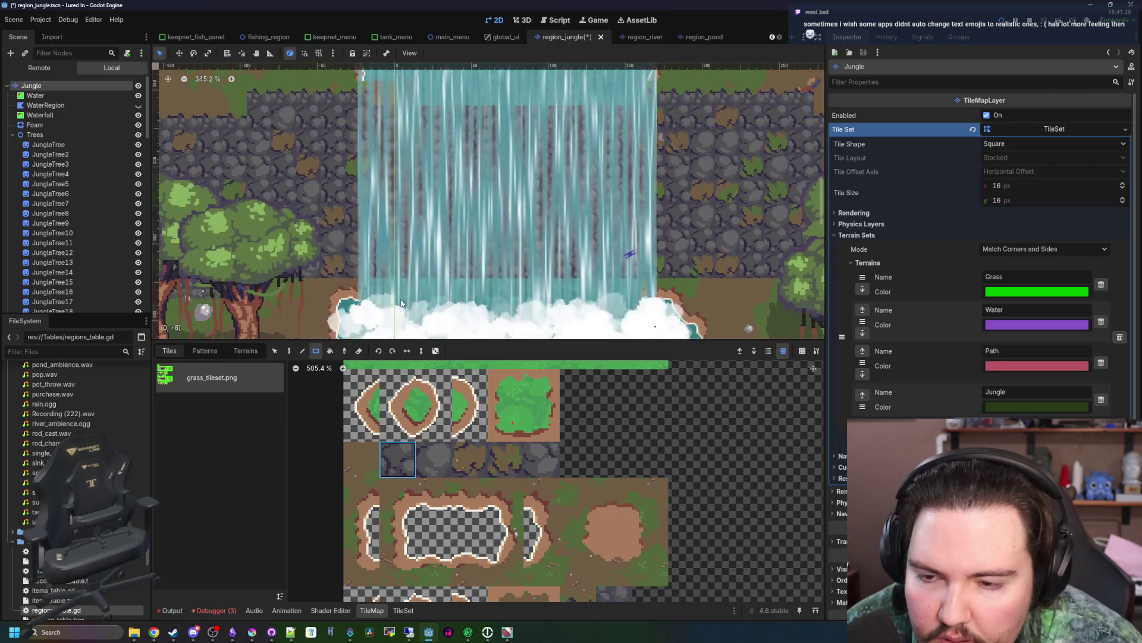
scroll(512, 286, up, 2)
drag(437, 494, 463, 497)
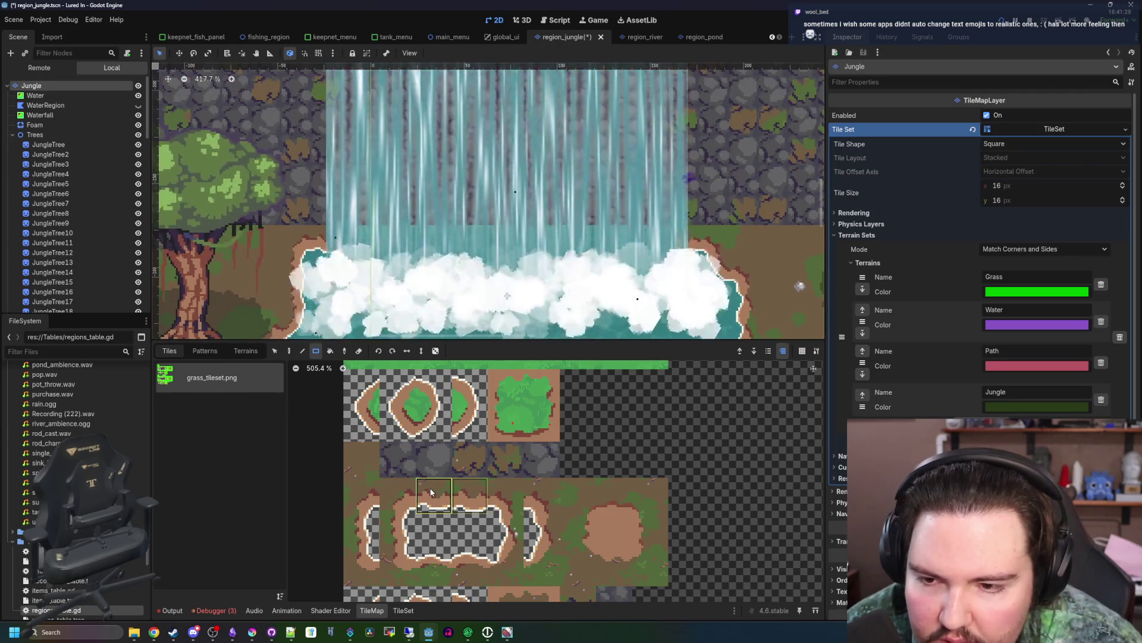
drag(345, 232, 662, 243)
- Place a single dark stone tile at the waterfall's left edge
scroll(452, 262, down, 7)
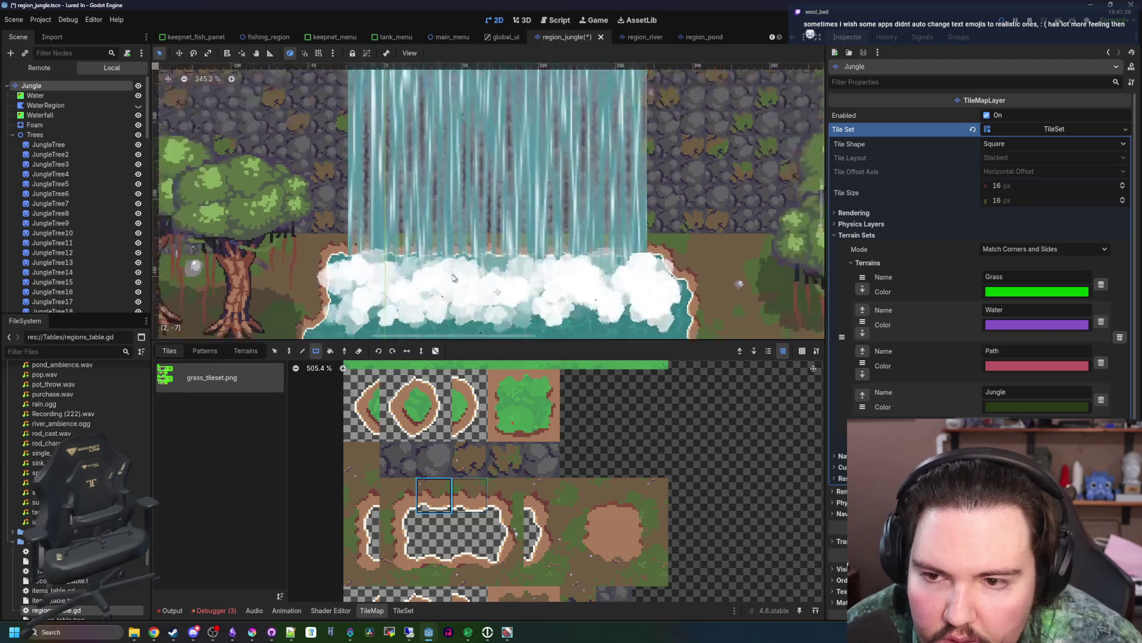
drag(459, 158, 439, 206)
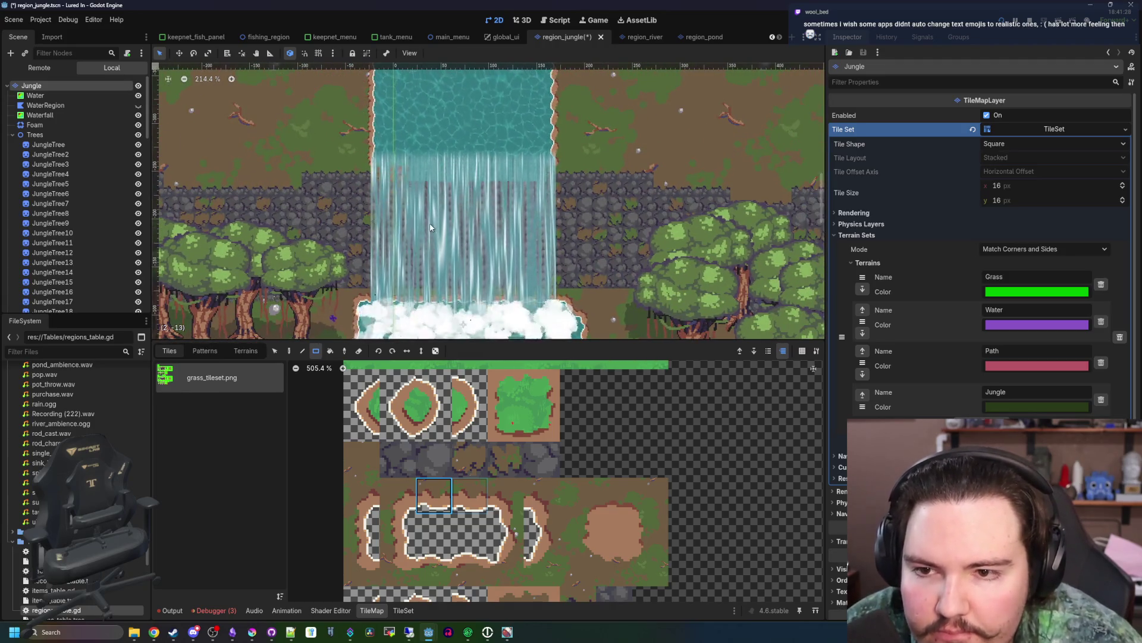
scroll(440, 205, up, 10)
click(408, 455)
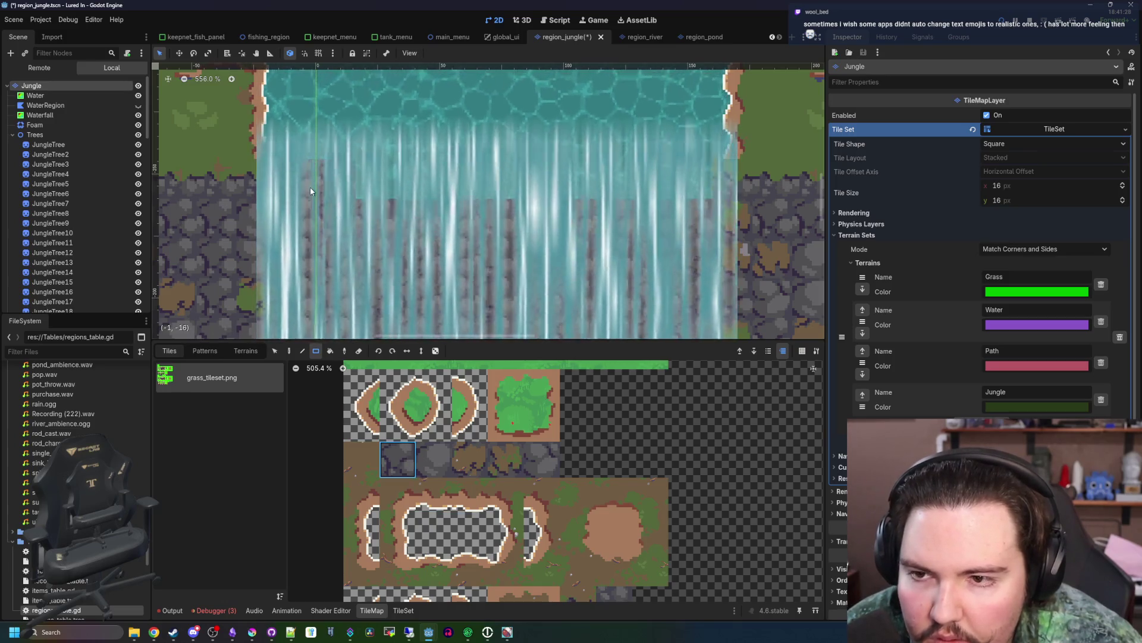
drag(309, 187, 364, 207)
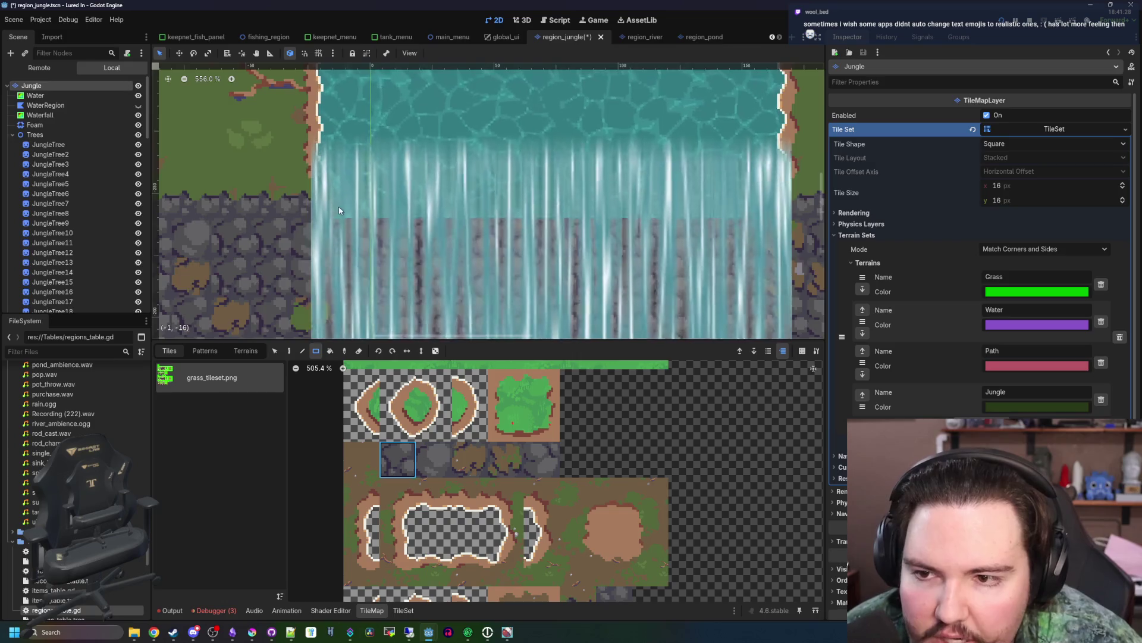
scroll(336, 205, down, 4)
click(646, 200)
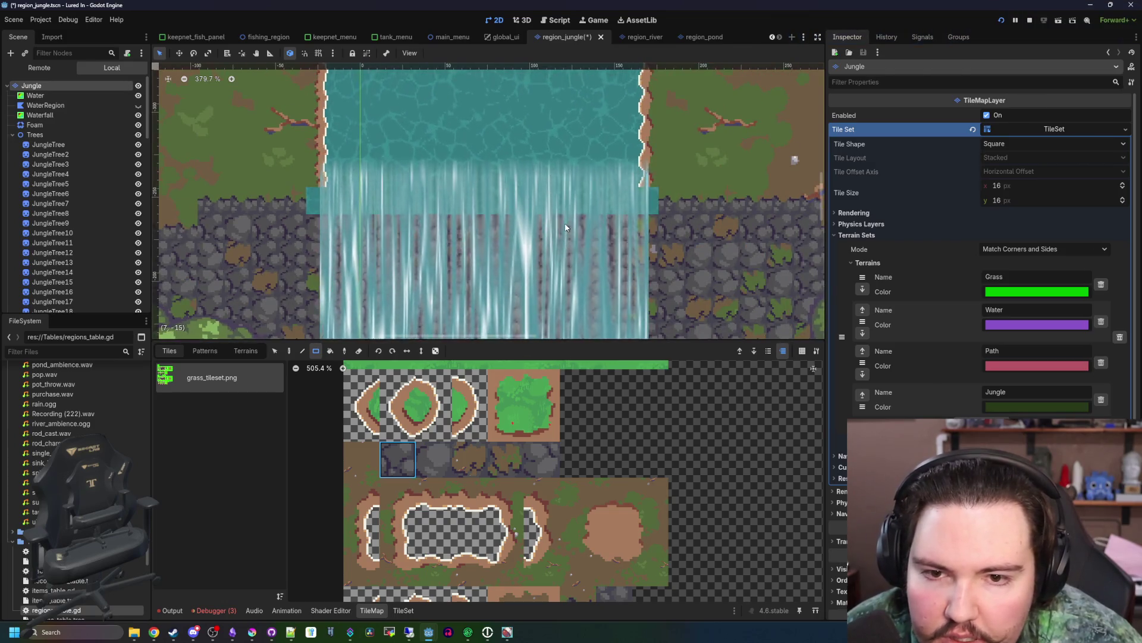
scroll(485, 210, down, 5)
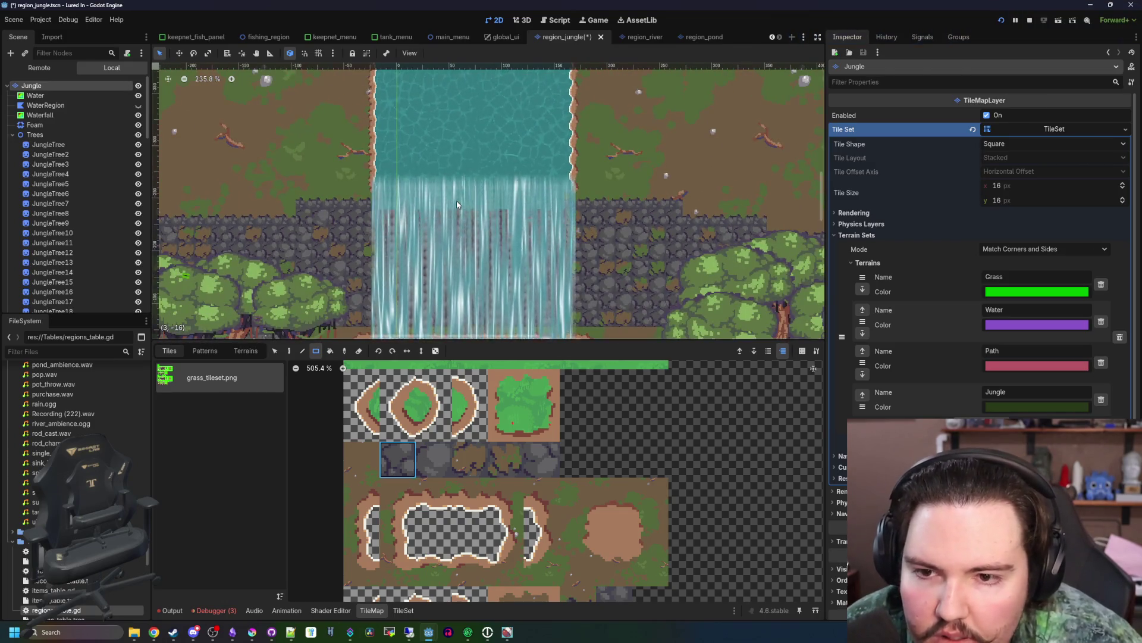
click(62, 94)
scroll(468, 196, up, 4)
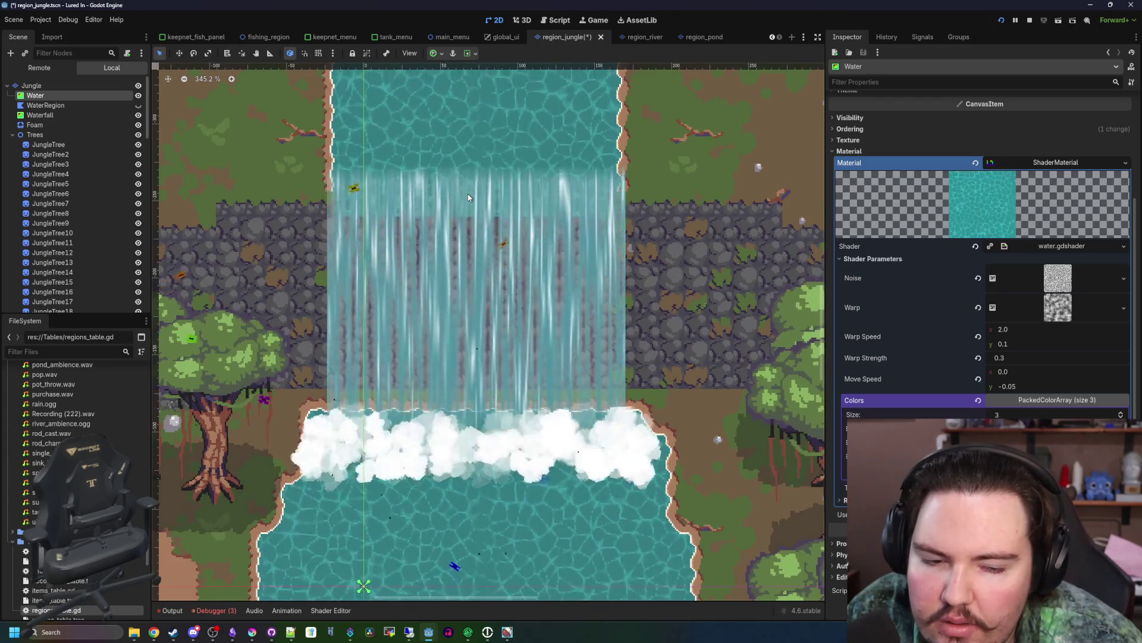
- Widen the Inspector so the Water node's warp and move speed values are readable
scroll(468, 196, down, 10)
scroll(444, 262, up, 6)
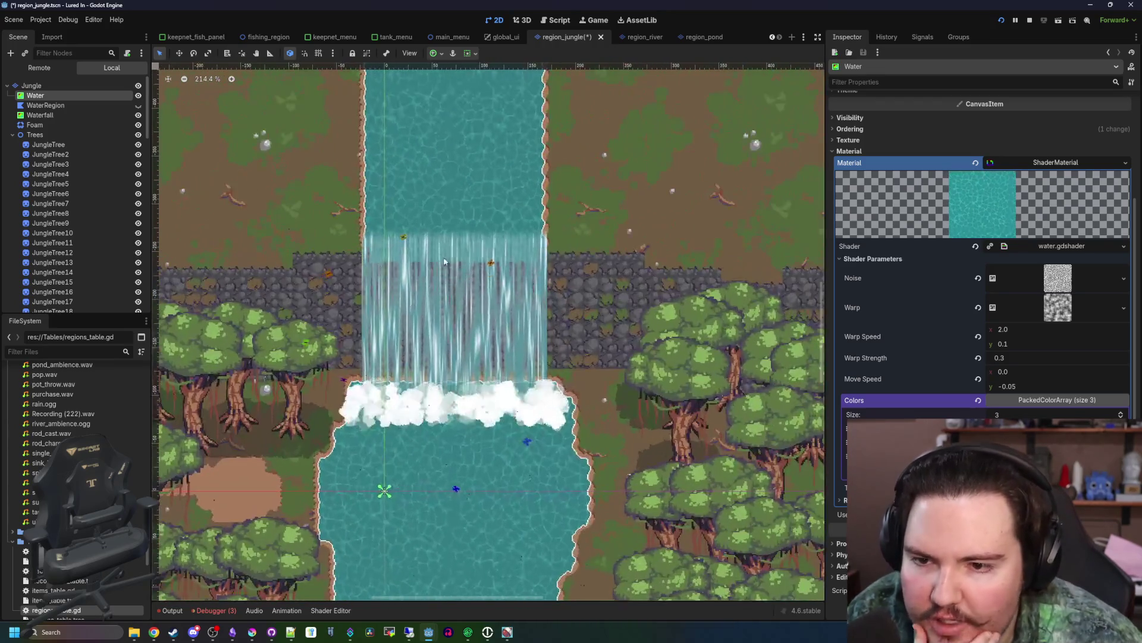
scroll(444, 261, up, 4)
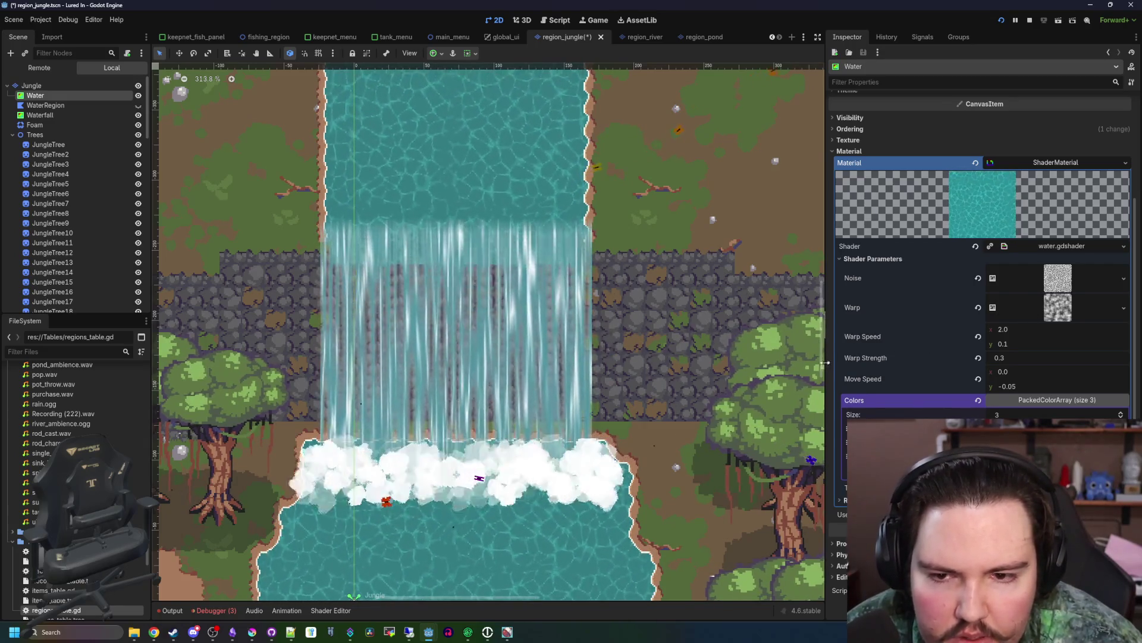
drag(826, 363, 743, 363)
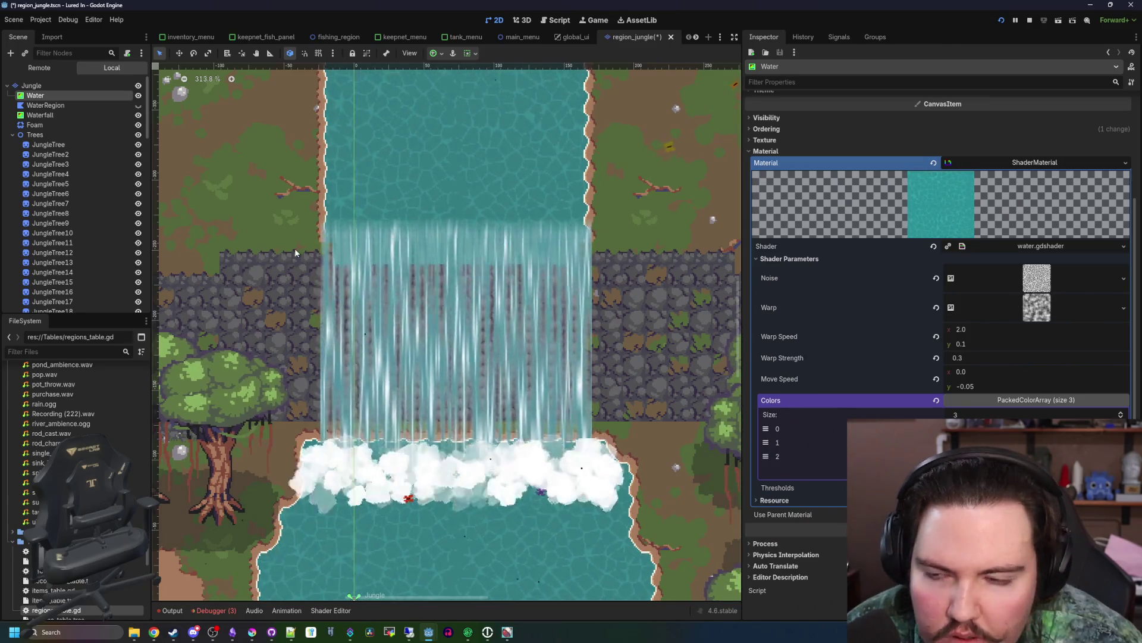
scroll(411, 281, up, 4)
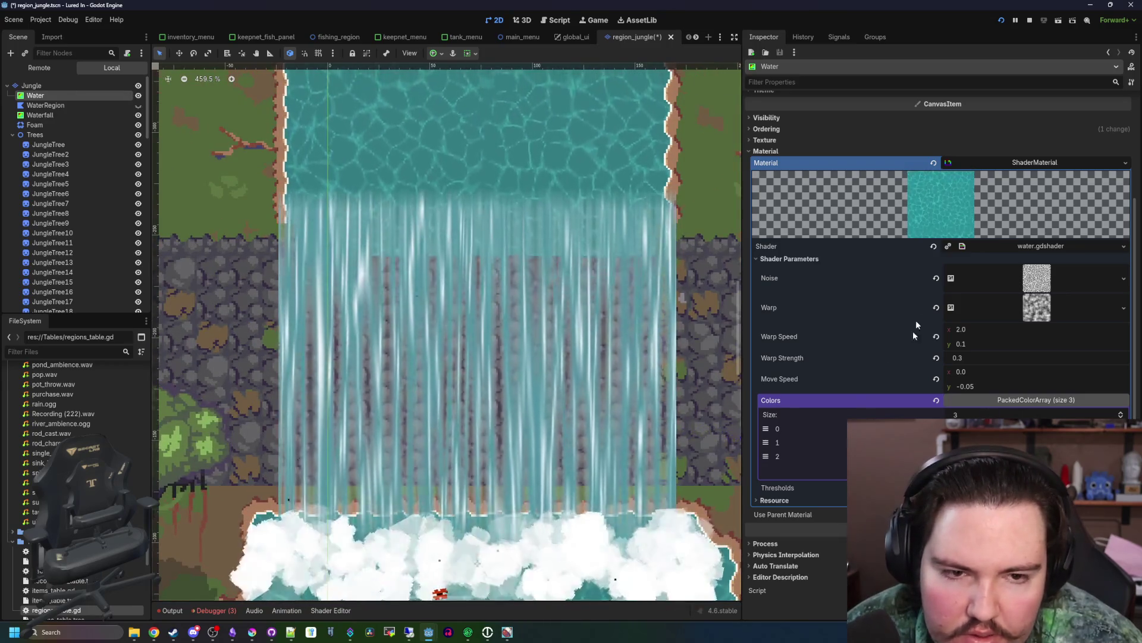
- Show the shader code below the scene and select the Waterfall node
click(1038, 246)
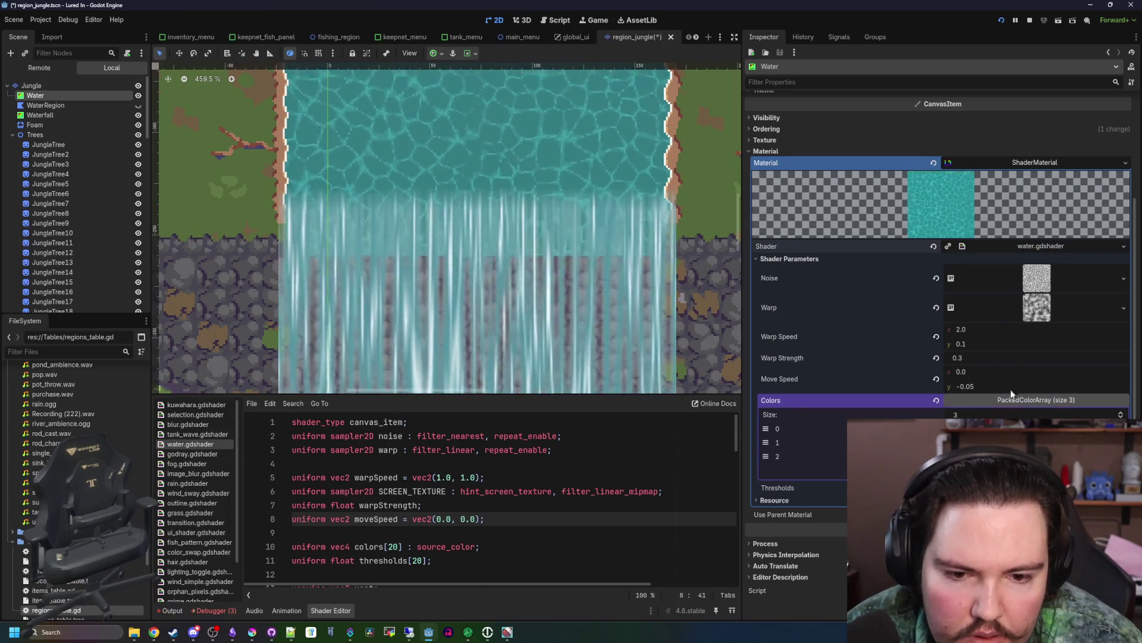
click(1004, 400)
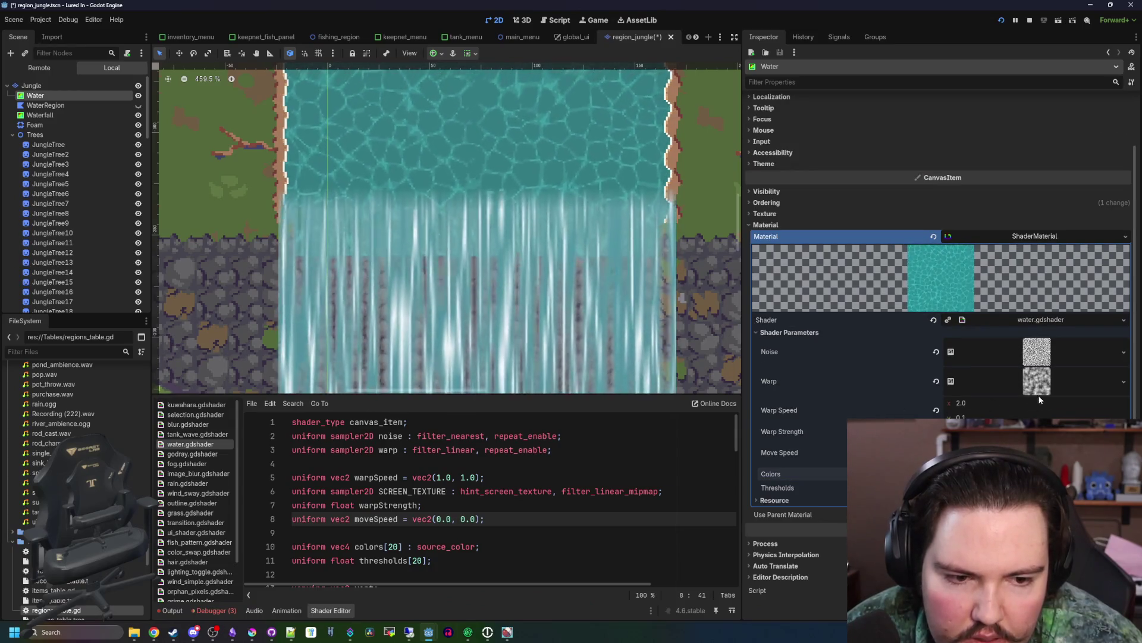
click(51, 163)
click(40, 115)
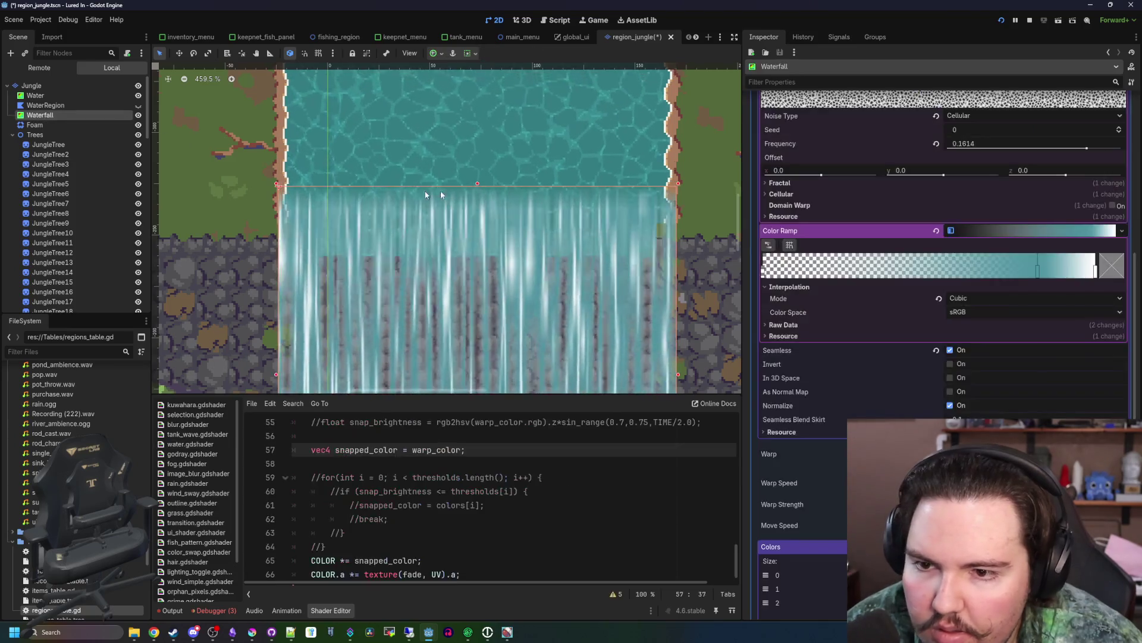
- Navigate to the colour code around lines 63–66 of the waterfall shader
scroll(452, 190, down, 5)
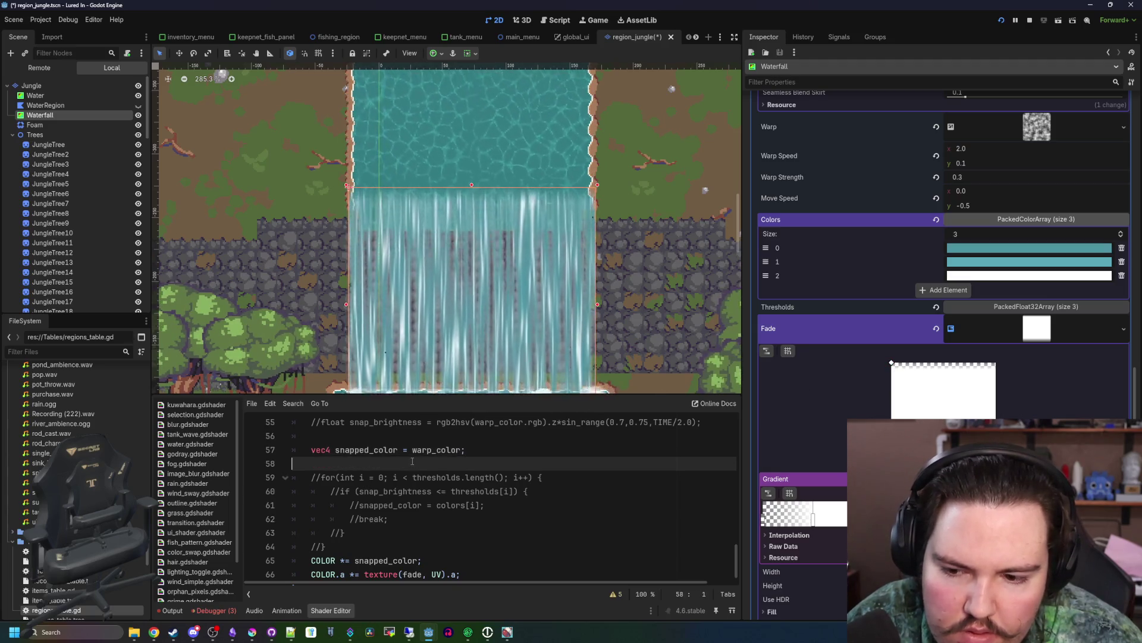
scroll(458, 505, down, 1)
click(475, 563)
click(485, 539)
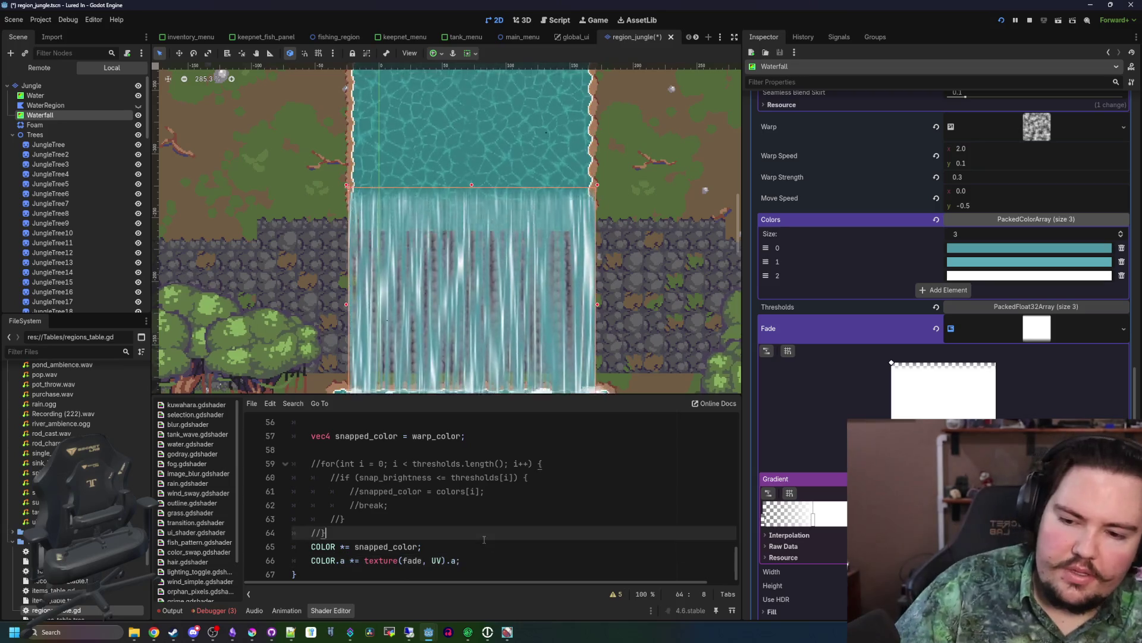
click(451, 515)
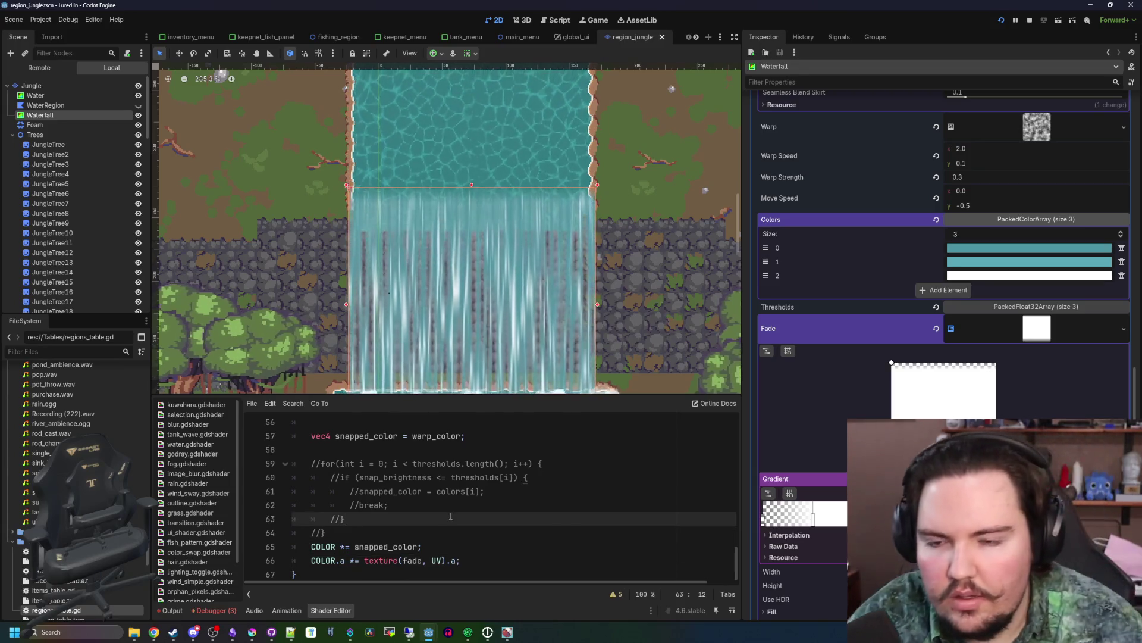
scroll(449, 470, up, 15)
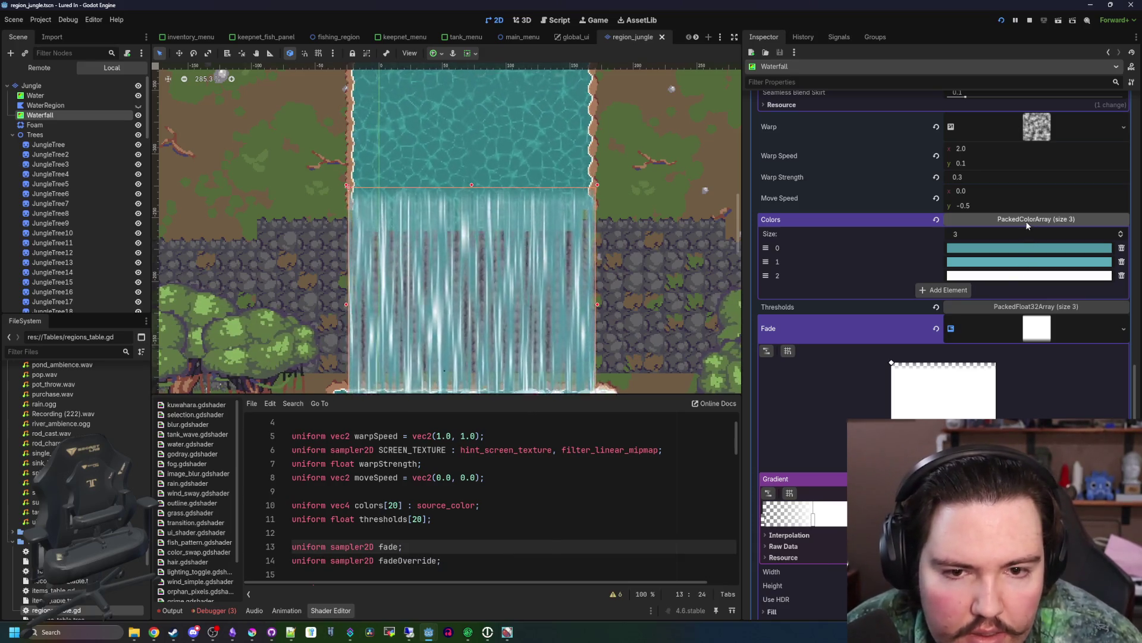
scroll(1027, 224, up, 12)
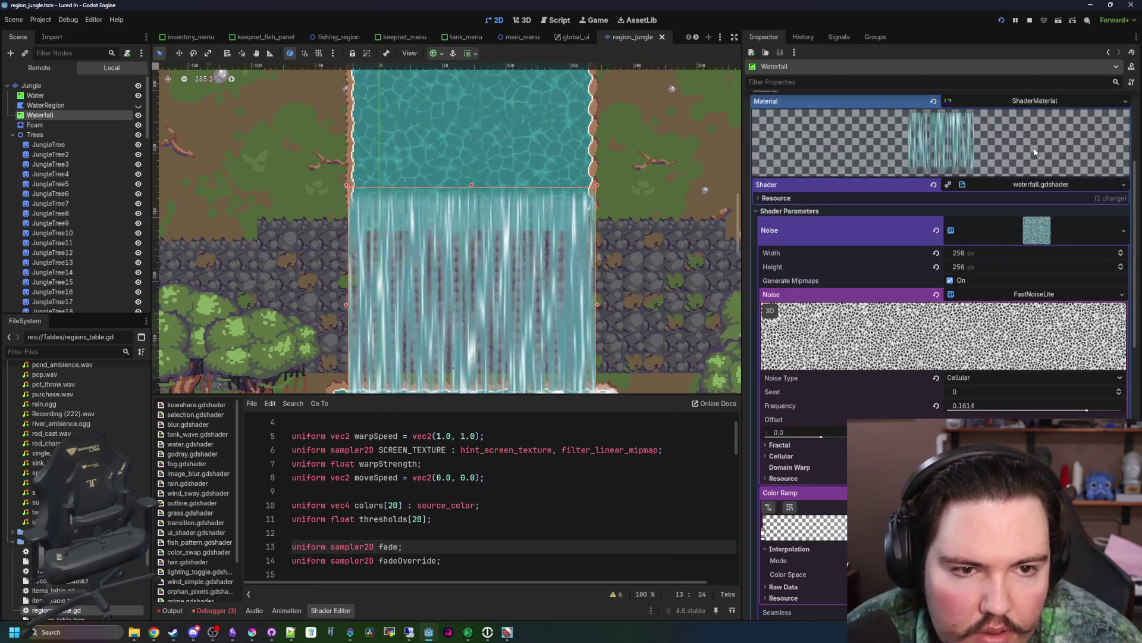
- Collapse and re-expand the Waterfall's shader material, parameters and Noise texture sections
click(1051, 101)
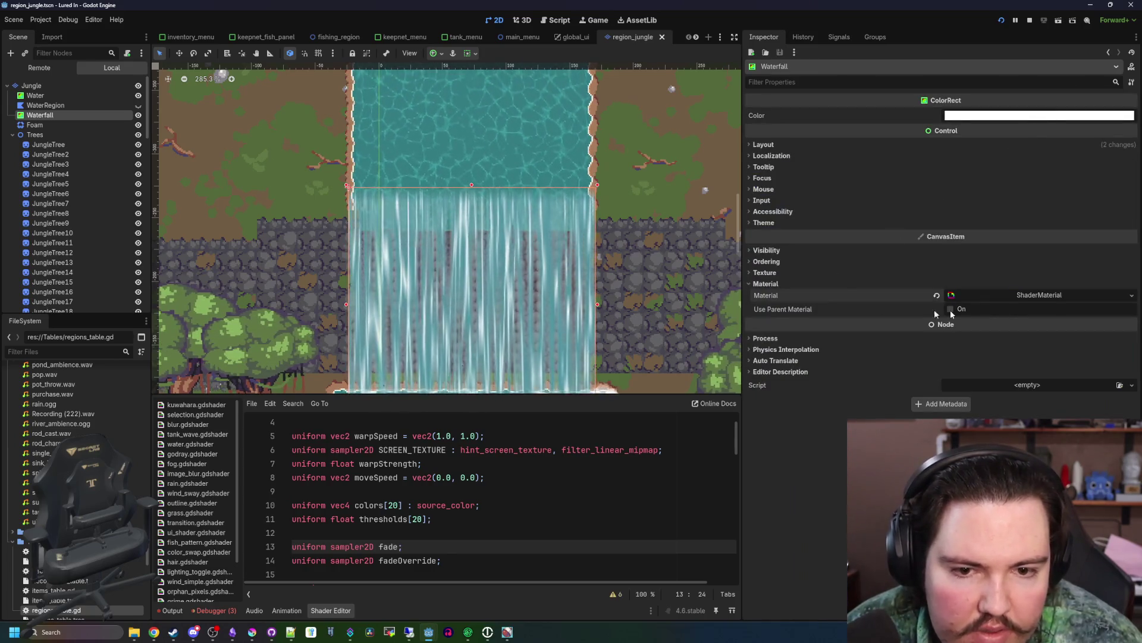
click(1016, 298)
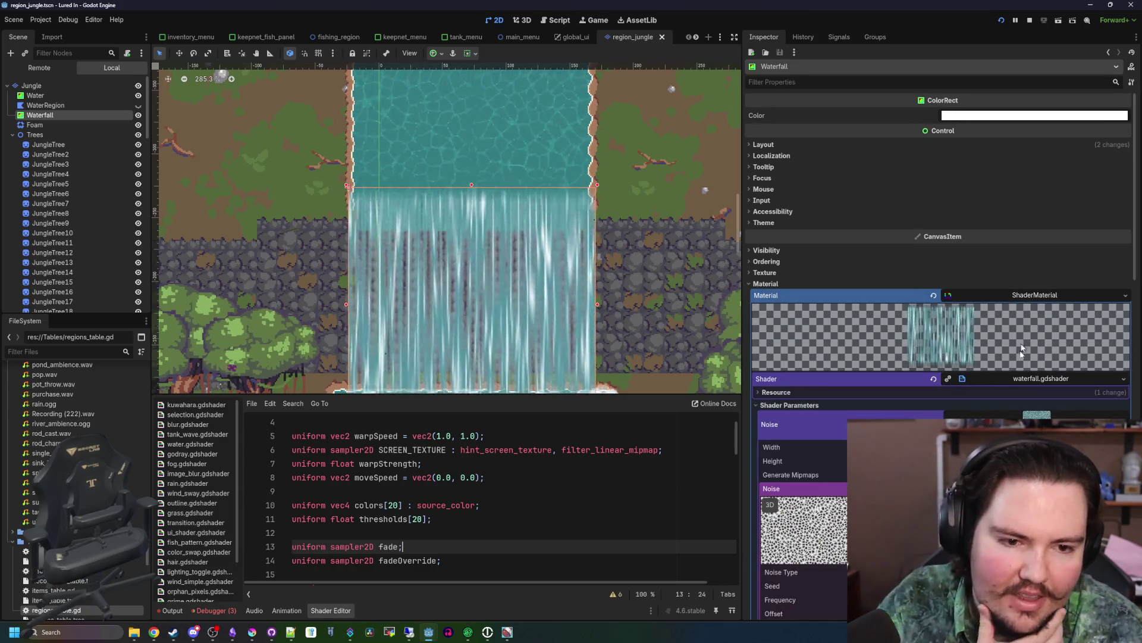
click(759, 409)
click(759, 408)
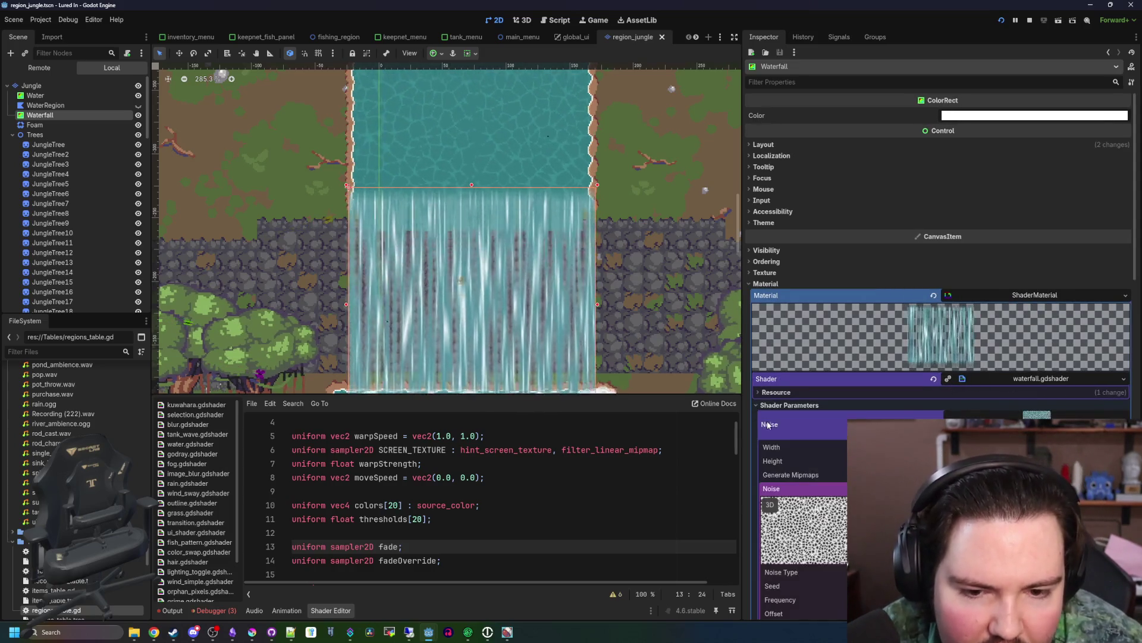
click(1037, 414)
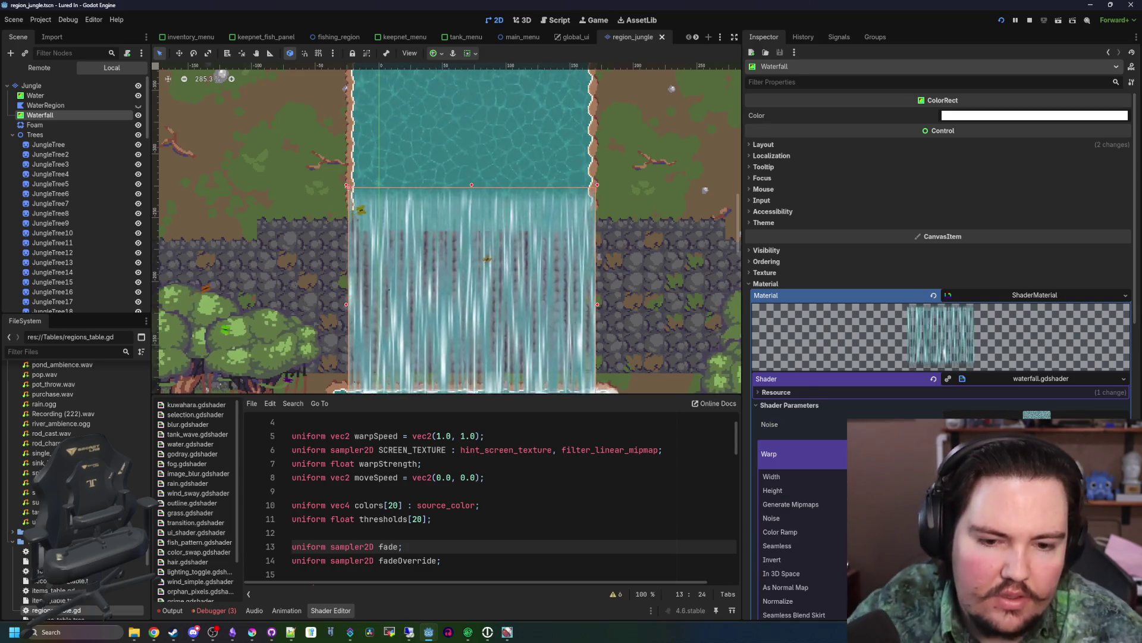
click(1037, 388)
click(1025, 401)
- Check the Warp texture and Thresholds values, collapsing Colors and Fade to reach Fade Override
scroll(1019, 369, down, 6)
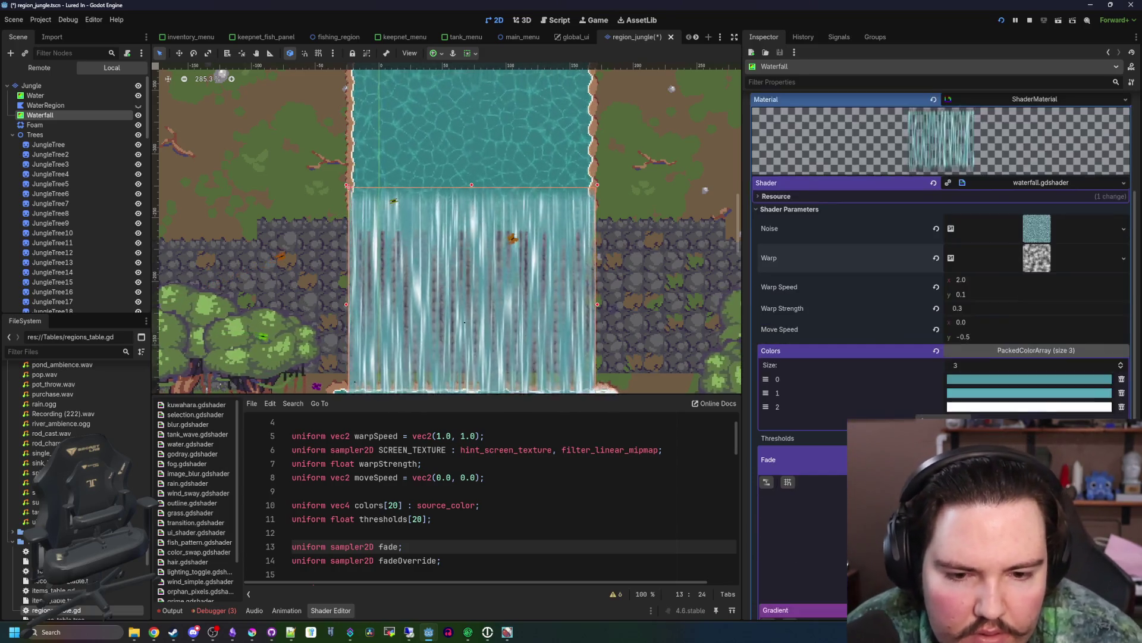
scroll(1015, 353, up, 3)
click(1025, 259)
click(1024, 259)
click(1024, 258)
click(1025, 259)
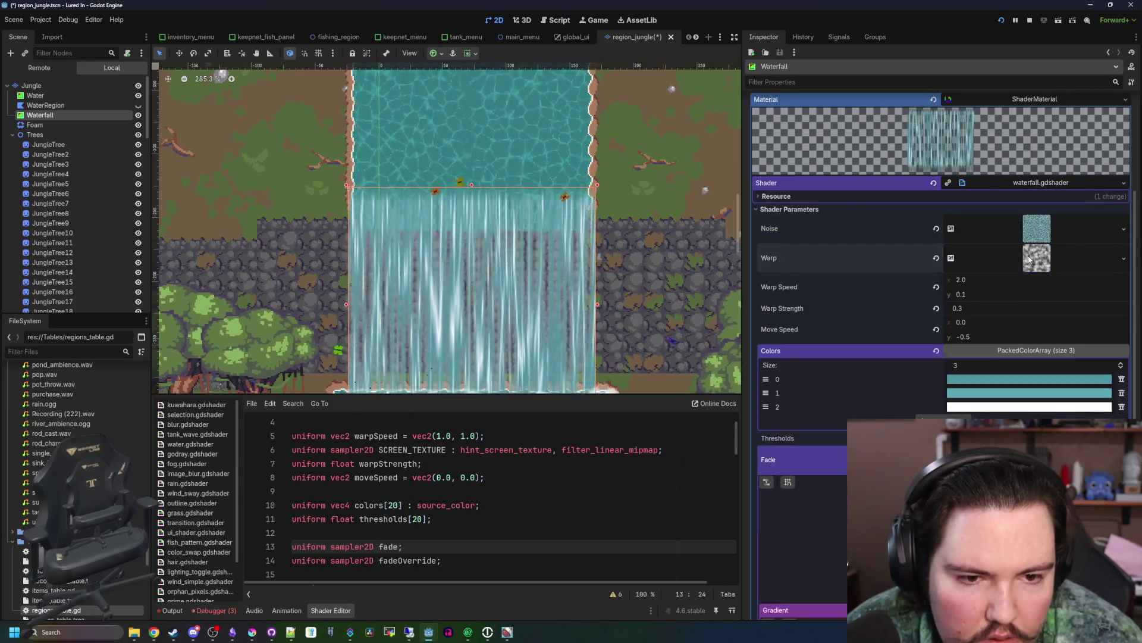
click(1027, 350)
click(1034, 362)
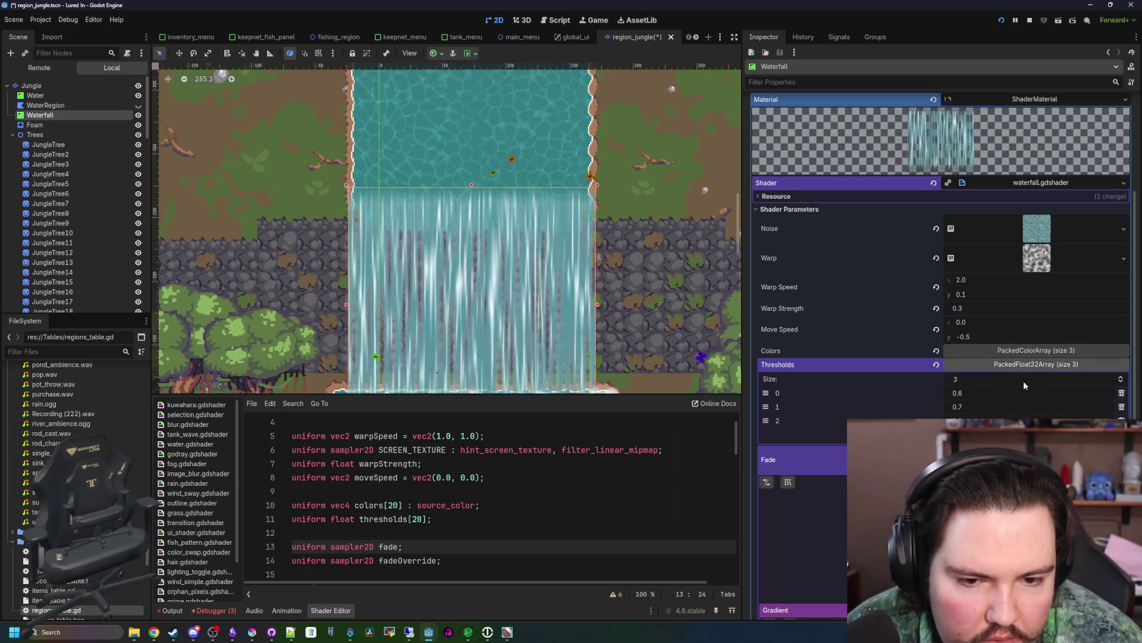
click(1025, 365)
click(1033, 388)
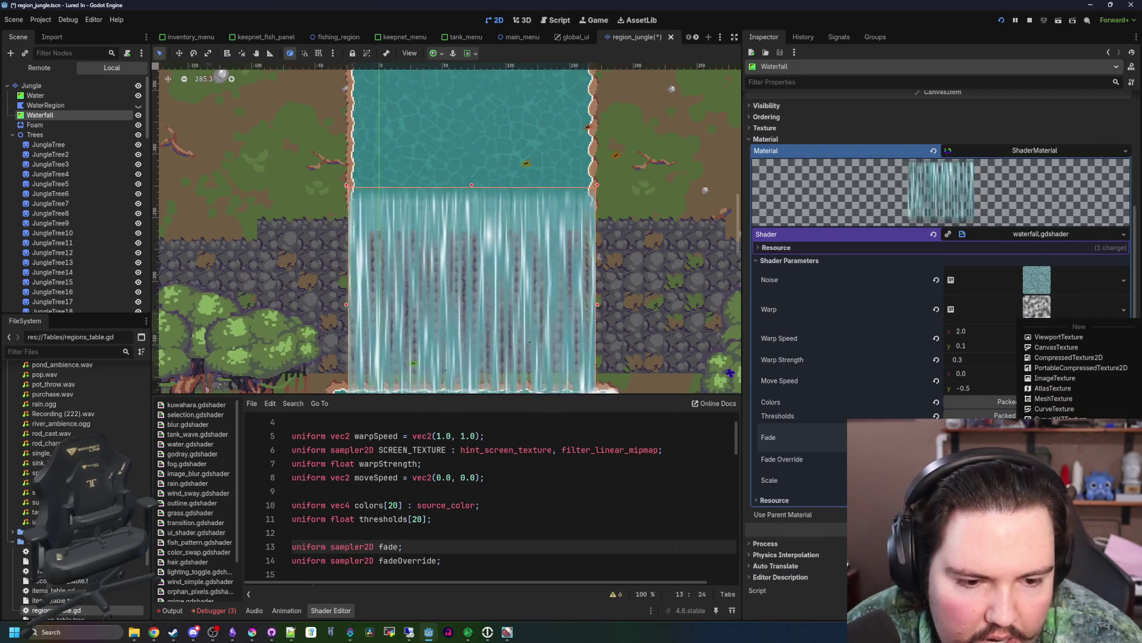
- Make the Fade Override GradientTexture2D unique (recursive)
click(1123, 437)
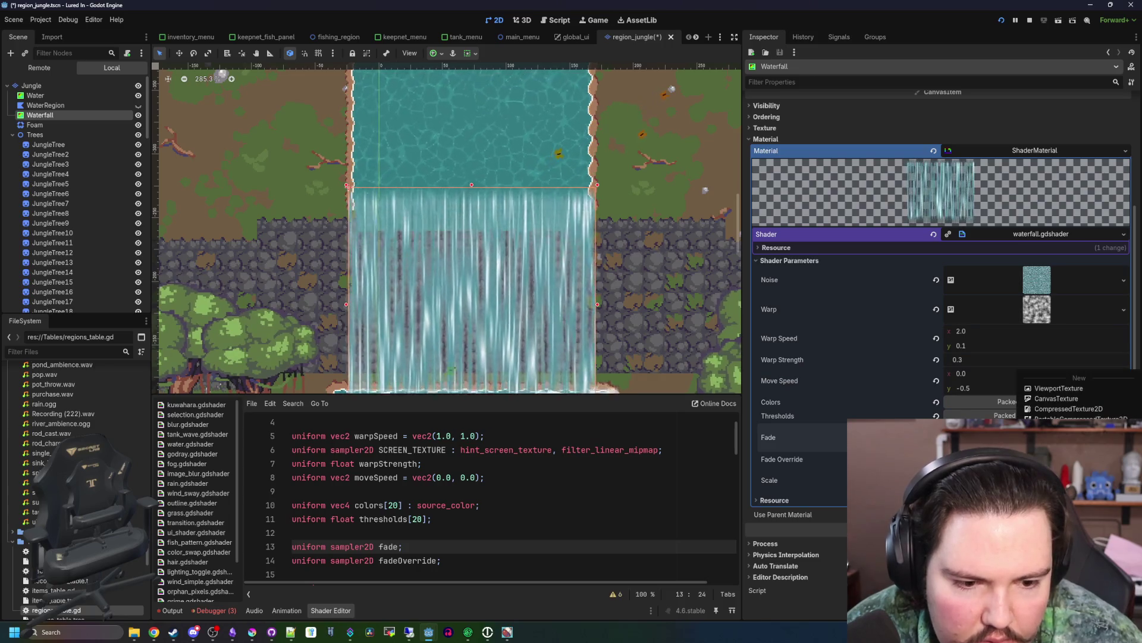
click(1065, 408)
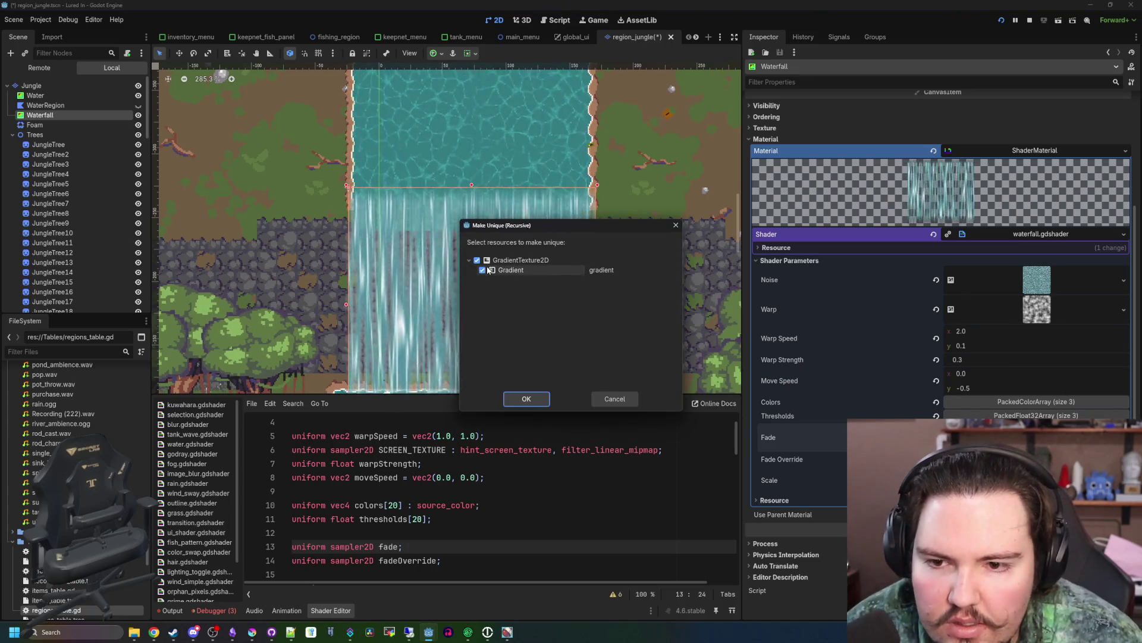
click(527, 399)
- Shape the Fade Override gradient to fade from white at the top to transparent below
key(alt+Tab)
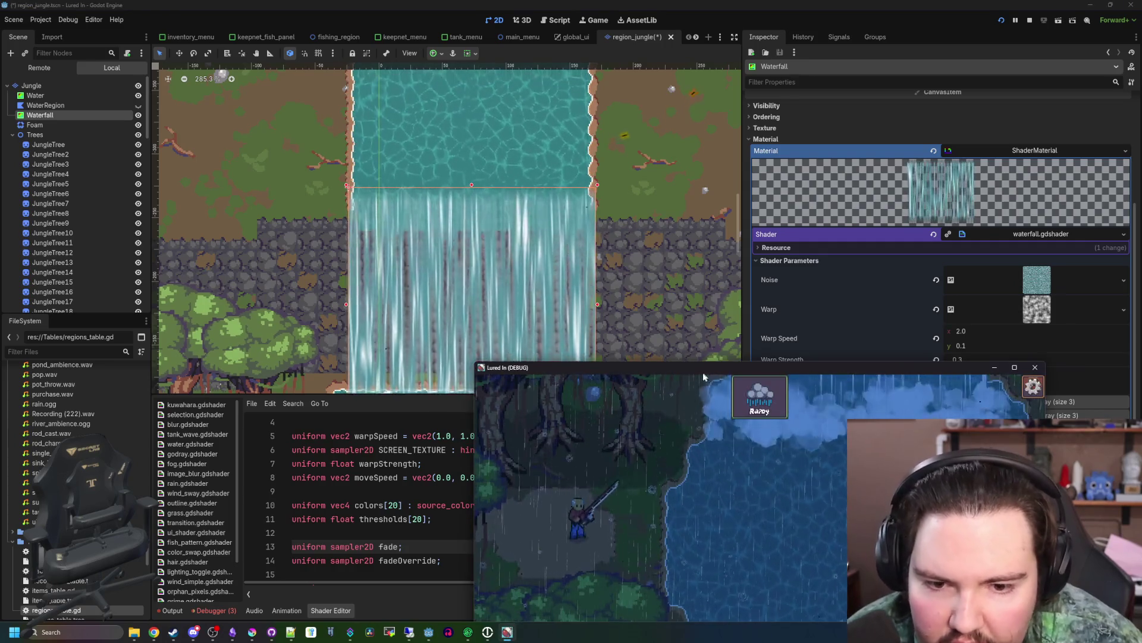
drag(702, 372, 334, 203)
click(782, 467)
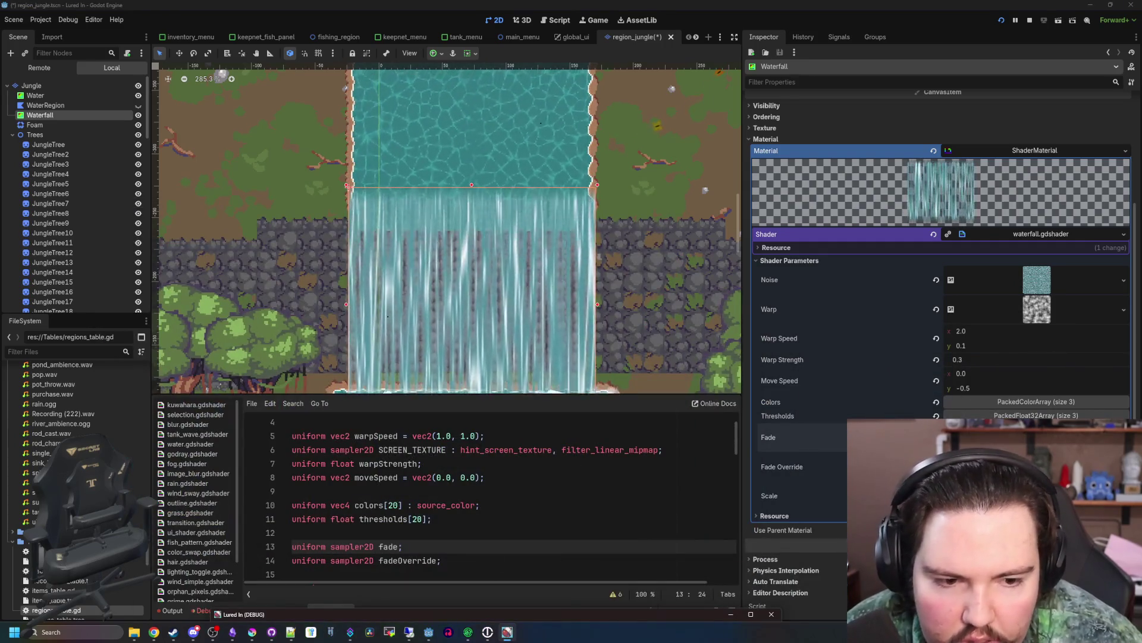
scroll(547, 265, down, 3)
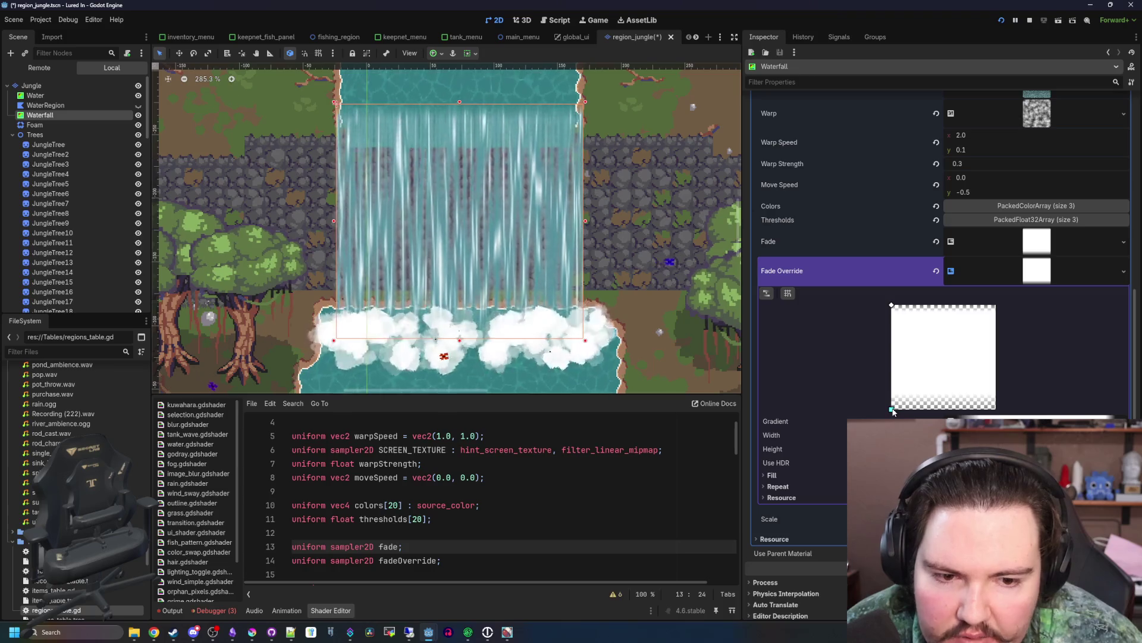
mouse_move(891, 409)
mouse_down()
mouse_move(889, 322)
mouse_move(875, 377)
mouse_move(891, 408)
mouse_up()
click(776, 421)
drag(814, 462, 875, 462)
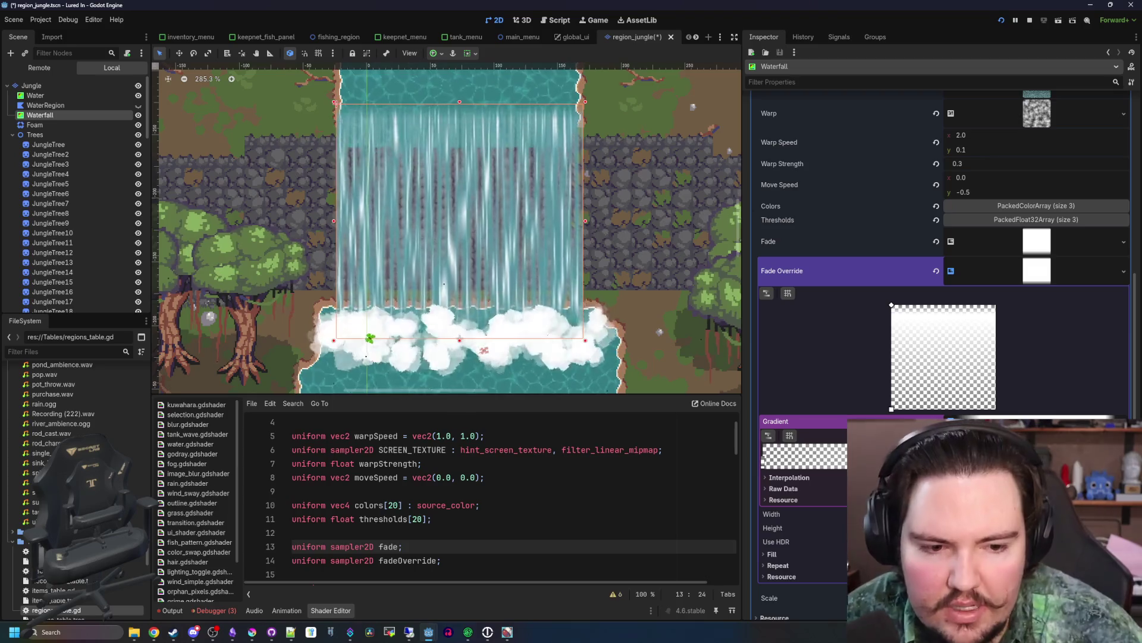
scroll(395, 239, down, 2)
scroll(402, 275, up, 2)
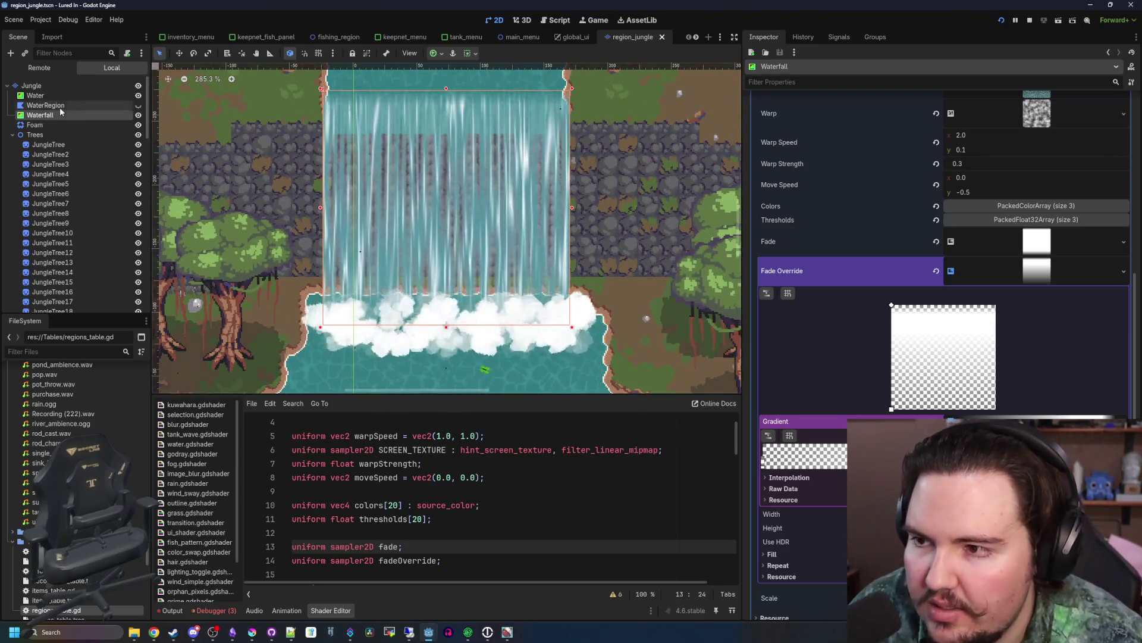
click(53, 124)
- Insert a new line after line 66 setting COLOR.a to max() of the fade-override and fade alphas
click(40, 115)
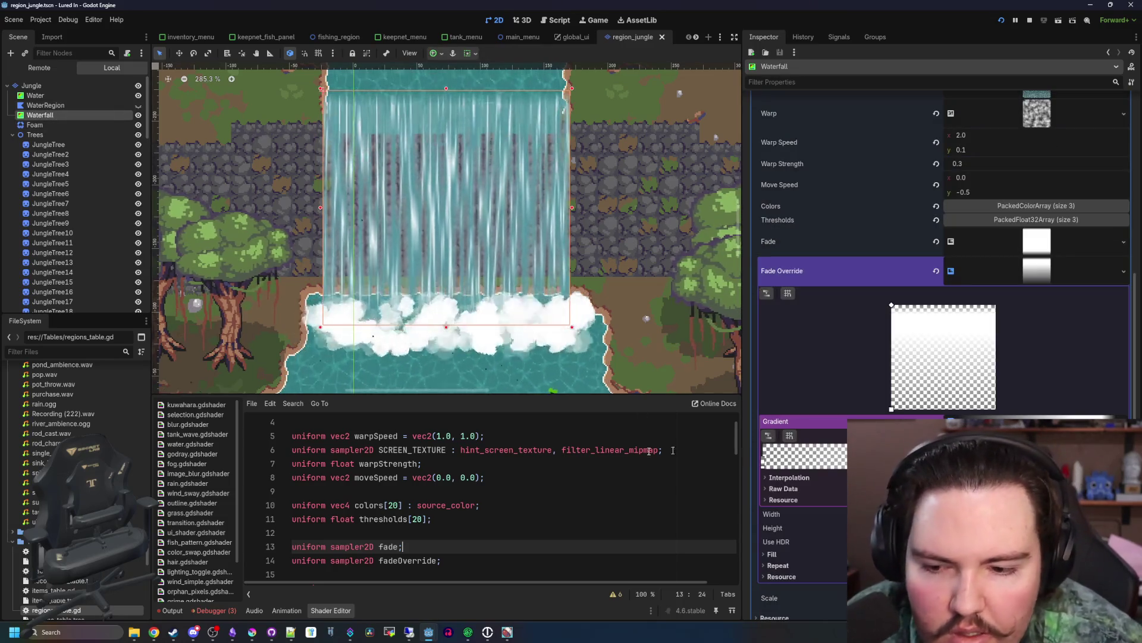
scroll(427, 497, down, 10)
scroll(441, 511, down, 4)
click(469, 548)
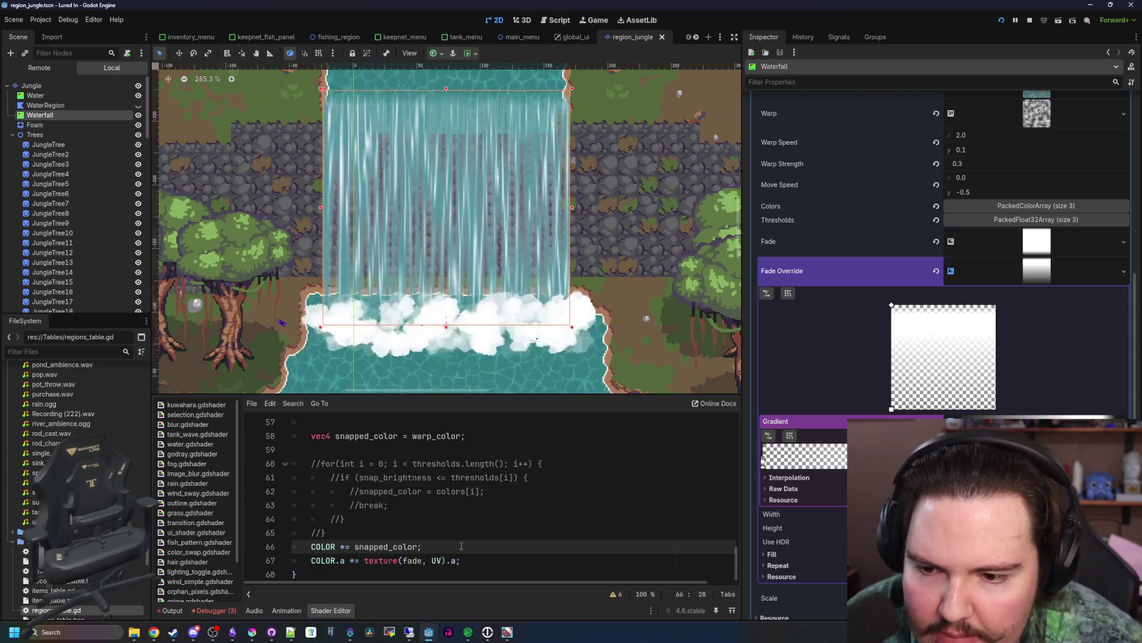
key(Return)
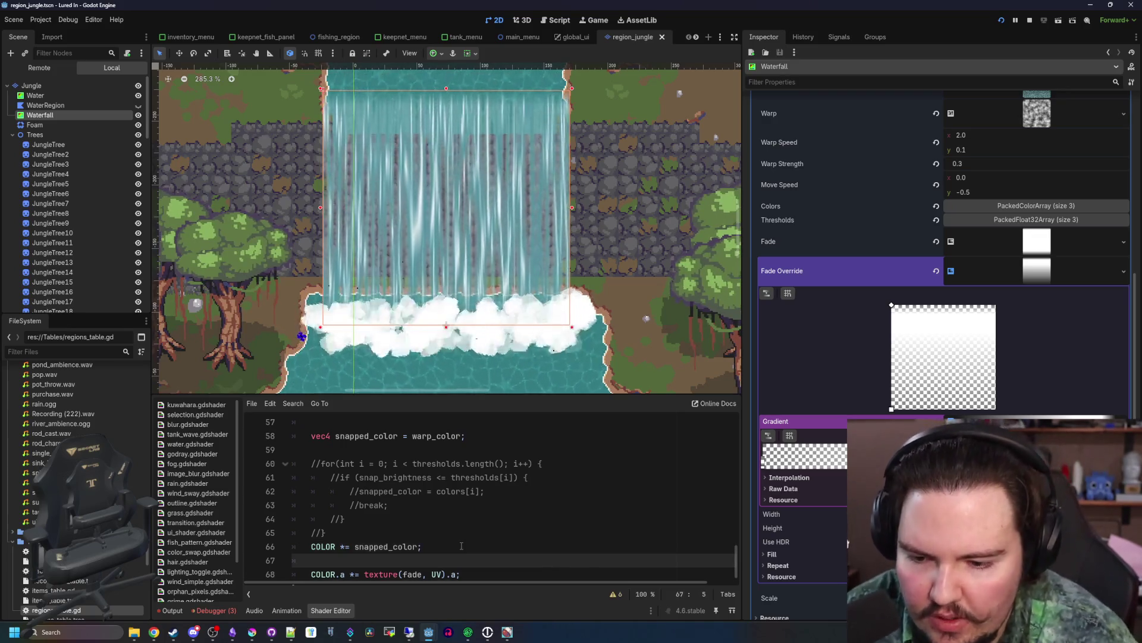
text(COLOR.a =)
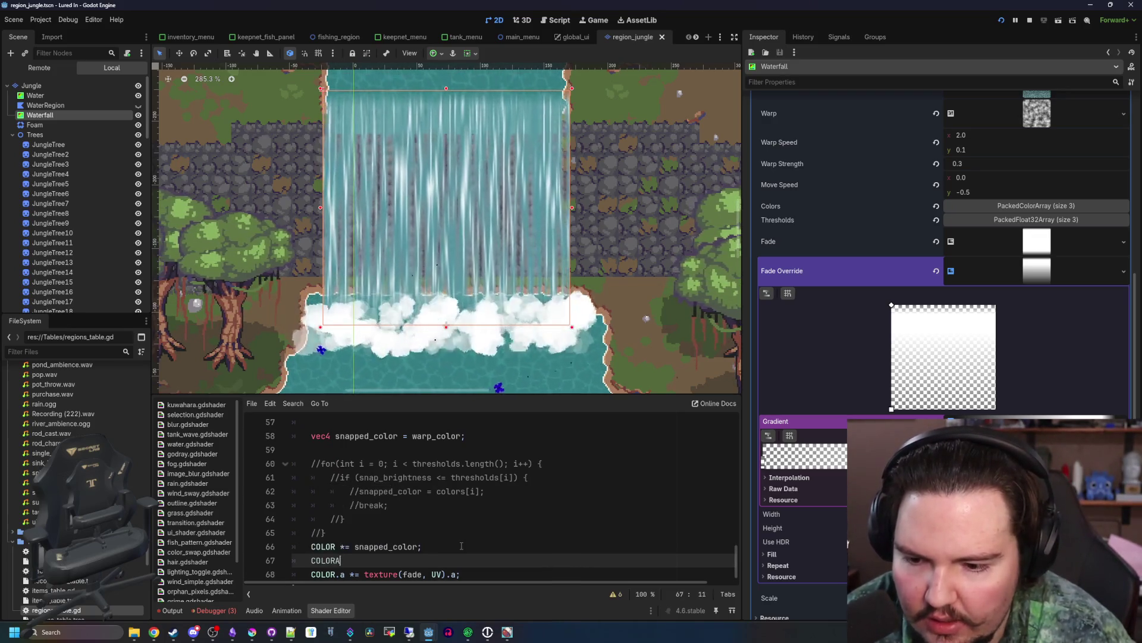
text(exture(fadeOv)
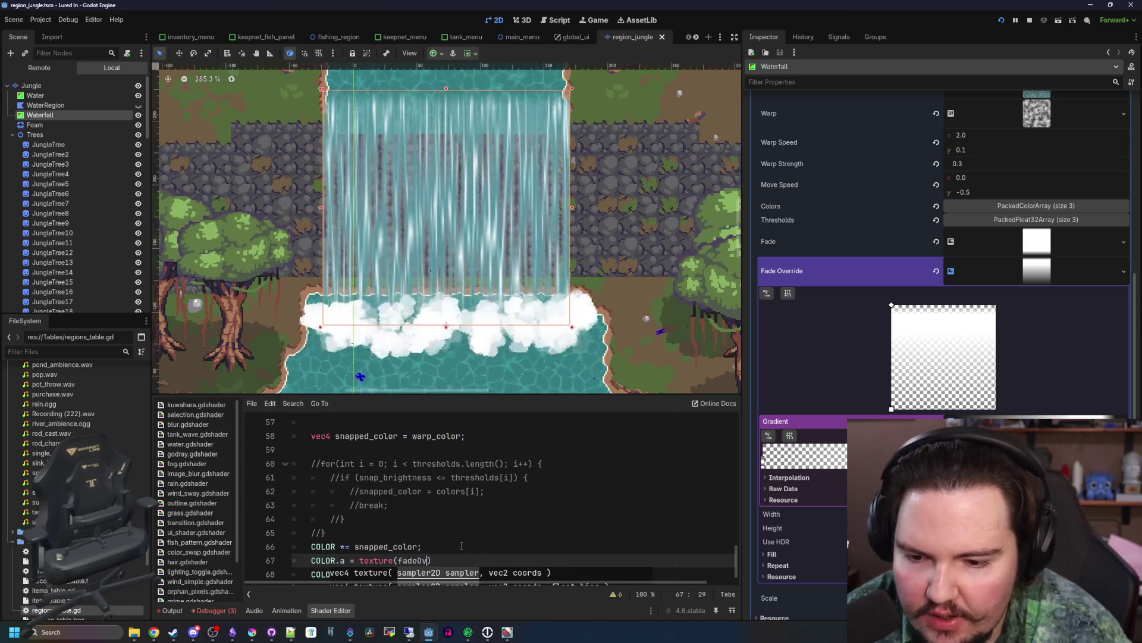
text(UV))
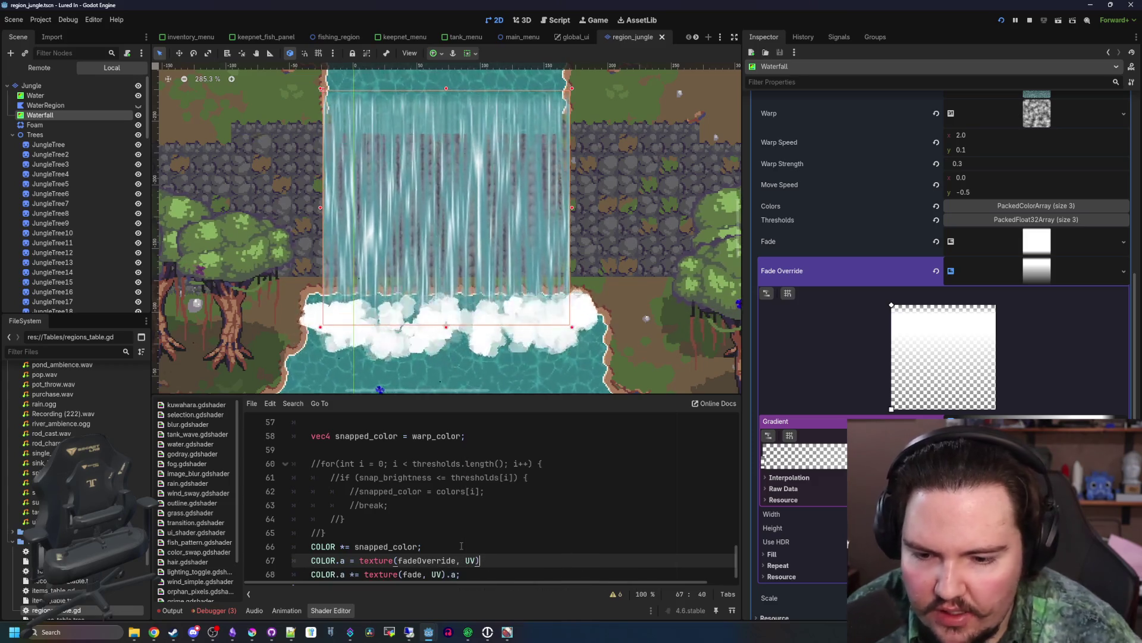
text(.a;)
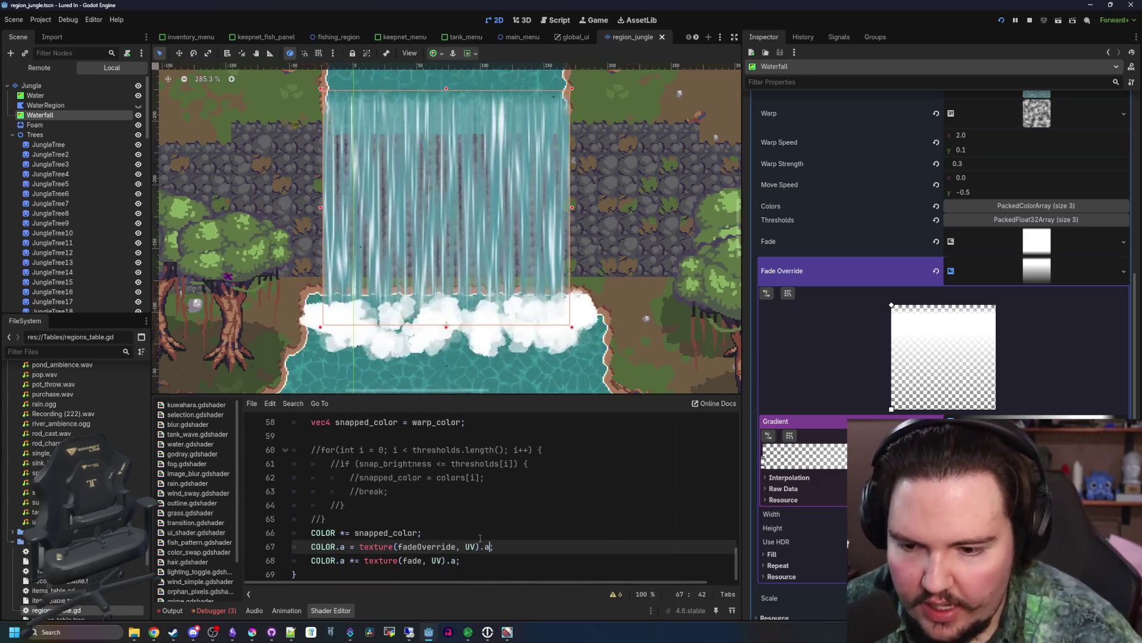
- Multiply the fade texture's alpha by snapped_color.a inside the new max() expression
click(462, 531)
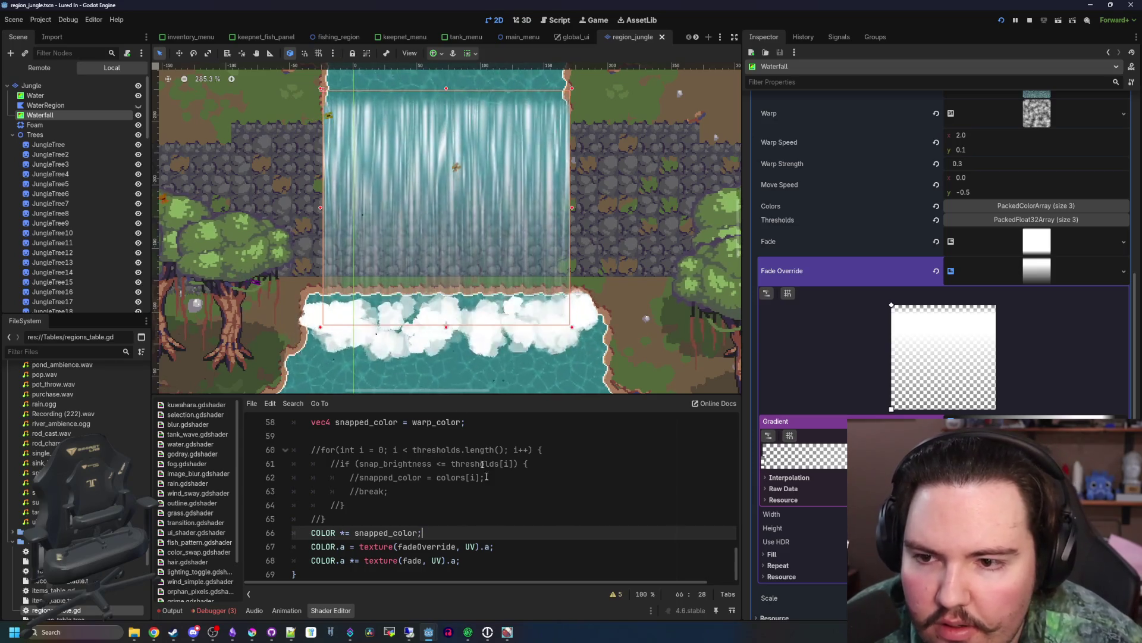
scroll(444, 278, up, 4)
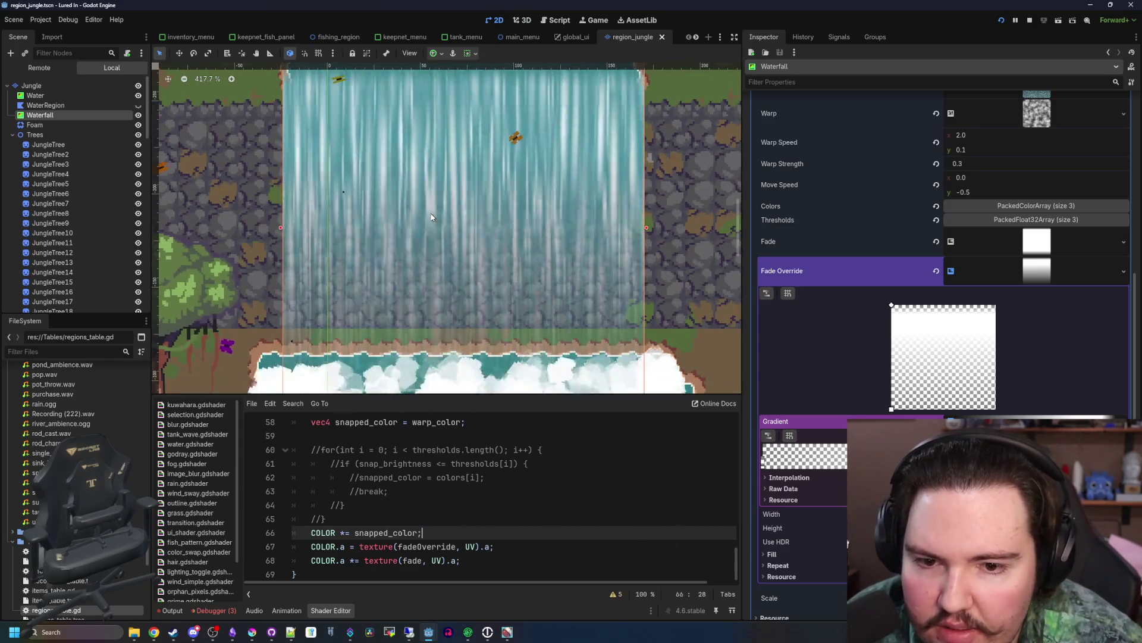
scroll(444, 278, down, 5)
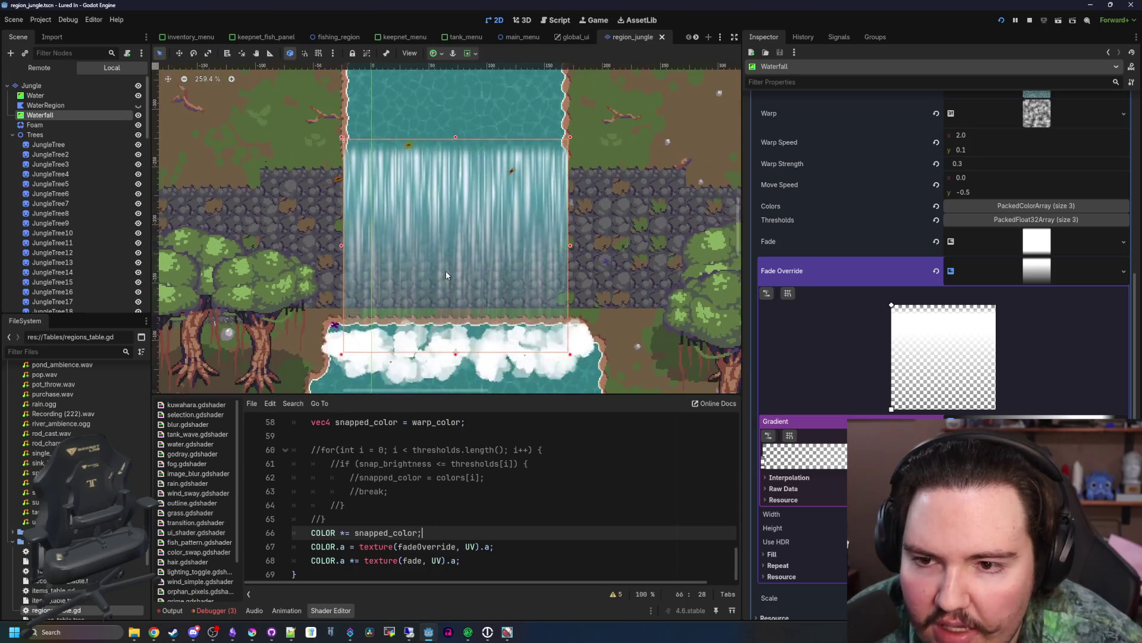
key(Up)
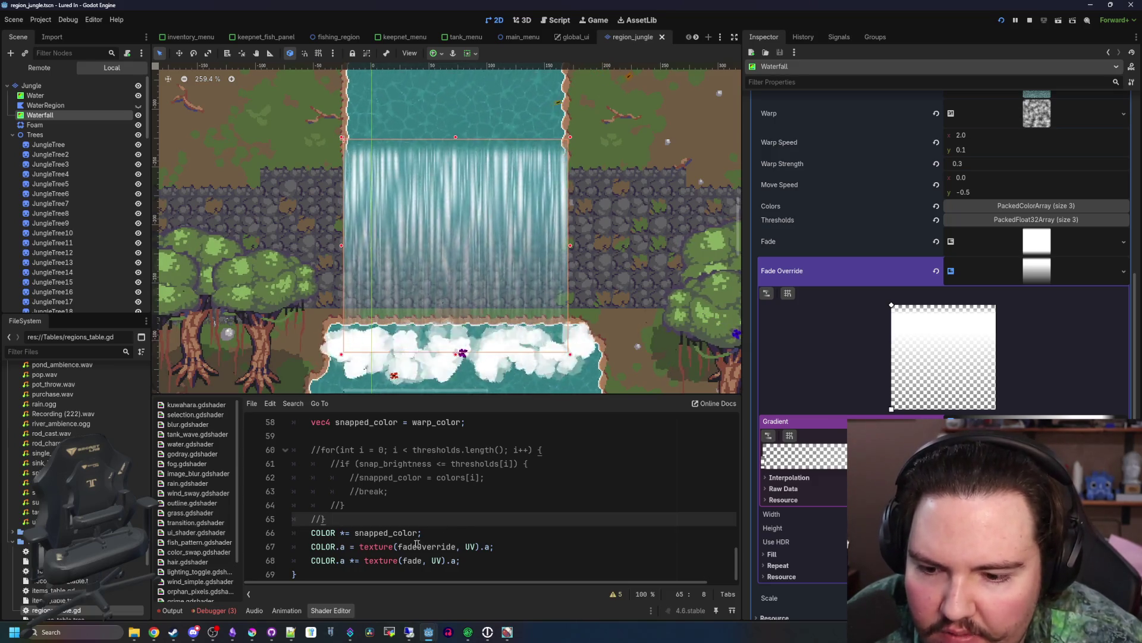
click(353, 560)
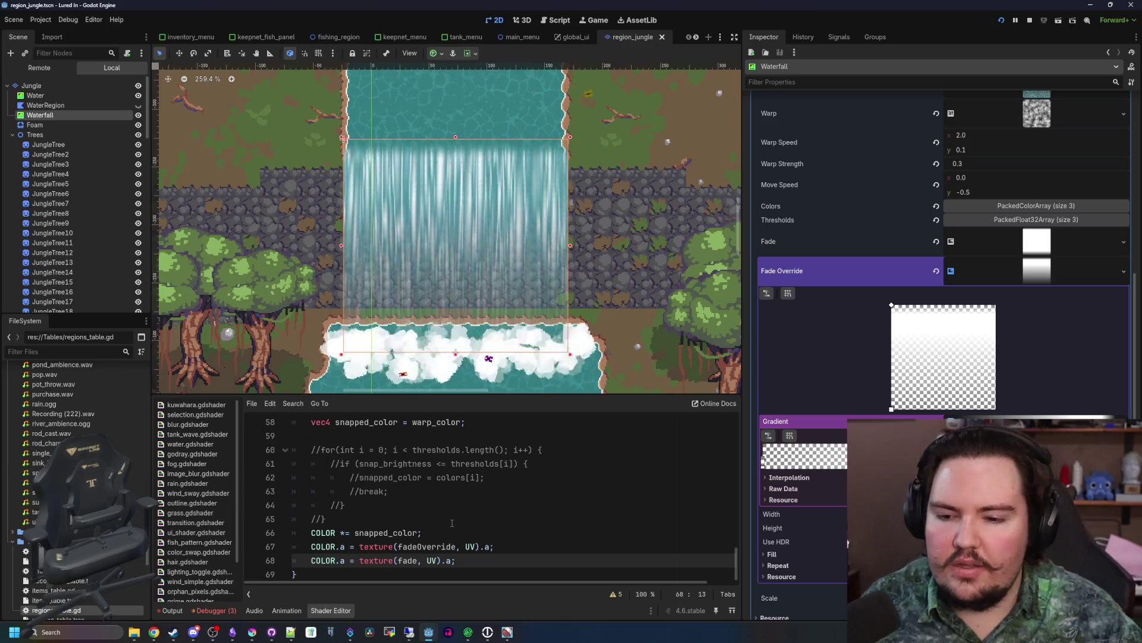
text(*)
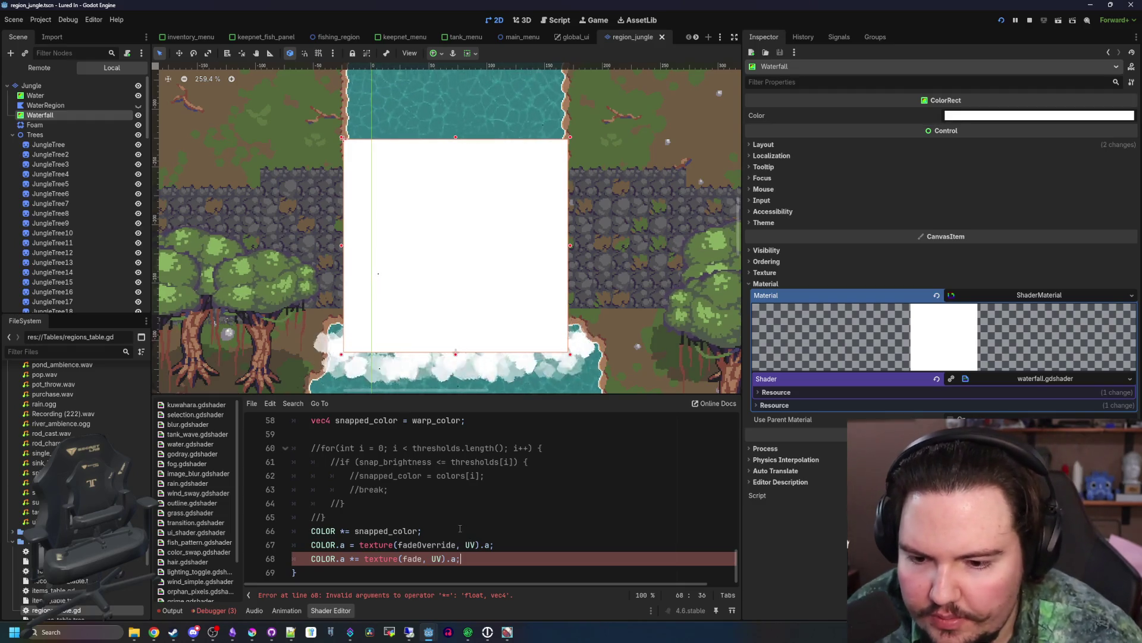
click(432, 533)
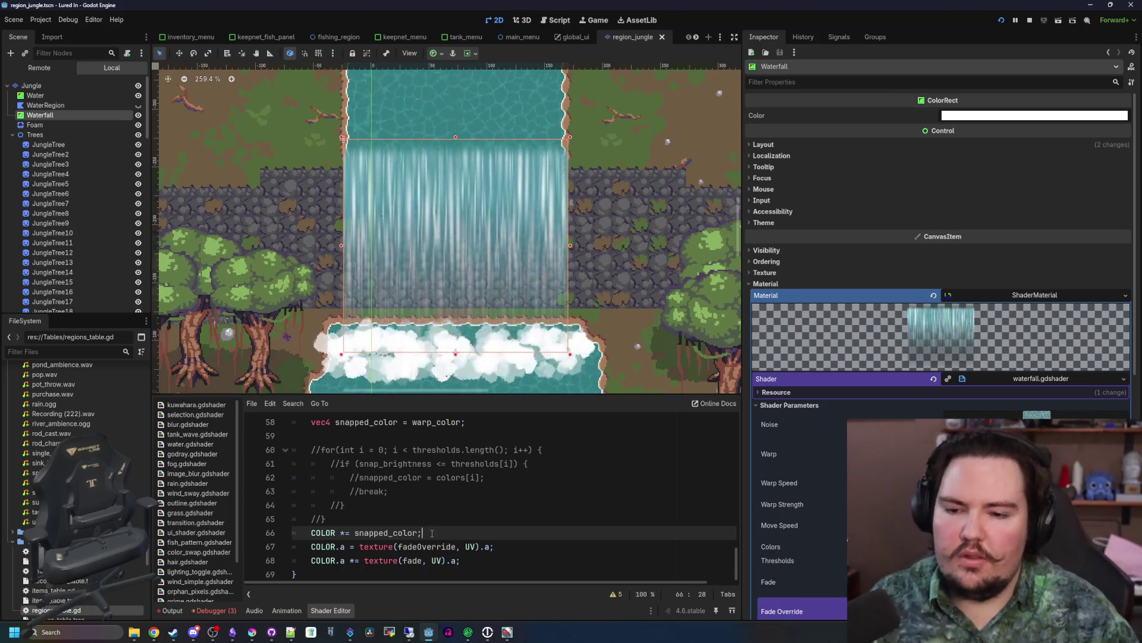
click(458, 554)
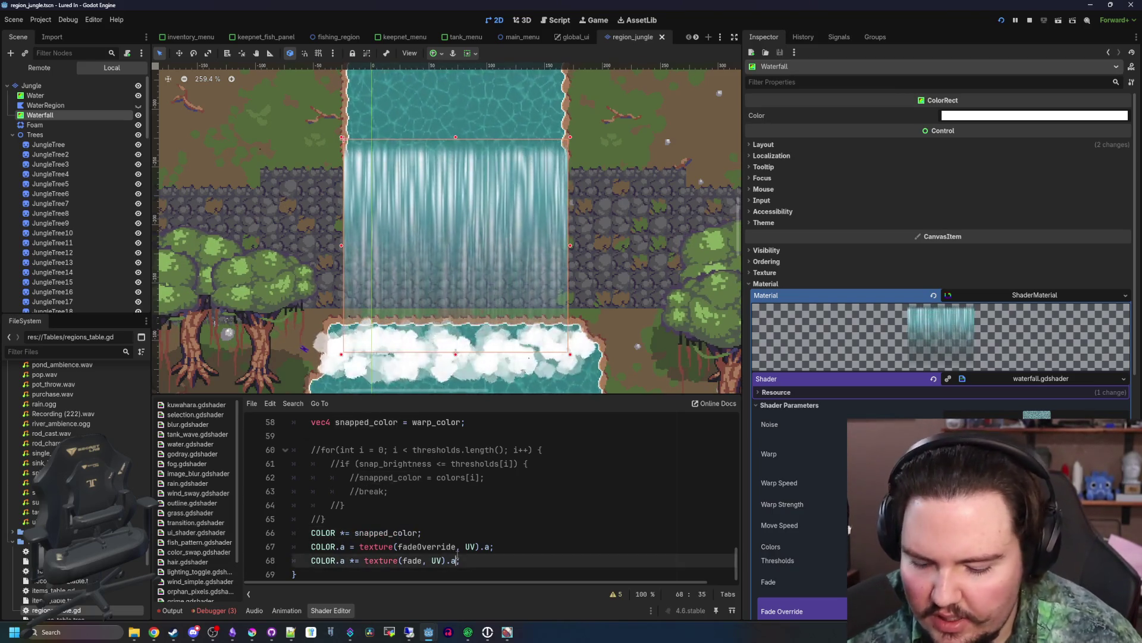
text(* snapped_color.a)
click(454, 533)
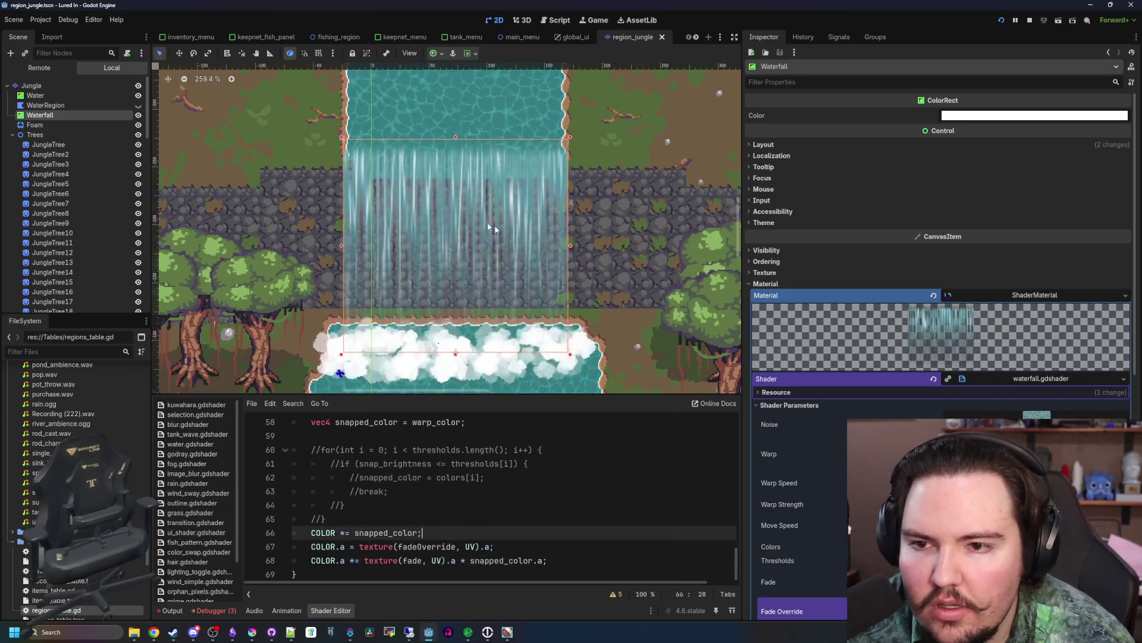
- Delete the old fade line 68 from the waterfall shader
scroll(494, 225, up, 8)
scroll(435, 160, down, 7)
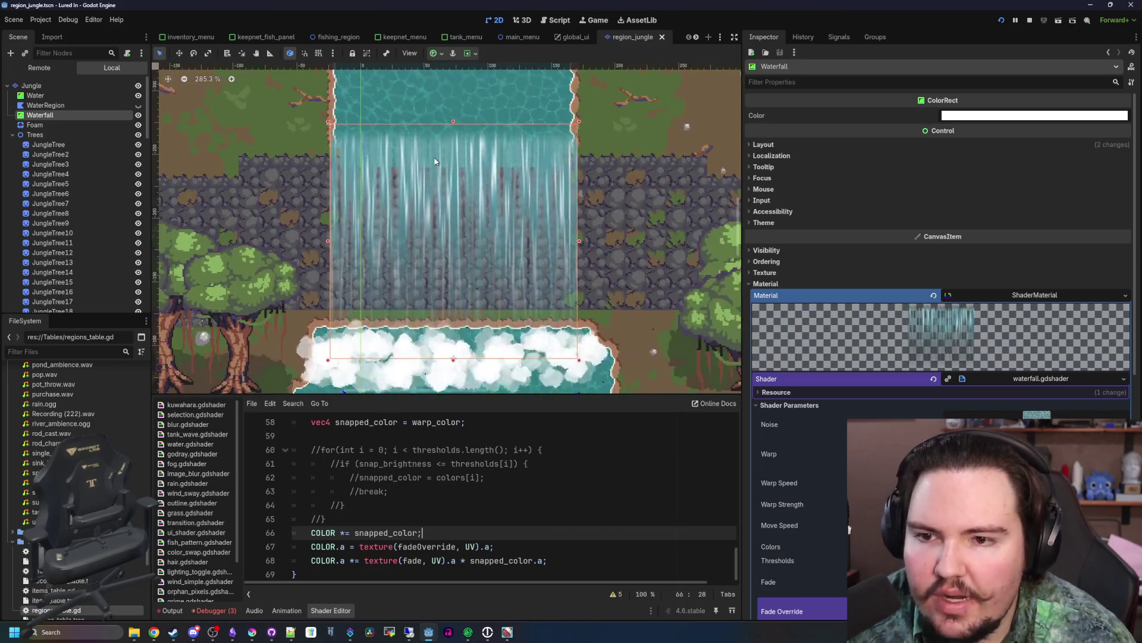
scroll(457, 257, down, 1)
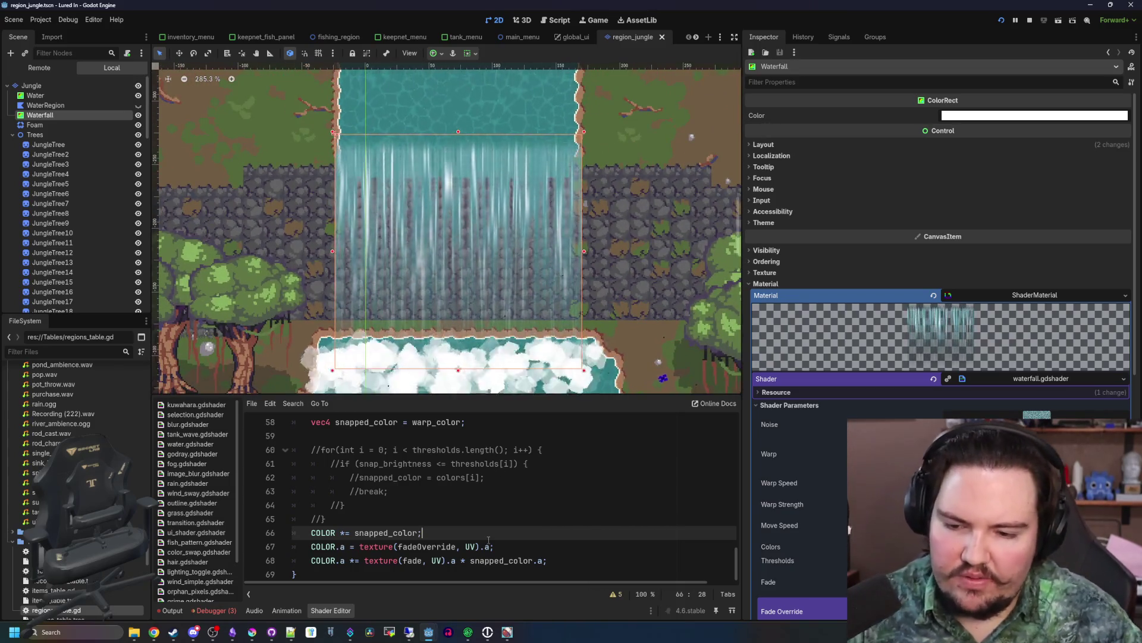
click(478, 517)
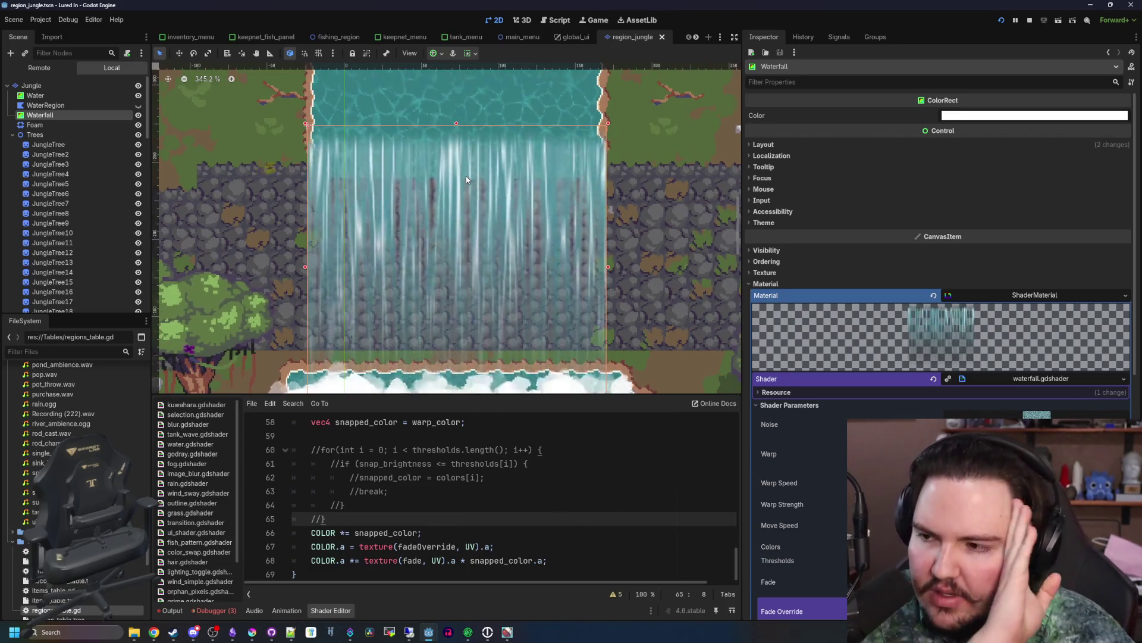
scroll(475, 156, down, 1)
scroll(474, 156, up, 1)
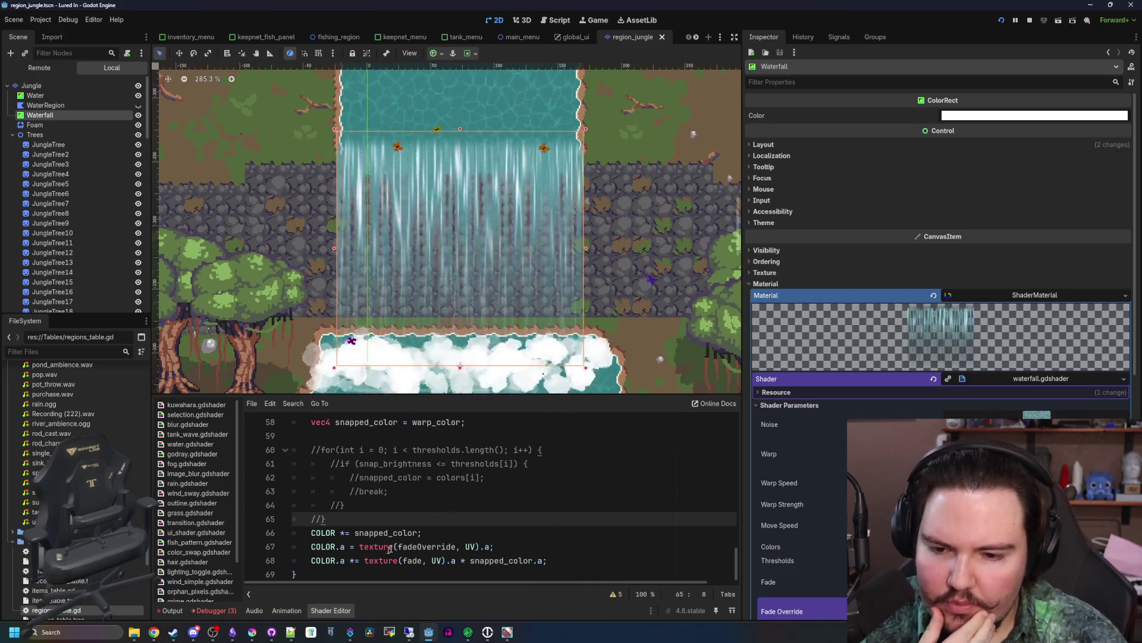
drag(364, 560, 548, 557)
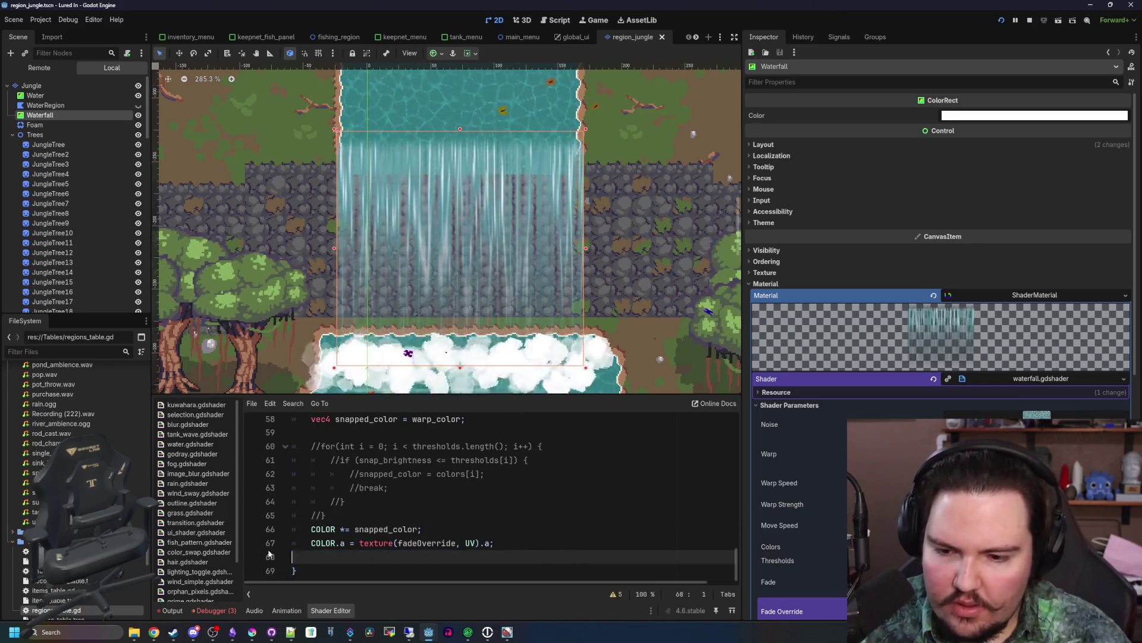
key(BackSpace)
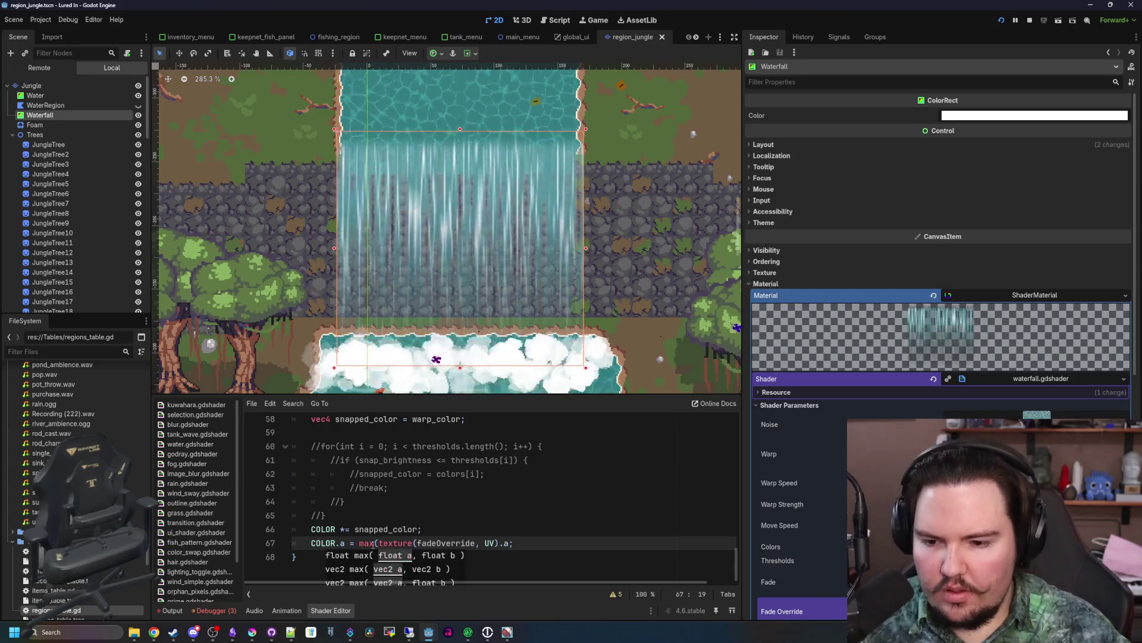
scroll(470, 560, right, 1)
scroll(470, 559, up, 1)
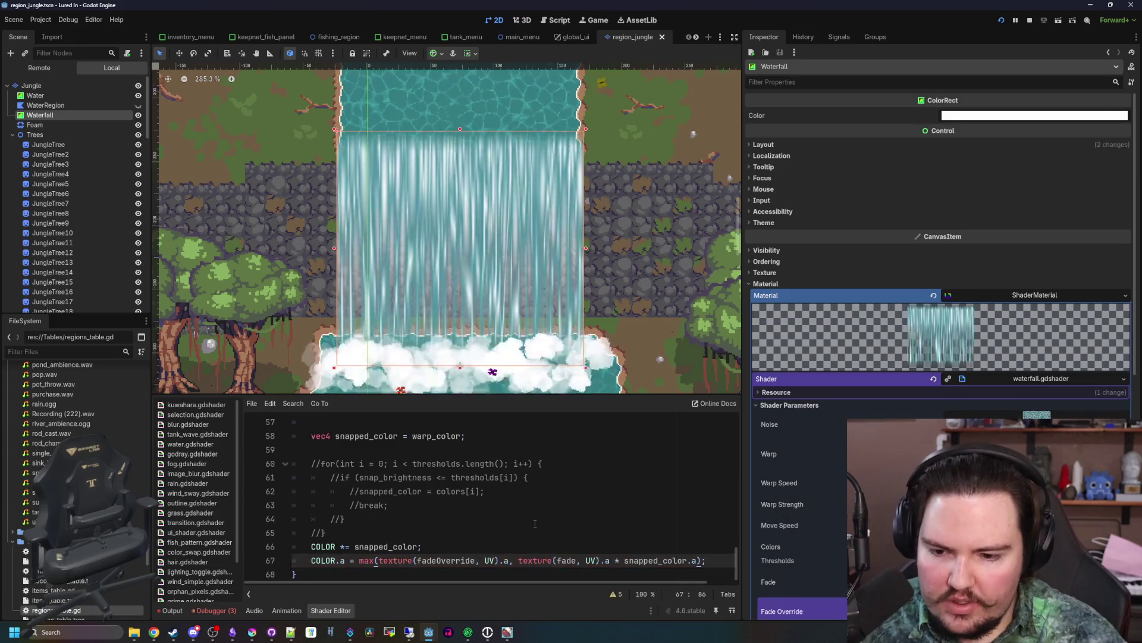
scroll(441, 224, up, 5)
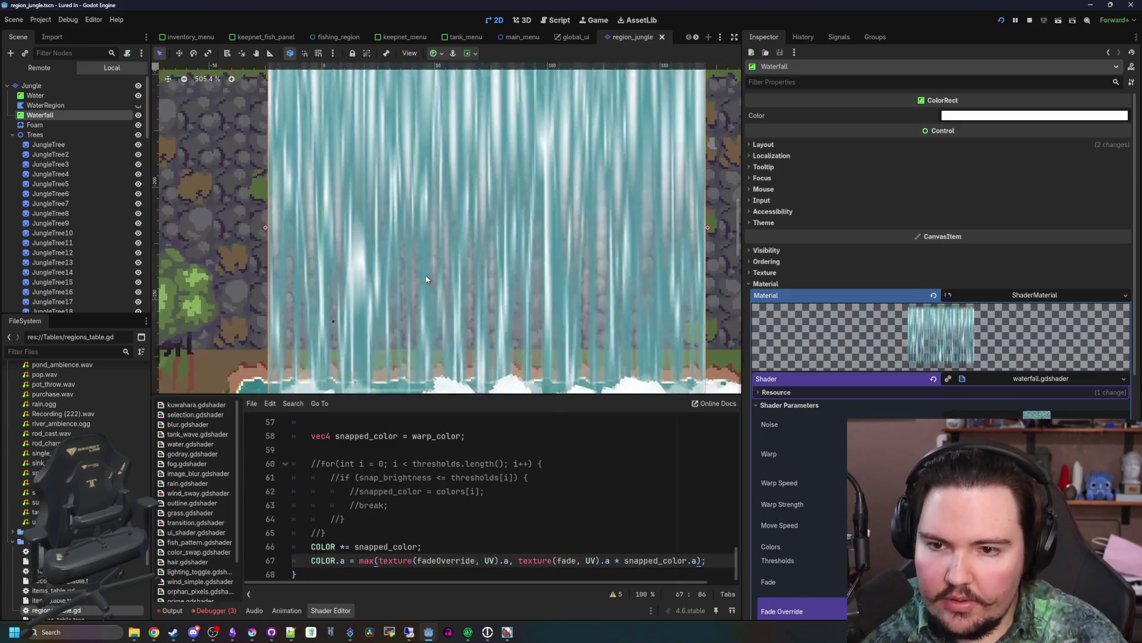
- Reselect the Waterfall node and bring its Fade Override gradient into view in the Inspector
scroll(440, 250, down, 6)
click(510, 491)
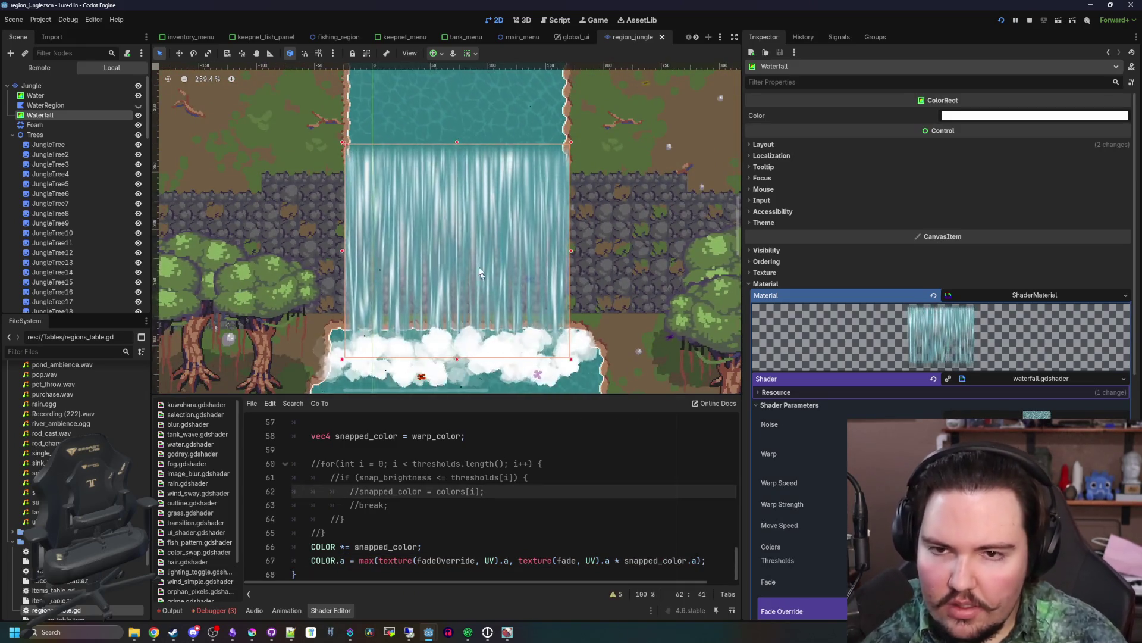
scroll(441, 120, up, 4)
scroll(427, 189, down, 6)
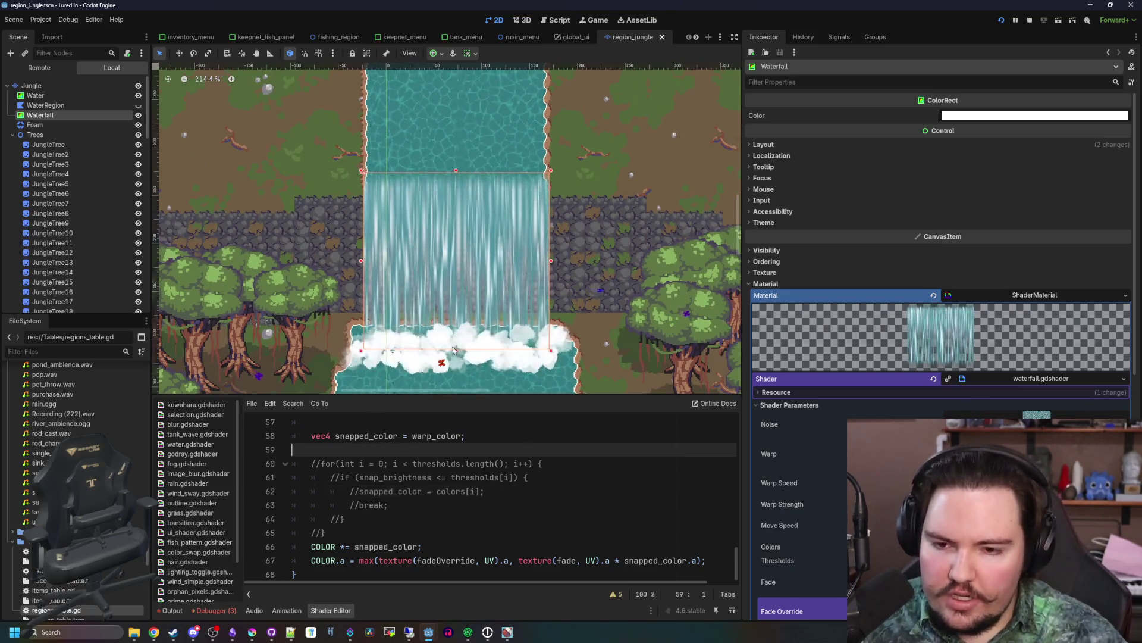
scroll(453, 350, up, 6)
click(655, 477)
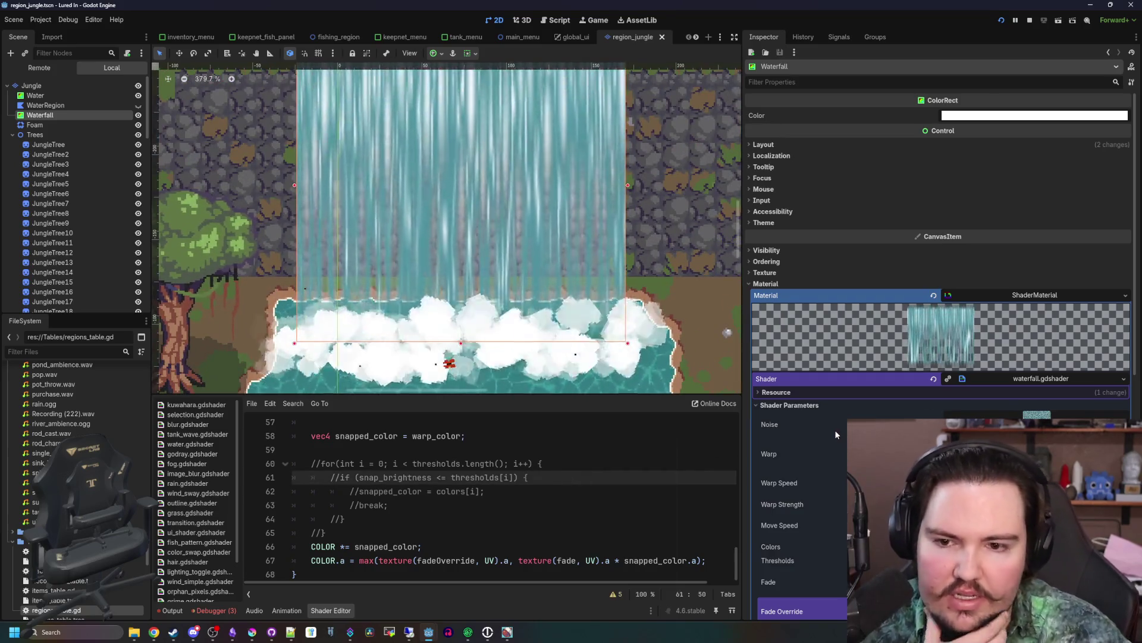
click(655, 449)
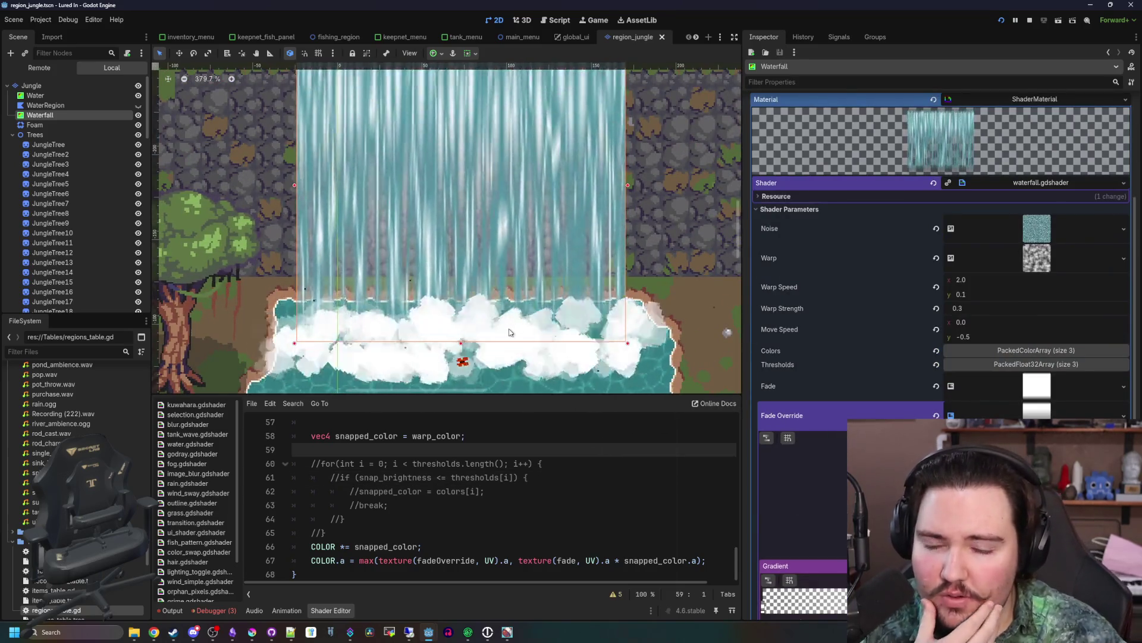
scroll(424, 292, down, 5)
click(41, 175)
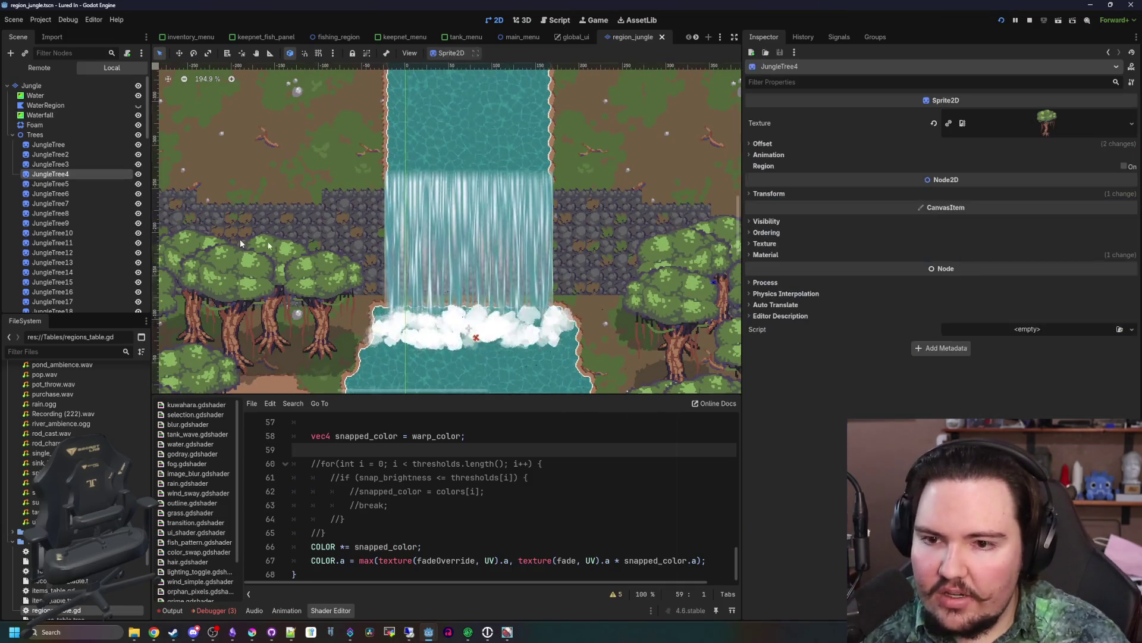
scroll(445, 256, down, 8)
scroll(445, 256, up, 4)
scroll(445, 256, up, 6)
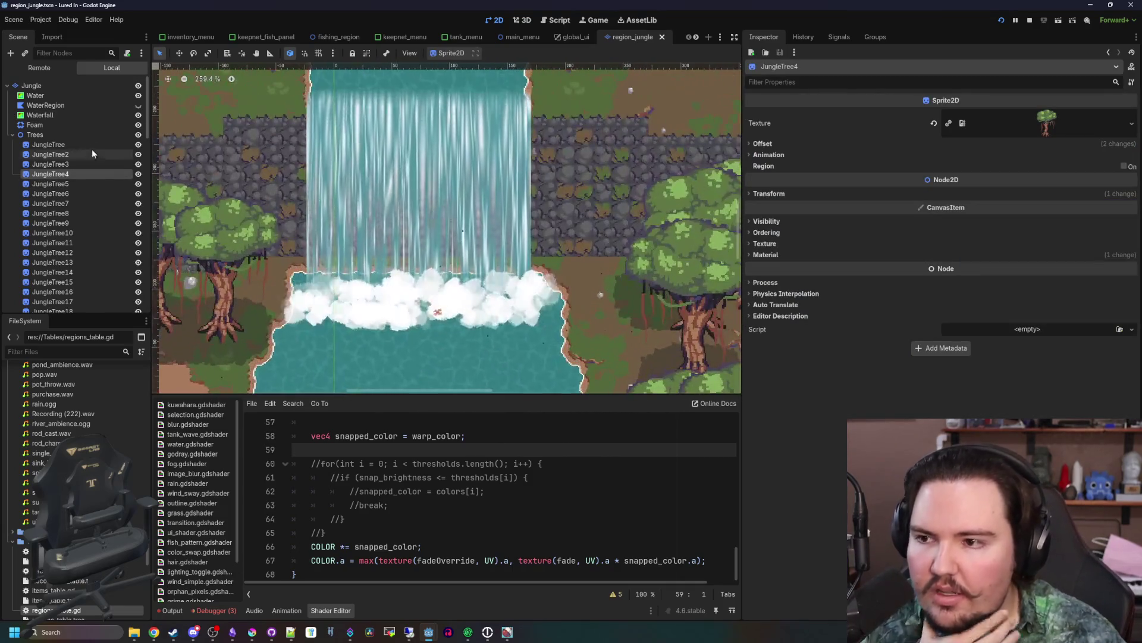
click(80, 113)
scroll(412, 247, up, 3)
scroll(412, 248, up, 1)
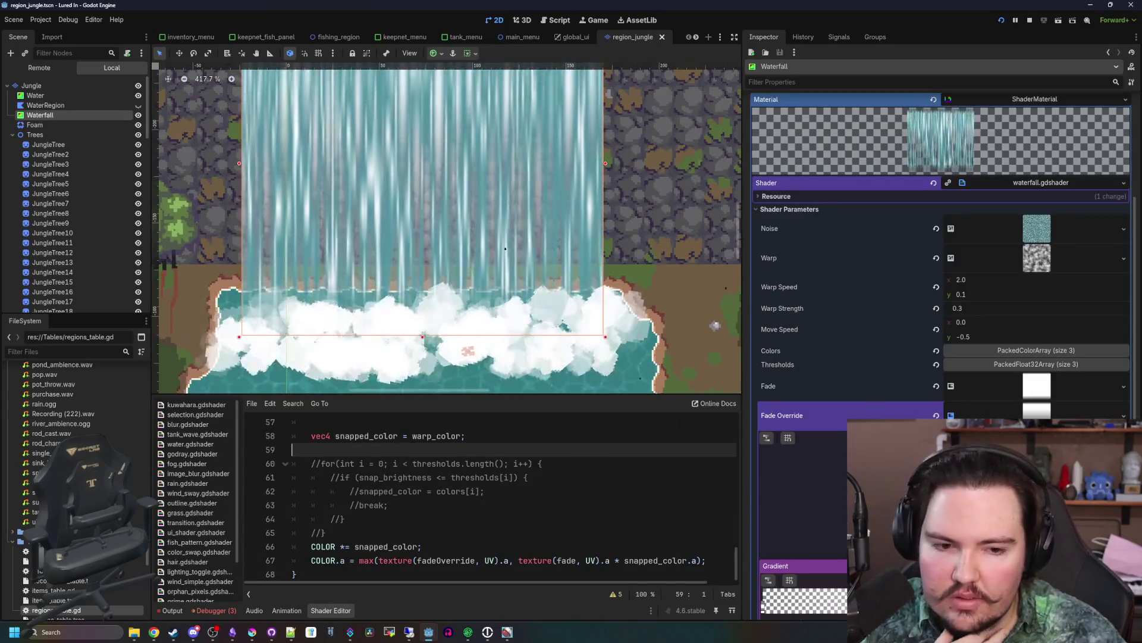
scroll(1033, 333, down, 5)
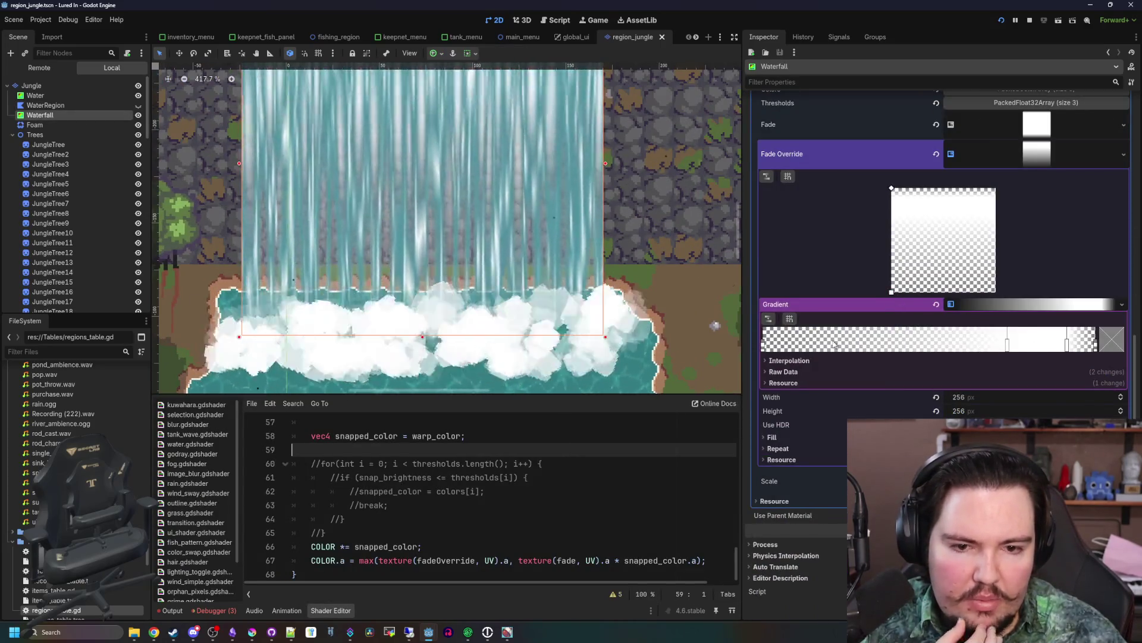
- Set the gradient's right-end stop to semi-transparent white (alpha 100, ffffff64)
click(1008, 345)
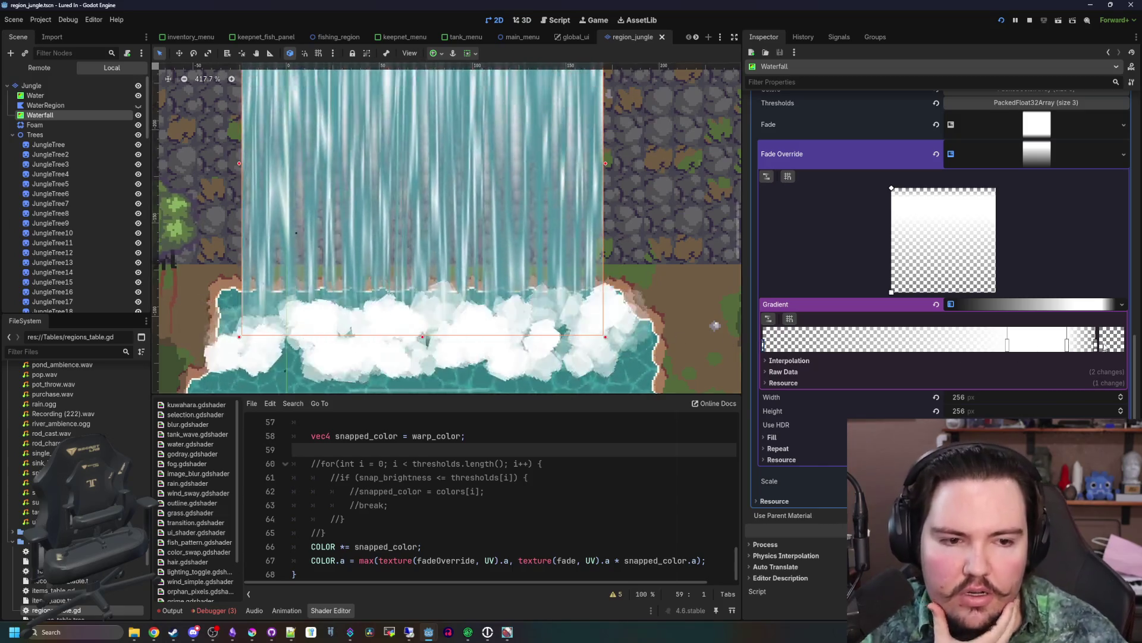
double_click(1008, 345)
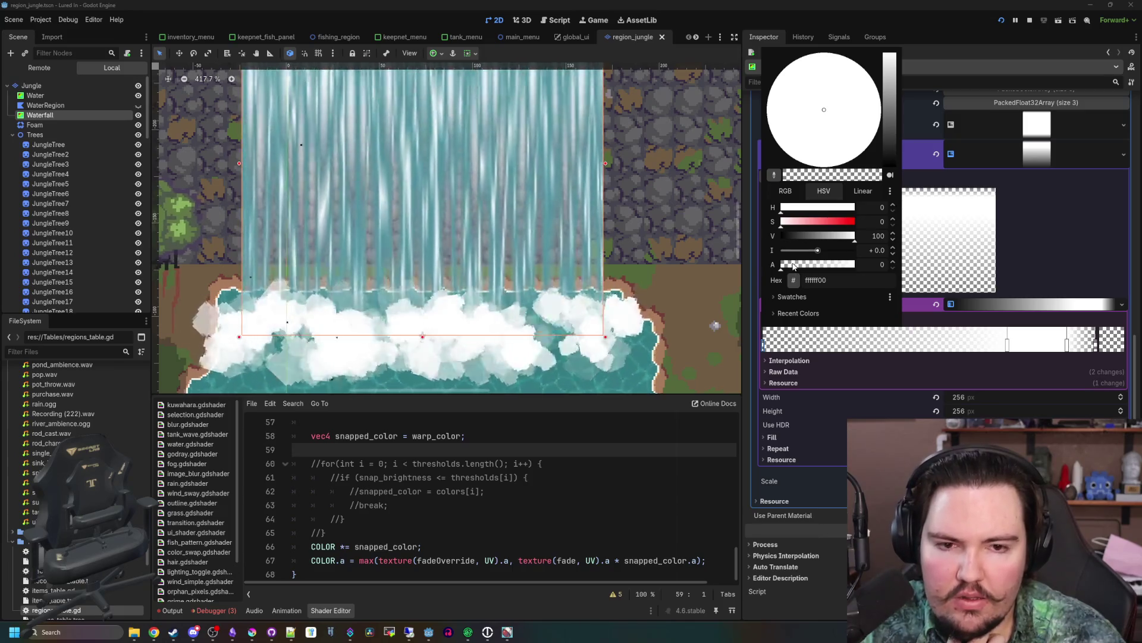
drag(793, 266, 883, 268)
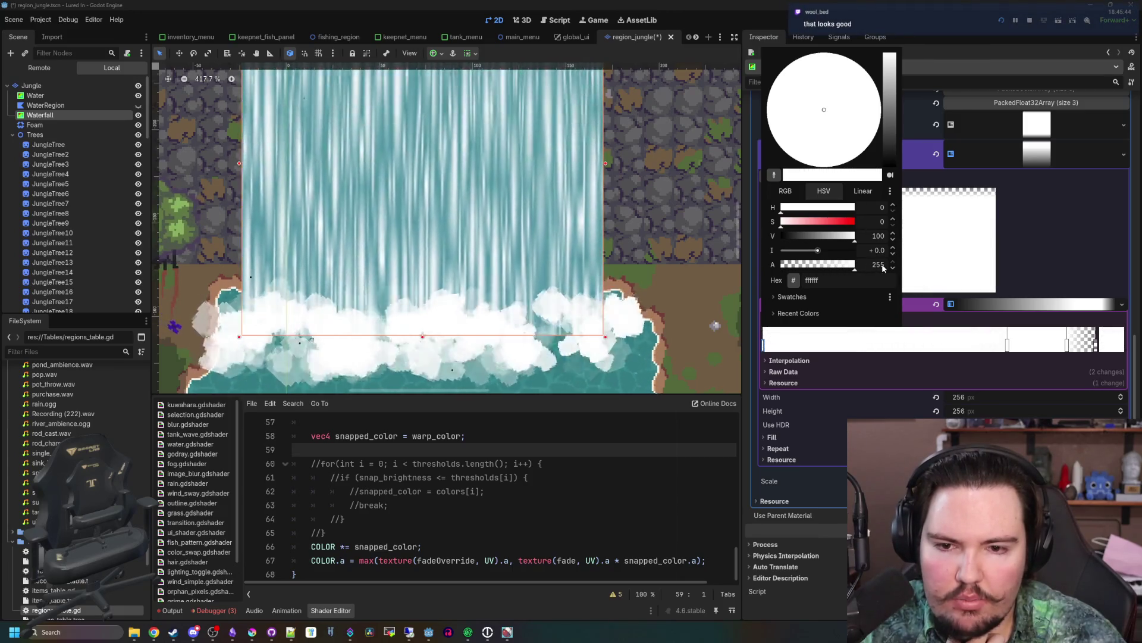
click(798, 270)
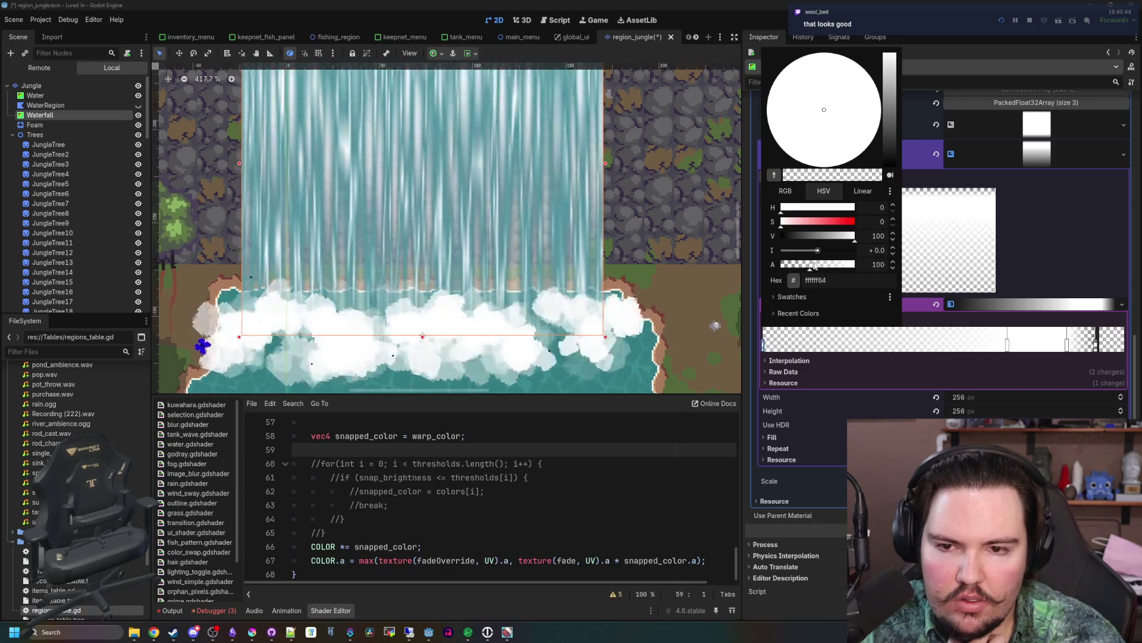
click(656, 344)
scroll(657, 344, down, 3)
scroll(404, 197, up, 7)
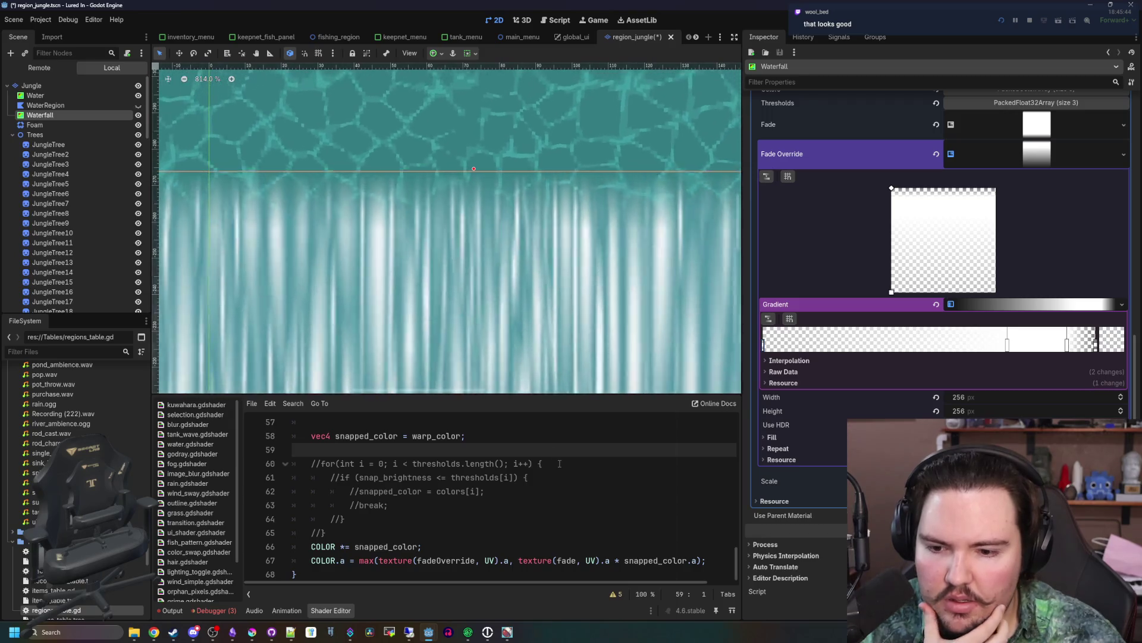
- Check the Foam node's settings, then return to the Waterfall node
scroll(462, 159, down, 3)
click(74, 125)
click(73, 115)
scroll(510, 169, down, 3)
scroll(555, 316, up, 2)
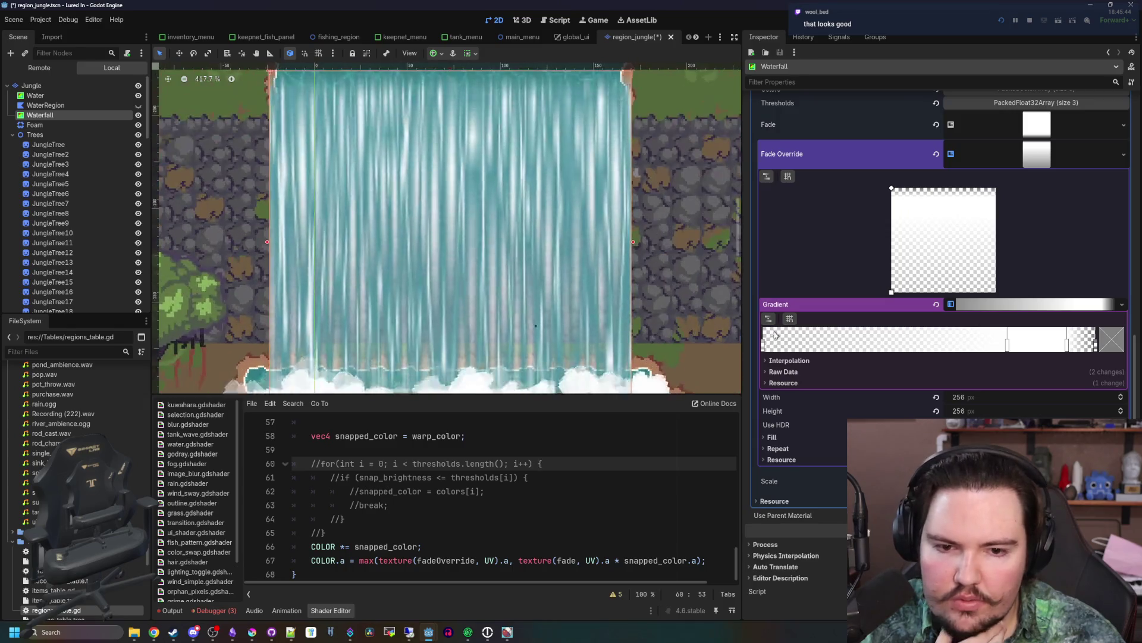
- Add a new stop to the Fade Override gradient and edit its colour to fade out
click(791, 342)
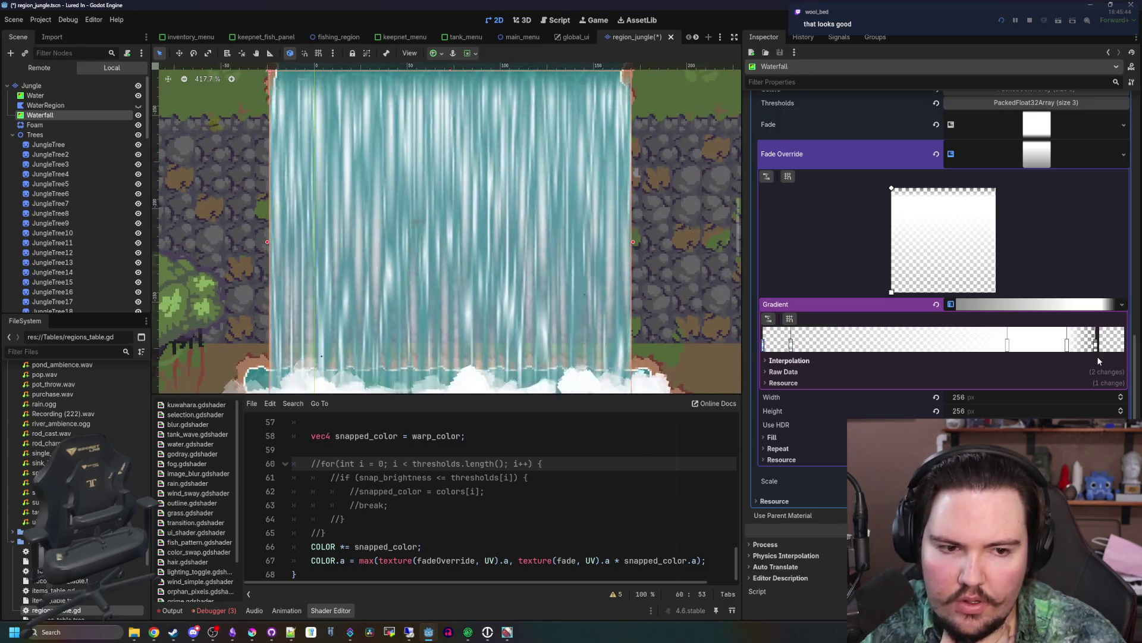
double_click(763, 344)
scroll(369, 238, down, 2)
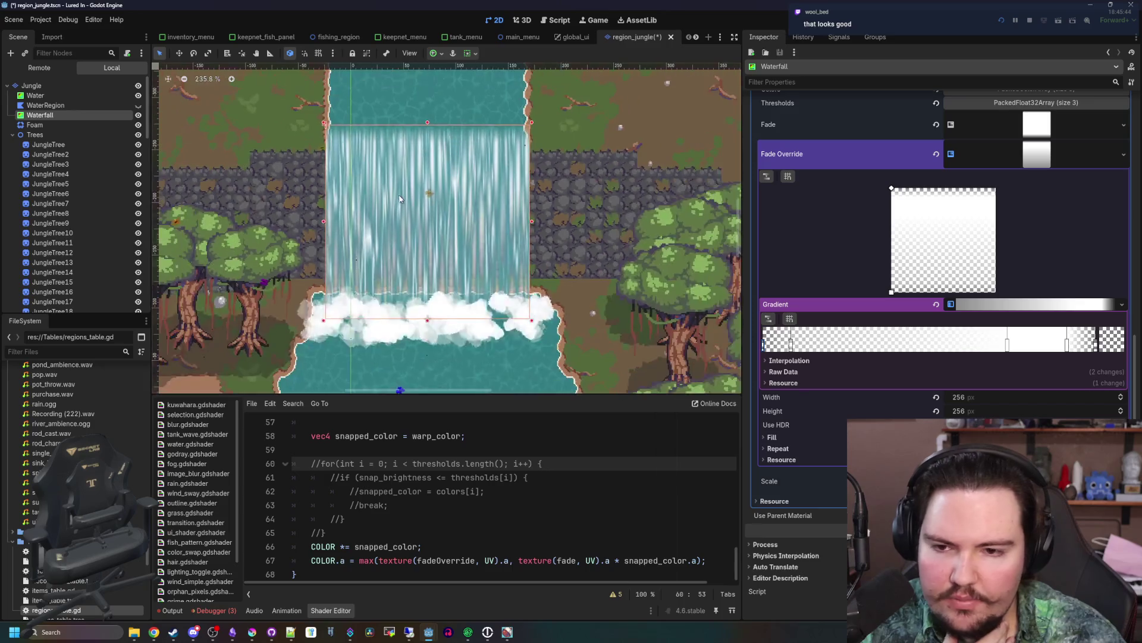
scroll(369, 238, up, 1)
click(625, 490)
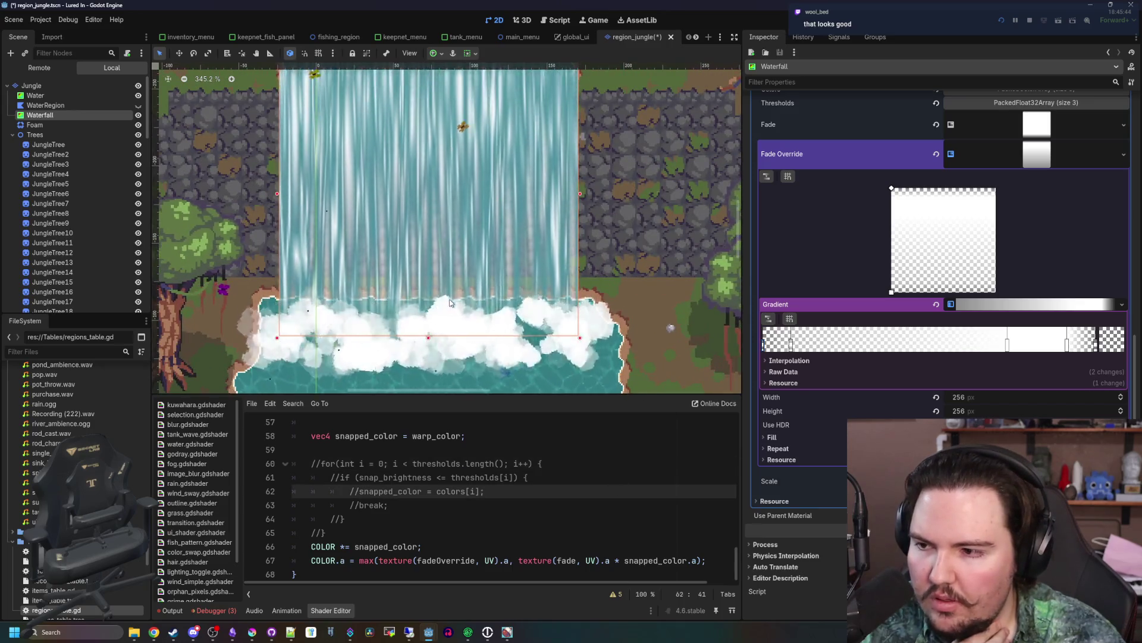
scroll(448, 264, down, 3)
scroll(449, 264, up, 2)
scroll(448, 264, down, 4)
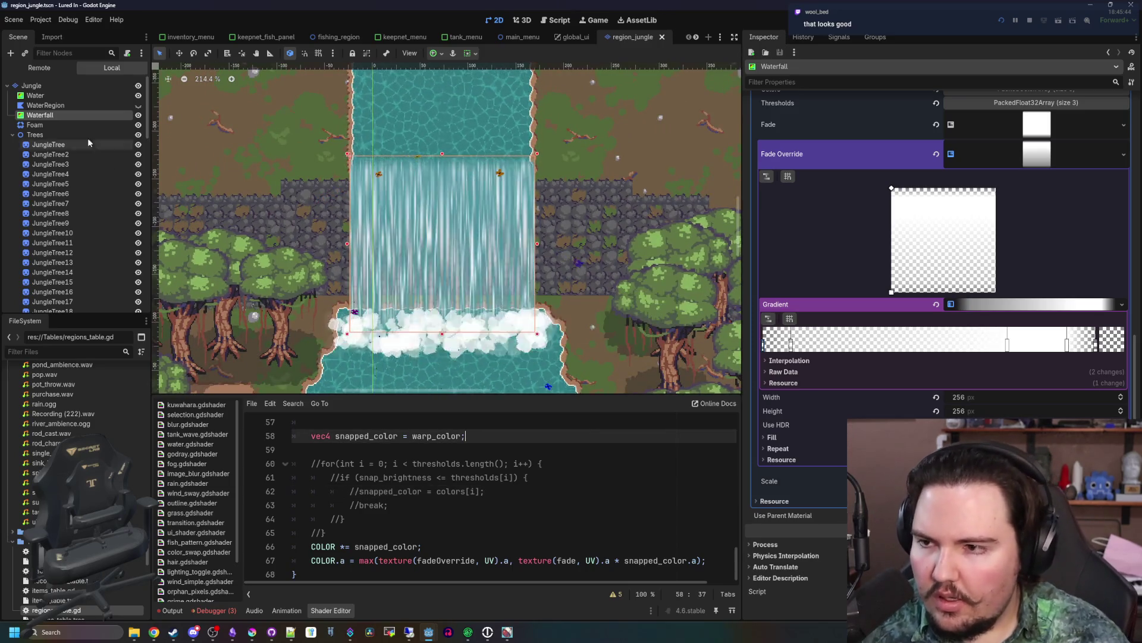
- Save the region_jungle scene with Ctrl+S and reselect the Waterfall node
click(70, 128)
scroll(391, 240, up, 5)
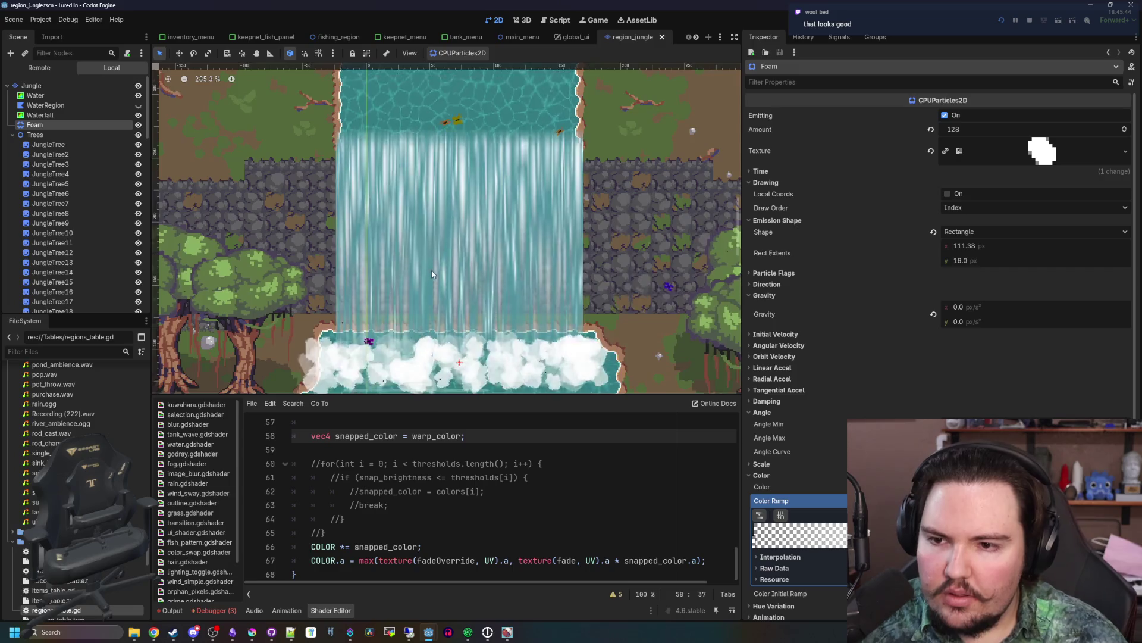
key(ctrl+s)
scroll(433, 276, down, 3)
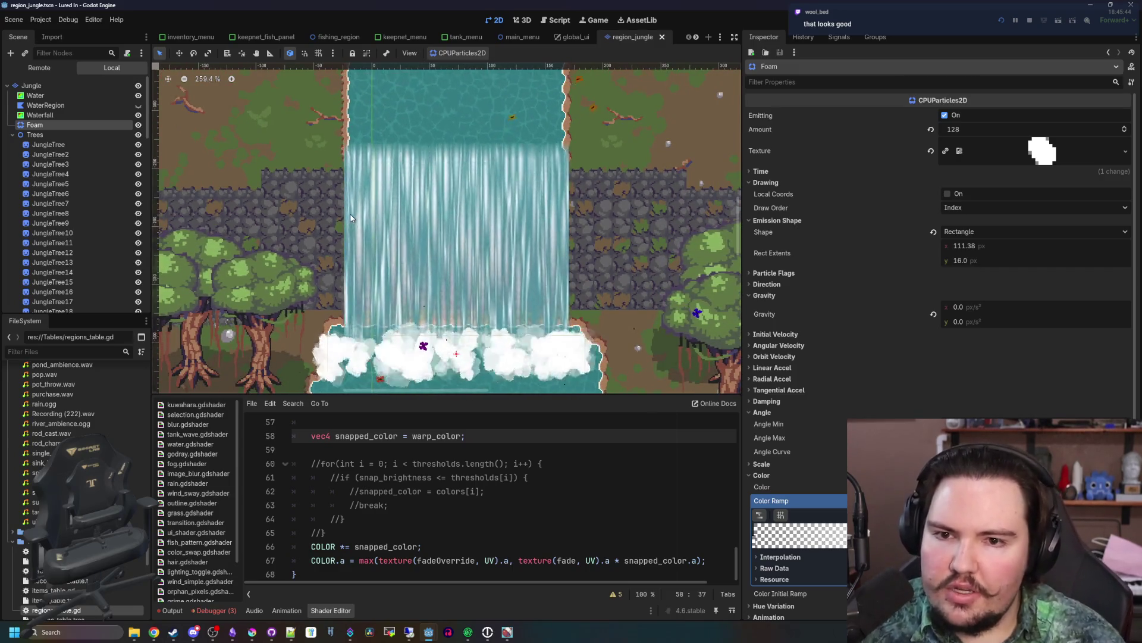
click(56, 116)
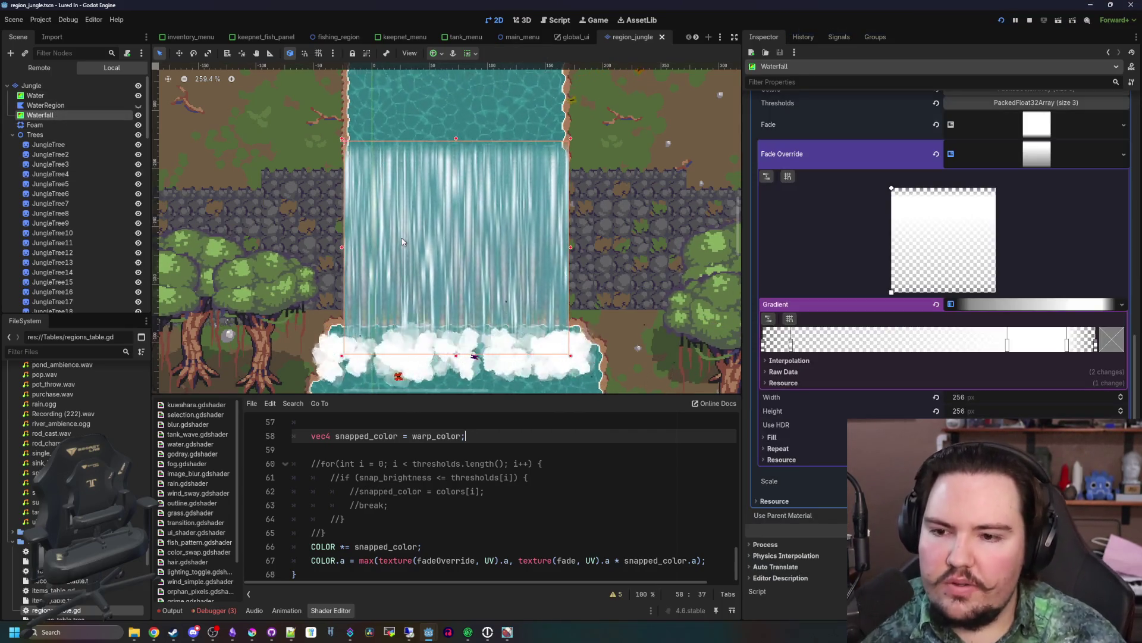
click(501, 433)
key(Down)
key(Down)
key(Down)
click(69, 224)
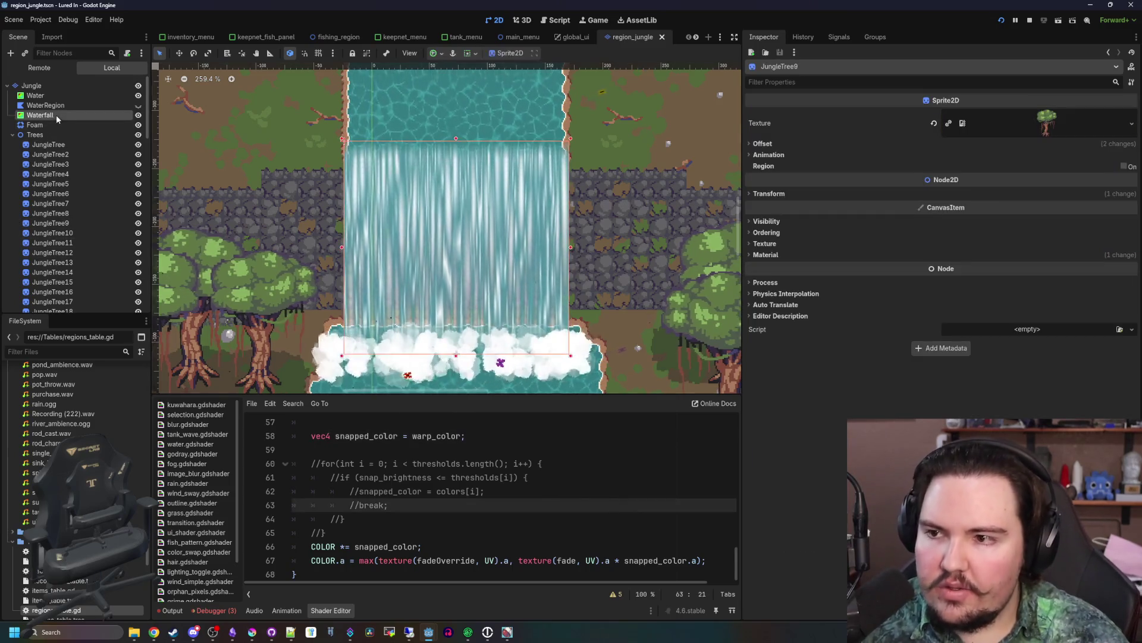
click(56, 115)
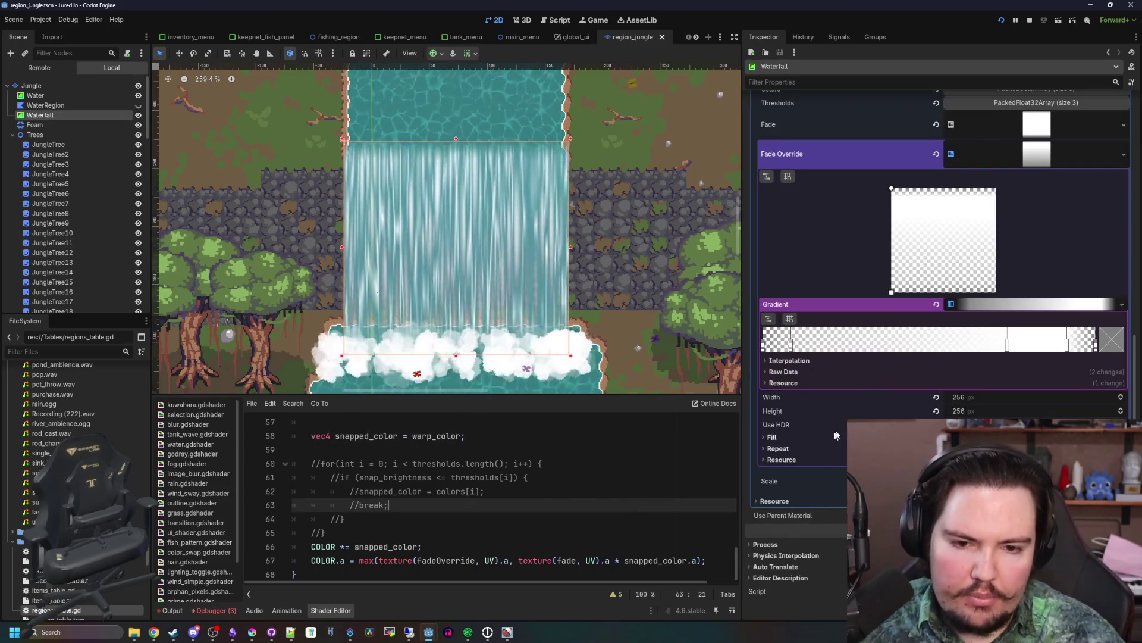
- Drag the Waterfall's Warp Speed y down from 0.81 to 0.605
scroll(983, 321, up, 5)
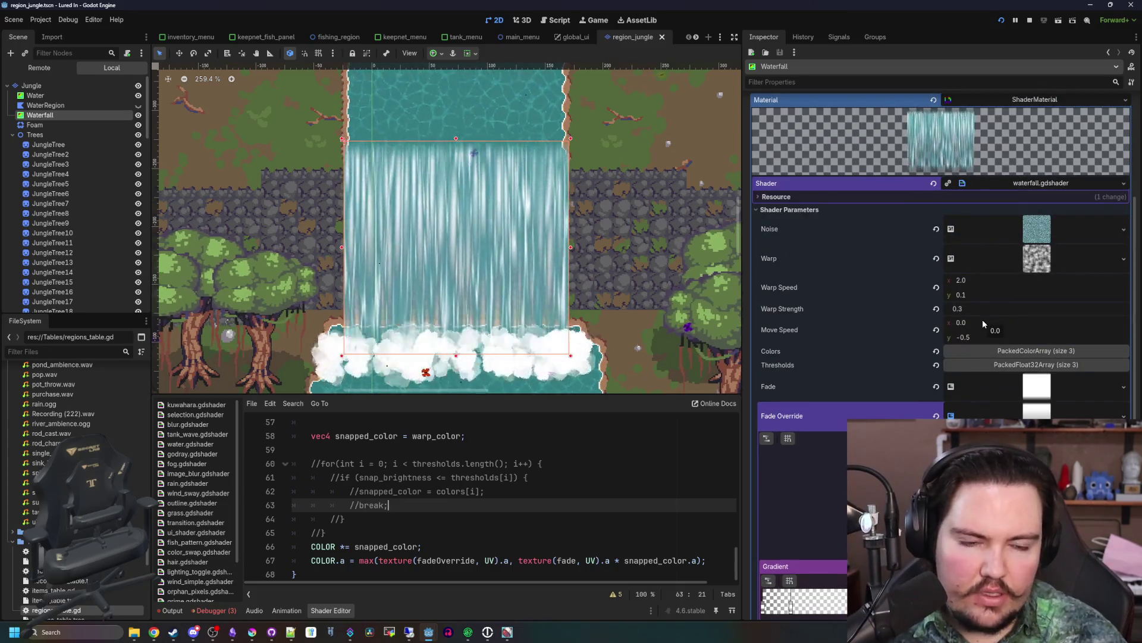
click(977, 284)
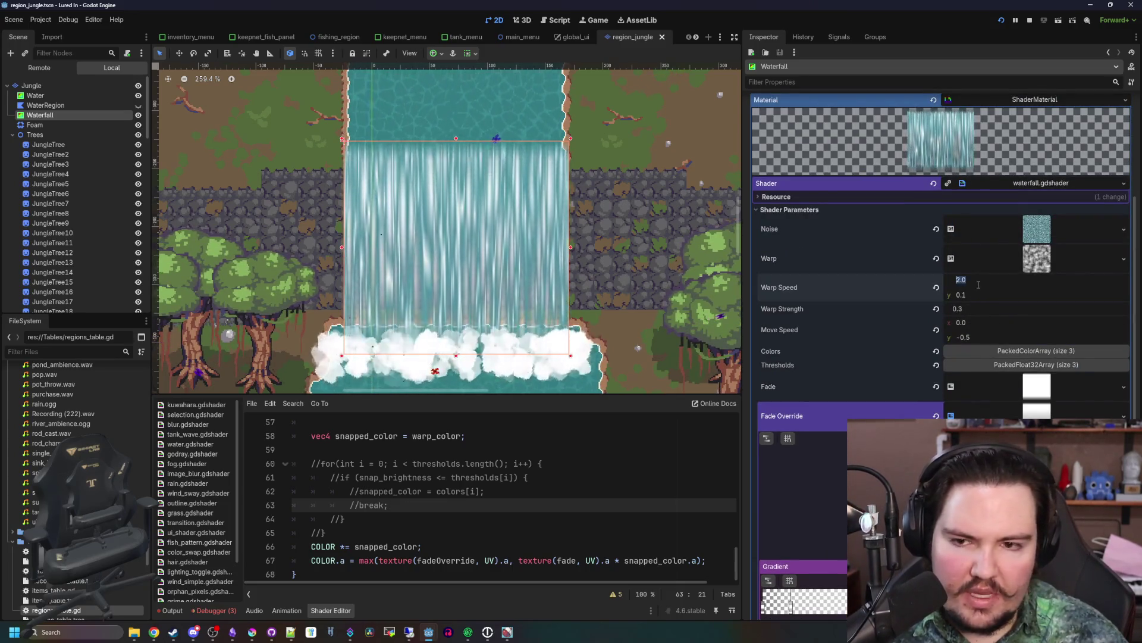
text(0)
scroll(981, 289, down, 2)
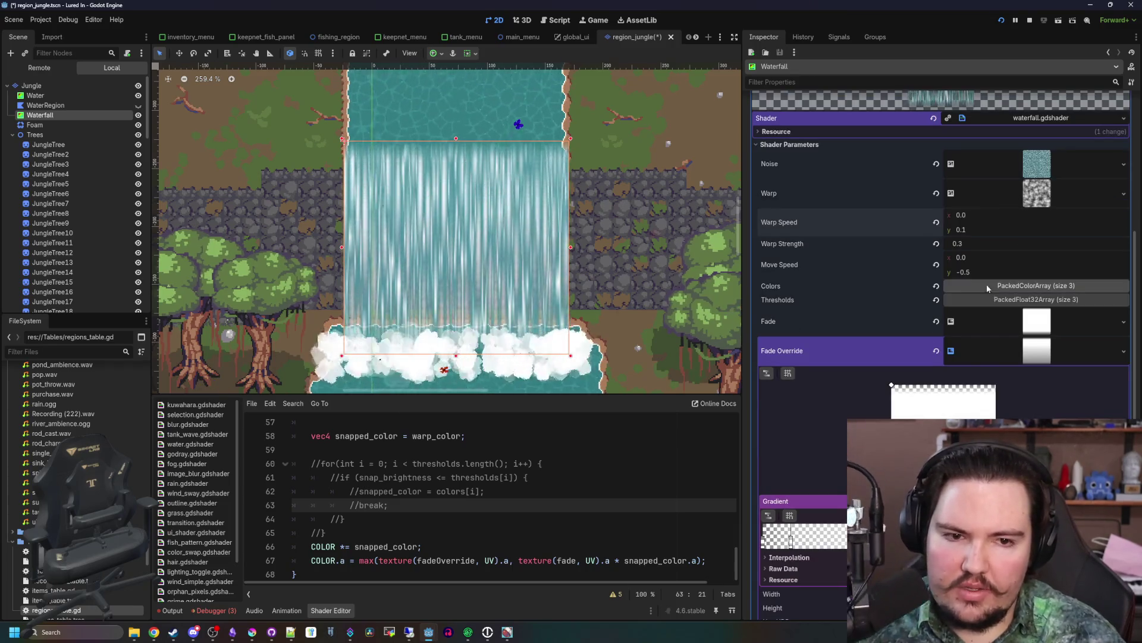
scroll(987, 288, up, 2)
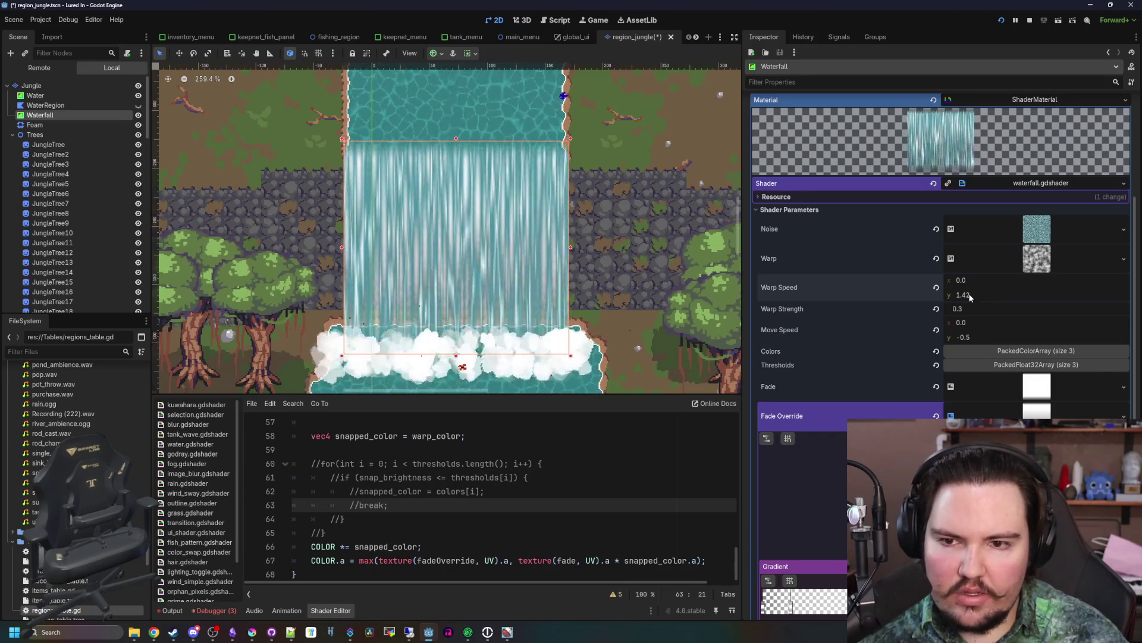
drag(970, 296, 940, 296)
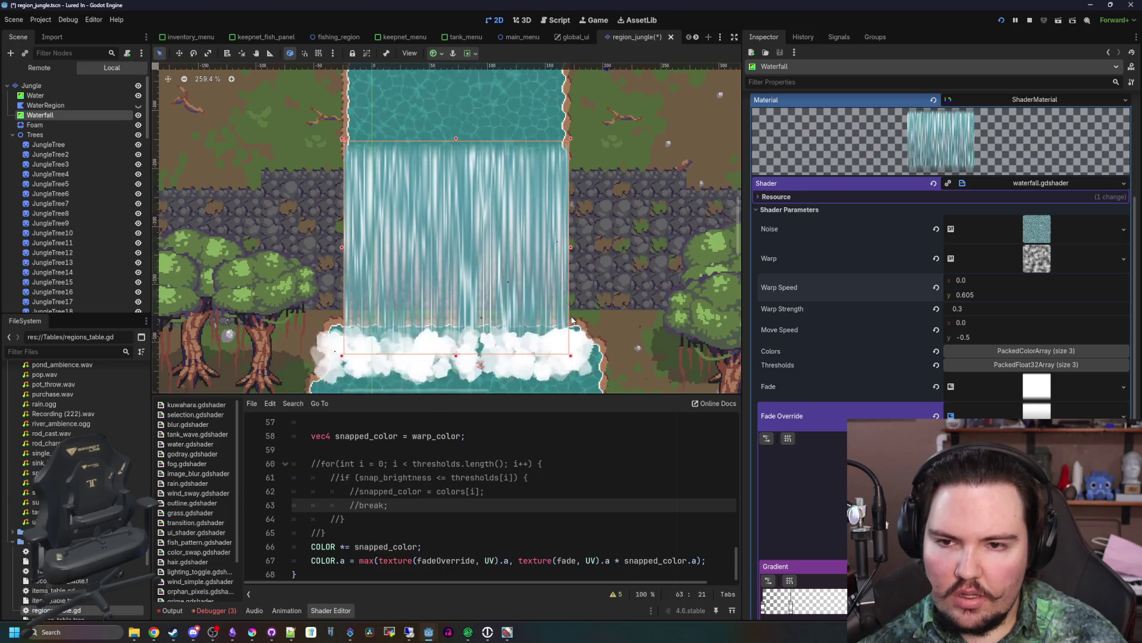
- Enter 0.1 for both Warp Speed y and Warp Speed x
click(958, 294)
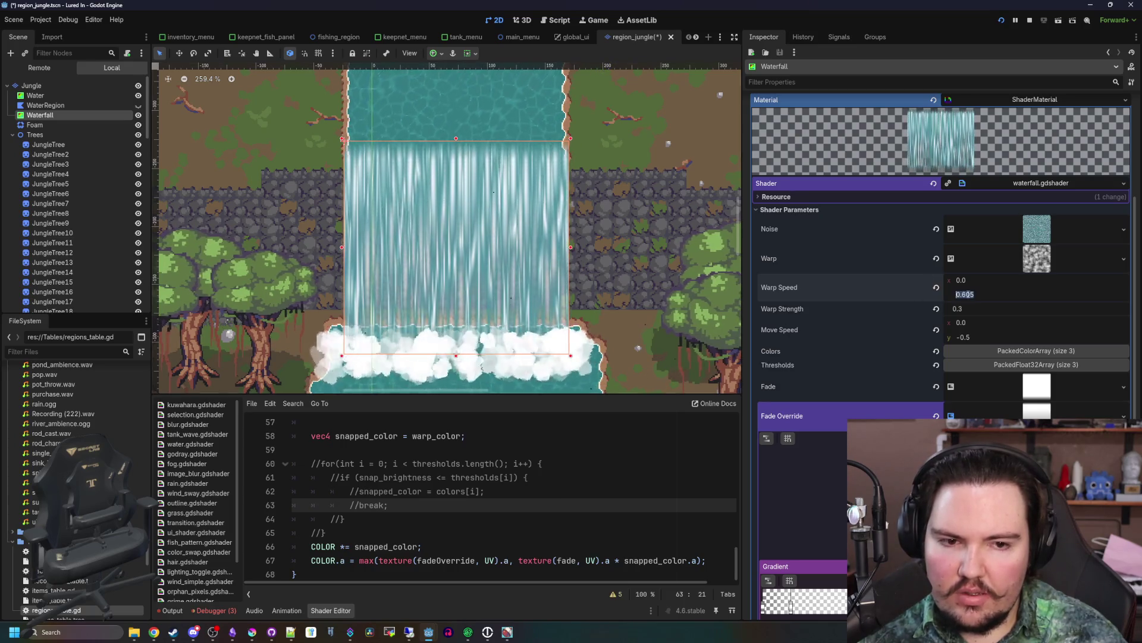
text(0.1)
key(Return)
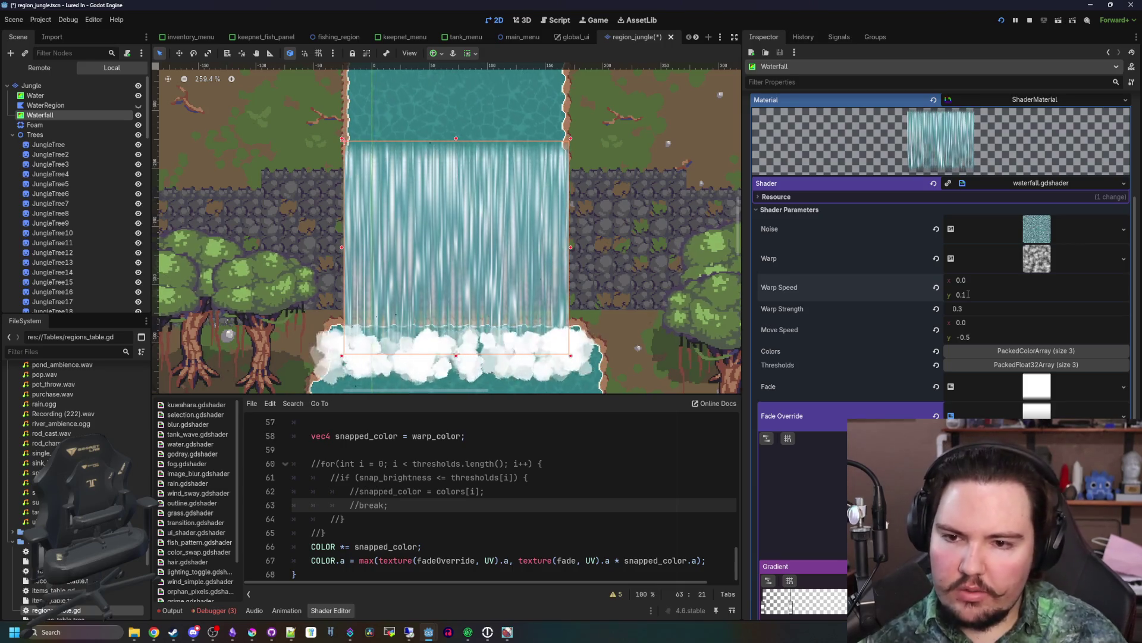
click(981, 280)
text(0.1)
key(Return)
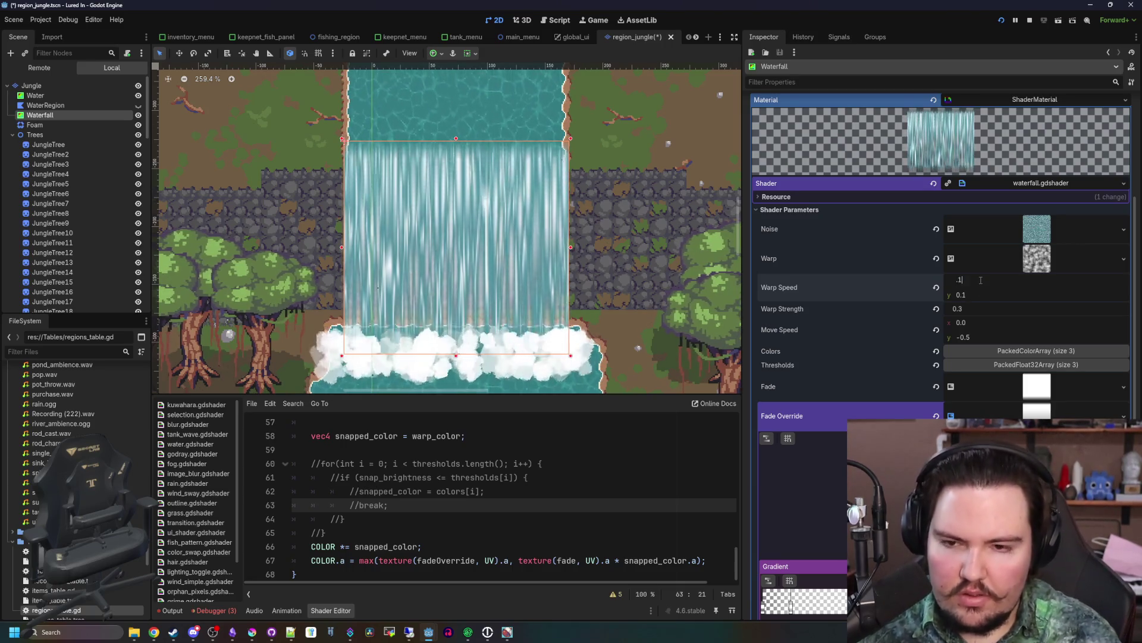
click(597, 426)
scroll(393, 269, down, 5)
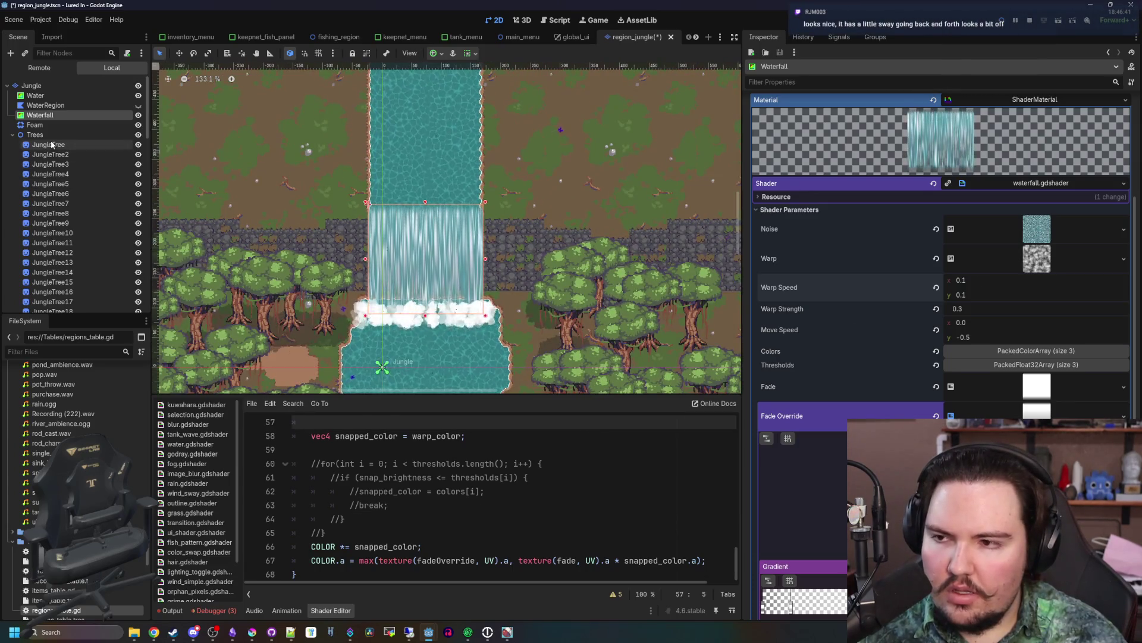
- Save the jungle scene and run the game with F5 to preview the waterfall
click(52, 145)
scroll(470, 190, down, 3)
key(ctrl+s)
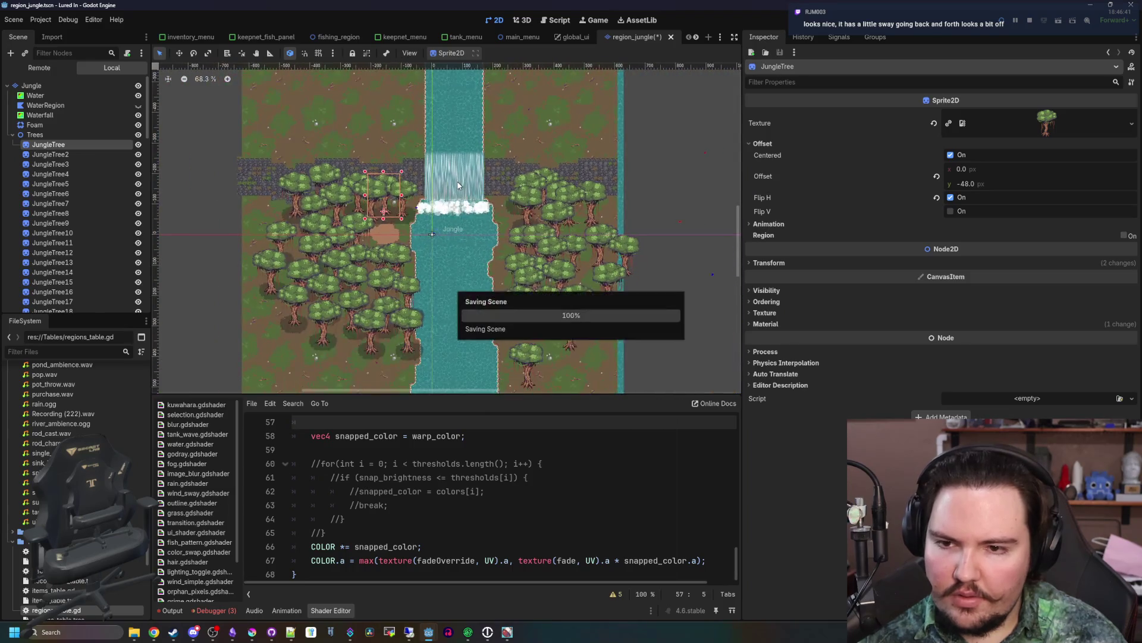
scroll(458, 185, up, 9)
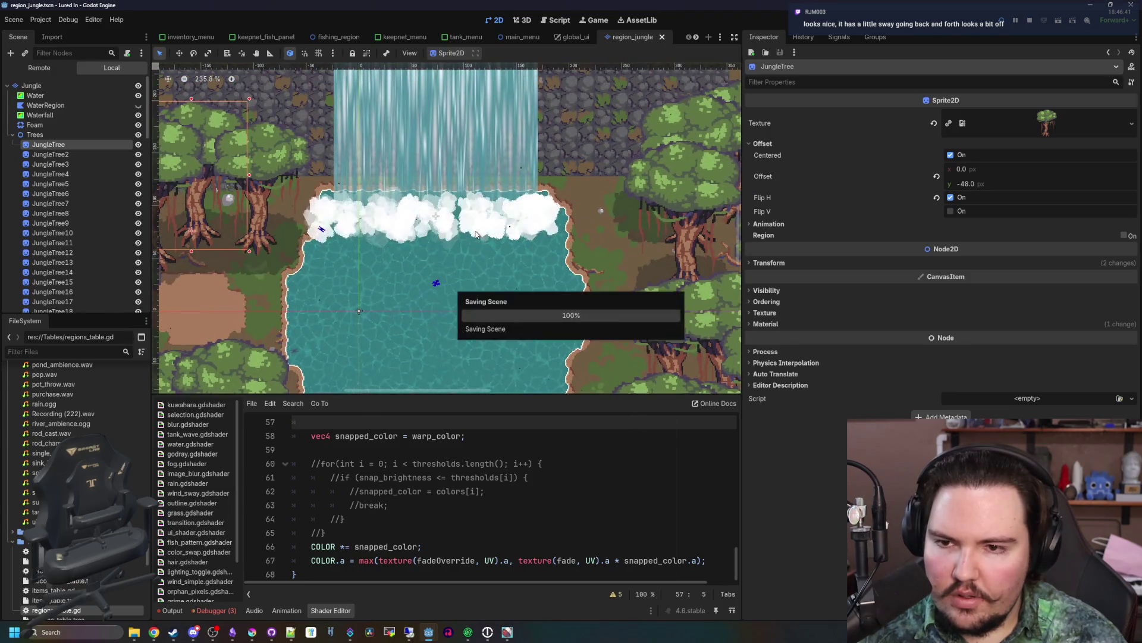
scroll(476, 234, down, 7)
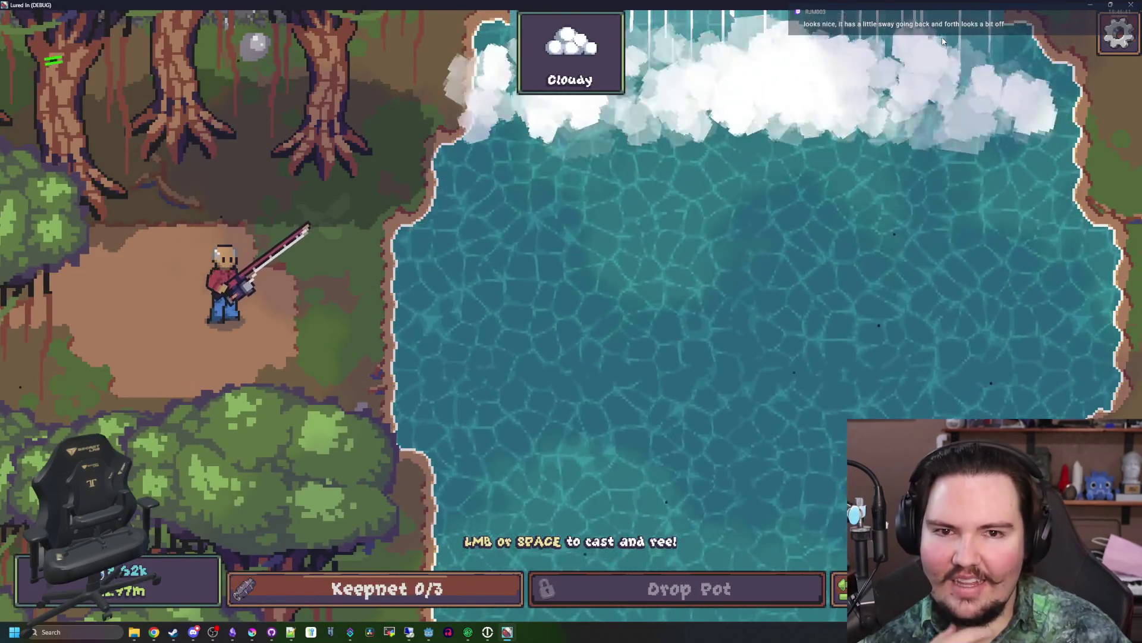
key(F8)
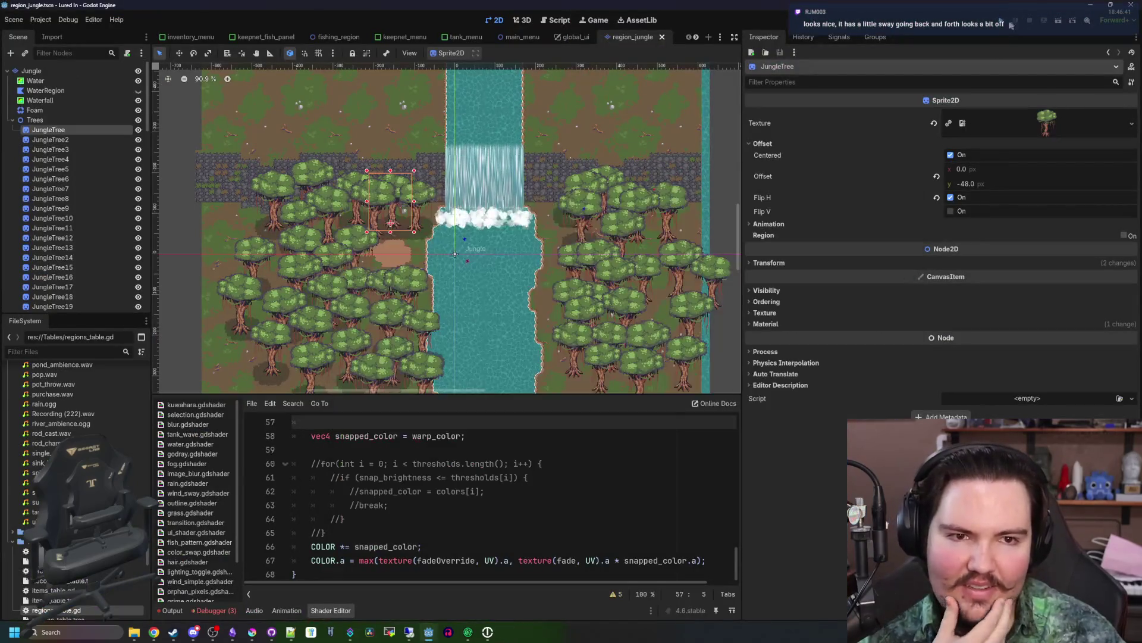
key(F5)
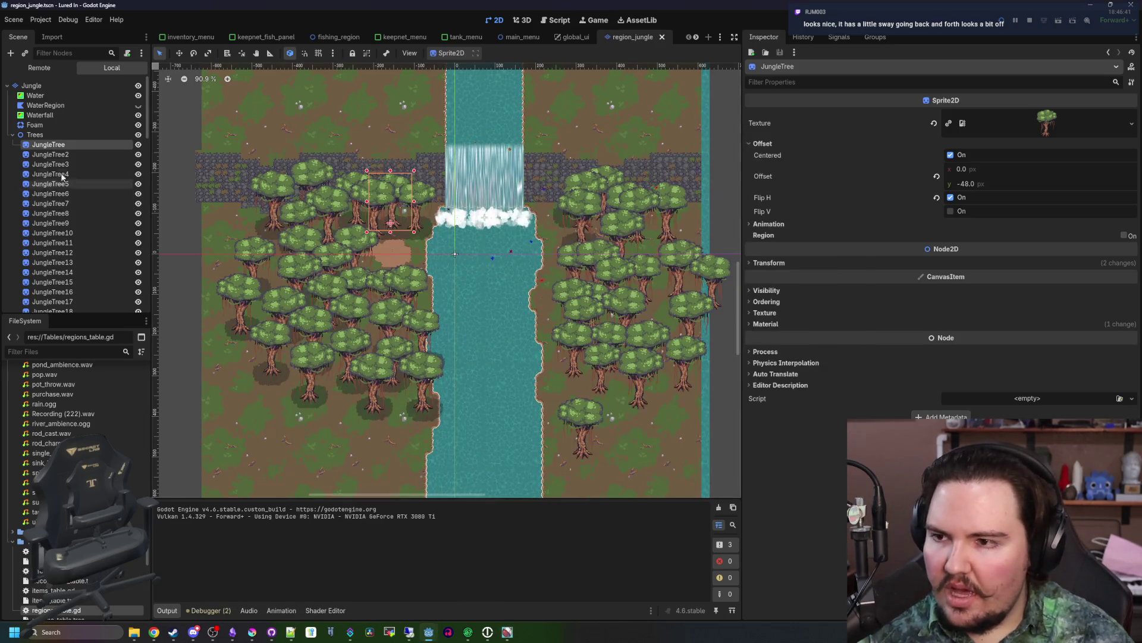
- Drag the Waterfall's Warp Speed x back to 0.0 and save the scene again
click(51, 155)
double_click(40, 114)
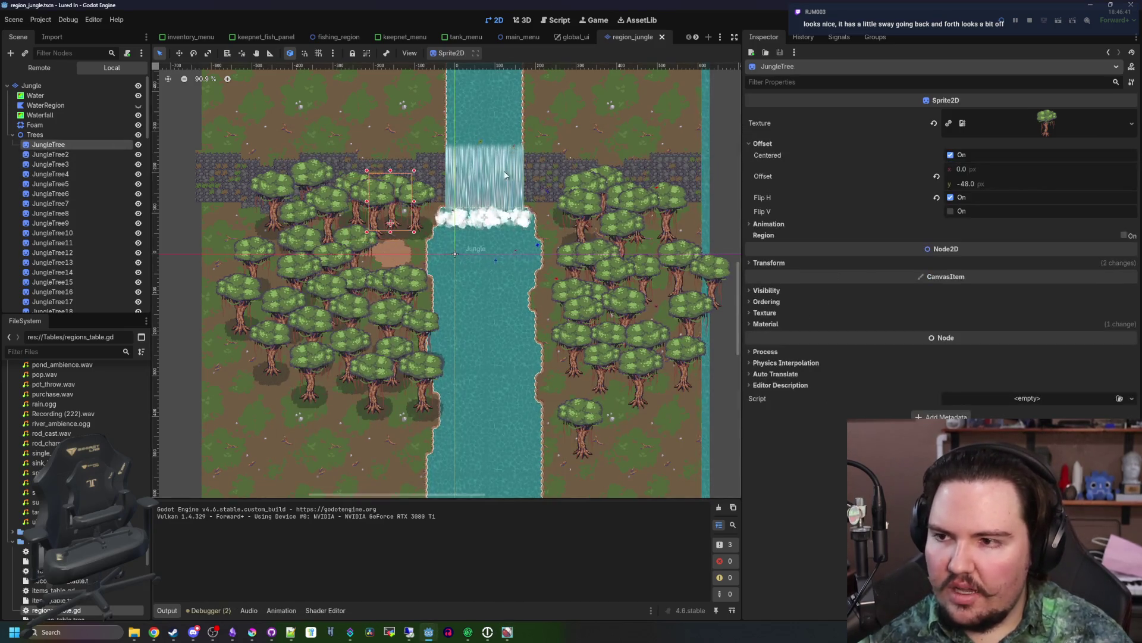
click(1041, 182)
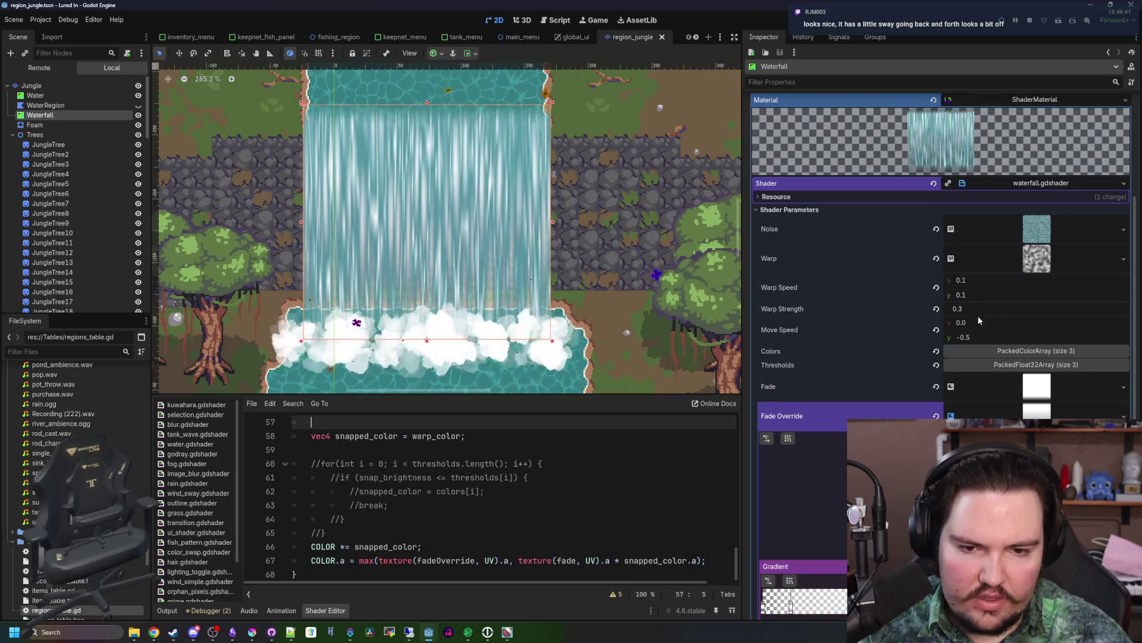
drag(976, 283, 958, 284)
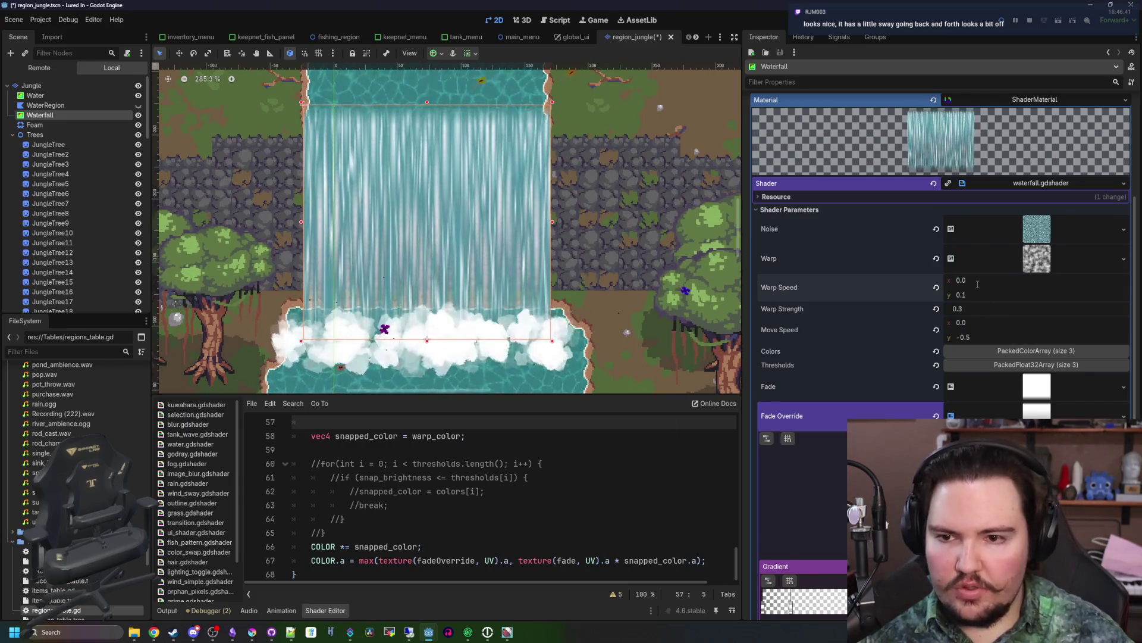
click(571, 477)
scroll(467, 246, down, 4)
key(ctrl+s)
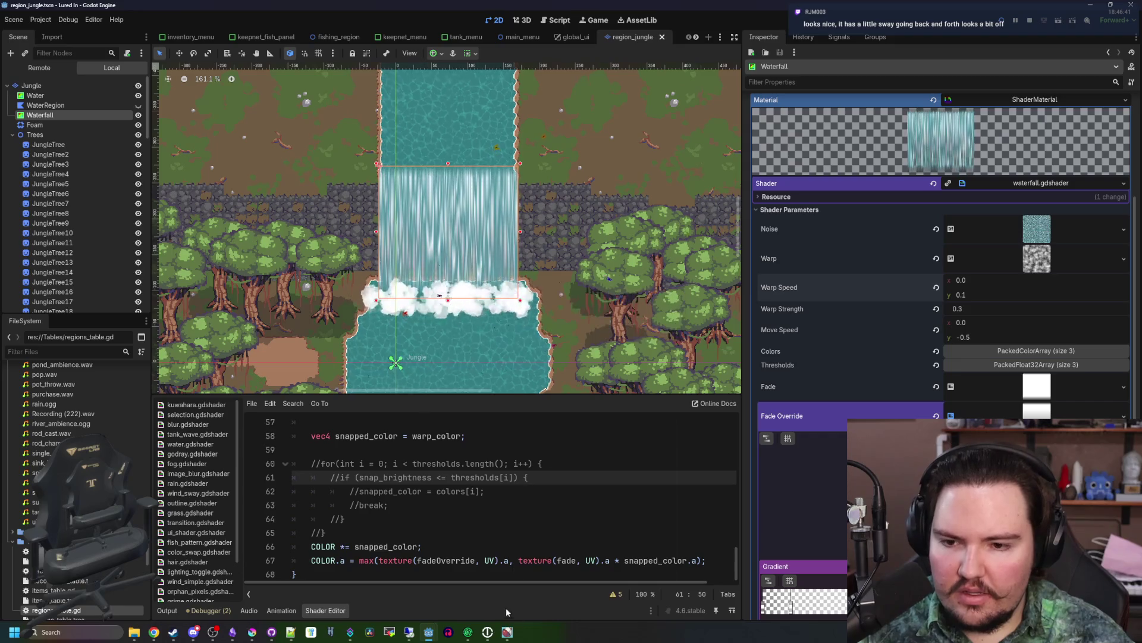
click(511, 633)
- Travel to the jungle fishing region in the running game
click(603, 339)
click(803, 448)
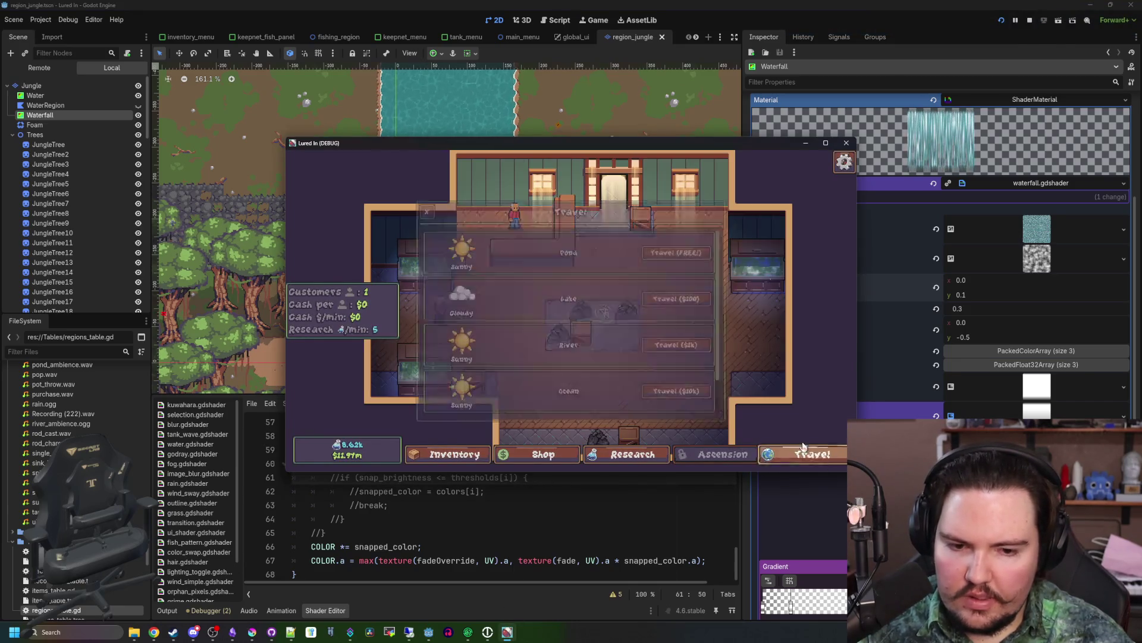
scroll(680, 391, down, 1)
click(680, 390)
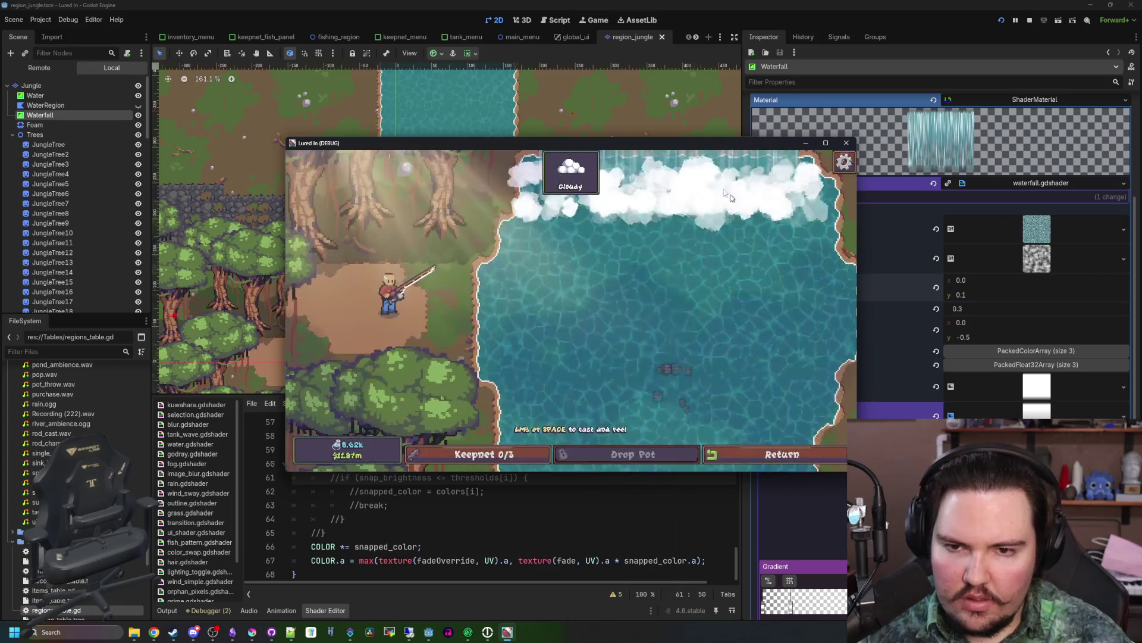
- Move and resize the game window to view the waterfall at several widths, then close it
drag(696, 148, 657, 244)
drag(818, 307, 458, 331)
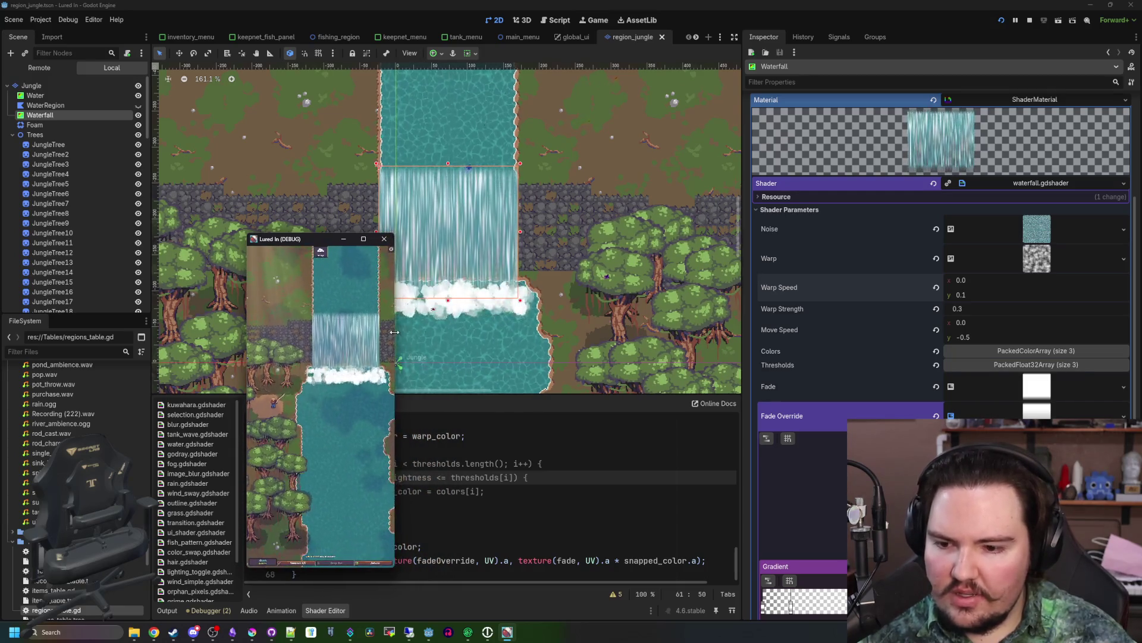
drag(418, 338, 462, 342)
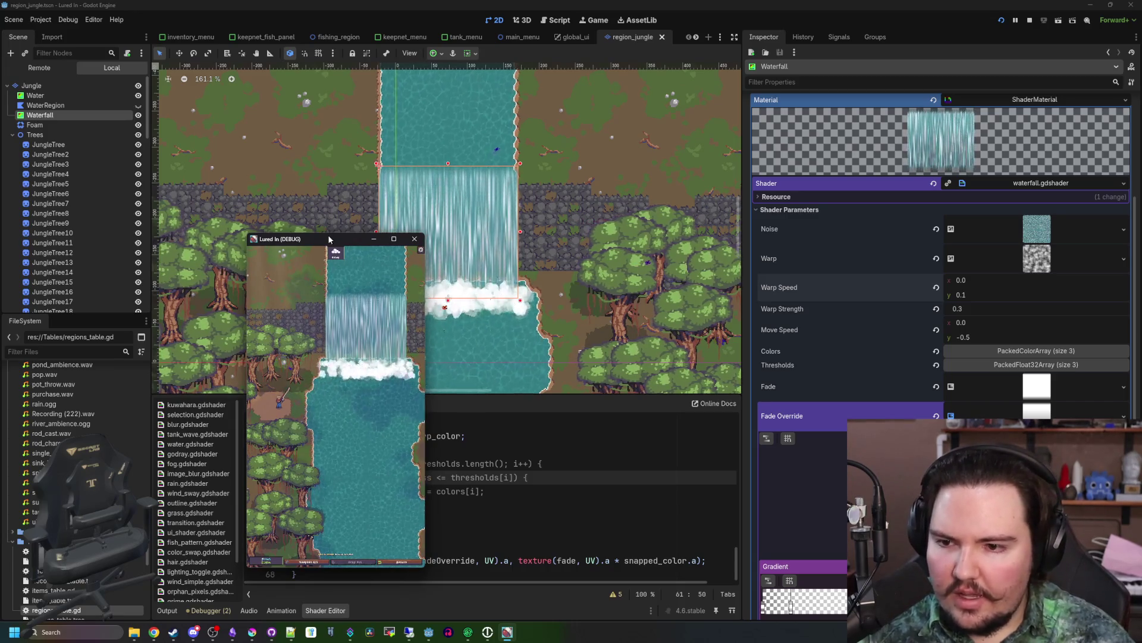
drag(336, 240, 508, 193)
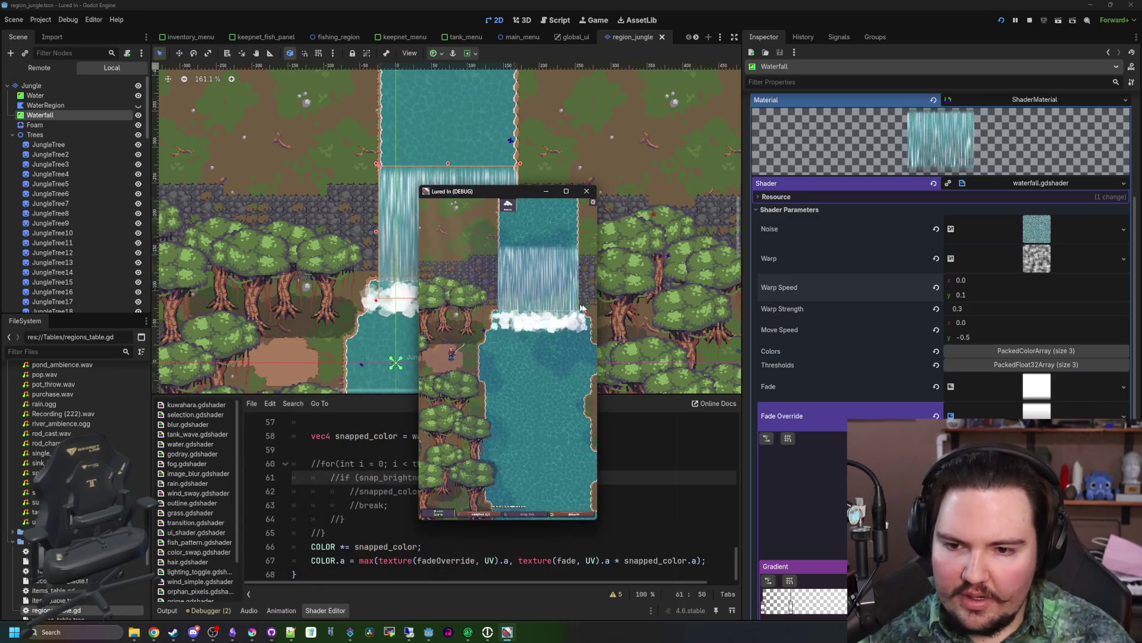
drag(597, 304, 685, 293)
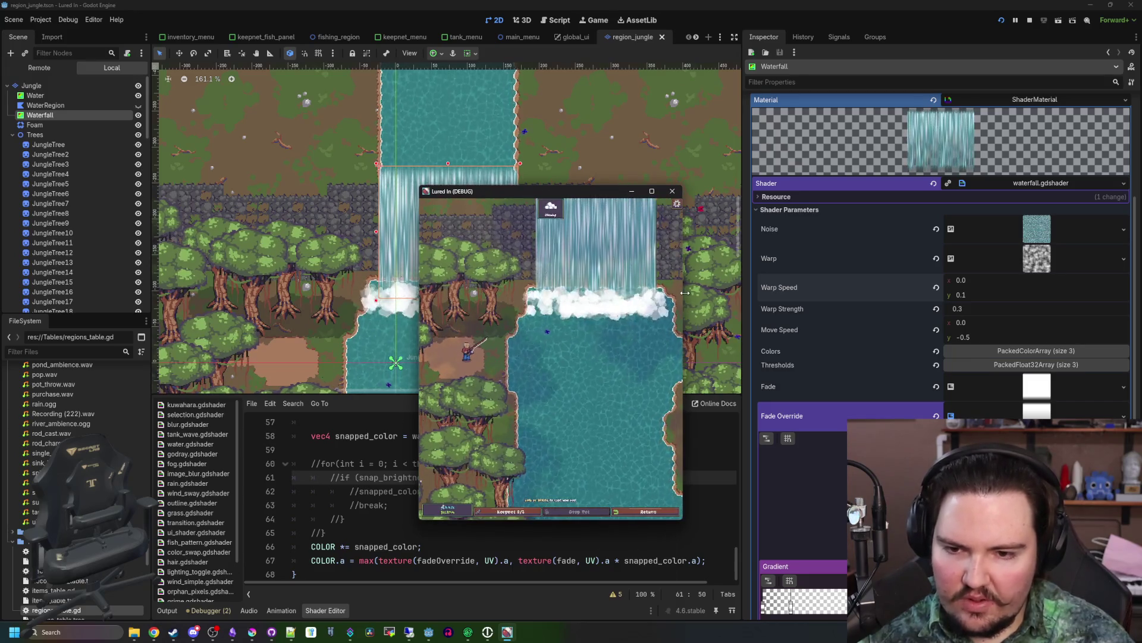
drag(777, 283, 1141, 287)
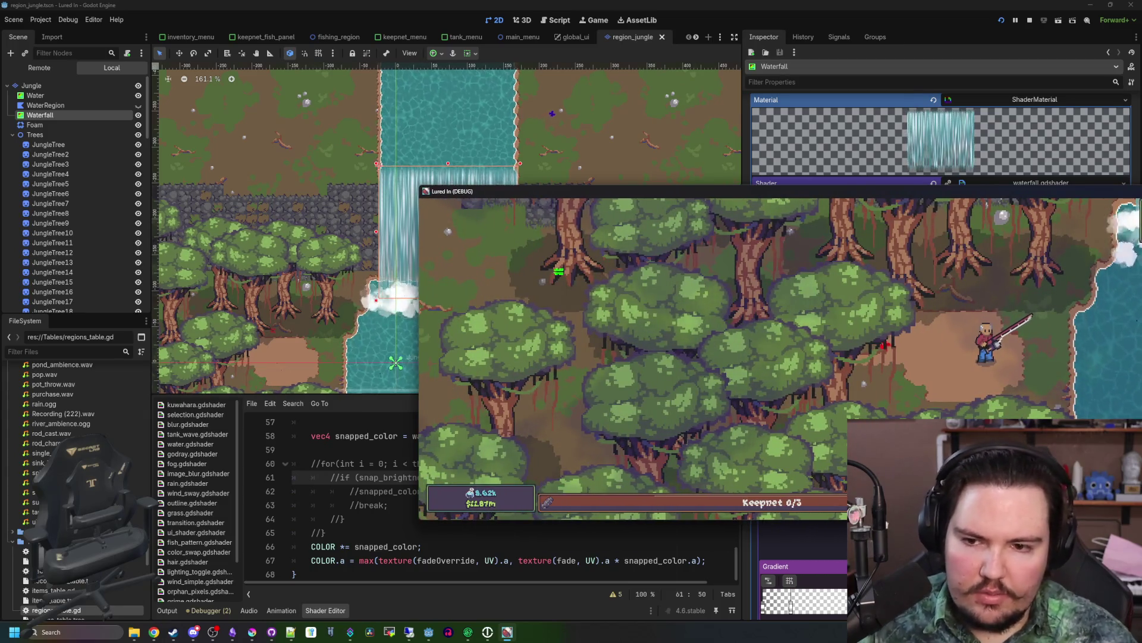
mouse_move(1140, 303)
mouse_down()
mouse_move(777, 328)
mouse_move(703, 381)
mouse_up()
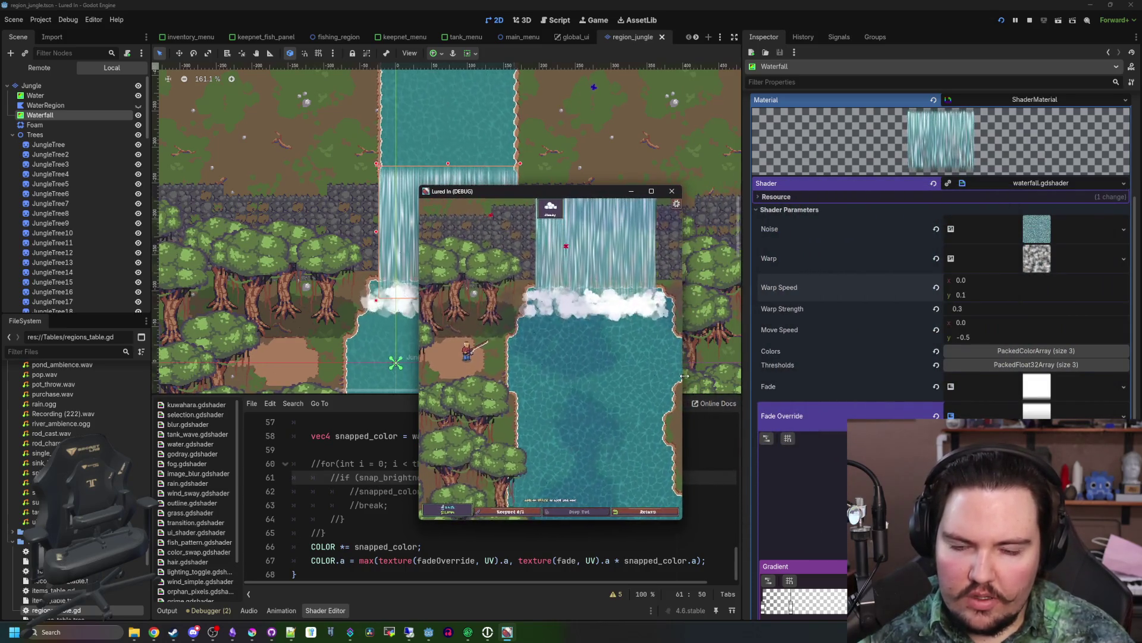
click(673, 194)
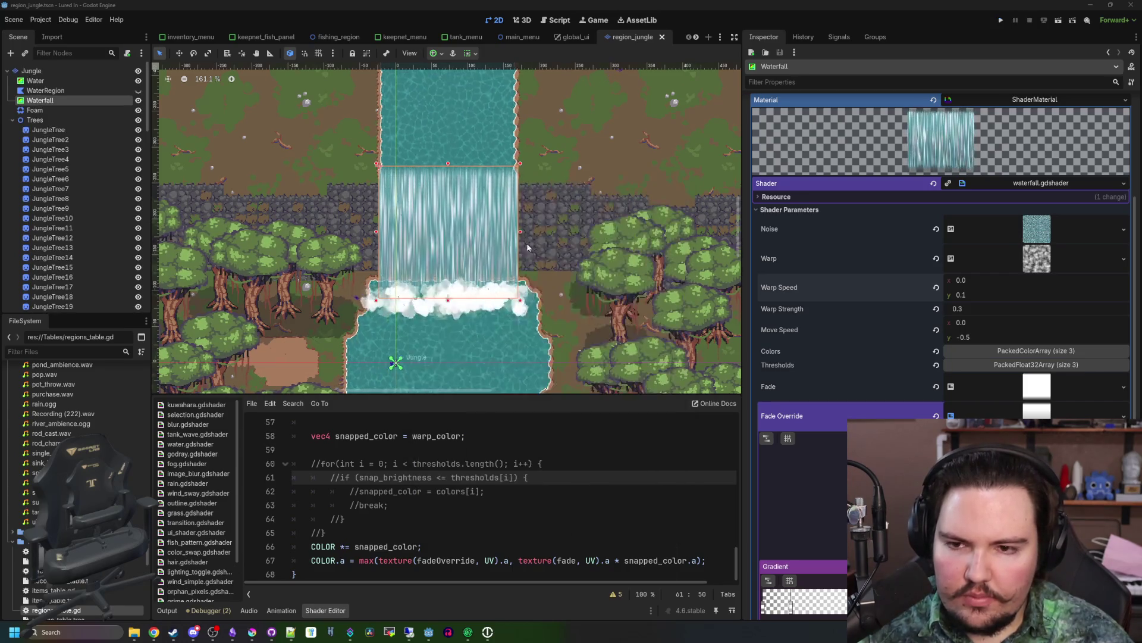
- Select the Jungle TileMapLayer and switch to the Paint tool
scroll(434, 282, up, 6)
click(30, 71)
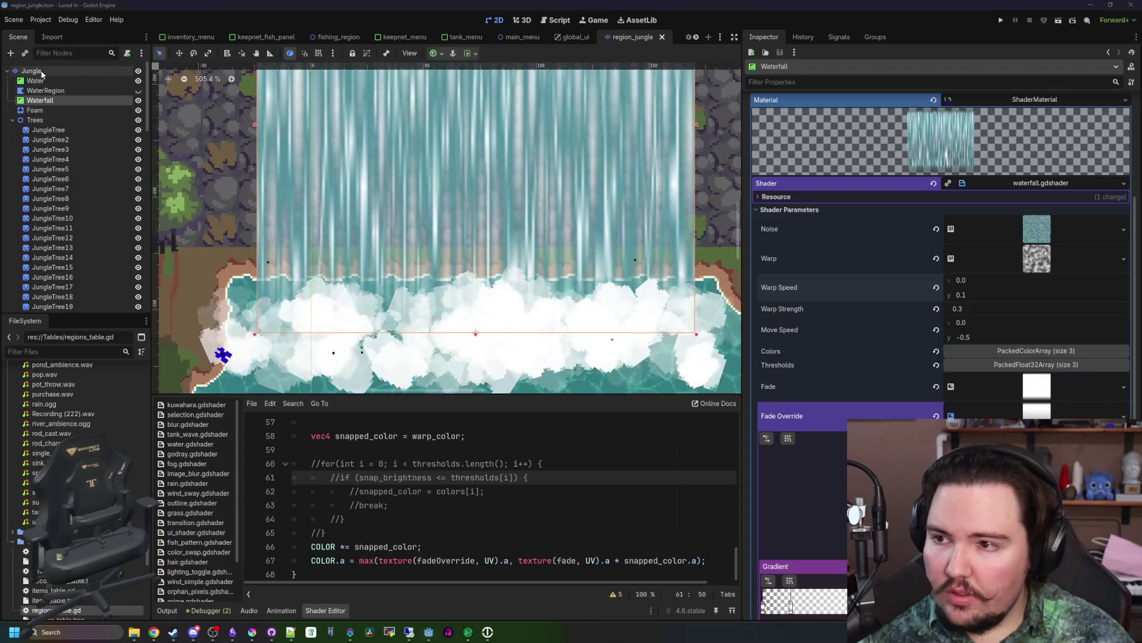
key(d)
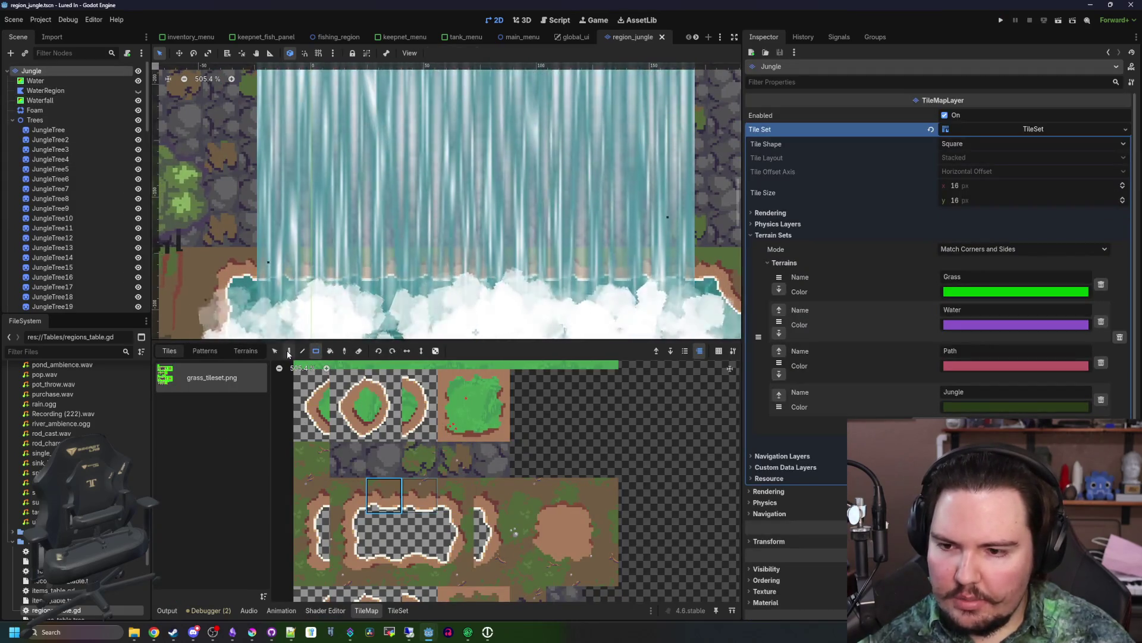
scroll(576, 188, down, 2)
scroll(576, 187, left, 2)
scroll(576, 188, right, 4)
scroll(576, 188, up, 1)
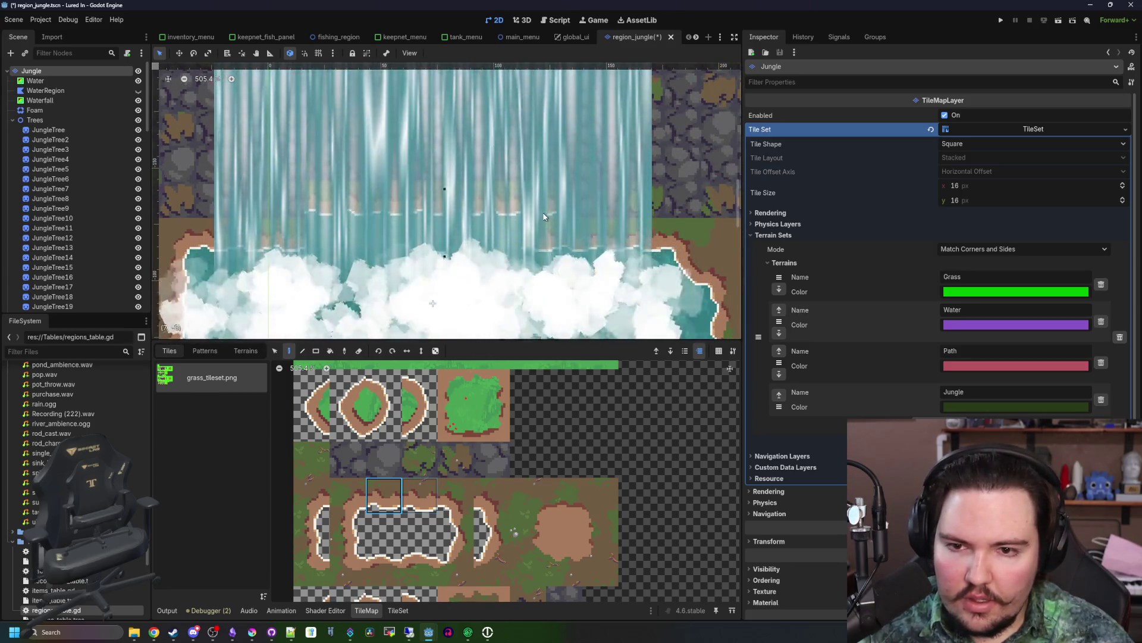
- Pick shore, corner and dark stone edge tiles from grass_tileset.png for the waterfall base
click(312, 495)
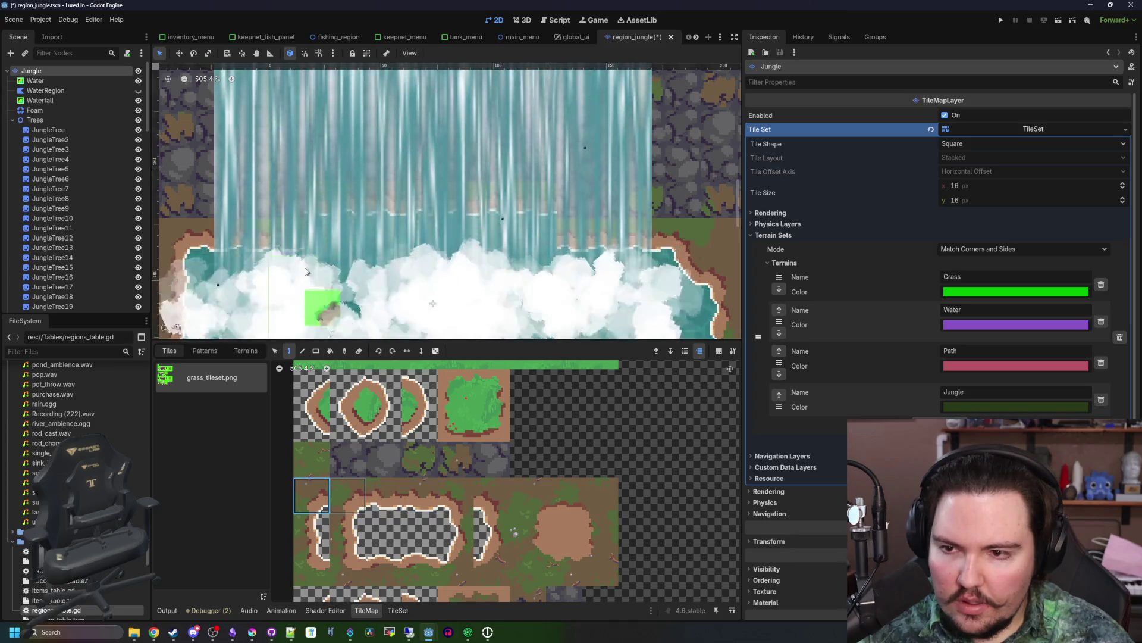
click(471, 497)
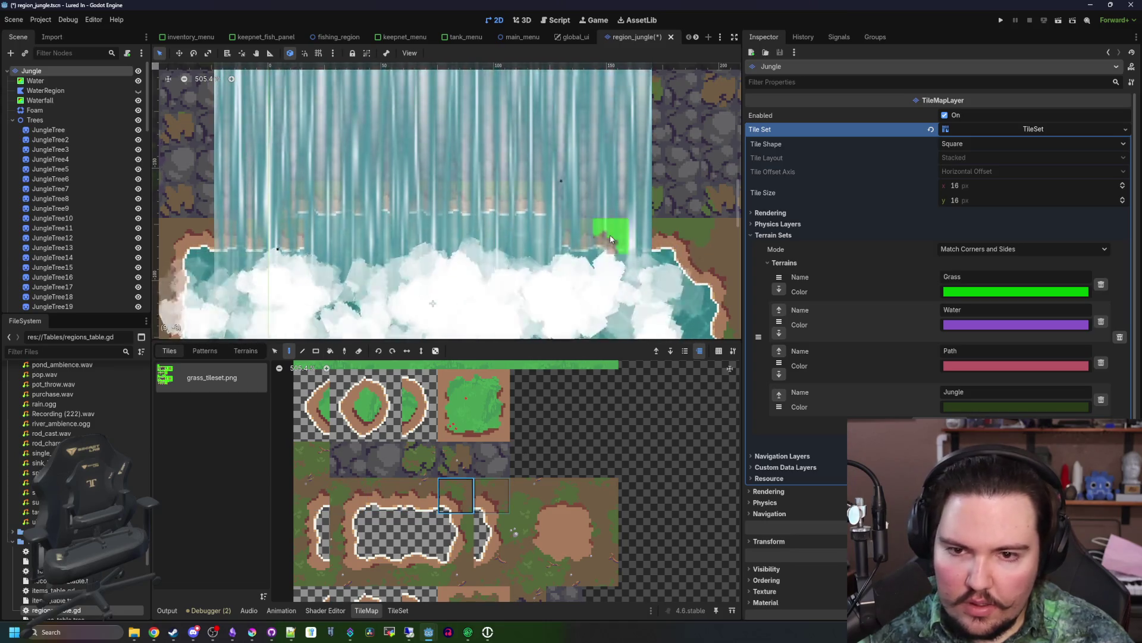
click(360, 561)
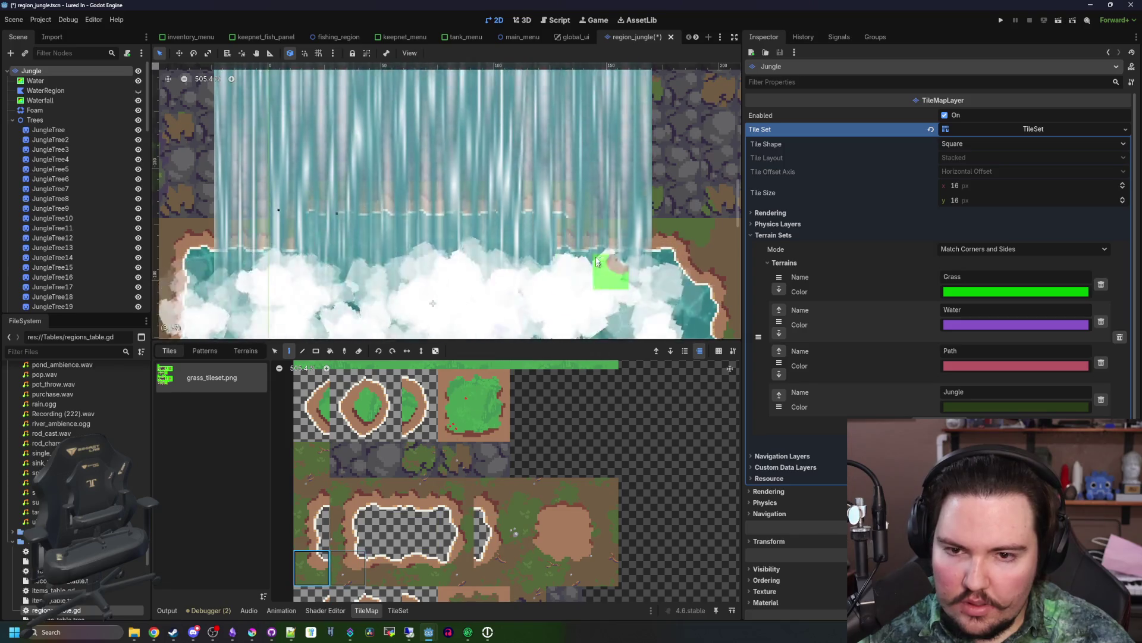
scroll(369, 548, down, 3)
click(422, 538)
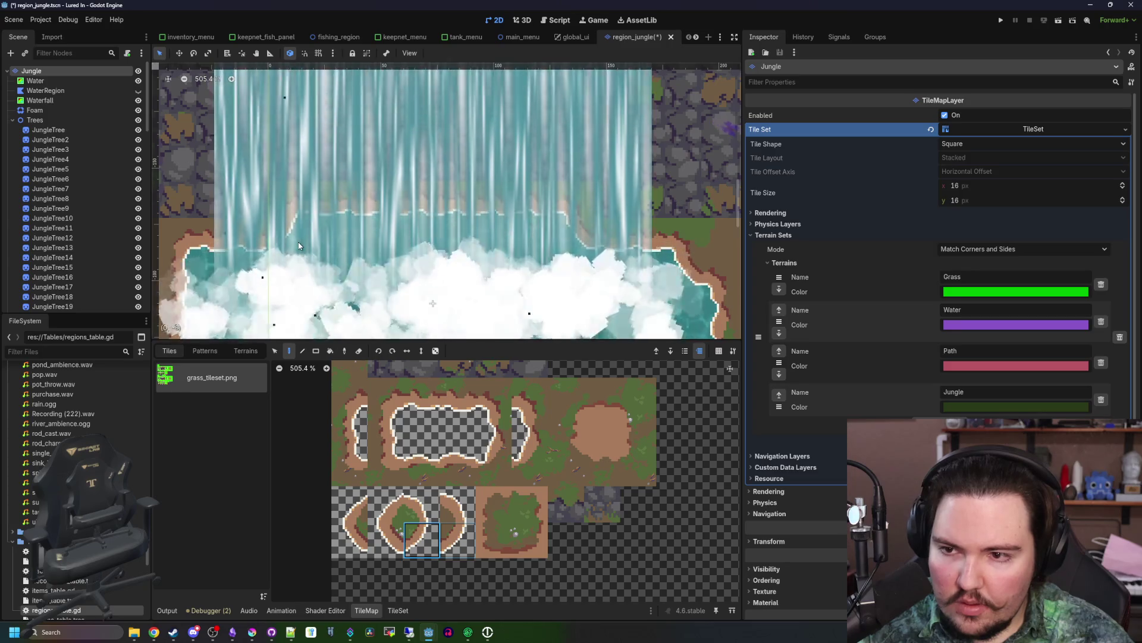
scroll(416, 280, down, 4)
scroll(412, 287, up, 2)
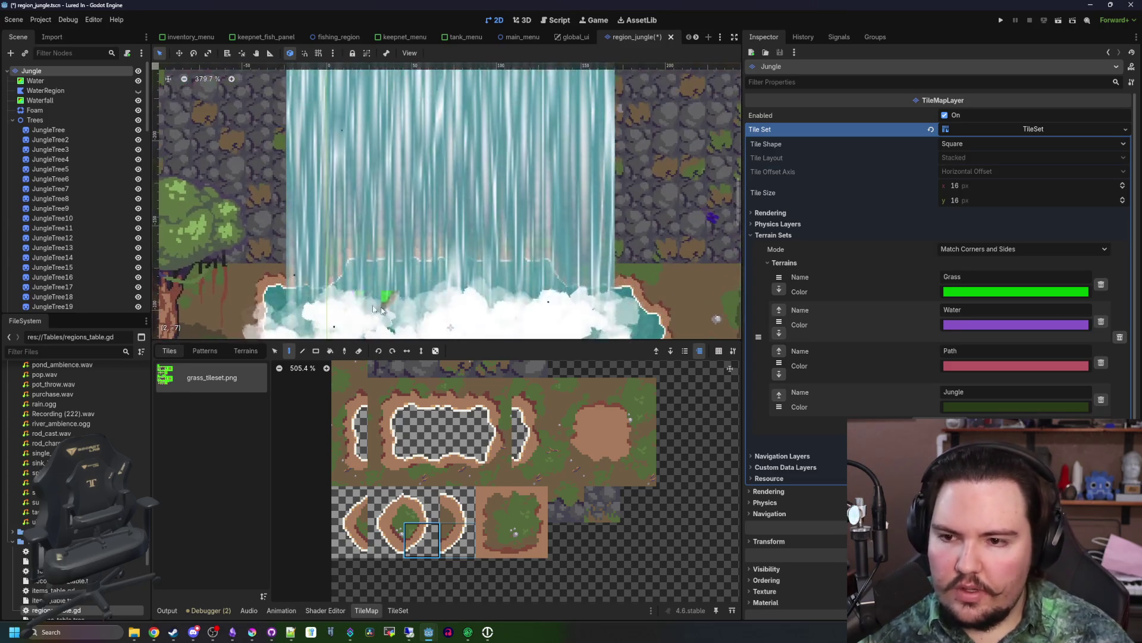
scroll(450, 438, down, 2)
click(545, 479)
- Pan around the waterfall base to review the repainted shore and stone edges
scroll(364, 255, up, 1)
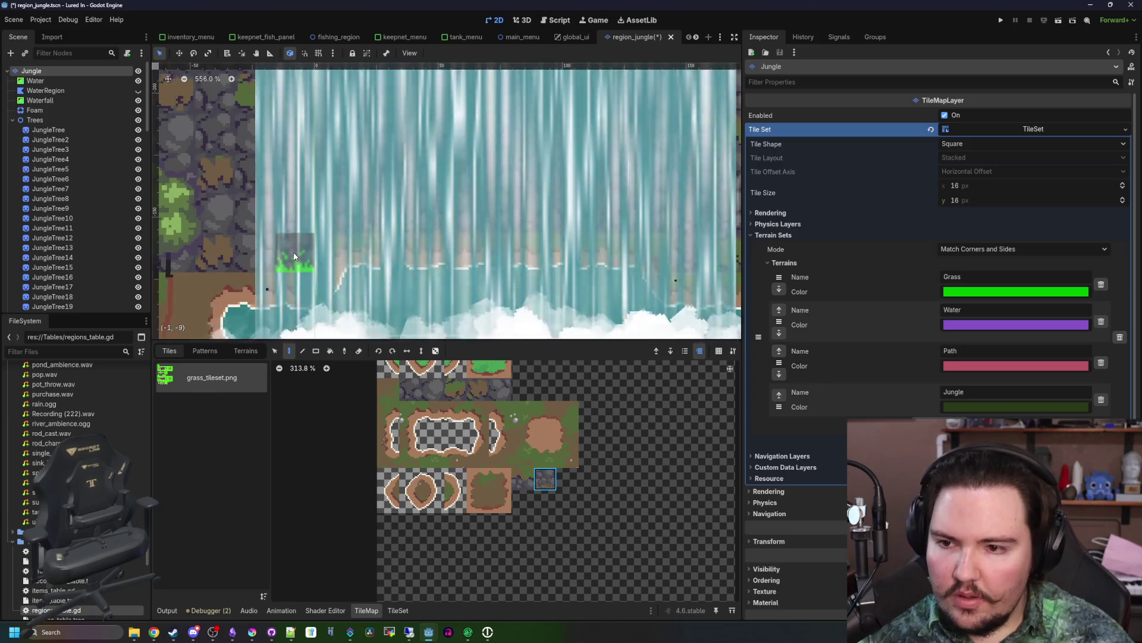
scroll(494, 252, left, 5)
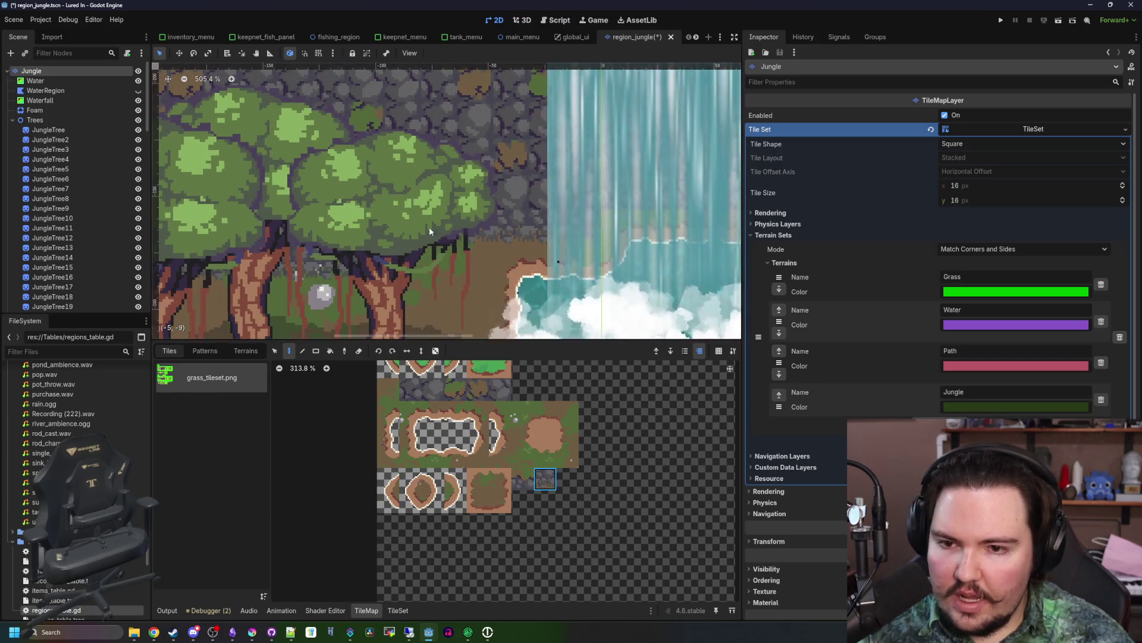
scroll(305, 220, down, 2)
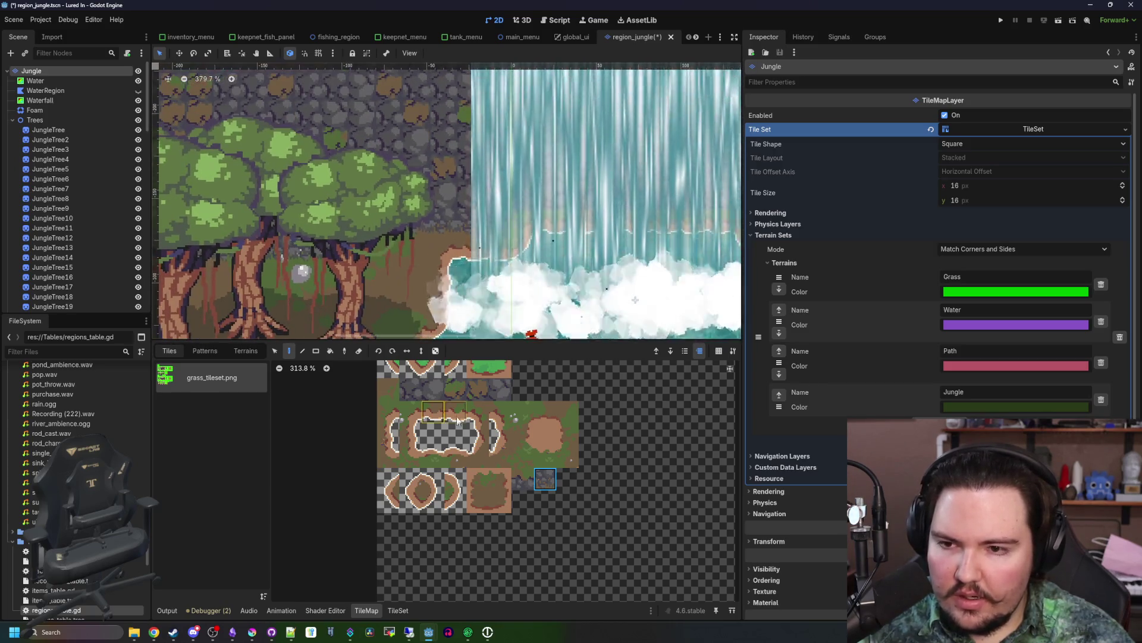
scroll(483, 235, down, 1)
scroll(483, 235, right, 5)
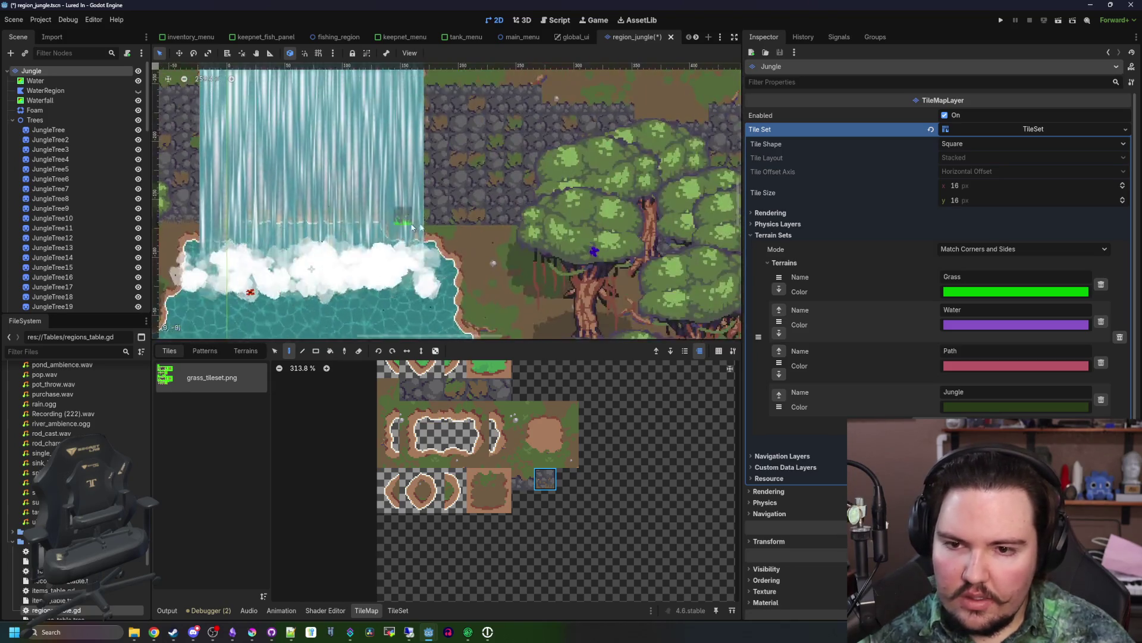
scroll(401, 221, up, 1)
scroll(416, 221, down, 3)
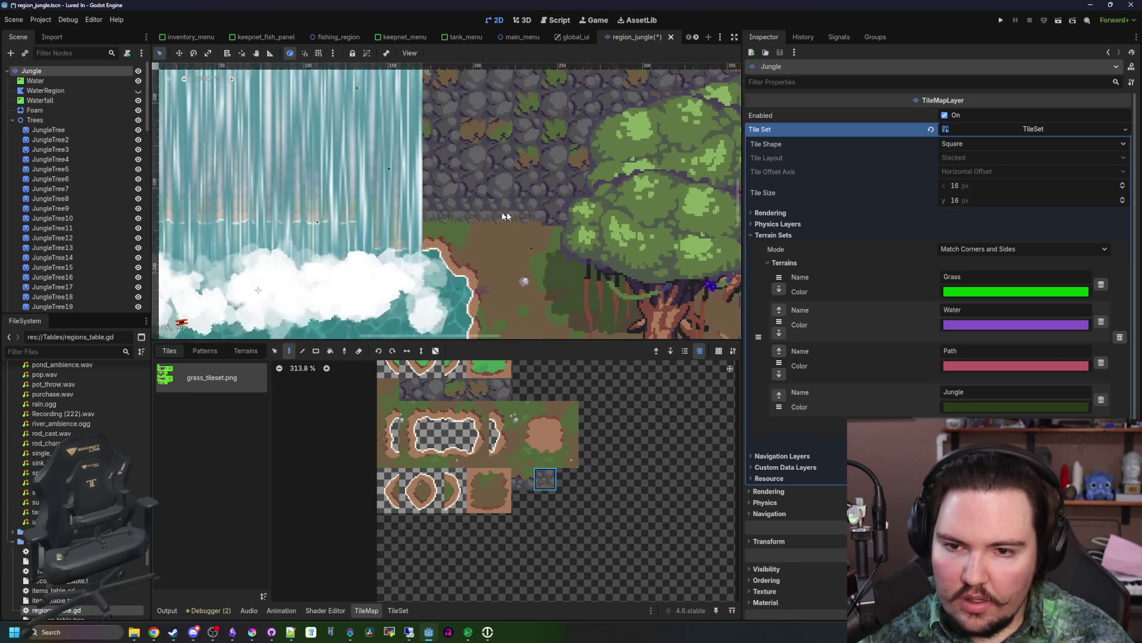
scroll(494, 229, up, 5)
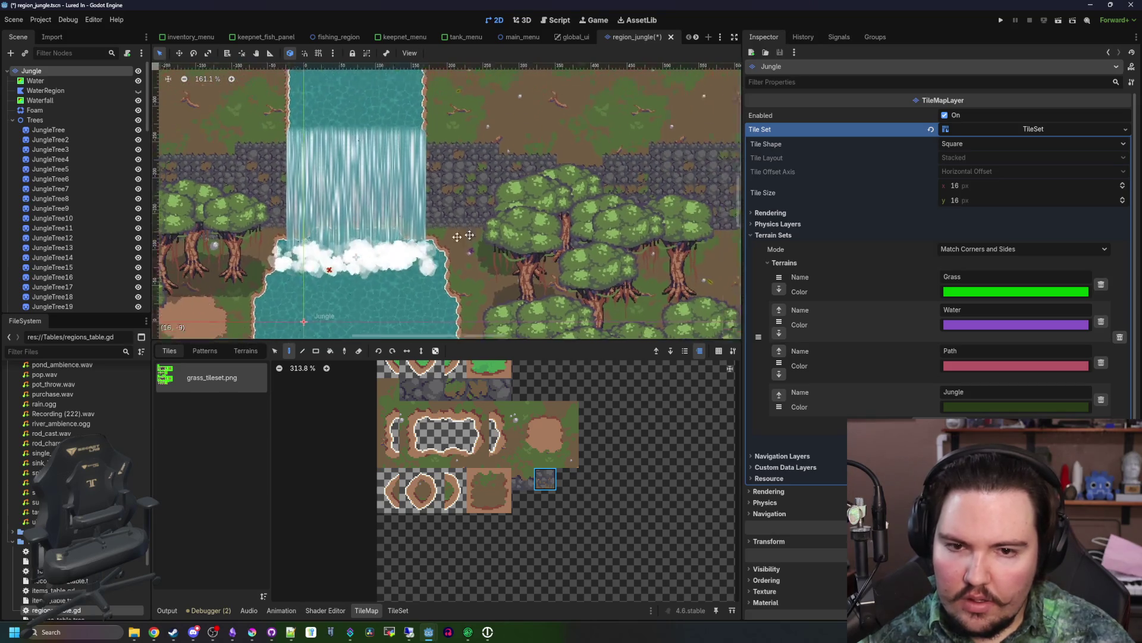
scroll(562, 238, down, 5)
scroll(230, 259, up, 8)
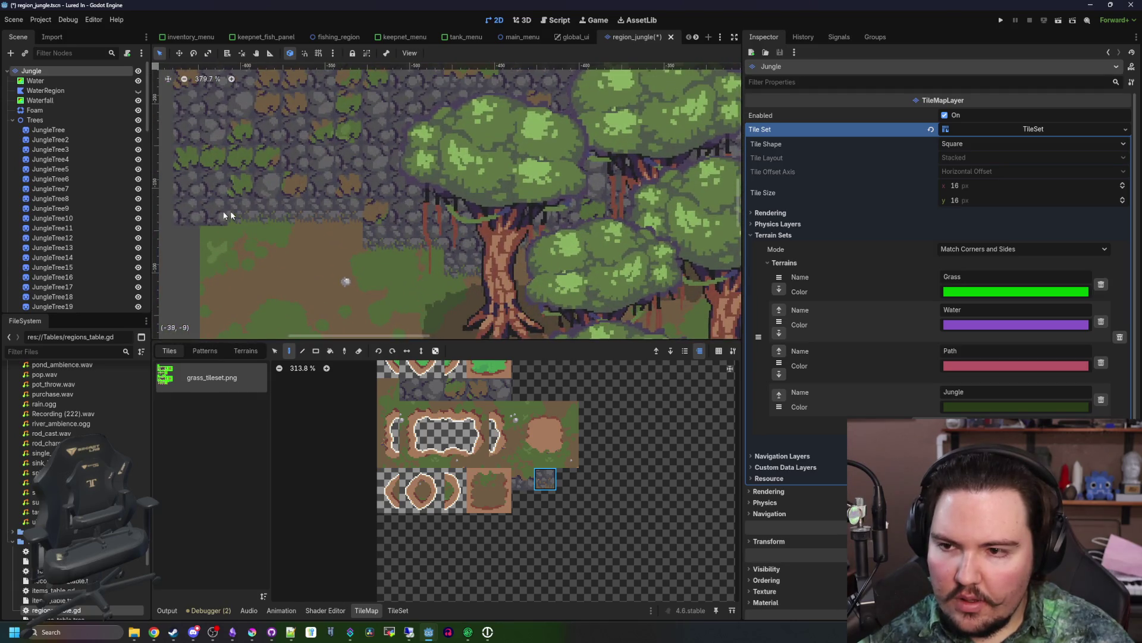
scroll(269, 231, down, 5)
scroll(366, 180, right, 10)
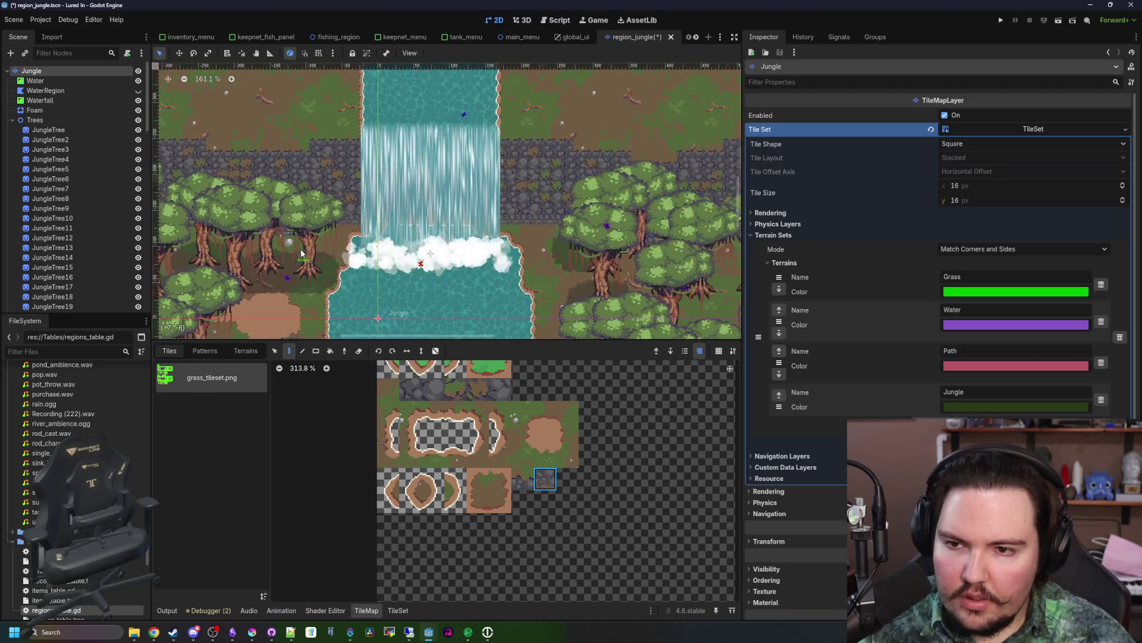
scroll(366, 180, up, 3)
- Save the region_jungle scene and launch the game to preview the changes
key(ctrl+s)
scroll(369, 178, down, 3)
key(ctrl+s)
scroll(381, 176, up, 1)
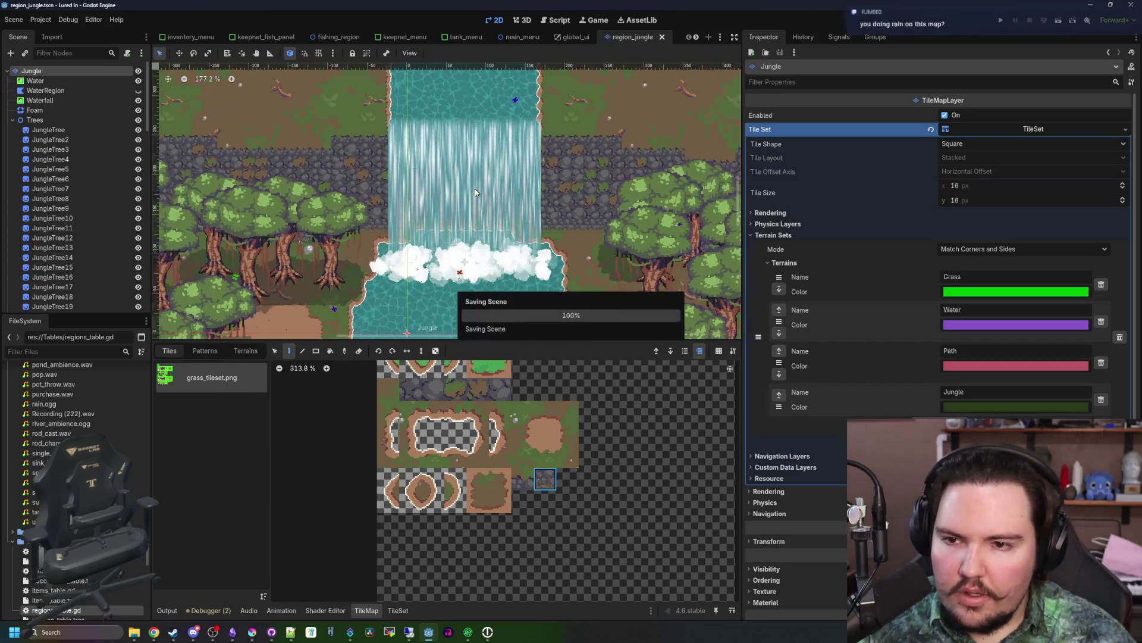
scroll(378, 173, up, 4)
scroll(376, 172, down, 1)
scroll(376, 172, down, 5)
key(ctrl+s)
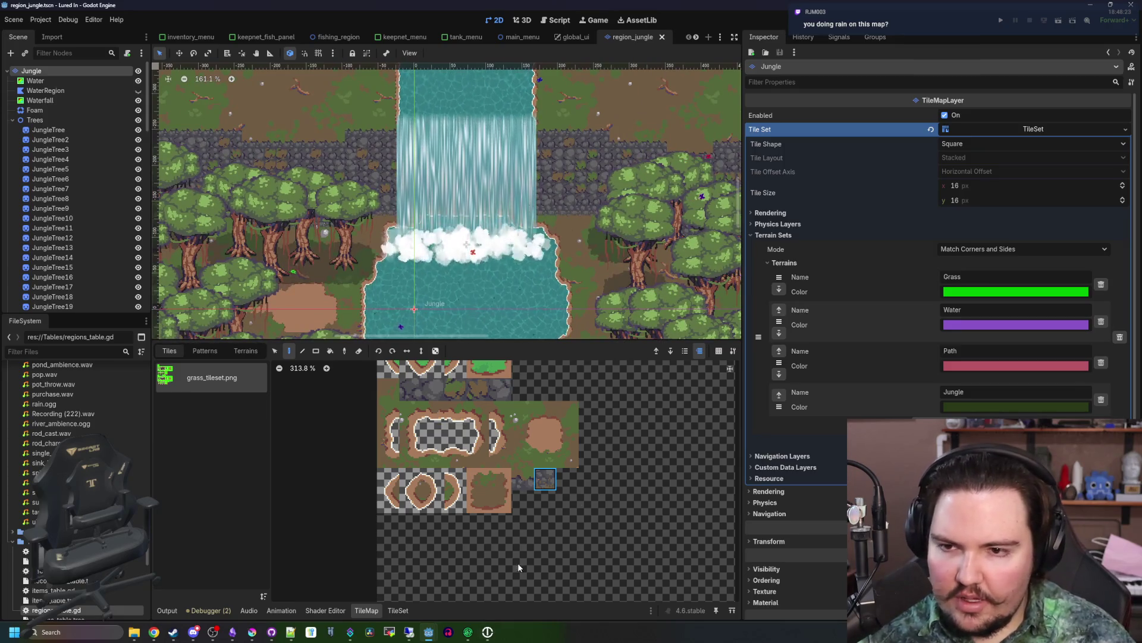
click(1001, 20)
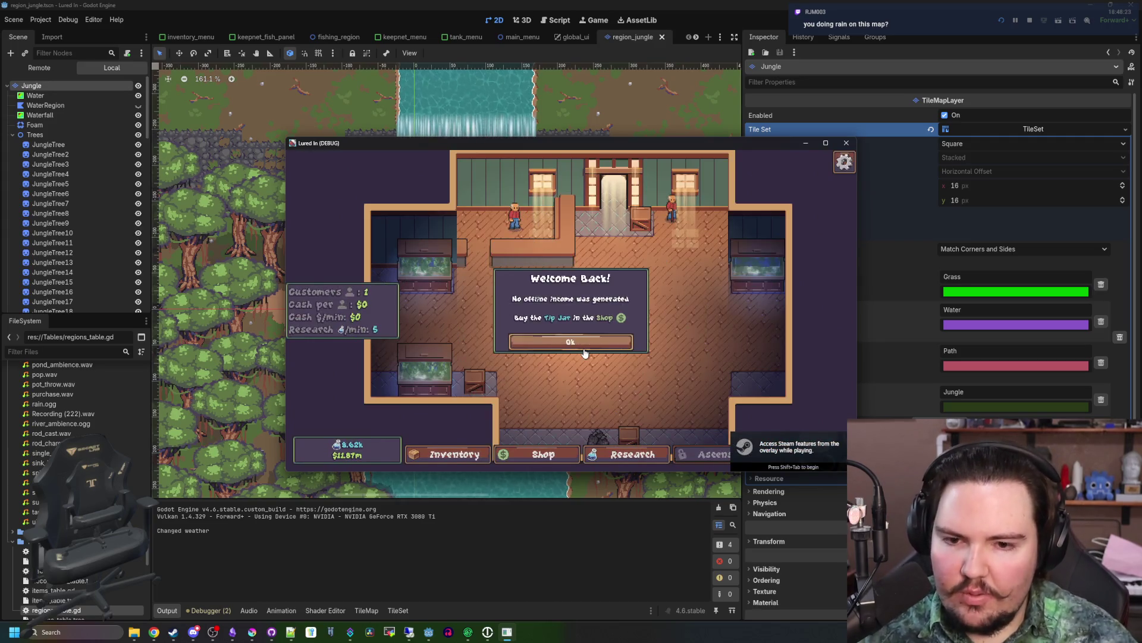
- Travel to the Jungle, resize the game window, then cast and reel in the waterfall pool
scroll(611, 365, down, 1)
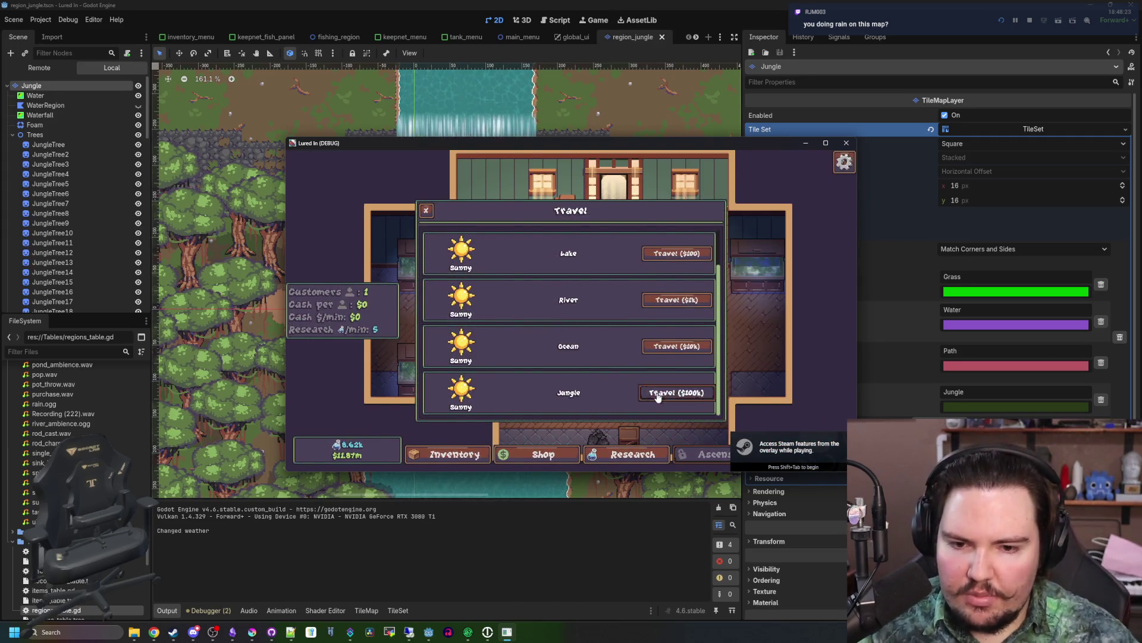
click(676, 391)
click(826, 147)
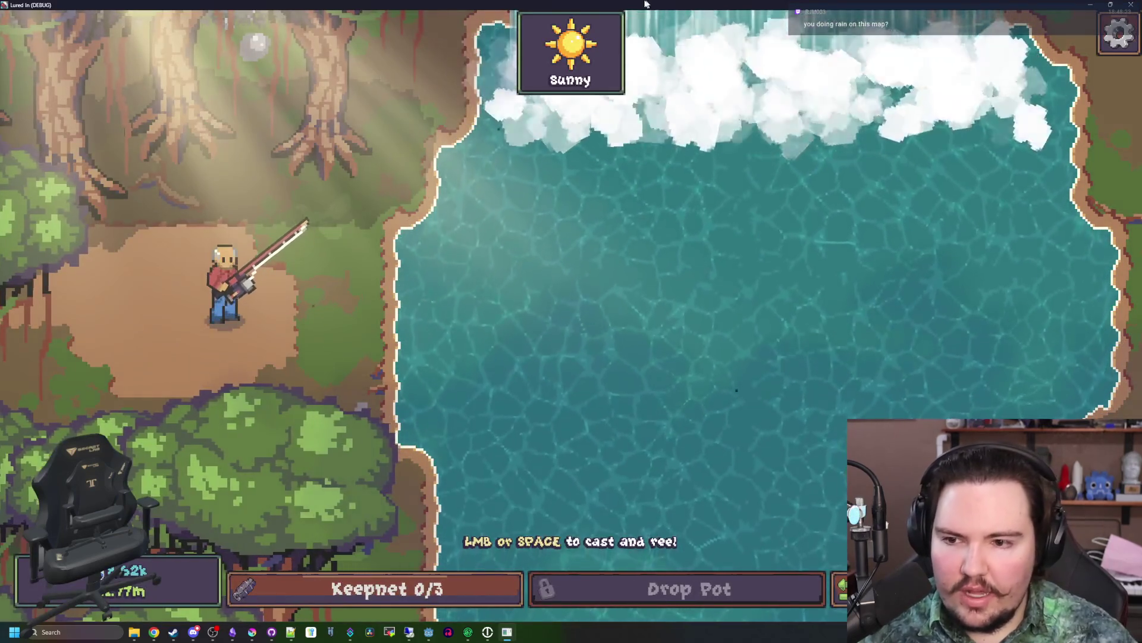
key(super+Down)
mouse_move(816, 308)
mouse_down()
mouse_move(527, 323)
mouse_move(579, 321)
mouse_move(426, 315)
mouse_move(752, 281)
mouse_move(1083, 275)
mouse_move(972, 275)
mouse_up()
drag(805, 212, 772, 1)
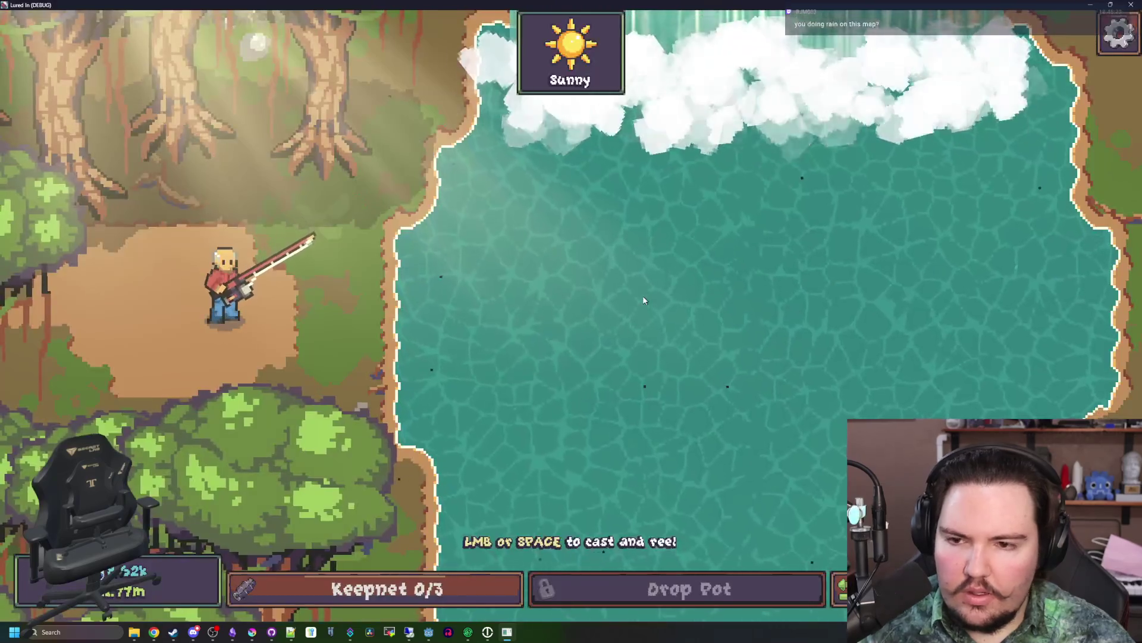
click(578, 292)
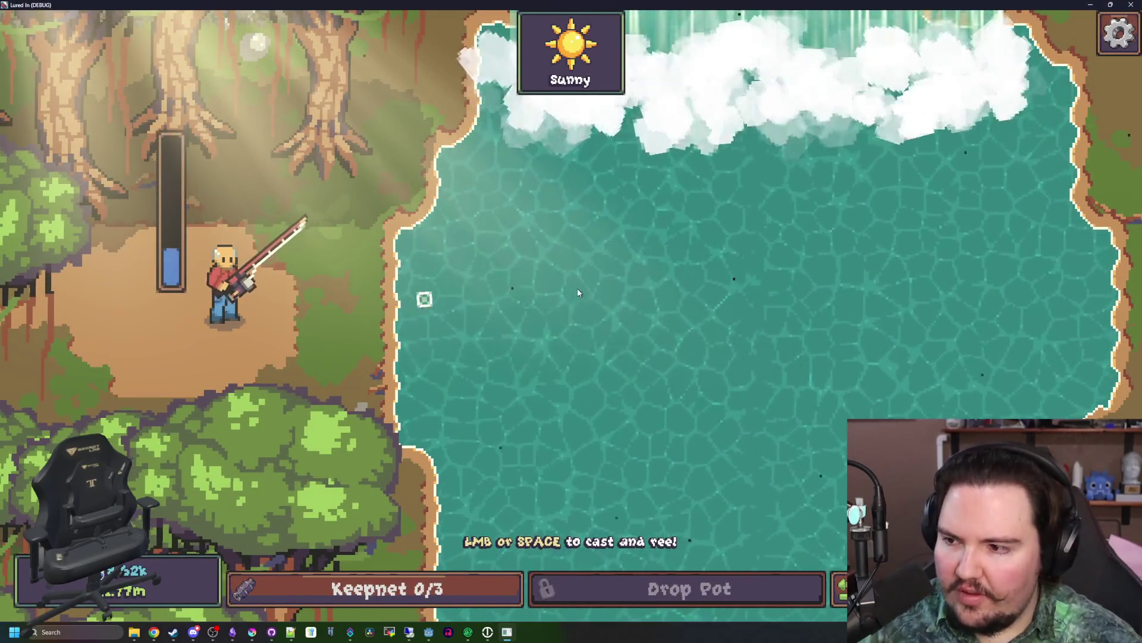
click(647, 304)
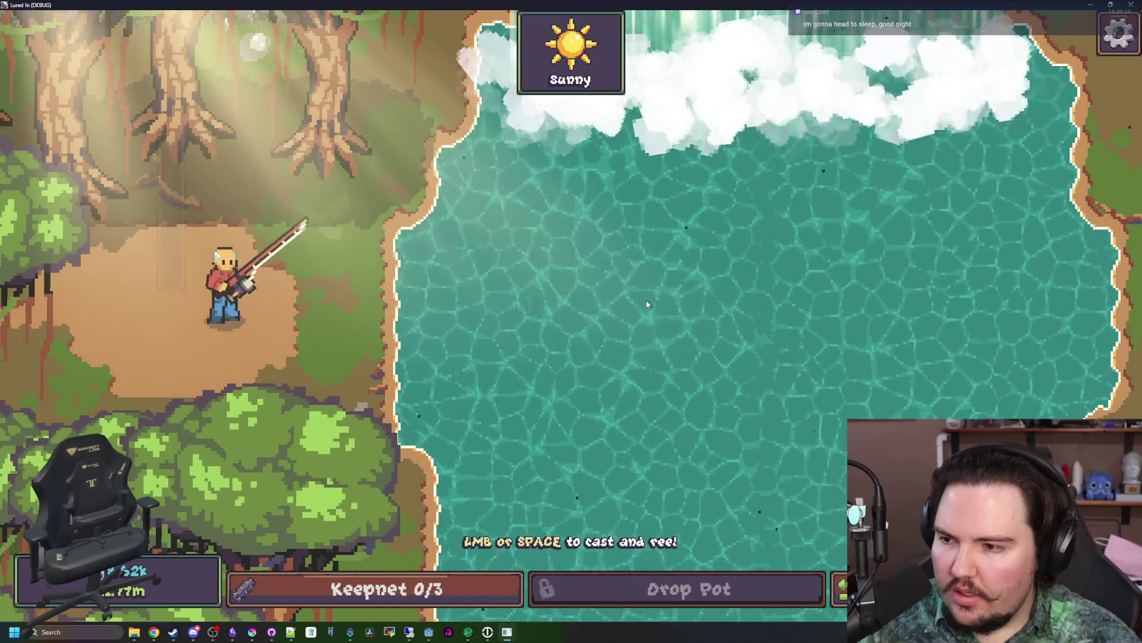
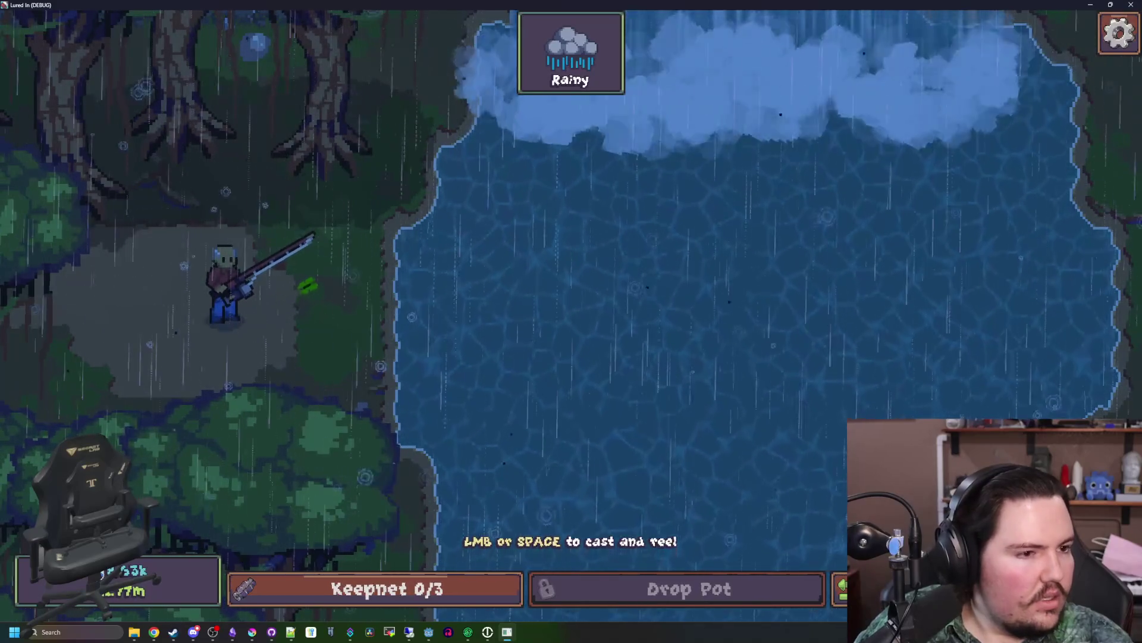
- Move the running game window aside and maximize Krita showing grass_tileset.png
drag(660, 5, 682, 463)
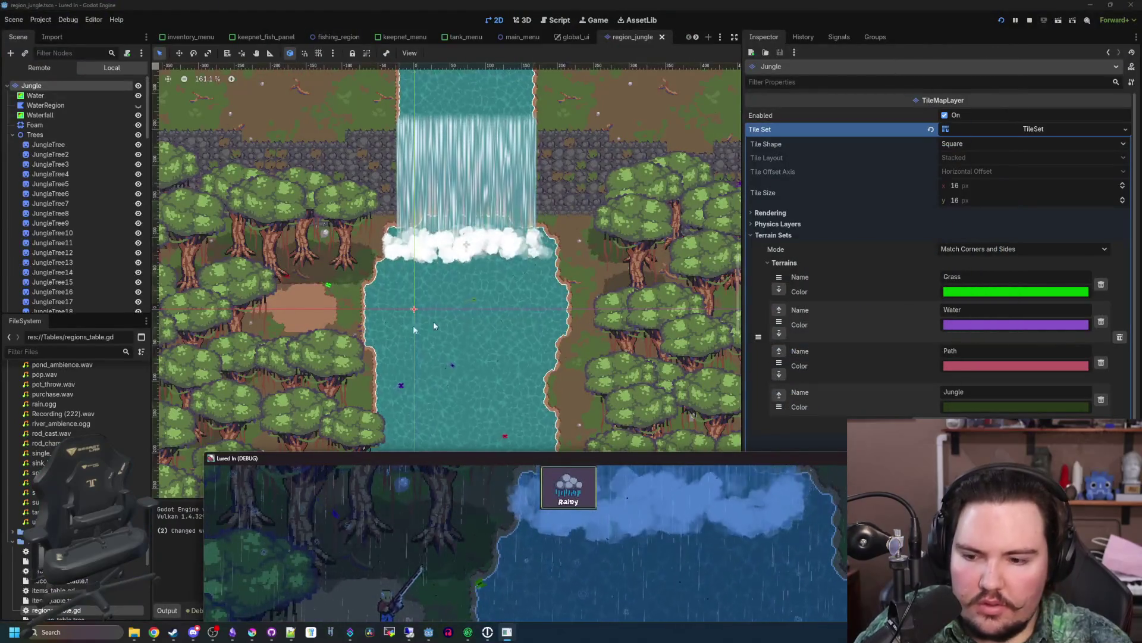
click(252, 632)
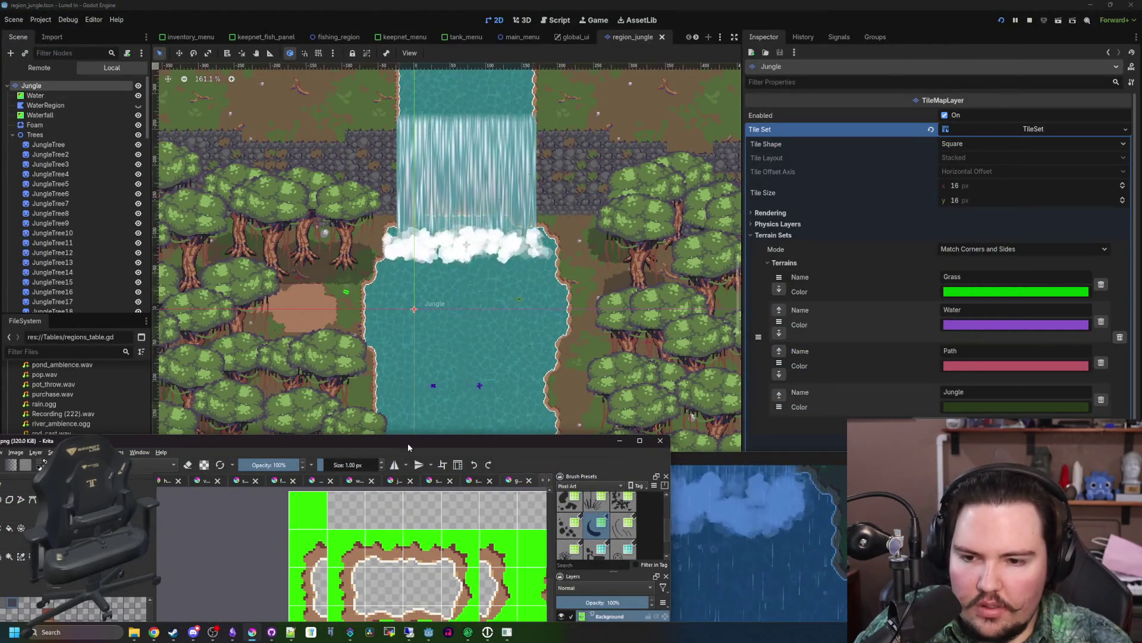
double_click(404, 446)
click(11, 13)
key(Escape)
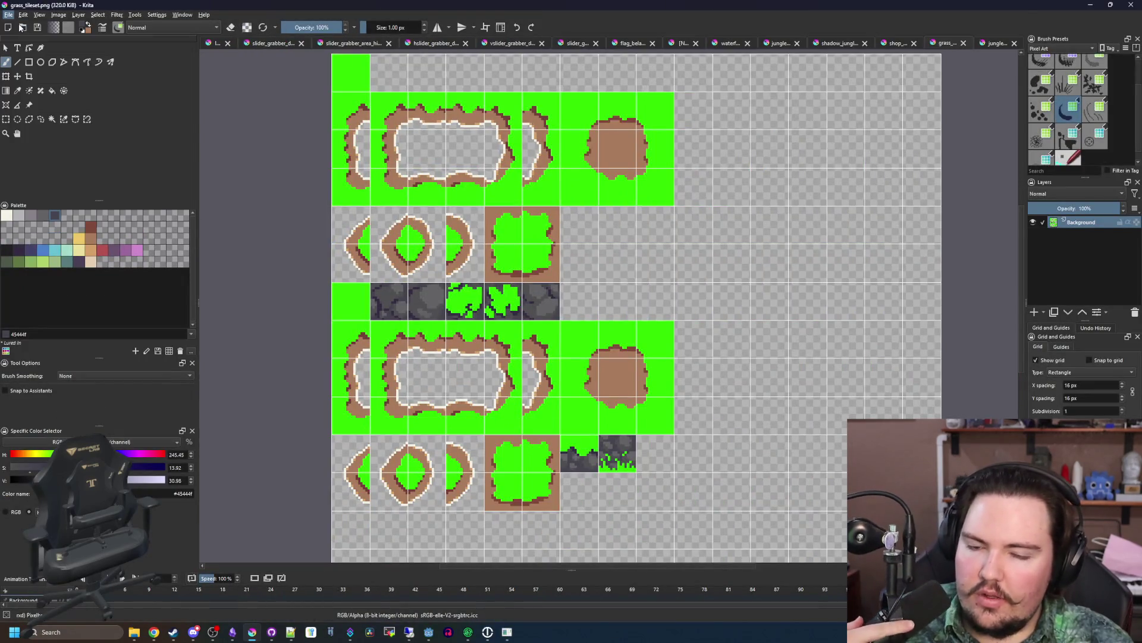
- Create a new 32×32 px canvas and delete its white background to transparent
key(ctrl+n)
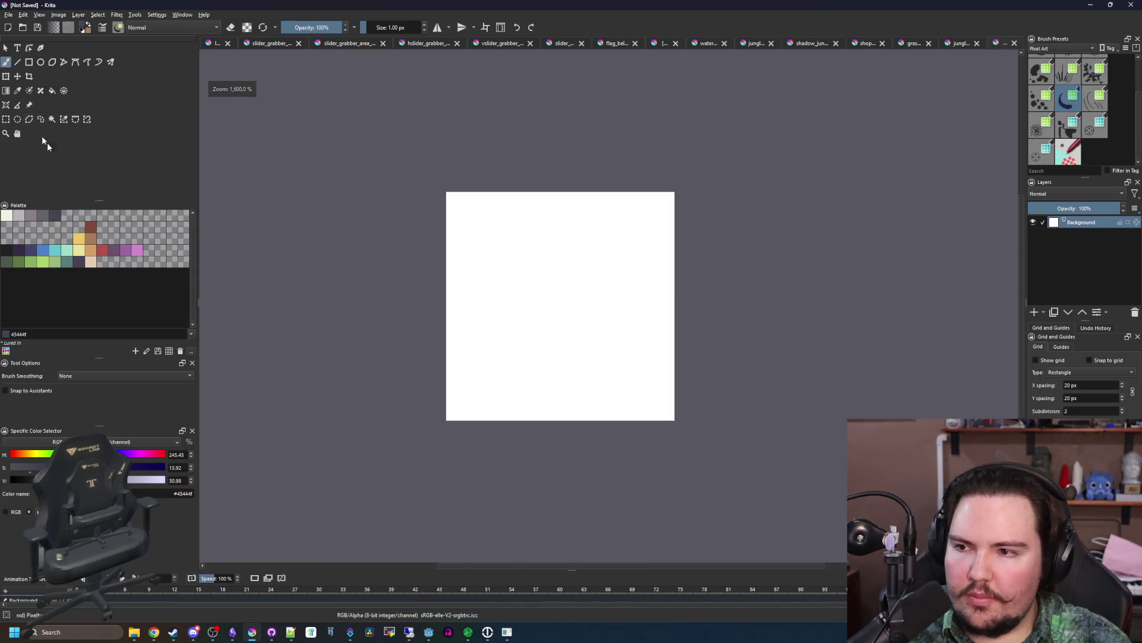
key(ctrl+r)
drag(352, 128, 746, 464)
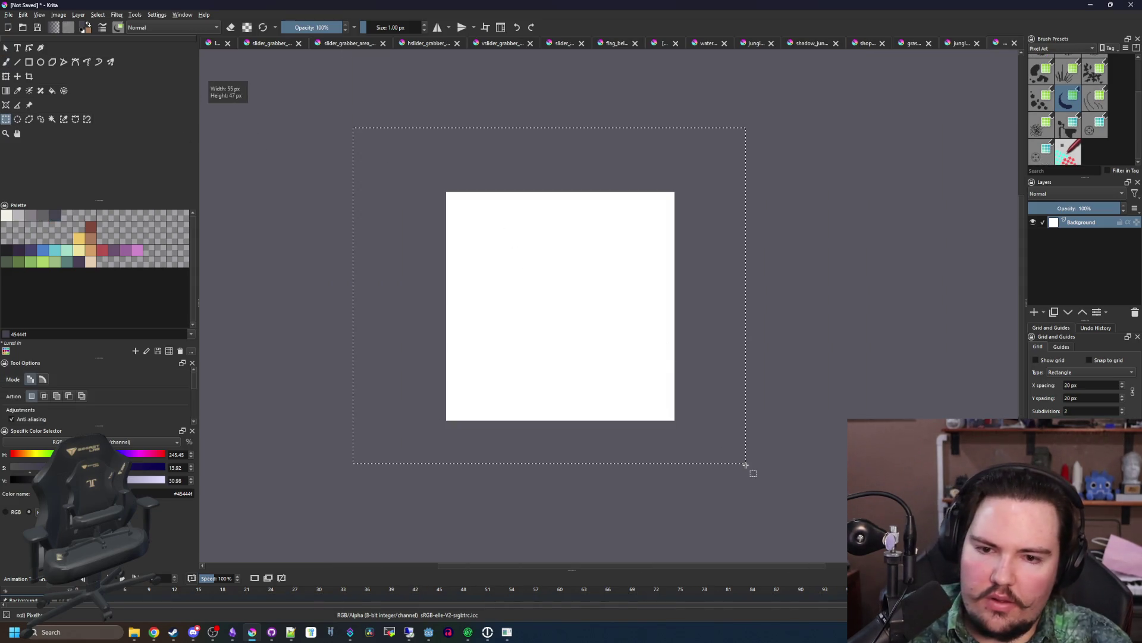
key(Delete)
- Look through jungle fern reference images in the browser, then return to Krita
key(alt+Tab)
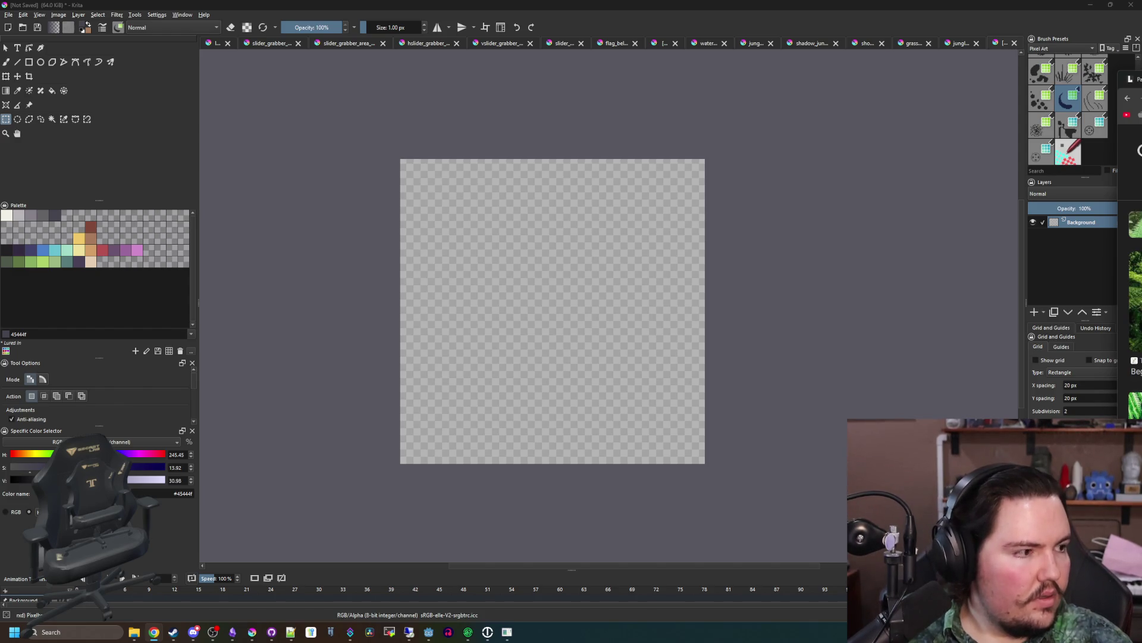
drag(1141, 81, 1038, 131)
scroll(401, 343, down, 1)
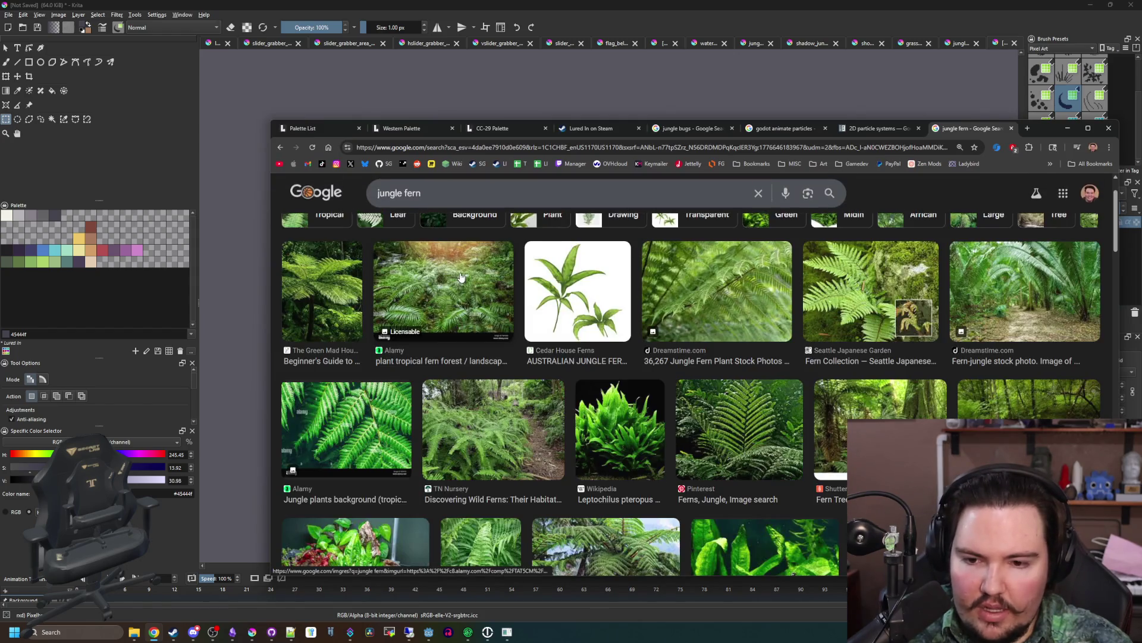
click(405, 304)
click(693, 428)
click(372, 440)
scroll(372, 440, down, 2)
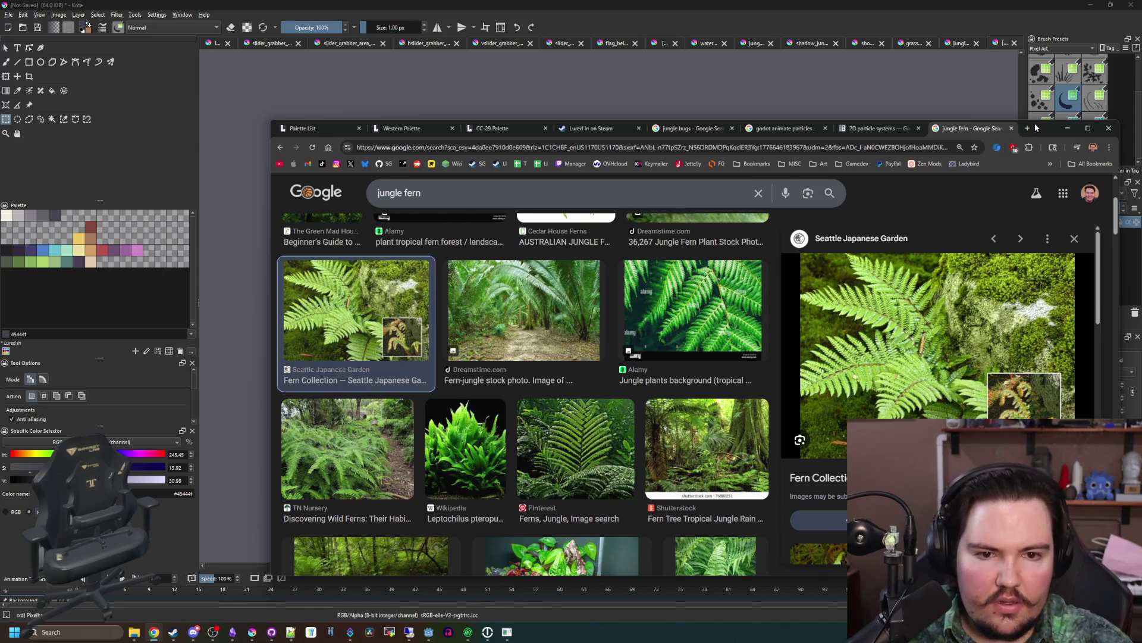
click(1068, 128)
scroll(573, 334, up, 1)
- Brush the main fern fronds: one up-left, one curving down-left, one curving down-right
key(b)
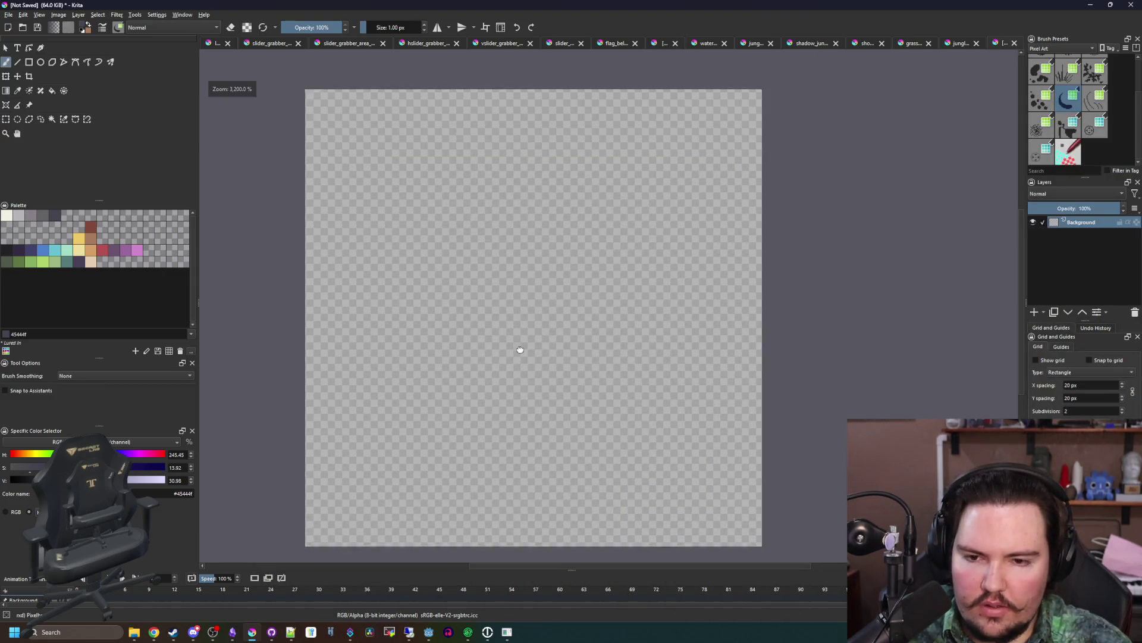
drag(521, 356, 350, 136)
key(ctrl+z)
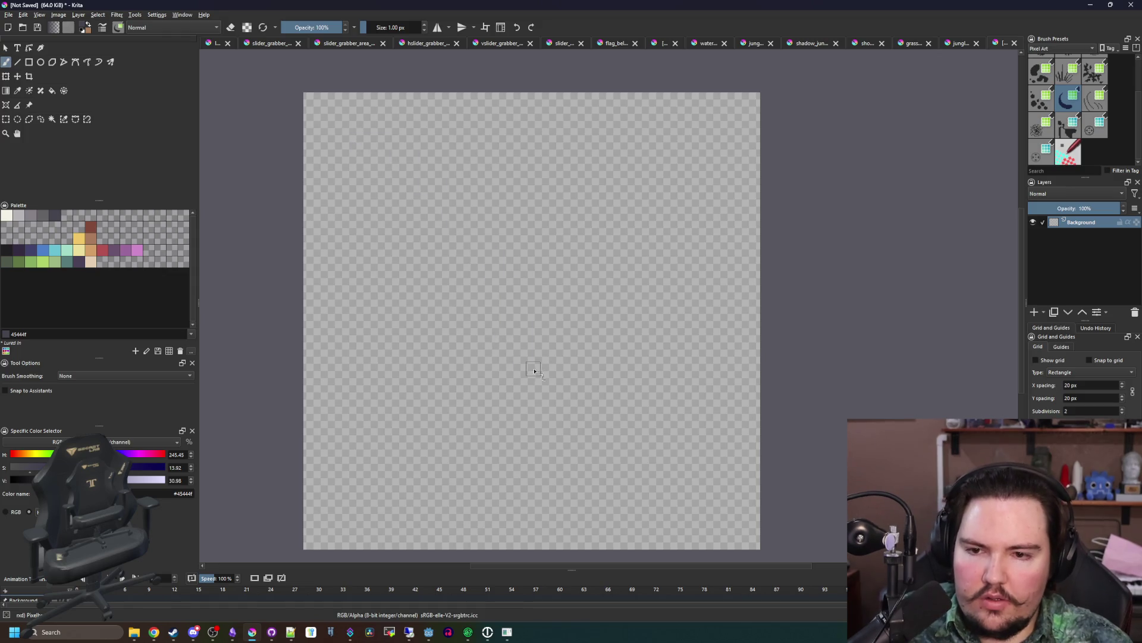
drag(448, 214, 351, 194)
mouse_move(554, 345)
mouse_down()
mouse_move(696, 161)
mouse_move(714, 157)
mouse_up()
key(ctrl+z)
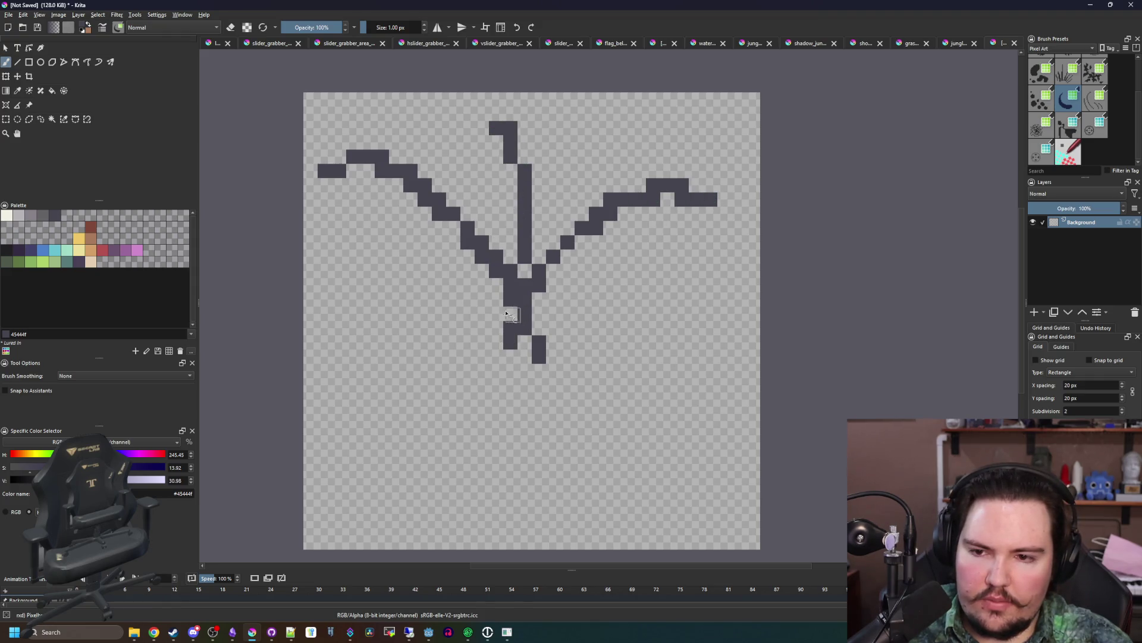
drag(506, 314, 368, 435)
drag(526, 308, 642, 469)
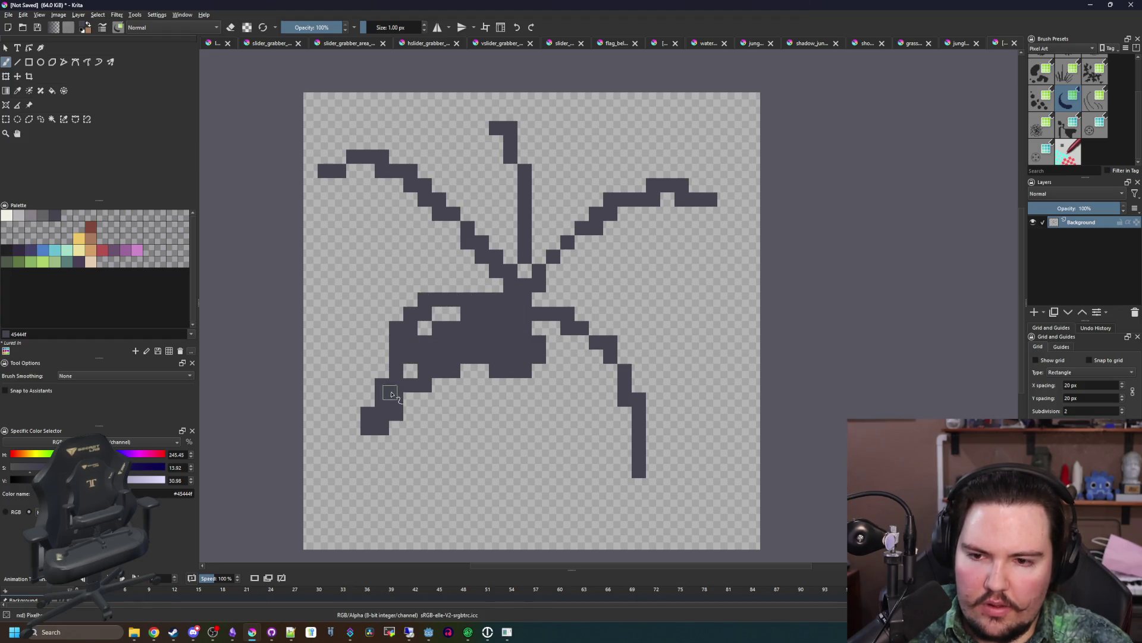
- Thicken the right fronds, fill the outline gap, and erase stray upper-left pixels
scroll(567, 349, up, 1)
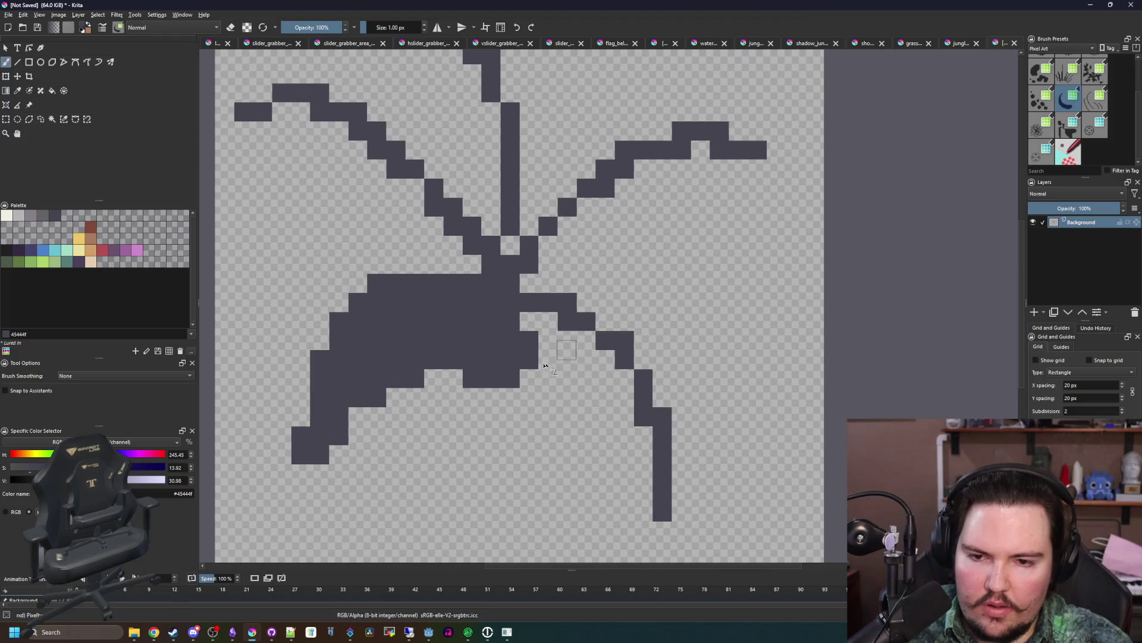
mouse_move(565, 381)
mouse_down()
mouse_move(633, 451)
mouse_move(628, 295)
mouse_up()
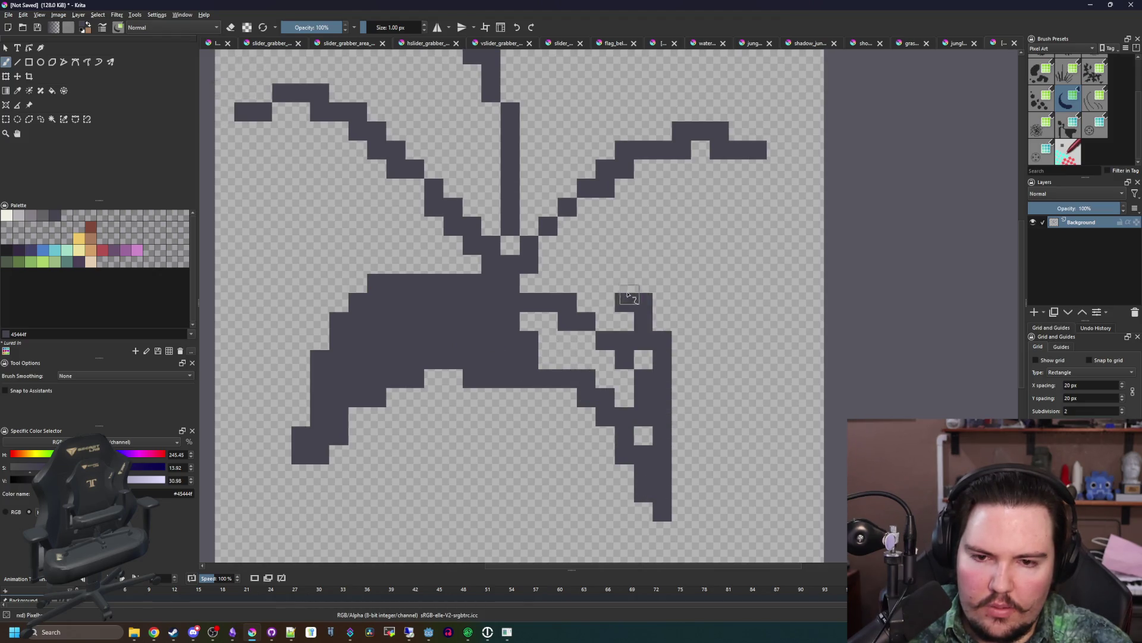
drag(507, 332, 536, 341)
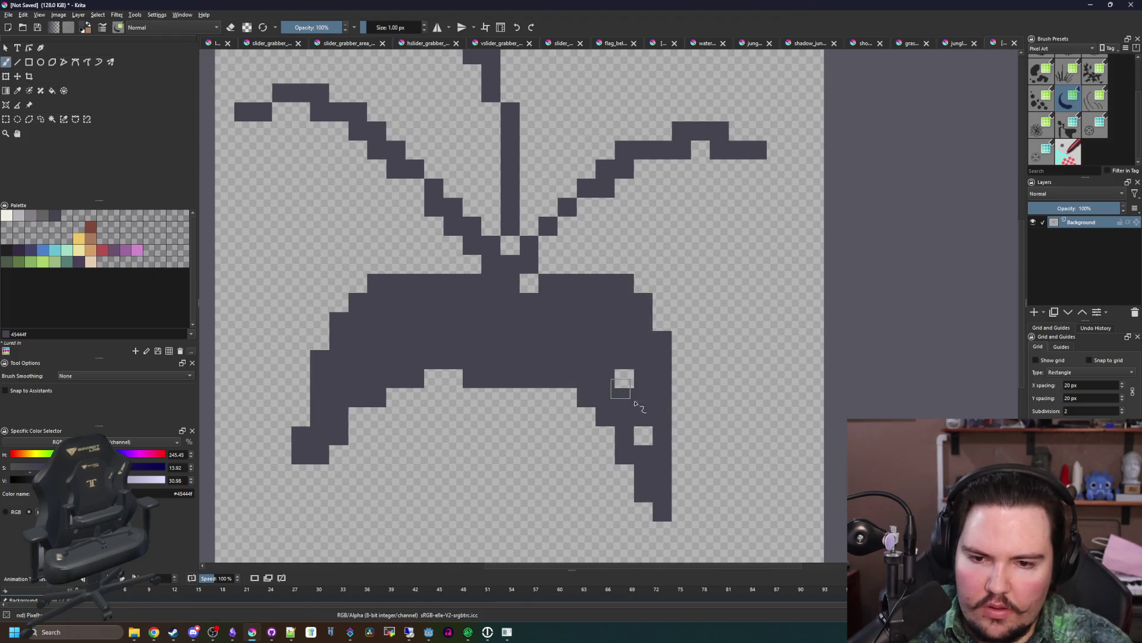
scroll(440, 368, up, 4)
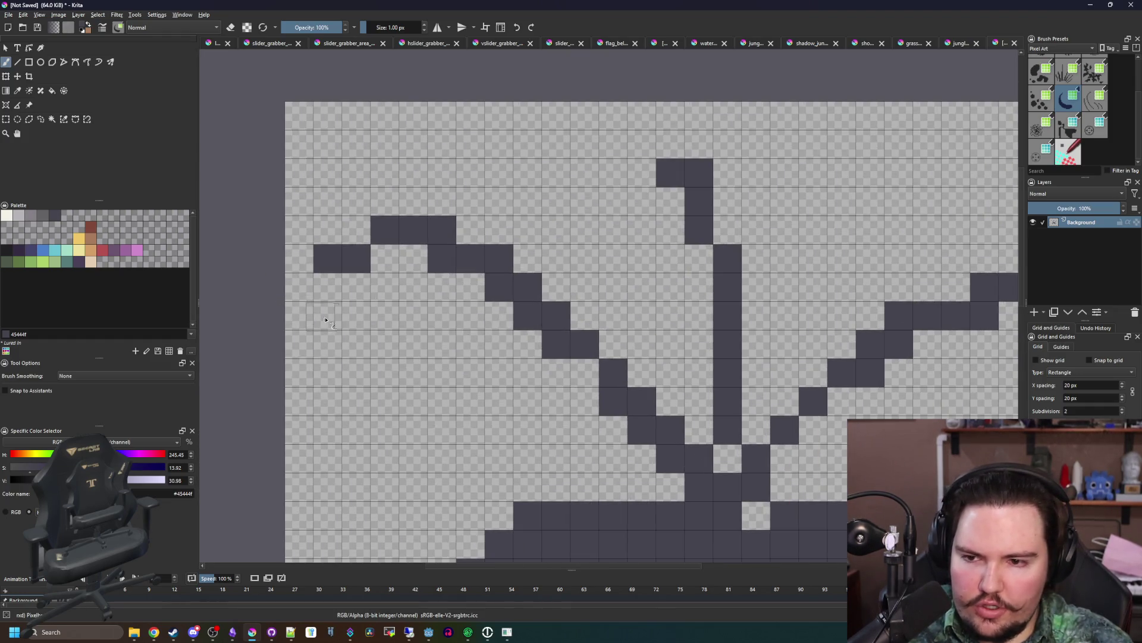
drag(325, 321, 425, 265)
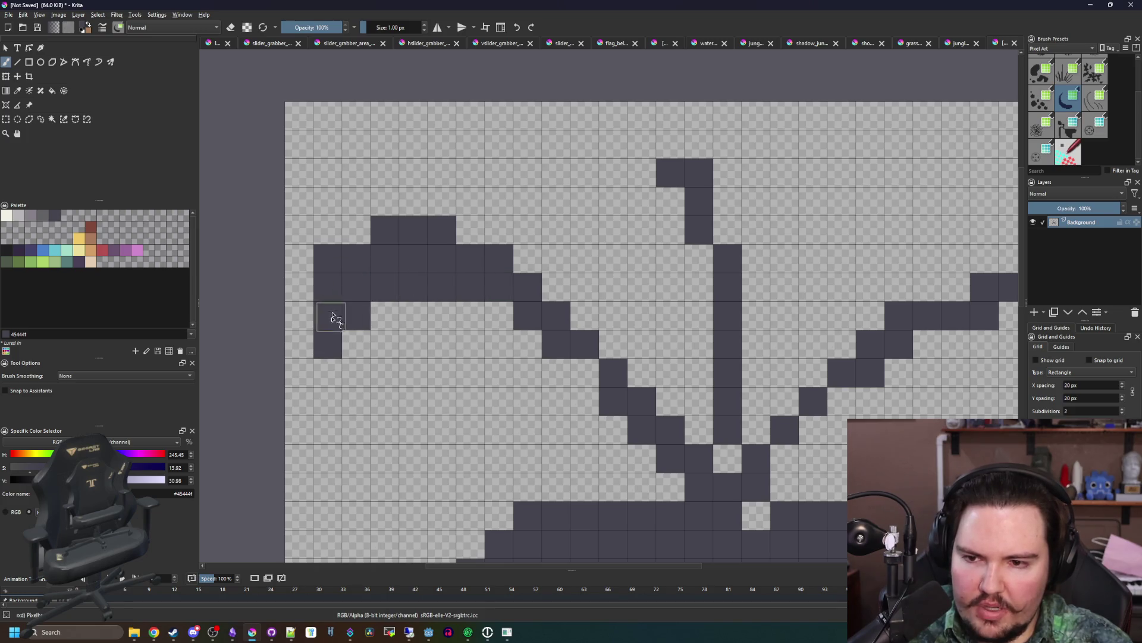
mouse_move(329, 268)
mouse_down()
mouse_move(425, 221)
mouse_move(565, 250)
mouse_move(708, 405)
mouse_up()
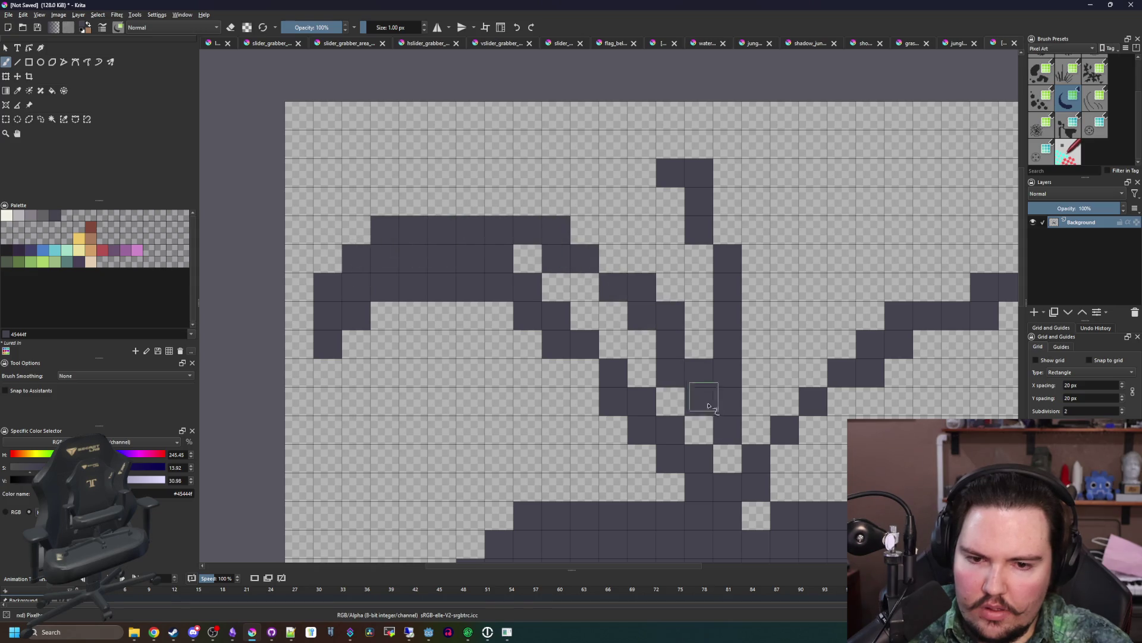
mouse_move(650, 484)
mouse_down()
mouse_move(599, 397)
mouse_move(657, 390)
mouse_move(477, 235)
mouse_up()
- Extend the right and left fronds and fill the light gaps in the fern's centre
scroll(470, 244, down, 3)
scroll(529, 330, up, 3)
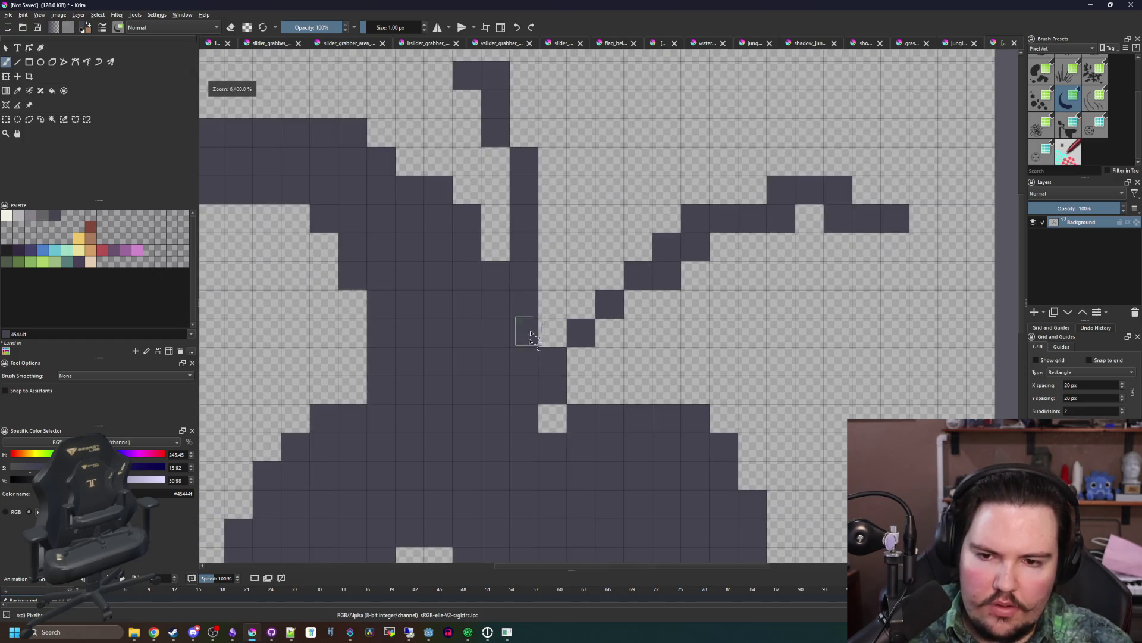
mouse_move(580, 318)
mouse_down()
mouse_move(810, 232)
mouse_move(921, 295)
mouse_up()
mouse_move(793, 208)
mouse_down()
mouse_move(510, 301)
mouse_move(637, 260)
mouse_up()
mouse_move(555, 456)
mouse_down()
mouse_move(580, 385)
mouse_move(666, 314)
mouse_up()
scroll(535, 391, up, 3)
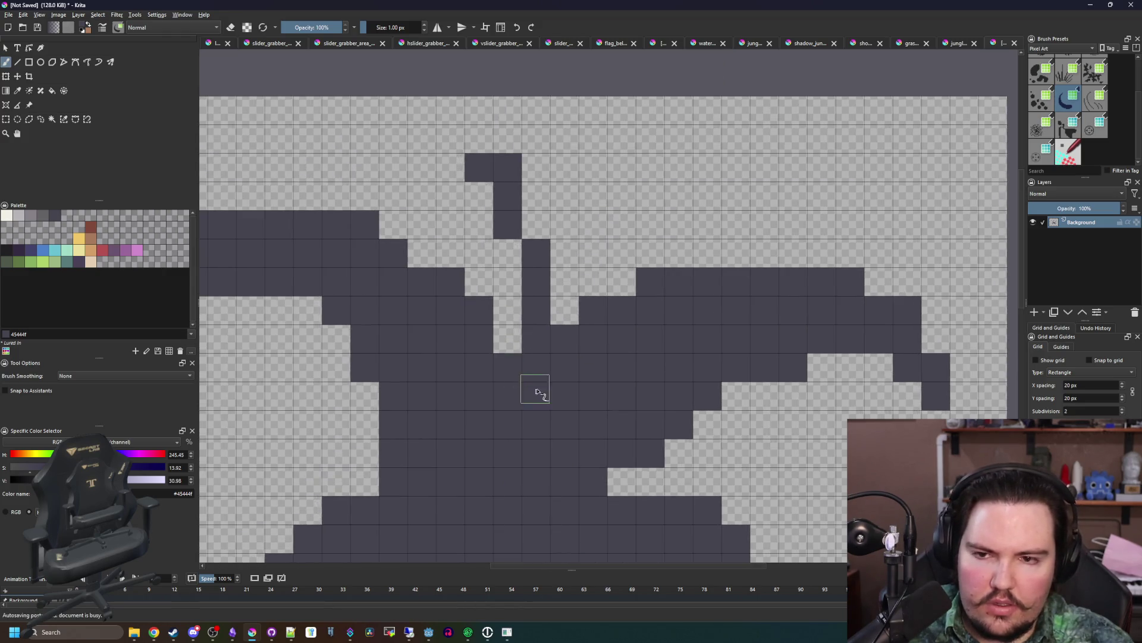
mouse_move(489, 148)
mouse_down()
mouse_move(556, 277)
mouse_move(598, 303)
mouse_up()
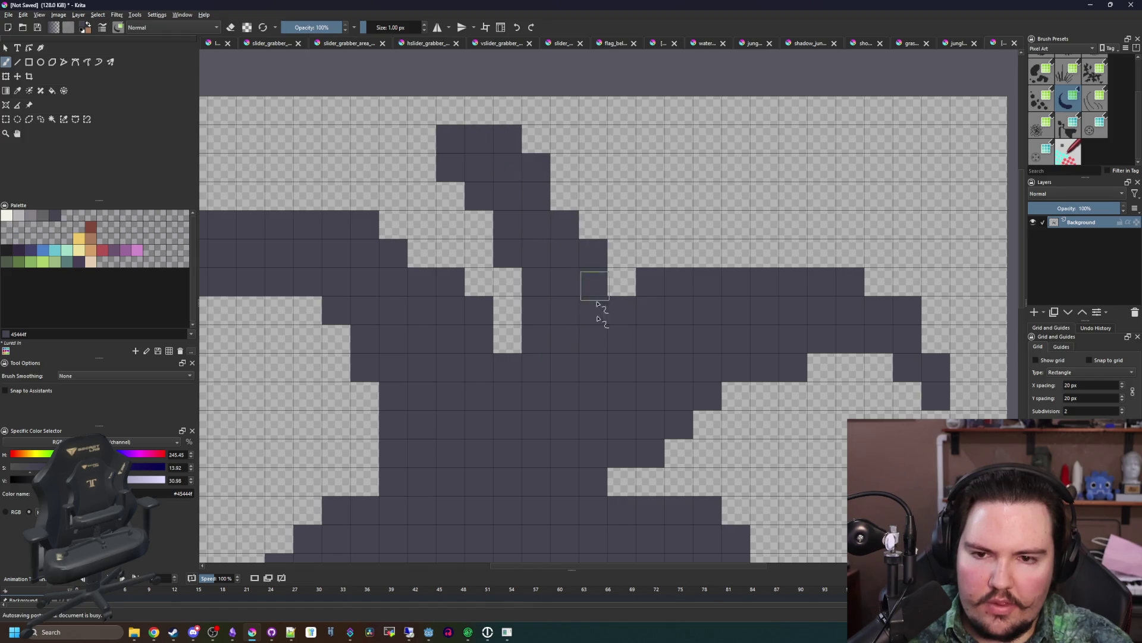
drag(520, 348, 485, 224)
scroll(489, 324, down, 4)
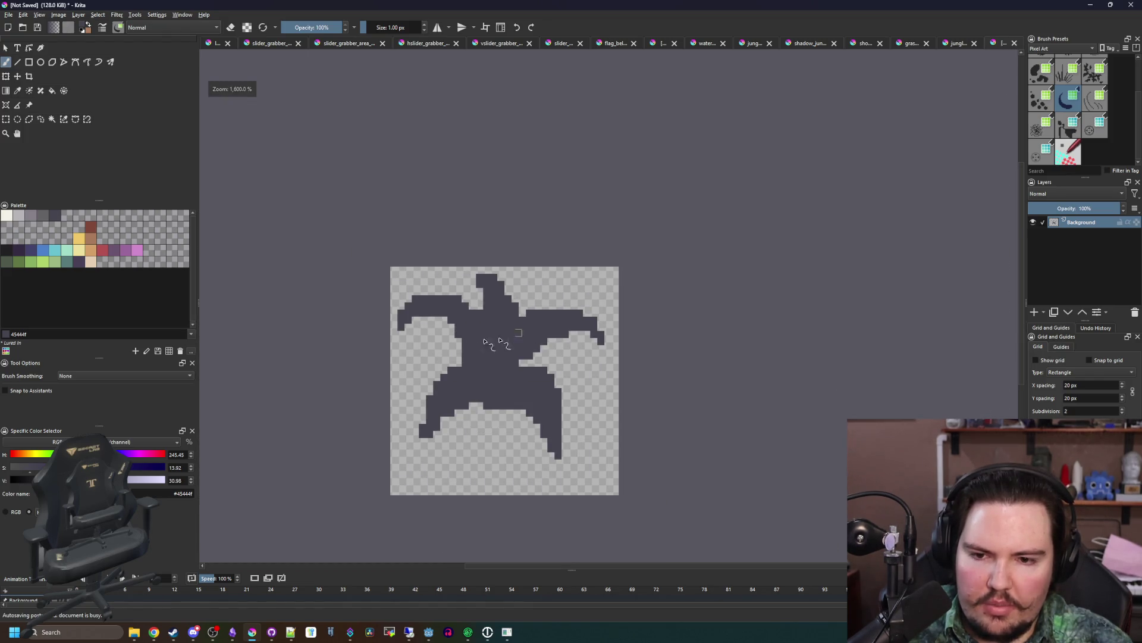
- Paint purple 6a536e shading onto the left frond
scroll(489, 343, up, 4)
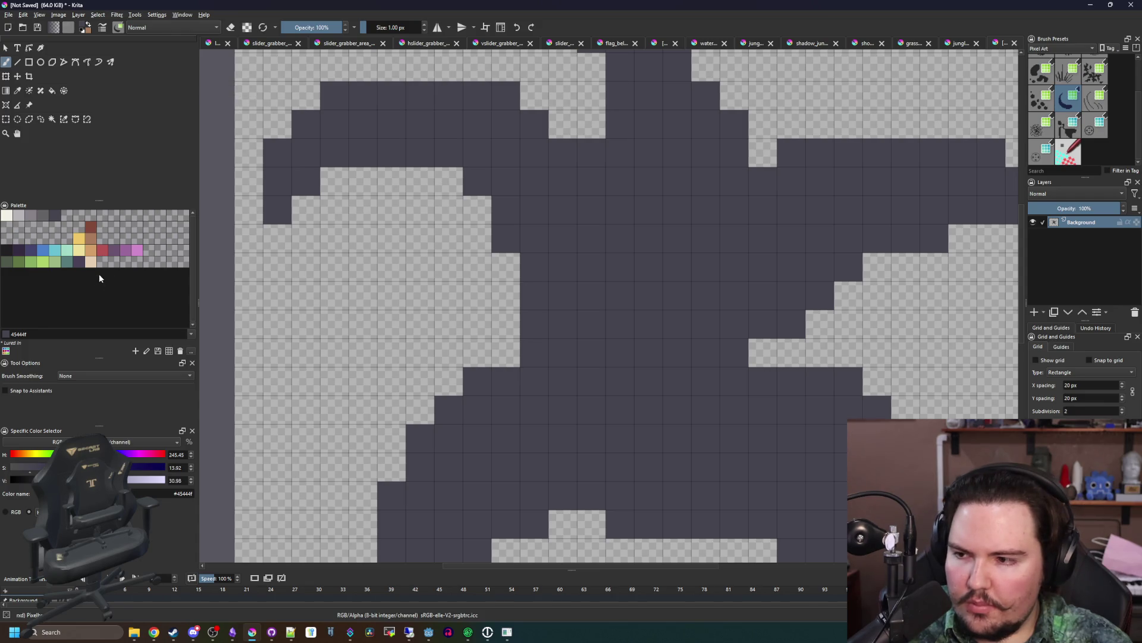
click(112, 250)
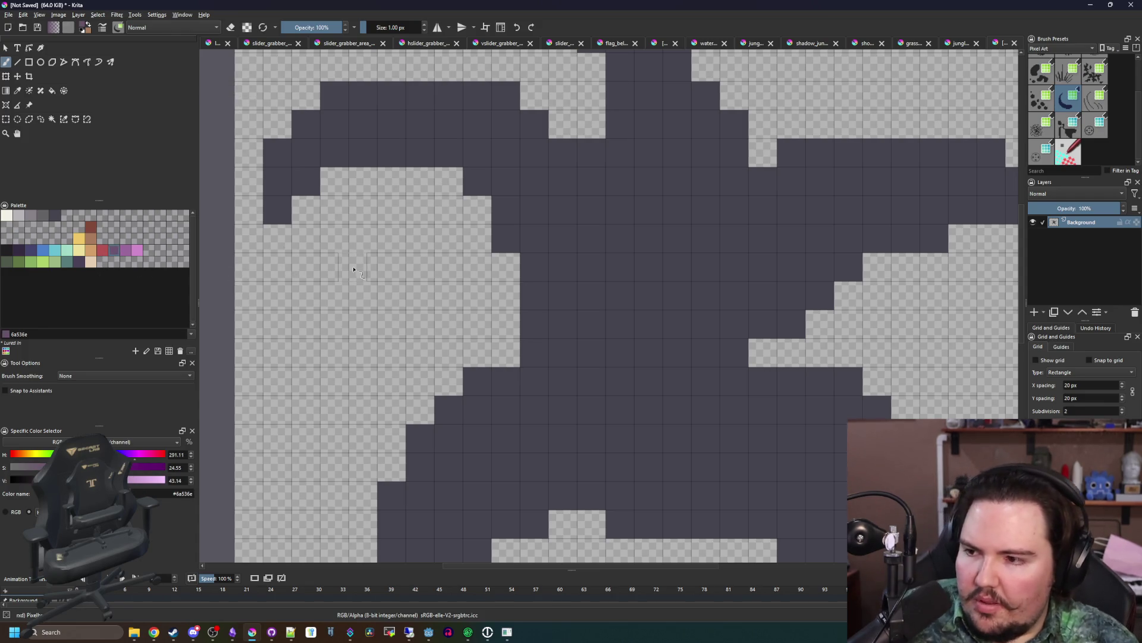
mouse_move(509, 351)
mouse_down()
mouse_move(441, 324)
mouse_move(328, 394)
mouse_move(357, 285)
mouse_move(458, 232)
mouse_move(402, 293)
mouse_move(494, 304)
mouse_up()
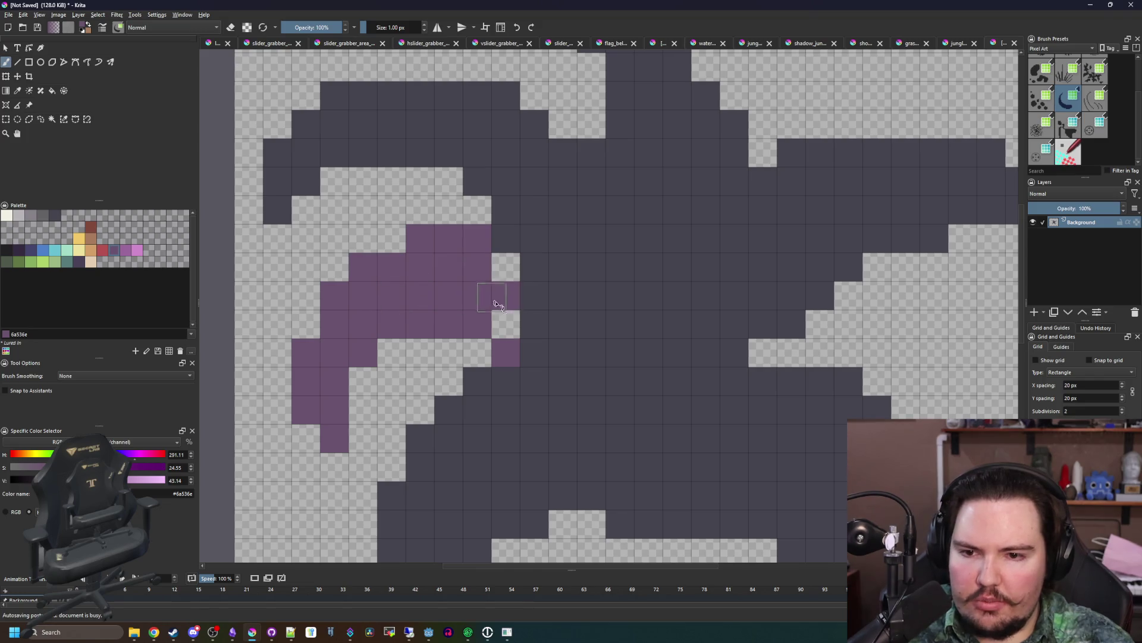
scroll(450, 356, down, 3)
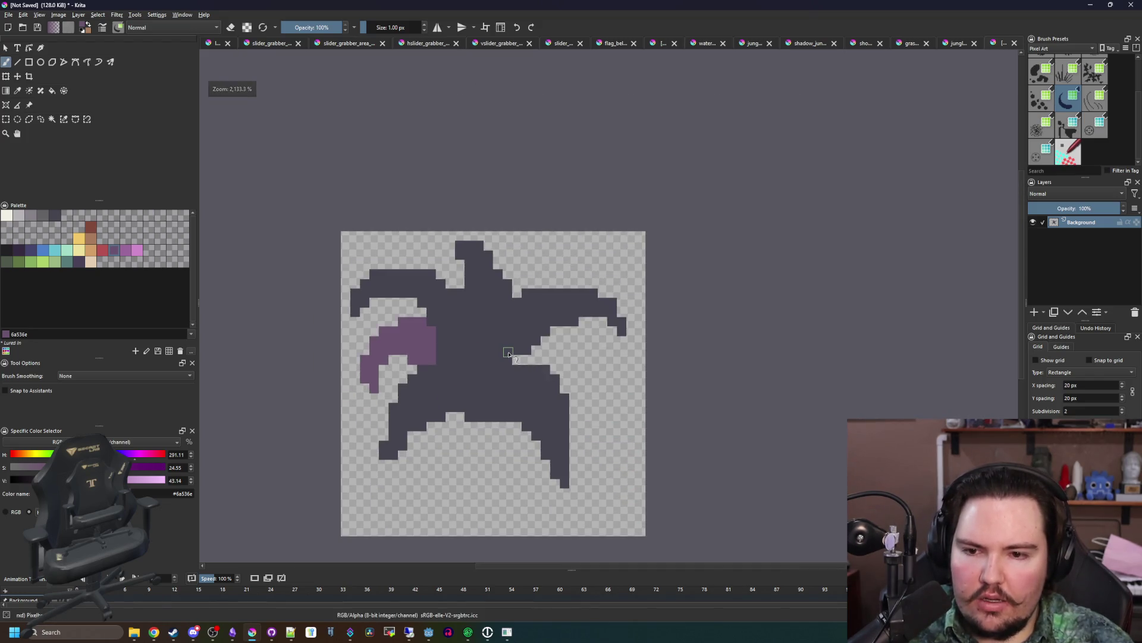
scroll(509, 353, up, 3)
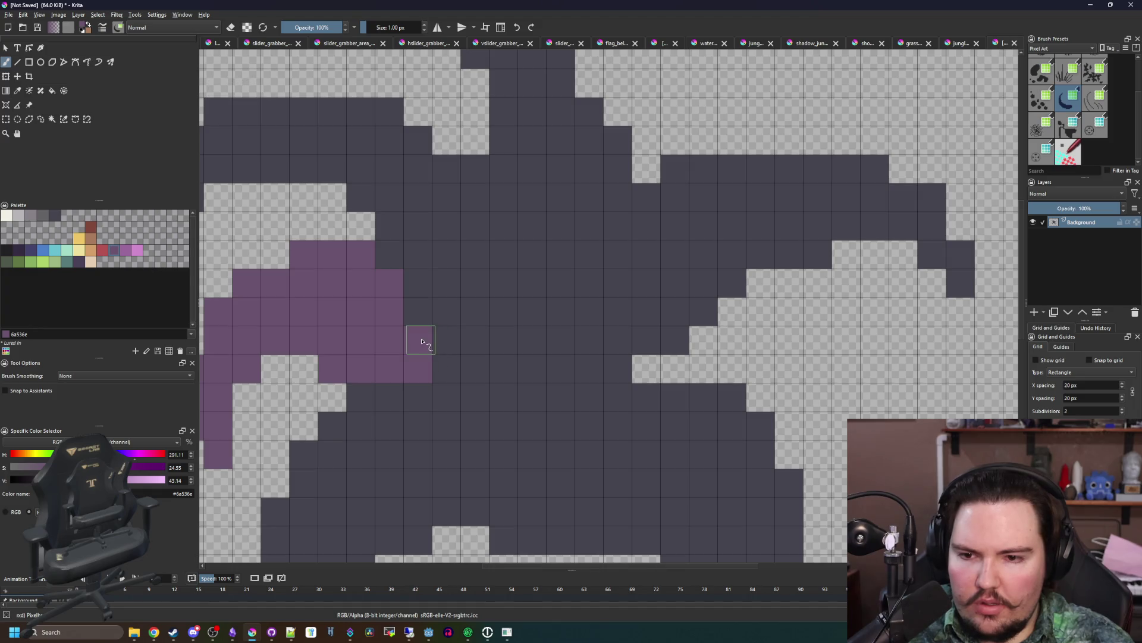
scroll(602, 317, down, 3)
scroll(583, 380, up, 2)
- Bucket-fill the purple patch with the sampled dark body colour
key(p)
click(591, 382)
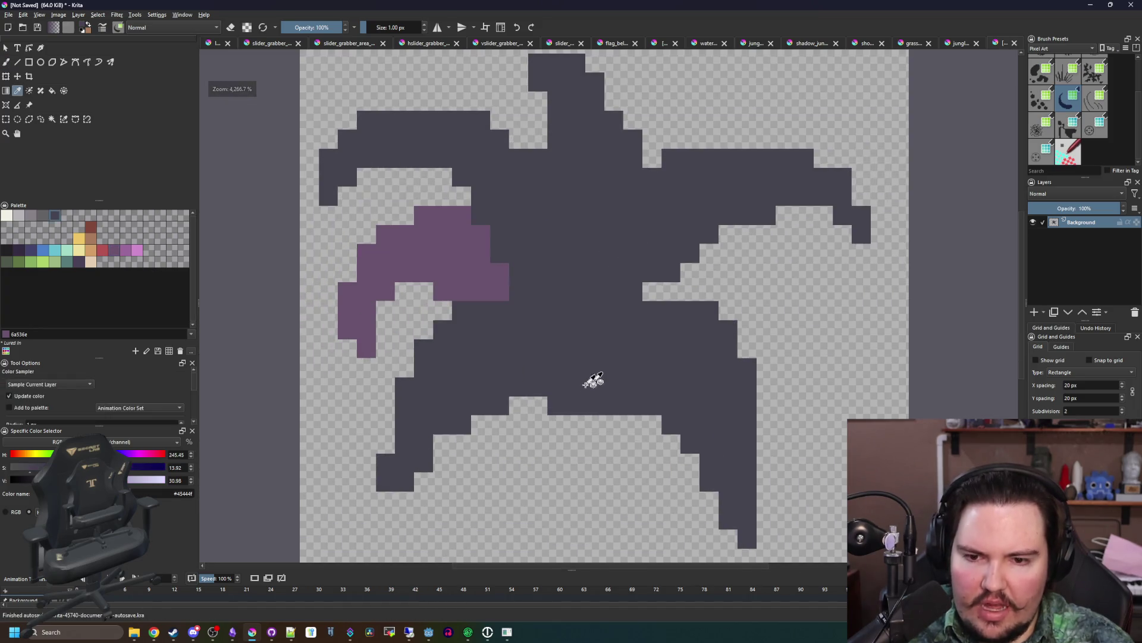
drag(571, 367, 524, 365)
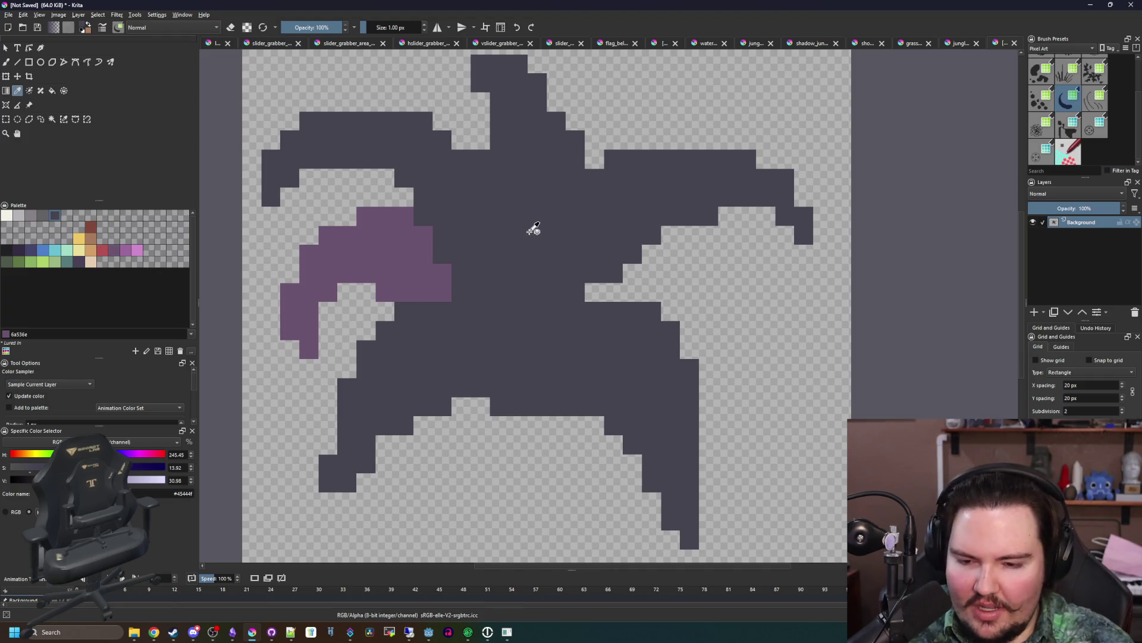
key(f)
click(404, 266)
scroll(529, 296, down, 5)
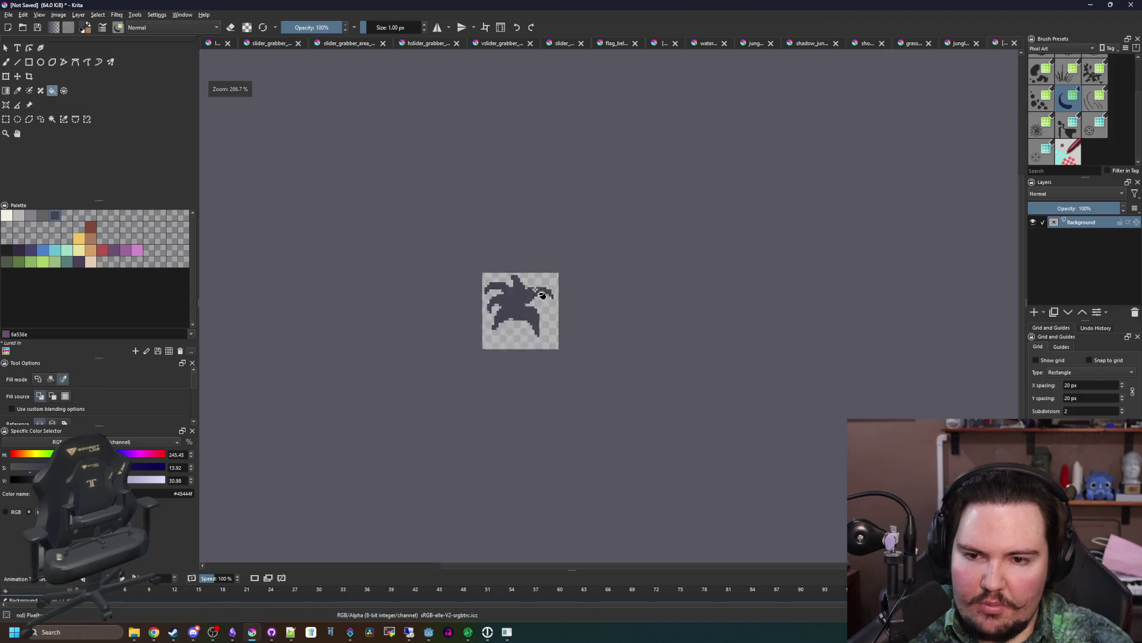
scroll(518, 390, up, 4)
- Shift the fern layer slightly up and right on the canvas
click(18, 77)
scroll(479, 266, down, 2)
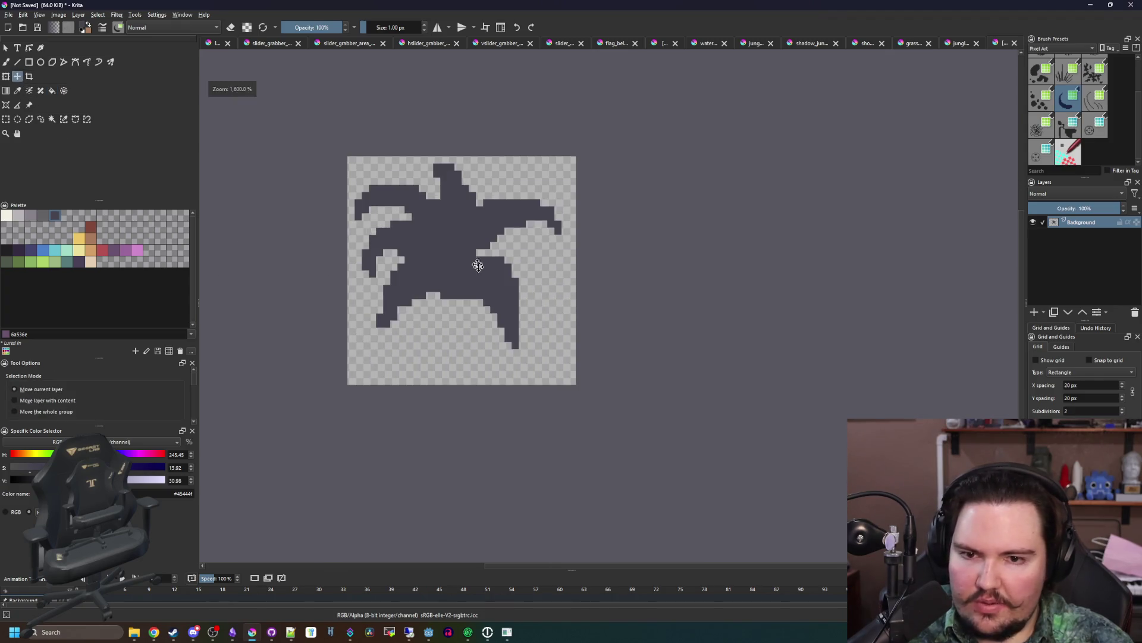
drag(484, 301, 488, 294)
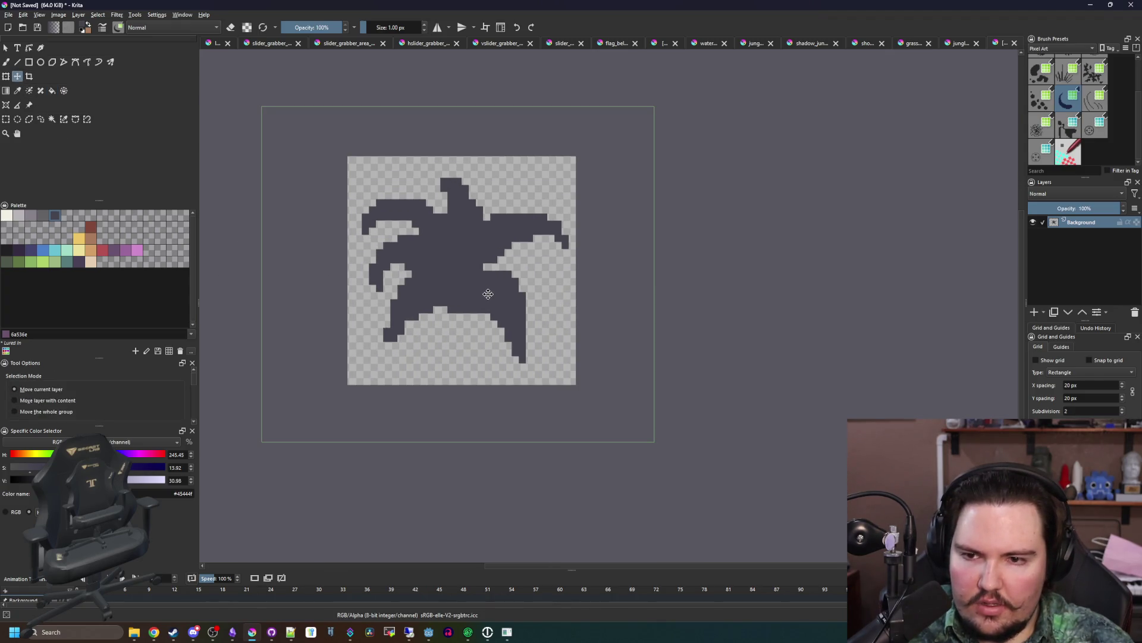
scroll(393, 258, up, 3)
- Pan to the fern's left fronds and switch the pixel brush to erase mode
key(b)
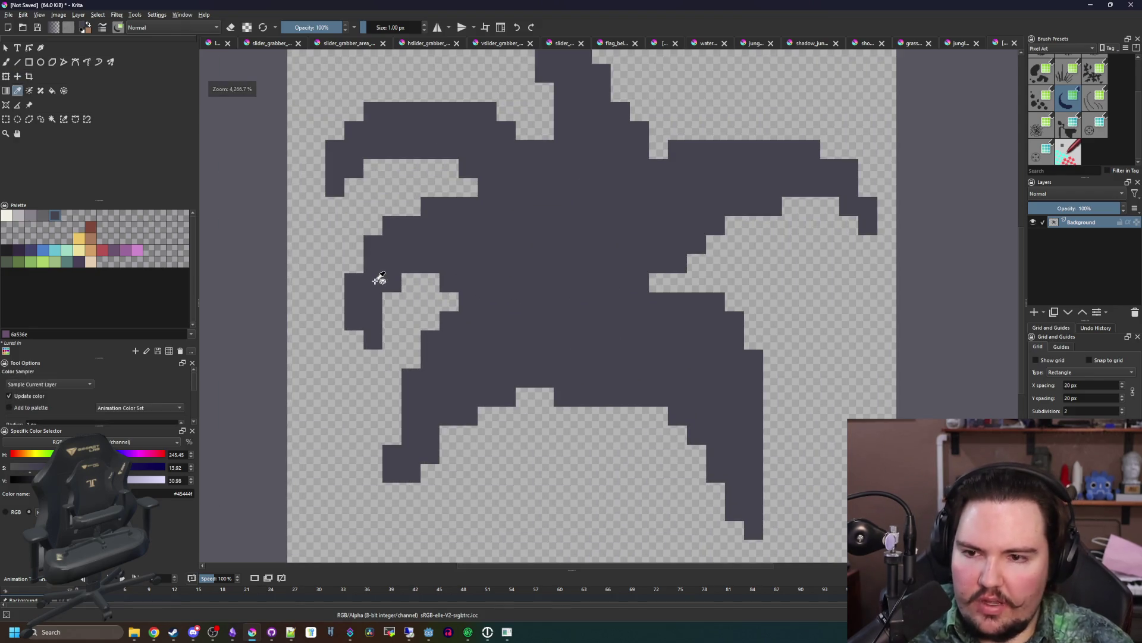
drag(719, 336, 513, 257)
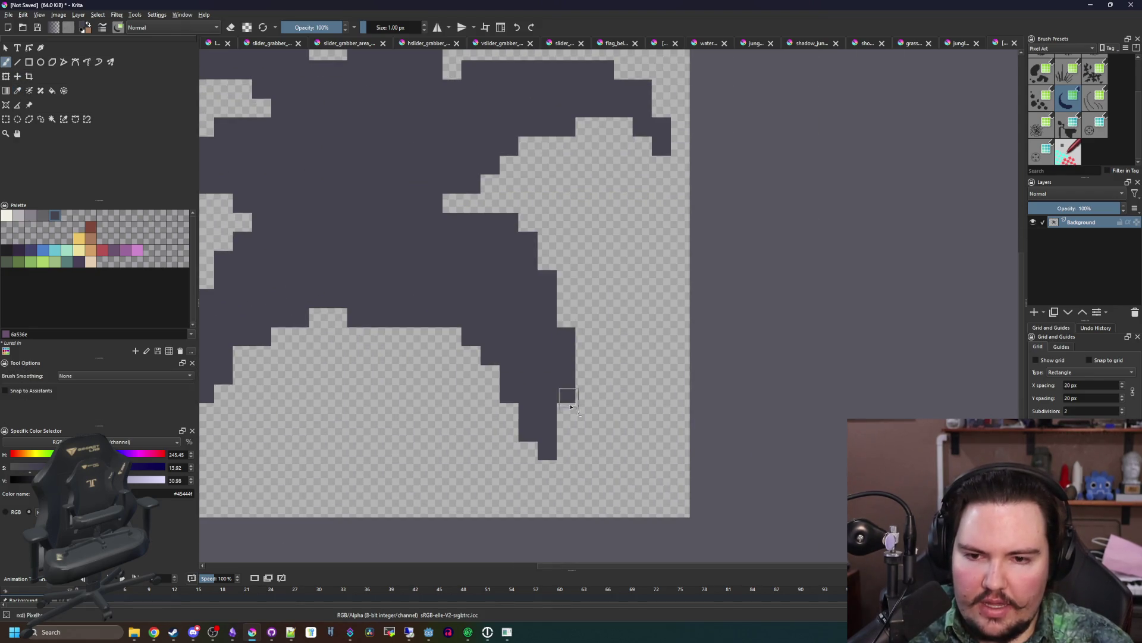
scroll(554, 449, down, 4)
scroll(553, 449, up, 5)
key(e)
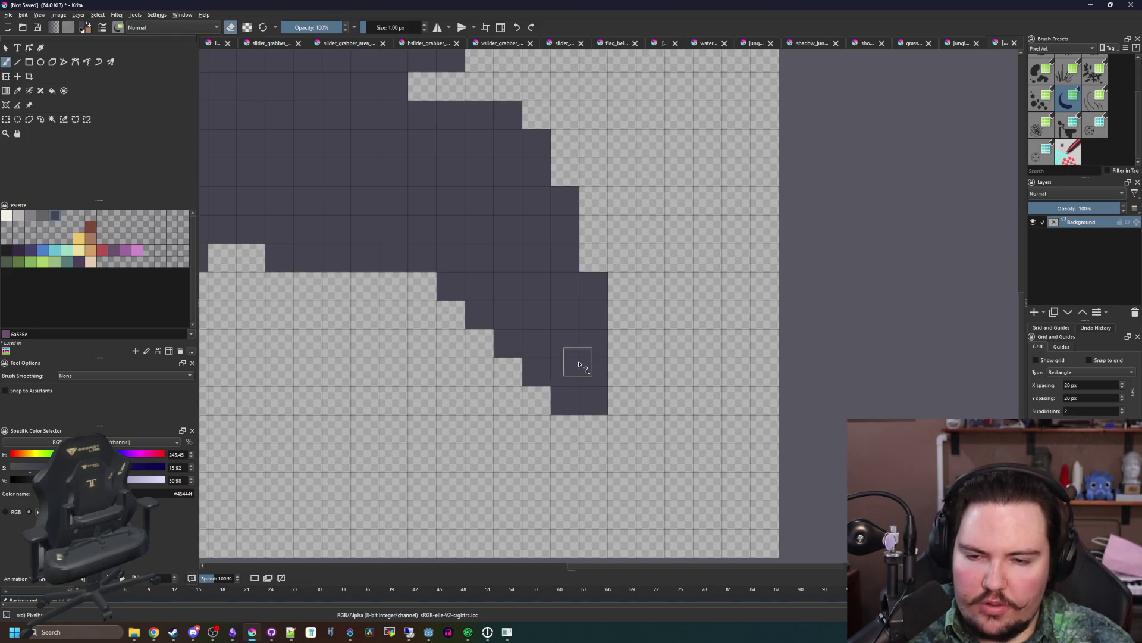
scroll(579, 365, down, 4)
scroll(443, 298, up, 4)
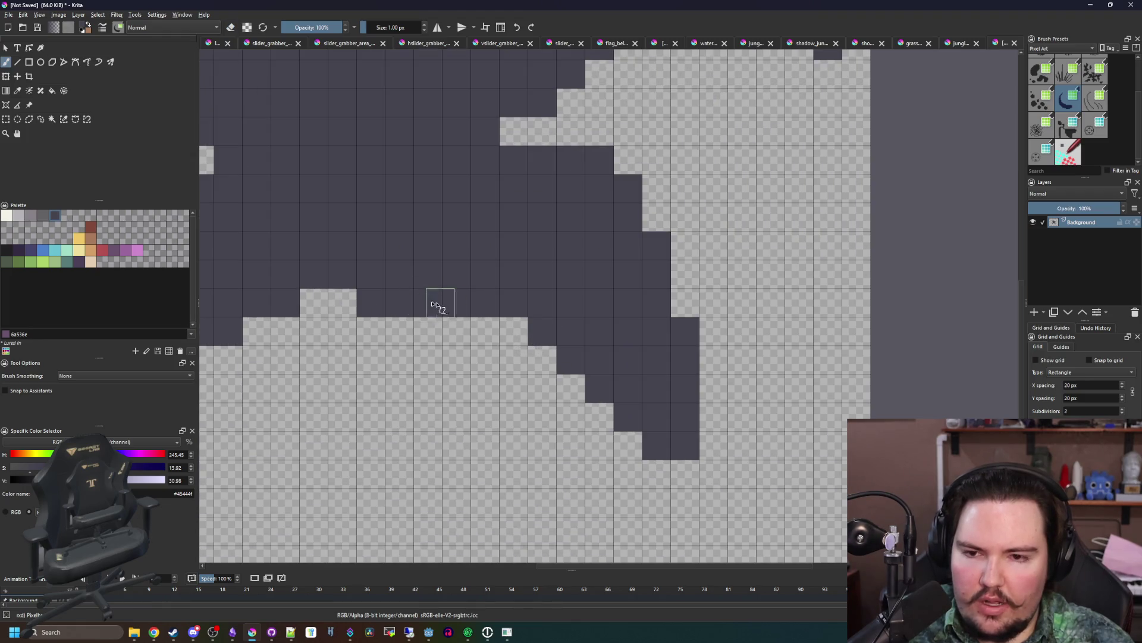
scroll(483, 304, down, 4)
scroll(453, 327, up, 4)
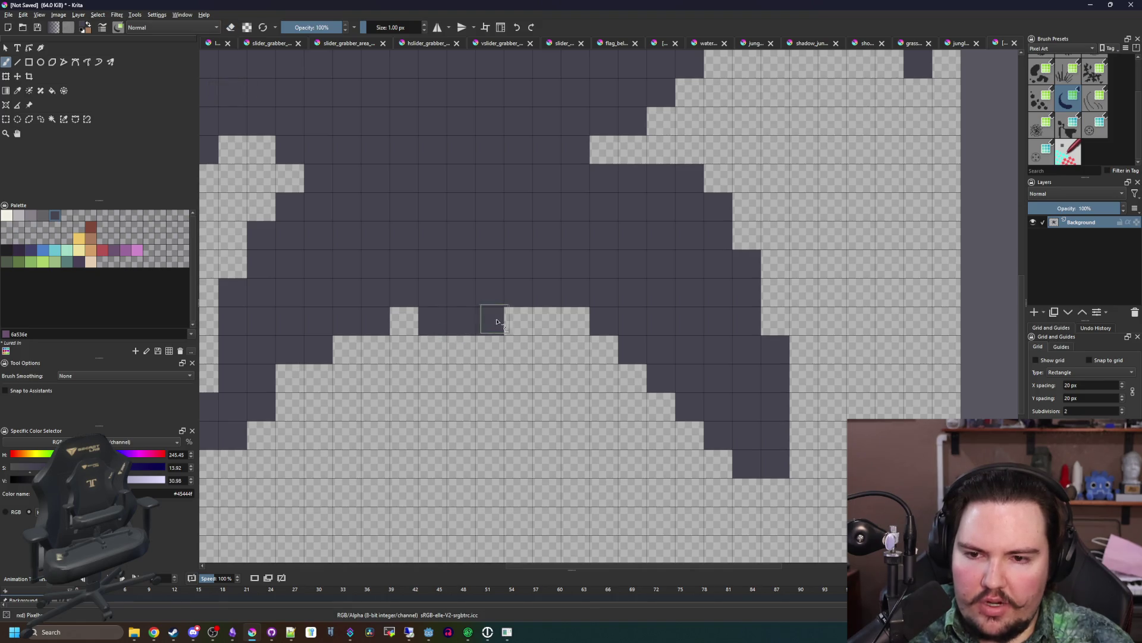
scroll(464, 315, down, 2)
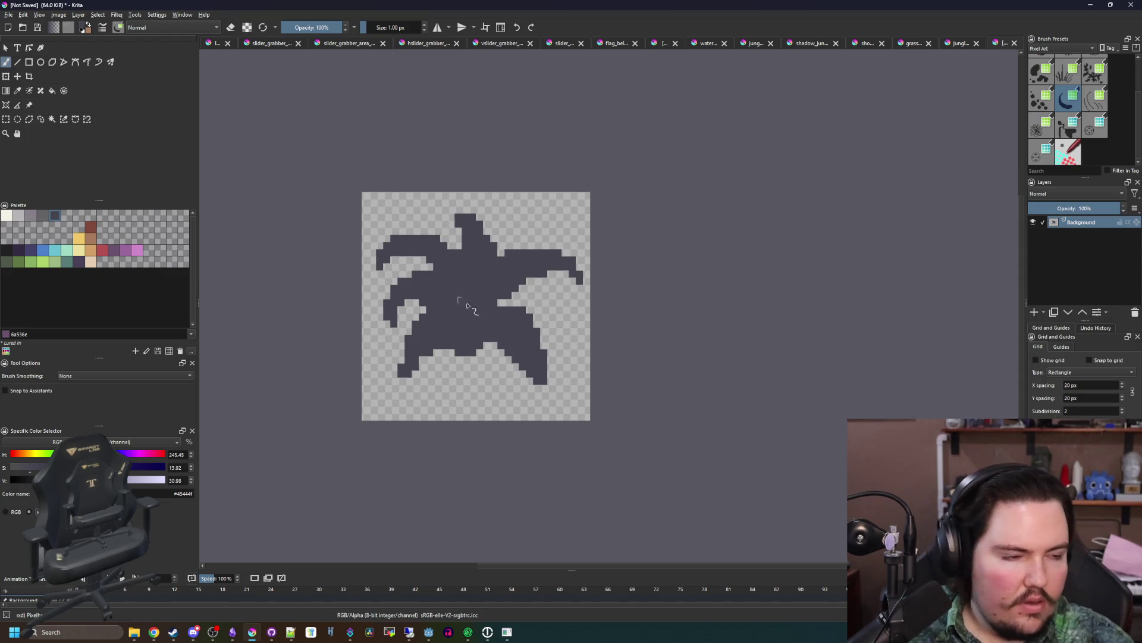
scroll(467, 306, up, 2)
scroll(334, 327, down, 1)
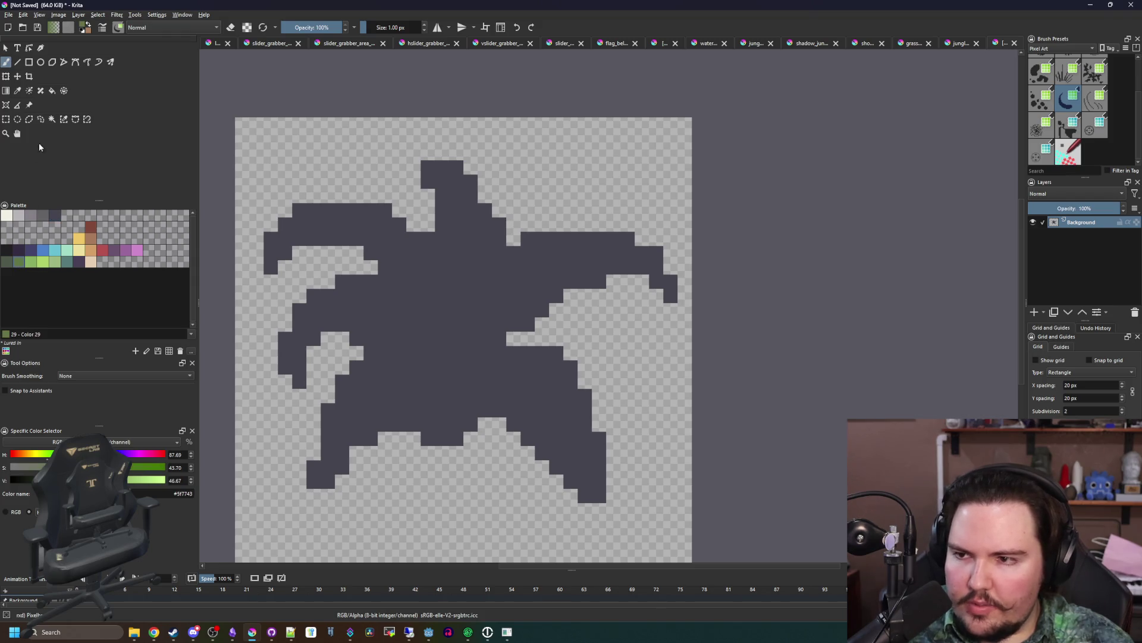
scroll(339, 265, up, 2)
- Paint light green leaf patches on the upper-left, lower and left fronds and centre
drag(280, 205, 403, 214)
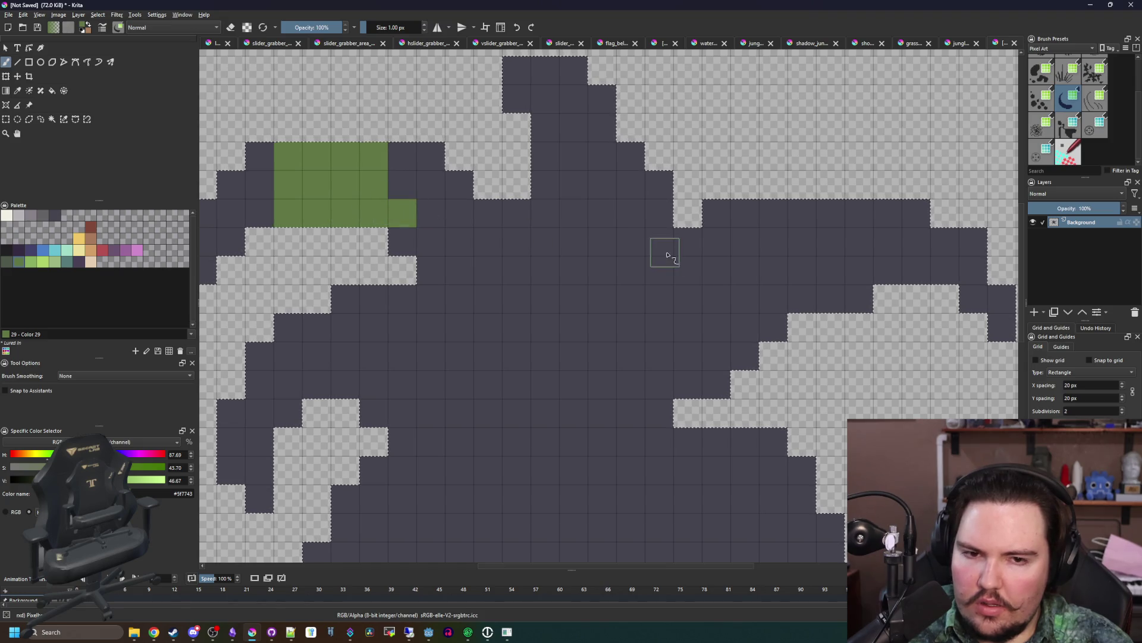
scroll(695, 274, down, 1)
mouse_move(796, 312)
mouse_down()
mouse_move(774, 256)
mouse_move(802, 201)
mouse_up()
scroll(757, 323, down, 3)
mouse_move(758, 323)
mouse_down()
mouse_move(791, 322)
mouse_move(723, 393)
mouse_up()
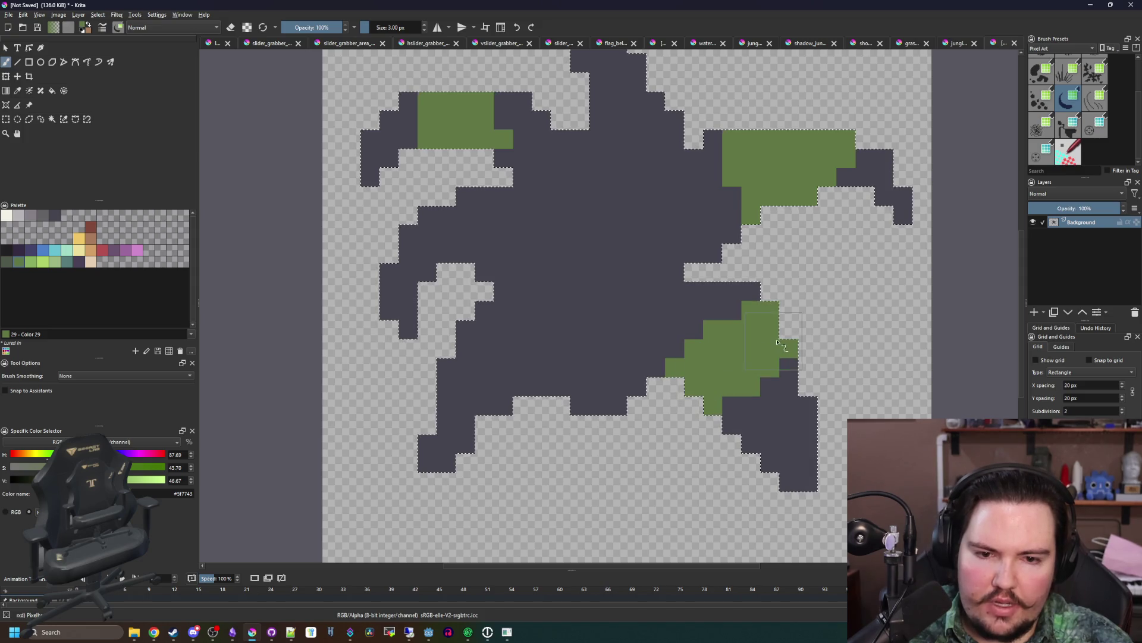
drag(510, 384, 500, 324)
drag(427, 259, 479, 200)
scroll(528, 250, up, 3)
mouse_move(613, 193)
mouse_down()
mouse_move(624, 245)
mouse_move(571, 262)
mouse_up()
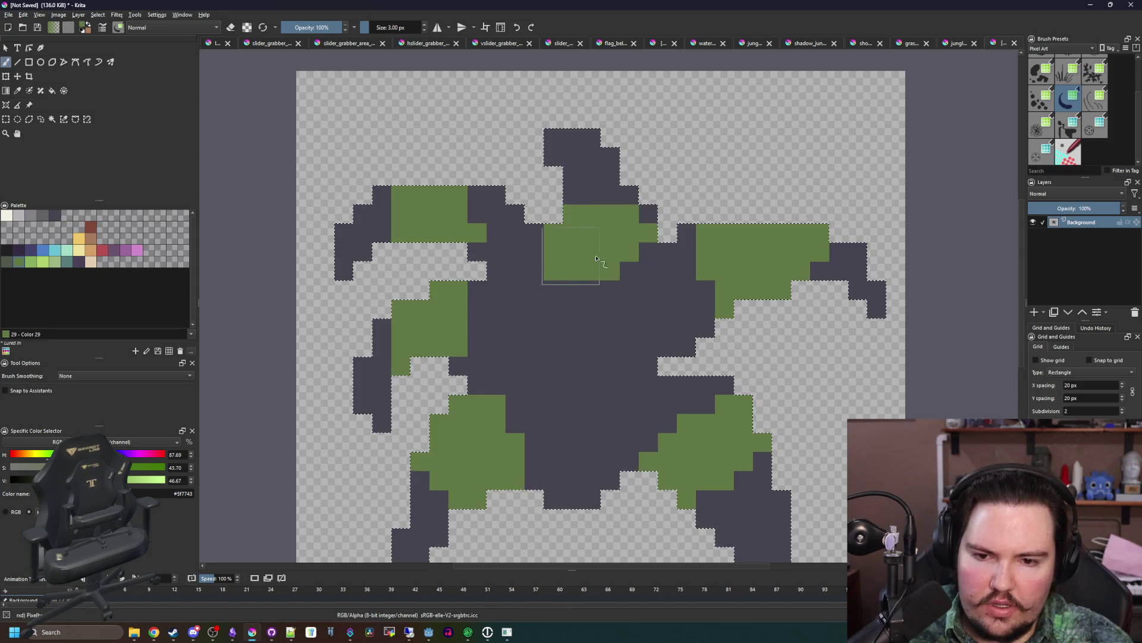
scroll(584, 456, down, 2)
mouse_move(581, 368)
mouse_down()
mouse_move(595, 357)
mouse_move(570, 339)
mouse_move(610, 318)
mouse_up()
- With a 1 px brush, add thin green lines and cells around the centre
key([)
key([)
scroll(616, 423, up, 1)
mouse_move(537, 381)
mouse_down()
mouse_move(581, 395)
mouse_move(566, 428)
mouse_move(577, 470)
mouse_up()
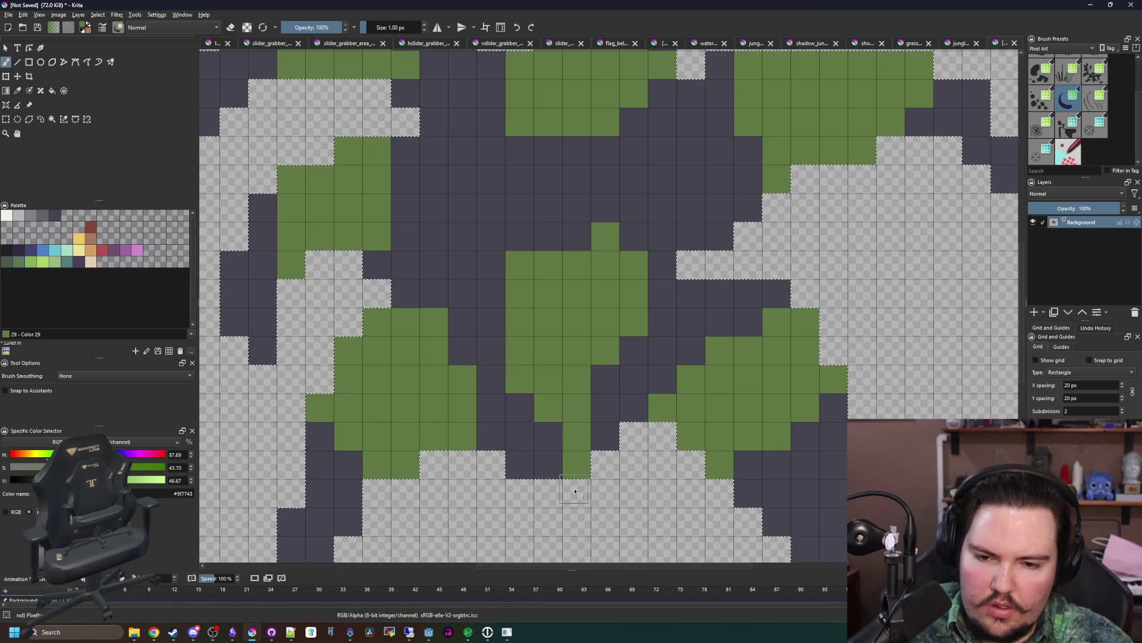
click(574, 491)
scroll(535, 357, down, 3)
scroll(515, 267, up, 3)
drag(514, 267, 457, 326)
ctrl+click(543, 277)
mouse_move(547, 295)
mouse_down()
mouse_move(456, 303)
mouse_move(580, 322)
mouse_up()
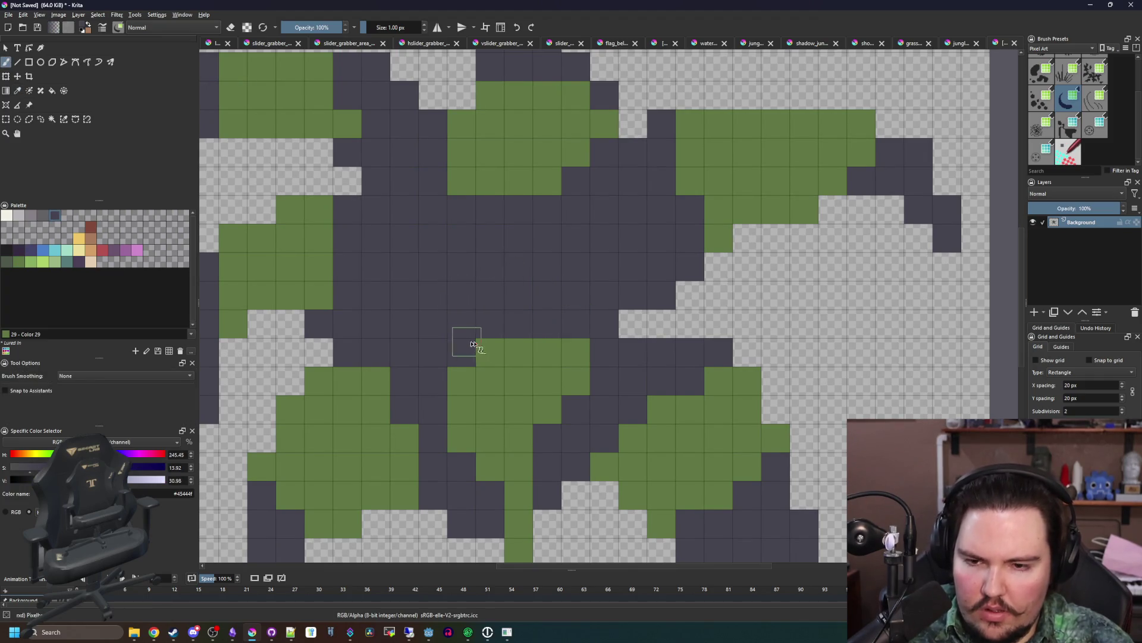
- Bucket-fill the fern's dark body with a dark green palette swatch
key(p)
click(523, 364)
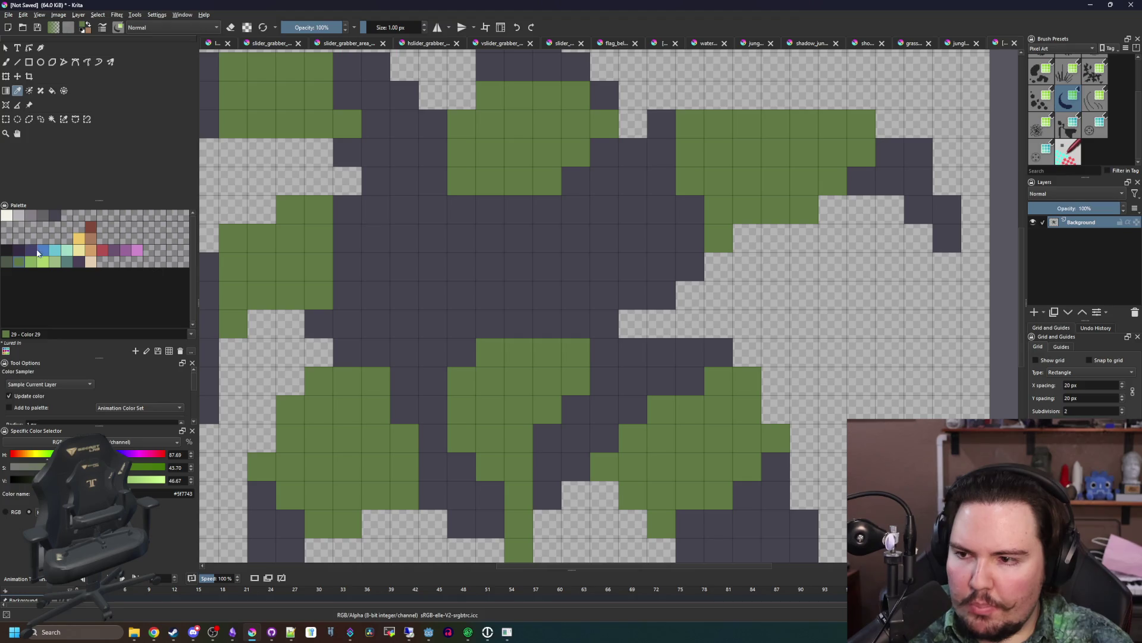
click(3, 263)
key(f)
click(447, 305)
- Paint dark purple stem cells at centre-left, undoing the last stroke
scroll(446, 306, down, 3)
scroll(472, 331, up, 3)
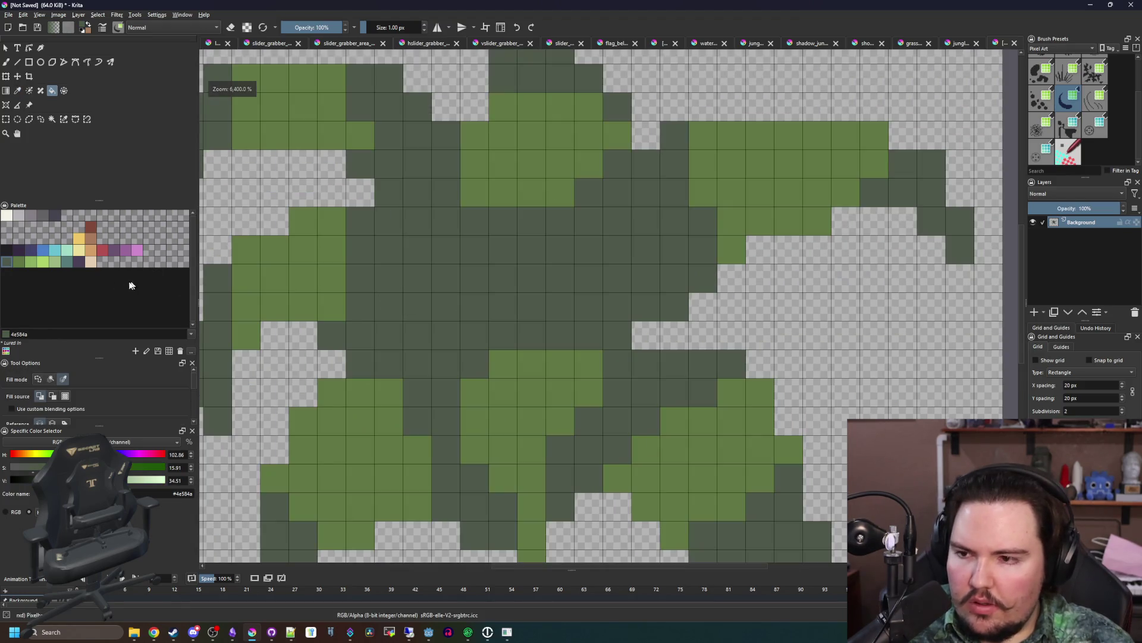
click(78, 262)
key(b)
mouse_move(332, 335)
mouse_down()
mouse_move(416, 372)
mouse_move(453, 526)
mouse_move(453, 400)
mouse_up()
key(ctrl+z)
key(ctrl+z)
- Add purple stem pixels at the stem's bottom, a diagonal run, and another frond
click(473, 517)
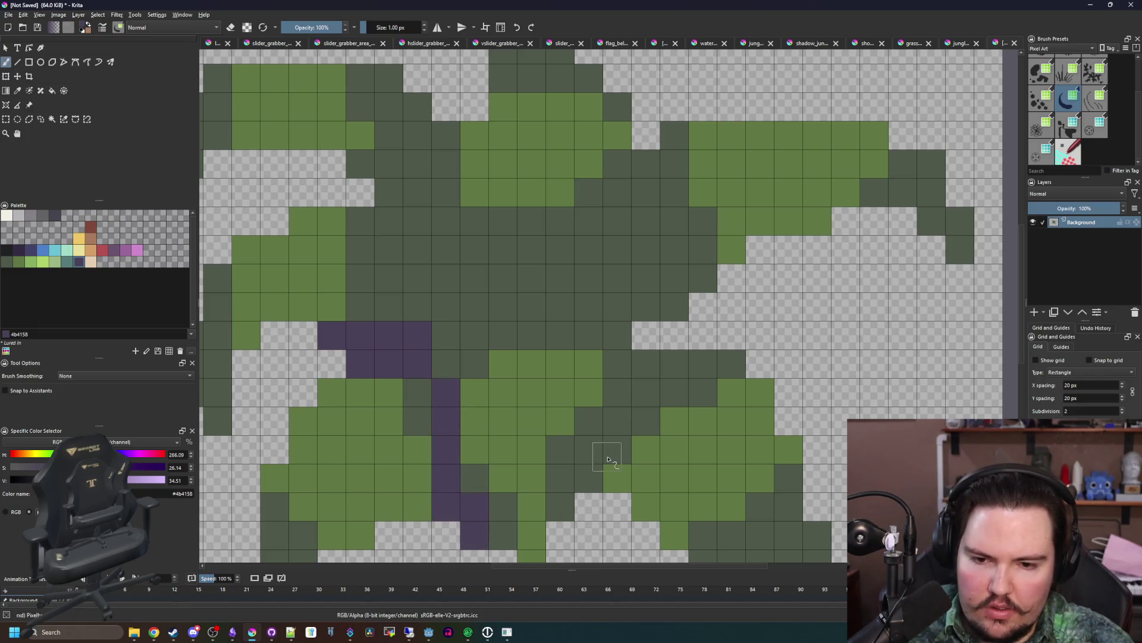
mouse_move(636, 493)
mouse_down()
mouse_move(588, 365)
mouse_move(652, 431)
mouse_up()
drag(354, 331, 552, 363)
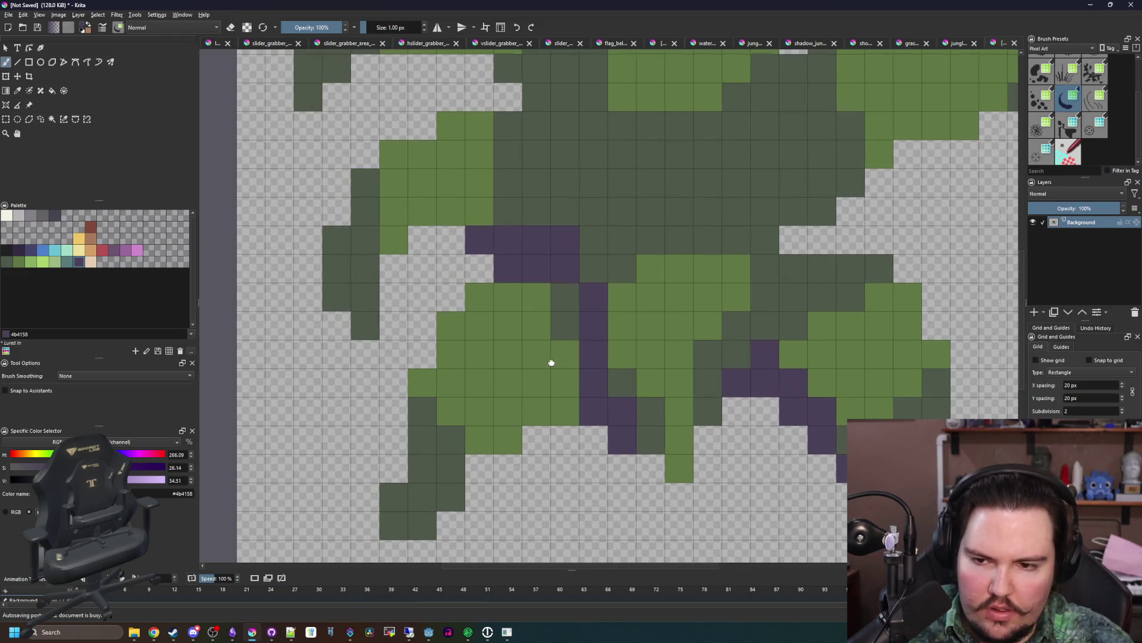
scroll(445, 342, down, 5)
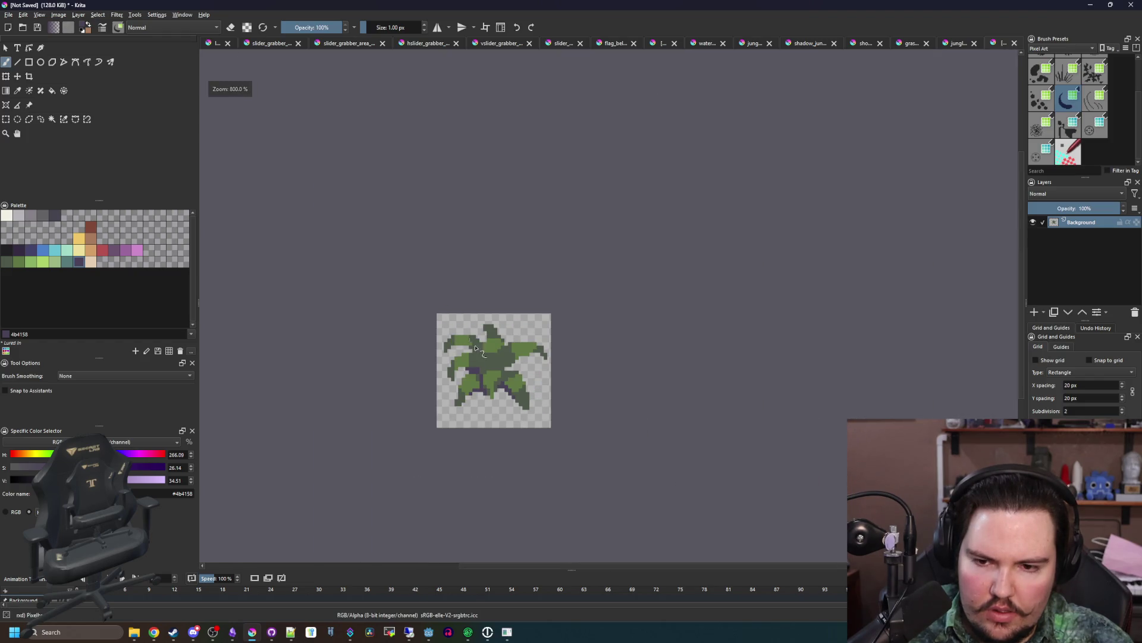
scroll(476, 348, up, 4)
mouse_move(517, 381)
mouse_down()
mouse_move(500, 405)
mouse_move(534, 357)
mouse_up()
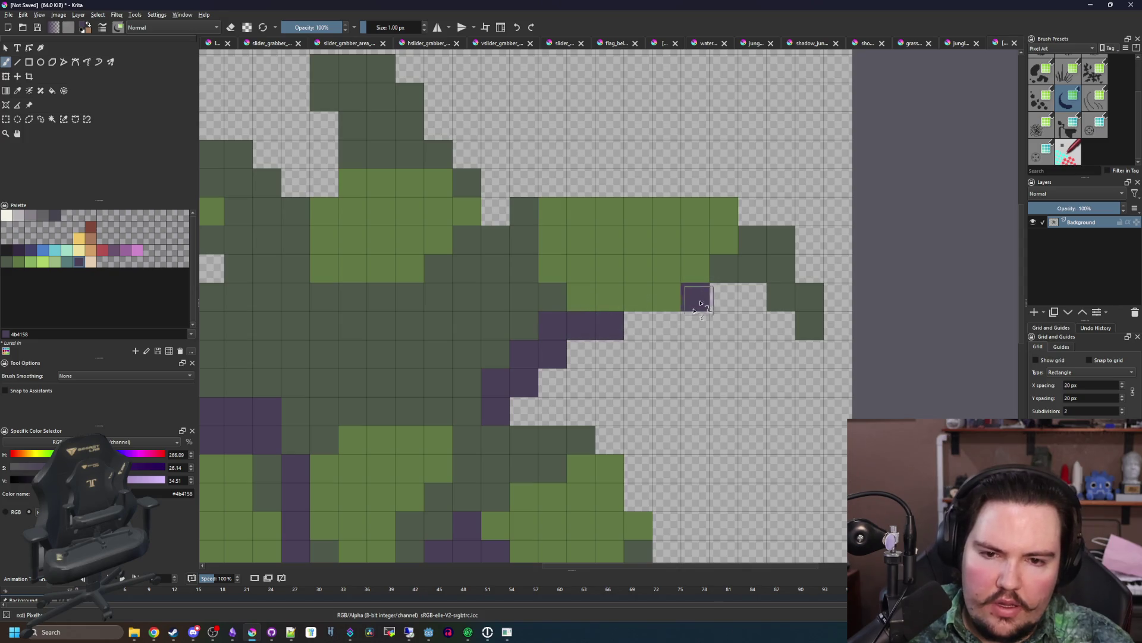
scroll(612, 327, down, 5)
scroll(454, 326, up, 5)
- Extend the purple stem leftward and paint a vertical stem section upward
mouse_move(454, 326)
mouse_down()
mouse_move(454, 382)
mouse_move(426, 377)
mouse_move(402, 327)
mouse_move(304, 268)
mouse_move(377, 290)
mouse_up()
key(ctrl+z)
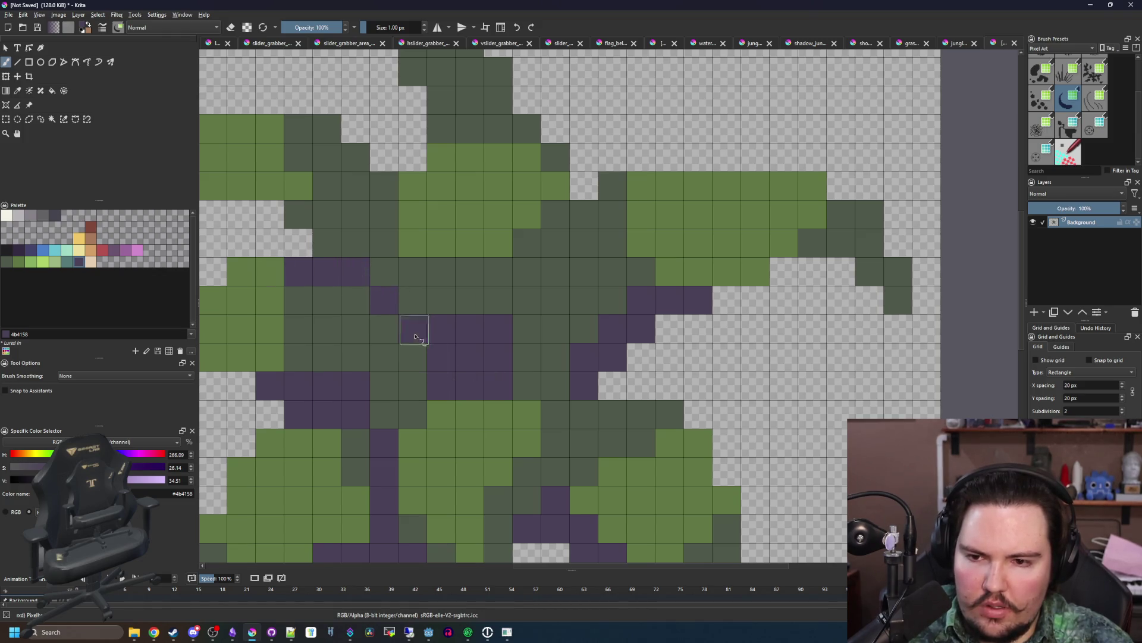
drag(415, 336, 411, 360)
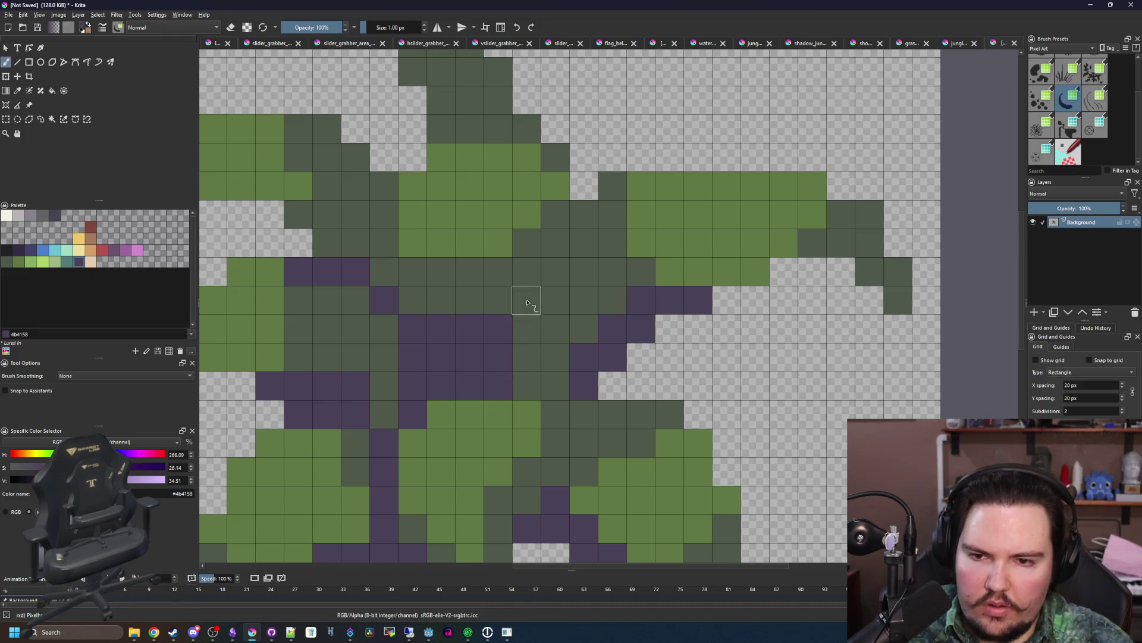
drag(527, 303, 549, 227)
mouse_move(498, 306)
mouse_down()
mouse_move(500, 272)
mouse_move(527, 307)
mouse_up()
- Recolour one purple stem pixel dark green and paint a centre pixel purple
ctrl+click(538, 274)
scroll(491, 377, down, 3)
scroll(490, 378, down, 3)
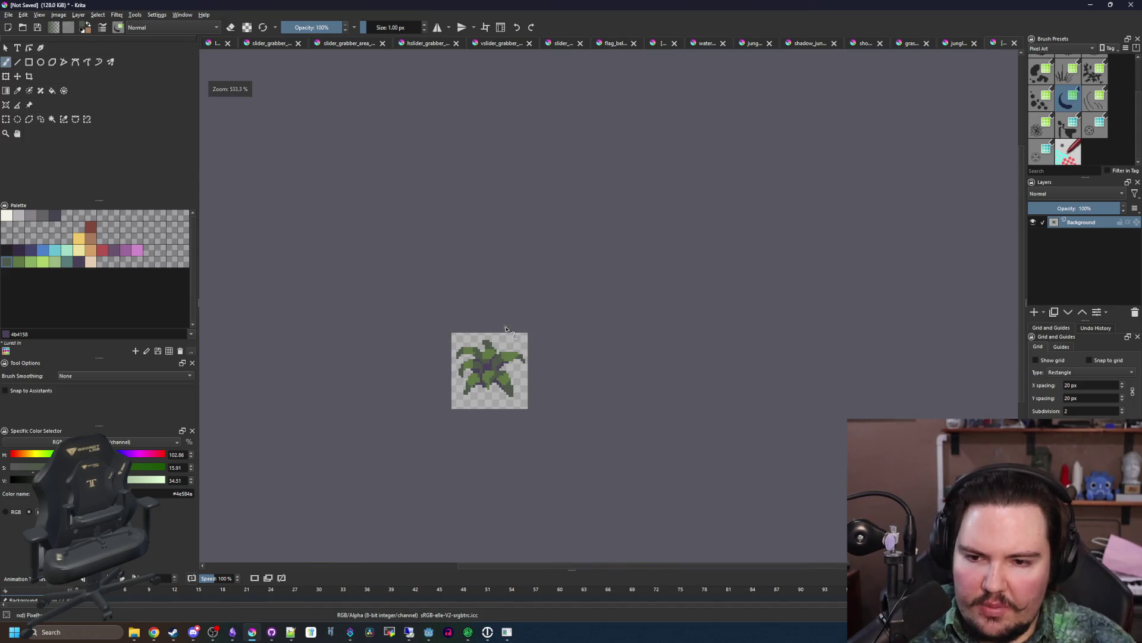
scroll(497, 365, up, 8)
click(523, 365)
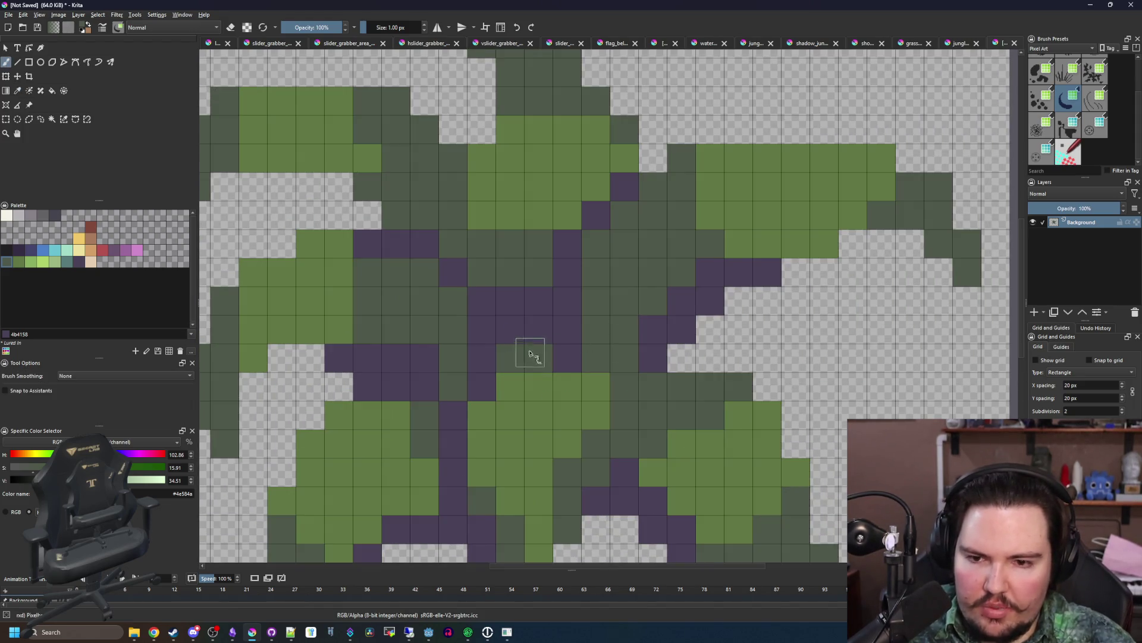
scroll(520, 381, down, 4)
scroll(500, 333, up, 8)
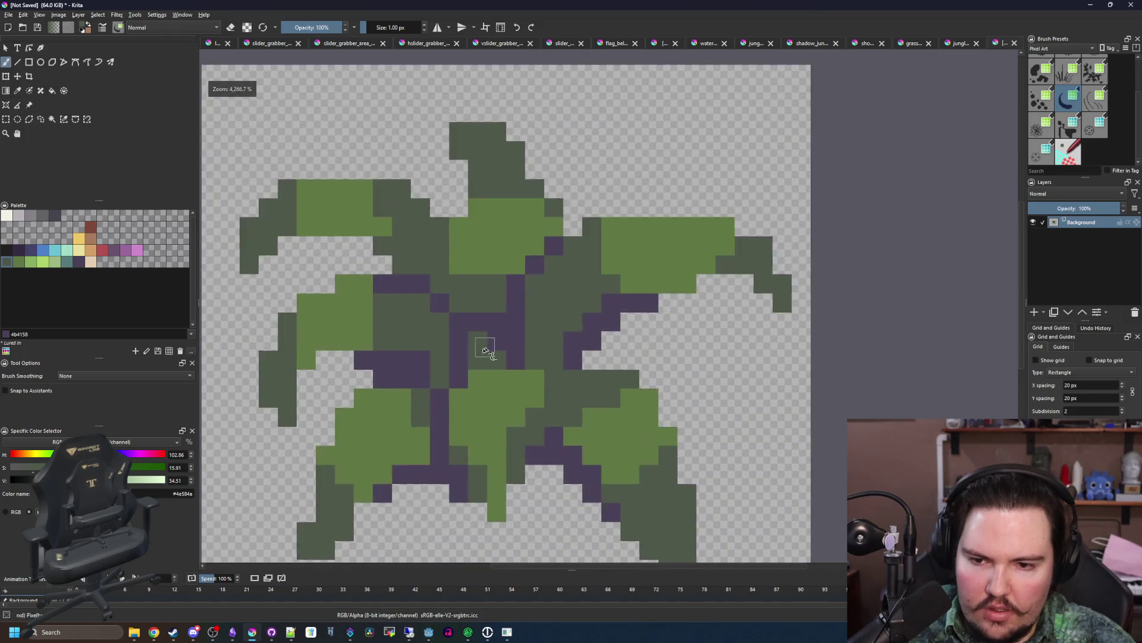
ctrl+click(451, 357)
click(423, 390)
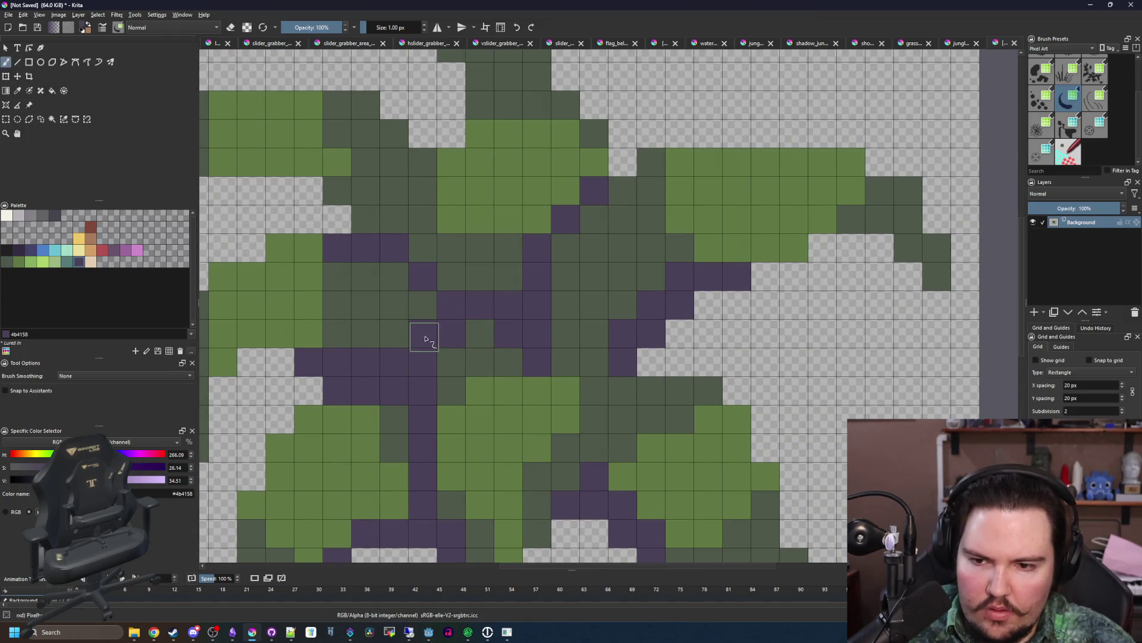
scroll(426, 314, down, 5)
scroll(494, 268, up, 4)
- Paint over the purple stem pixels in the fern's centre with light leaf green
scroll(507, 338, up, 2)
ctrl+click(523, 237)
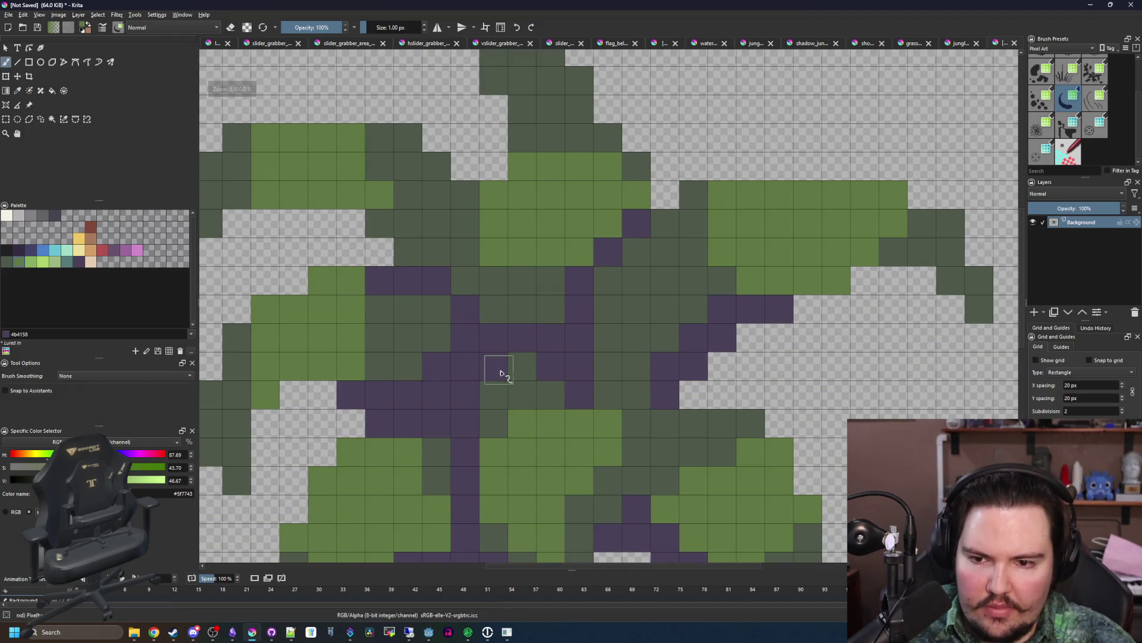
drag(499, 369, 474, 367)
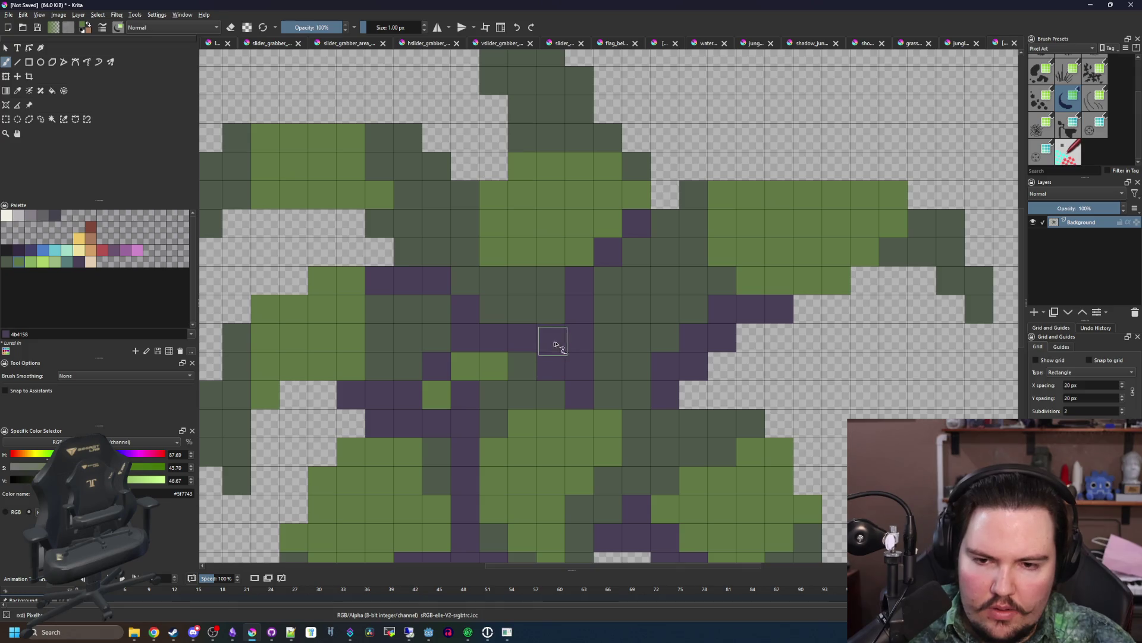
drag(555, 344, 597, 367)
drag(505, 309, 440, 285)
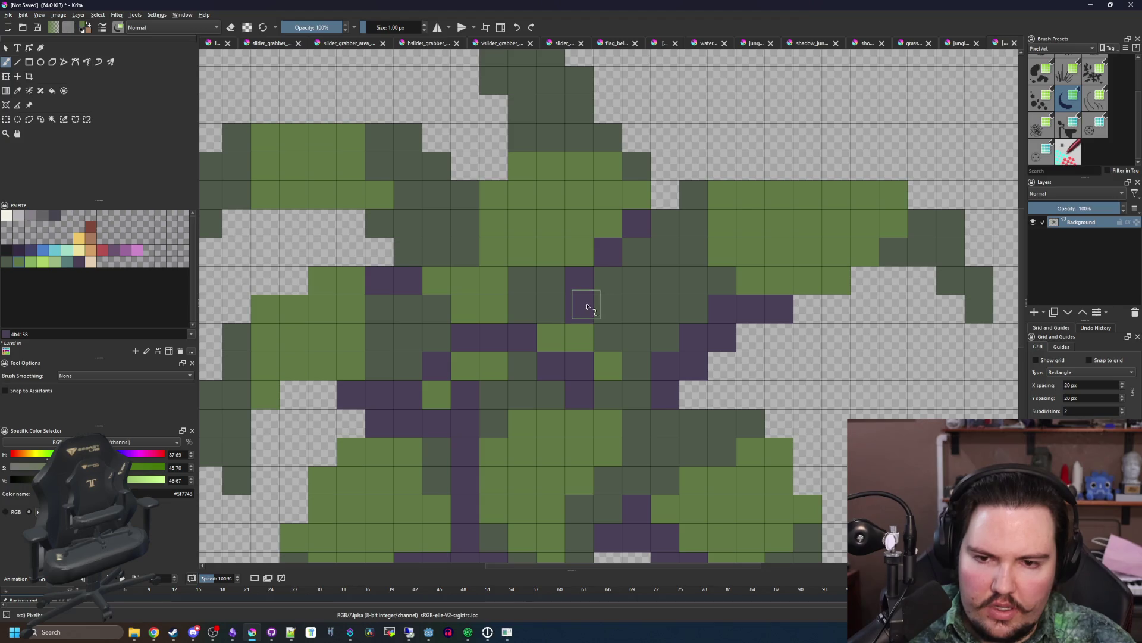
drag(586, 307, 617, 284)
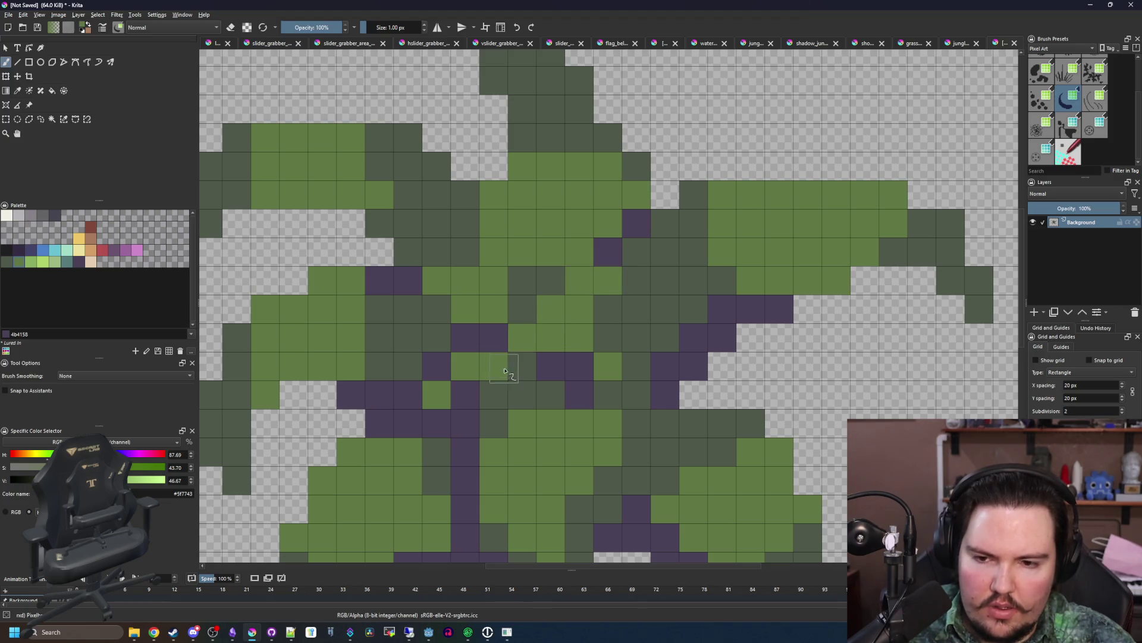
- Touch up the centre with one dark-green pixel and one purple pixel
ctrl+click(518, 384)
click(441, 421)
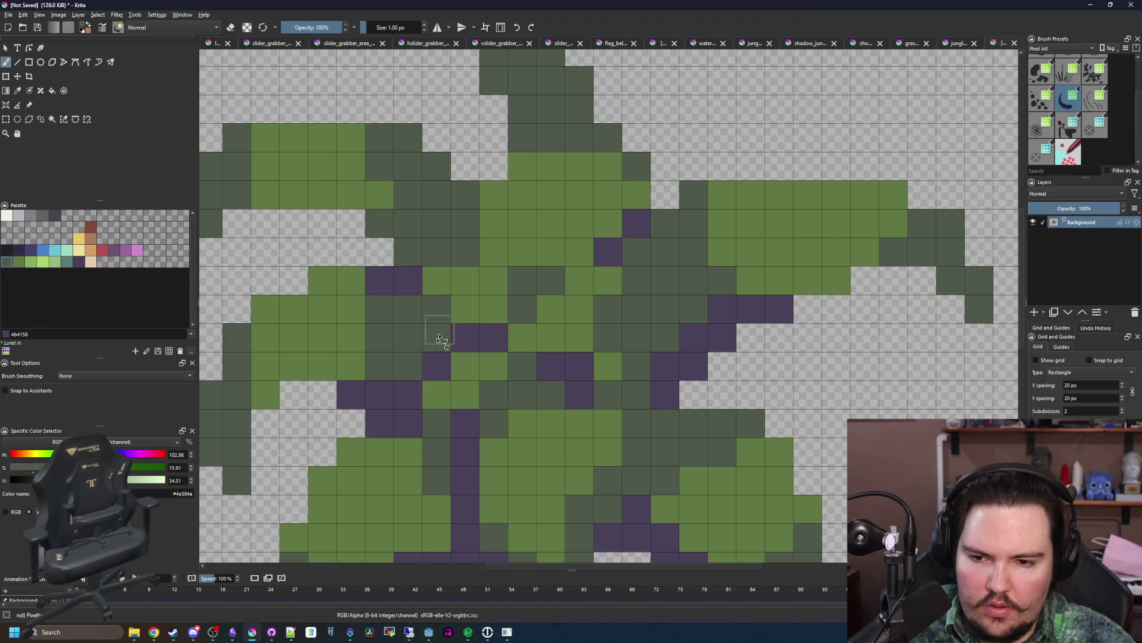
scroll(506, 262, down, 10)
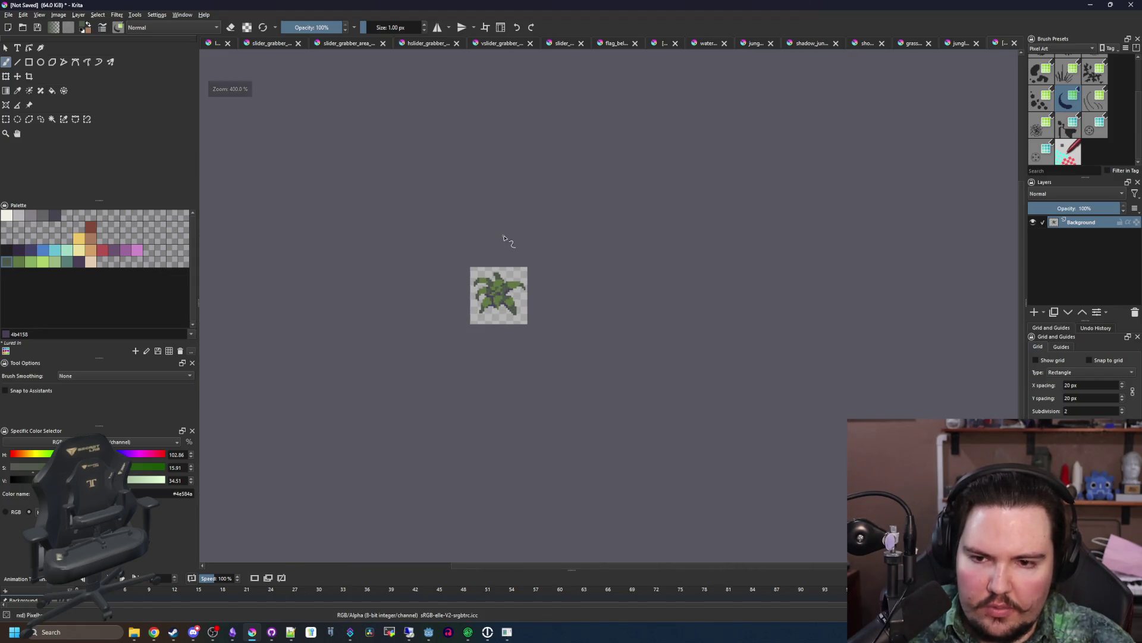
scroll(494, 278, up, 8)
ctrl+click(548, 395)
click(517, 354)
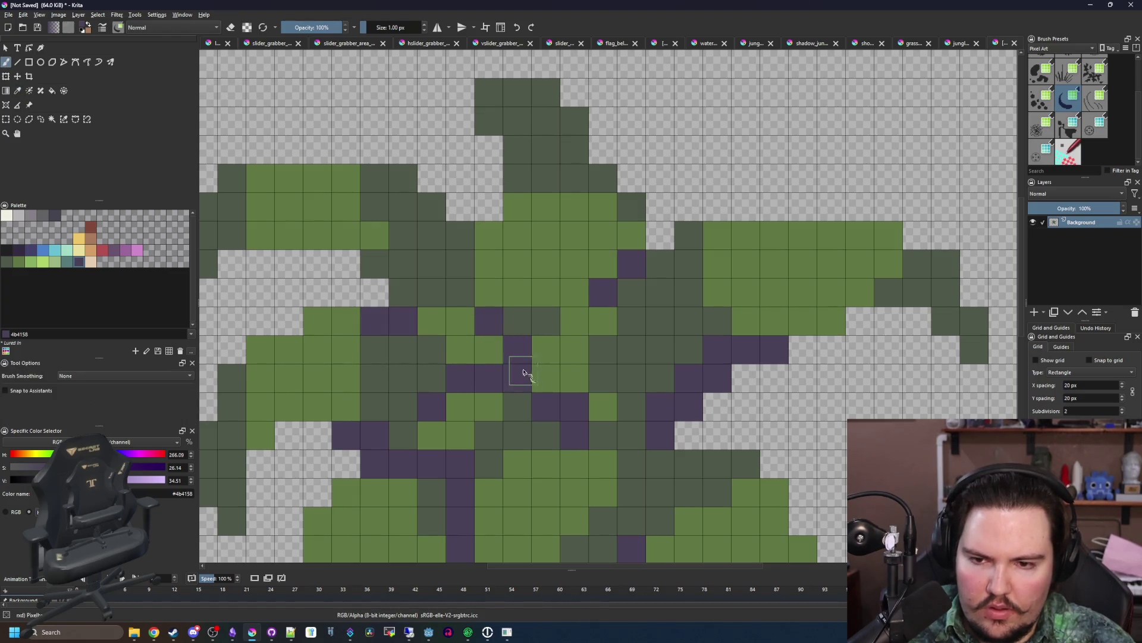
- Draw a near-black outline along the top and left edges of the upper-left frond
scroll(523, 373, down, 8)
scroll(499, 309, up, 8)
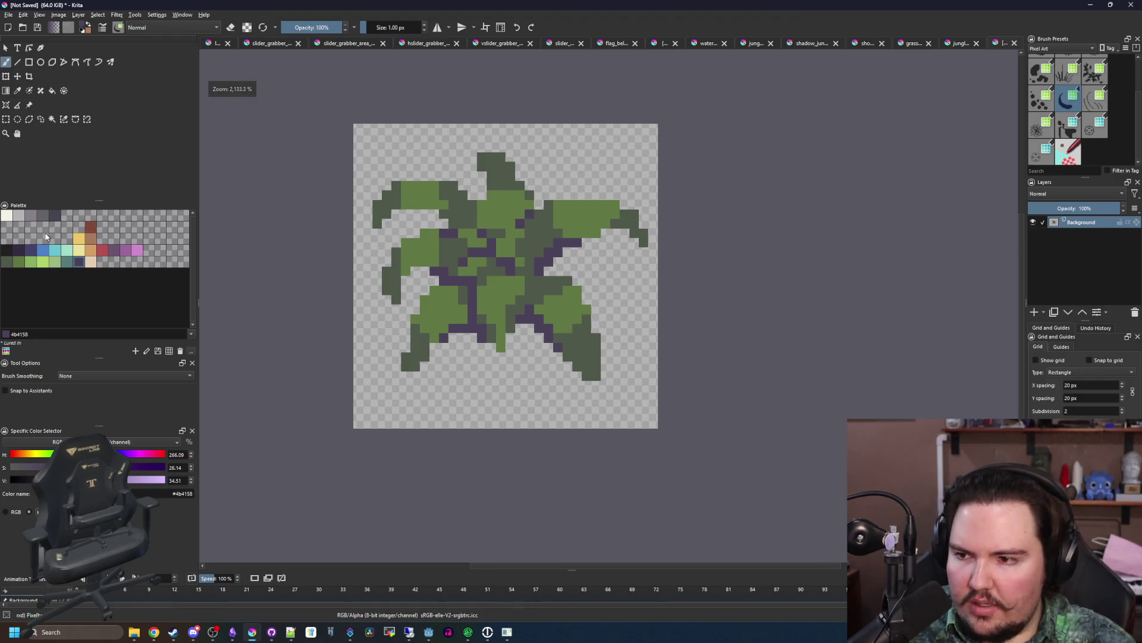
scroll(472, 397, up, 2)
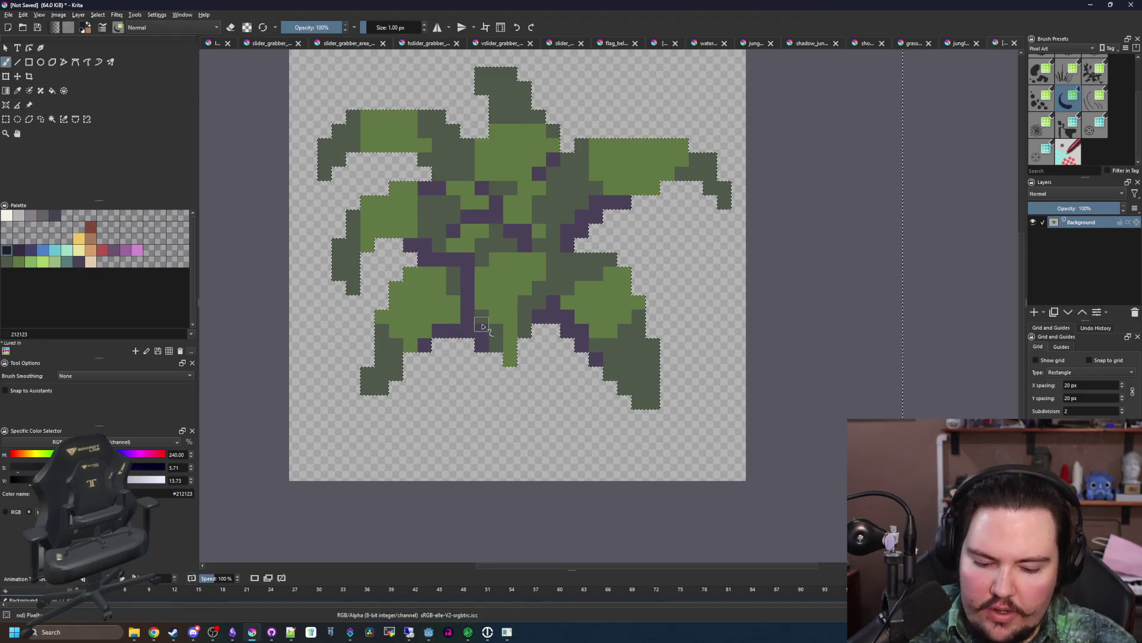
scroll(472, 397, down, 2)
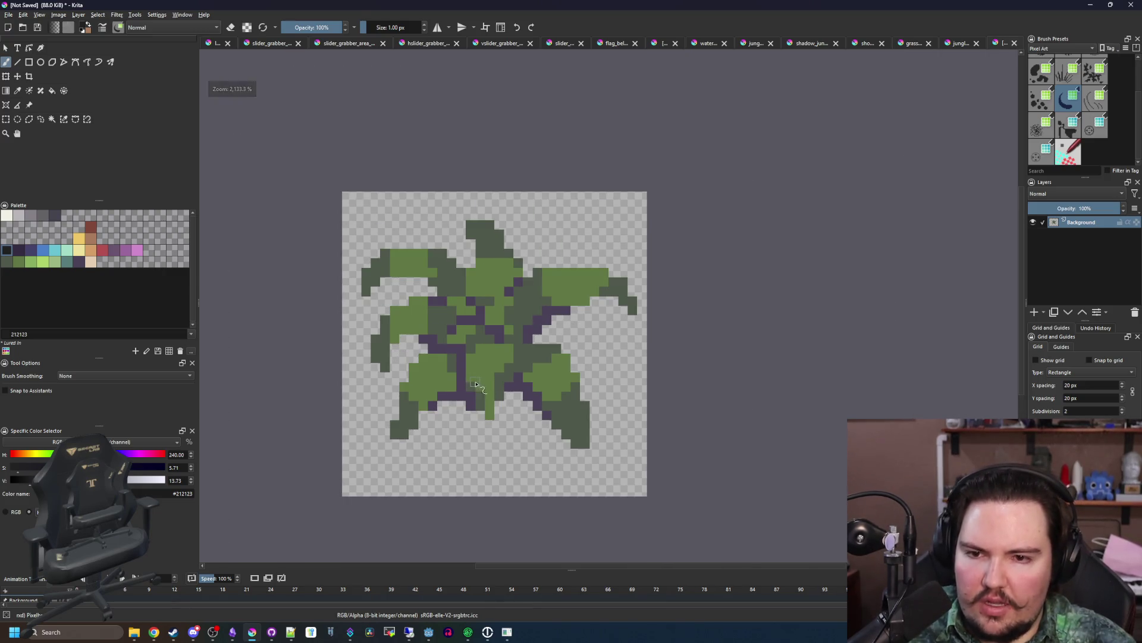
scroll(477, 385, up, 1)
scroll(493, 381, down, 1)
scroll(495, 373, up, 1)
scroll(492, 378, down, 1)
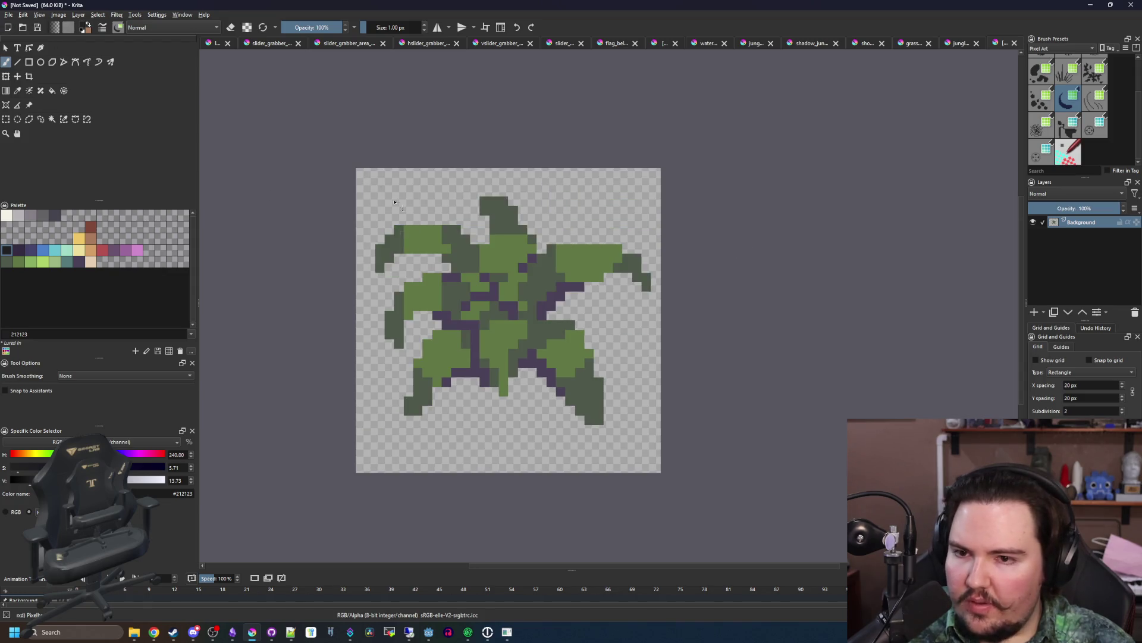
scroll(437, 262, up, 1)
scroll(469, 221, up, 2)
mouse_move(520, 236)
mouse_down()
mouse_move(492, 208)
mouse_move(320, 181)
mouse_up()
- Outline the top, upper edge and tip of the left leaf with near-black pixels
click(237, 238)
mouse_move(249, 271)
mouse_down()
mouse_move(345, 286)
mouse_move(339, 366)
mouse_up()
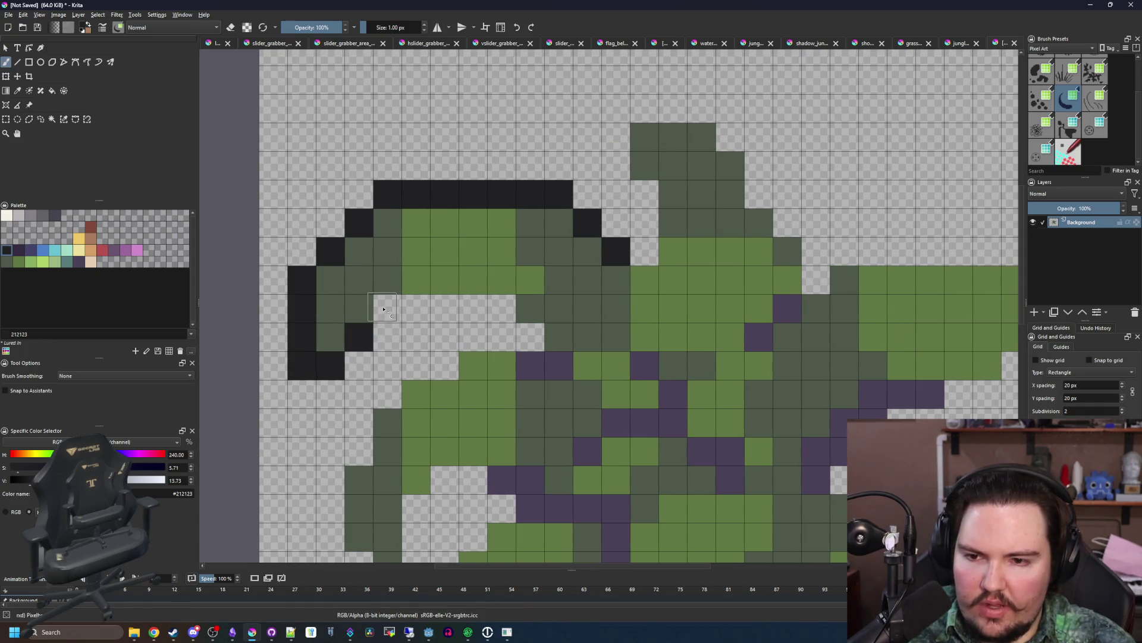
drag(384, 309, 484, 309)
mouse_move(629, 236)
mouse_down()
mouse_move(533, 297)
mouse_move(545, 255)
mouse_move(518, 189)
mouse_move(609, 181)
mouse_up()
drag(658, 244, 719, 340)
drag(844, 319, 378, 250)
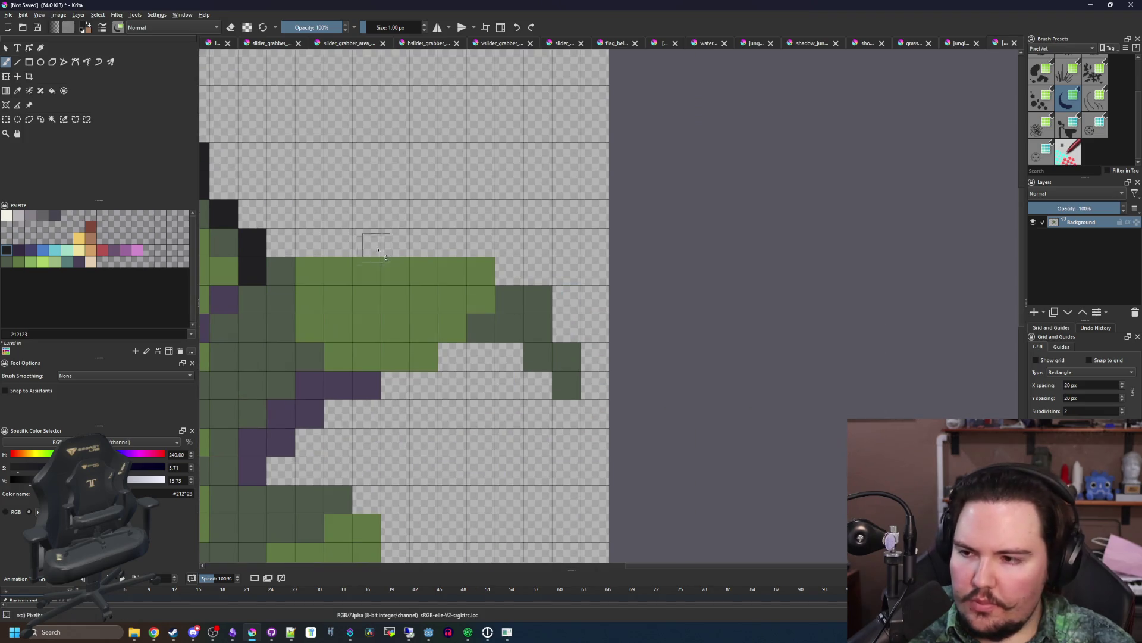
- Outline the right leaf's top edge, stepped side and underside in near-black
drag(265, 249, 462, 249)
mouse_move(525, 274)
mouse_down()
mouse_move(568, 301)
mouse_move(589, 357)
mouse_move(585, 413)
mouse_up()
mouse_move(535, 386)
mouse_down()
mouse_move(454, 357)
mouse_move(349, 419)
mouse_up()
- Outline the lower-right leaf in near-black, redrawing the misplaced bottom column
mouse_move(303, 455)
mouse_down()
mouse_move(384, 384)
mouse_move(400, 195)
mouse_up()
mouse_move(498, 236)
mouse_down()
mouse_move(553, 386)
mouse_move(556, 497)
mouse_up()
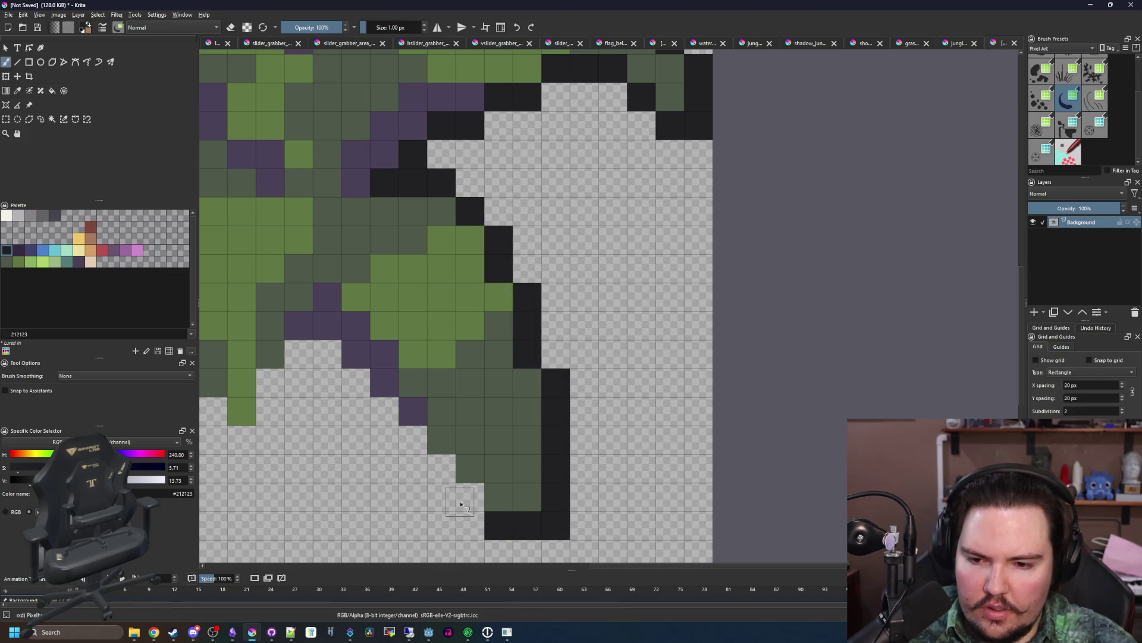
mouse_move(390, 411)
mouse_down()
mouse_move(462, 395)
mouse_move(625, 398)
mouse_up()
mouse_move(530, 387)
mouse_down()
mouse_move(523, 416)
mouse_move(487, 453)
mouse_up()
key(ctrl+z)
drag(530, 386, 529, 455)
- Outline the lower-left leaf and the left side of the fern in near-black
drag(372, 425, 506, 387)
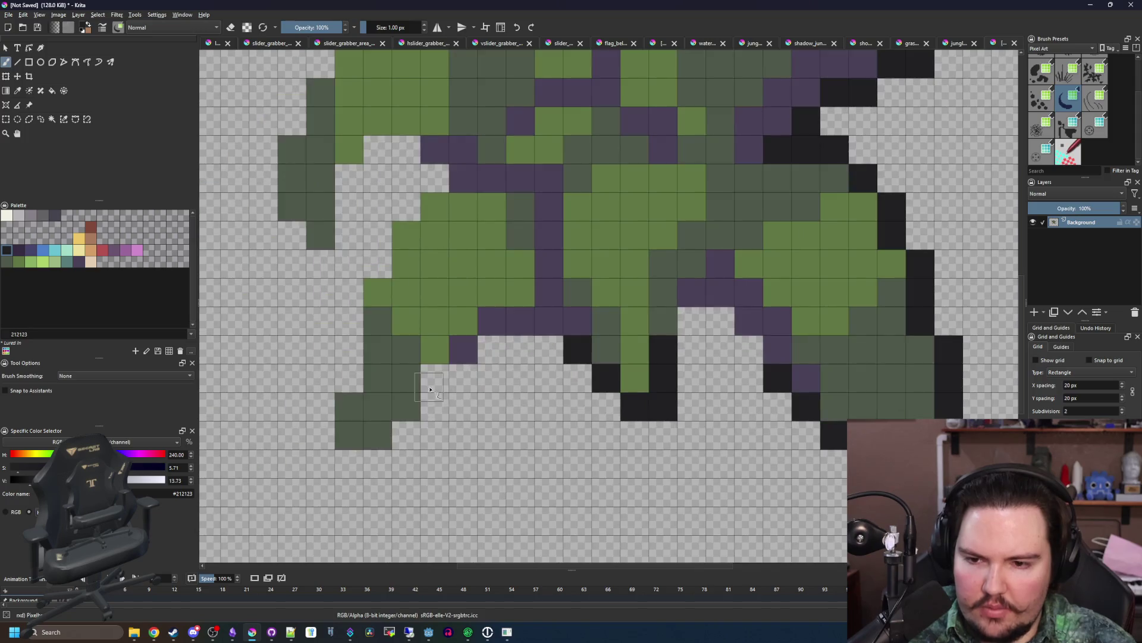
mouse_move(402, 443)
mouse_down()
mouse_move(357, 459)
mouse_move(327, 403)
mouse_move(351, 325)
mouse_up()
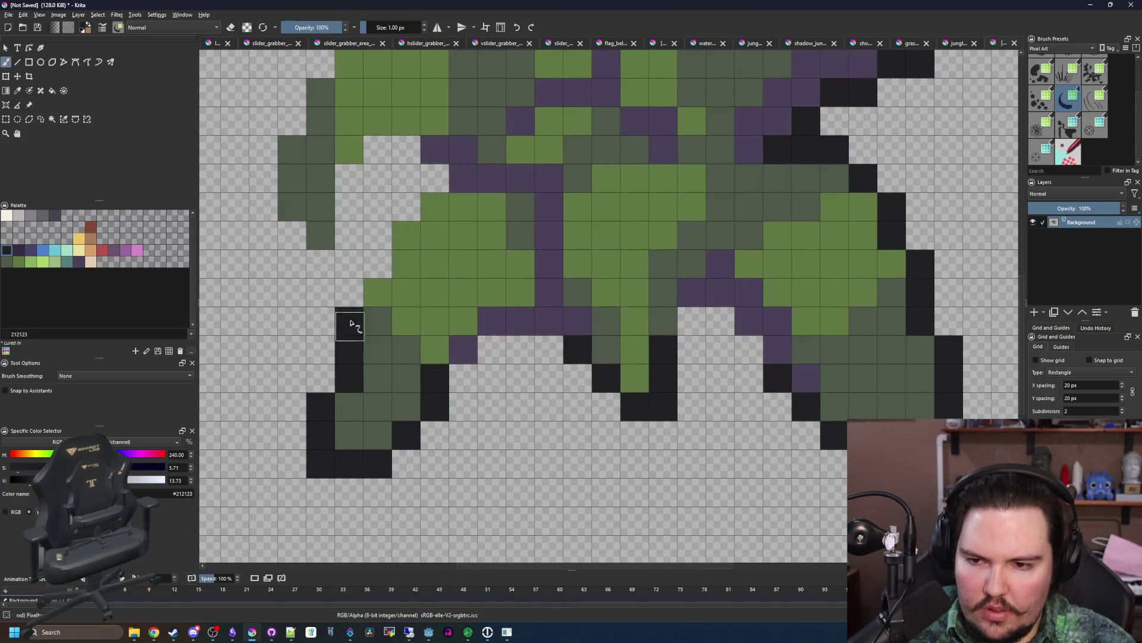
drag(431, 176, 375, 168)
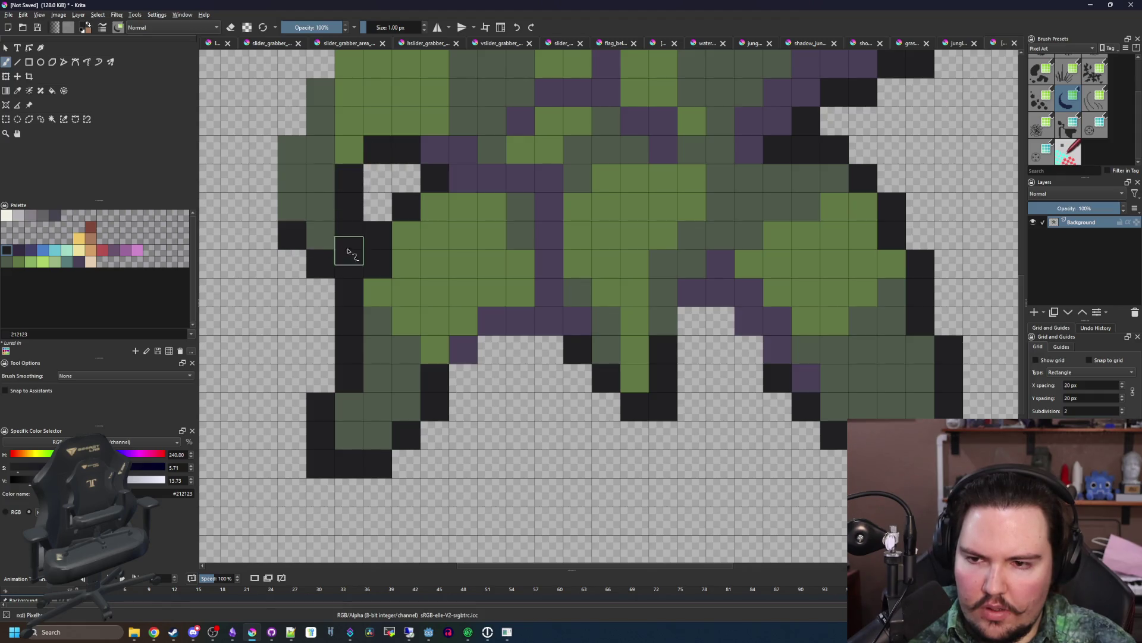
scroll(349, 251, up, 5)
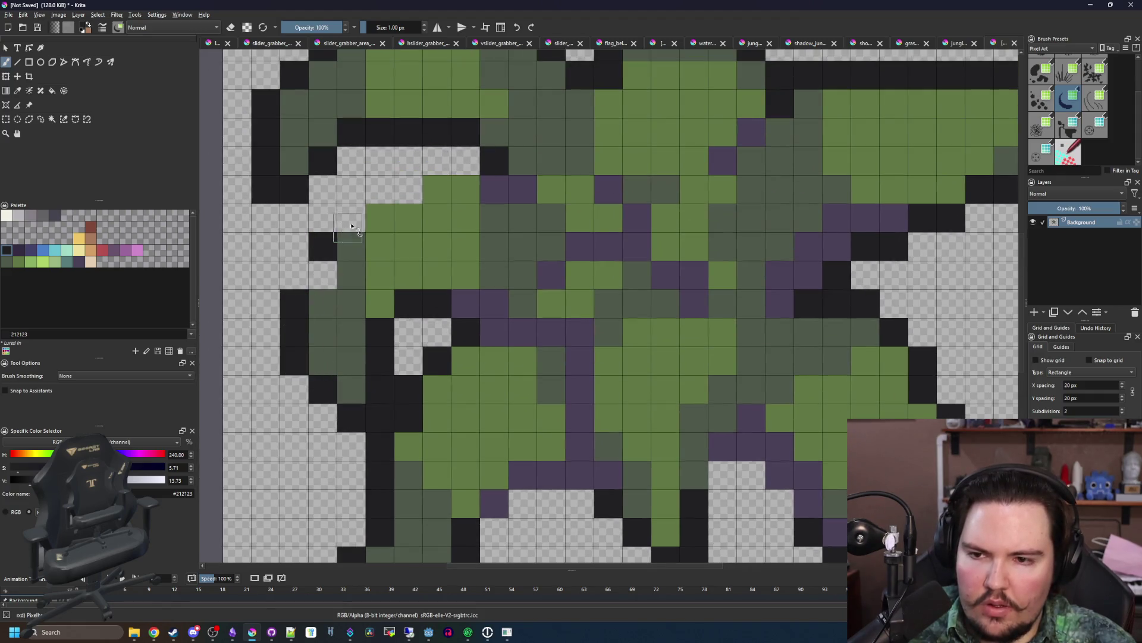
drag(393, 190, 477, 162)
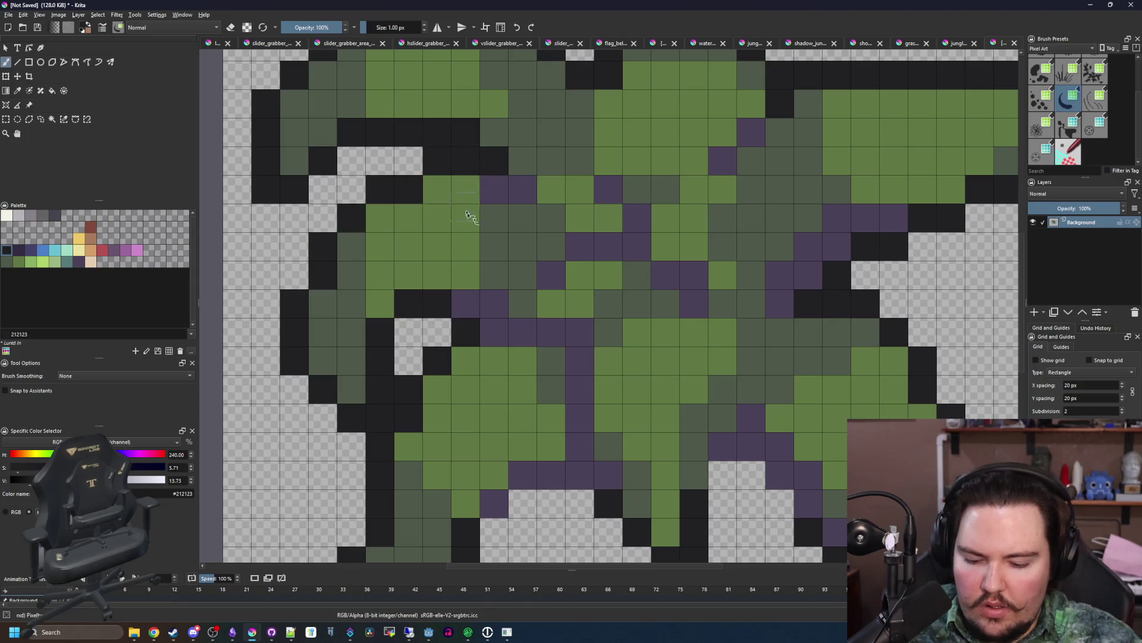
scroll(468, 215, down, 2)
scroll(512, 186, down, 5)
scroll(447, 378, up, 6)
- Pick the purple stem colour and select all the near-black outline pixels
ctrl+click(448, 378)
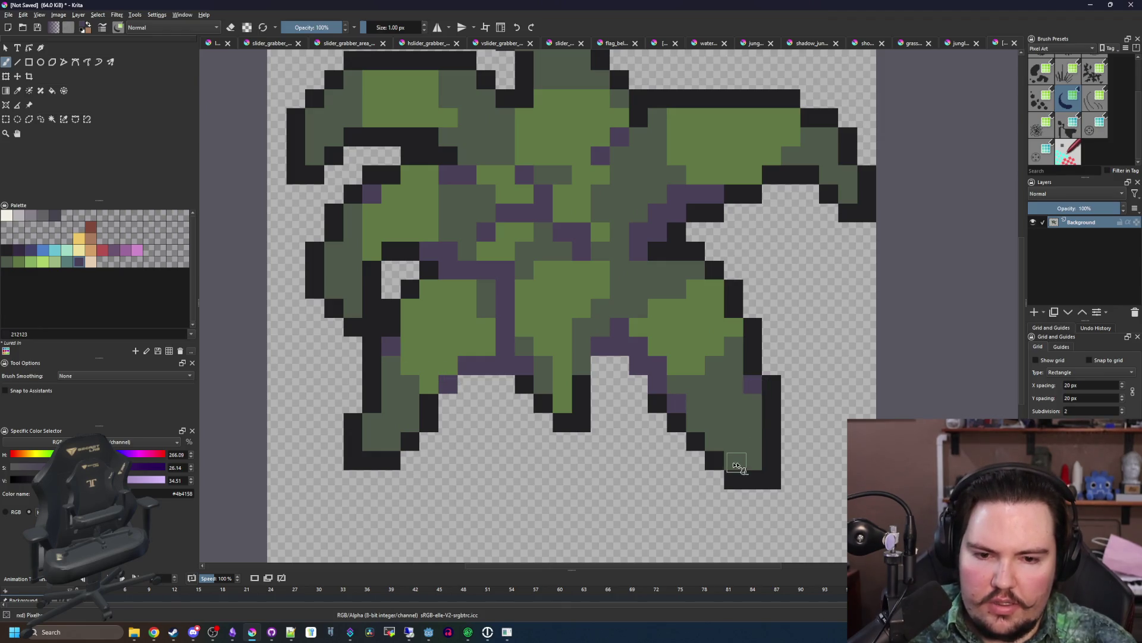
scroll(623, 433, down, 2)
scroll(696, 433, up, 1)
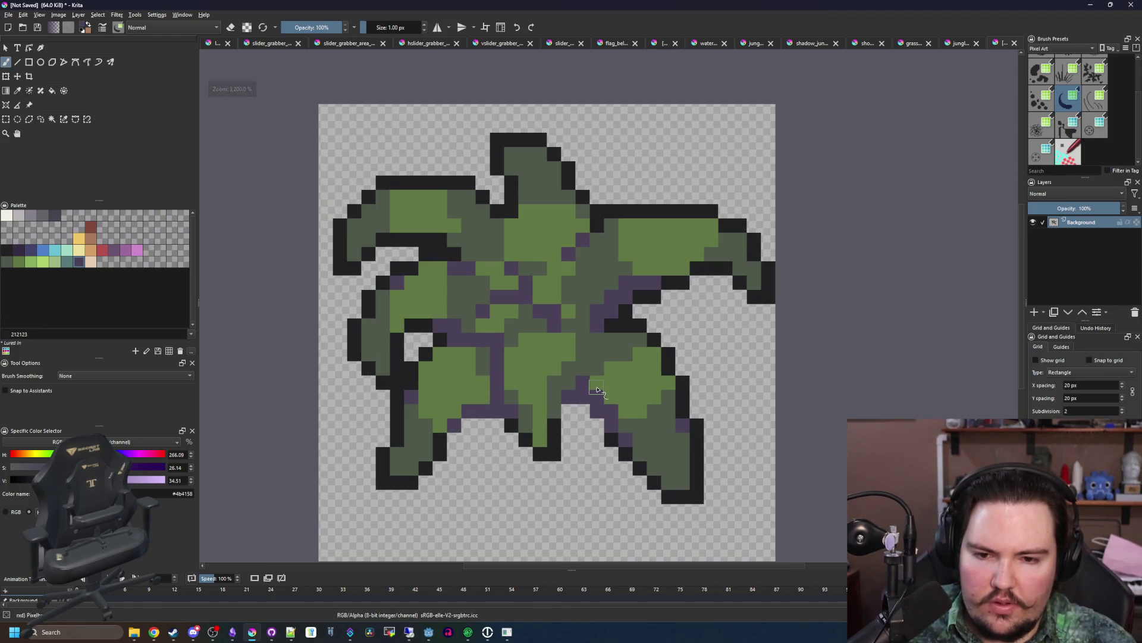
scroll(596, 389, up, 1)
scroll(491, 389, down, 5)
scroll(491, 390, up, 2)
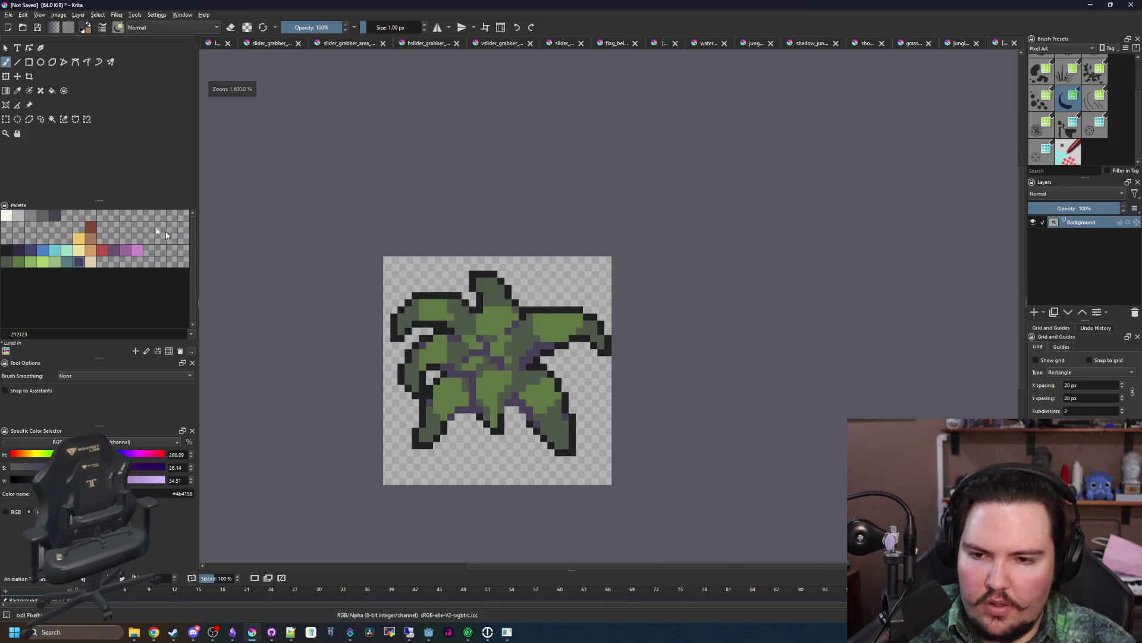
click(62, 120)
scroll(476, 369, up, 1)
scroll(476, 369, down, 1)
- Recolour the top, left and lower-right outline purple with an enlarged brush
click(392, 333)
mouse_move(393, 333)
mouse_down()
mouse_move(470, 280)
mouse_move(595, 316)
mouse_move(658, 360)
mouse_up()
key(bracketright)
drag(381, 357, 405, 488)
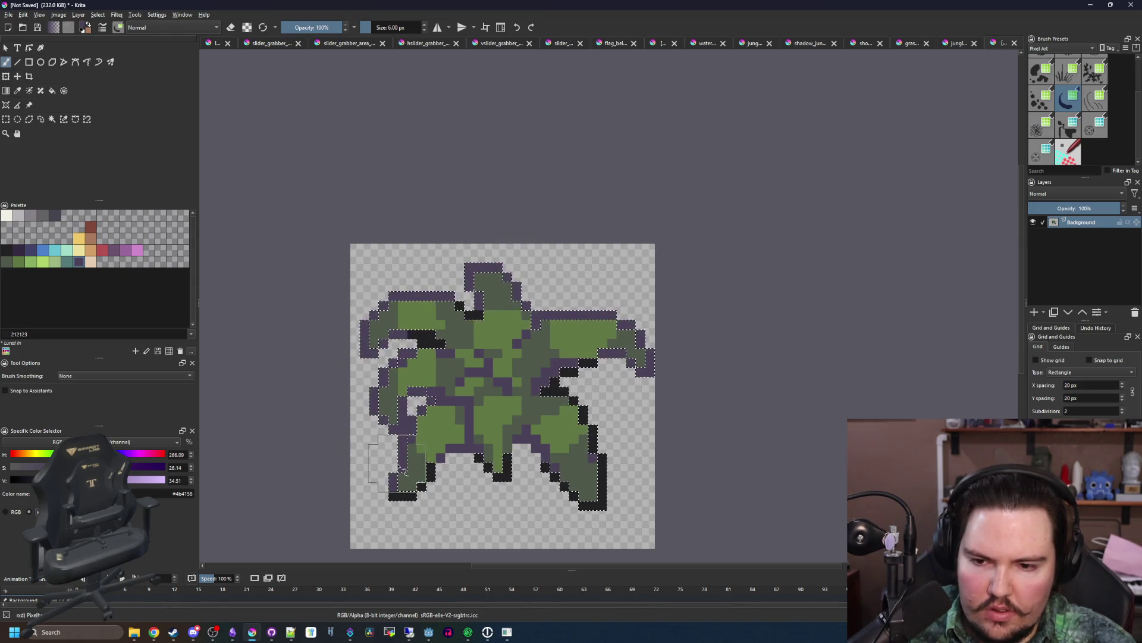
drag(631, 494, 619, 416)
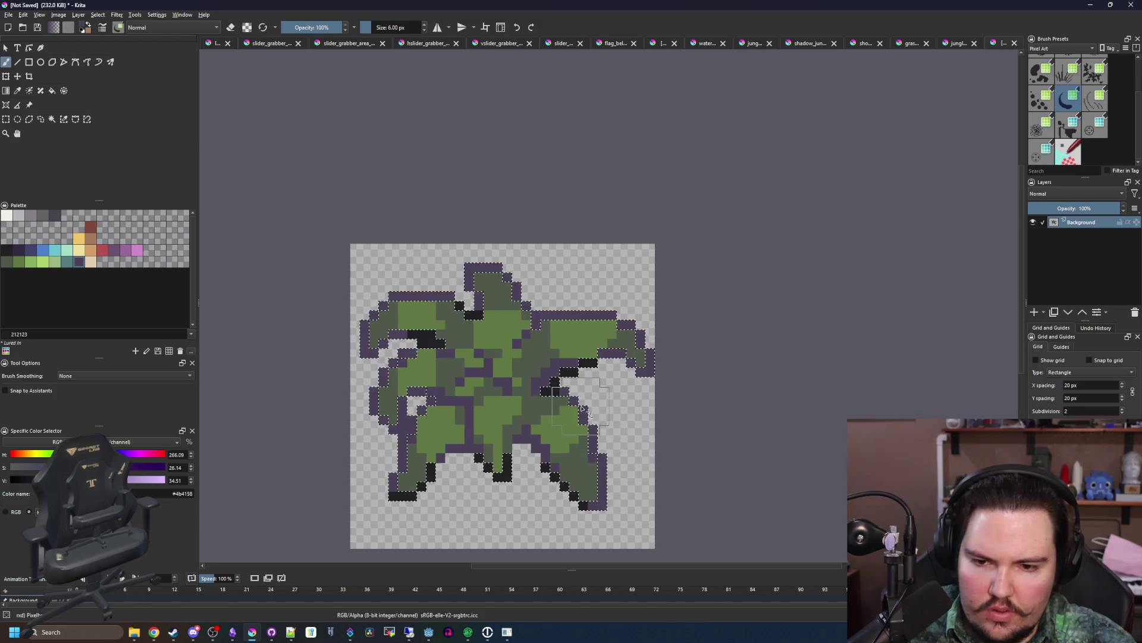
- Deselect with Ctrl+Shift+A and zoom out to 1066.7%
key(ctrl+shift+a)
scroll(452, 271, down, 3)
scroll(452, 238, up, 2)
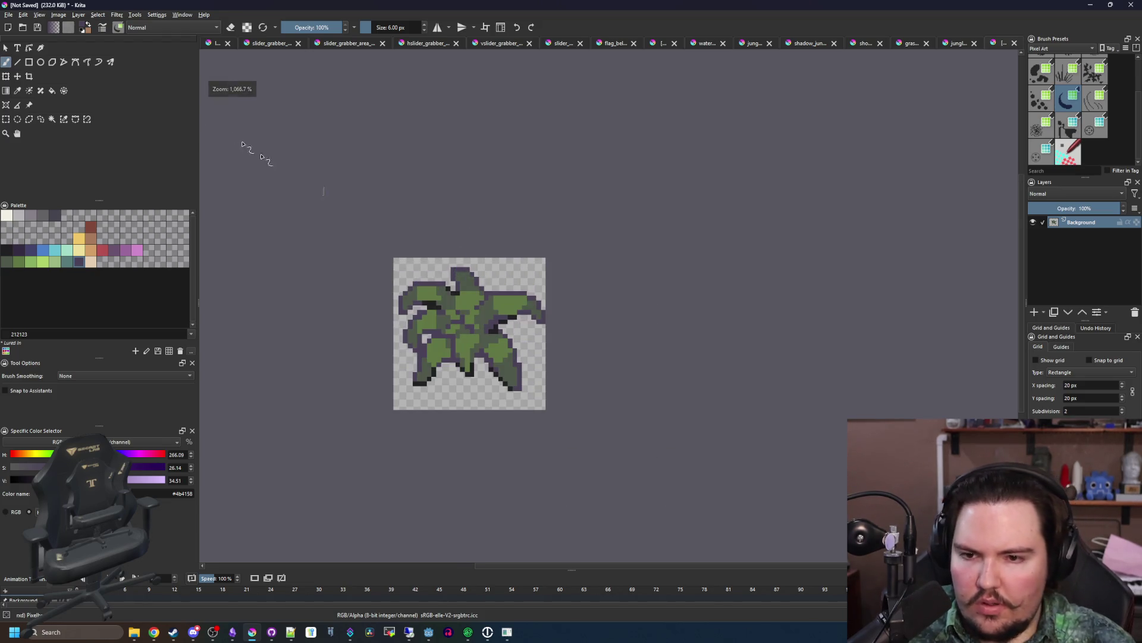
click(10, 15)
- Save As 'jungle_fern' with the PNG image type and accept the default PNG options
click(29, 73)
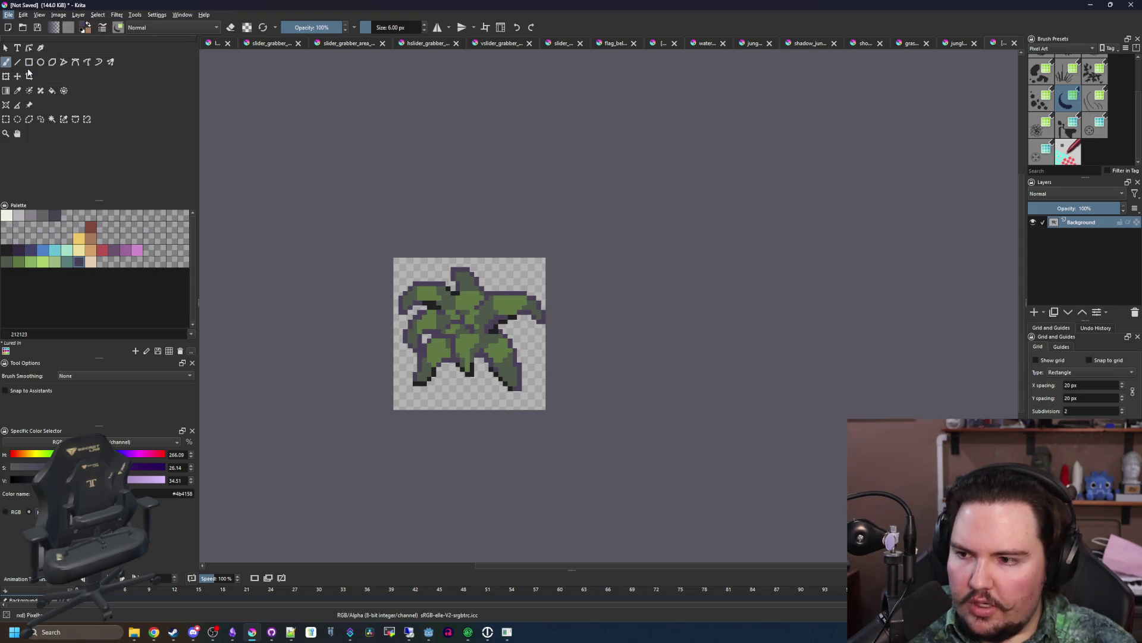
text(jungle_fern)
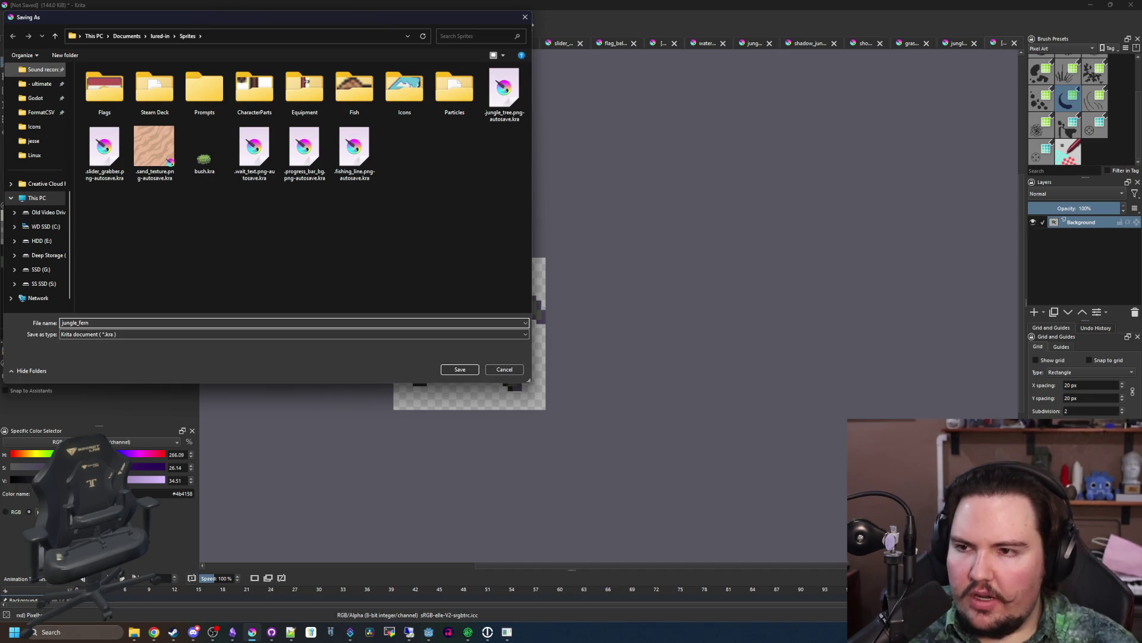
click(101, 334)
click(101, 447)
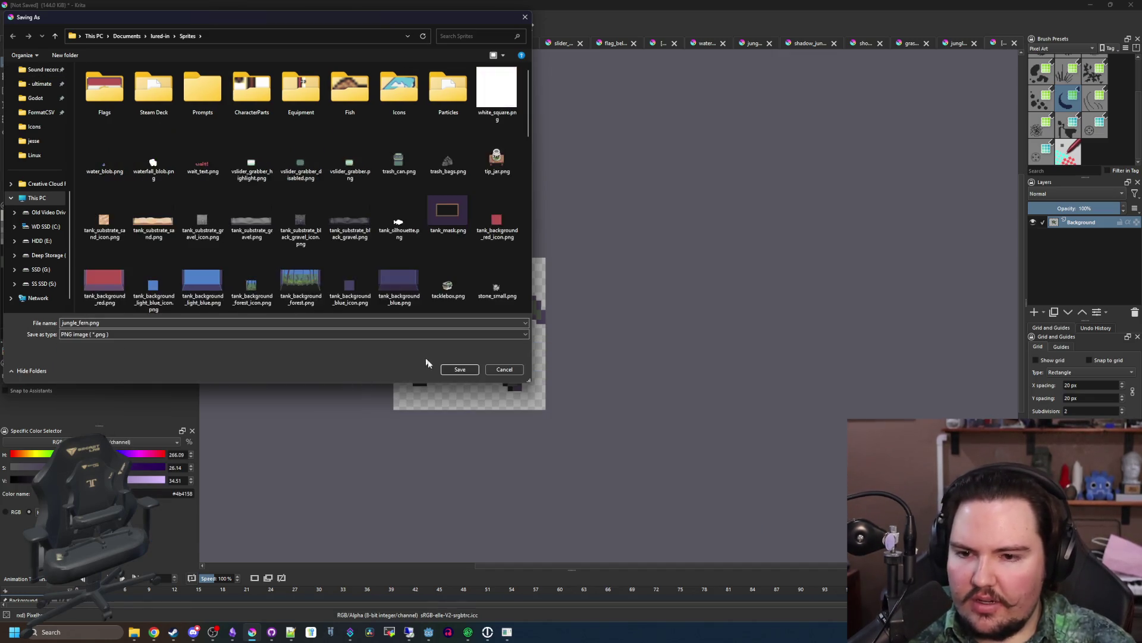
click(460, 369)
click(608, 397)
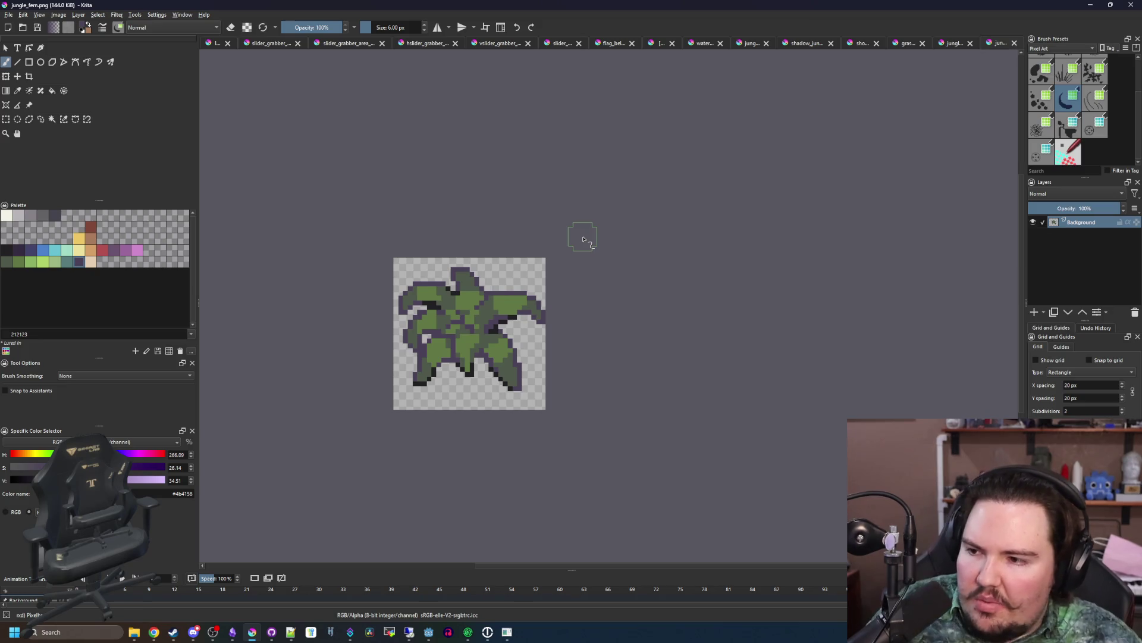
scroll(408, 328, up, 2)
- Switch to Godot and collapse the Trees and CanvasGroup nodes in the Scene dock
click(1090, 5)
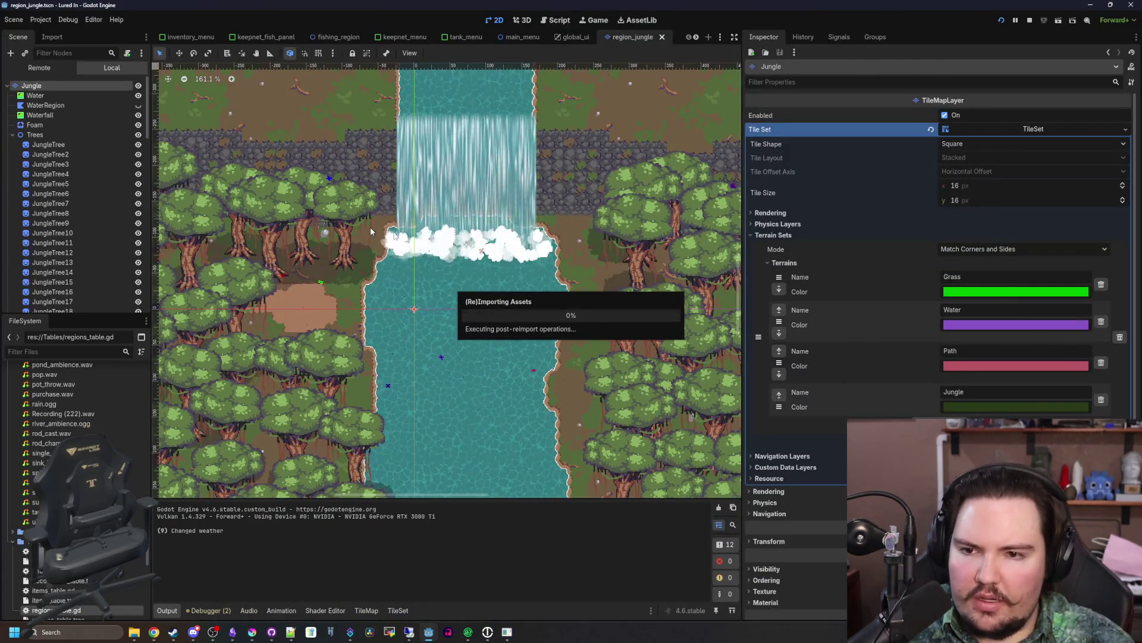
scroll(426, 280, up, 5)
scroll(425, 280, up, 2)
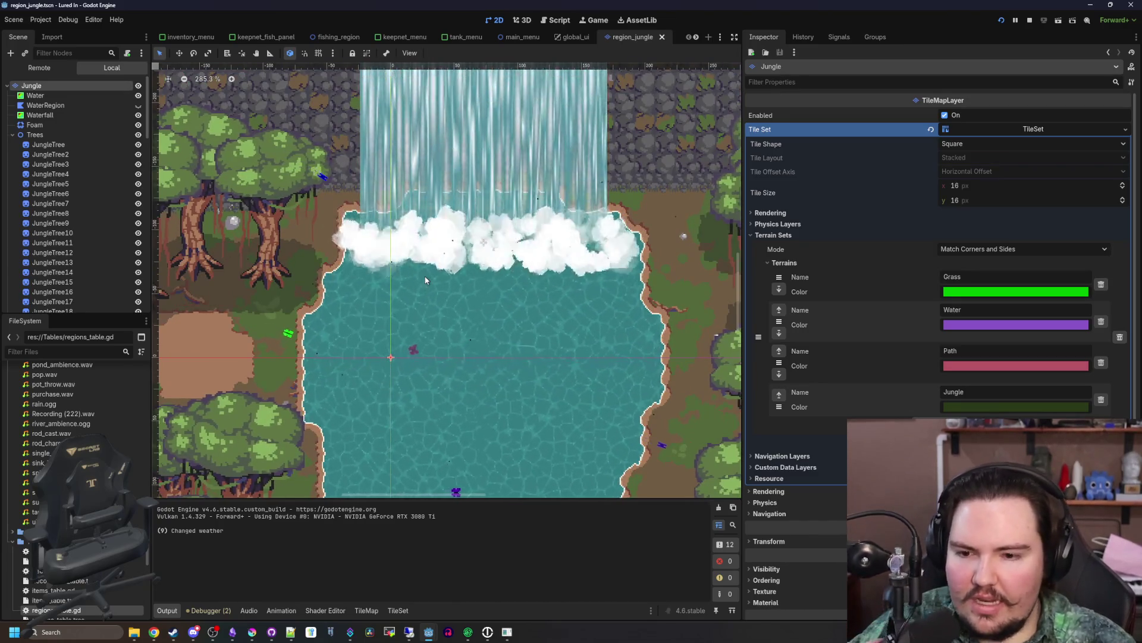
click(13, 134)
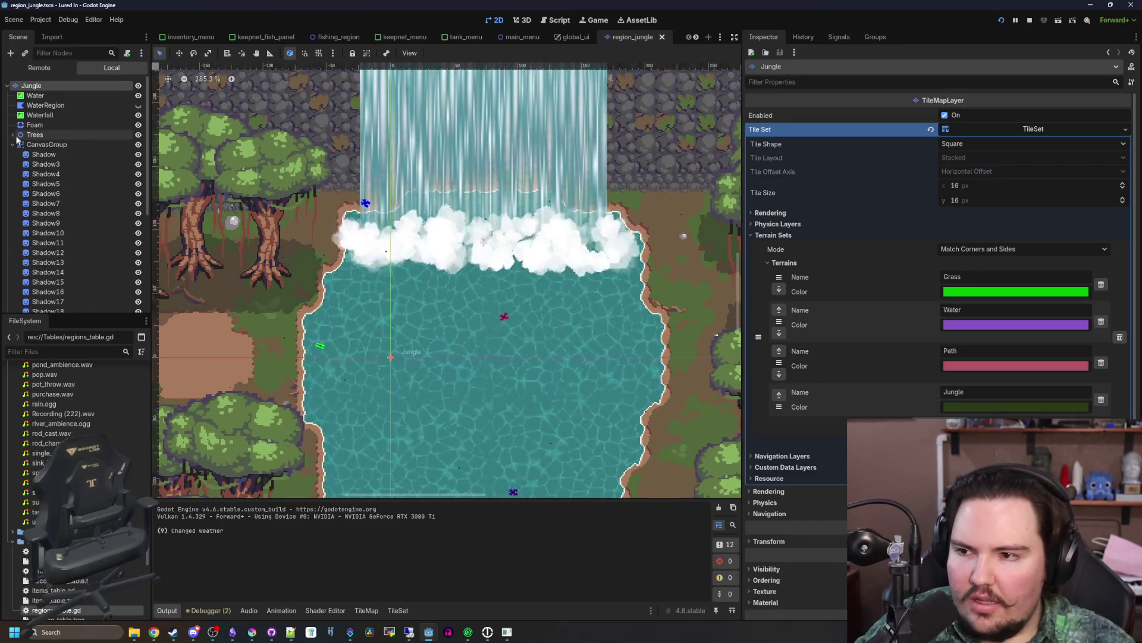
click(13, 144)
click(34, 134)
- Add a Node2D child under the Jungle root node
right_click(55, 89)
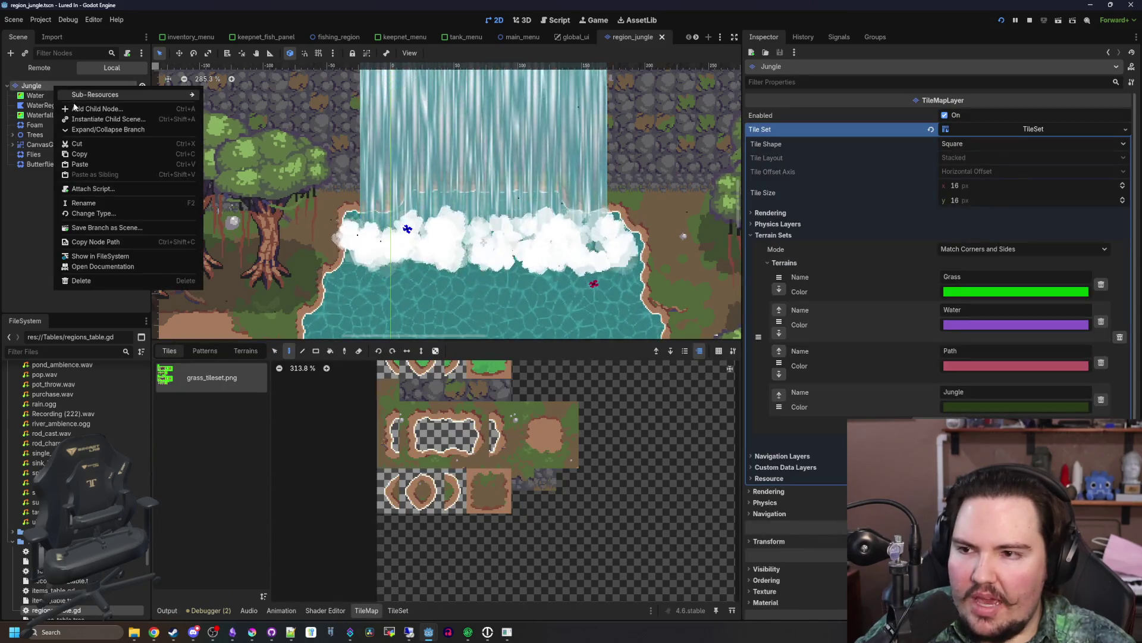
click(77, 109)
text(node)
key(Down)
key(Return)
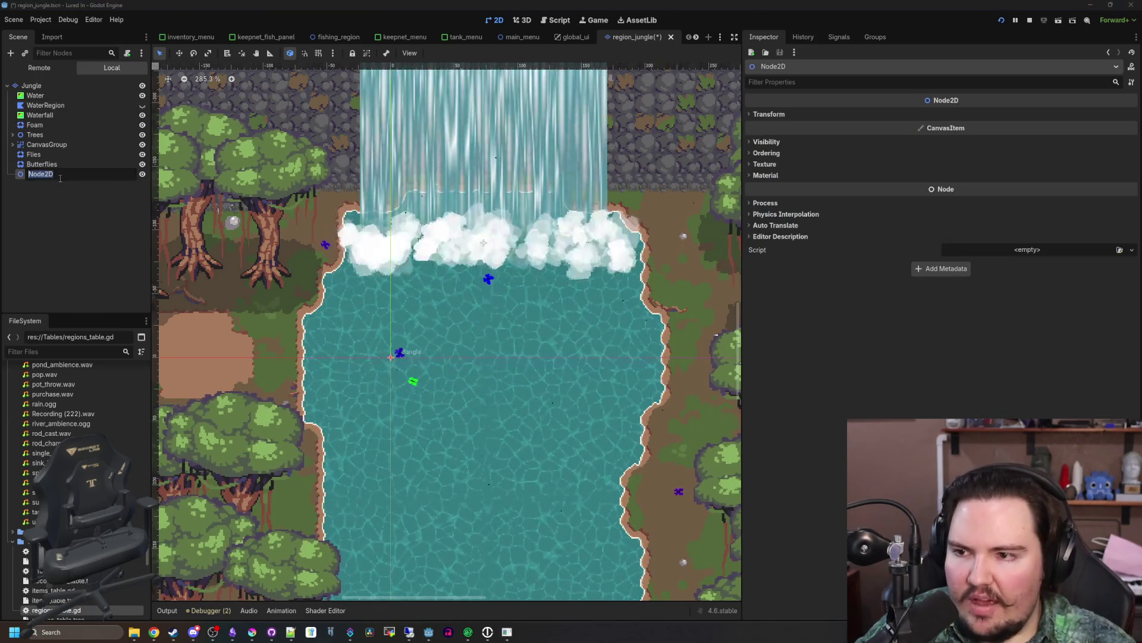
- Rename the Node2D to Plants and add a Sprite2D child under it
key(F2)
text(Plants)
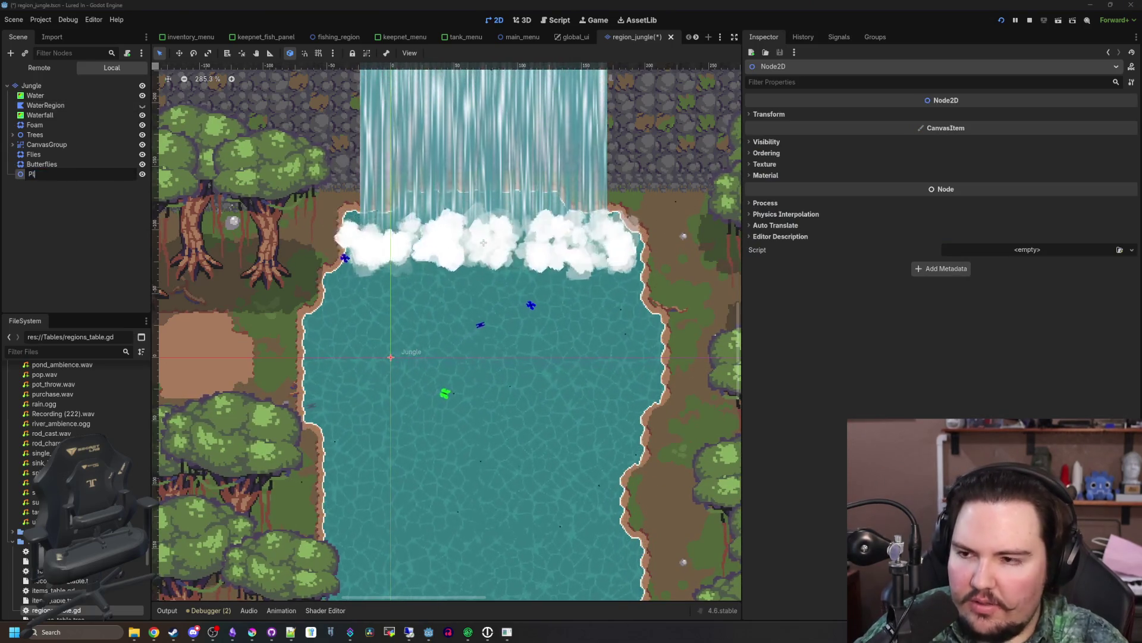
key(Return)
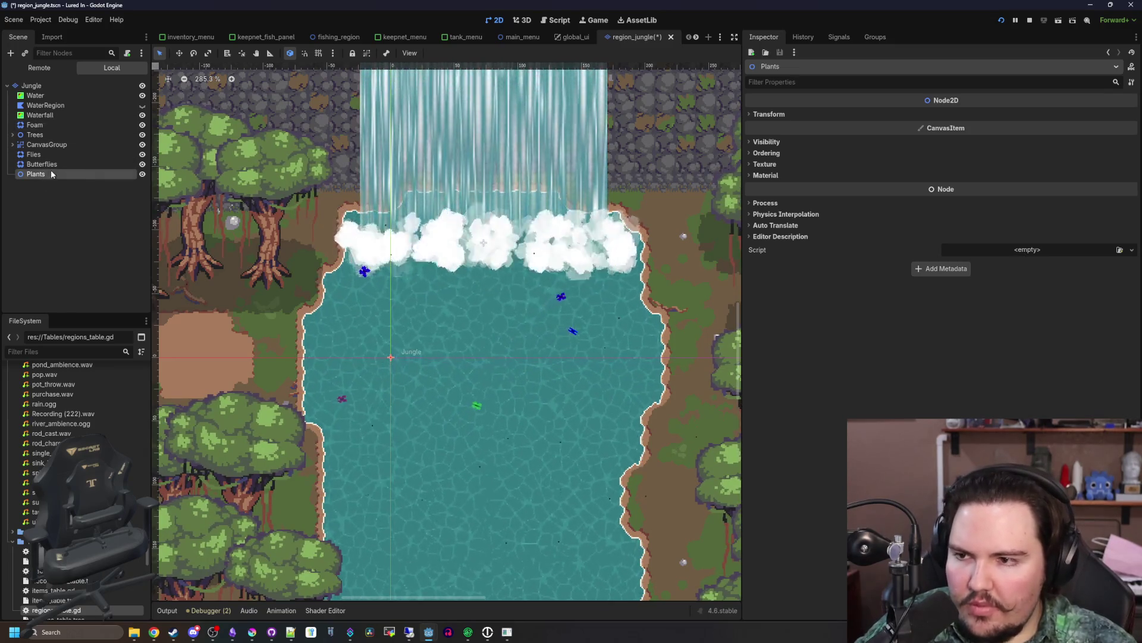
right_click(55, 173)
click(92, 180)
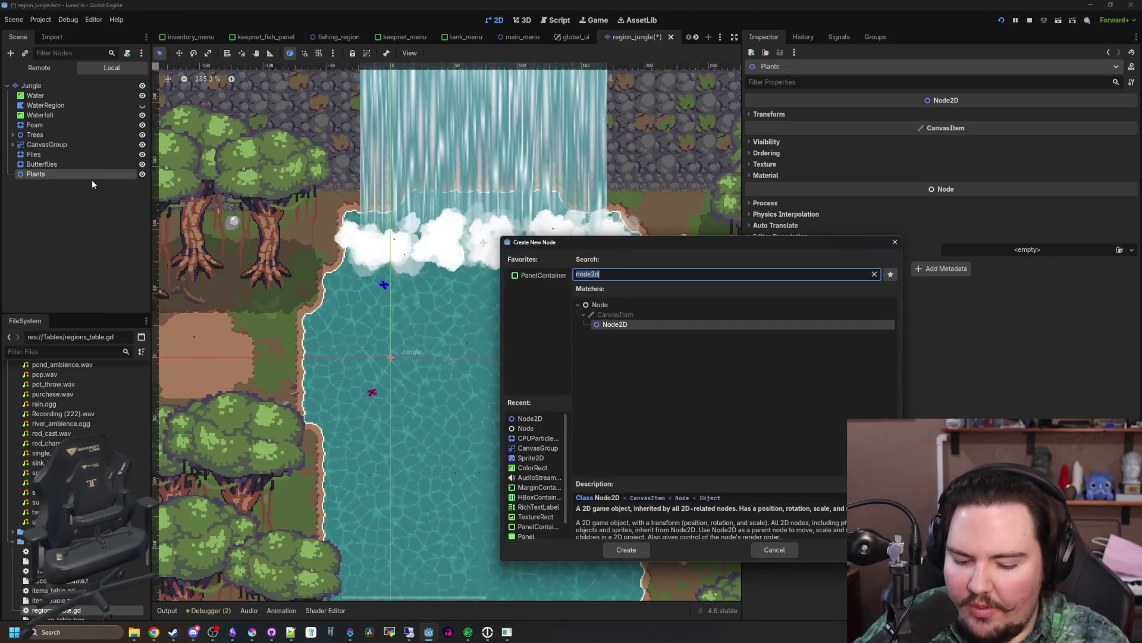
text(sprite)
key(Return)
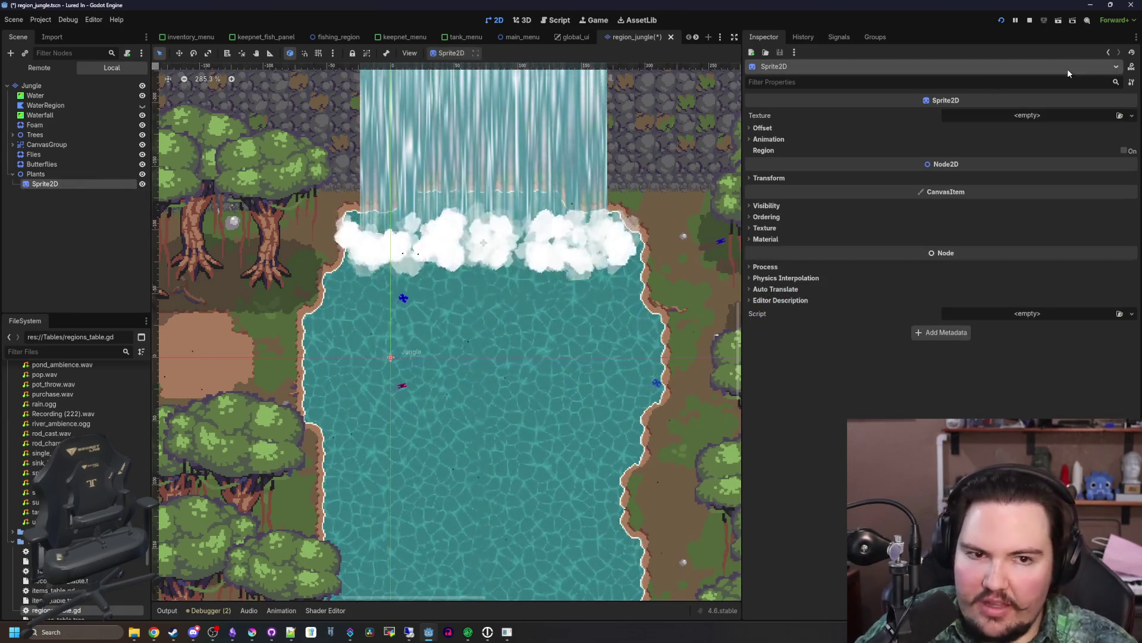
- Load jungle_fern.png as the sprite's Texture and begin renaming the sprite
click(1132, 115)
click(1059, 340)
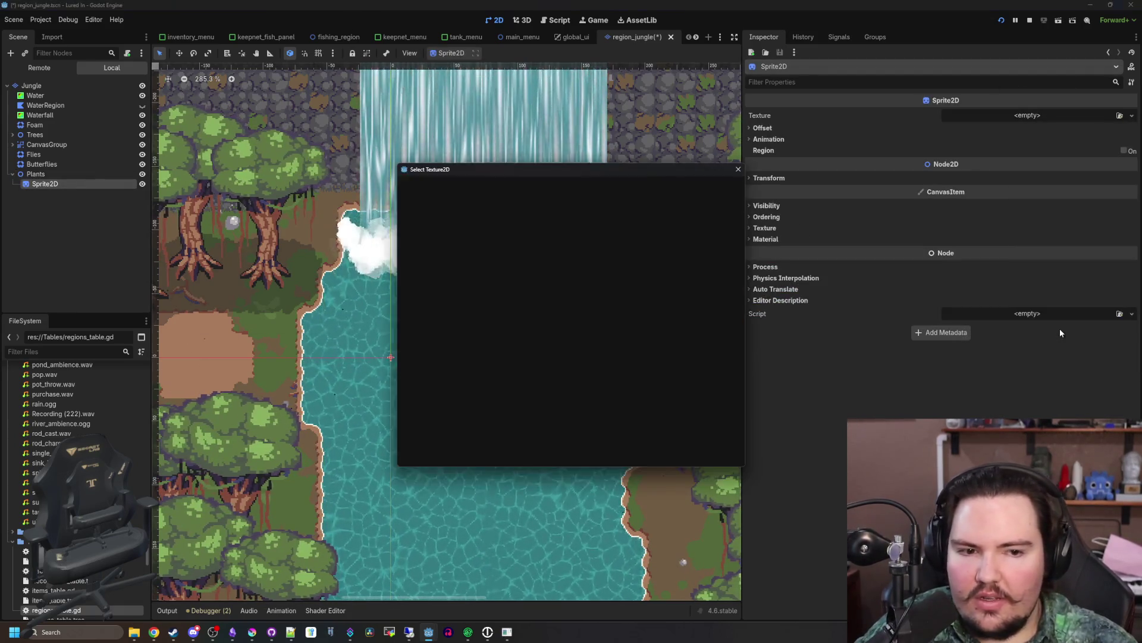
text(fern)
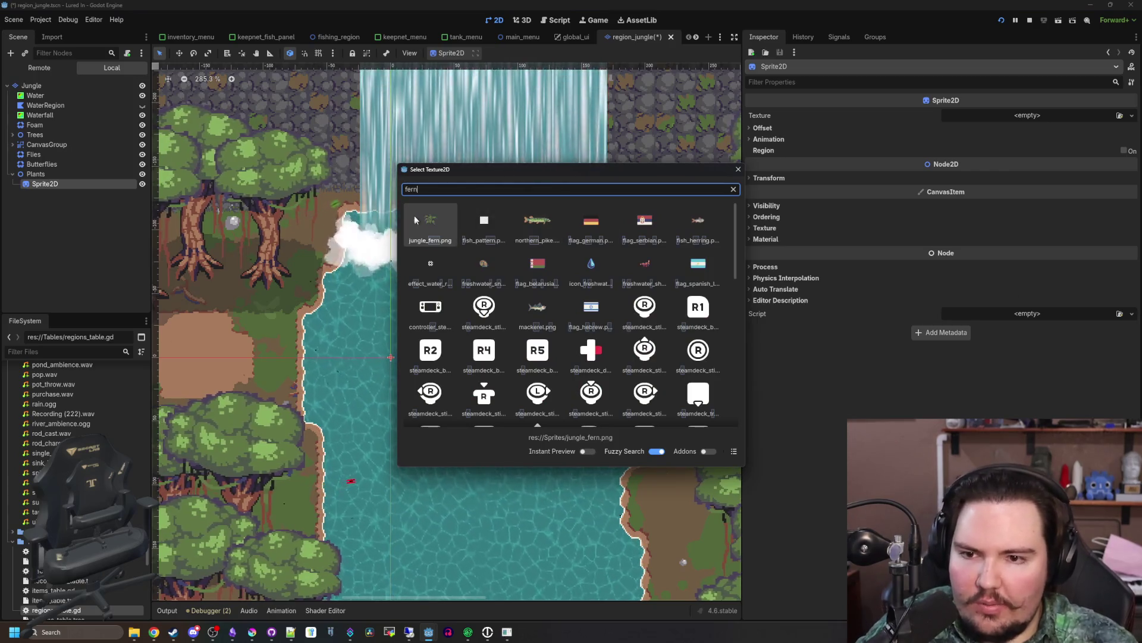
double_click(428, 221)
click(179, 53)
scroll(164, 268, up, 4)
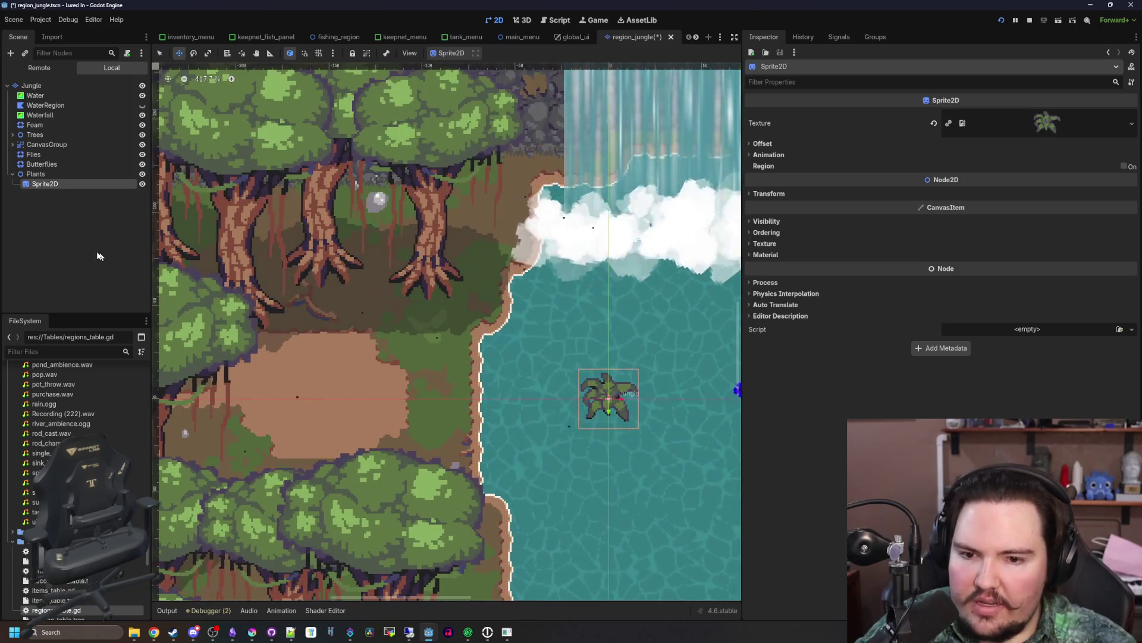
double_click(64, 183)
- Name the sprite Fern and move it onto the ground under the trees
text(Fern)
key(Return)
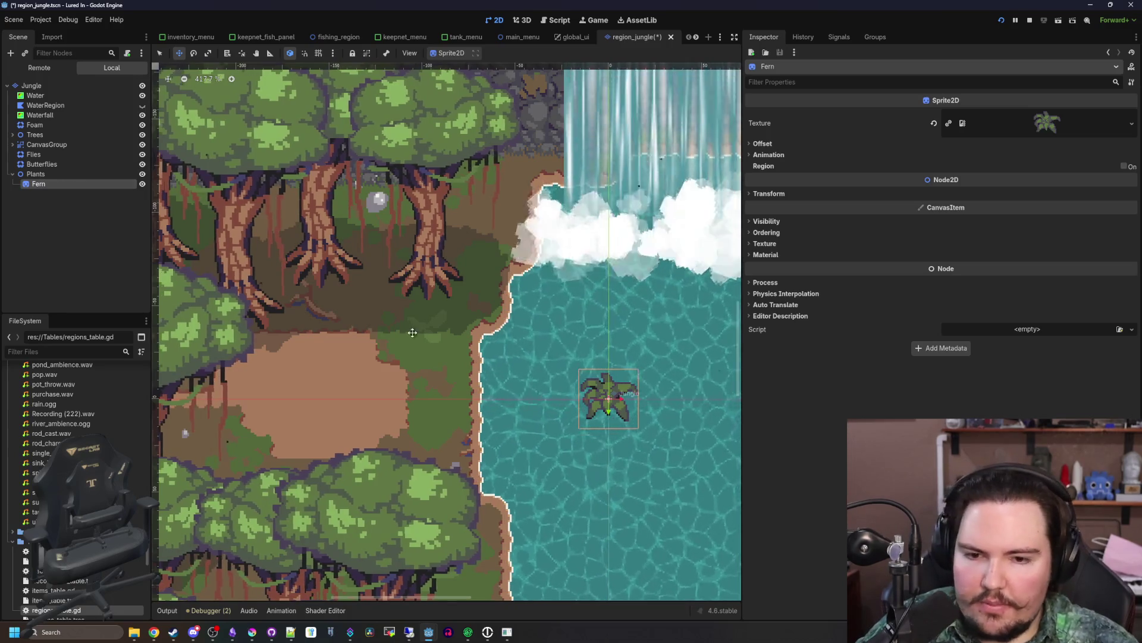
drag(600, 393, 401, 290)
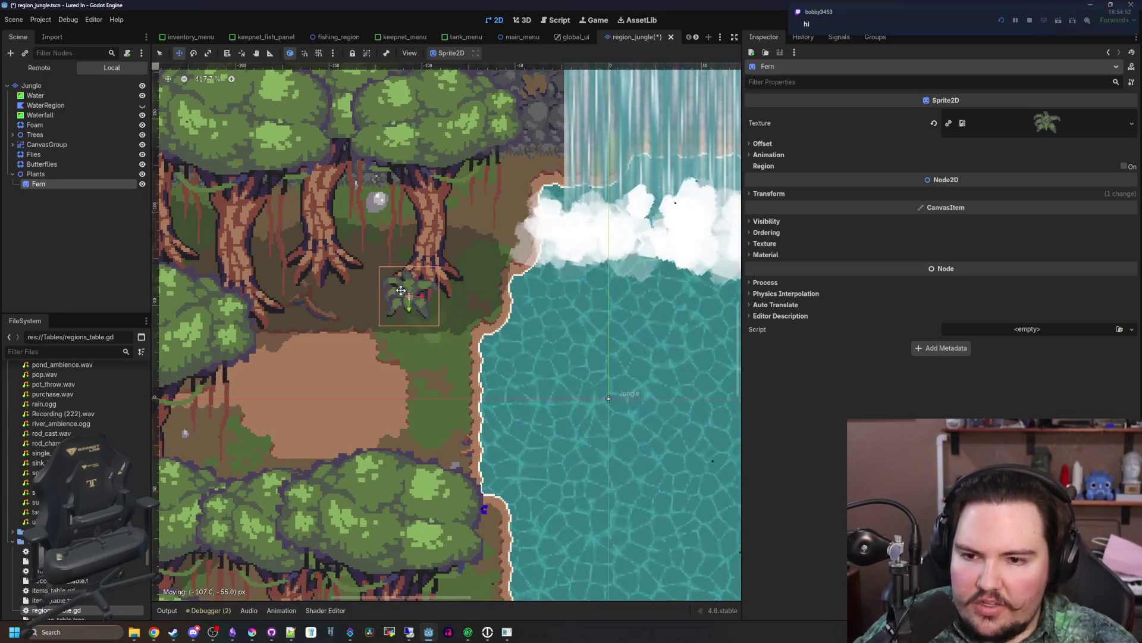
scroll(433, 288, up, 2)
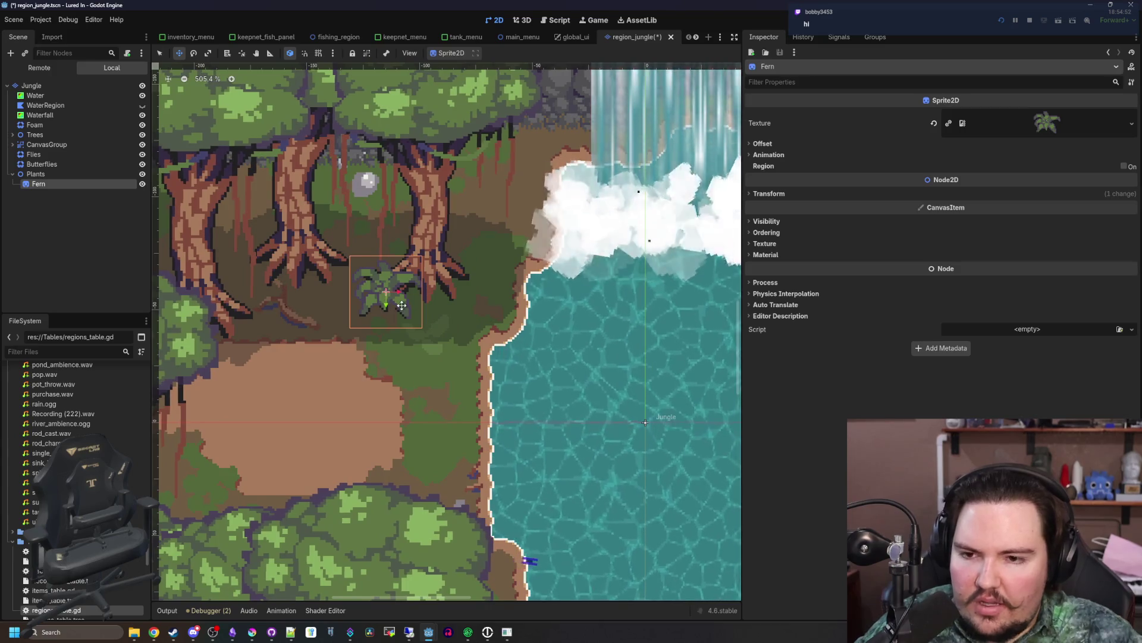
scroll(396, 303, down, 4)
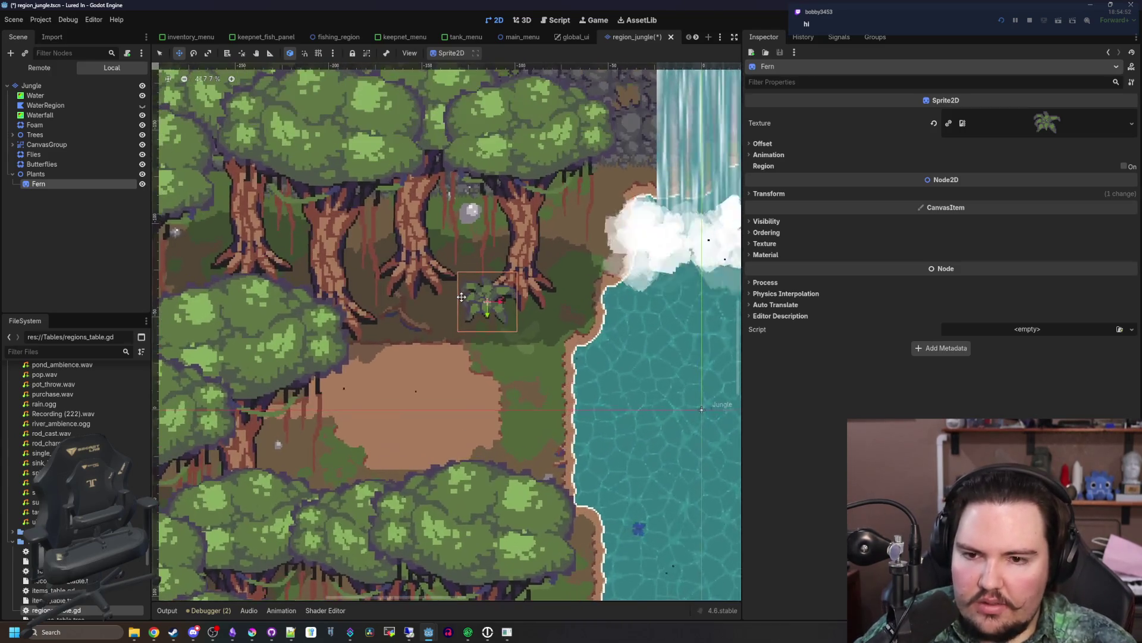
- Duplicate the fern twelve times, spreading copies under the trees and along the shore
key(ctrl+d)
key(ctrl+d)
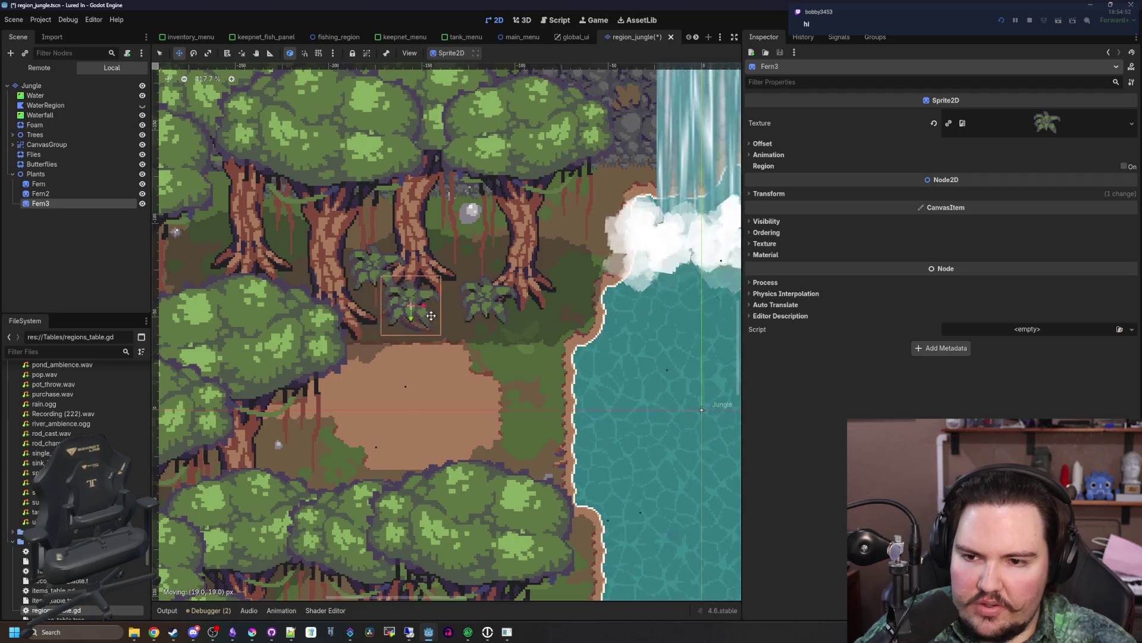
key(ctrl+d)
key(ctrl+d)
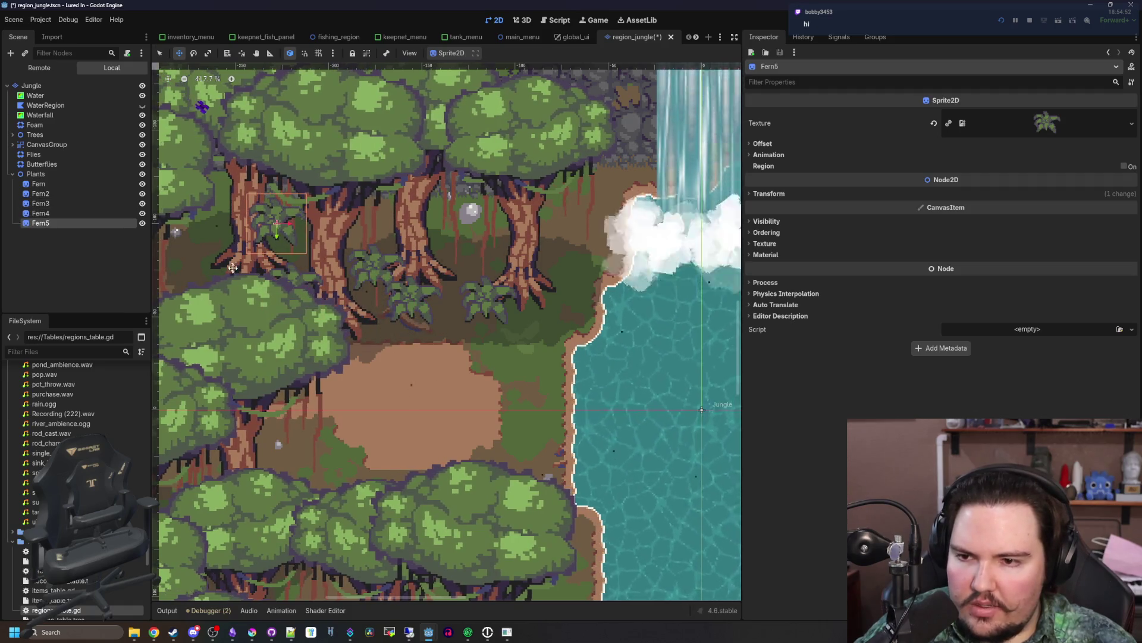
key(ctrl+d)
key(ctrl+d)
key(ctrl+d)
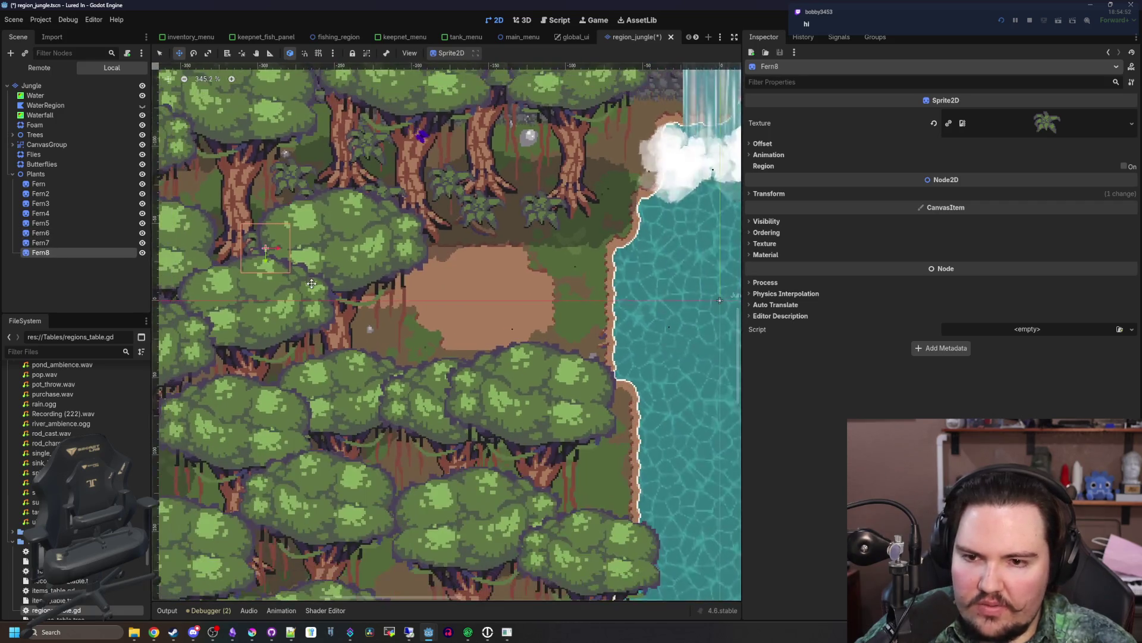
key(ctrl+d)
key(ctrl+d)
key(ctrl+d)
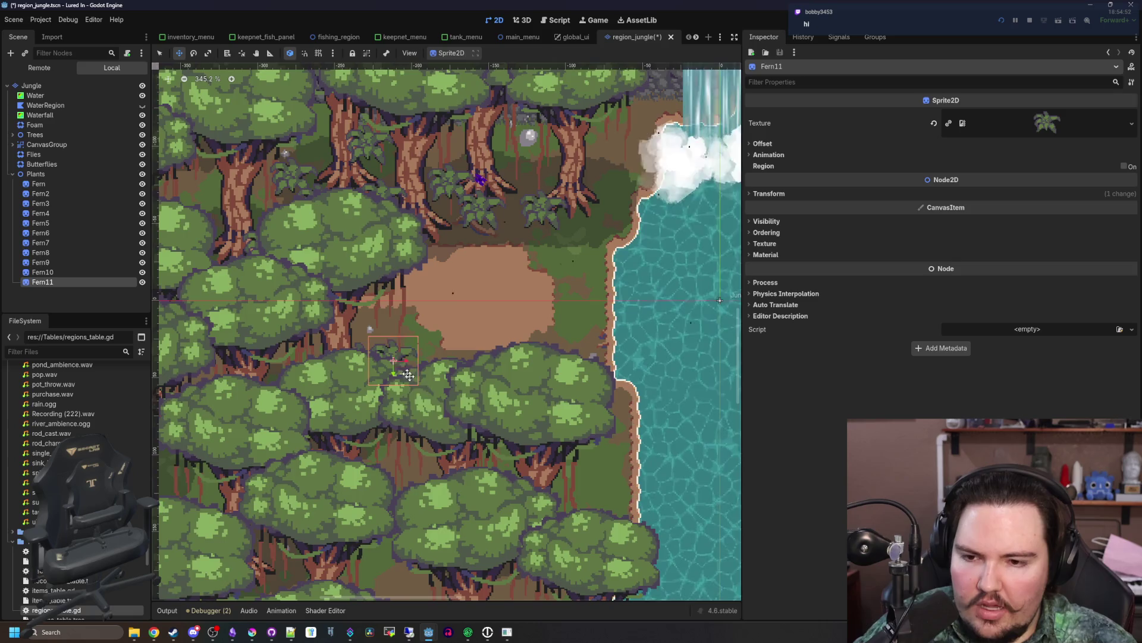
key(ctrl+d)
key(ctrl+d)
key(ctrl+d)
key(ctrl+d)
key(ctrl+d)
key(ctrl+d)
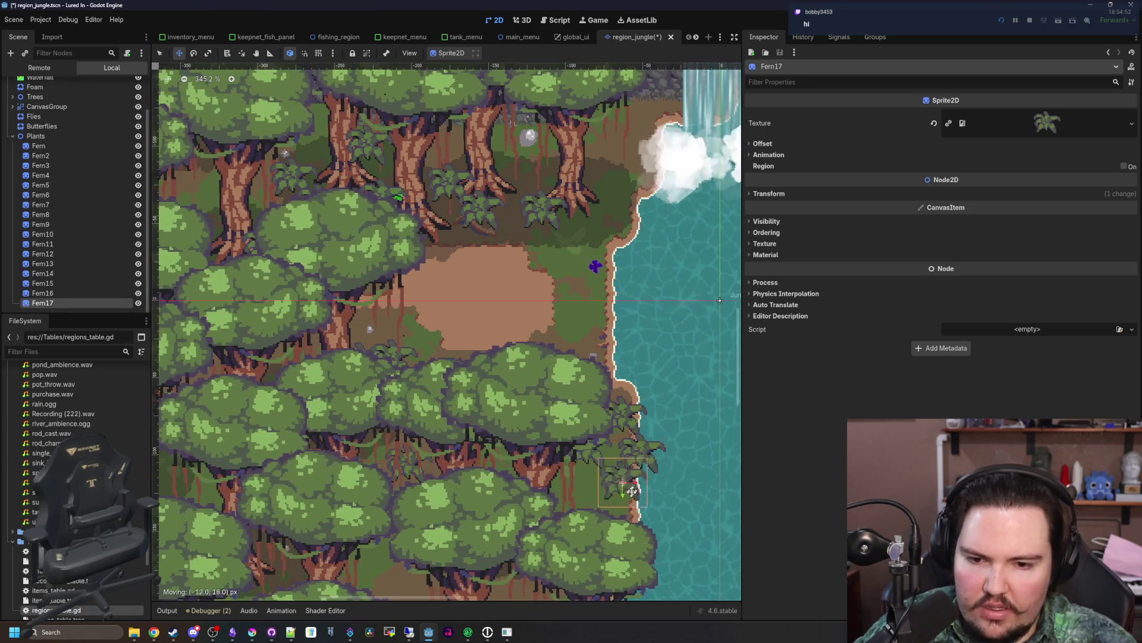
key(ctrl+d)
scroll(635, 433, up, 2)
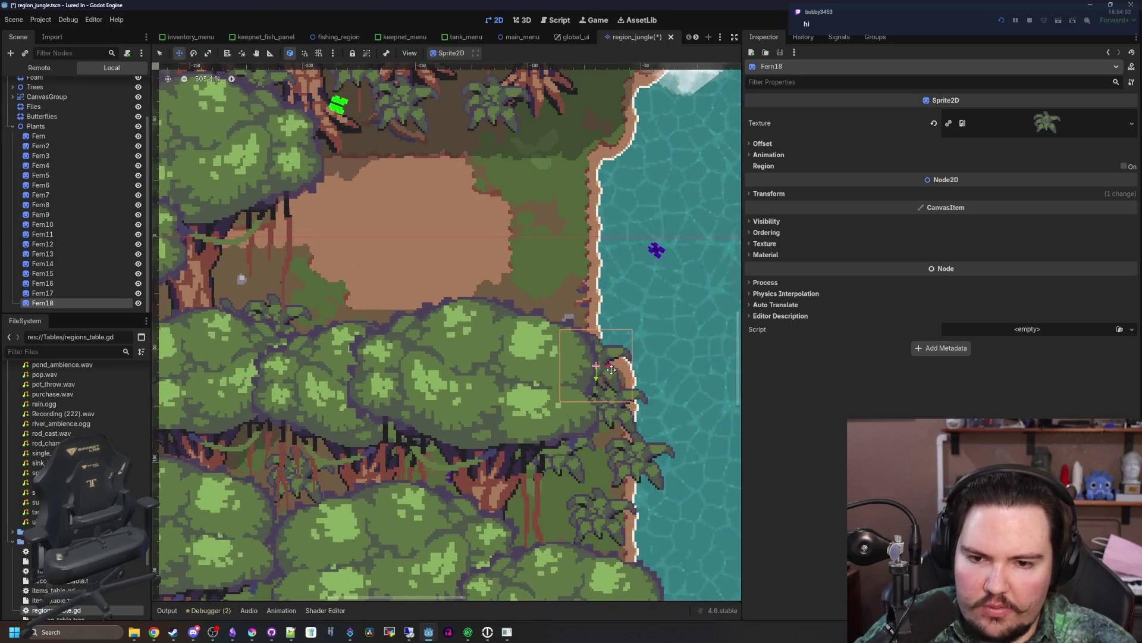
key(ctrl+d)
scroll(611, 369, up, 3)
key(ctrl+d)
scroll(571, 256, up, 3)
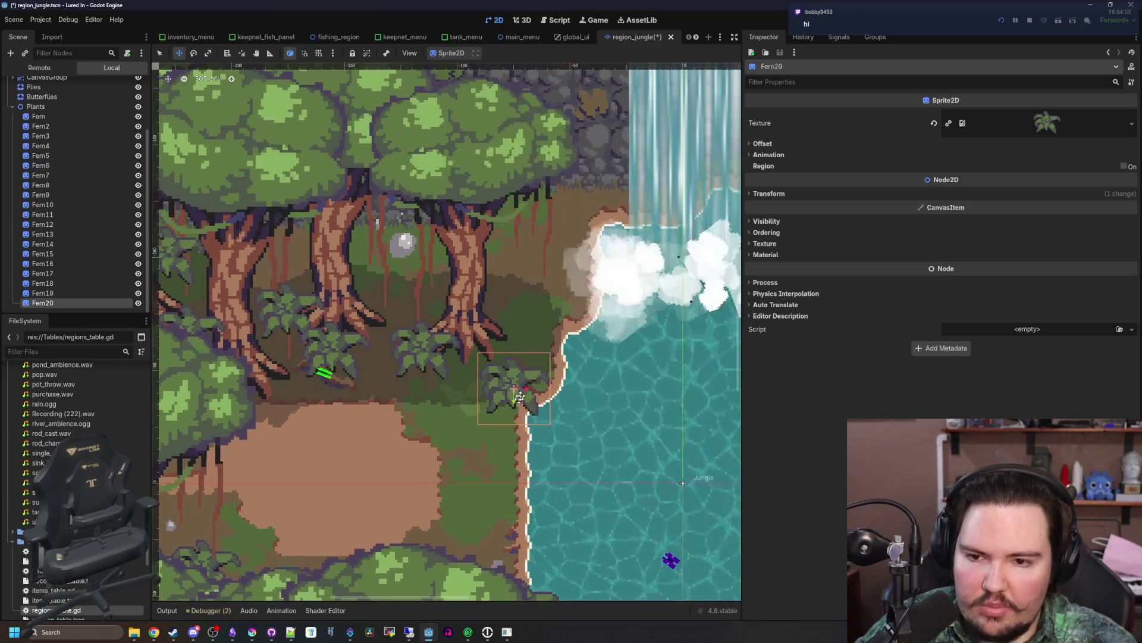
key(ctrl+d)
key(ctrl+d)
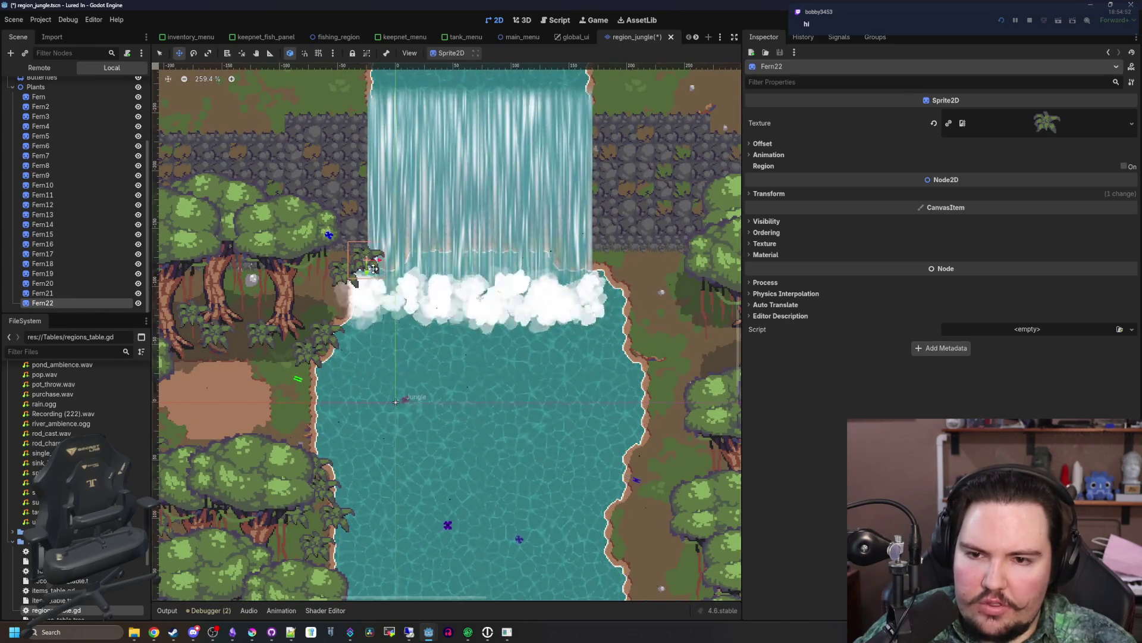
scroll(393, 269, down, 1)
key(ctrl+d)
key(ctrl+d)
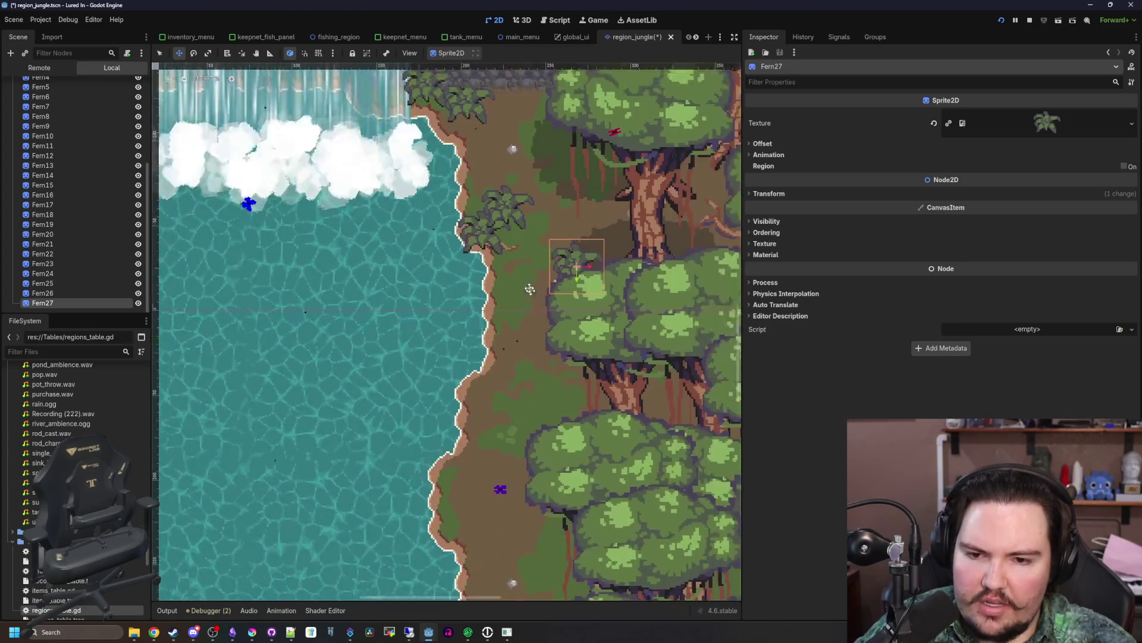
key(ctrl+d)
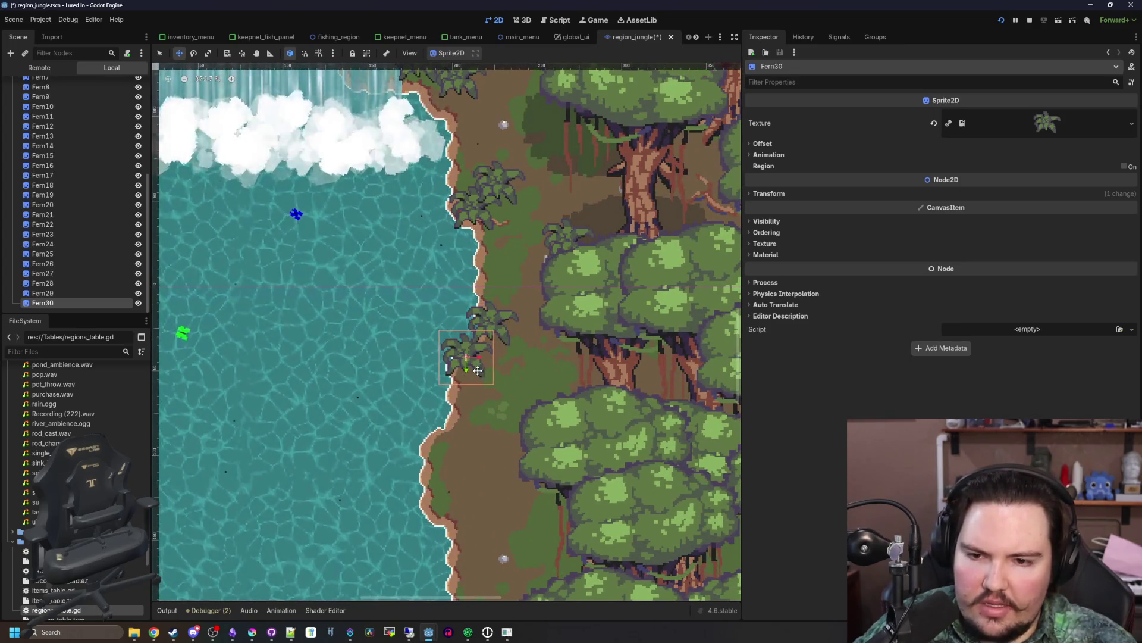
key(ctrl+d)
- Drop several more fern copies along the shore, up to Fern38
click(500, 396)
key(ctrl+d)
click(461, 416)
key(ctrl+d)
click(488, 476)
key(ctrl+d)
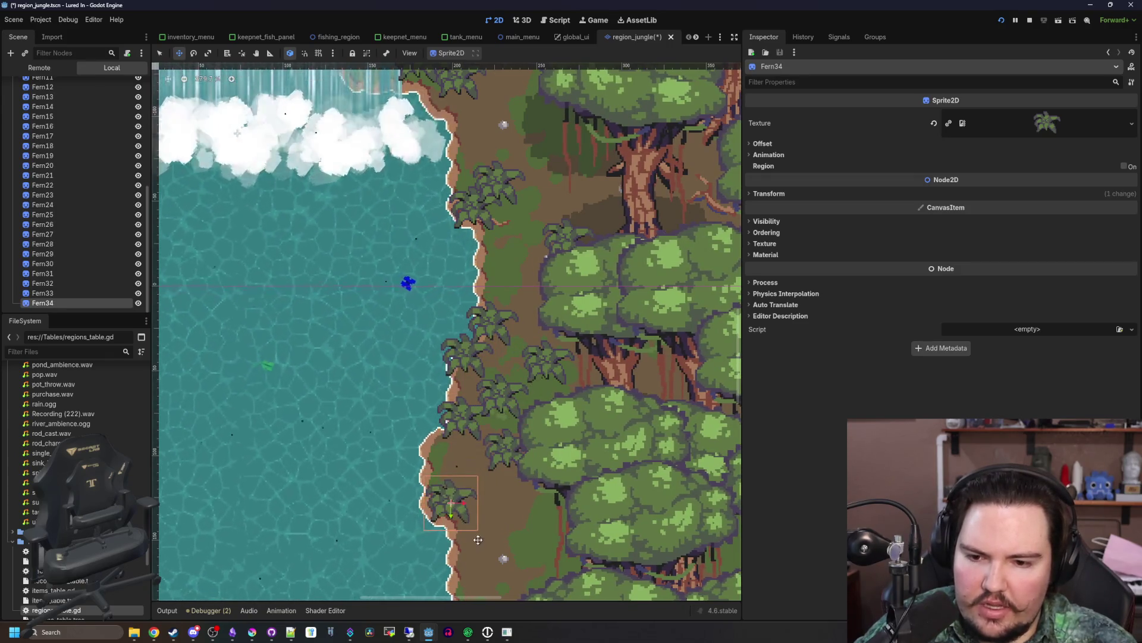
scroll(476, 493, down, 5)
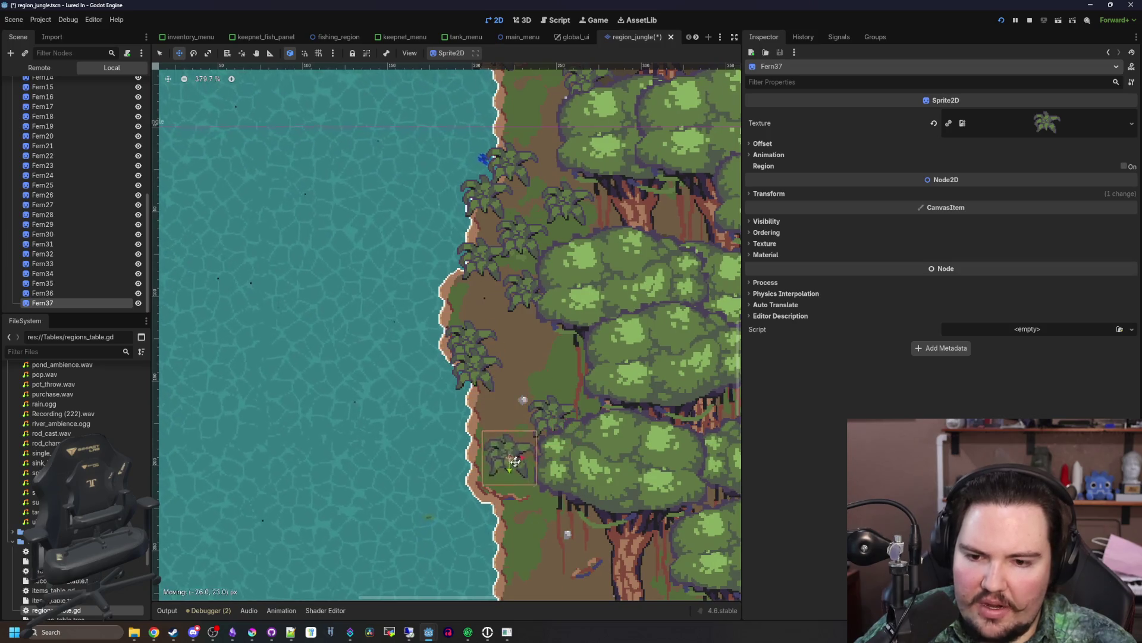
click(546, 517)
scroll(523, 387, down, 4)
scroll(523, 357, up, 5)
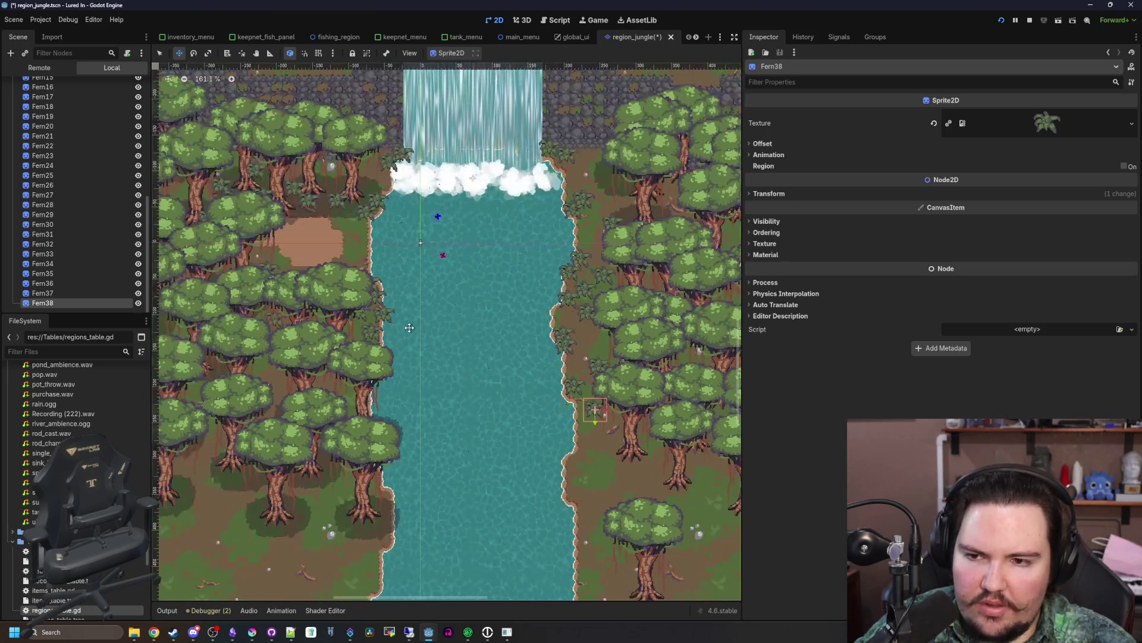
scroll(311, 249, up, 8)
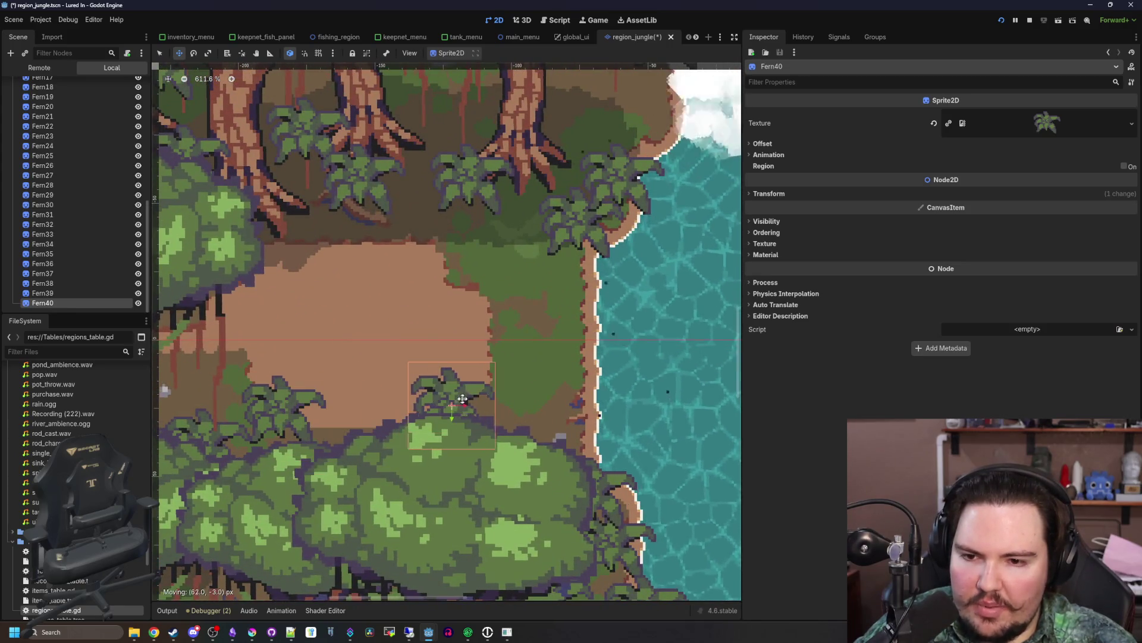
- Add the final fern copies up to Fern43 and select the Plants group
key(ctrl+d)
scroll(220, 488, down, 4)
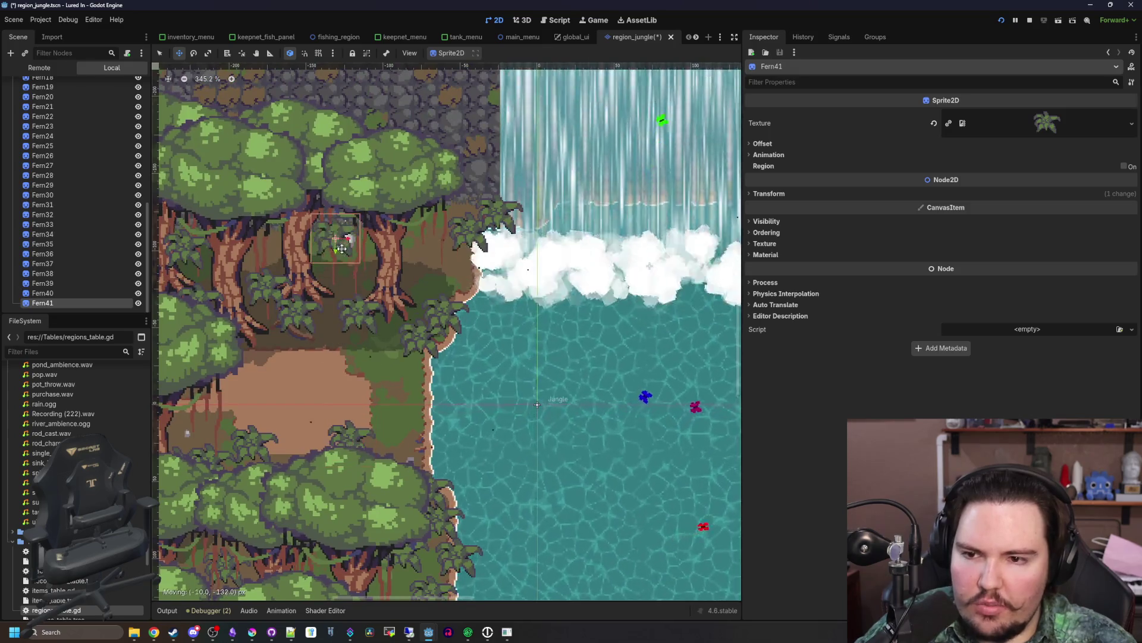
scroll(342, 248, up, 3)
key(ctrl+d)
scroll(378, 309, down, 3)
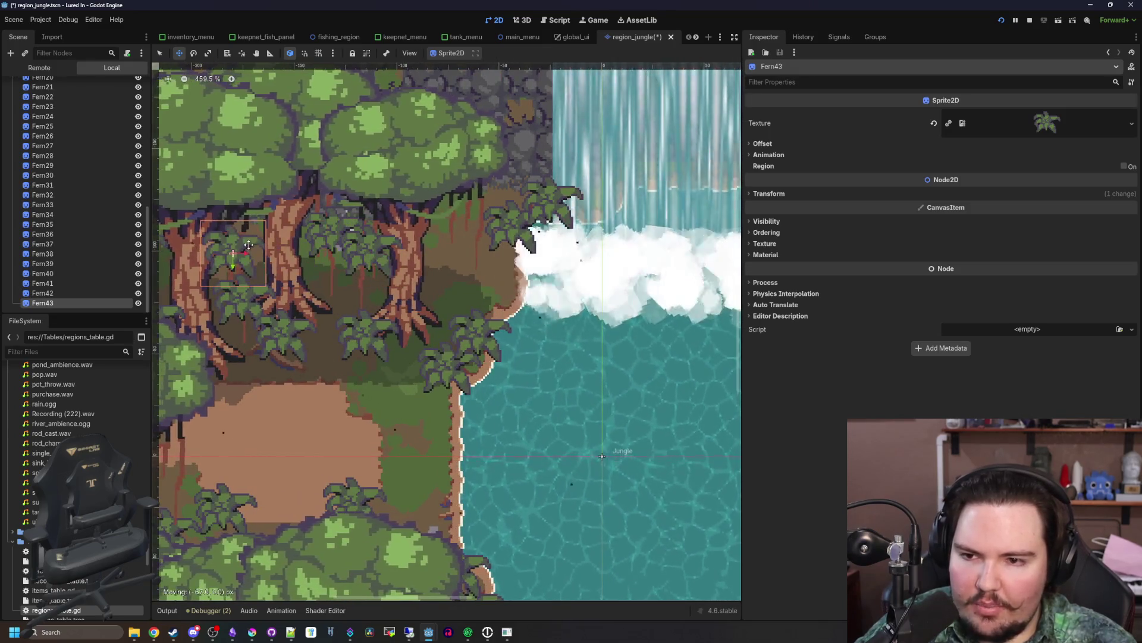
scroll(378, 310, down, 9)
scroll(55, 216, up, 10)
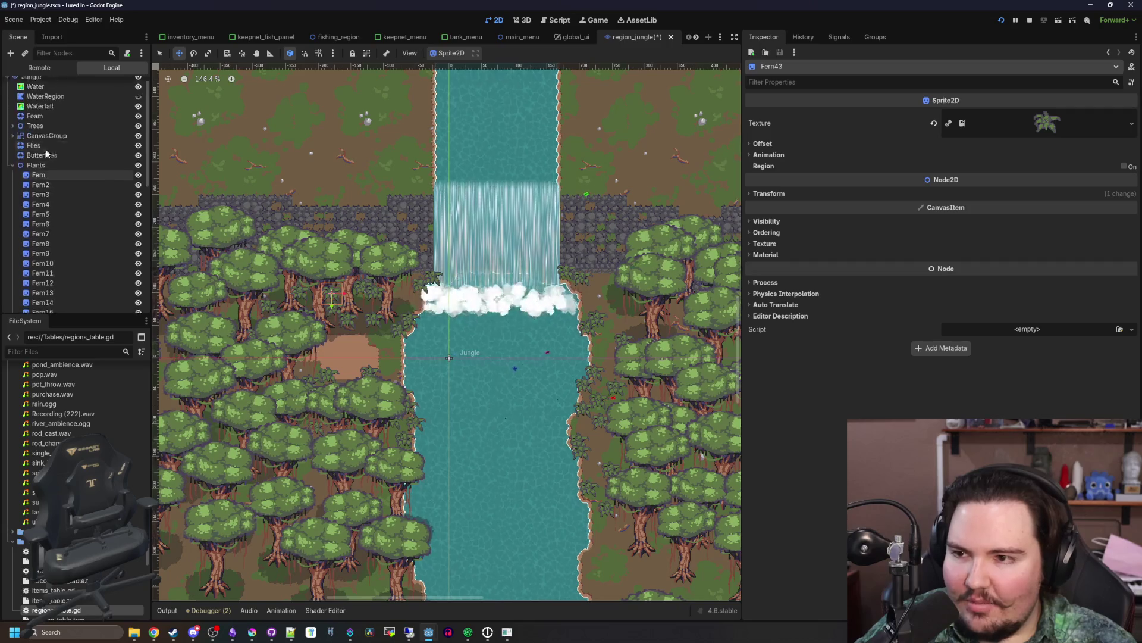
click(47, 174)
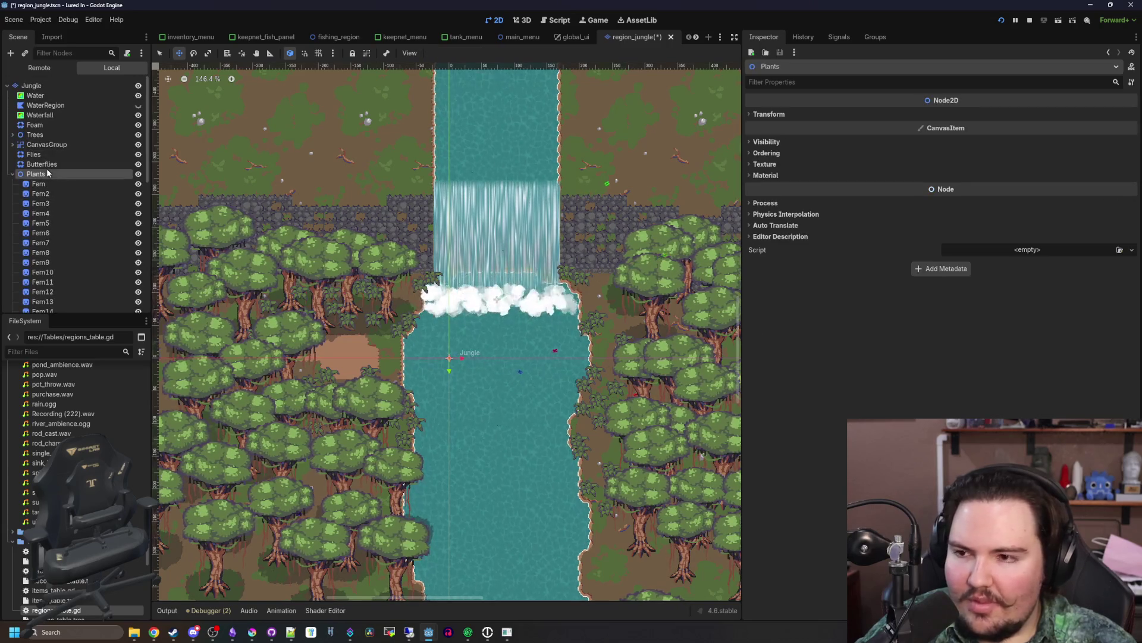
- Enable Y Sort on the Plants group so ferns layer by vertical position
click(773, 153)
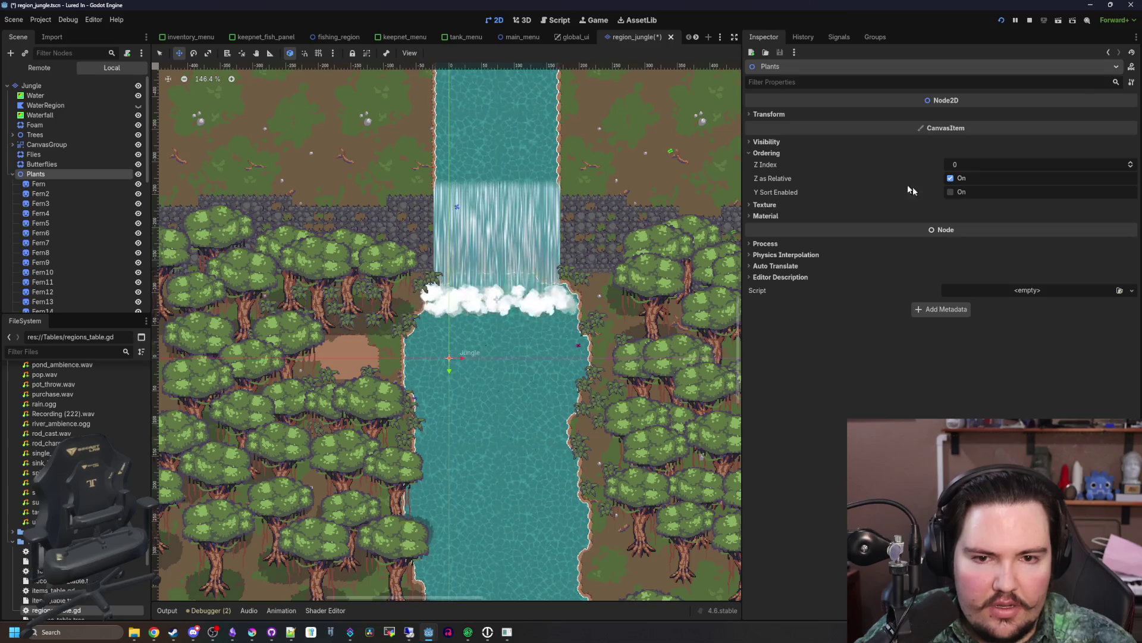
click(951, 192)
click(951, 192)
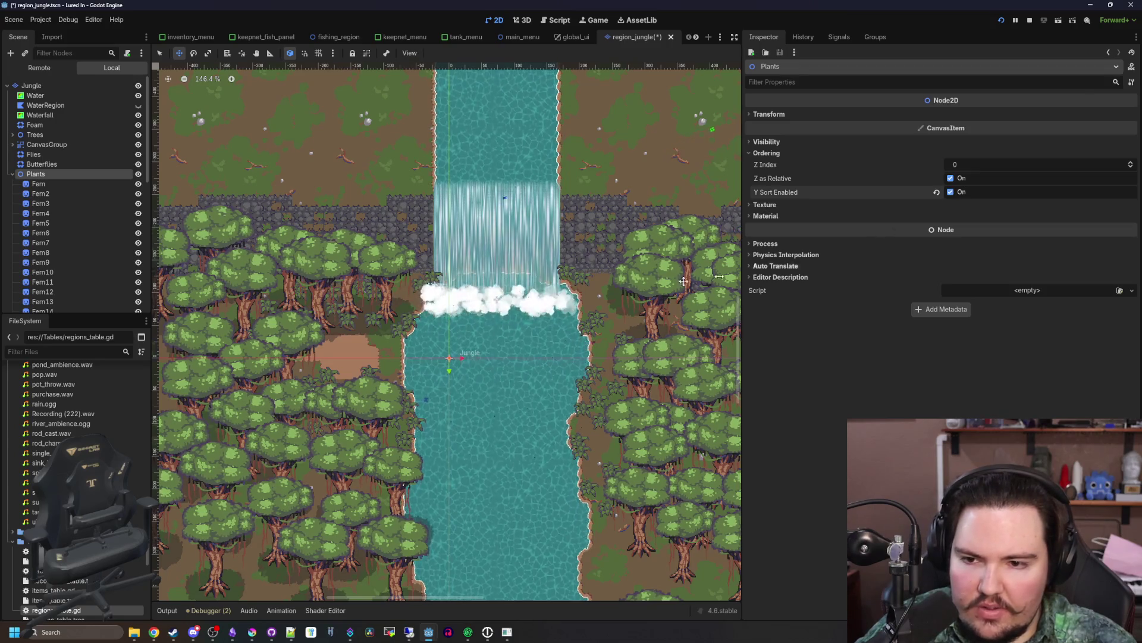
- Multi-select about two dozen fern sprites, from Fern39 up to Fern5, in the scene tree
scroll(428, 408, up, 2)
scroll(428, 407, up, 2)
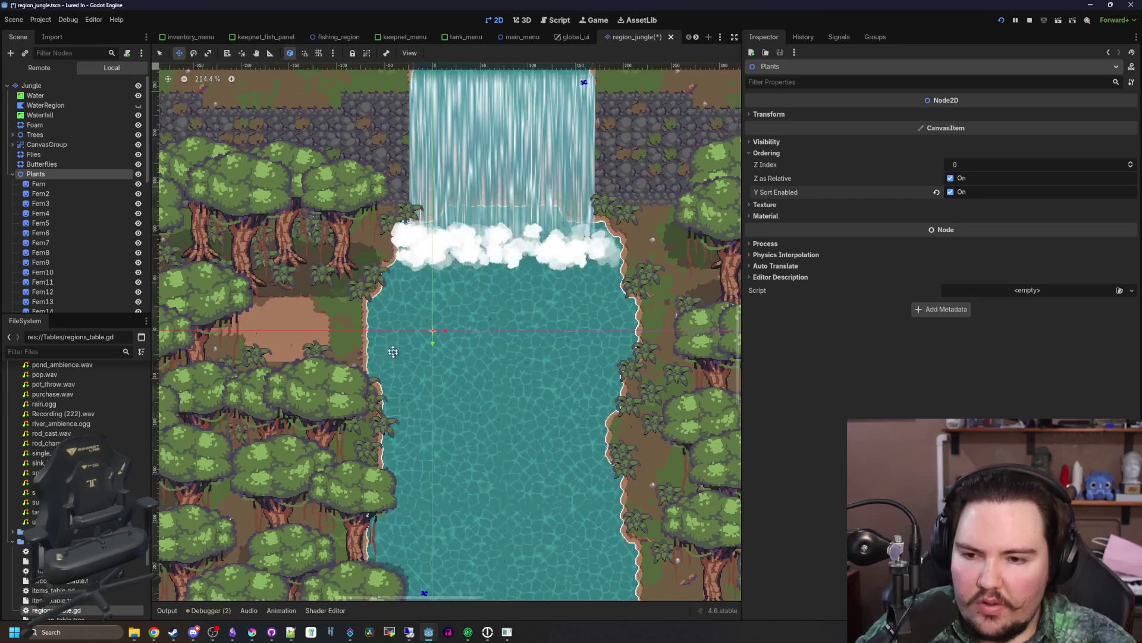
click(63, 182)
scroll(54, 290, down, 5)
scroll(55, 290, down, 3)
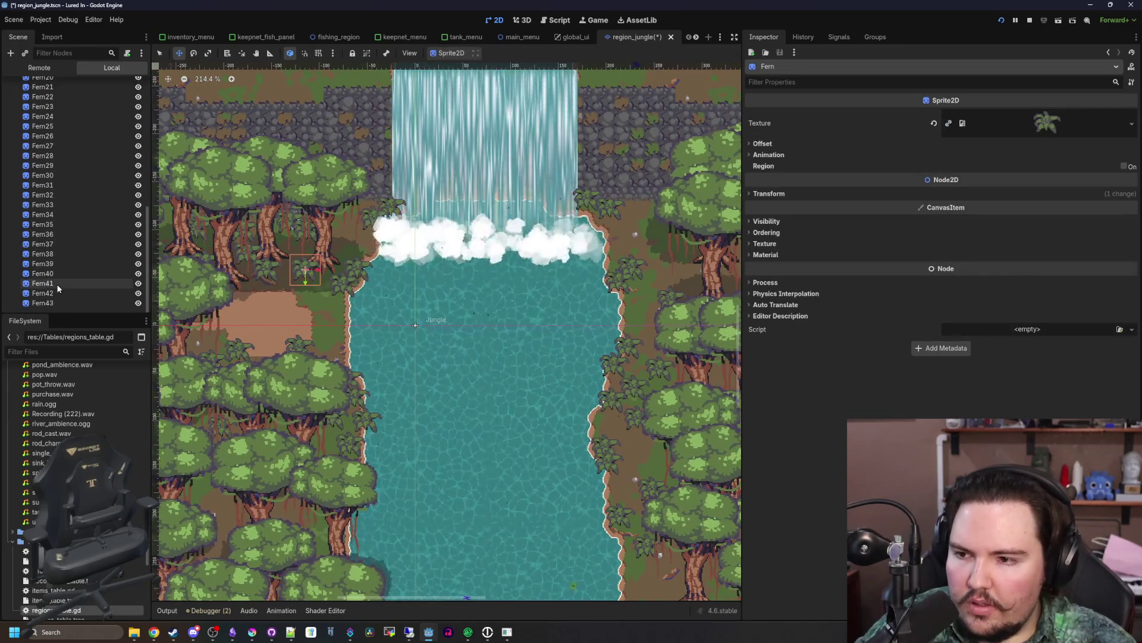
click(55, 303)
ctrl+click(59, 263)
ctrl+click(70, 244)
ctrl+click(73, 214)
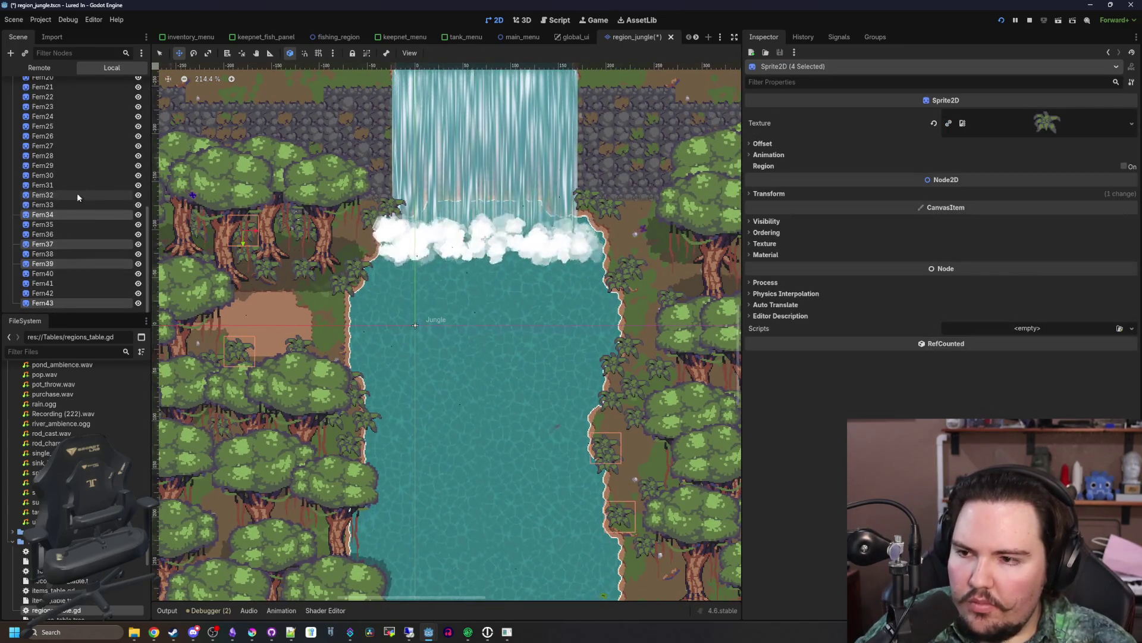
ctrl+click(77, 194)
ctrl+click(80, 175)
ctrl+click(82, 155)
ctrl+click(81, 136)
ctrl+click(62, 283)
scroll(63, 262, up, 3)
ctrl+click(68, 201)
ctrl+click(69, 182)
ctrl+click(71, 162)
ctrl+click(74, 153)
ctrl+click(77, 133)
ctrl+click(82, 113)
scroll(83, 113, up, 4)
ctrl+click(54, 207)
ctrl+click(58, 197)
ctrl+click(61, 178)
ctrl+click(63, 168)
ctrl+click(67, 148)
ctrl+click(71, 128)
ctrl+click(73, 119)
ctrl+click(76, 109)
ctrl+click(77, 91)
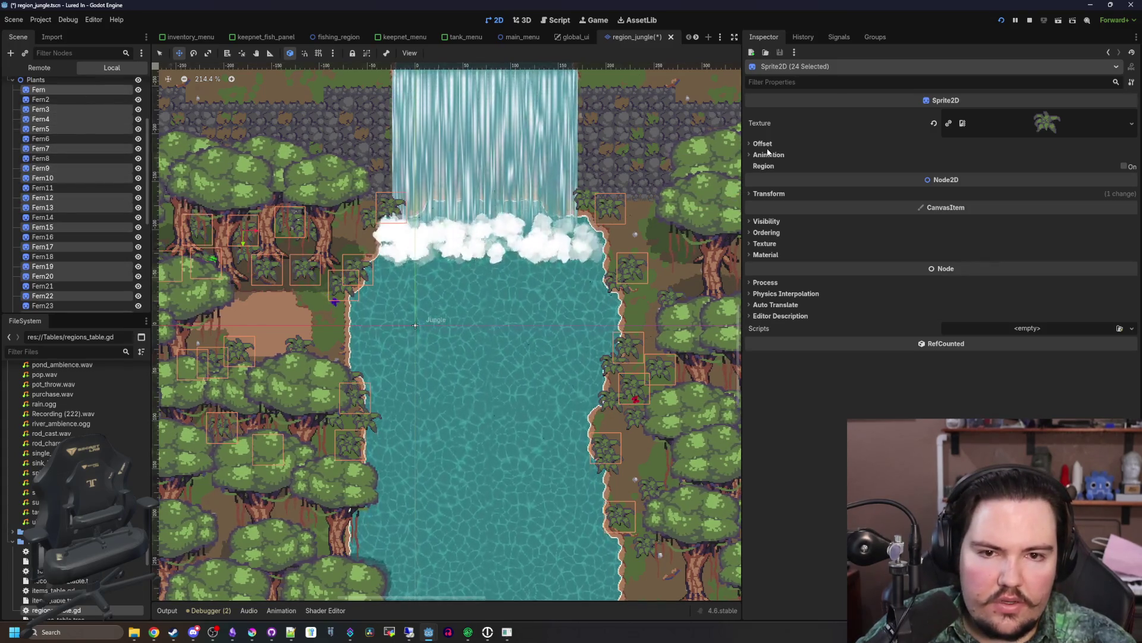
- Flip the selected ferns horizontally and set their Transform Scale x to 1.1
click(774, 144)
click(950, 198)
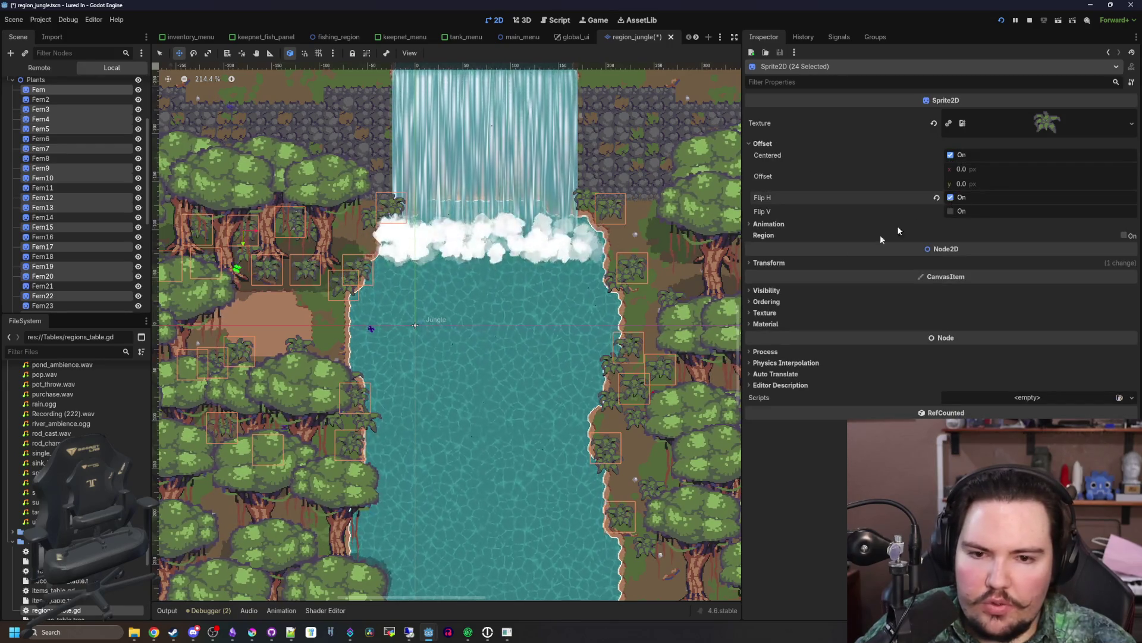
click(780, 263)
click(979, 316)
text(1.1)
click(87, 178)
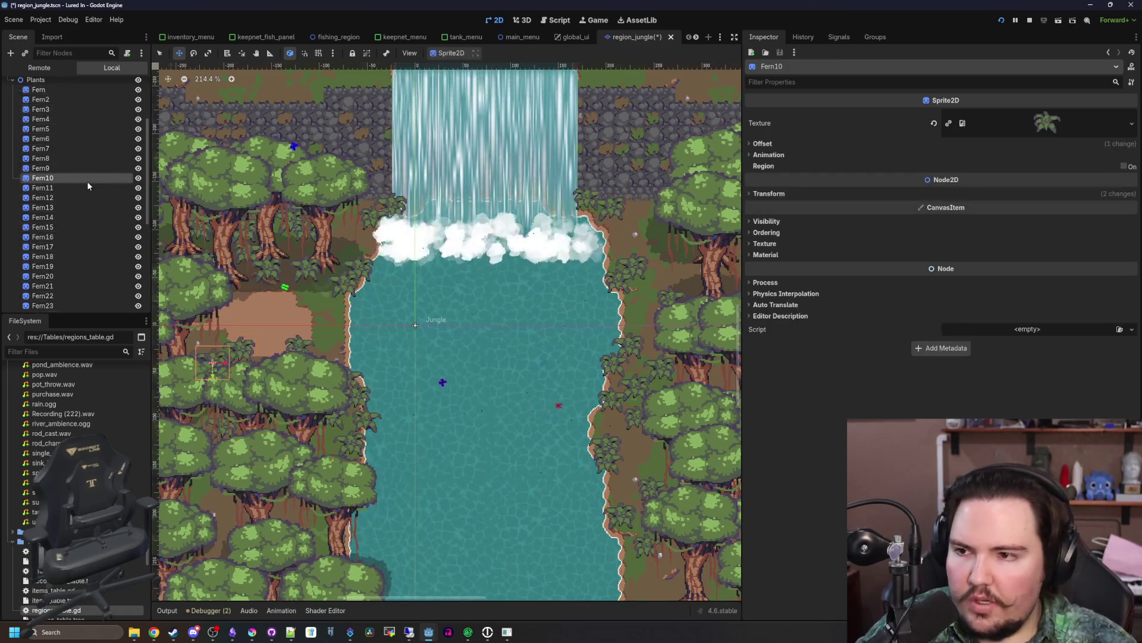
- Rename the Plants group to Ferns
scroll(87, 181, up, 3)
double_click(67, 136)
text(Ferns)
key(Return)
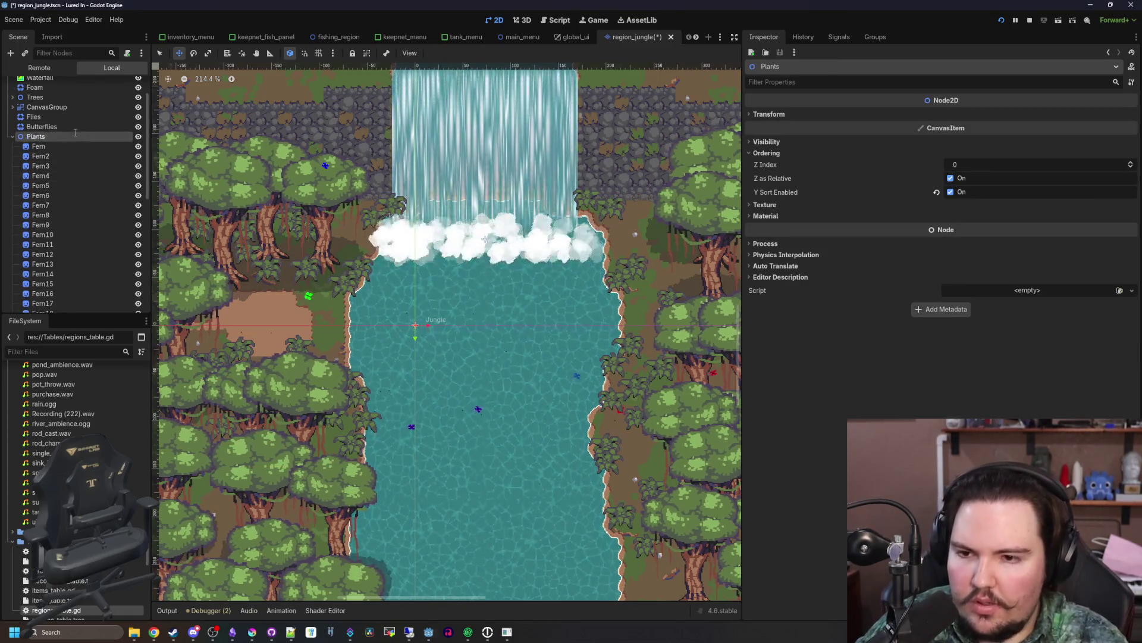
- Collapse the Ferns node and clear the selection
click(13, 136)
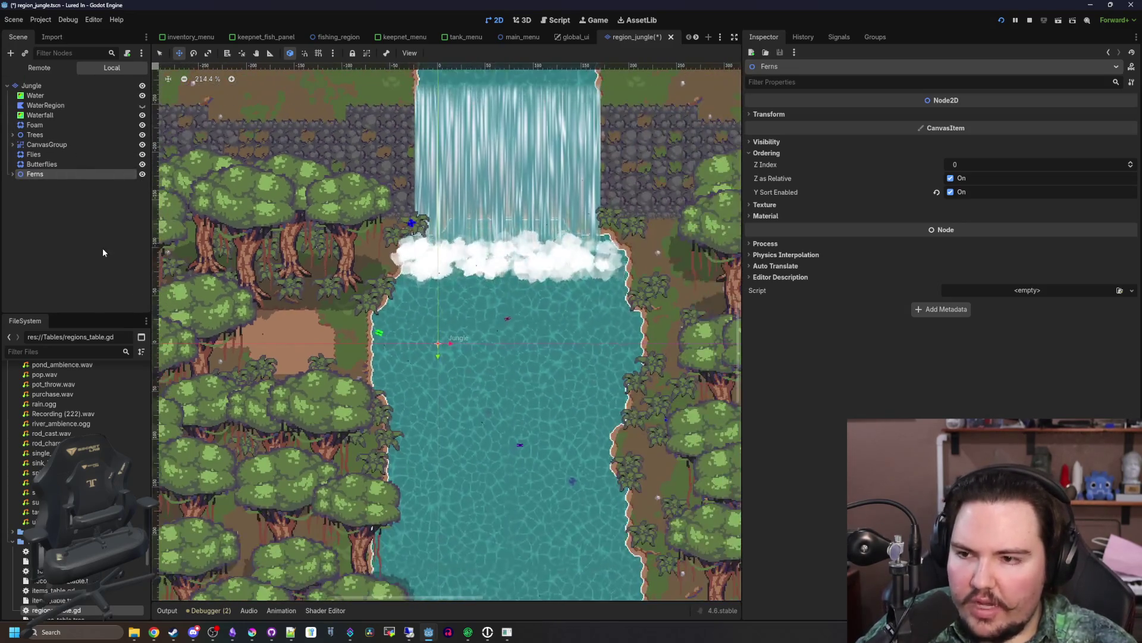
click(102, 248)
scroll(439, 260, down, 3)
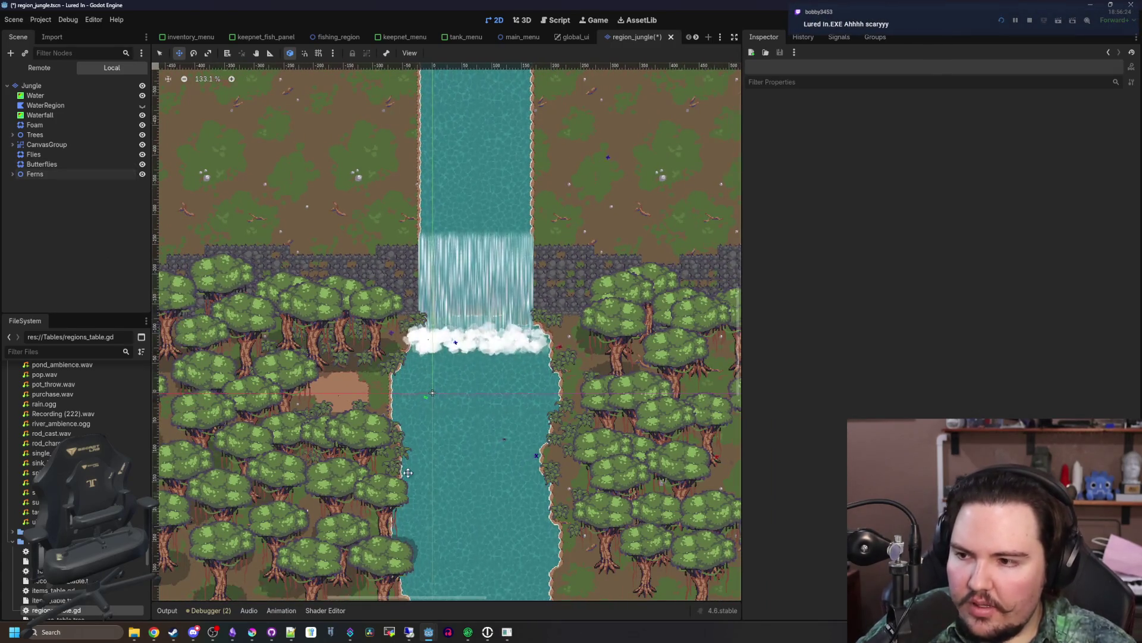
scroll(408, 472, up, 4)
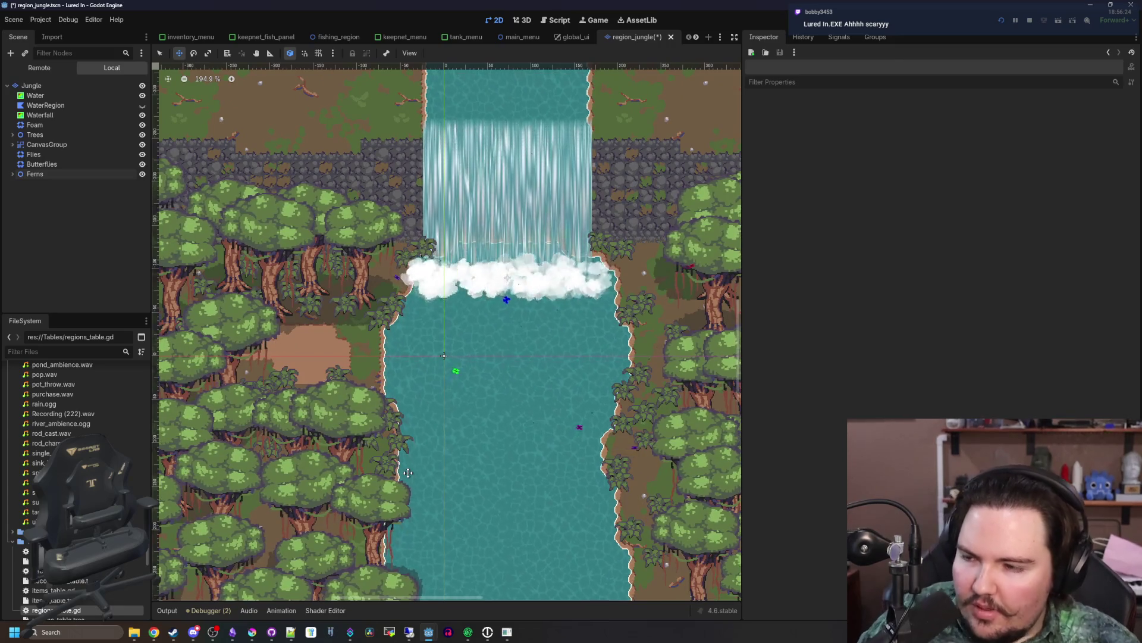
scroll(408, 473, up, 2)
scroll(364, 409, up, 2)
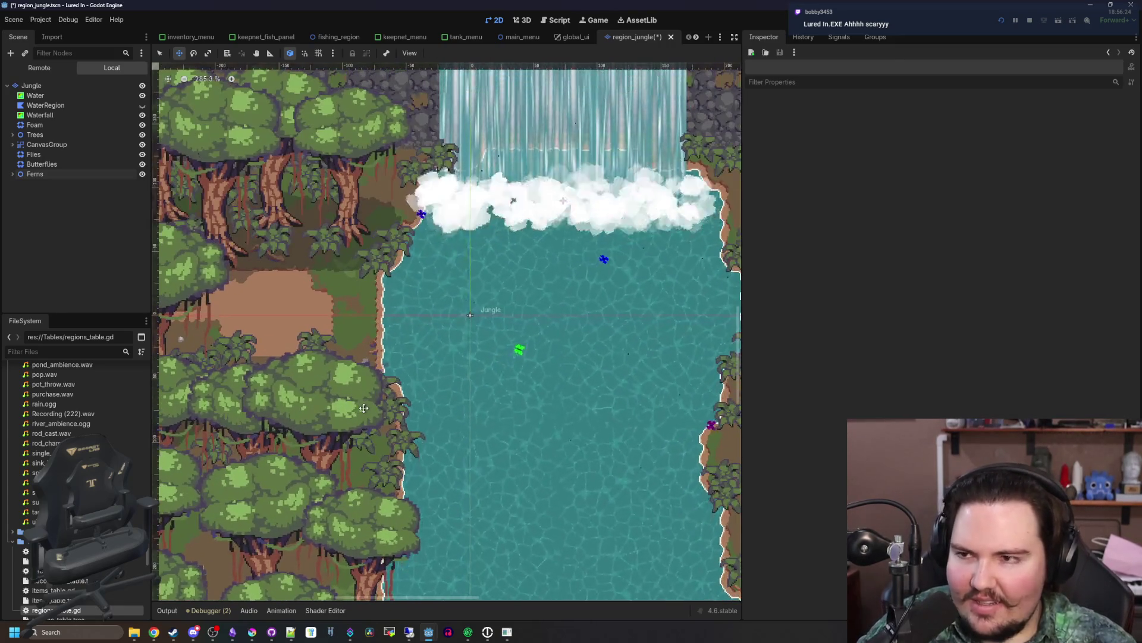
- Save the region_jungle scene with Ctrl+S
key(ctrl+s)
scroll(406, 462, down, 7)
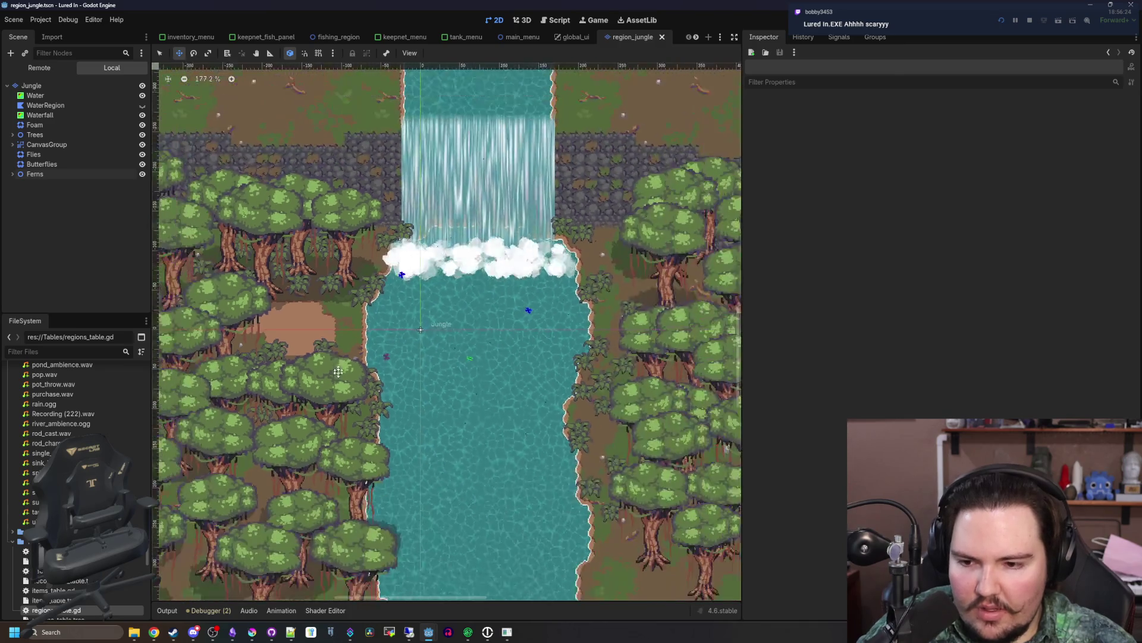
scroll(420, 364, up, 14)
key(ctrl+s)
scroll(420, 364, down, 9)
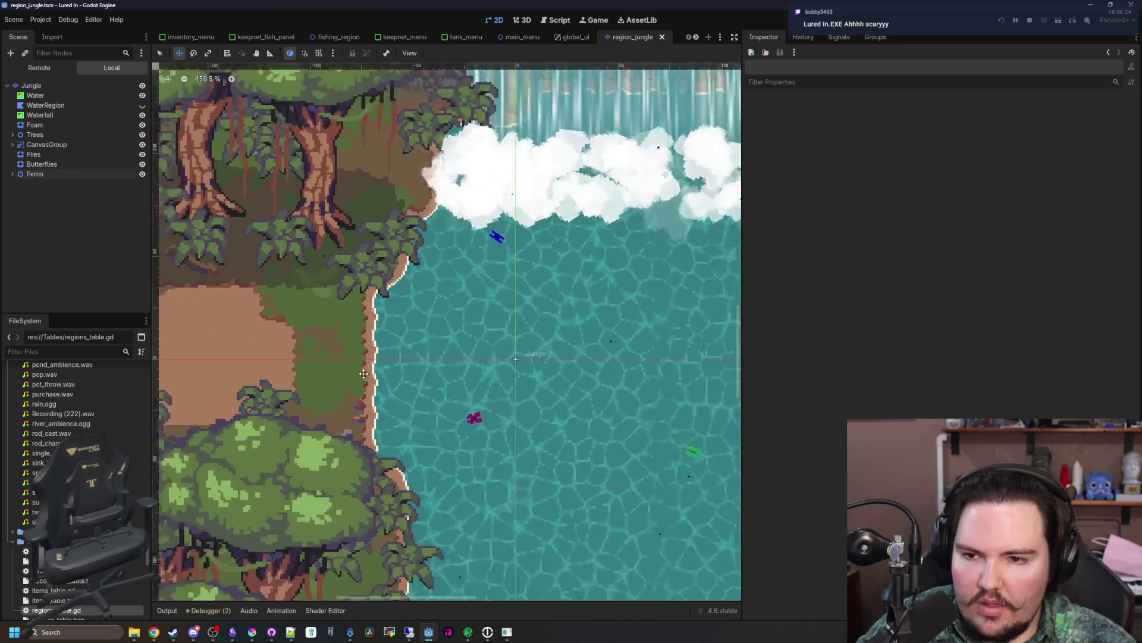